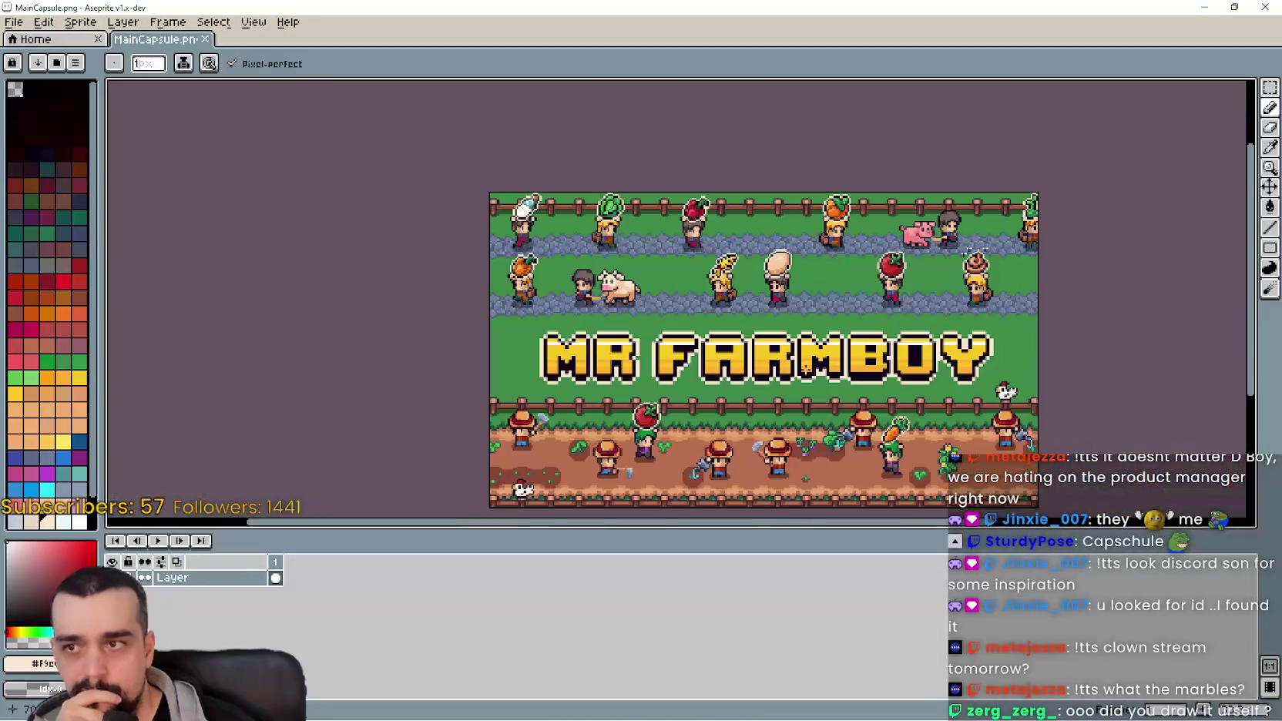
# Step: Pan and zoom across the Mr Farmboy capsule artwork, bringing the upper rows and fence row into view
pyautogui.scroll(3, 755, 320)
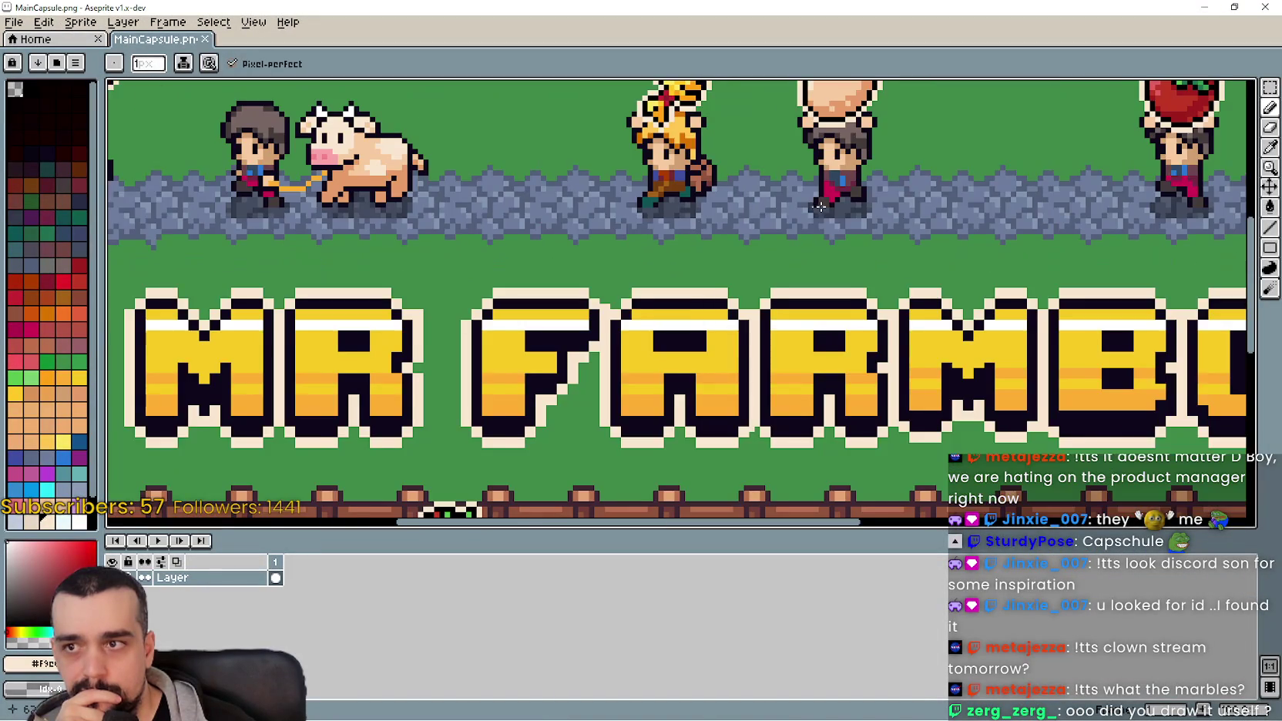
pyautogui.moveTo(819, 206); pyautogui.dragTo(709, 170)
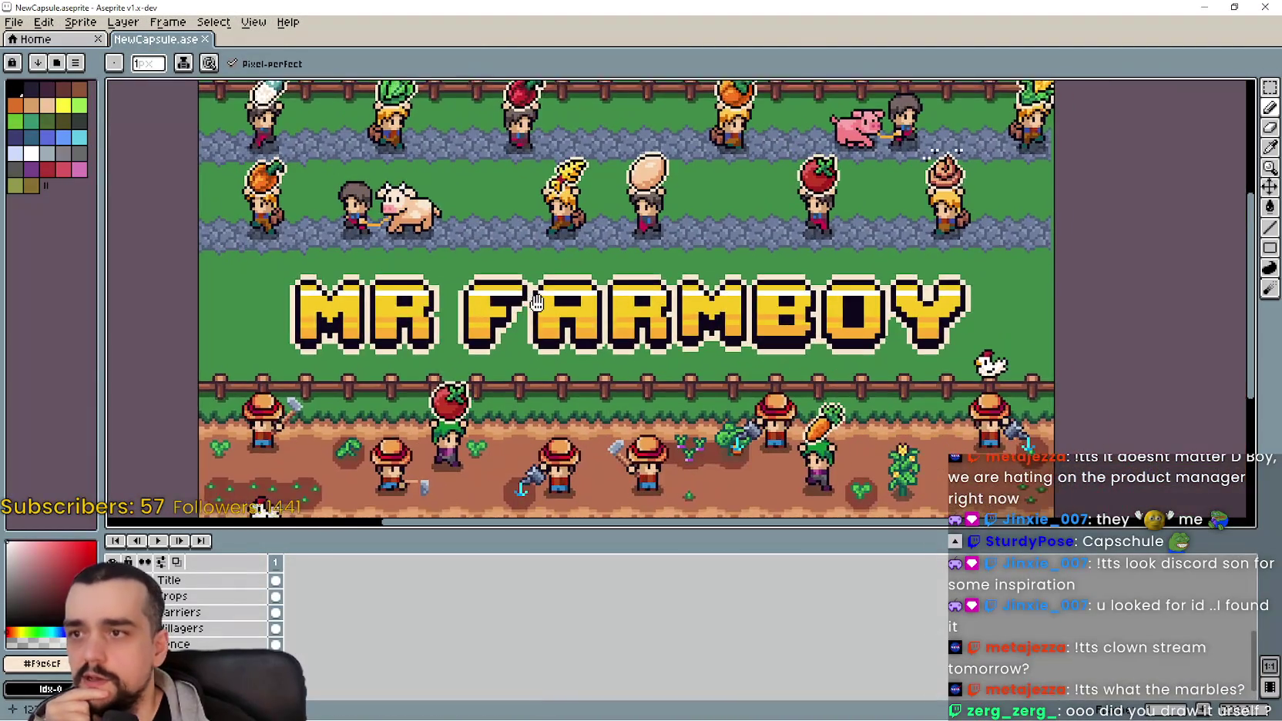
pyautogui.moveTo(537, 302)
pyautogui.mouseDown()
pyautogui.moveTo(538, 248)
pyautogui.moveTo(591, 250)
pyautogui.mouseUp()
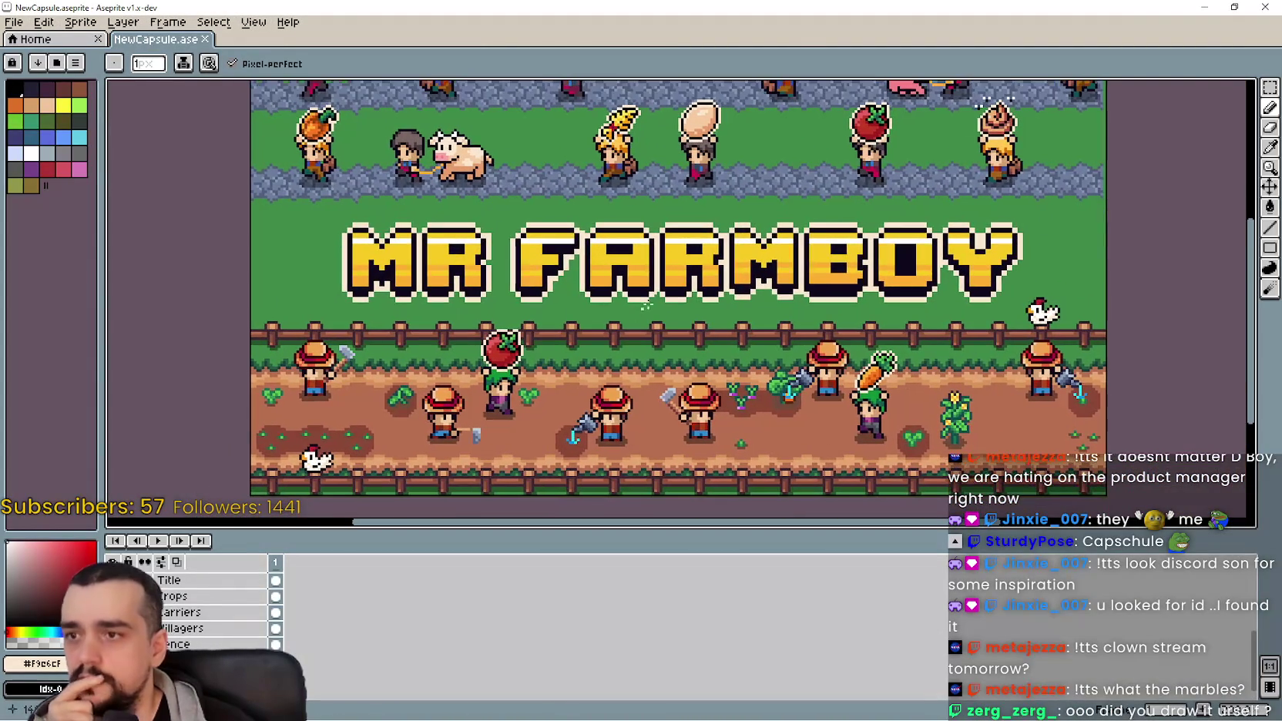
pyautogui.moveTo(805, 220)
pyautogui.mouseDown()
pyautogui.moveTo(766, 335)
pyautogui.moveTo(791, 260)
pyautogui.mouseUp()
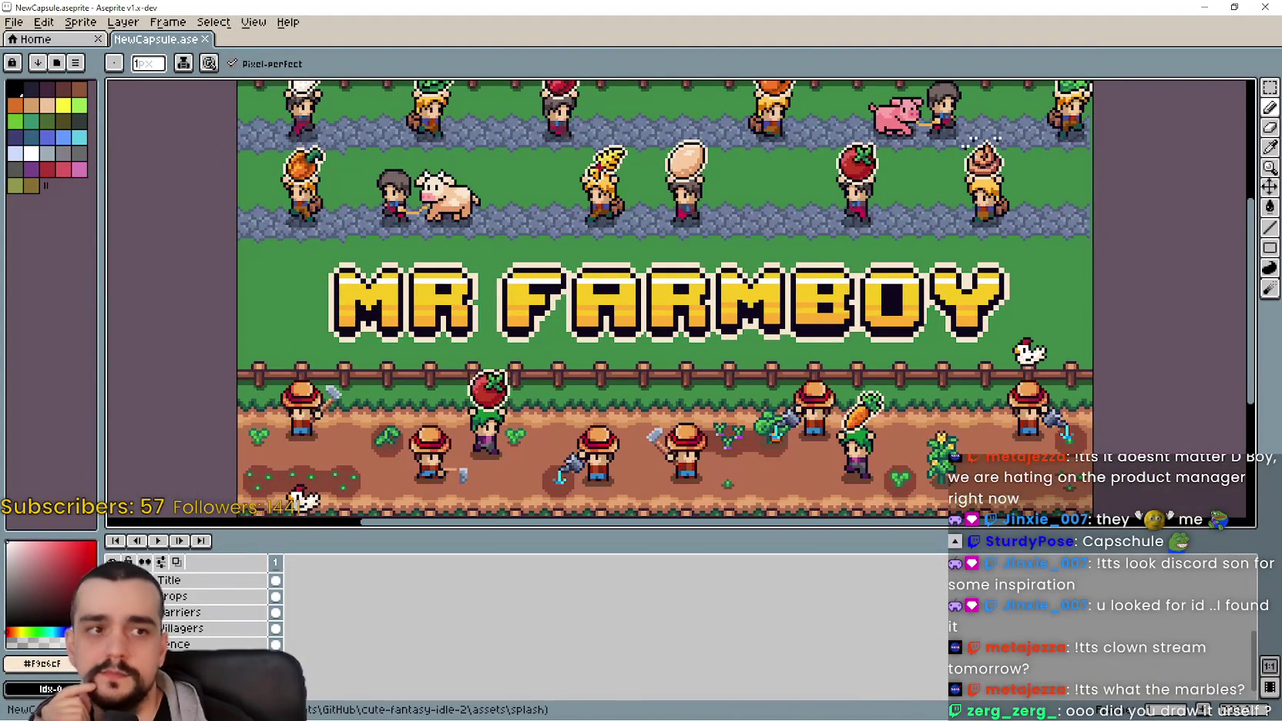
pyautogui.moveTo(705, 349); pyautogui.dragTo(738, 375)
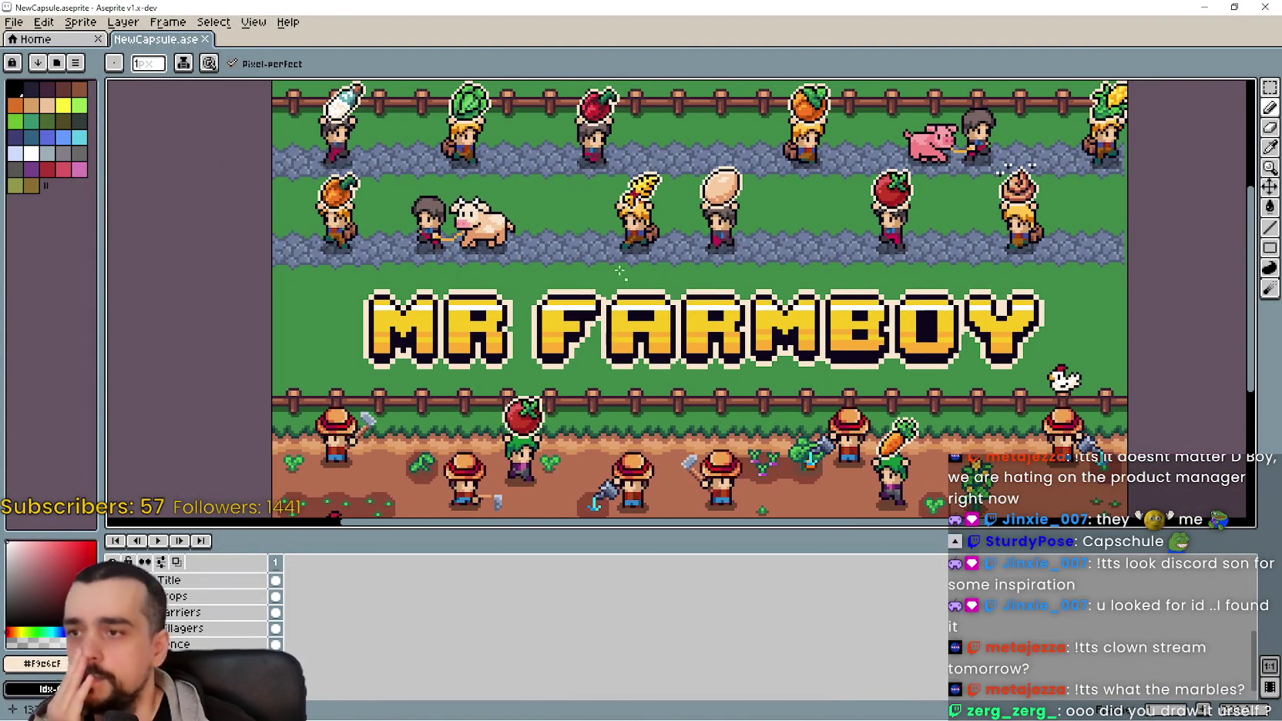
# Step: Zoom on the NewCapsule.aseprite artwork and bring up the Sprite menu
pyautogui.scroll(1, 705, 356)
pyautogui.scroll(-1, 705, 356)
pyautogui.scroll(-2, 705, 356)
pyautogui.scroll(1, 702, 342)
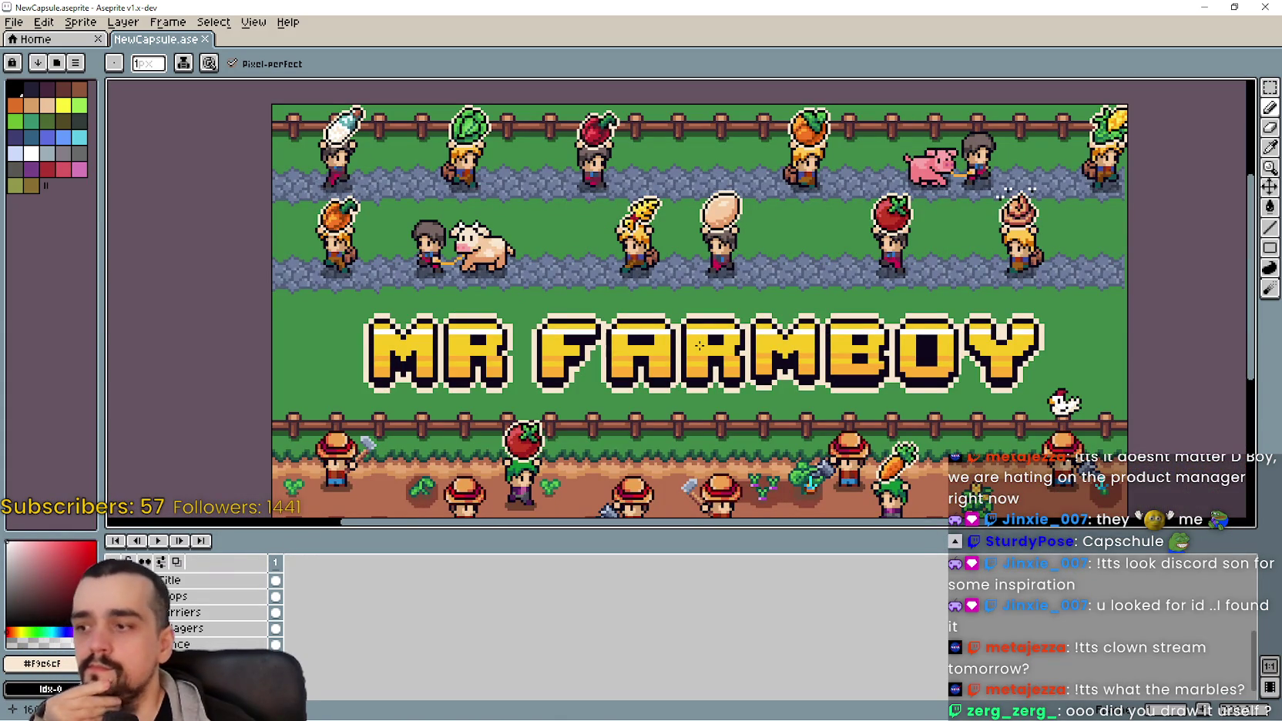
pyautogui.click(80, 22)
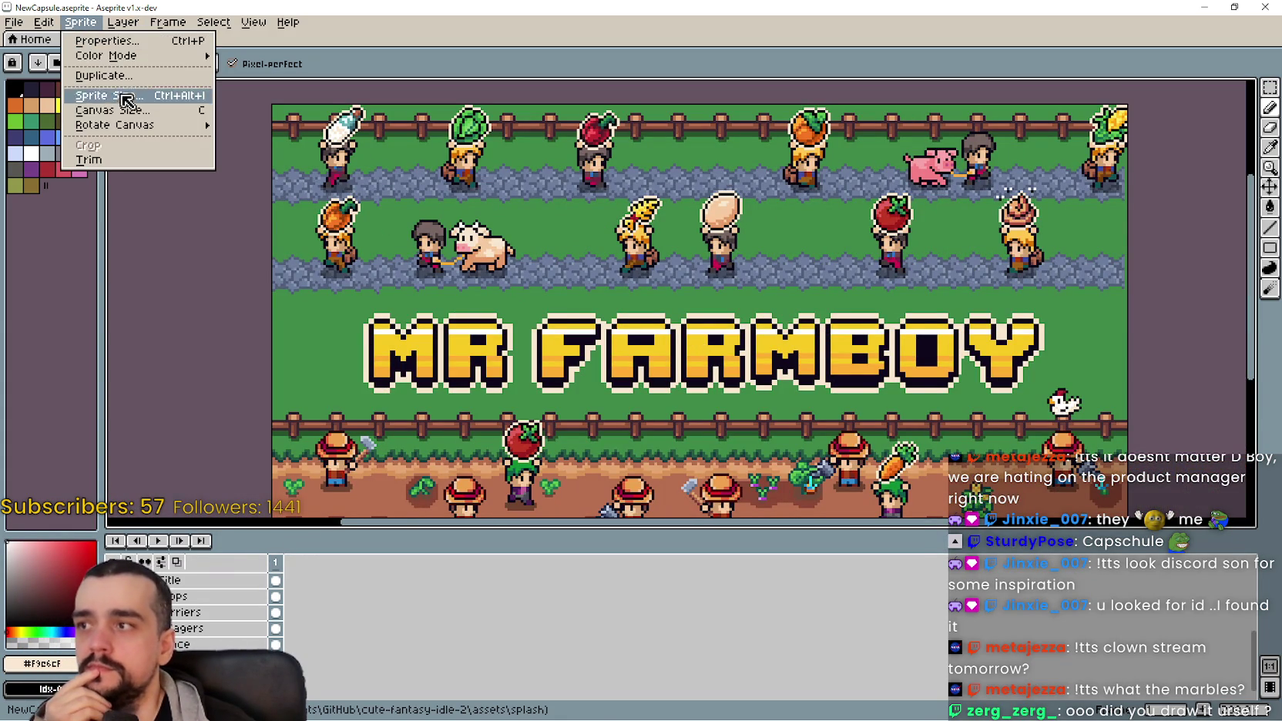
# Step: Set the NewCapsule canvas size to 900/2 by 900/2, giving a 450×450 px square
pyautogui.click(122, 116)
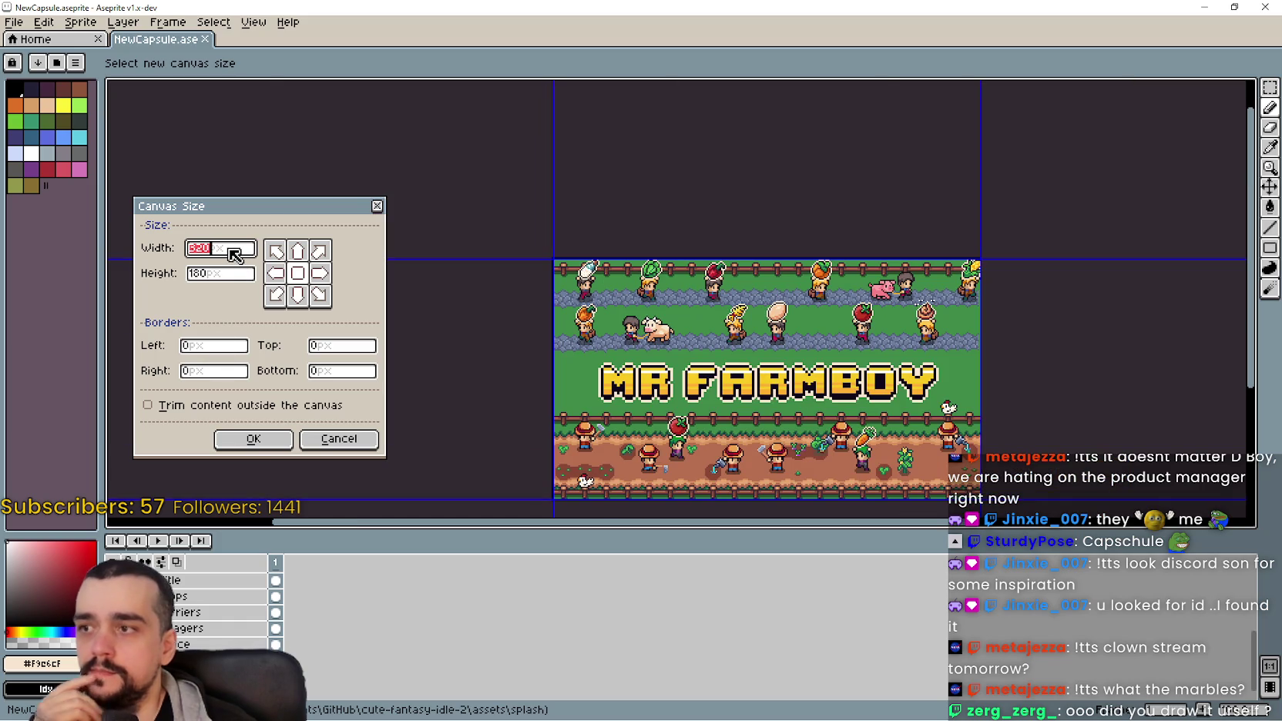
pyautogui.write('900')
pyautogui.click(217, 275)
pyautogui.write('90')
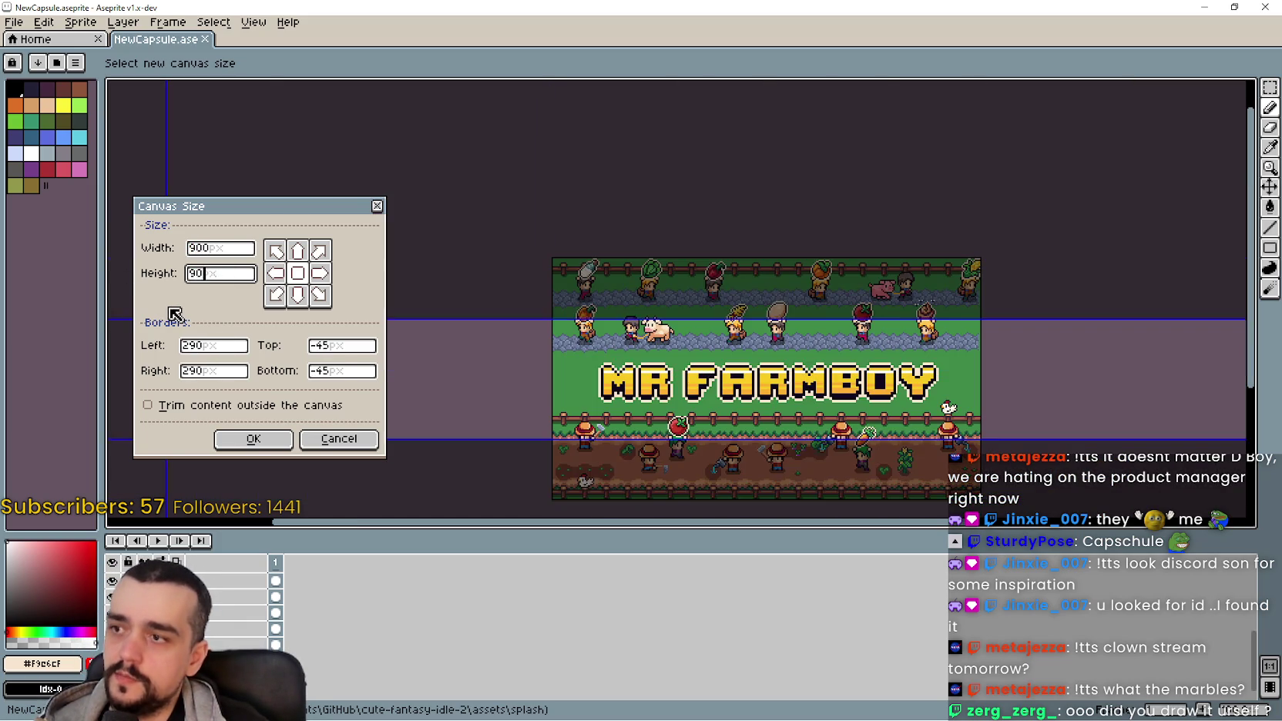
pyautogui.write('0')
pyautogui.scroll(-3, 874, 385)
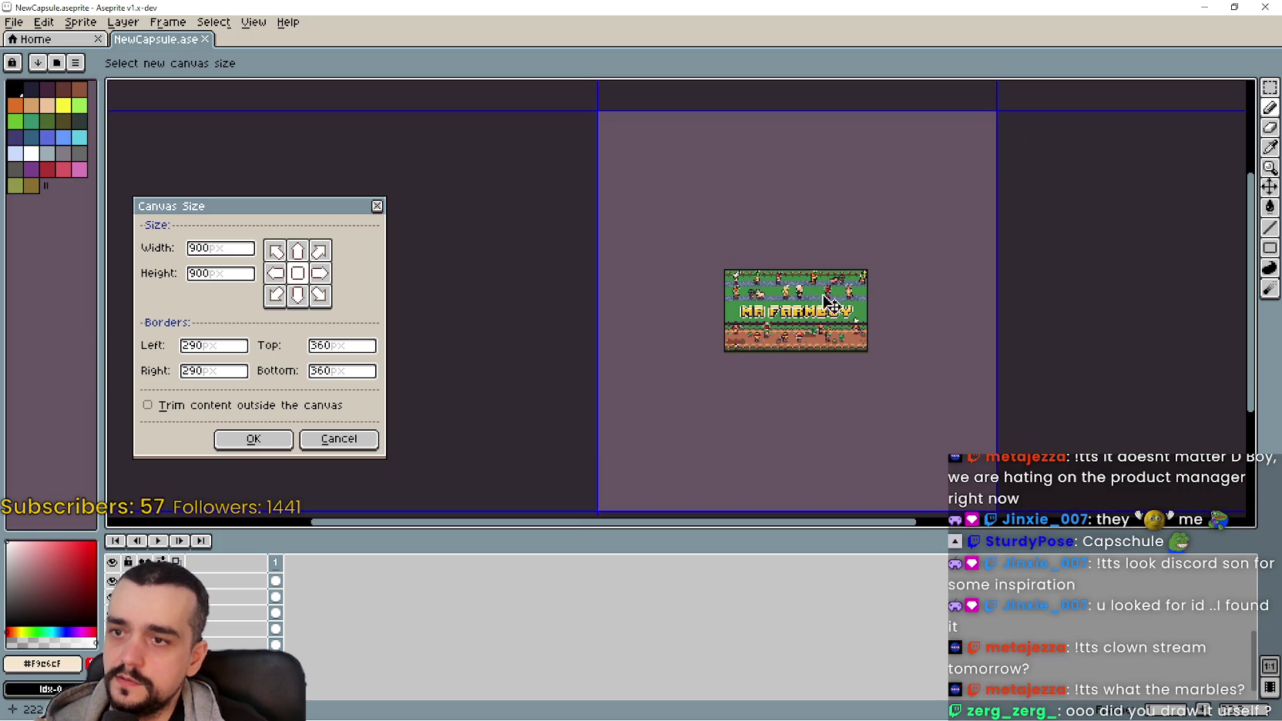
pyautogui.scroll(1, 832, 307)
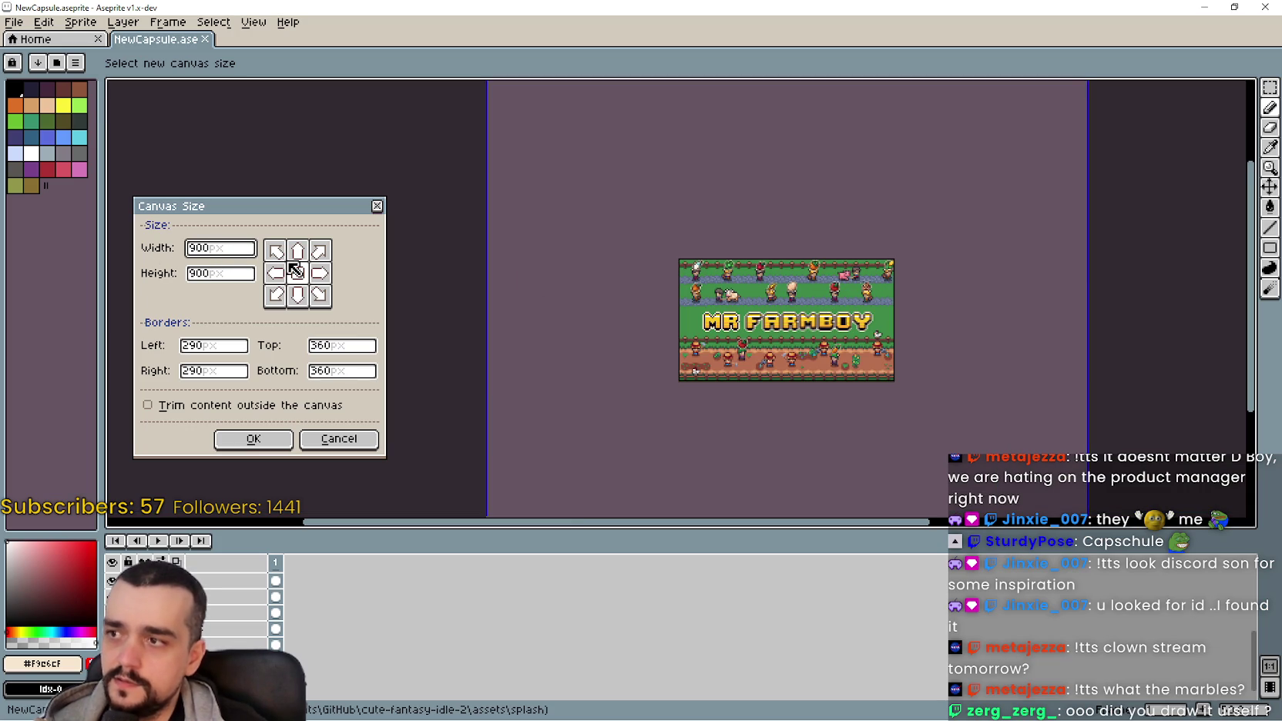
pyautogui.write('/2')
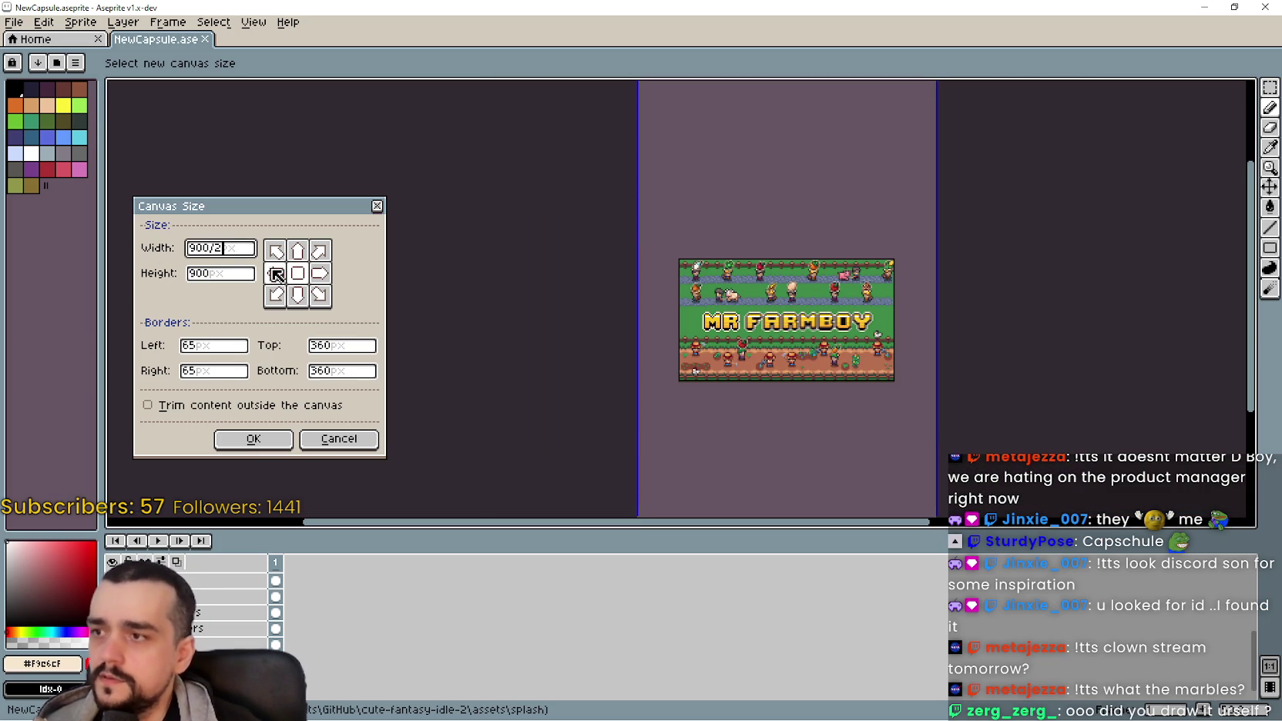
pyautogui.click(245, 277)
pyautogui.write('2')
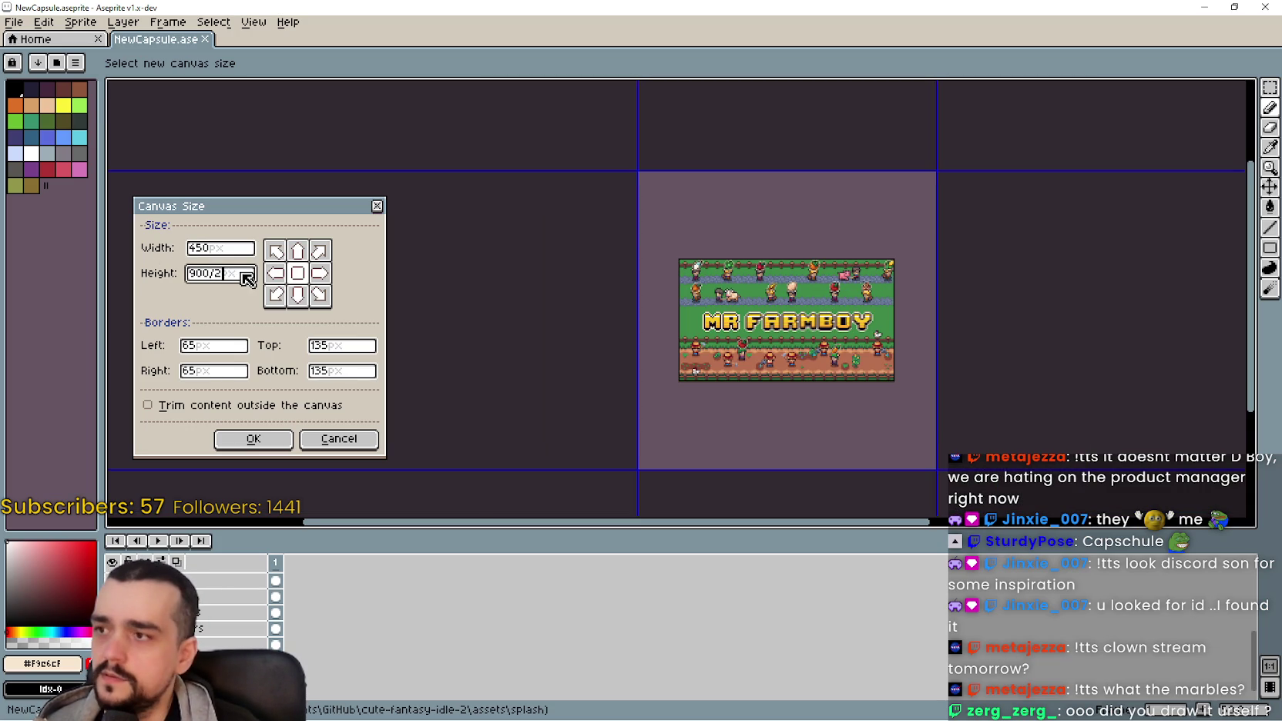
pyautogui.press('Return')
# Step: Zoom in and out to check the artwork centred on the 450×450 canvas
pyautogui.scroll(3, 549, 261)
pyautogui.scroll(-2, 714, 258)
pyautogui.scroll(-1, 793, 296)
pyautogui.scroll(2, 785, 293)
pyautogui.scroll(-2, 782, 291)
pyautogui.scroll(1, 781, 291)
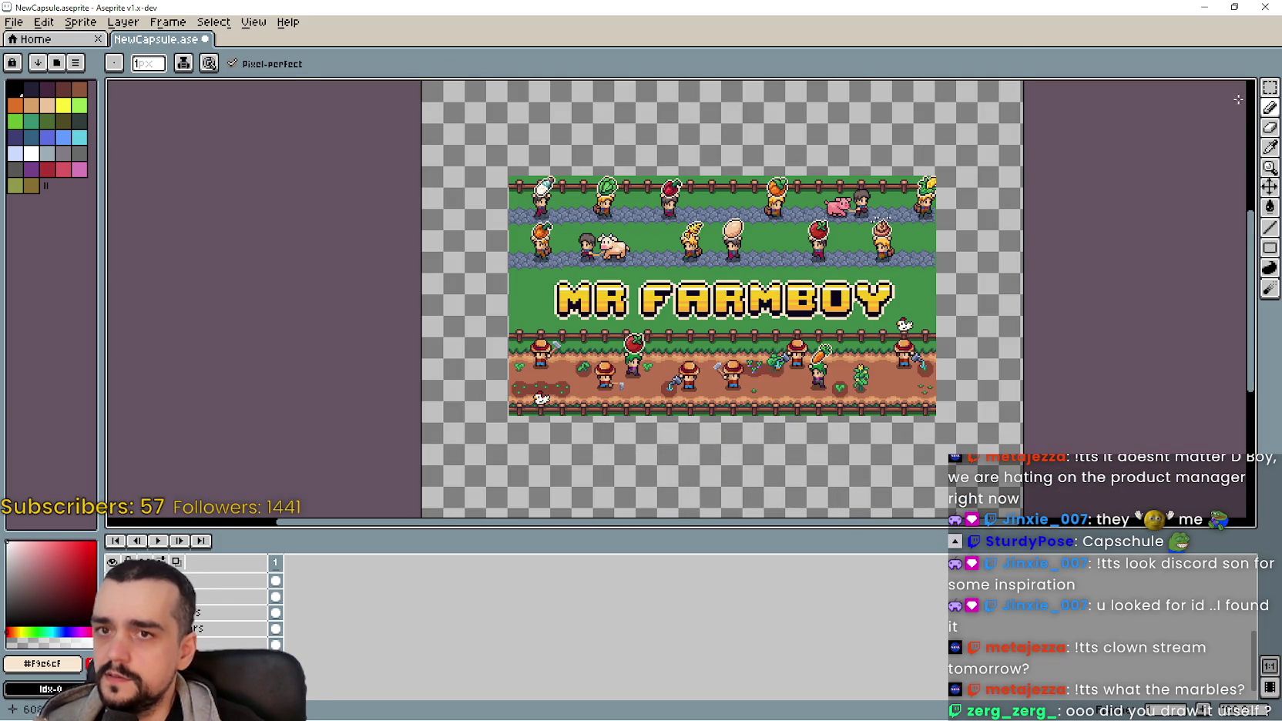
# Step: Switch to the Rectangular Marquee tool and zoom over the NewCapsule canvas
pyautogui.click(1270, 87)
pyautogui.scroll(3, 620, 211)
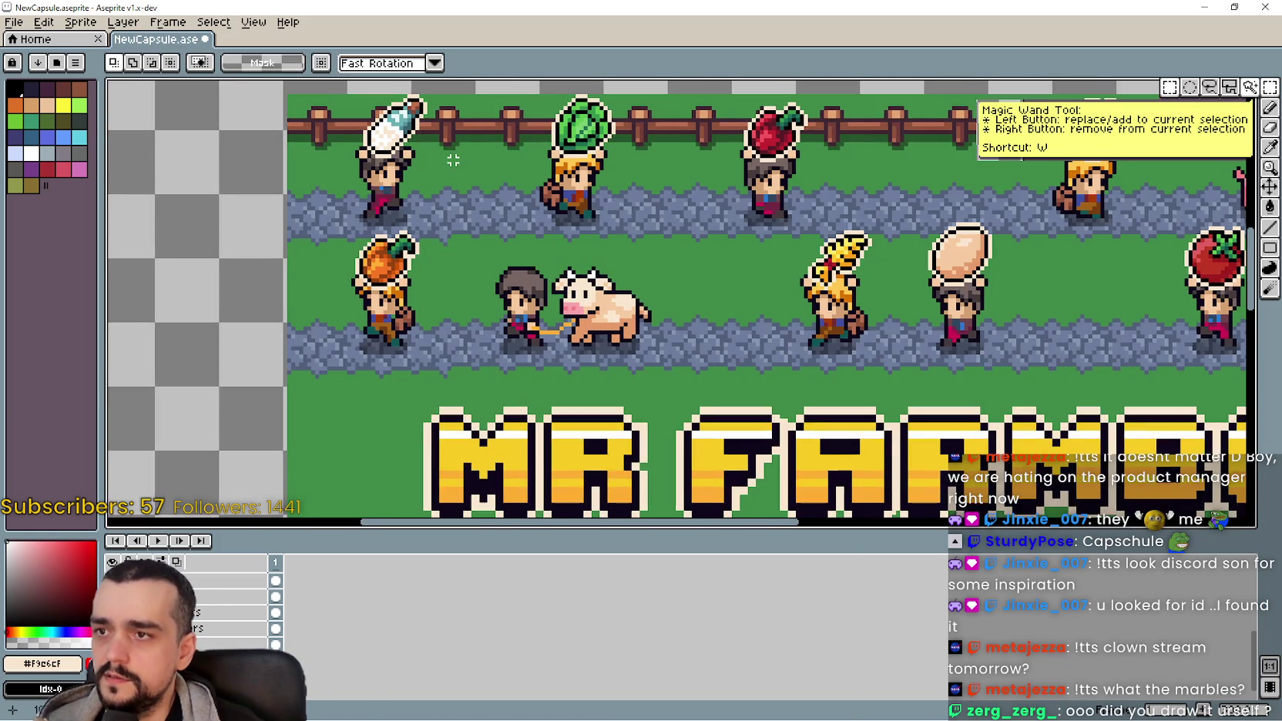
pyautogui.scroll(1, 453, 159)
pyautogui.scroll(1, 269, 174)
pyautogui.scroll(-4, 277, 179)
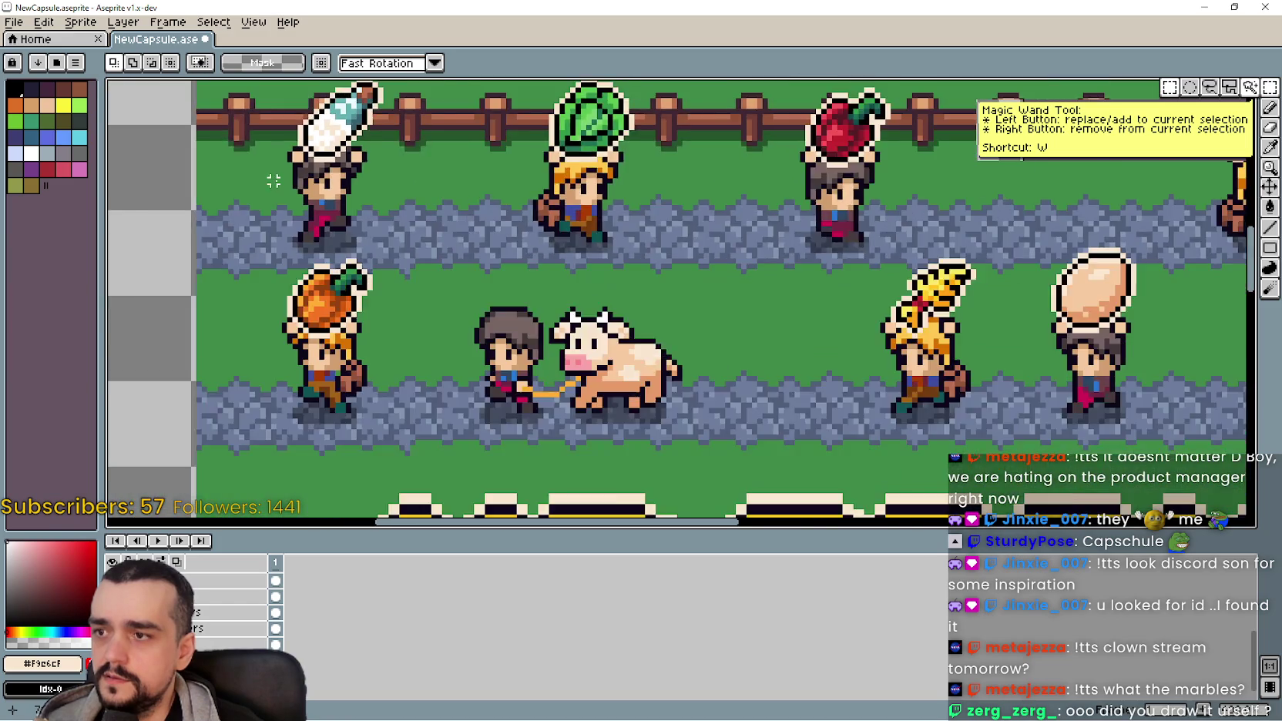
pyautogui.scroll(1, 277, 179)
pyautogui.scroll(-1, 428, 173)
pyautogui.scroll(1, 428, 173)
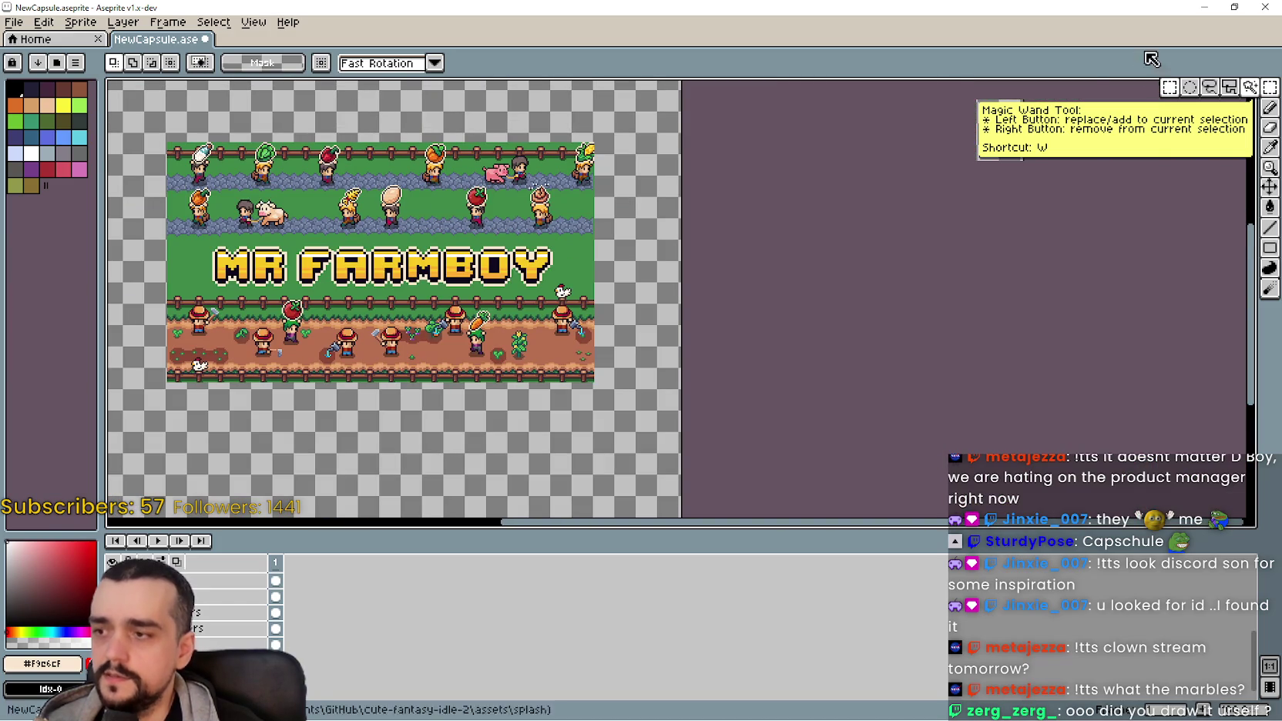
pyautogui.scroll(-1, 838, 221)
pyautogui.scroll(1, 393, 214)
# Step: Select the top layer and minimize NewCapsule so MainCapsule.png shows instead
pyautogui.scroll(-1, 493, 222)
pyautogui.scroll(1, 510, 185)
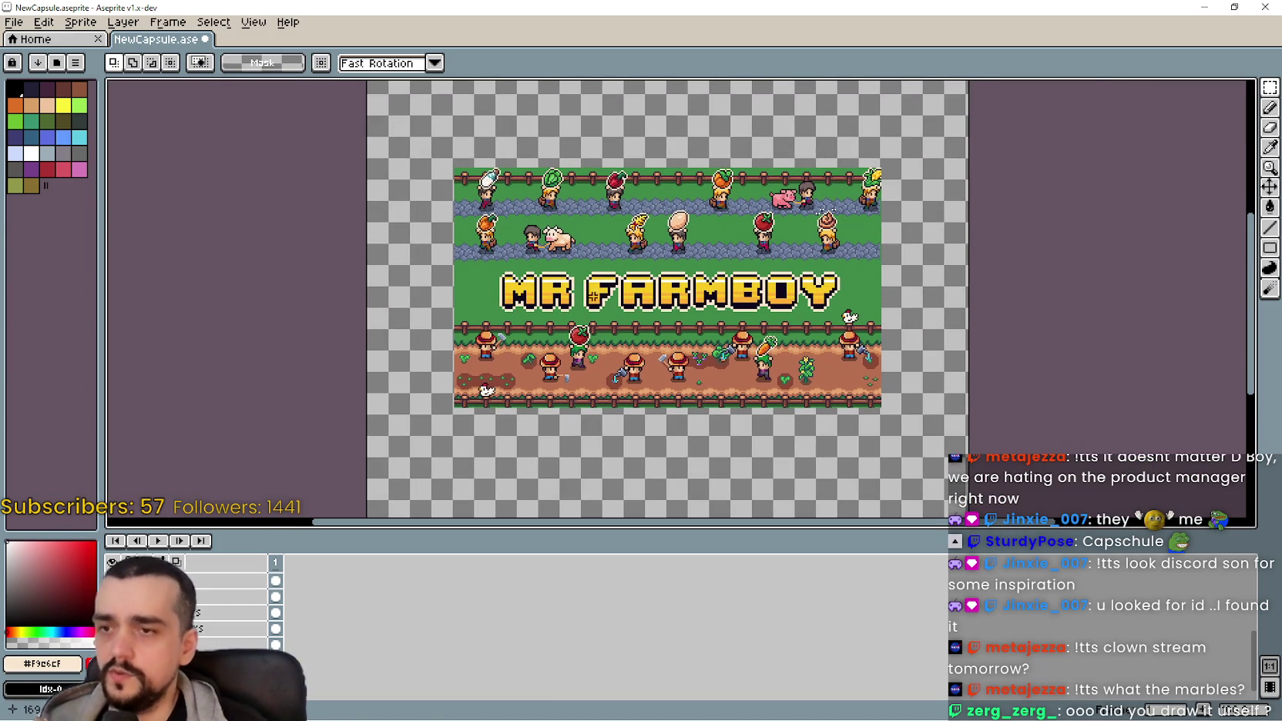
pyautogui.scroll(-1, 599, 297)
pyautogui.scroll(1, 594, 194)
pyautogui.scroll(-1, 594, 223)
pyautogui.scroll(1, 594, 231)
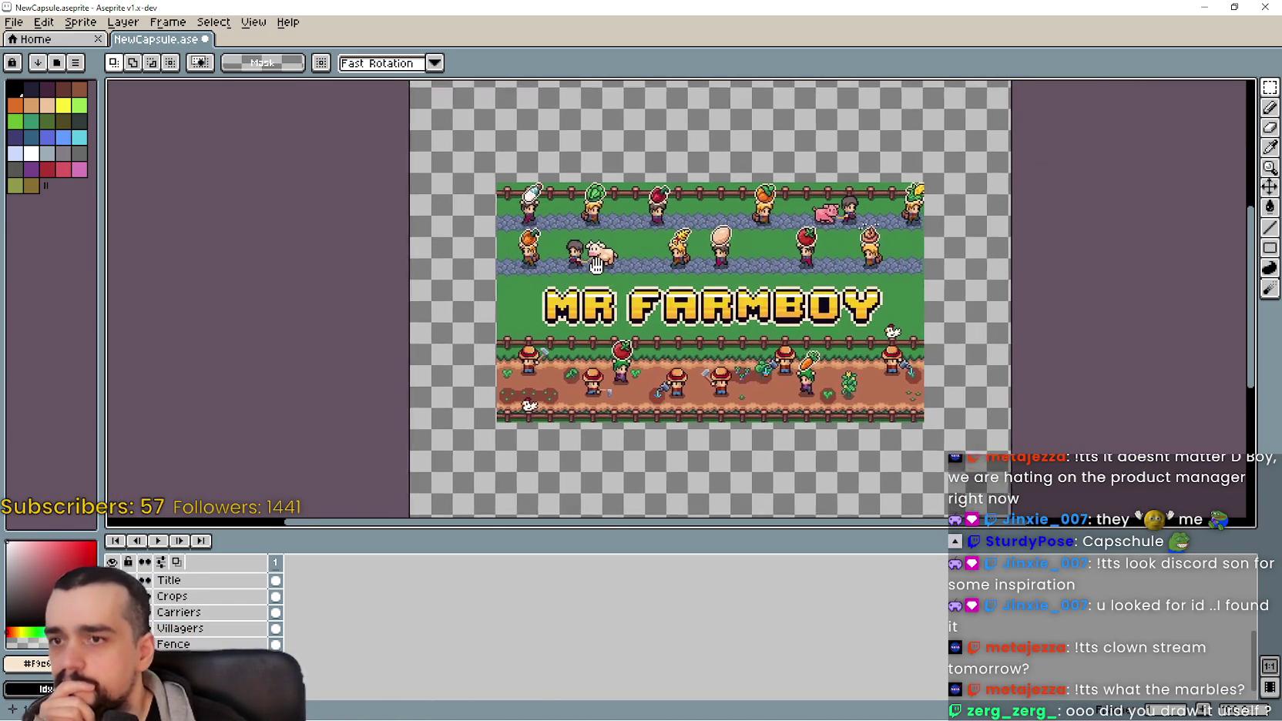
pyautogui.scroll(-1, 593, 254)
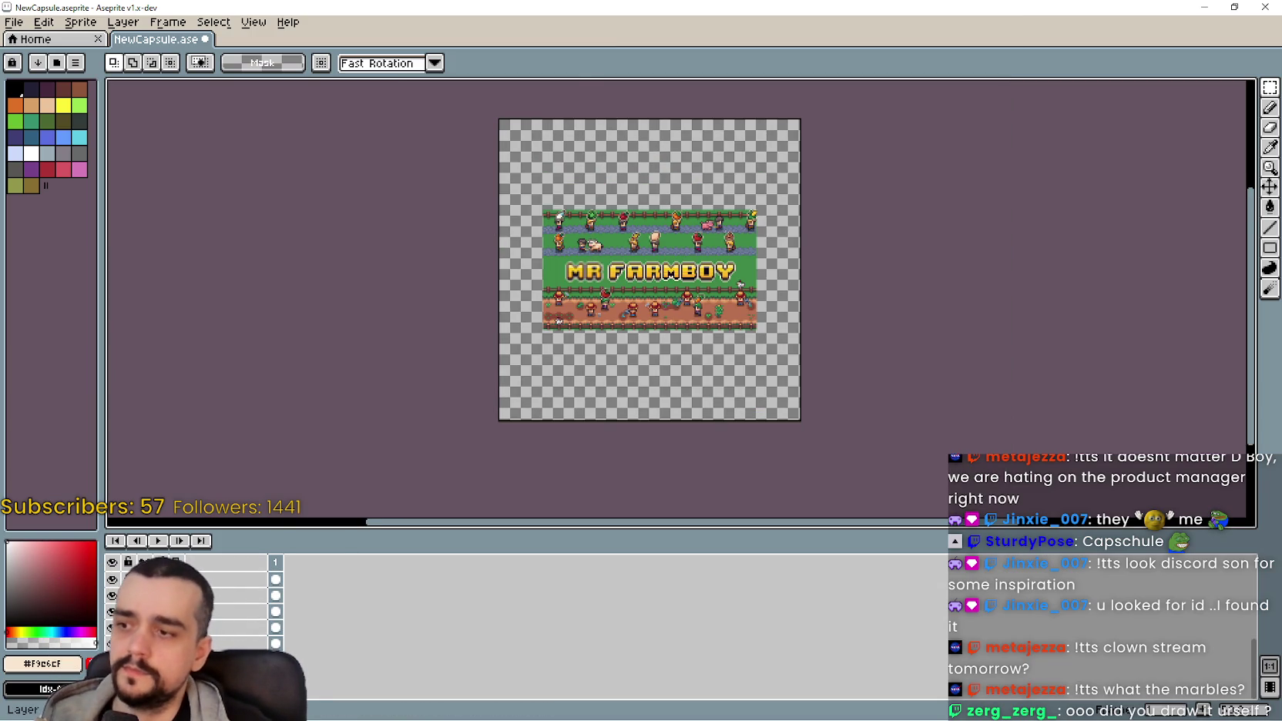
pyautogui.scroll(1, 566, 274)
pyautogui.scroll(1, 222, 593)
pyautogui.click(206, 581)
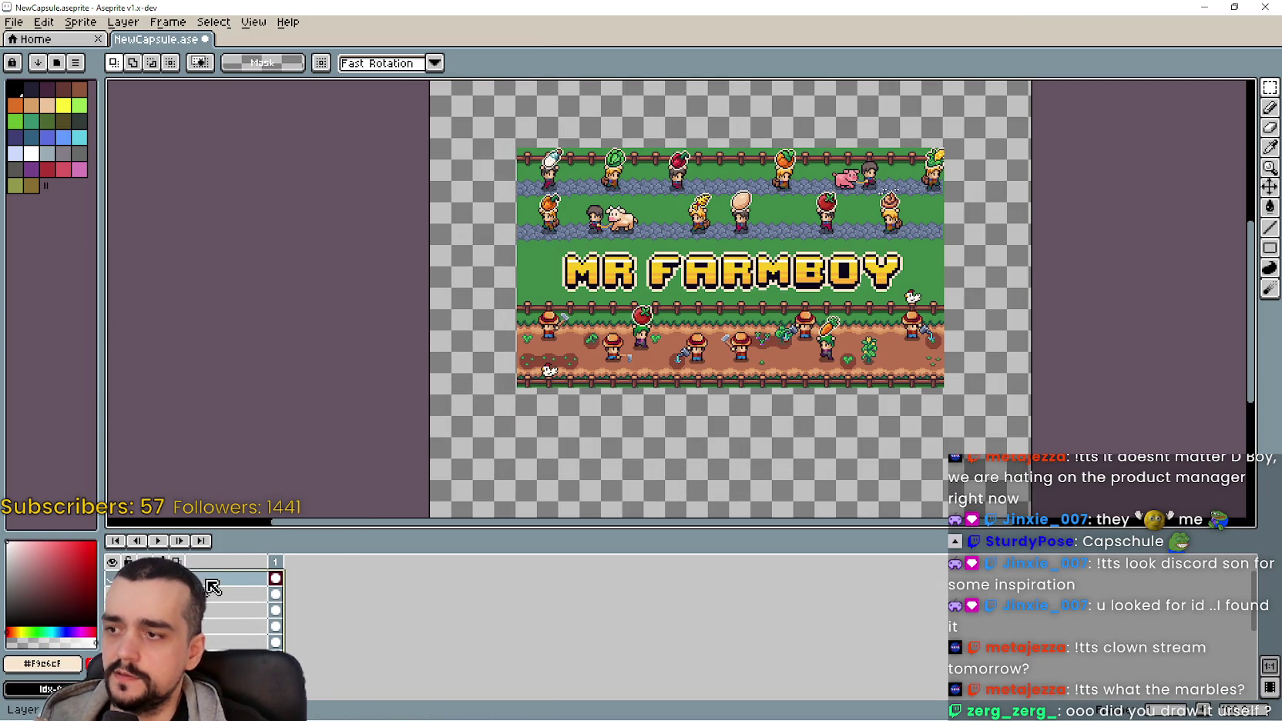
pyautogui.click(1205, 8)
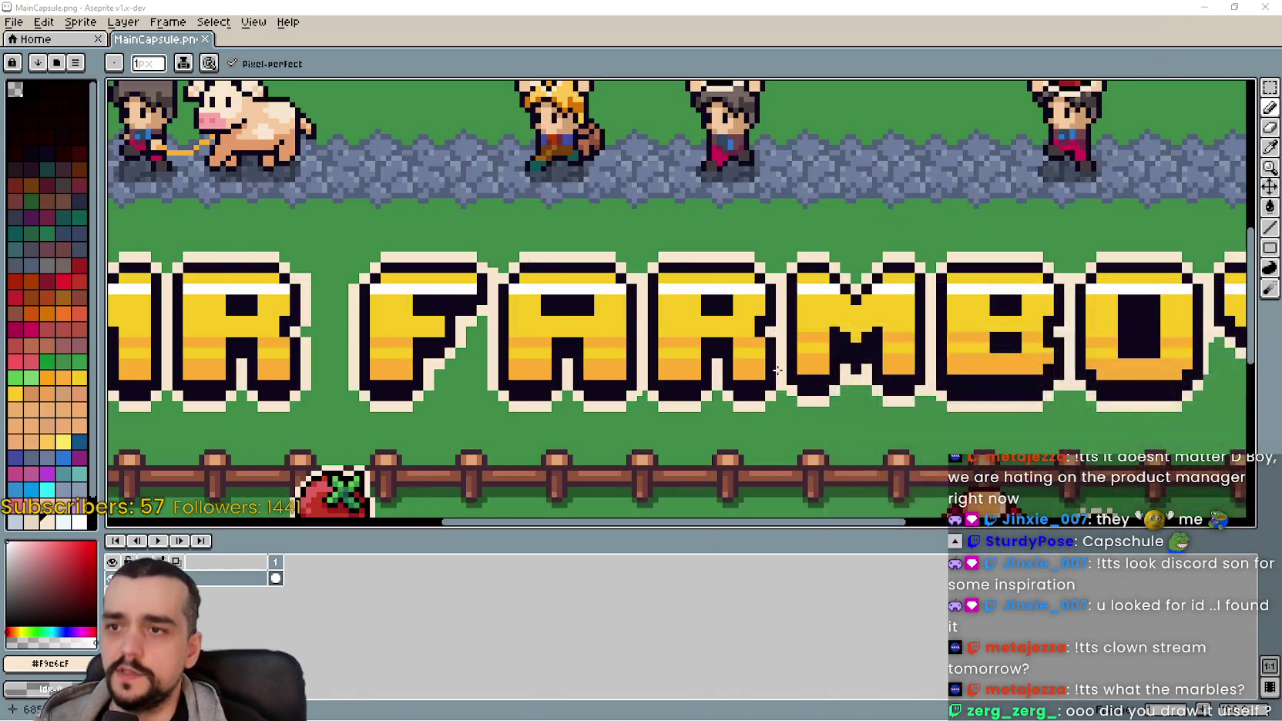
pyautogui.scroll(-4, 697, 302)
pyautogui.scroll(1, 697, 302)
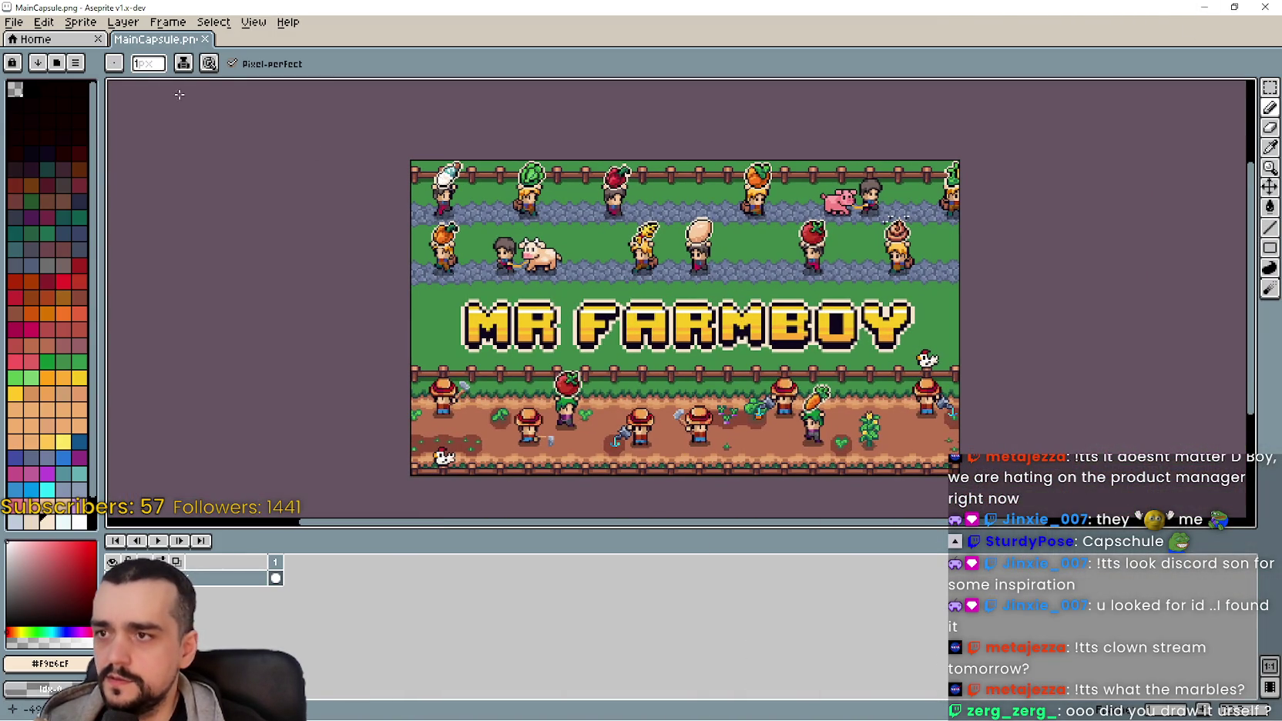
pyautogui.click(80, 22)
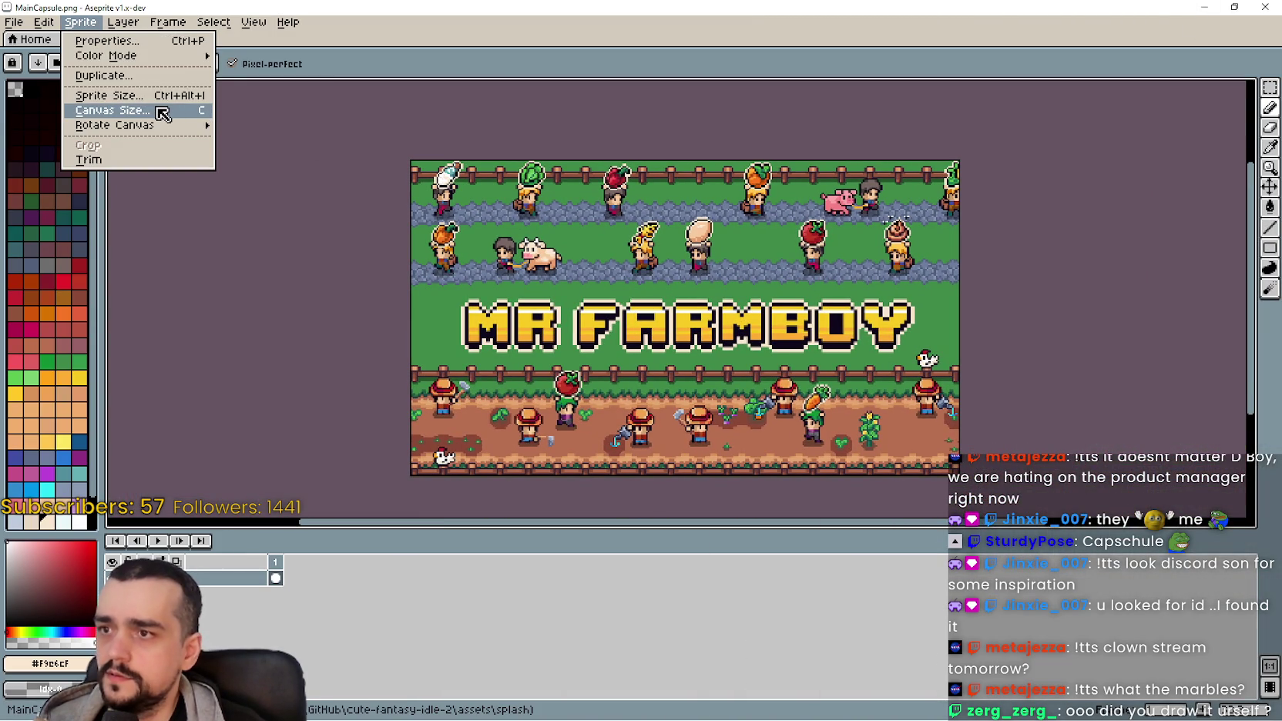
pyautogui.click(162, 111)
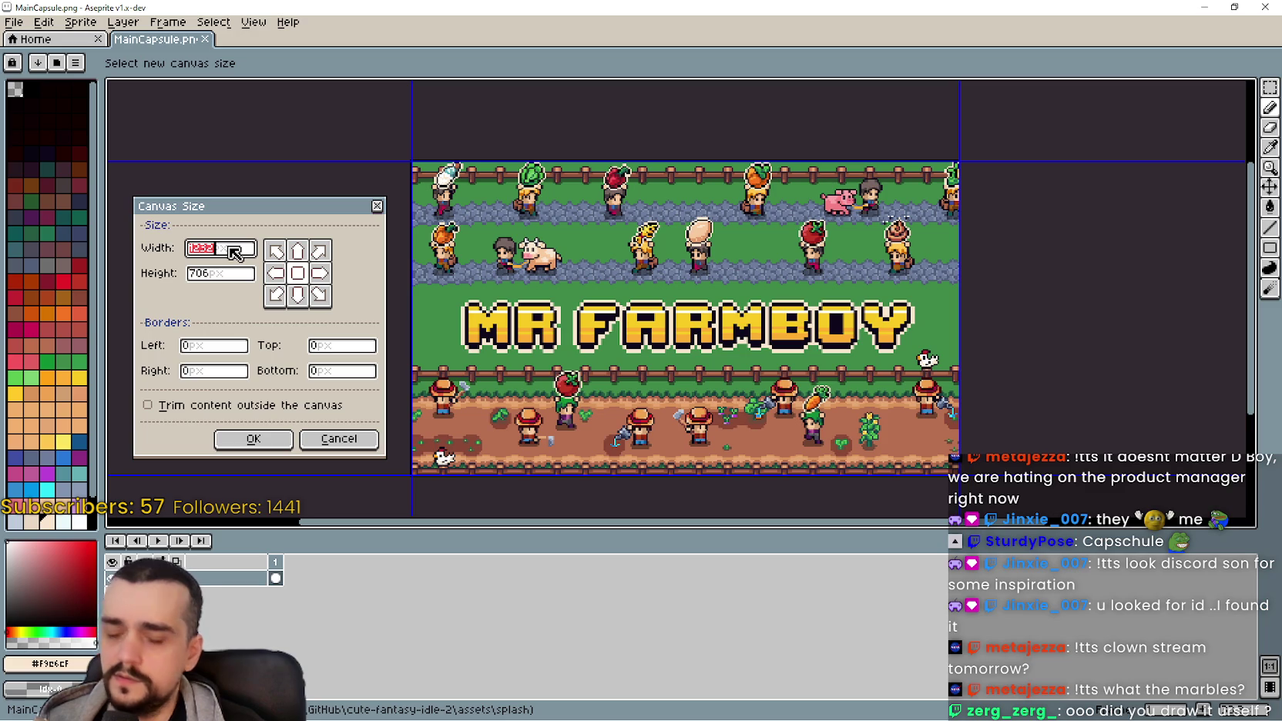
pyautogui.write('900')
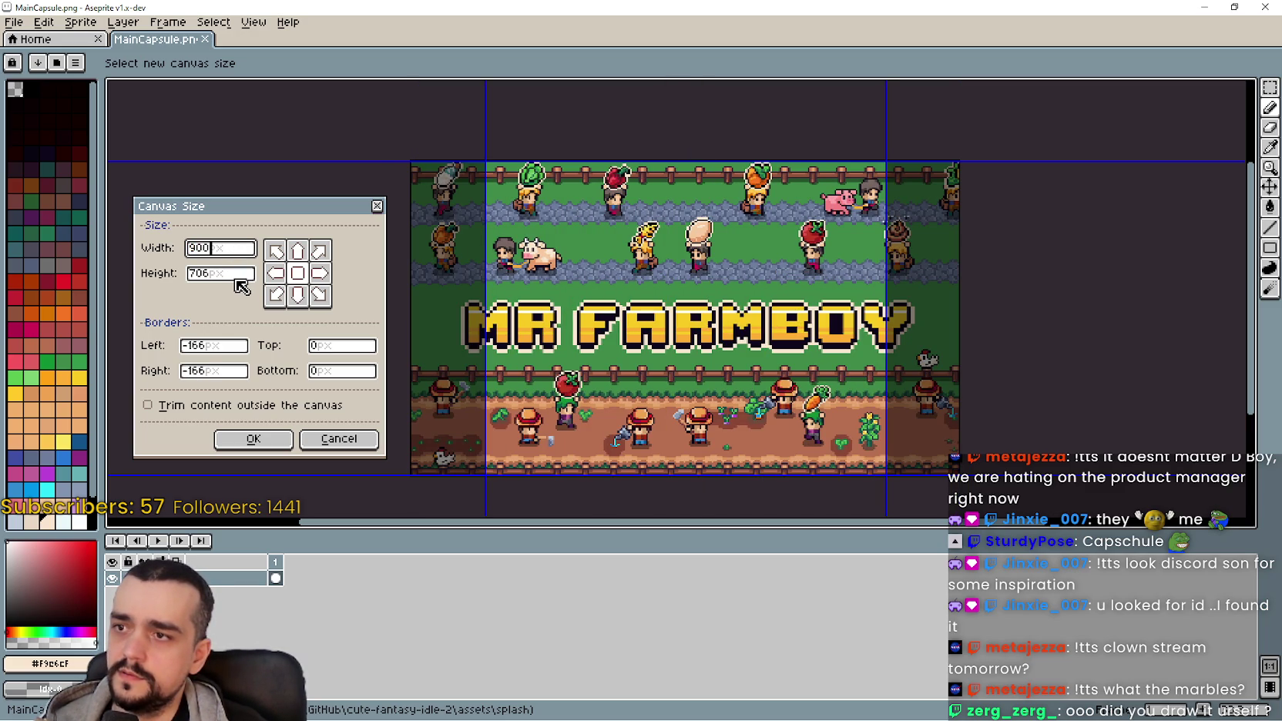
pyautogui.doubleClick(237, 278)
pyautogui.write('900')
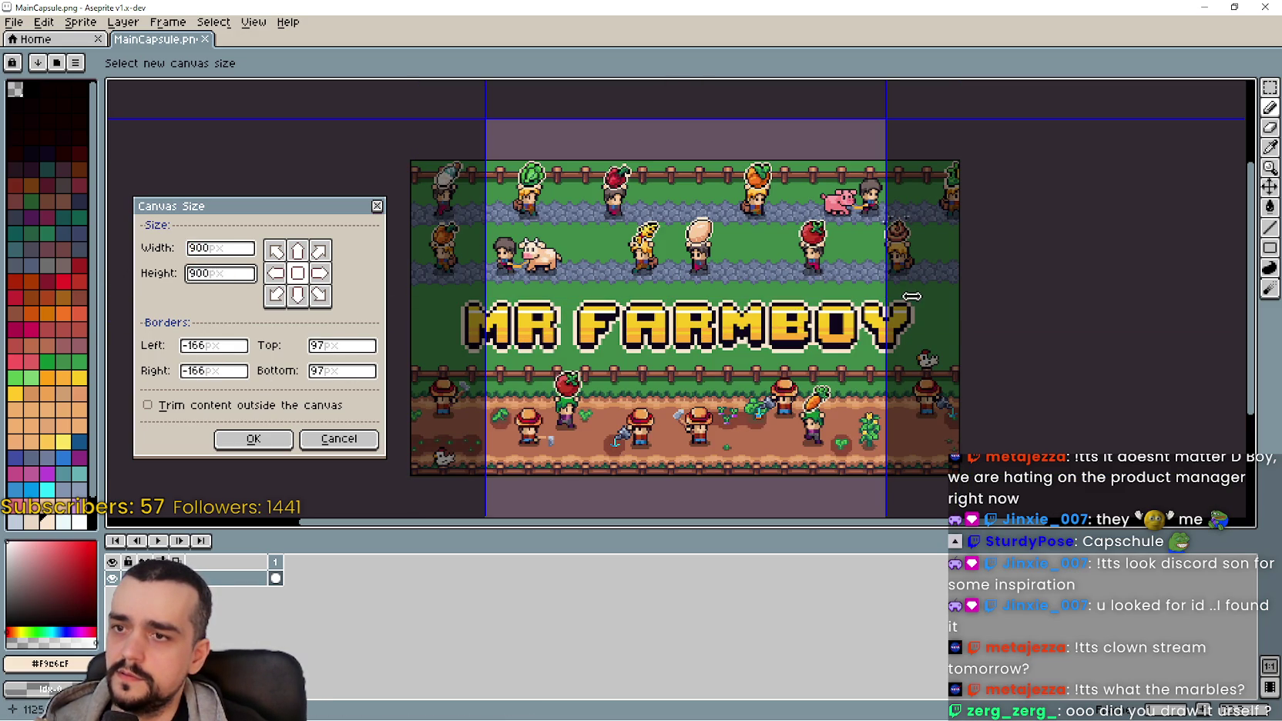
pyautogui.scroll(2, 720, 265)
pyautogui.scroll(-2, 723, 264)
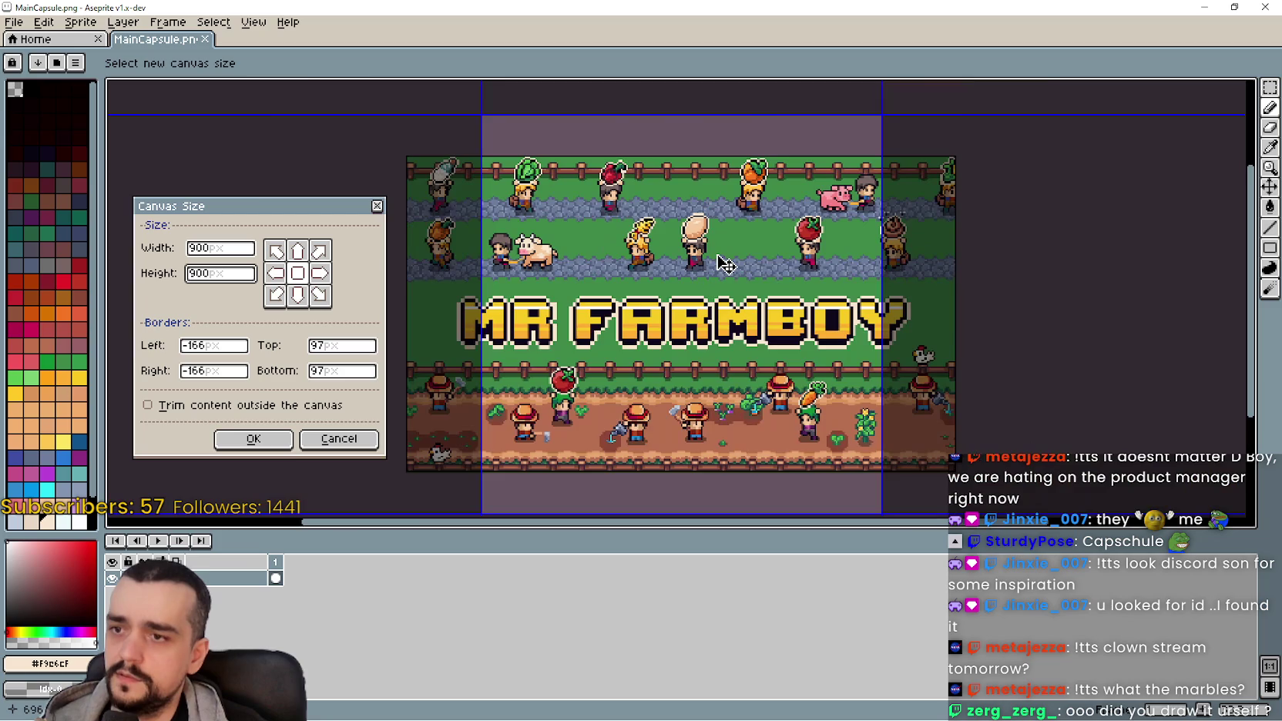
pyautogui.scroll(1, 755, 316)
pyautogui.scroll(1, 755, 317)
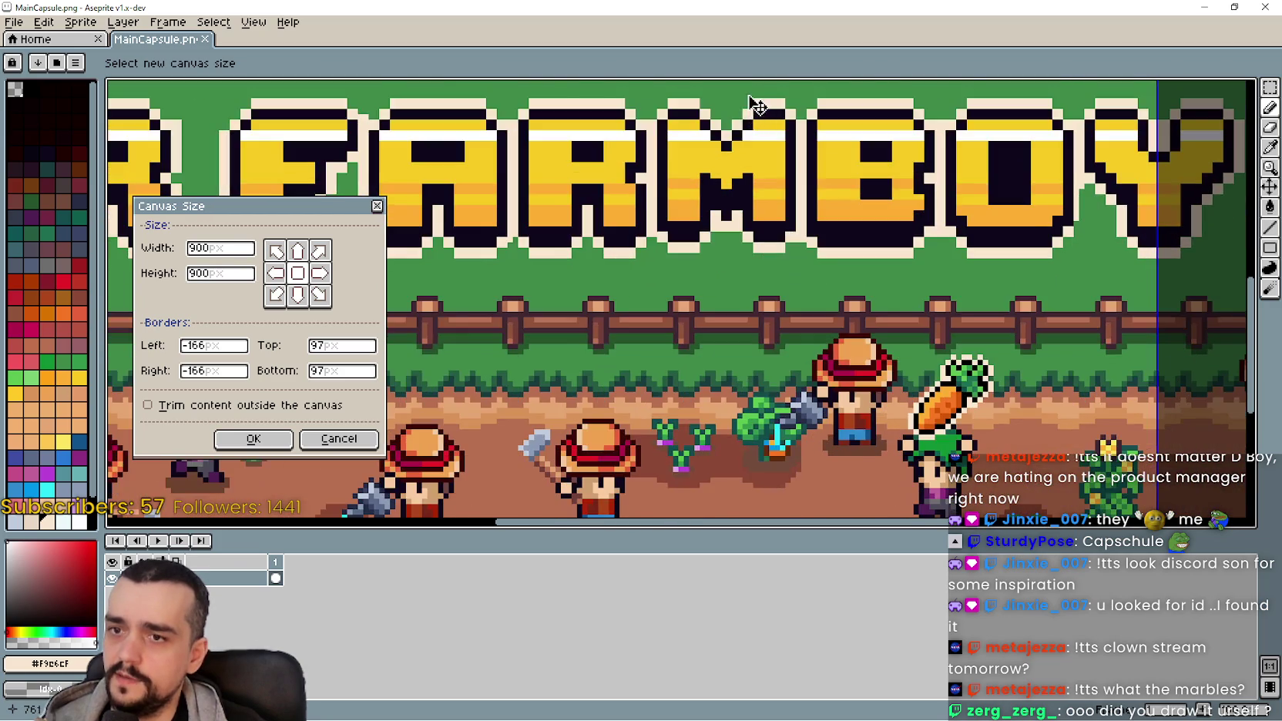
pyautogui.scroll(-2, 763, 354)
pyautogui.scroll(1, 774, 402)
pyautogui.moveTo(775, 402)
pyautogui.mouseDown()
pyautogui.moveTo(771, 470)
pyautogui.moveTo(766, 141)
pyautogui.moveTo(771, 299)
pyautogui.mouseUp()
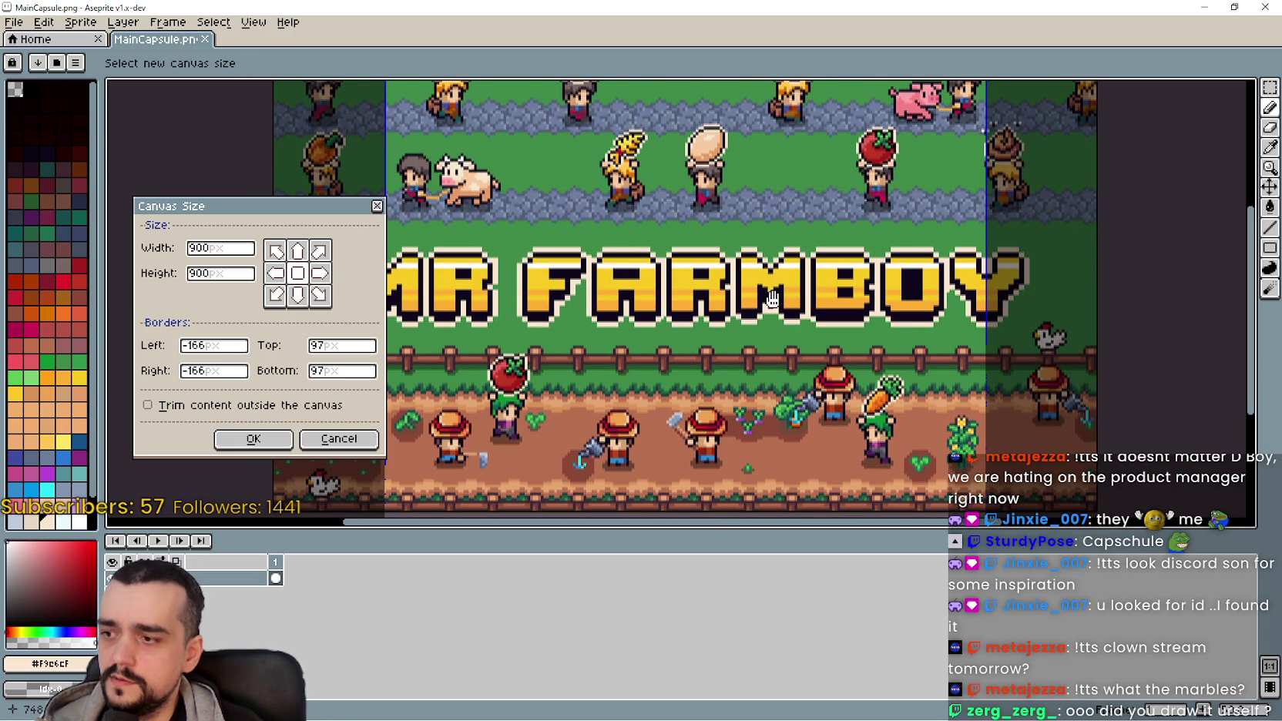
pyautogui.scroll(3, 764, 181)
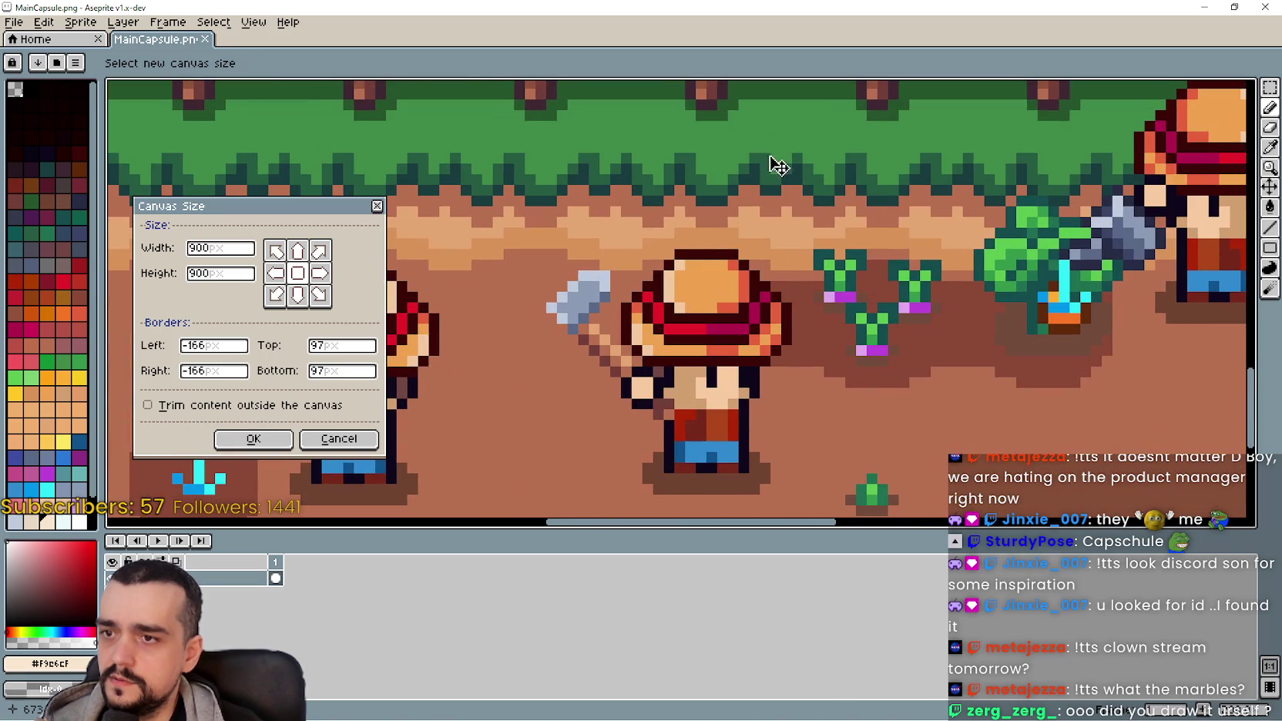
pyautogui.scroll(-4, 773, 176)
pyautogui.moveTo(772, 175)
pyautogui.mouseDown()
pyautogui.moveTo(755, 389)
pyautogui.moveTo(743, 339)
pyautogui.mouseUp()
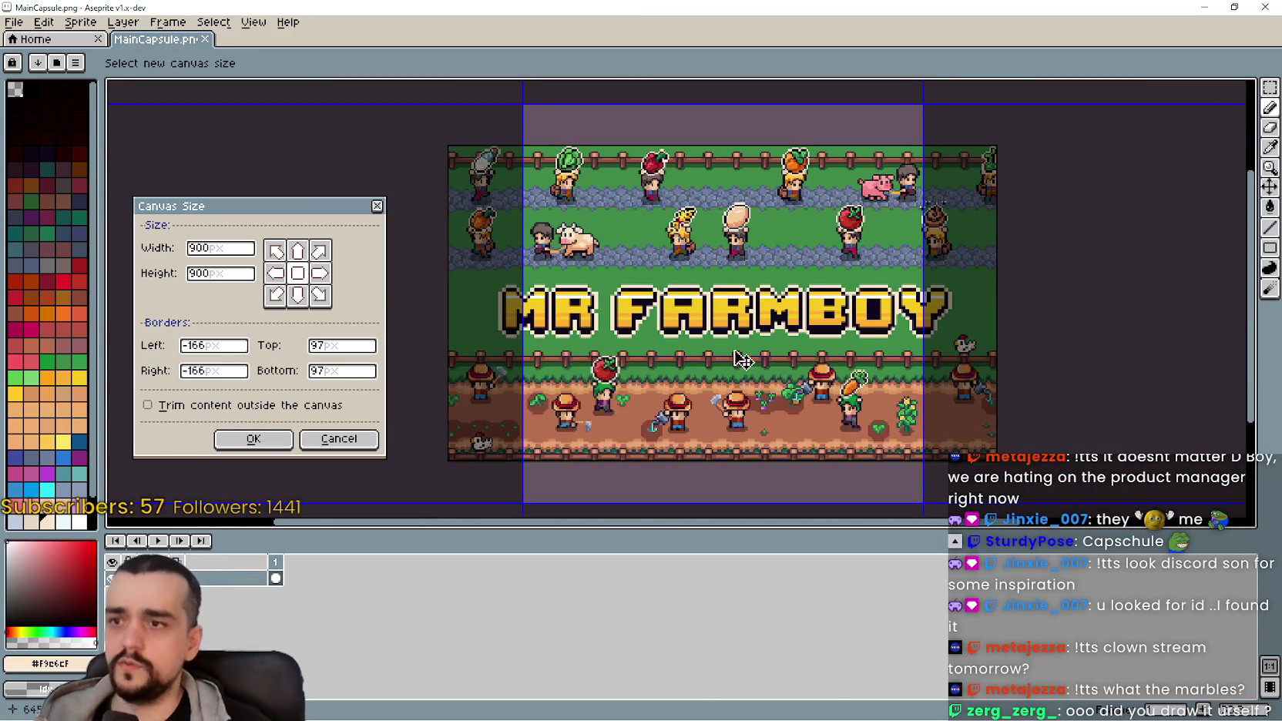
# Step: Minimize MainCapsule, then Alt+Tab back through the windows to NewCapsule.aseprite
pyautogui.click(1204, 10)
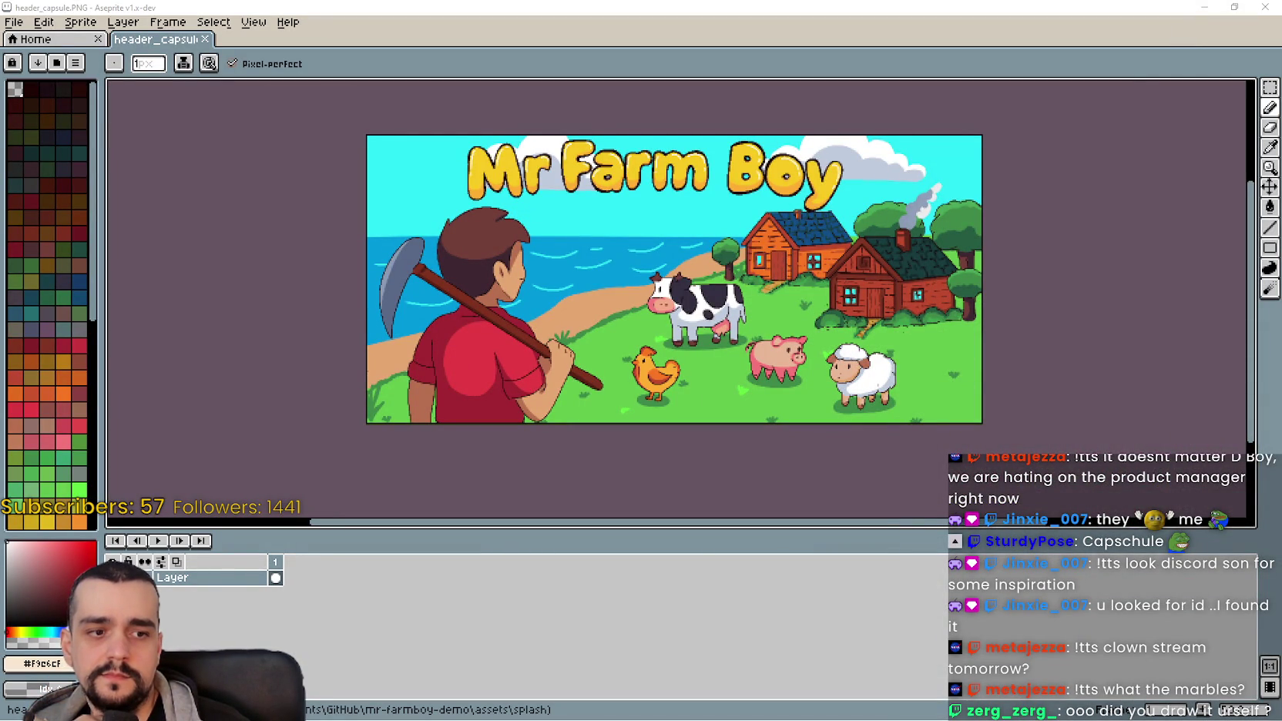
pyautogui.hotkey('alt', 'Tab')
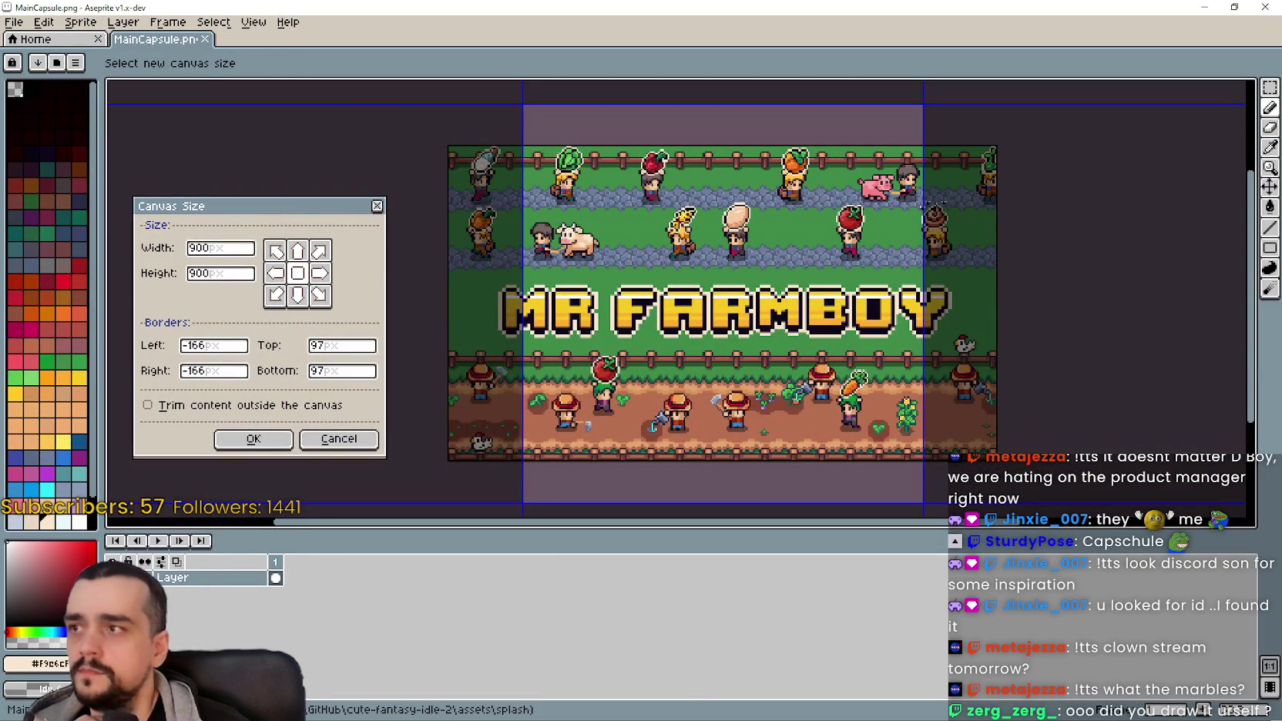
pyautogui.hotkey('alt', 'Tab')
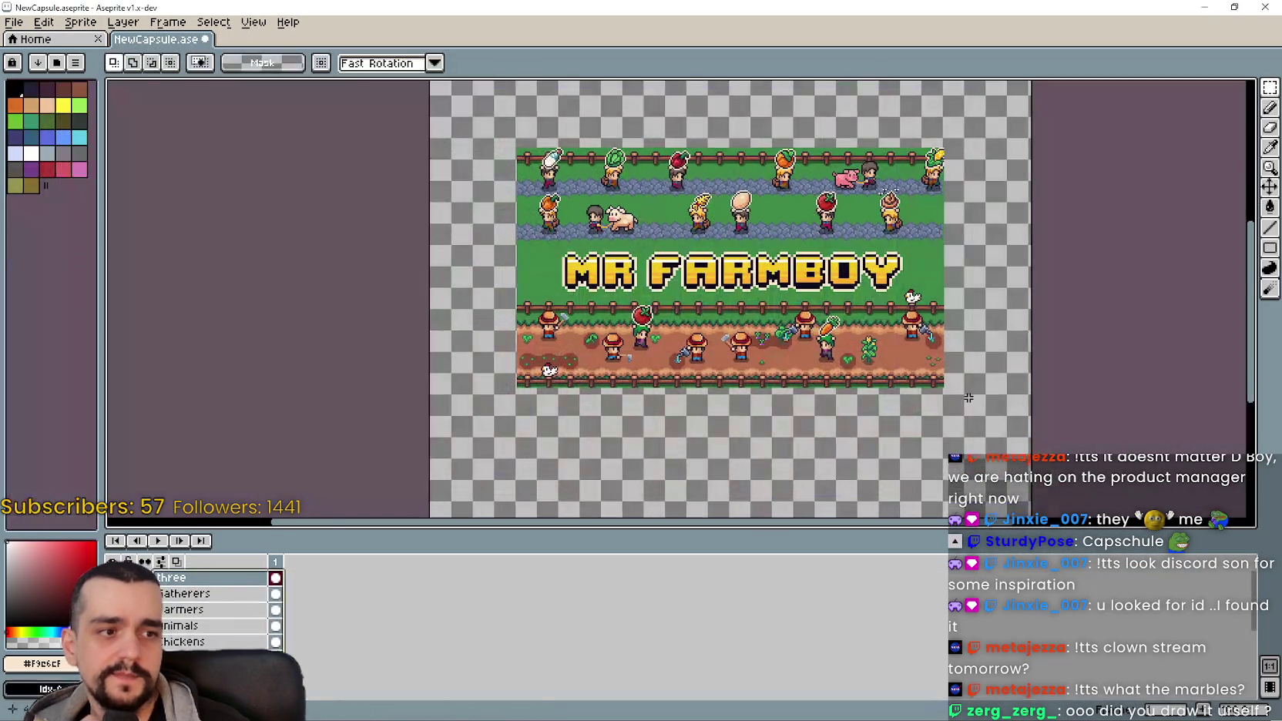
# Step: Zoom and pan around the NewCapsule canvas to frame the square MR FARMBOY artwork
pyautogui.scroll(2, 724, 247)
pyautogui.scroll(-2, 724, 247)
pyautogui.moveTo(863, 297); pyautogui.dragTo(748, 324)
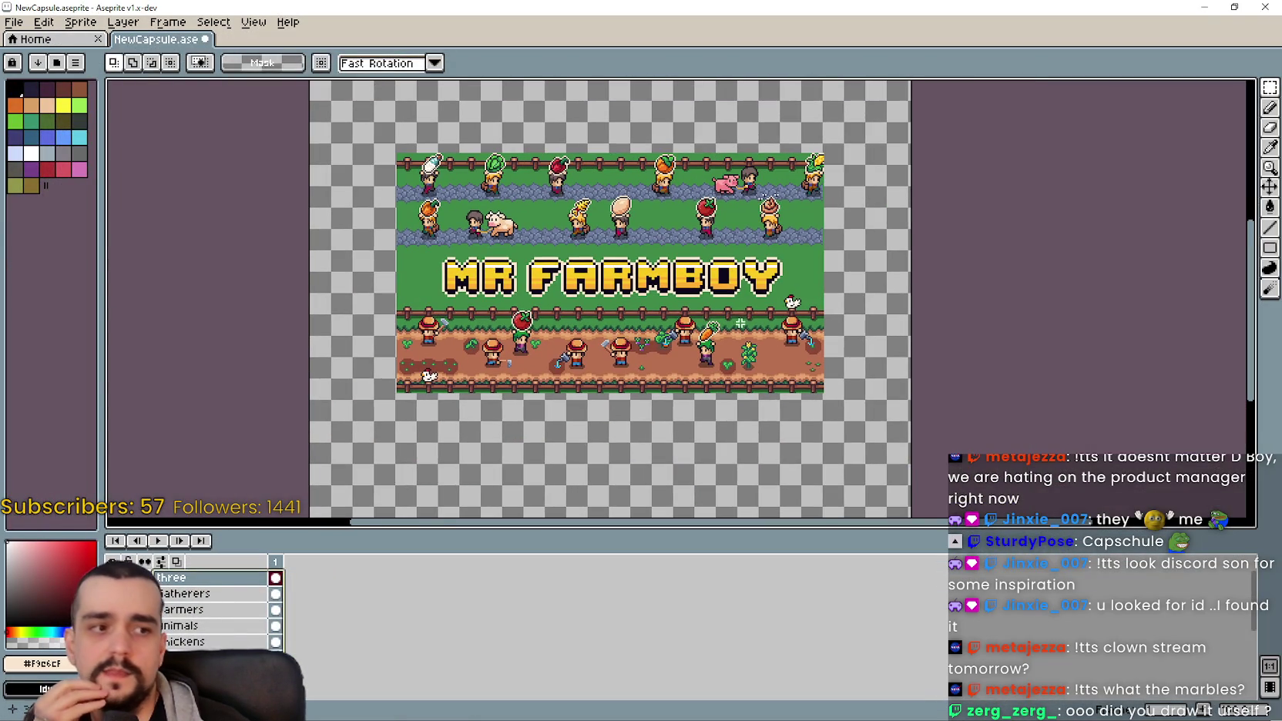
pyautogui.moveTo(479, 263); pyautogui.dragTo(552, 299)
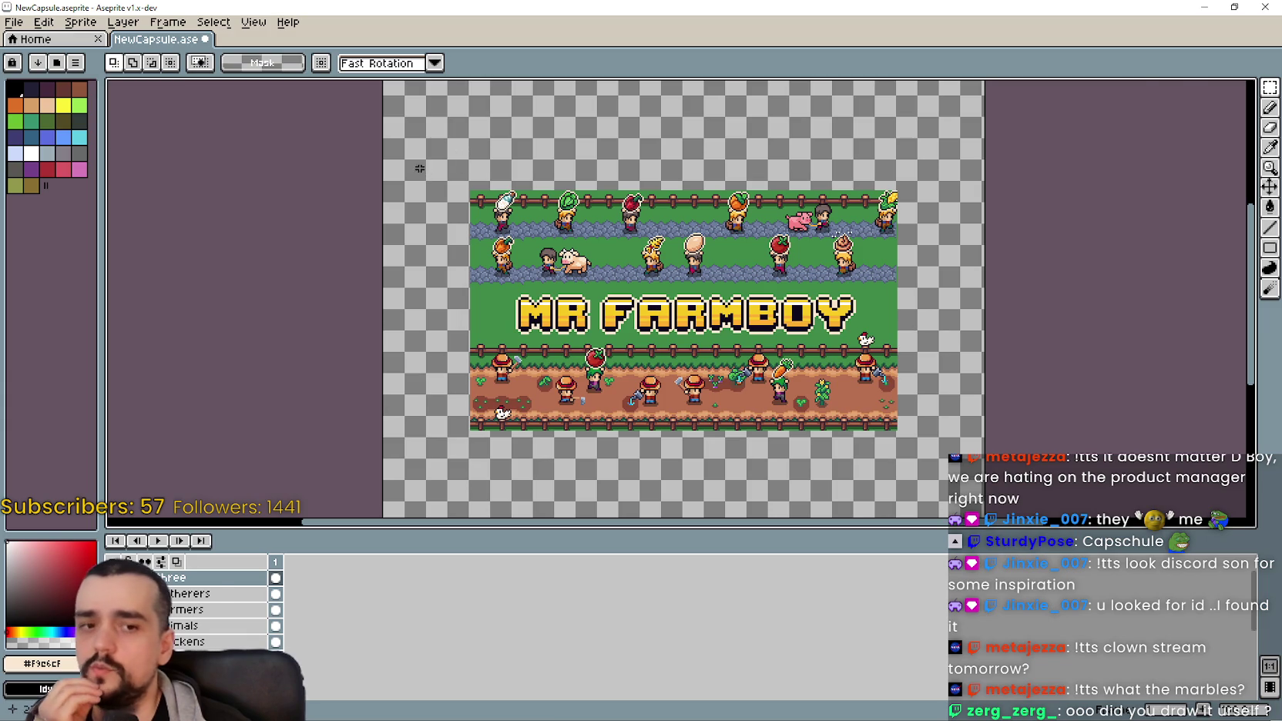
pyautogui.moveTo(1270, 87)
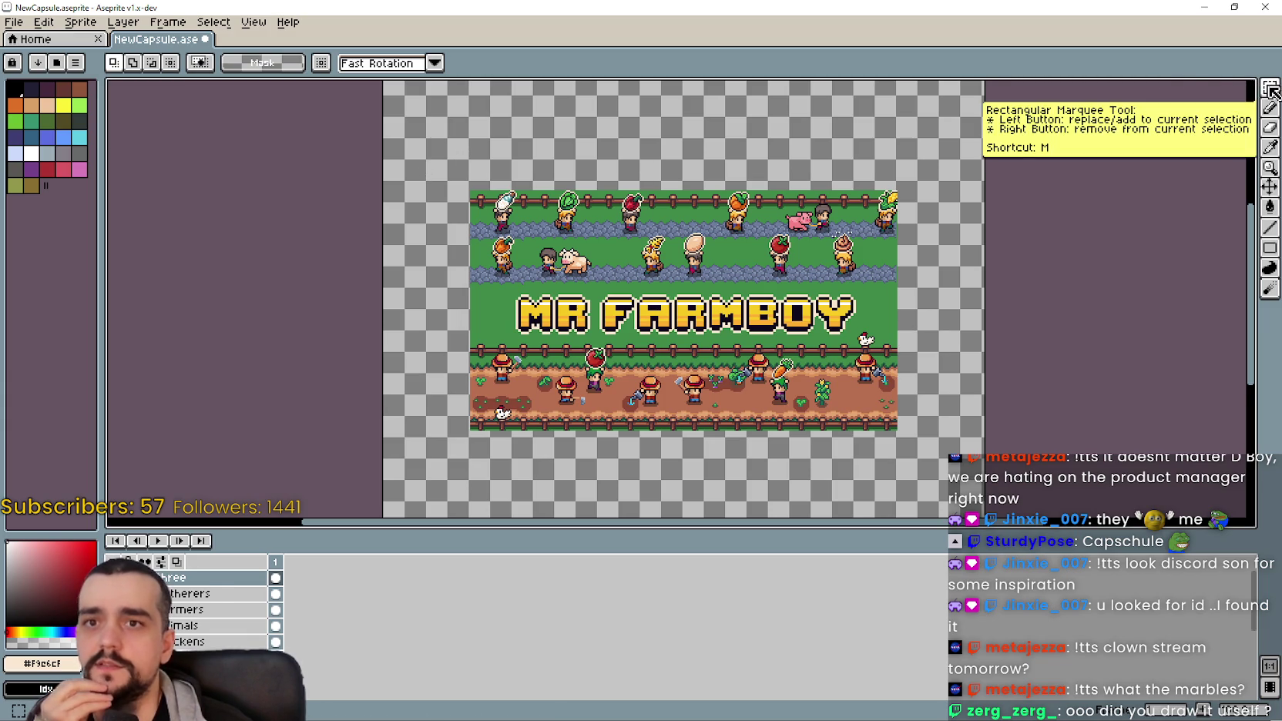
pyautogui.moveTo(631, 293); pyautogui.dragTo(628, 300)
# Step: Marquee-select the whole MR FARMBOY capsule image on the canvas
pyautogui.moveTo(449, 199)
pyautogui.mouseDown()
pyautogui.moveTo(922, 455)
pyautogui.moveTo(903, 432)
pyautogui.moveTo(913, 448)
pyautogui.mouseUp()
pyautogui.scroll(1, 695, 334)
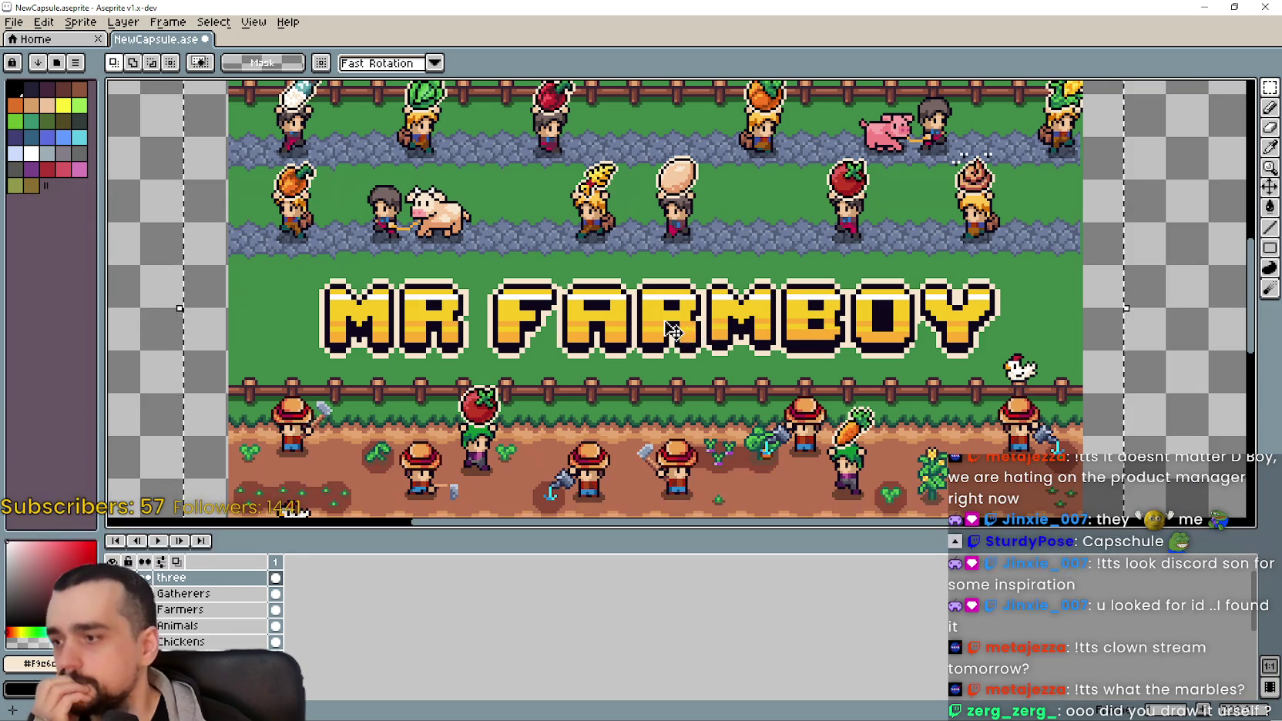
pyautogui.scroll(-2, 672, 329)
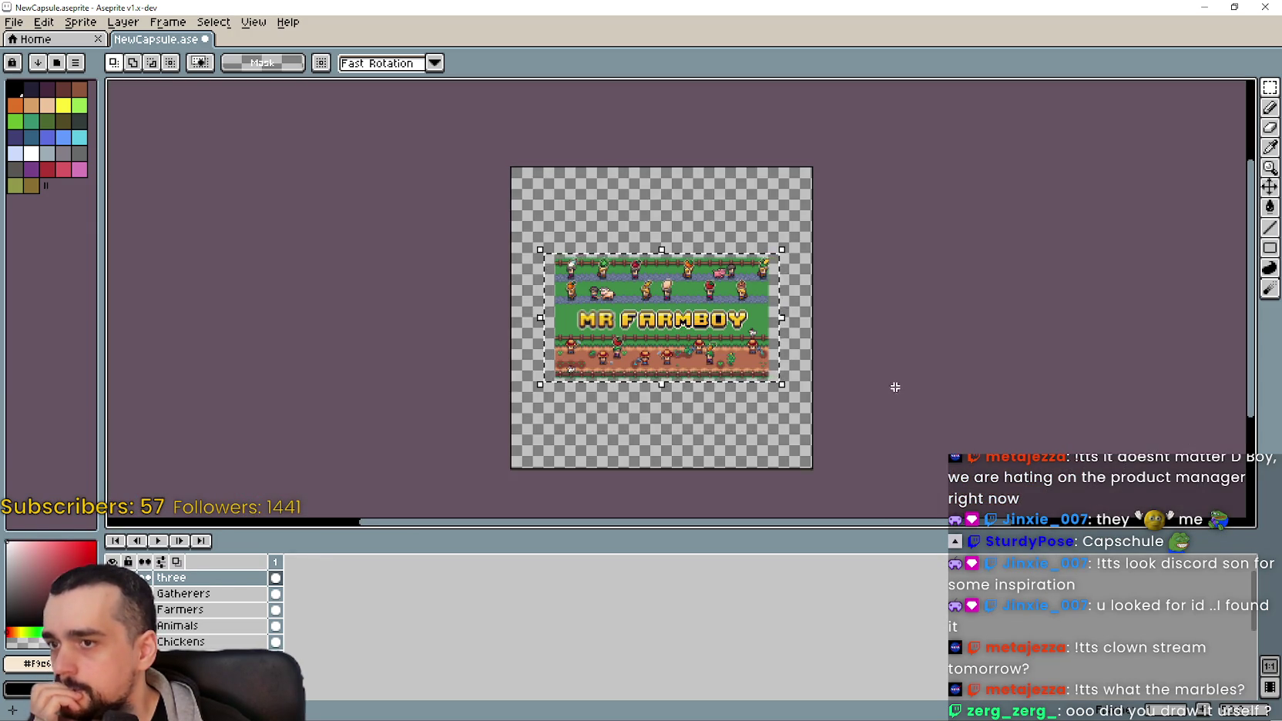
# Step: Select the stack of layers in the timeline, extending the selection down and up
pyautogui.click(228, 594)
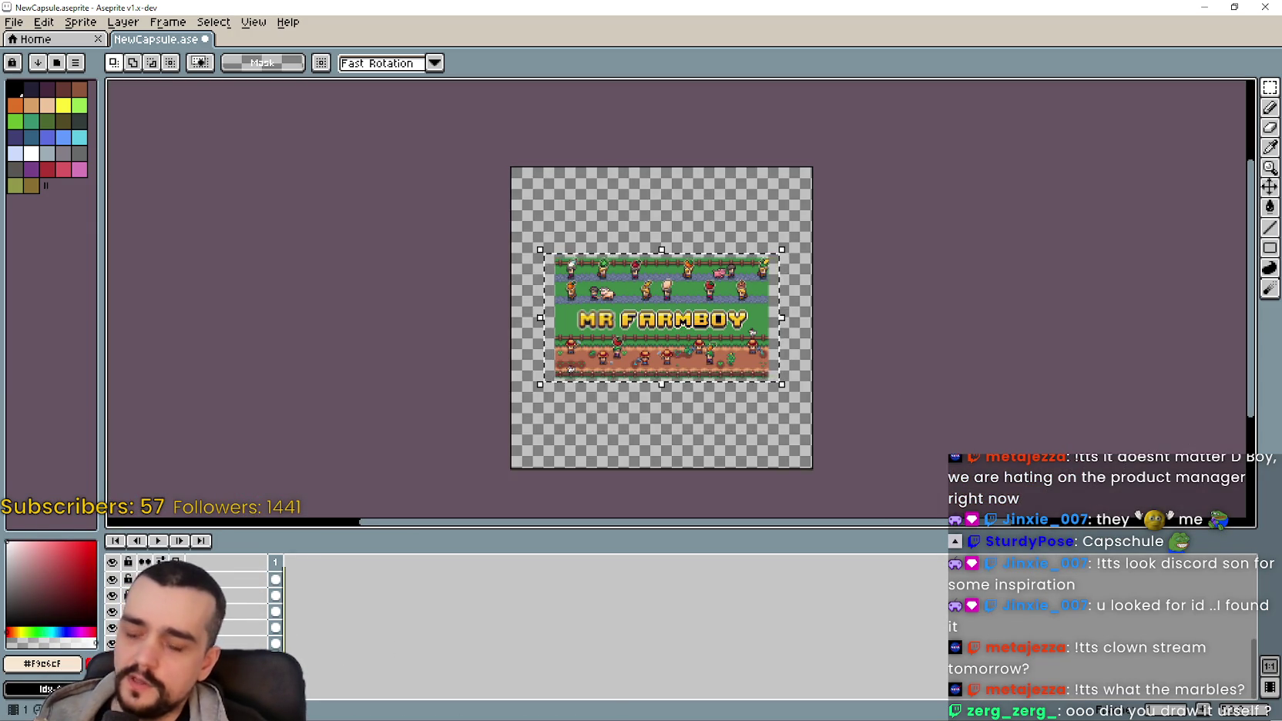
pyautogui.click(223, 579)
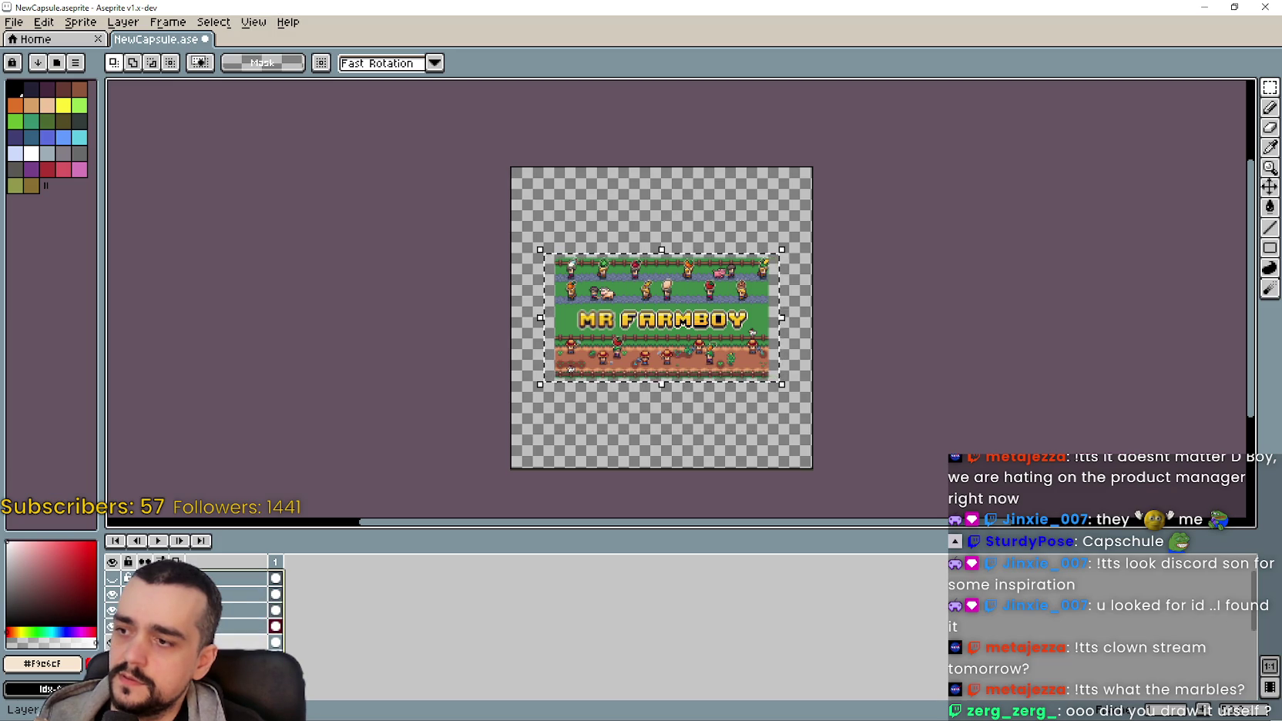
pyautogui.click(232, 610)
pyautogui.press('Down')
pyautogui.press('Down')
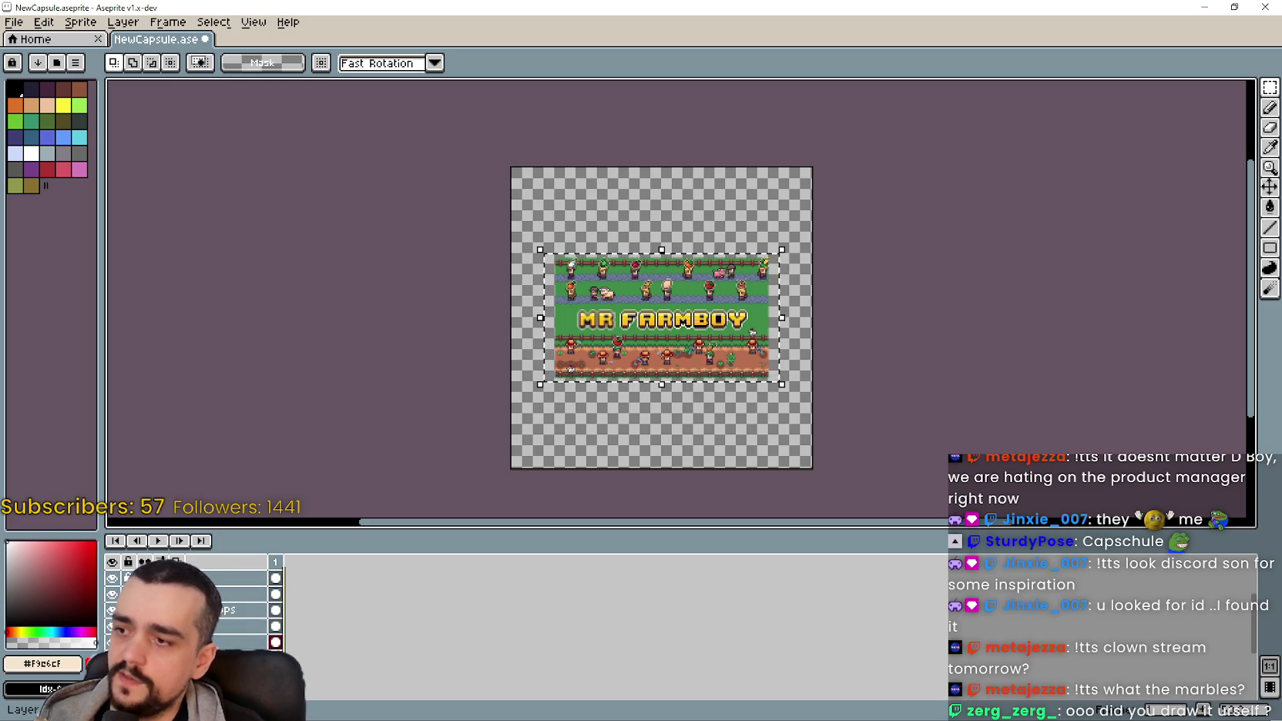
pyautogui.press('Up')
pyautogui.press('Up')
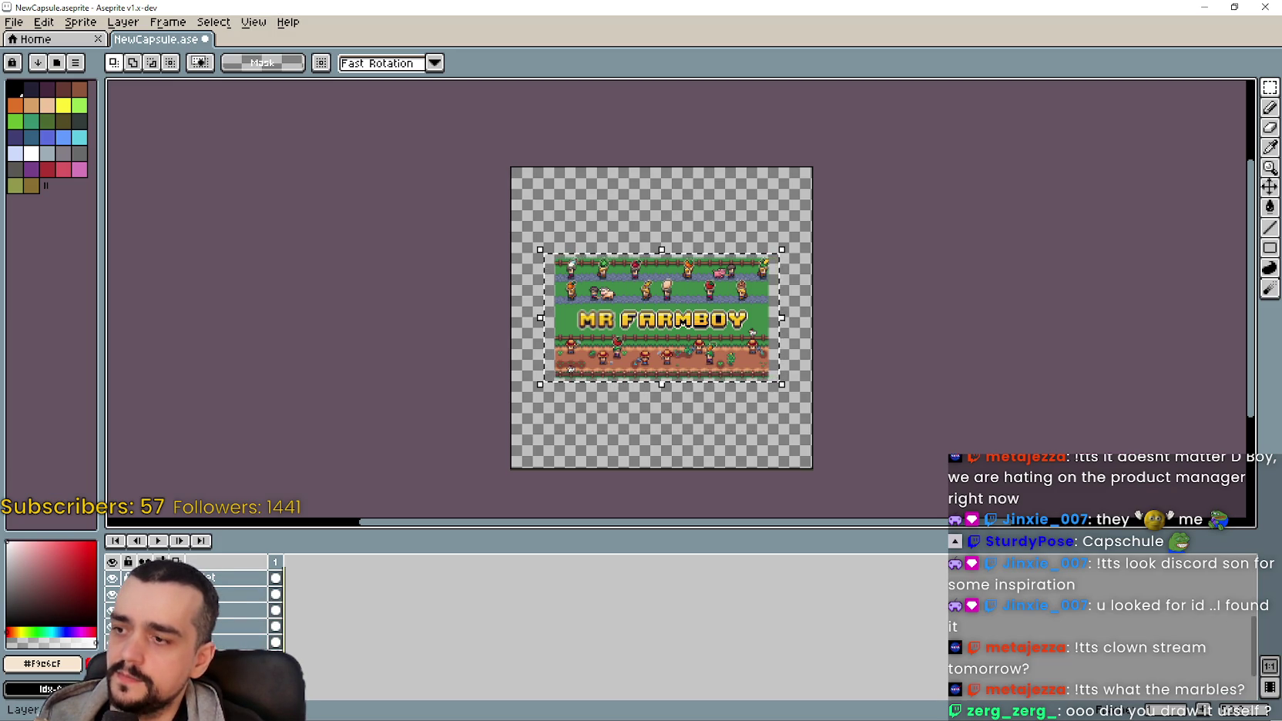
# Step: Add the bottom layer and scale the selected capsule art by *2 in width and height
pyautogui.click(231, 643)
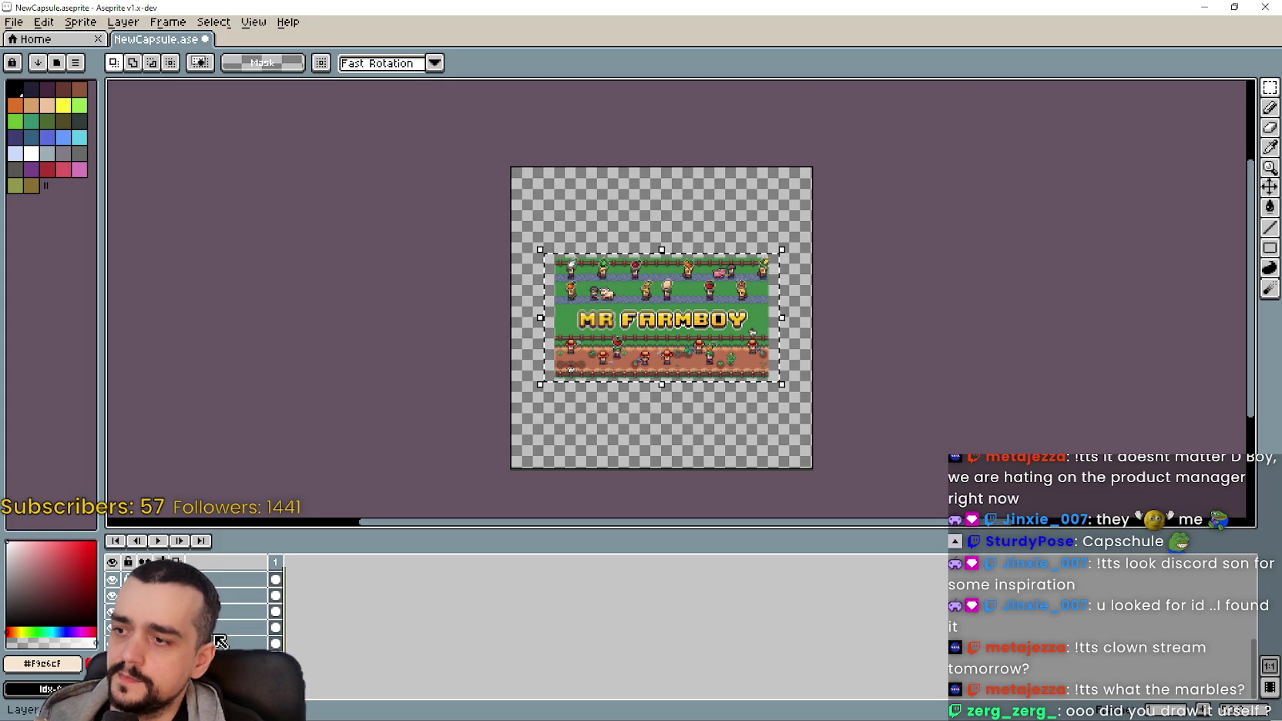
pyautogui.scroll(1, 671, 320)
pyautogui.click(672, 316)
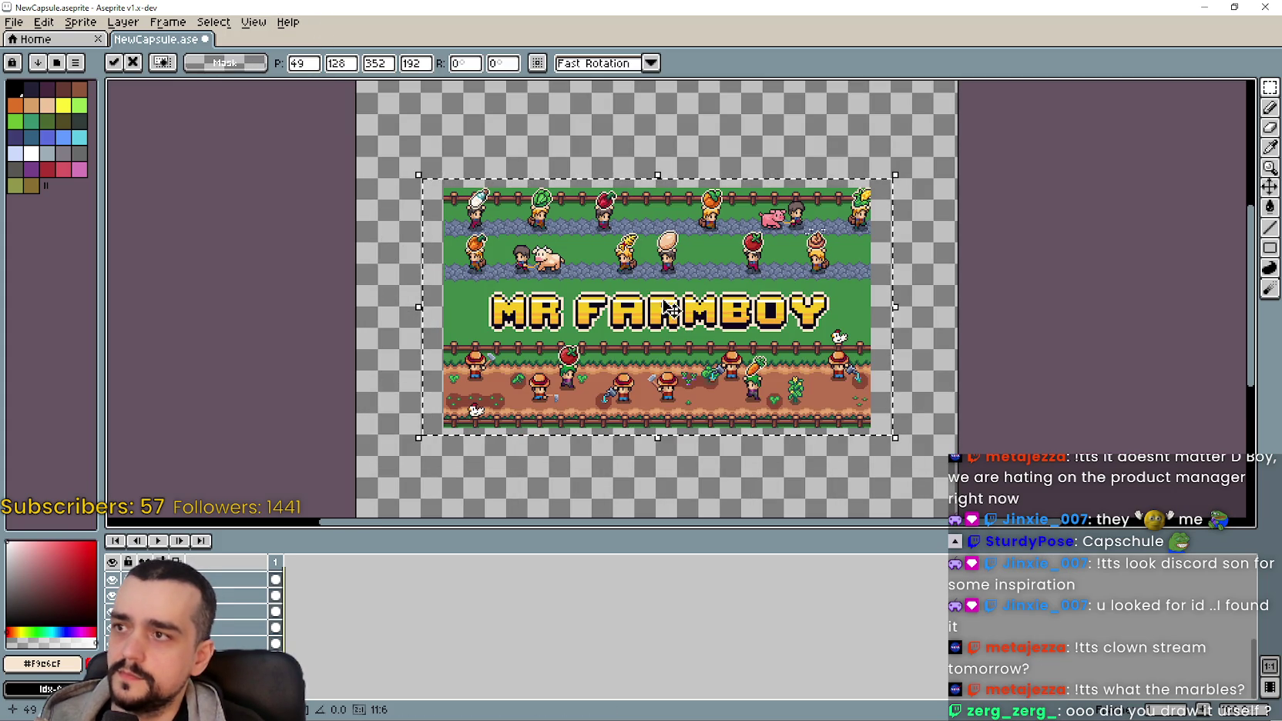
pyautogui.click(382, 64)
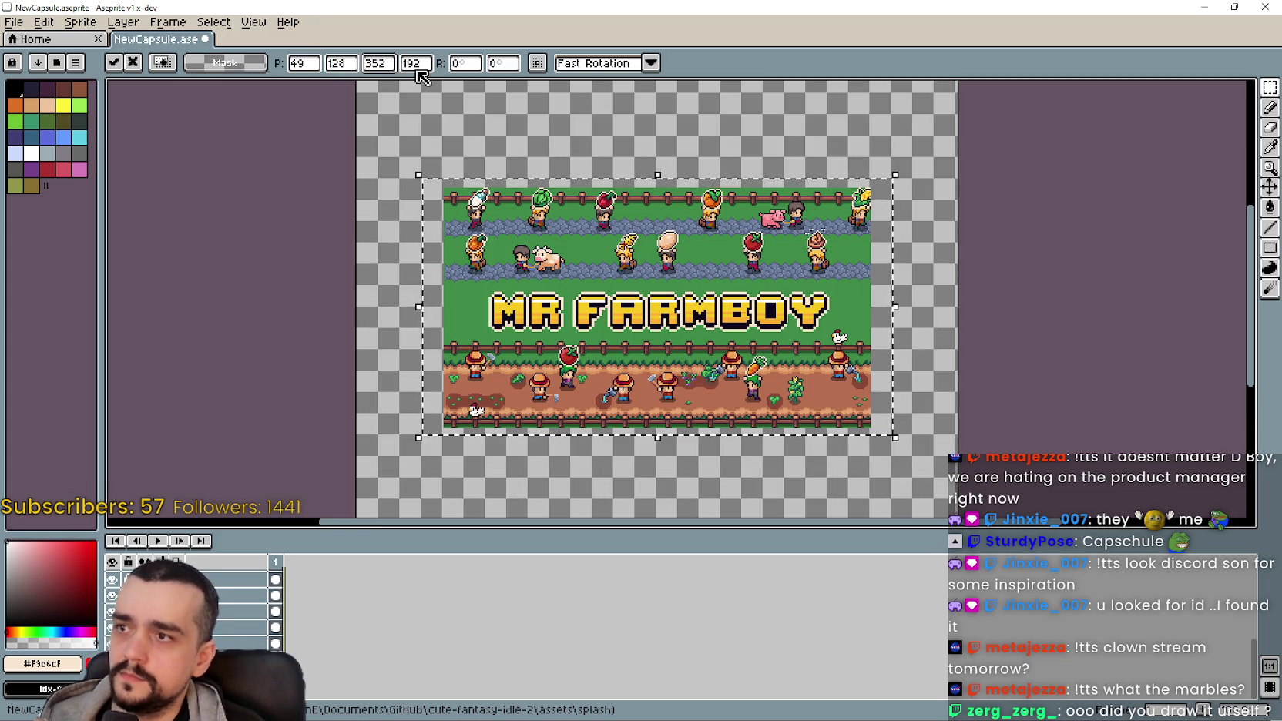
pyautogui.write('*2')
pyautogui.press('Tab')
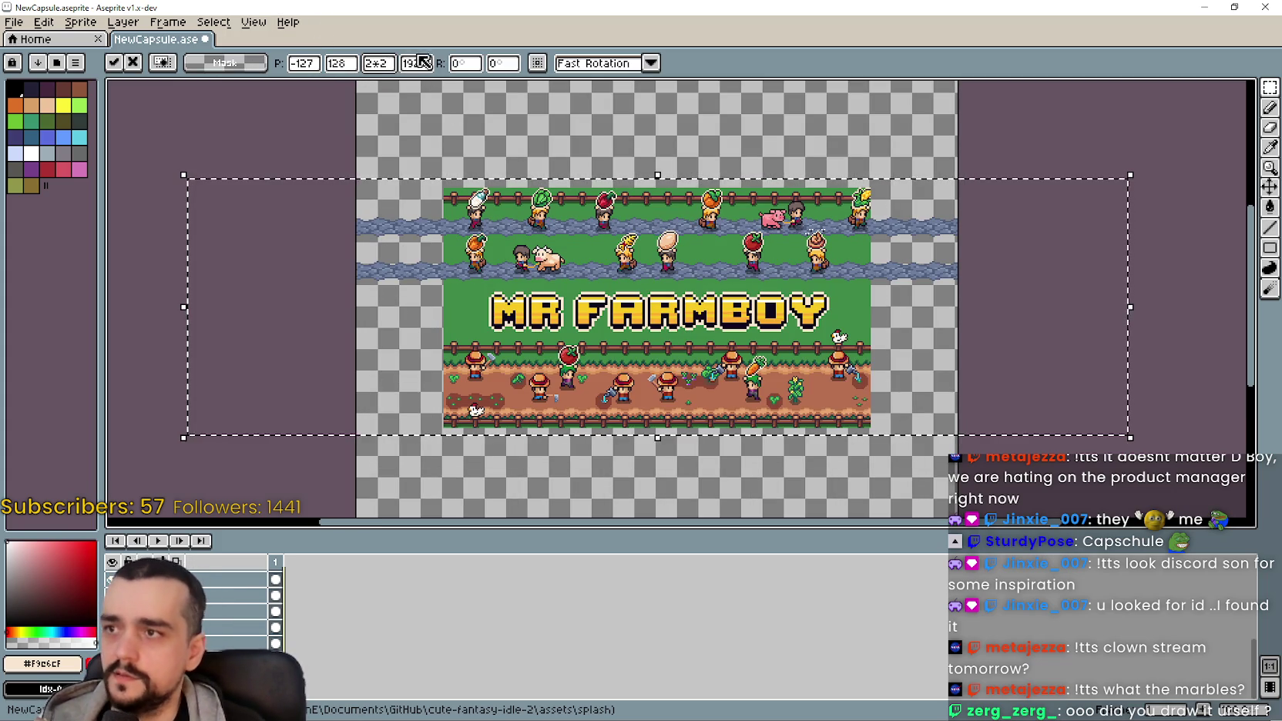
pyautogui.write('*2')
pyautogui.press('Tab')
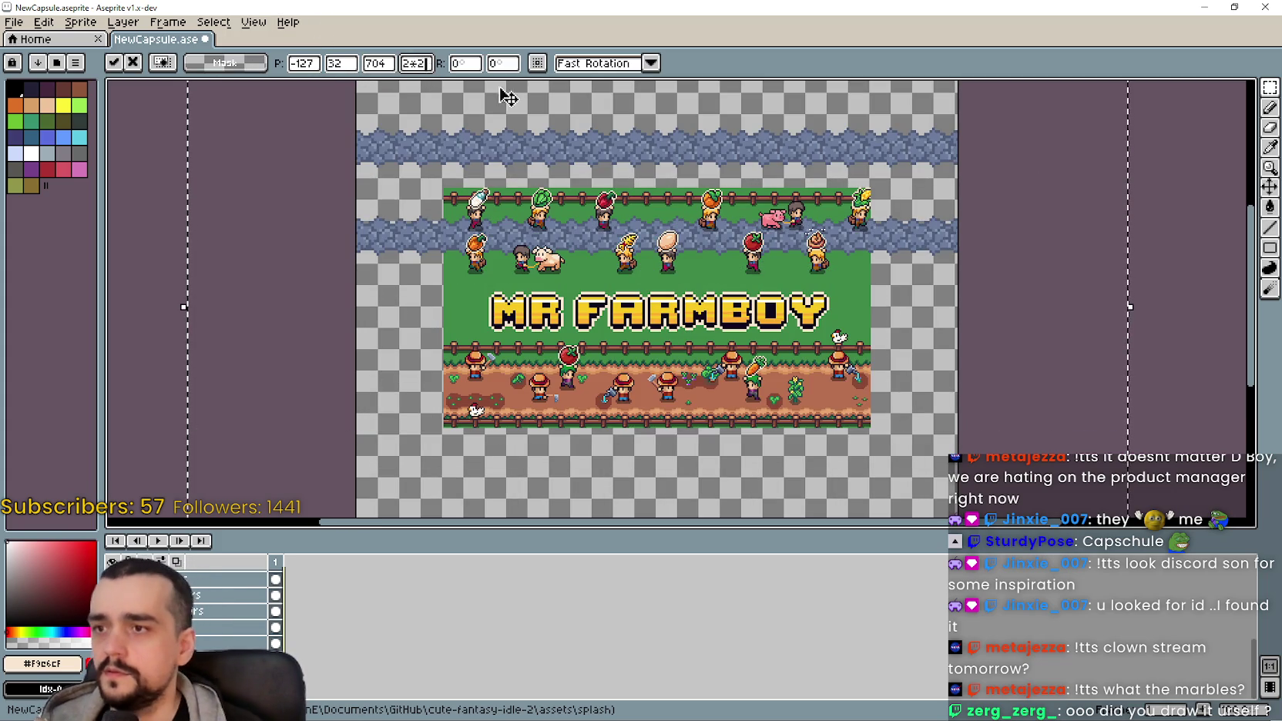
# Step: Cancel the doubled scaling and clear the selection, keeping the art at original size
pyautogui.scroll(-1, 685, 231)
pyautogui.scroll(1, 691, 217)
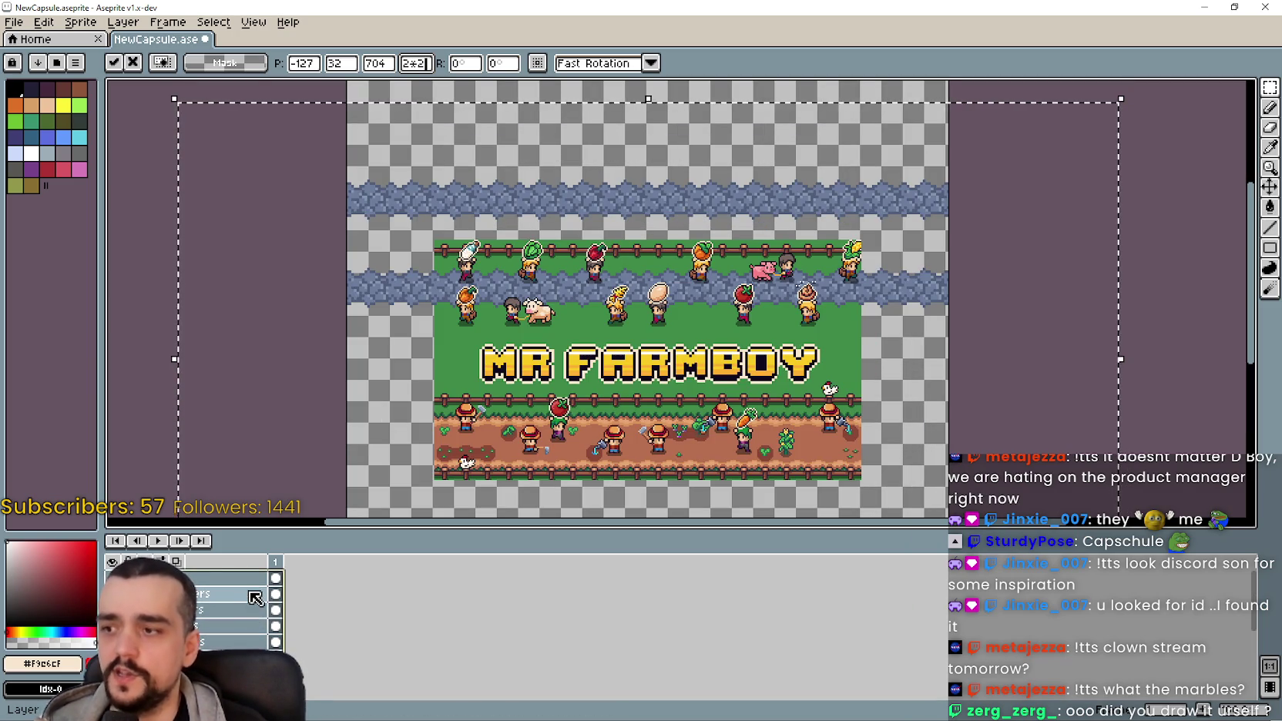
pyautogui.scroll(-2, 678, 357)
pyautogui.scroll(2, 634, 333)
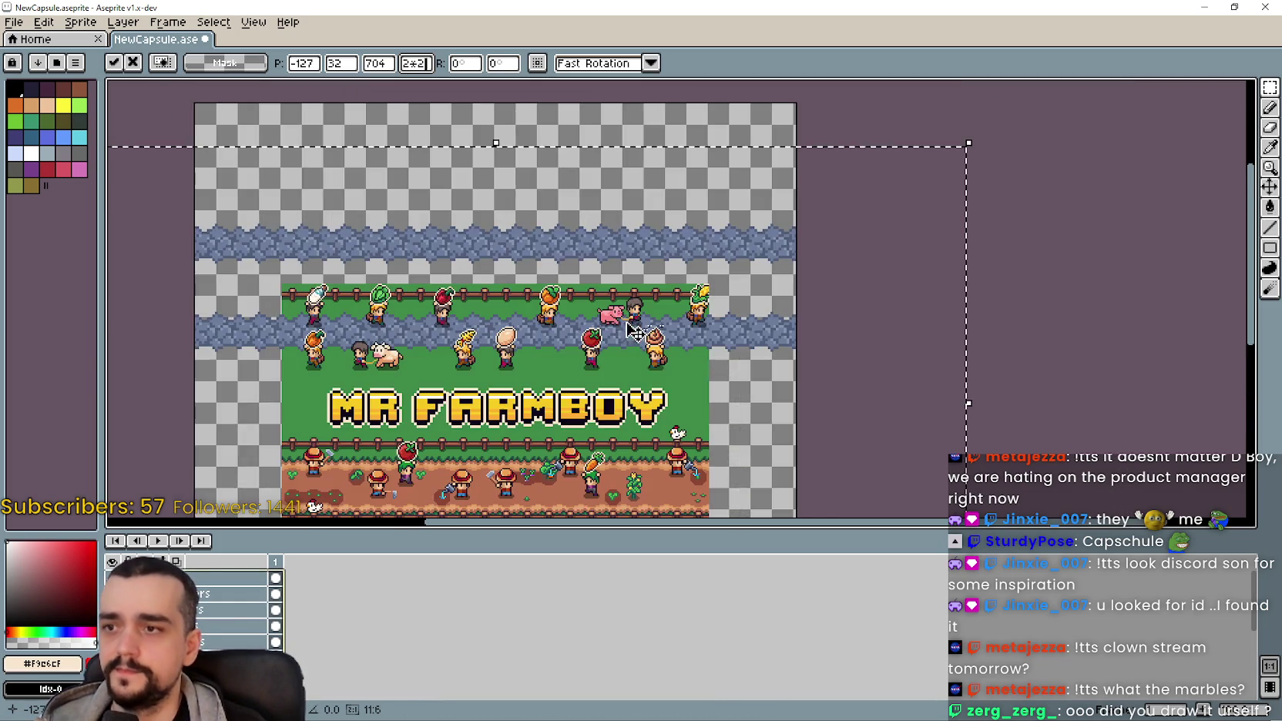
pyautogui.hotkey('ctrl', 'd')
pyautogui.press('-')
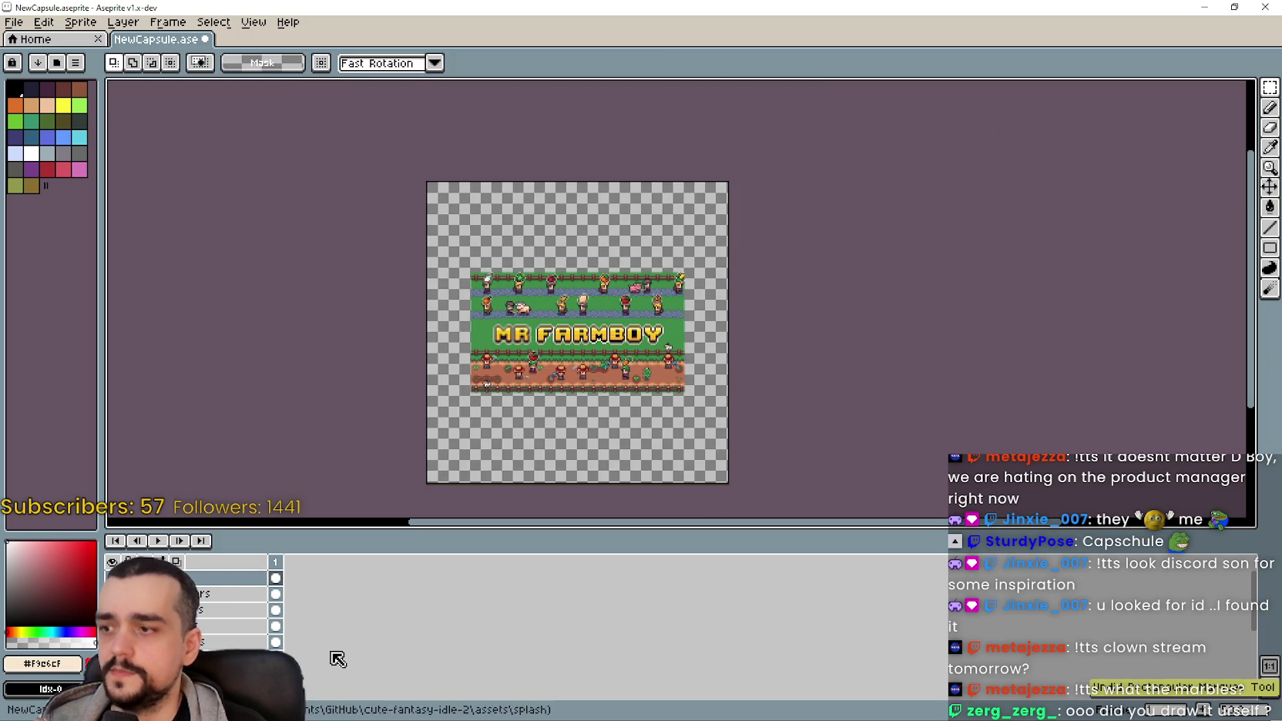
# Step: Hide the MR FARMBOY title layer, leaving a plain green band across the art
pyautogui.scroll(-2, 224, 609)
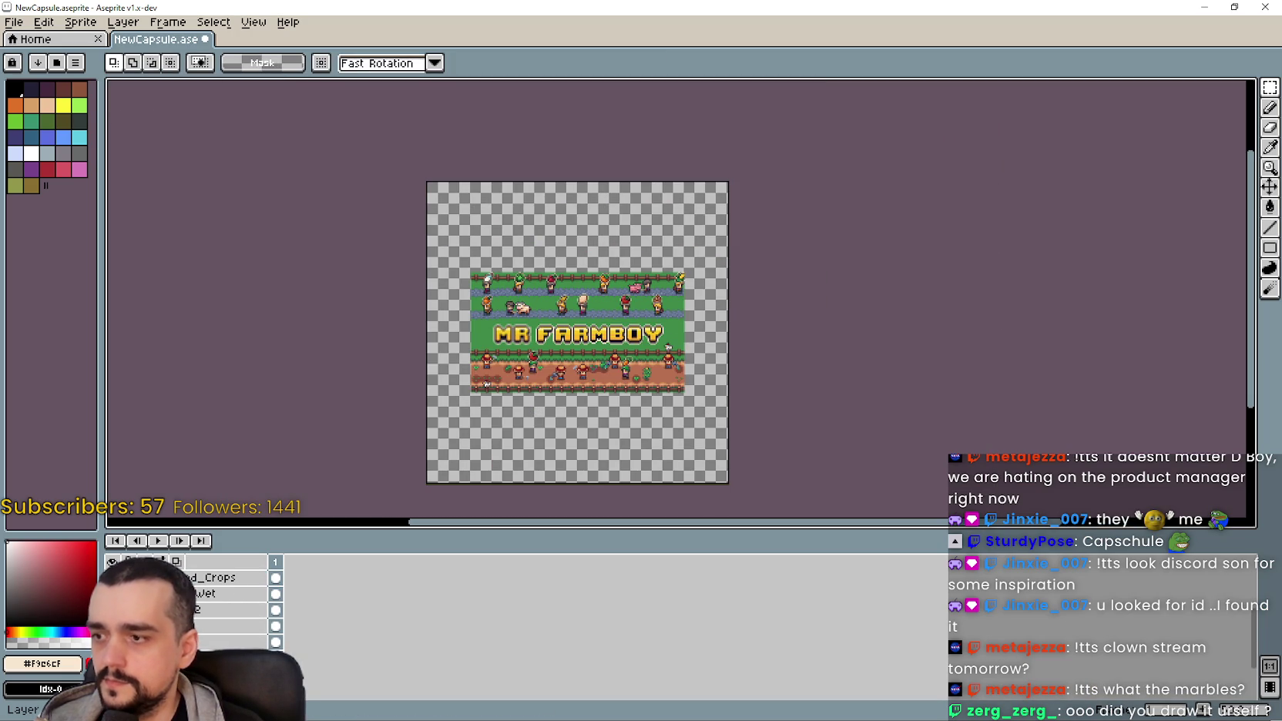
pyautogui.scroll(-2, 224, 609)
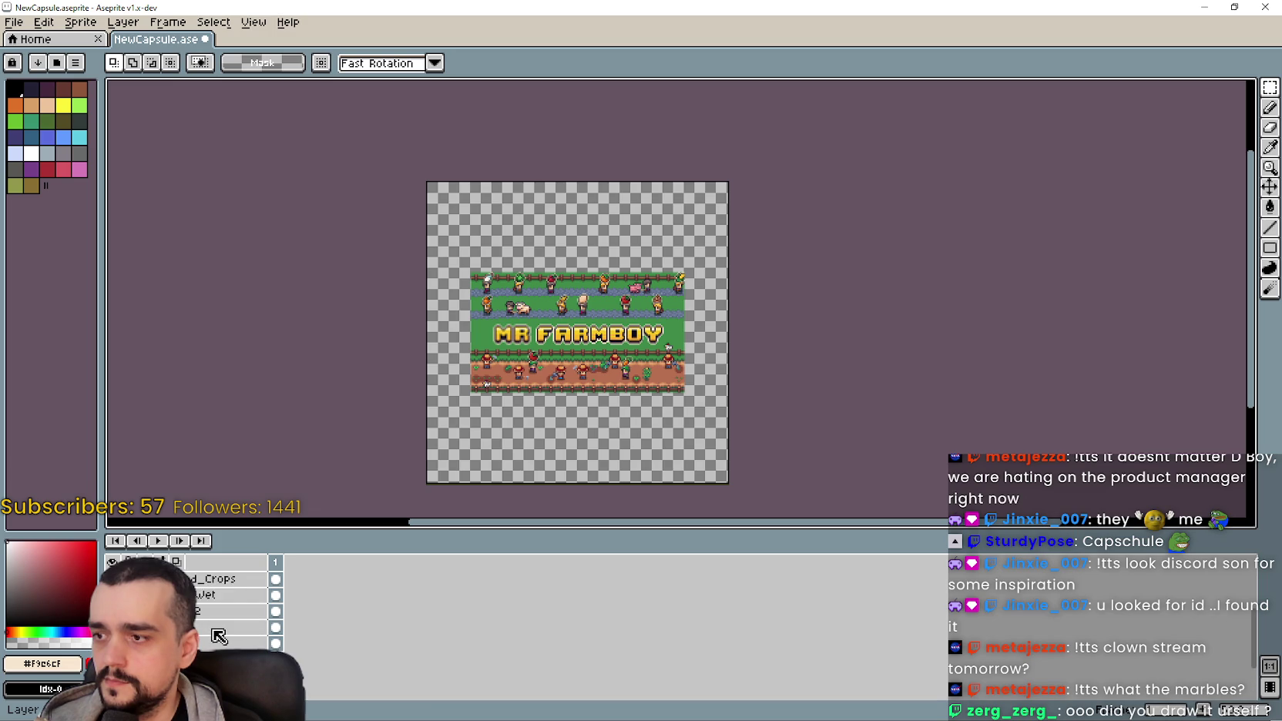
pyautogui.scroll(-2, 223, 608)
pyautogui.scroll(-2, 223, 609)
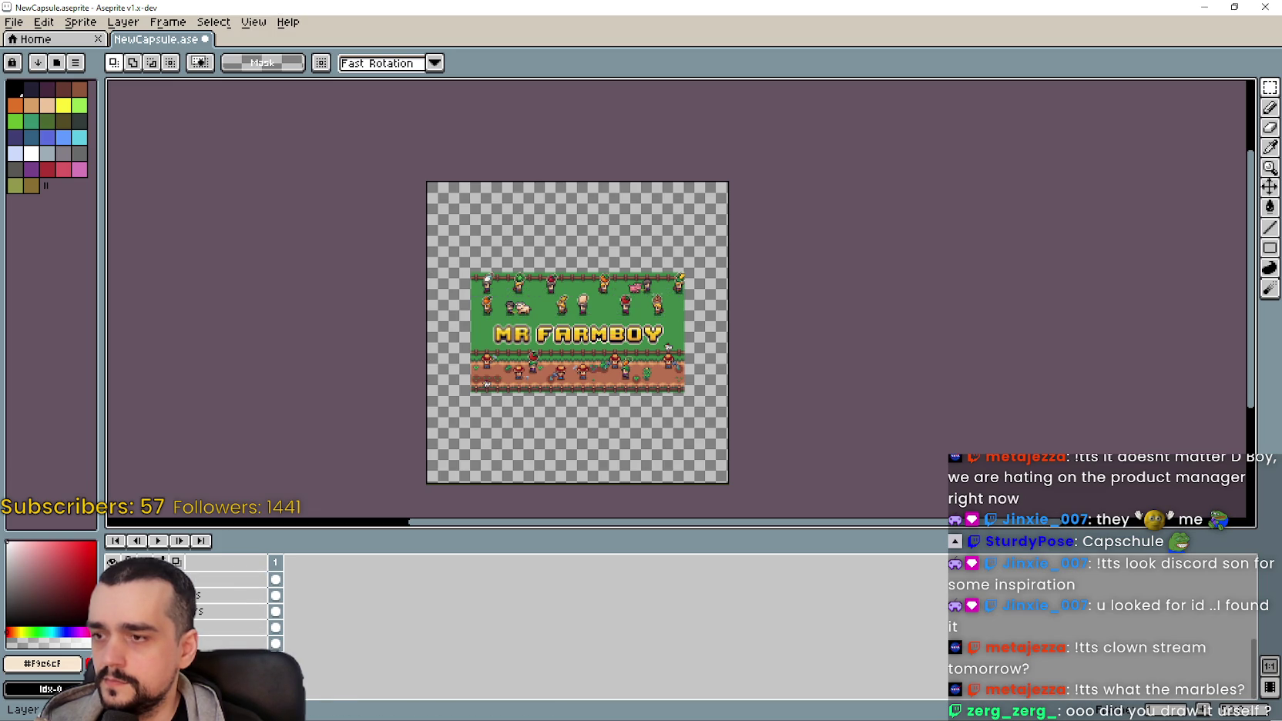
pyautogui.scroll(5, 481, 269)
pyautogui.scroll(-3, 592, 135)
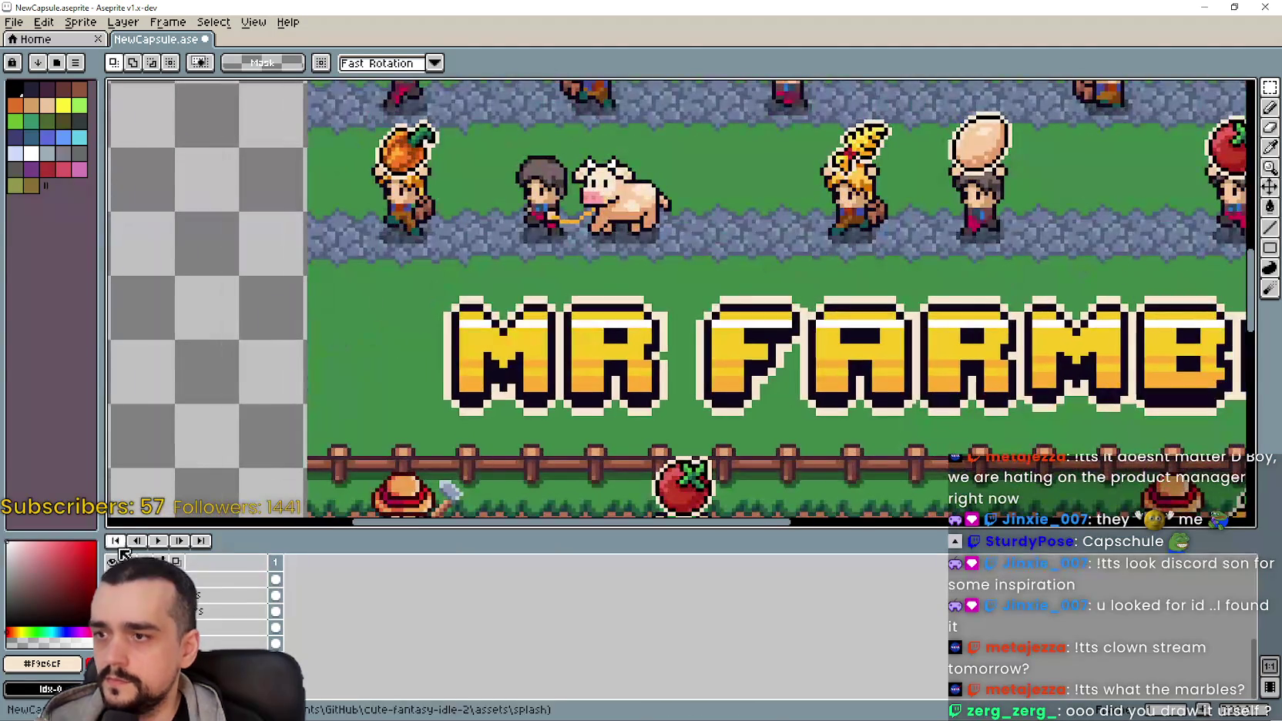
pyautogui.scroll(2, 223, 608)
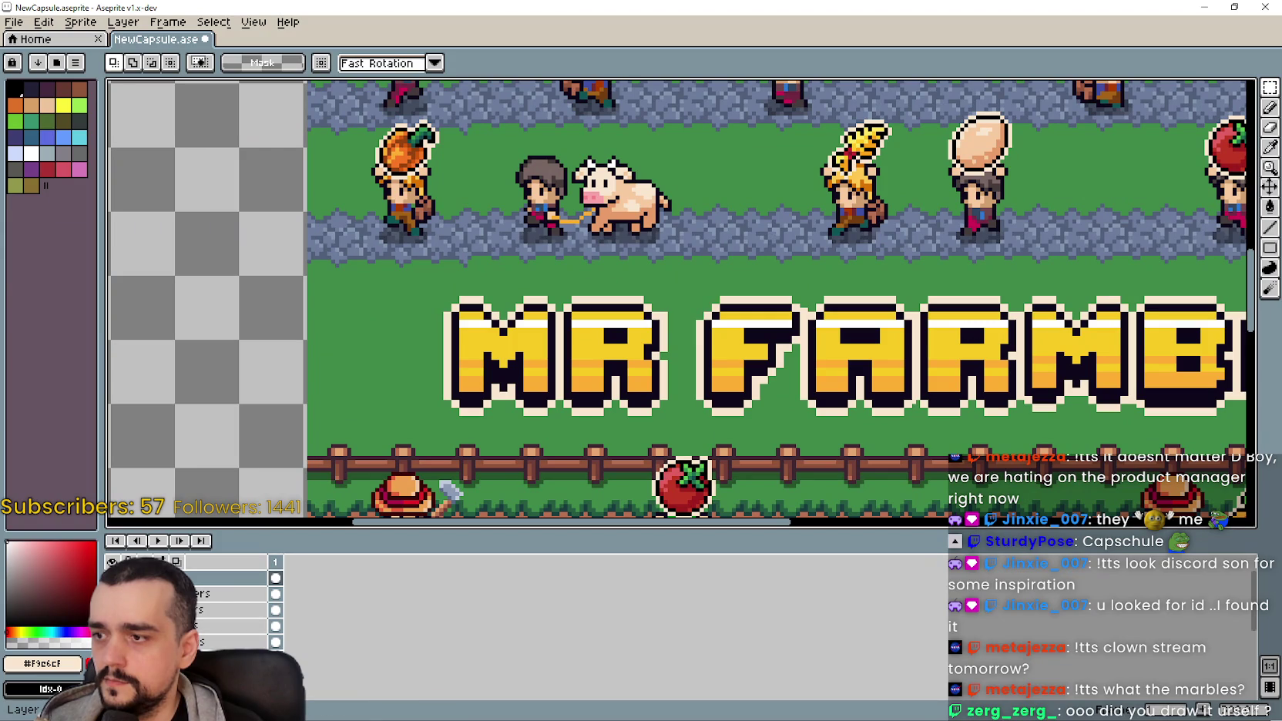
pyautogui.click(113, 593)
pyautogui.scroll(-1, 223, 609)
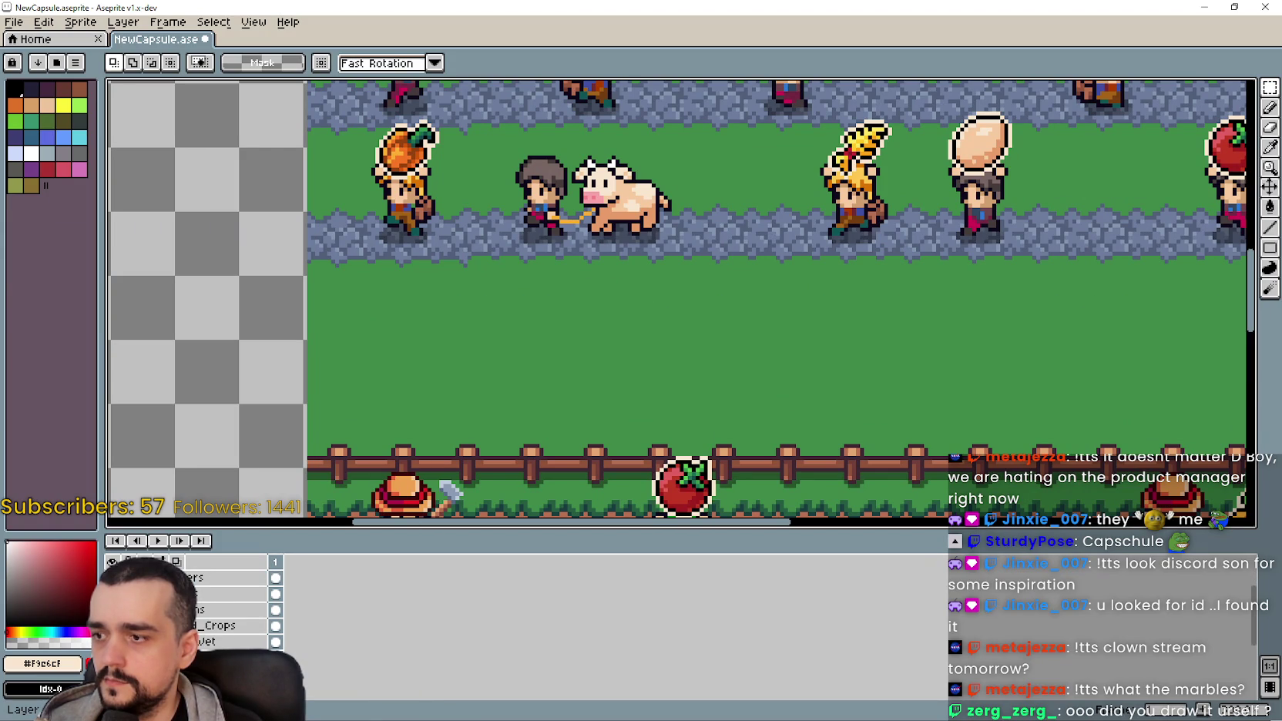
pyautogui.scroll(-3, 534, 353)
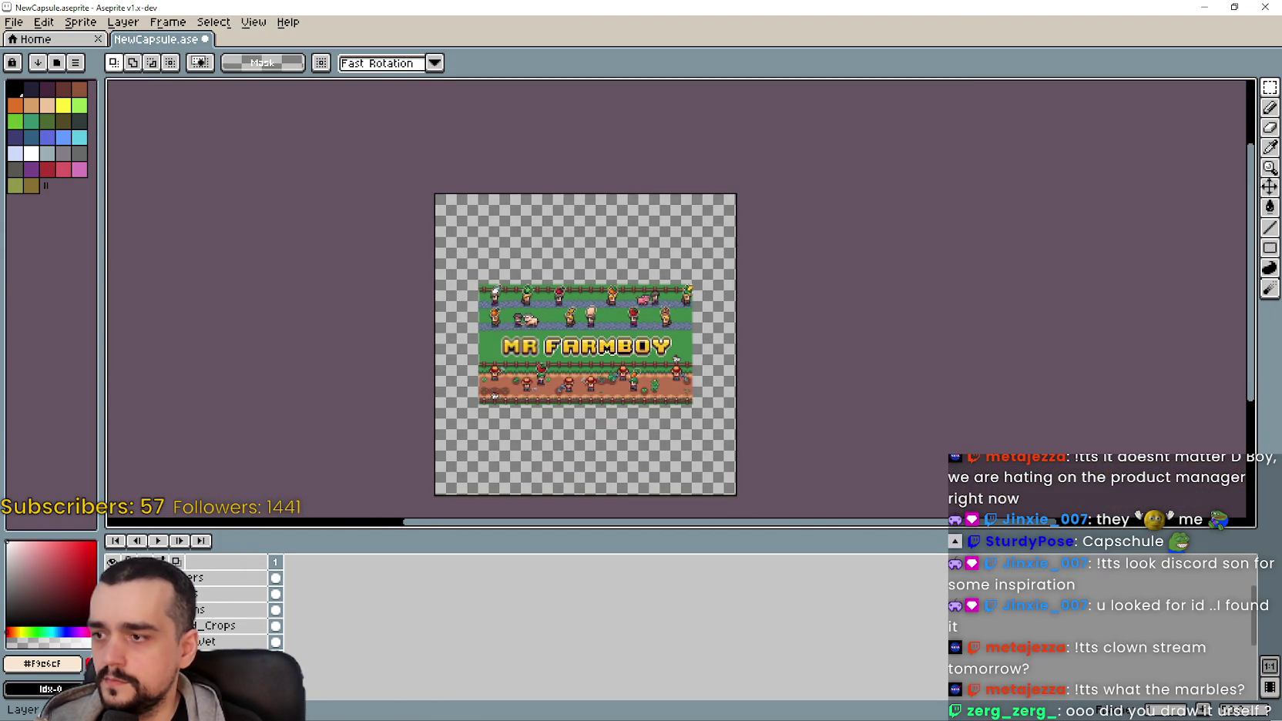
pyautogui.hotkey('ctrl', 'z')
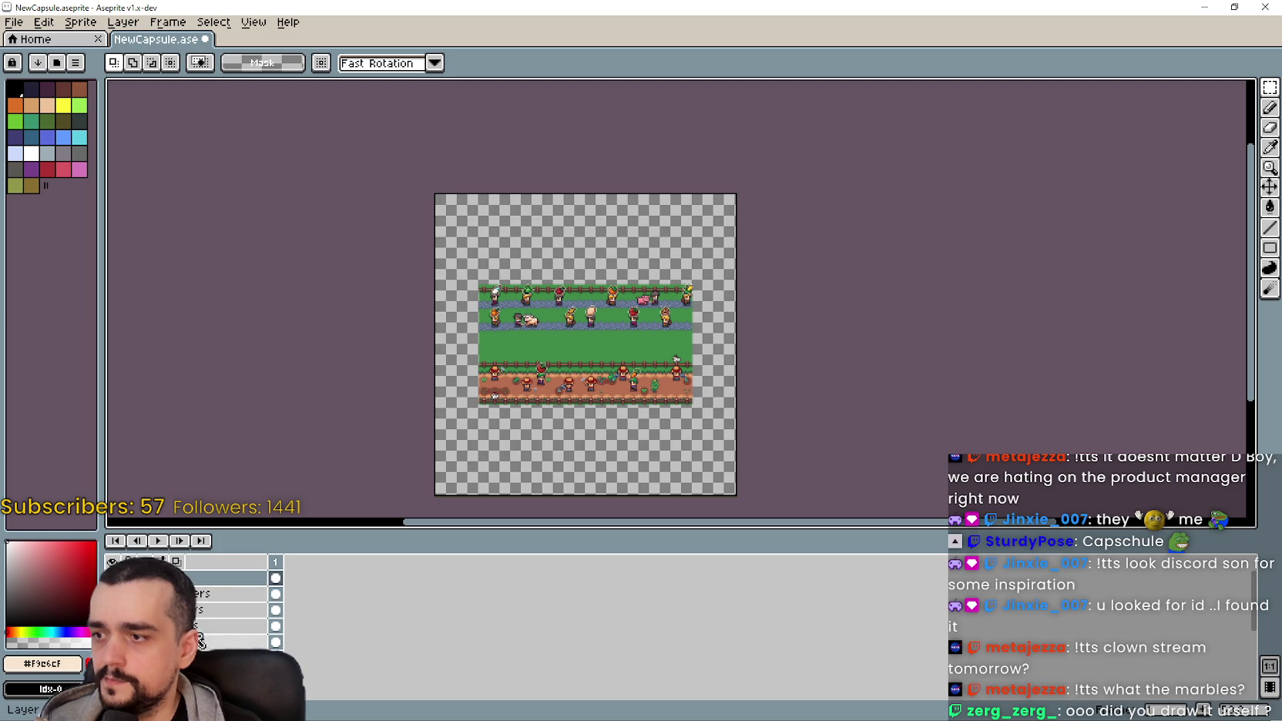
# Step: Toggle the red guide-line layer's visibility and drag a layer up one row
pyautogui.click(201, 594)
pyautogui.click(111, 593)
pyautogui.click(112, 593)
pyautogui.moveTo(233, 633); pyautogui.dragTo(177, 574)
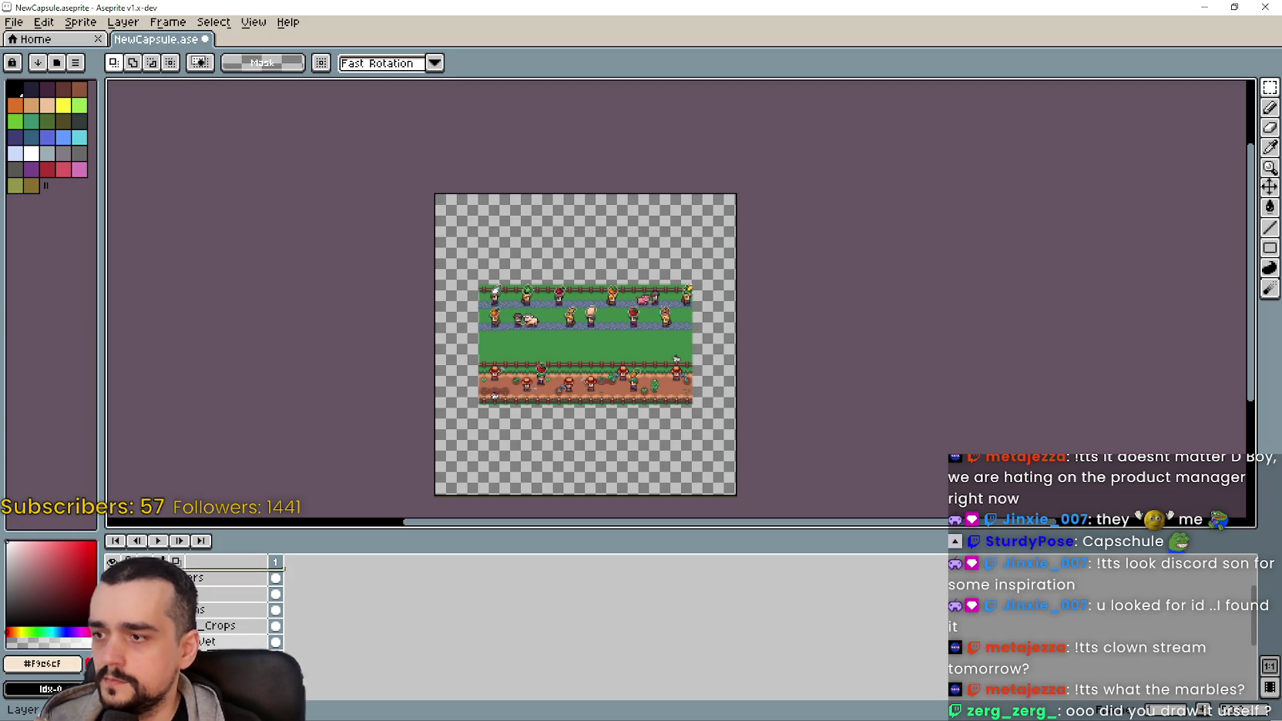
pyautogui.scroll(3, 592, 344)
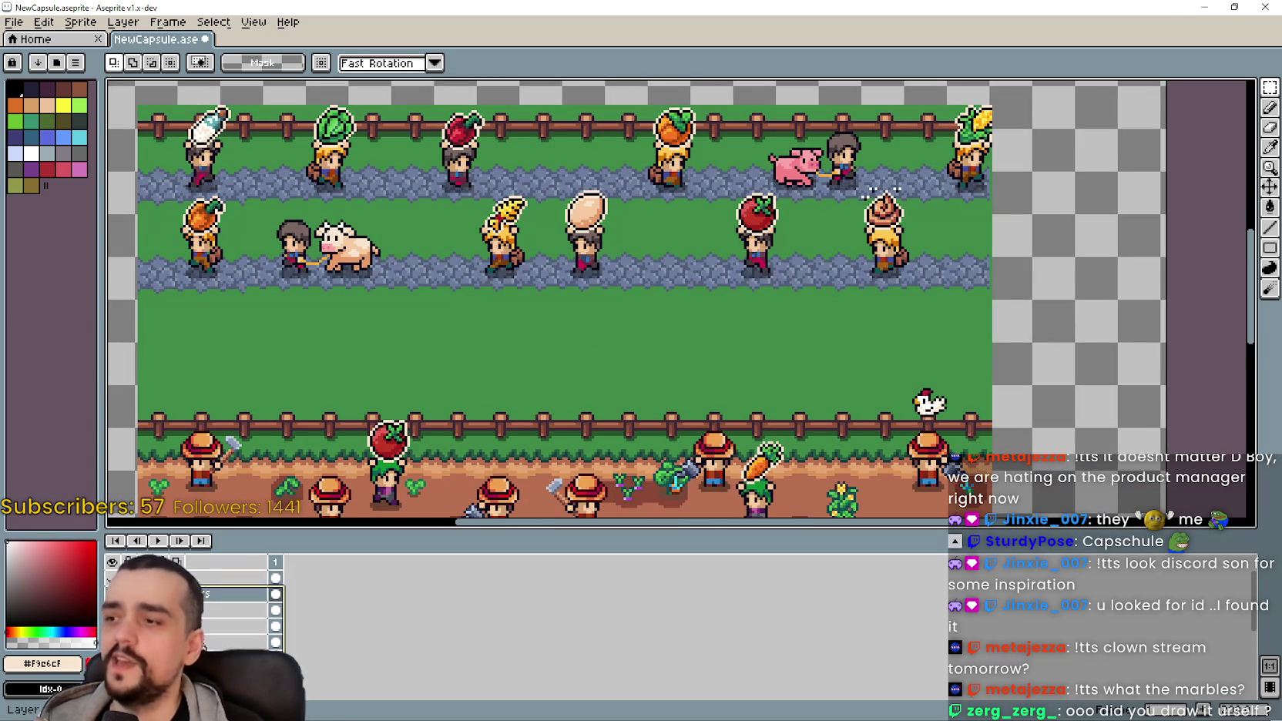
pyautogui.click(111, 593)
pyautogui.scroll(-3, 748, 201)
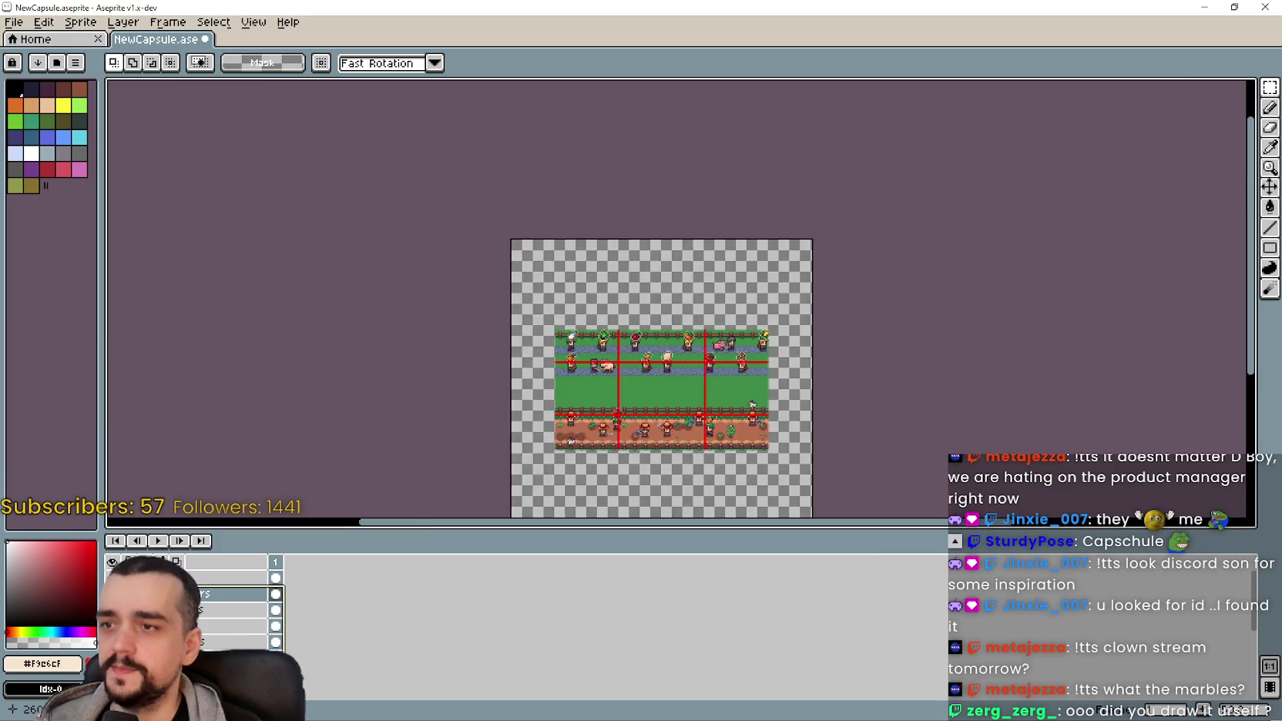
pyautogui.scroll(3, 747, 202)
pyautogui.moveTo(675, 167)
pyautogui.mouseDown()
pyautogui.moveTo(641, 332)
pyautogui.moveTo(667, 358)
pyautogui.mouseUp()
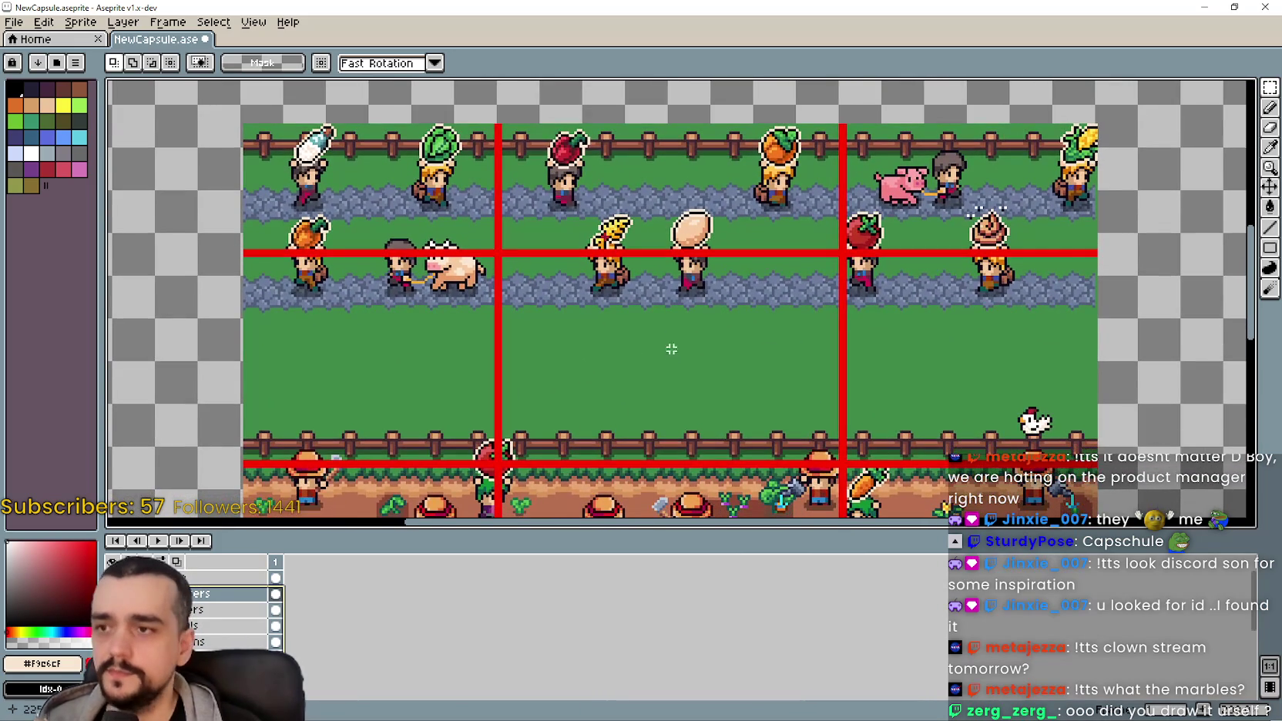
pyautogui.scroll(-2, 924, 360)
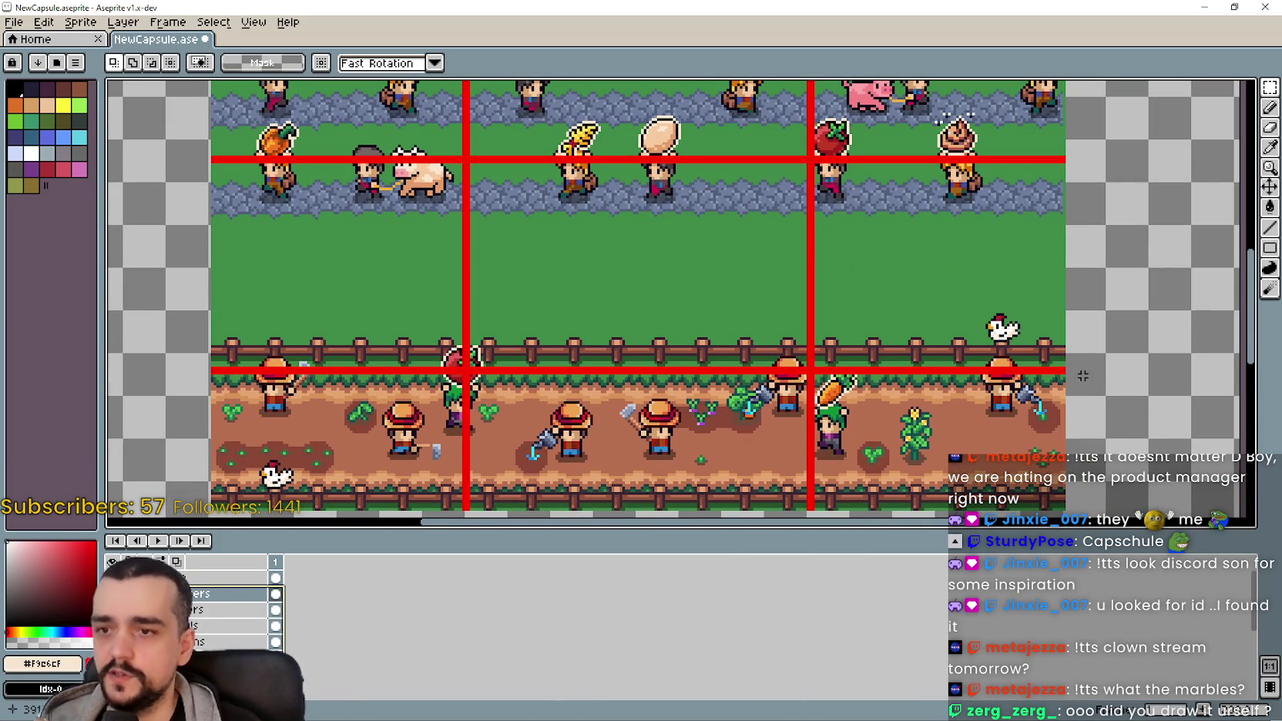
pyautogui.scroll(-2, 959, 316)
pyautogui.scroll(5, 909, 312)
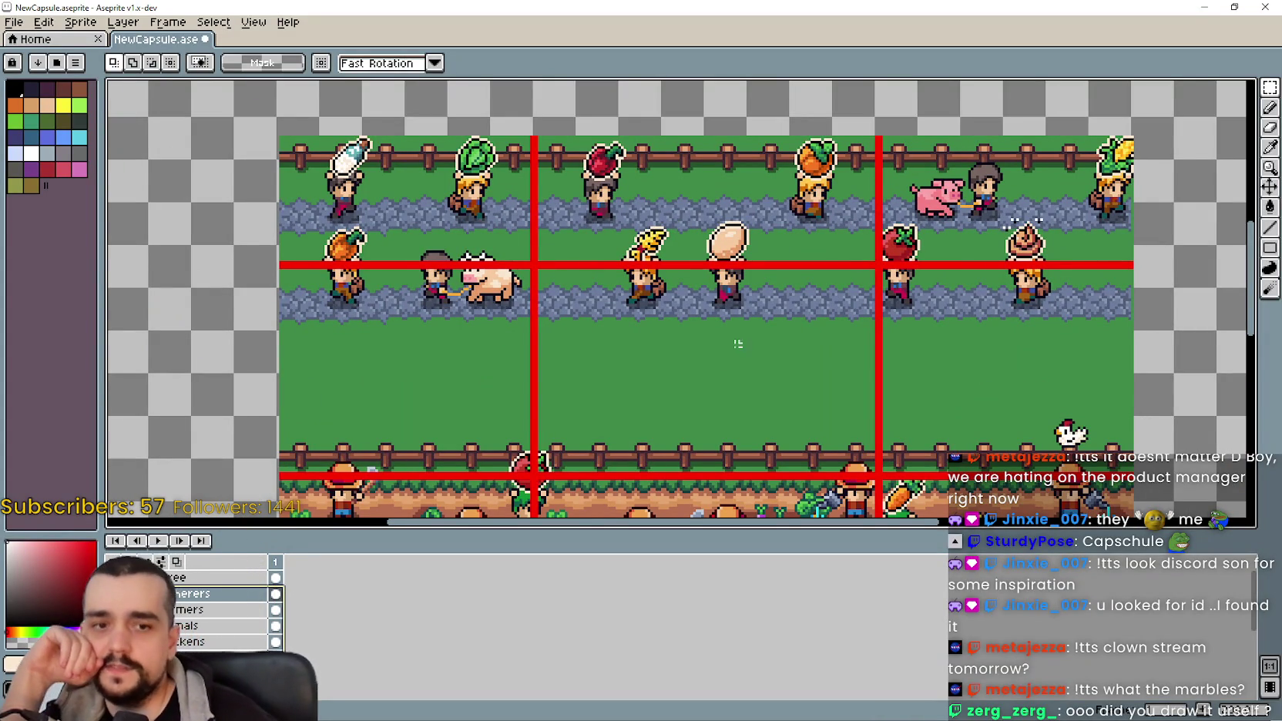
pyautogui.scroll(-4, 686, 263)
pyautogui.press('-')
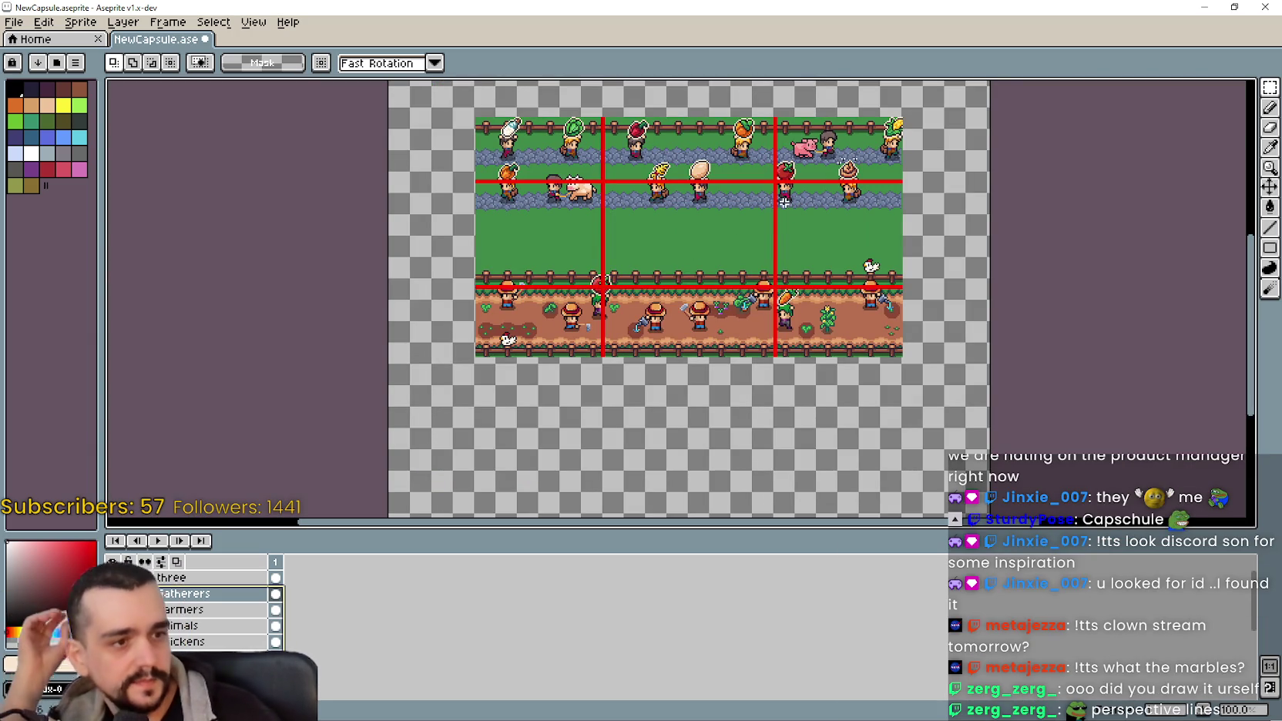
pyautogui.press('+')
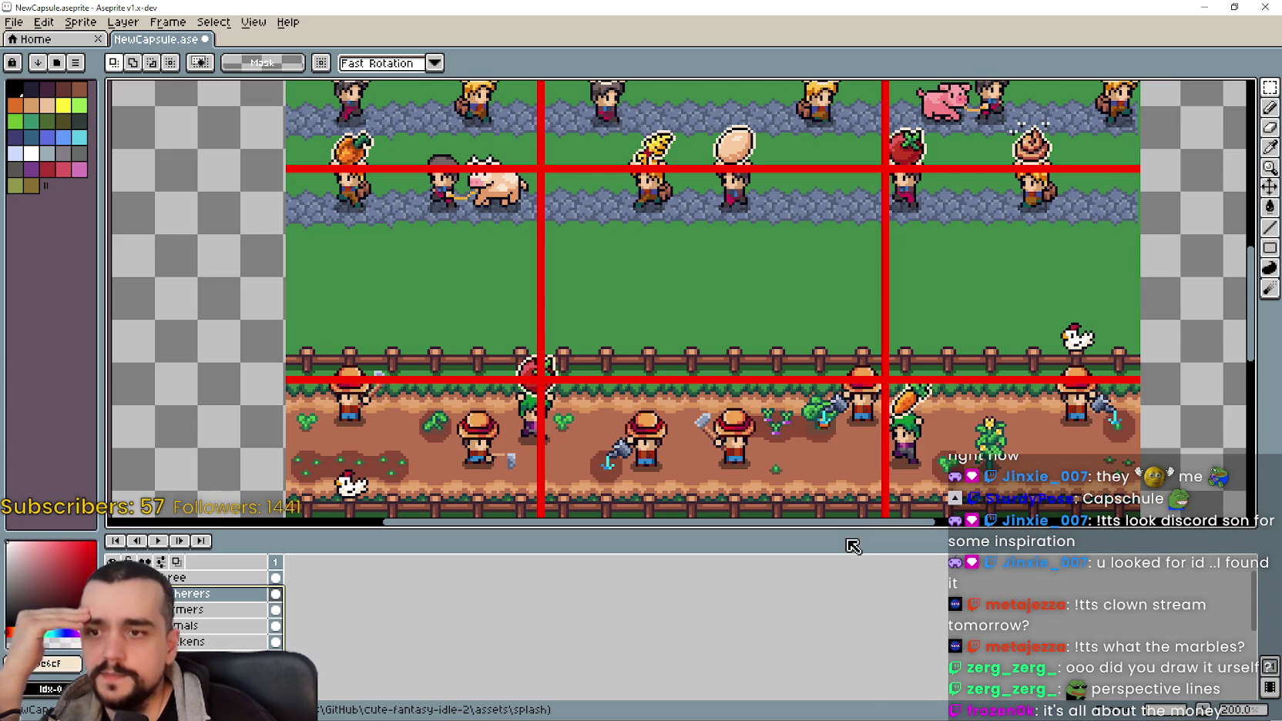
pyautogui.scroll(2, 923, 292)
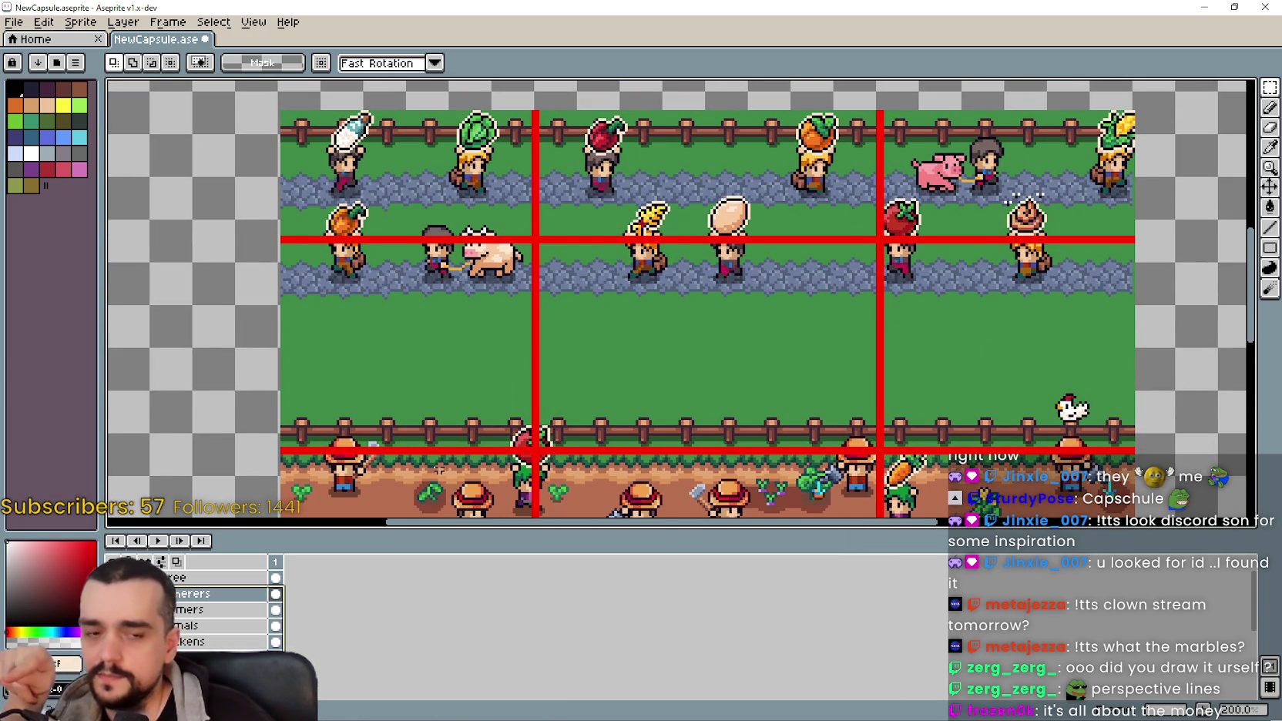
pyautogui.moveTo(500, 386); pyautogui.dragTo(522, 329)
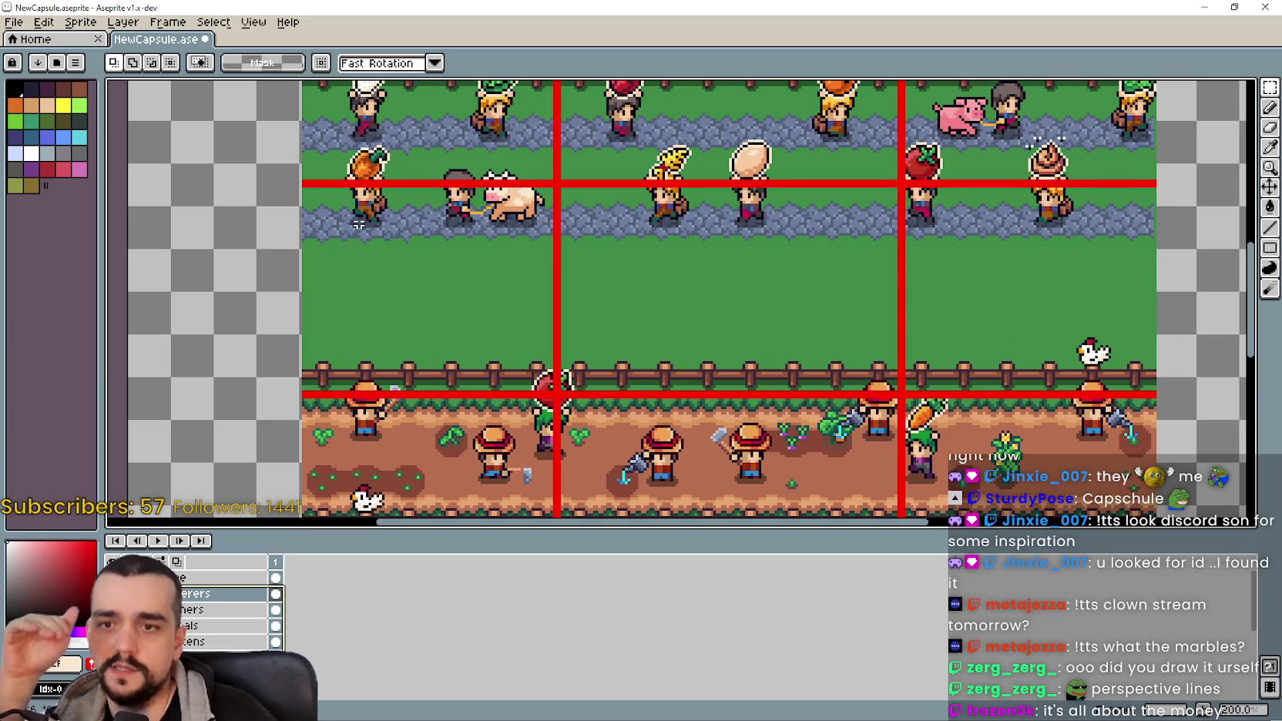
pyautogui.scroll(-1, 886, 281)
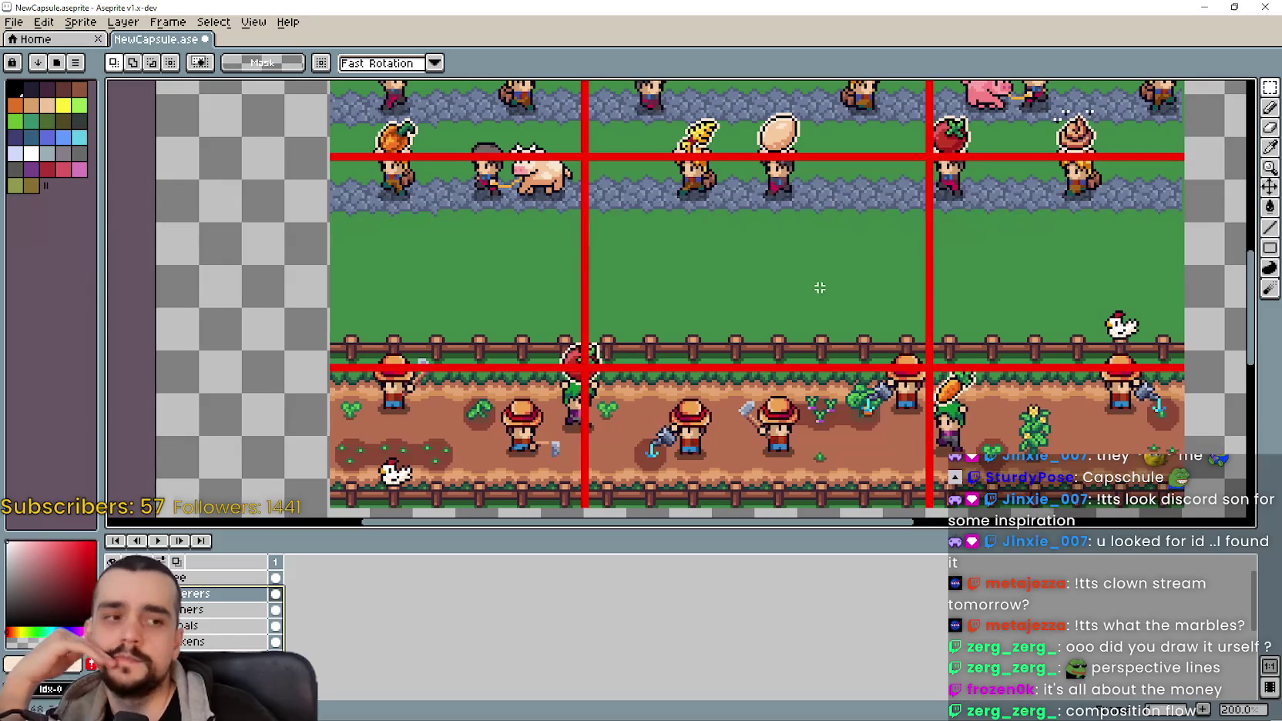
pyautogui.hscroll(2, 736, 274)
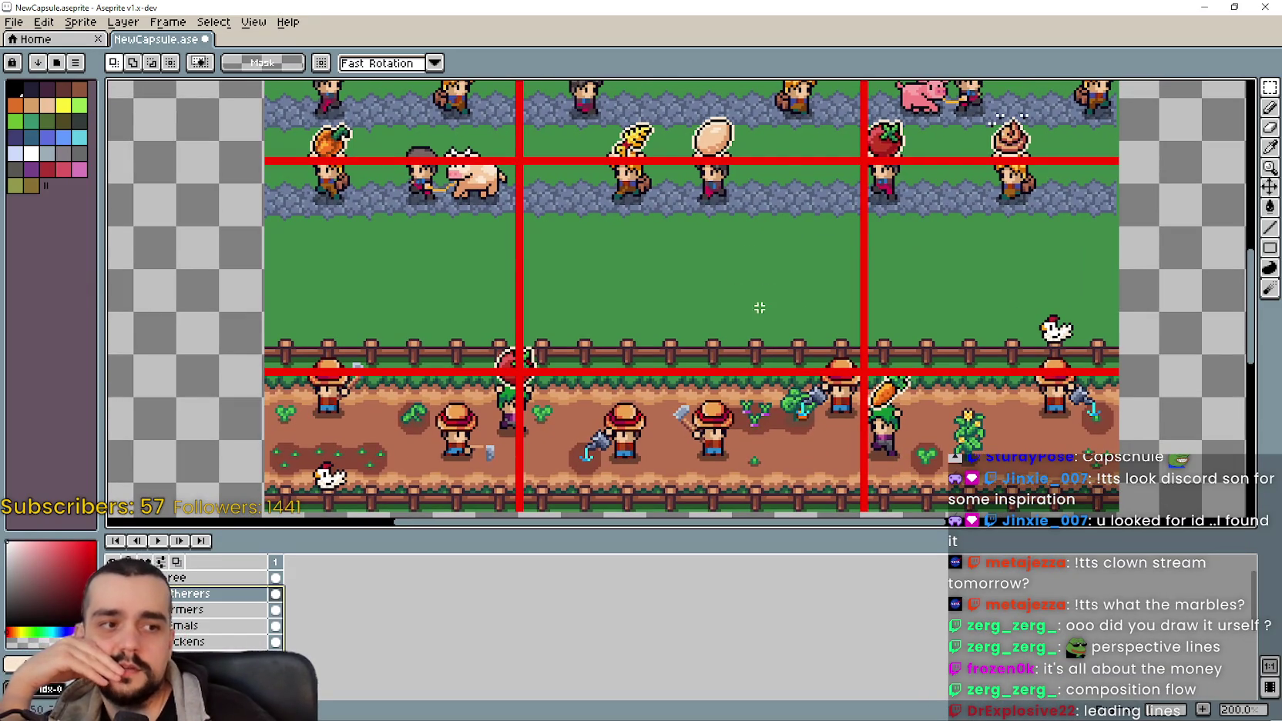
pyautogui.scroll(-1, 762, 305)
pyautogui.scroll(1, 720, 302)
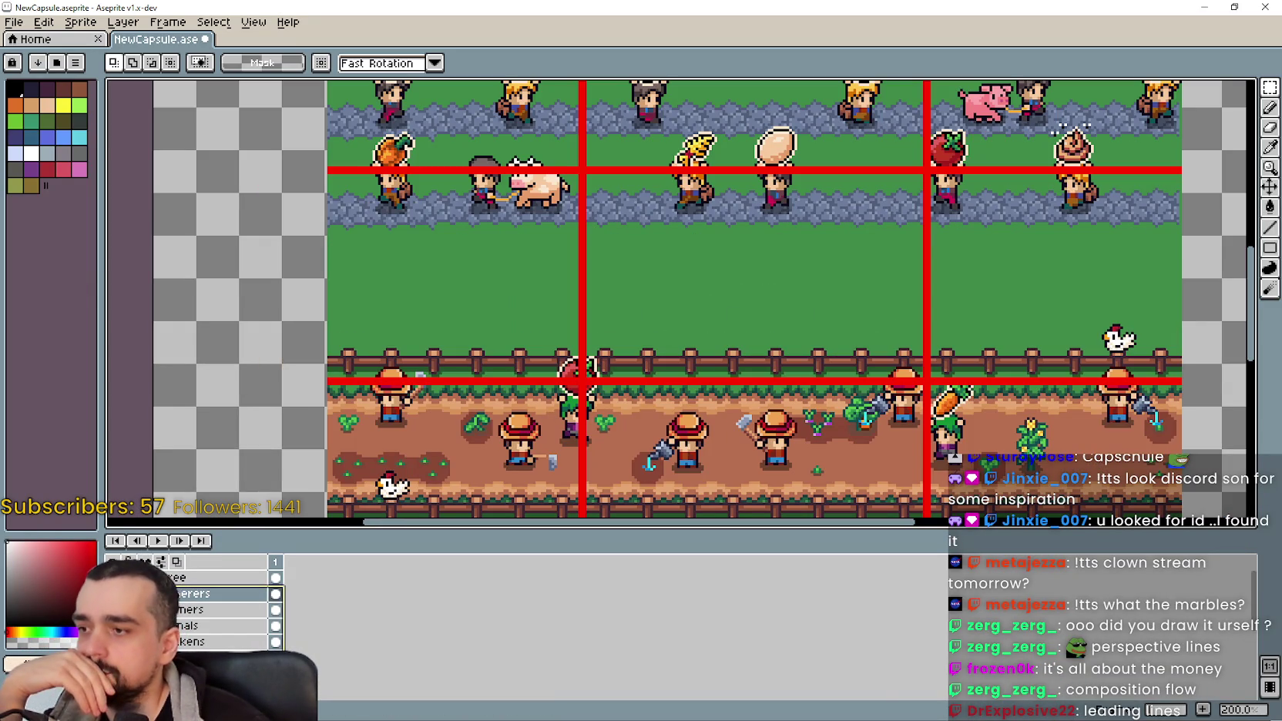
pyautogui.scroll(-2, 711, 324)
pyautogui.scroll(1, 695, 325)
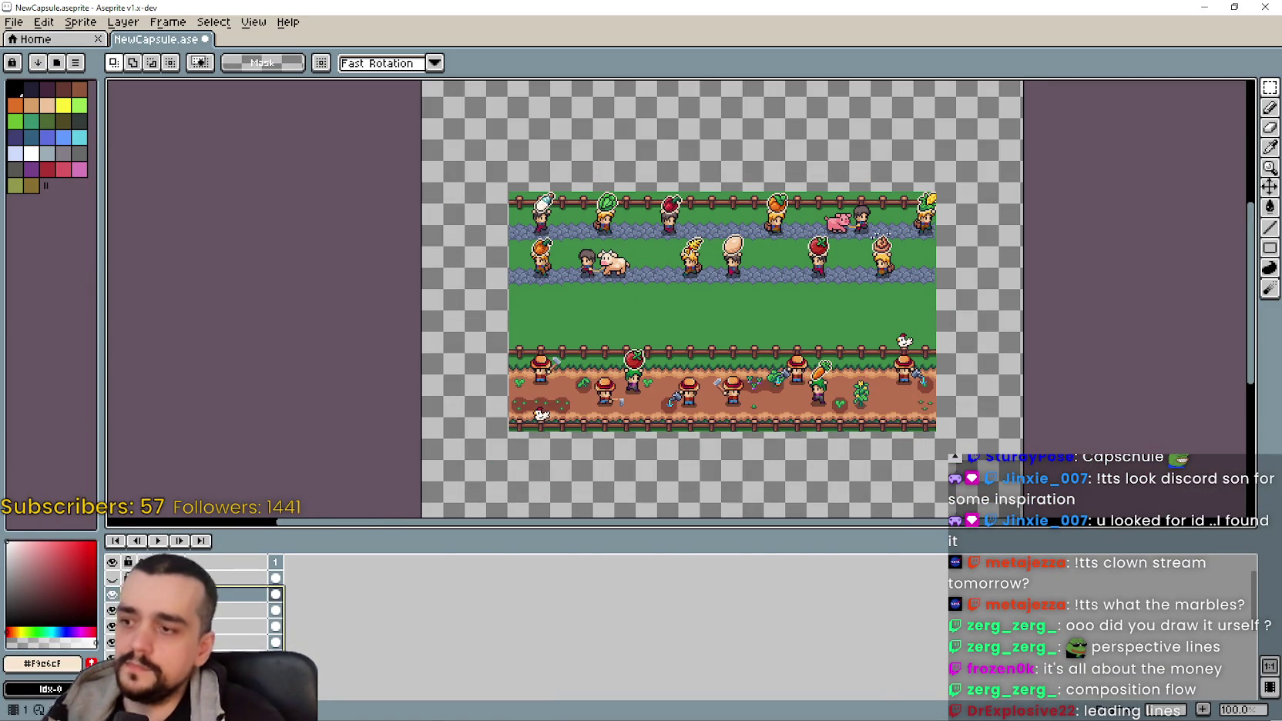
# Step: Drag the chosen layer to the bottom of the timeline stack, then pick other layers
pyautogui.click(231, 577)
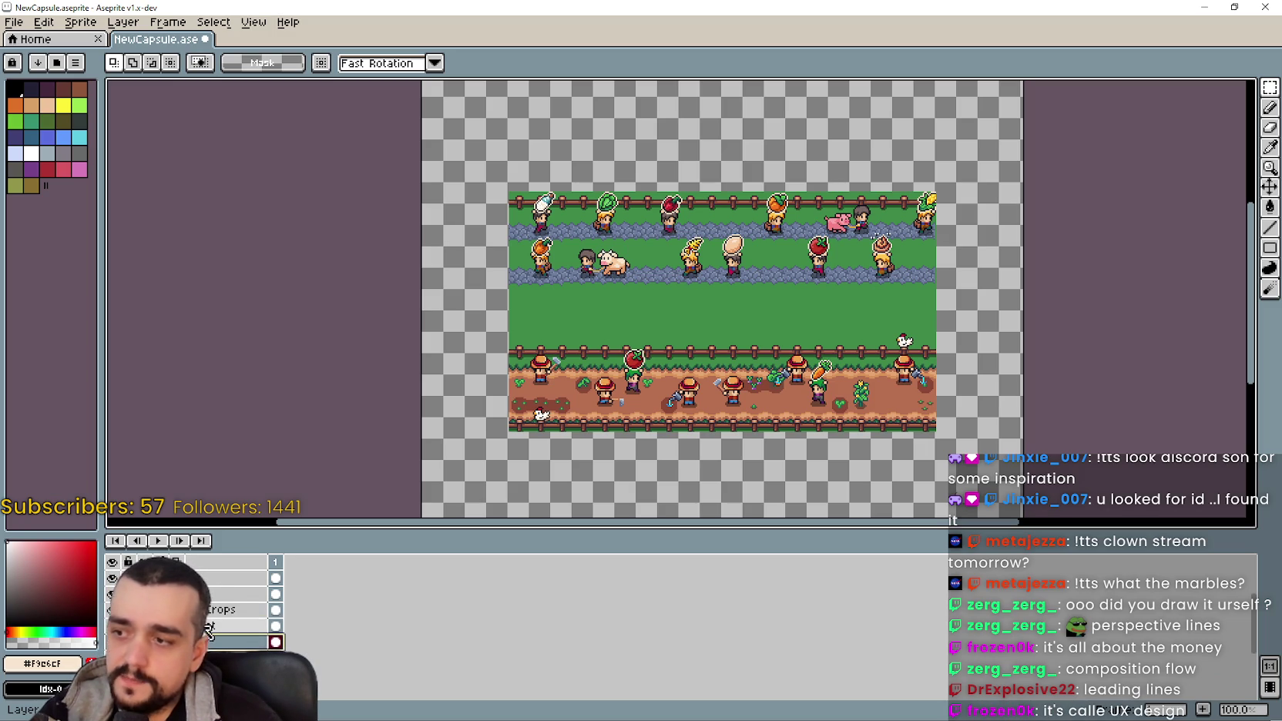
pyautogui.moveTo(223, 614); pyautogui.dragTo(205, 613)
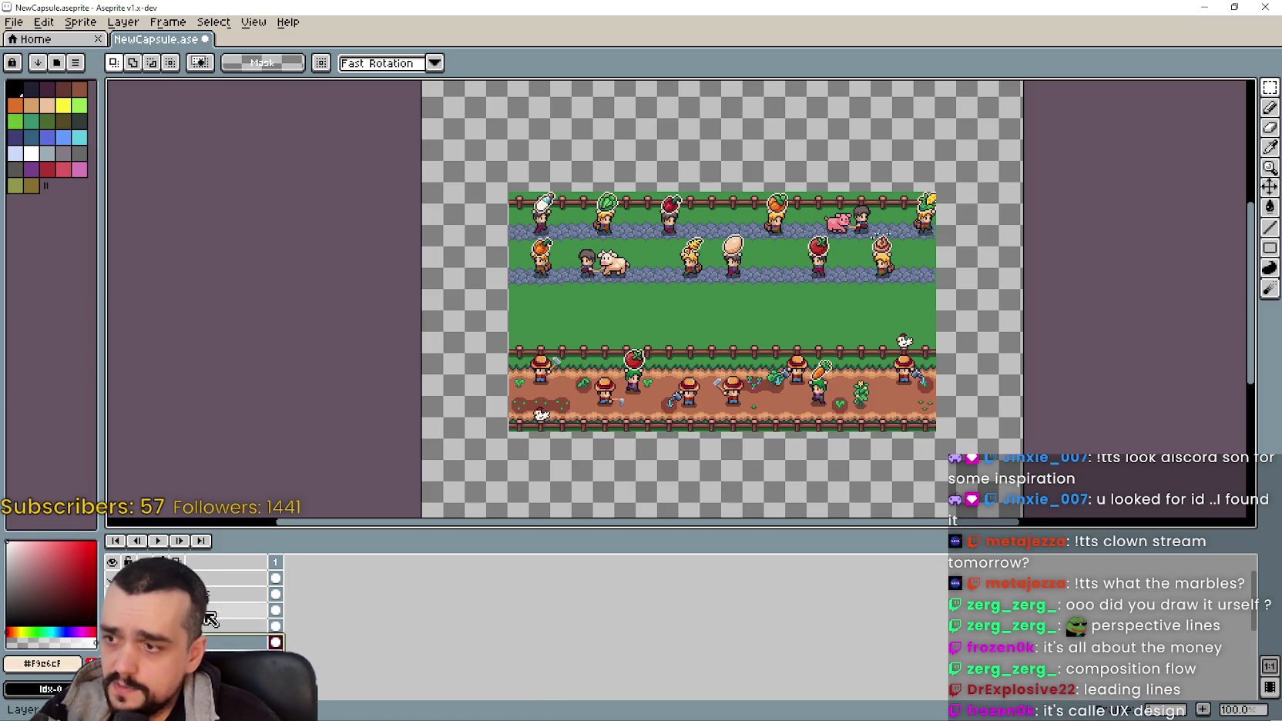
pyautogui.click(193, 577)
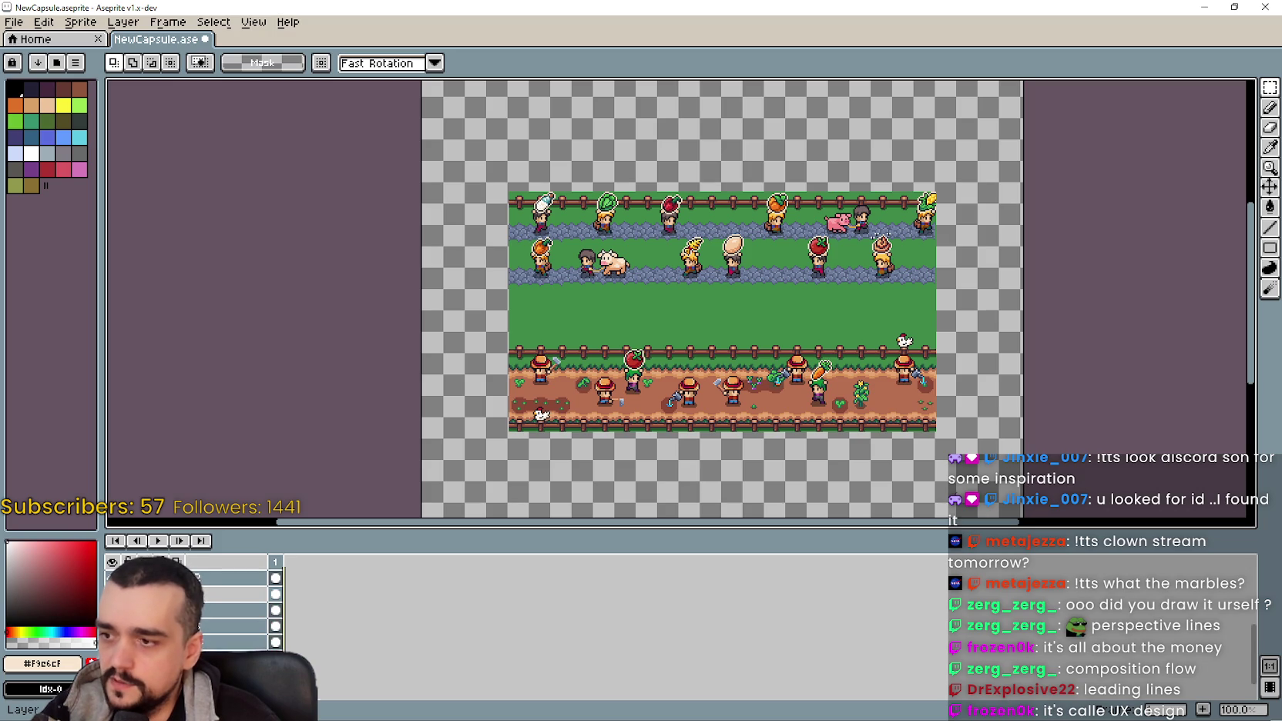
pyautogui.click(231, 626)
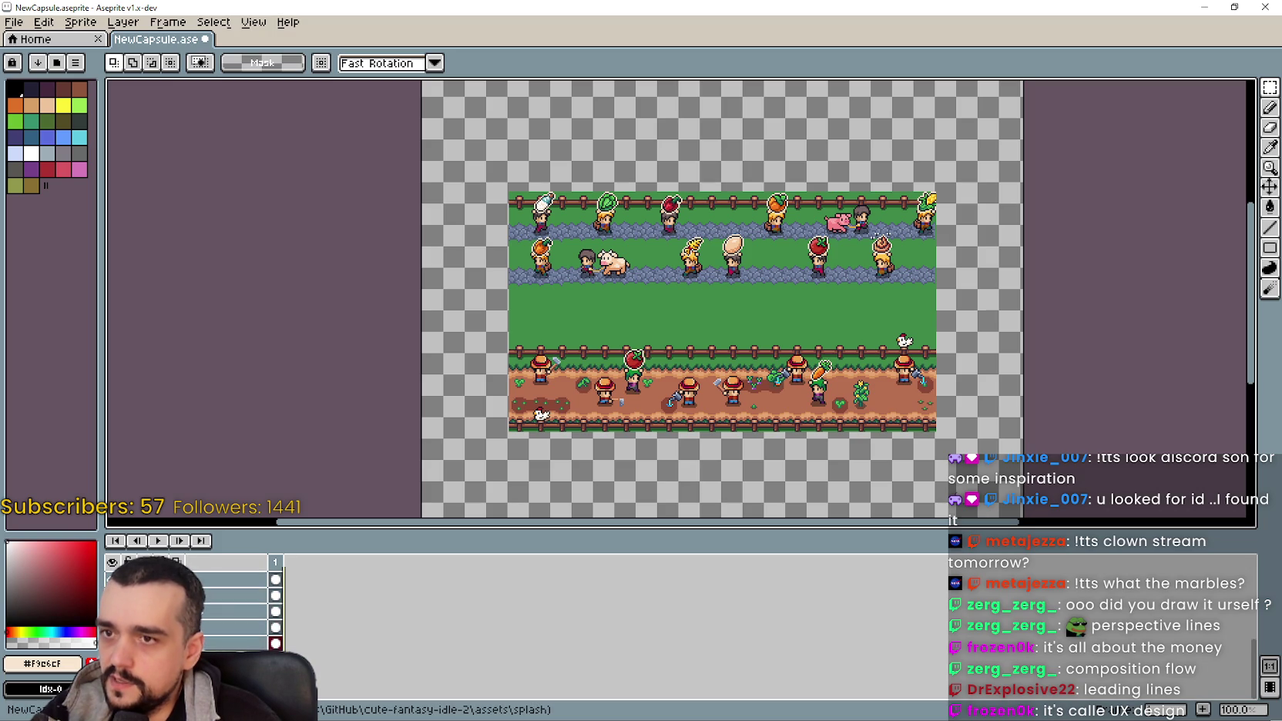
# Step: Inspect the layer context menu on a couple of layers, dismissing it without changes
pyautogui.rightClick(228, 643)
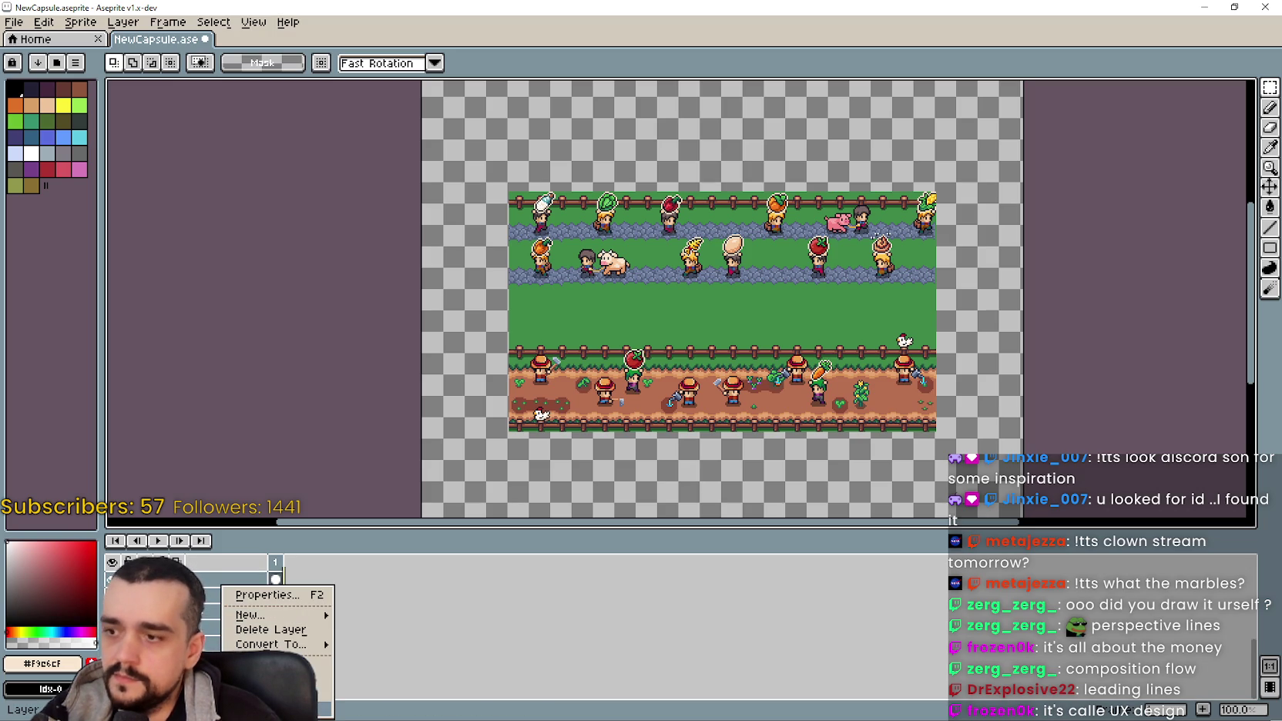
pyautogui.press('Escape')
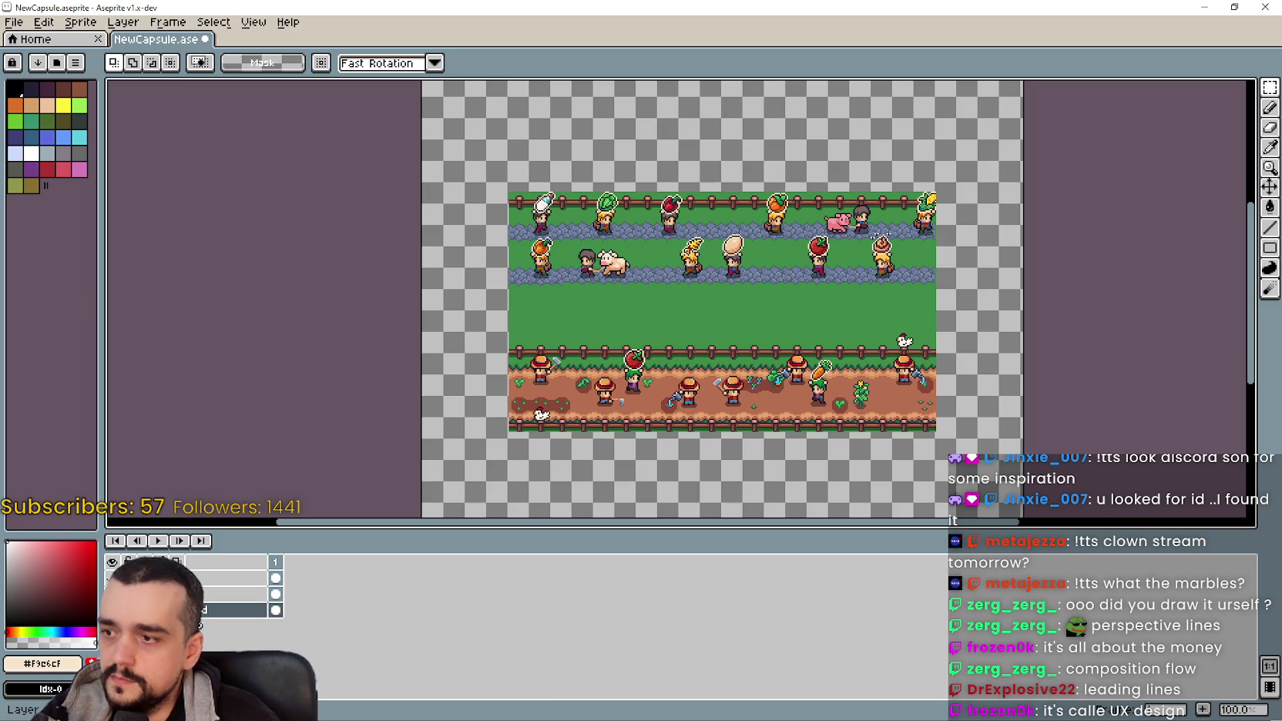
pyautogui.rightClick(194, 586)
pyautogui.rightClick(204, 585)
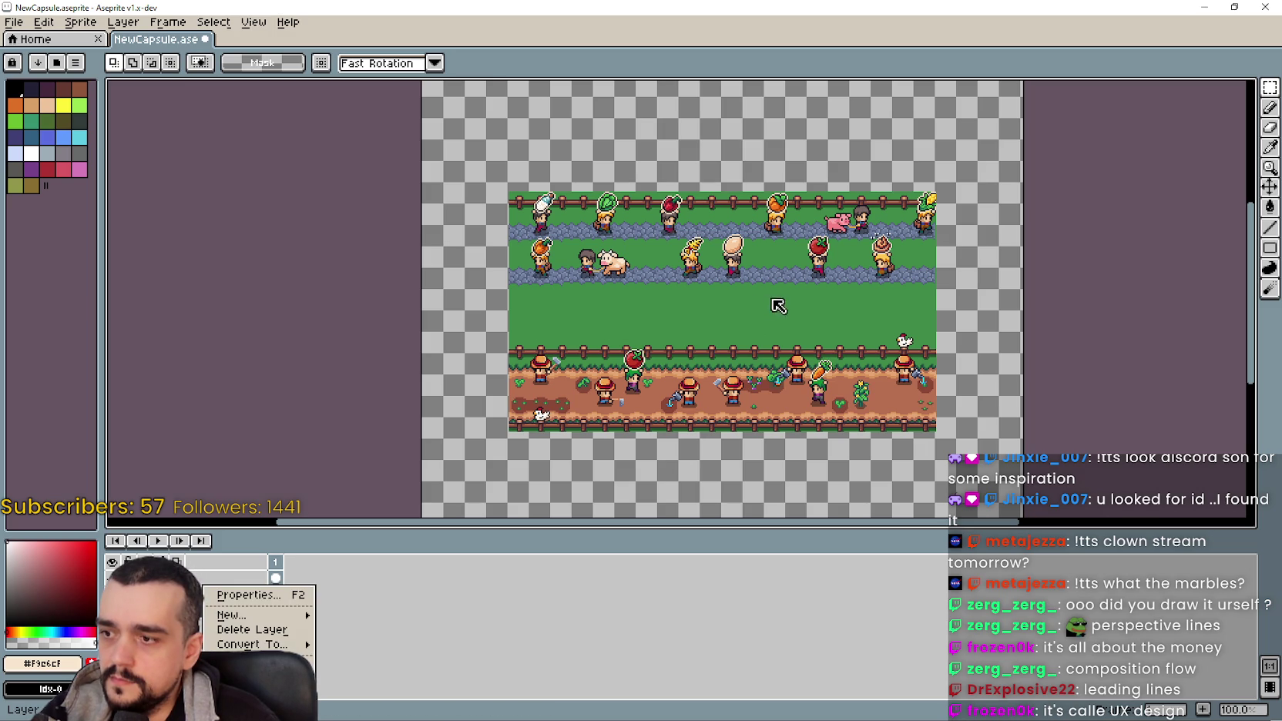
pyautogui.press('Escape')
# Step: Marquee-select the entire titleless farm artwork on the canvas
pyautogui.scroll(2, 745, 320)
pyautogui.scroll(-2, 745, 320)
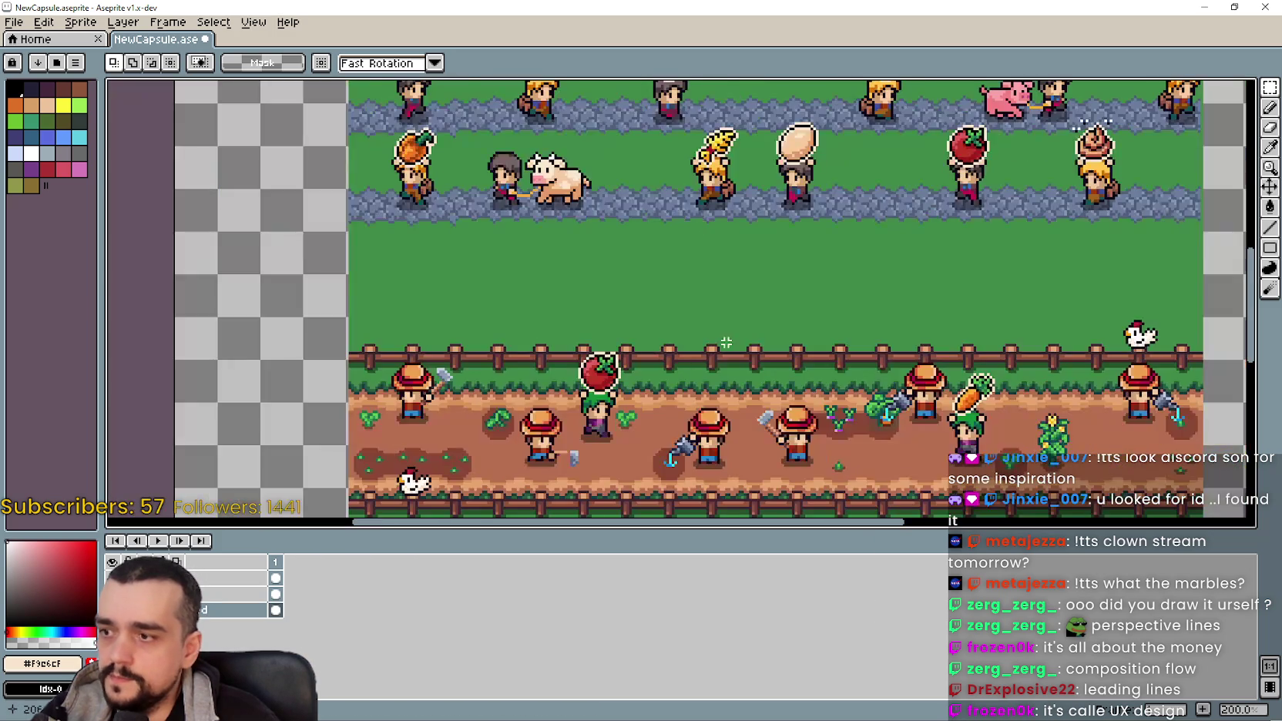
pyautogui.scroll(1, 745, 319)
pyautogui.scroll(-1, 745, 320)
pyautogui.moveTo(1266, 94)
pyautogui.scroll(1, 651, 253)
pyautogui.scroll(-1, 651, 252)
pyautogui.moveTo(466, 170)
pyautogui.mouseDown()
pyautogui.moveTo(876, 424)
pyautogui.moveTo(941, 433)
pyautogui.mouseUp()
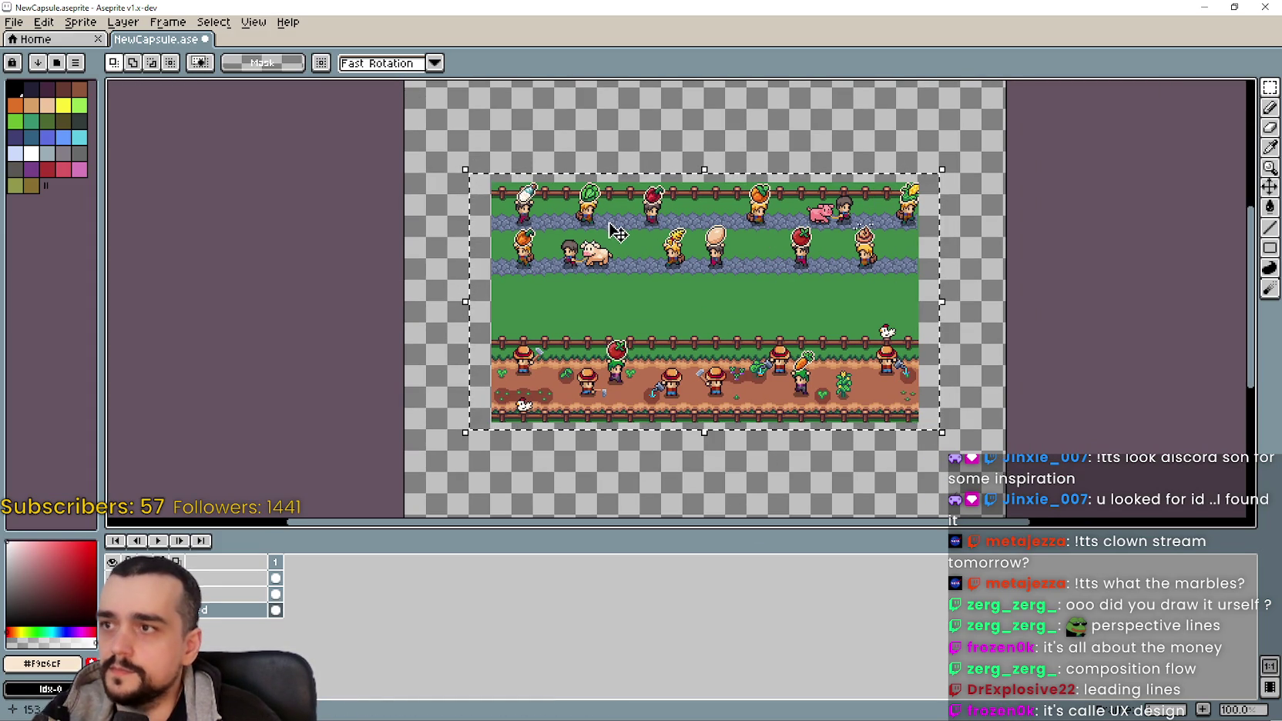
# Step: Scale the pasted farm scene to 704 by 384 pixels
pyautogui.click(616, 231)
pyautogui.click(389, 63)
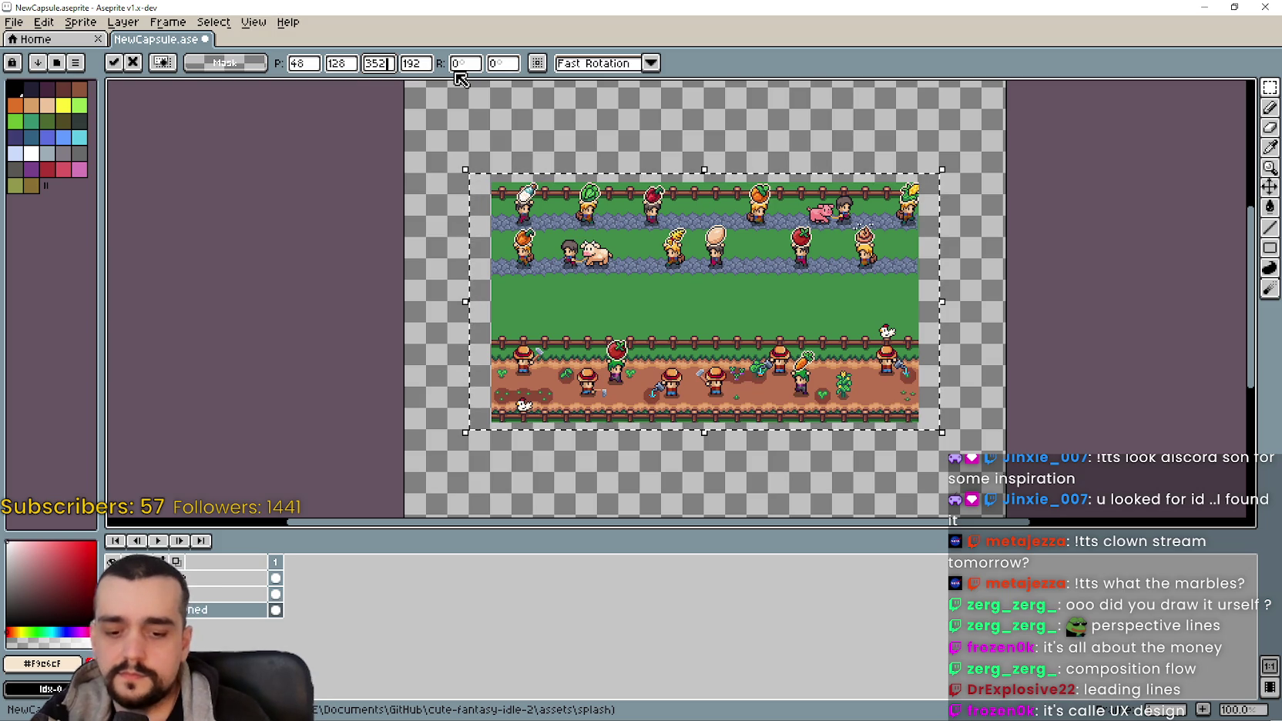
pyautogui.write('704')
pyautogui.press('Return')
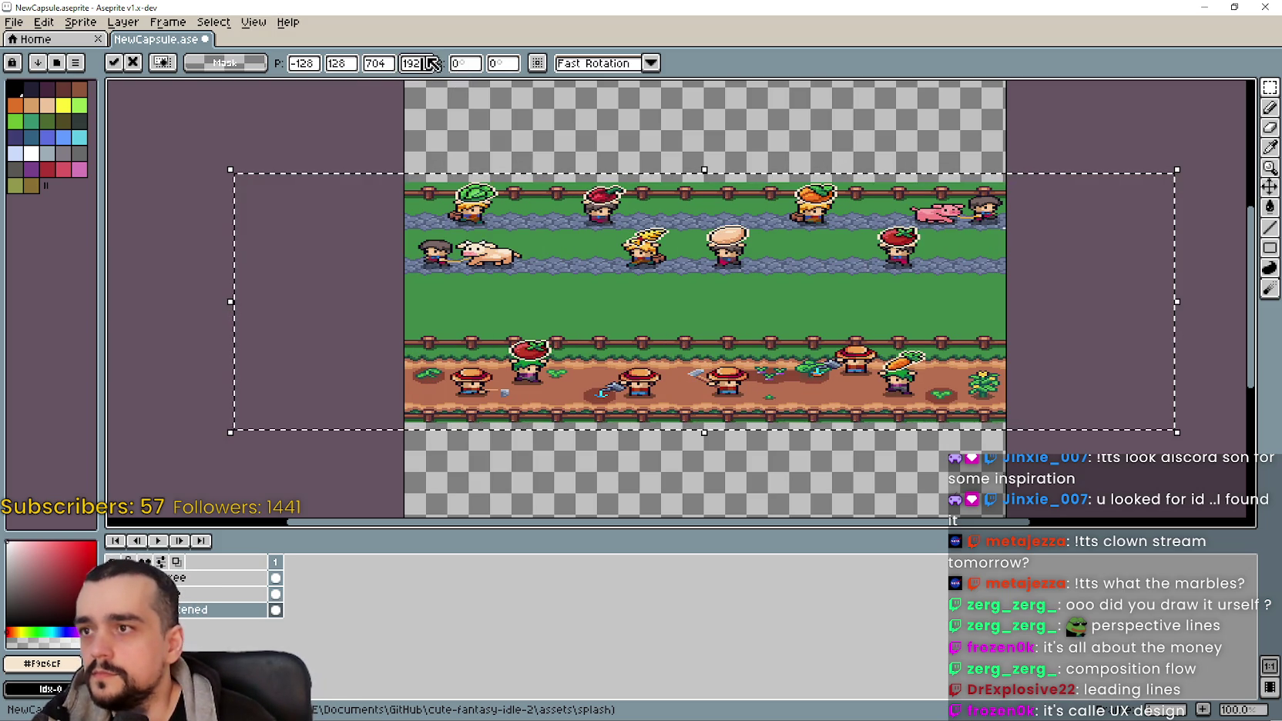
pyautogui.write('384')
pyautogui.press('Return')
pyautogui.moveTo(848, 317); pyautogui.dragTo(841, 369)
pyautogui.scroll(-1, 810, 277)
pyautogui.scroll(1, 790, 263)
pyautogui.scroll(-1, 793, 266)
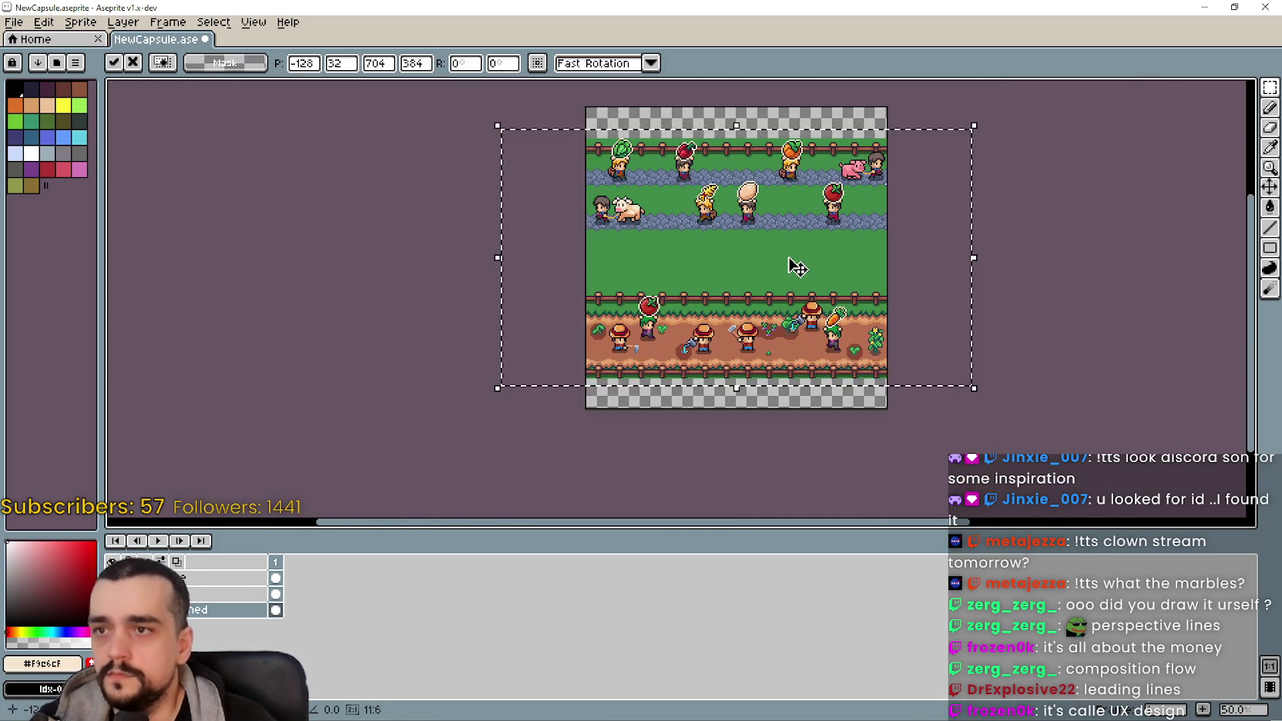
pyautogui.scroll(-1, 798, 268)
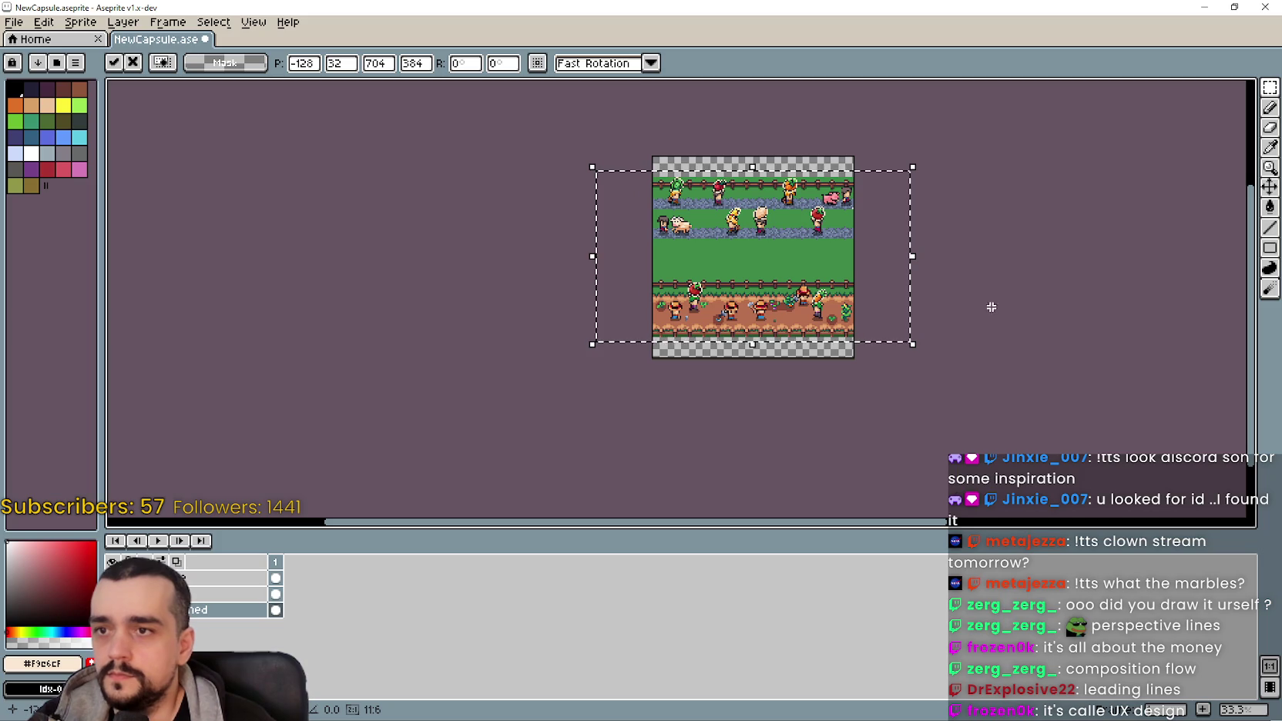
pyautogui.scroll(-1, 778, 215)
pyautogui.scroll(2, 778, 216)
pyautogui.scroll(2, 780, 217)
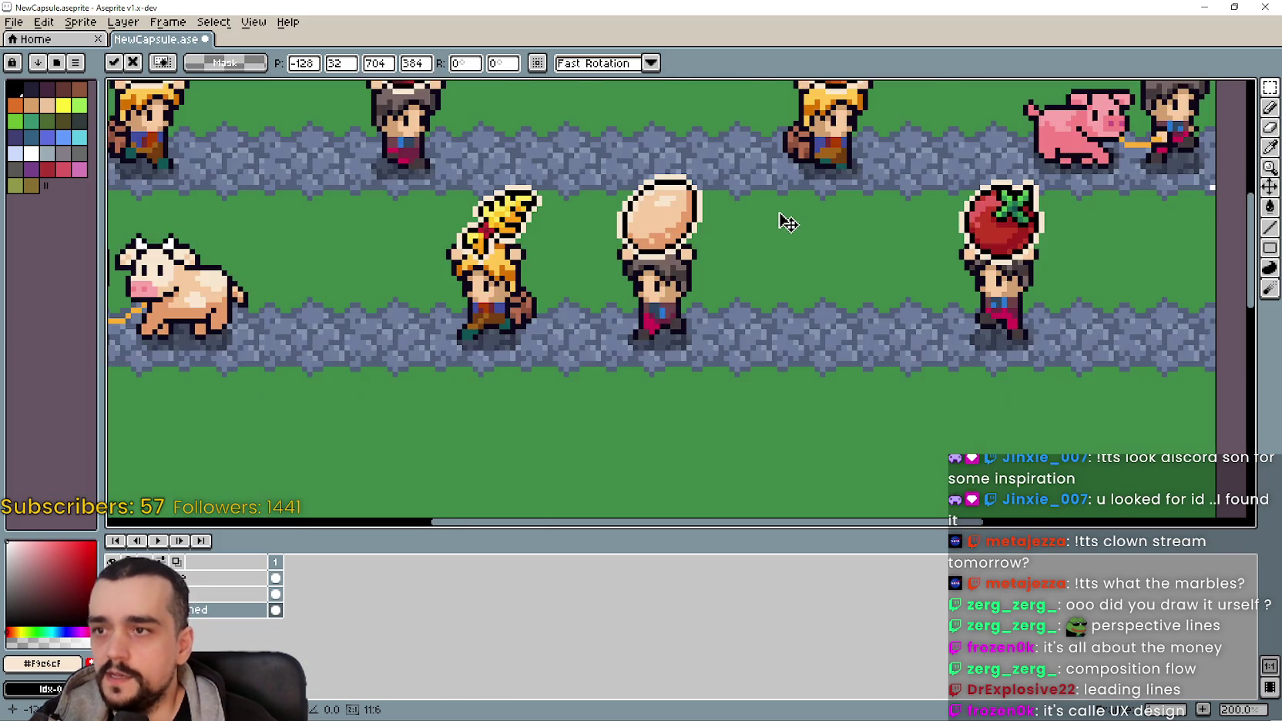
pyautogui.scroll(-1, 819, 273)
pyautogui.scroll(-1, 817, 269)
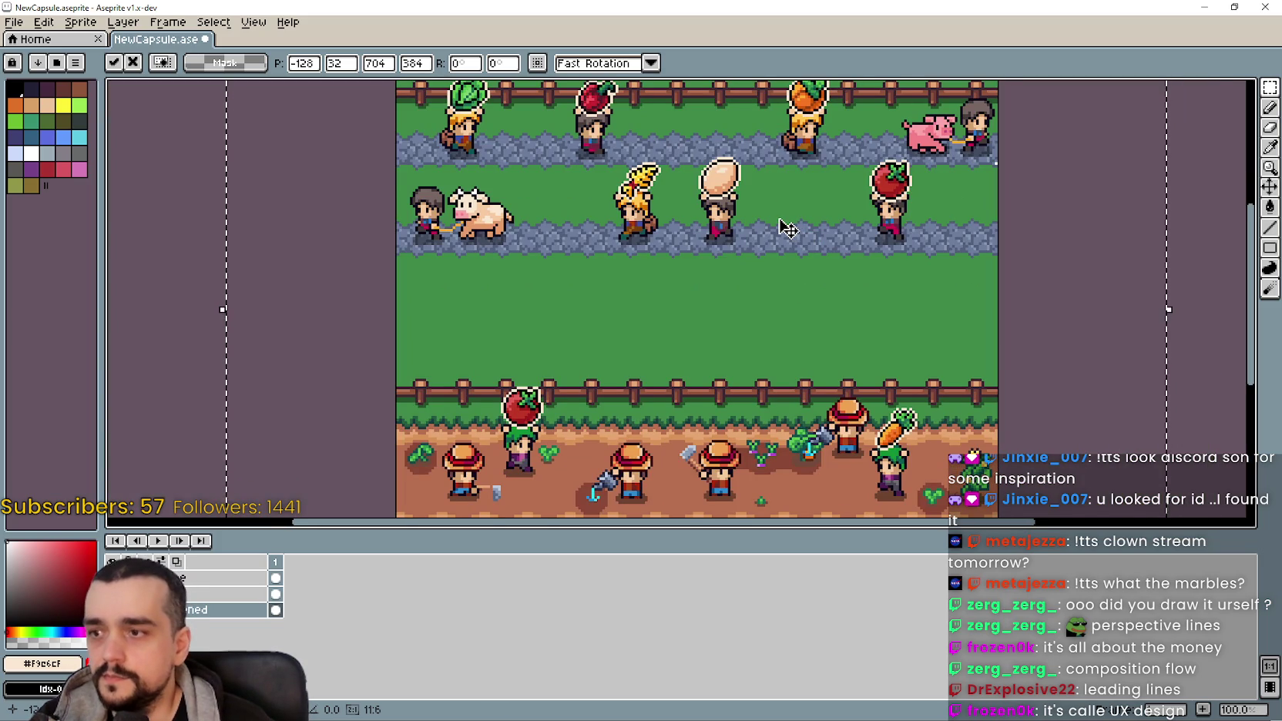
# Step: Try nudging the scaled scene left and right, then revert it to its original size
pyautogui.press('Right')
pyautogui.press('Right')
pyautogui.press('Right')
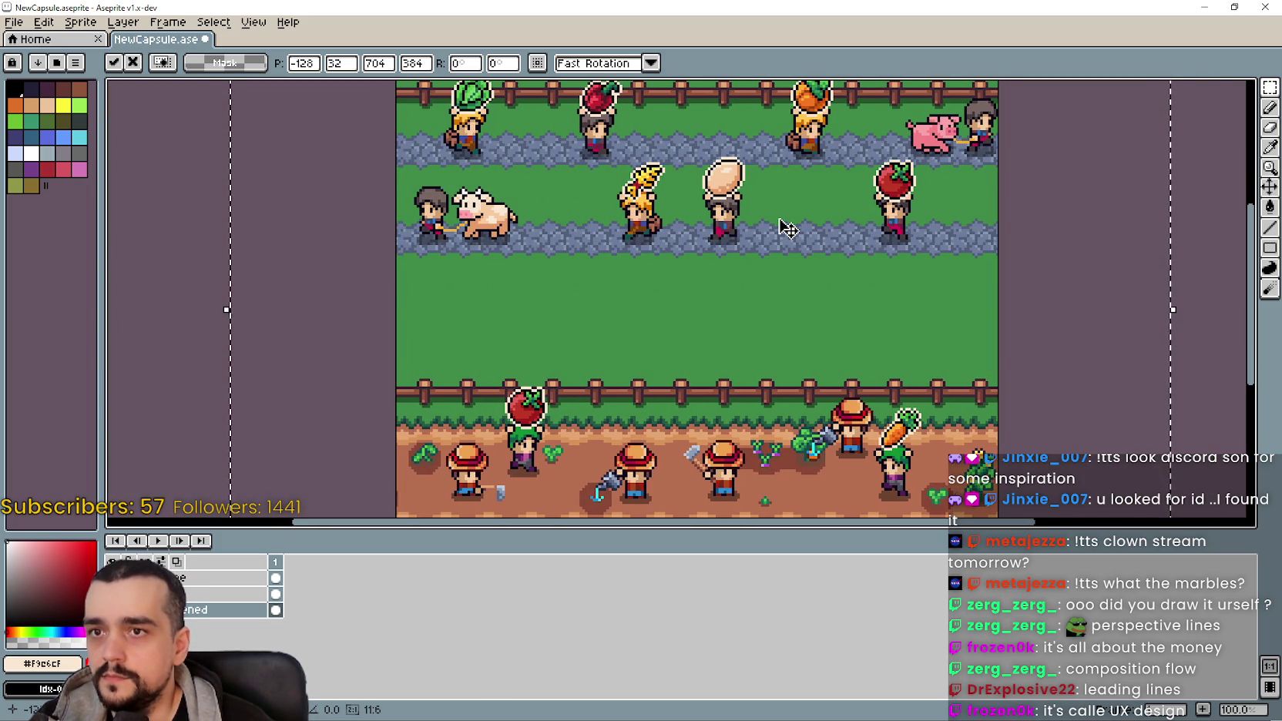
pyautogui.press('Right')
pyautogui.press('Right')
pyautogui.press('Left')
pyautogui.press('Left')
pyautogui.press('Left')
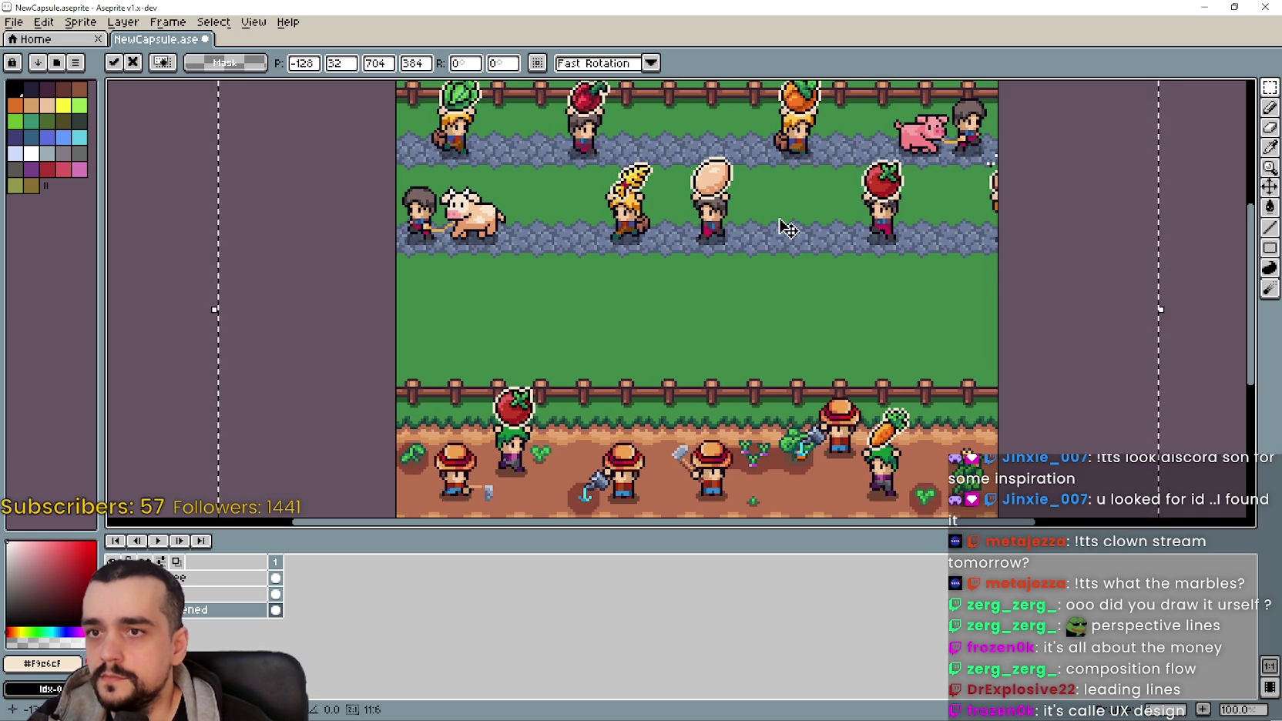
pyautogui.hotkey('ctrl', 'z')
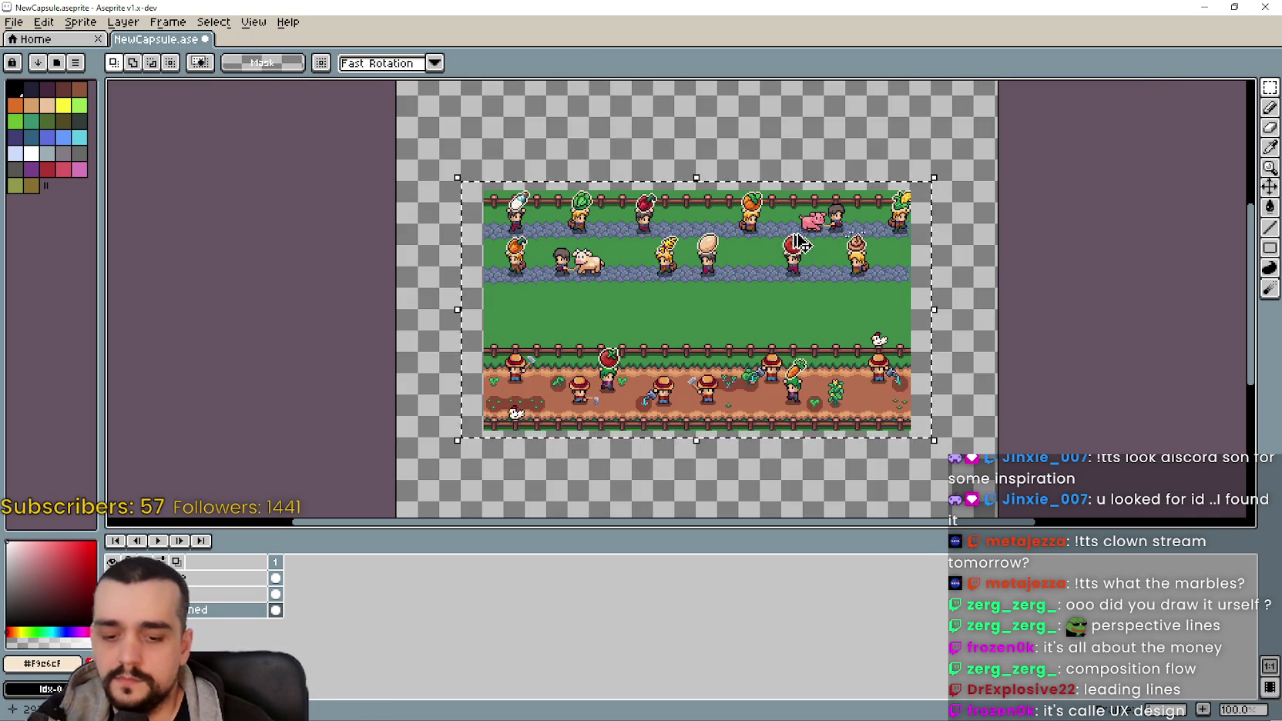
pyautogui.hotkey('ctrl', 'y')
pyautogui.press('Right')
pyautogui.press('Right')
pyautogui.press('Right')
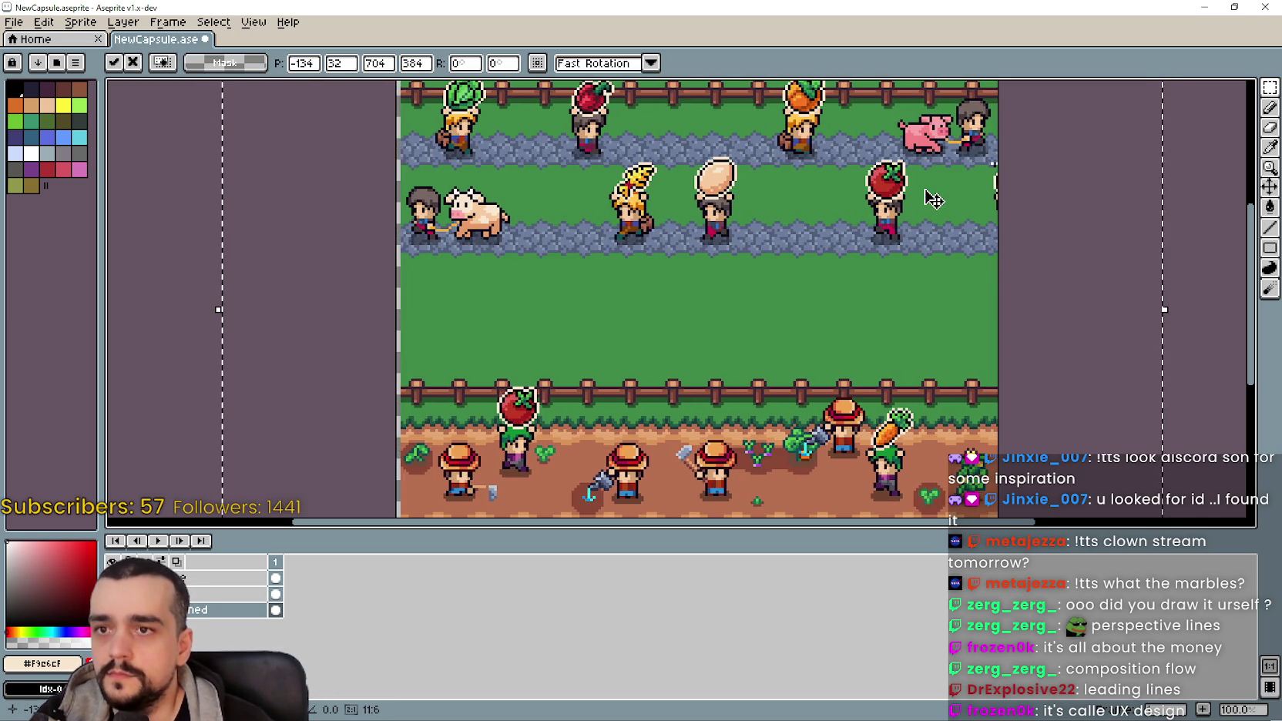
pyautogui.press('Left')
pyautogui.press('Left')
pyautogui.press('Left')
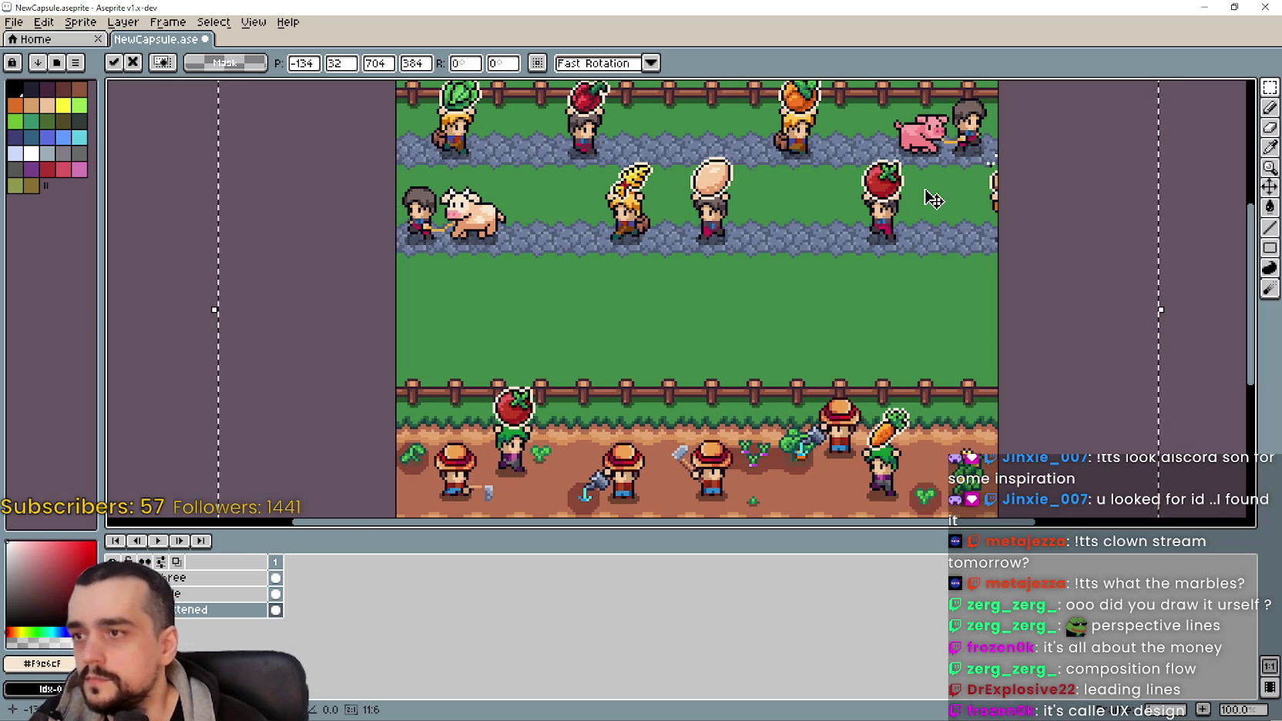
pyautogui.scroll(2, 910, 214)
pyautogui.scroll(-3, 910, 213)
pyautogui.hotkey('ctrl', 'z')
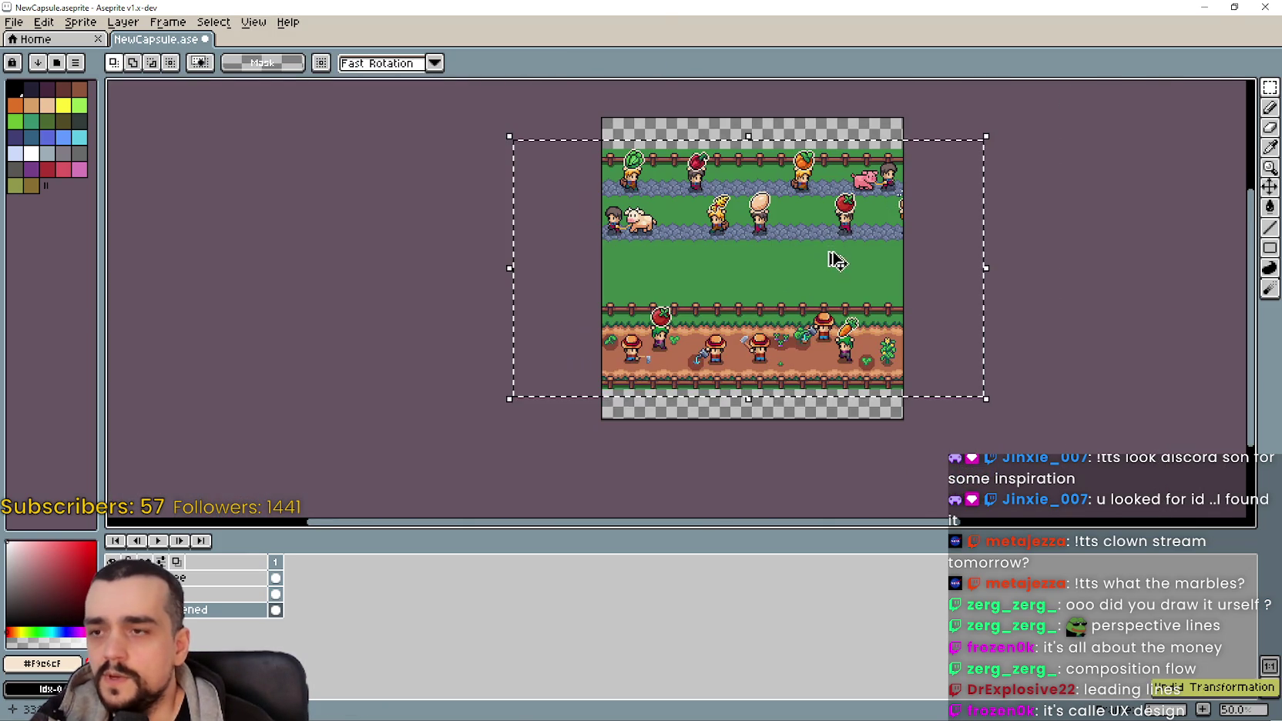
pyautogui.scroll(-1, 833, 262)
pyautogui.scroll(3, 824, 254)
# Step: Double the farm scene's height and width with *2 and commit the transformation
pyautogui.click(763, 258)
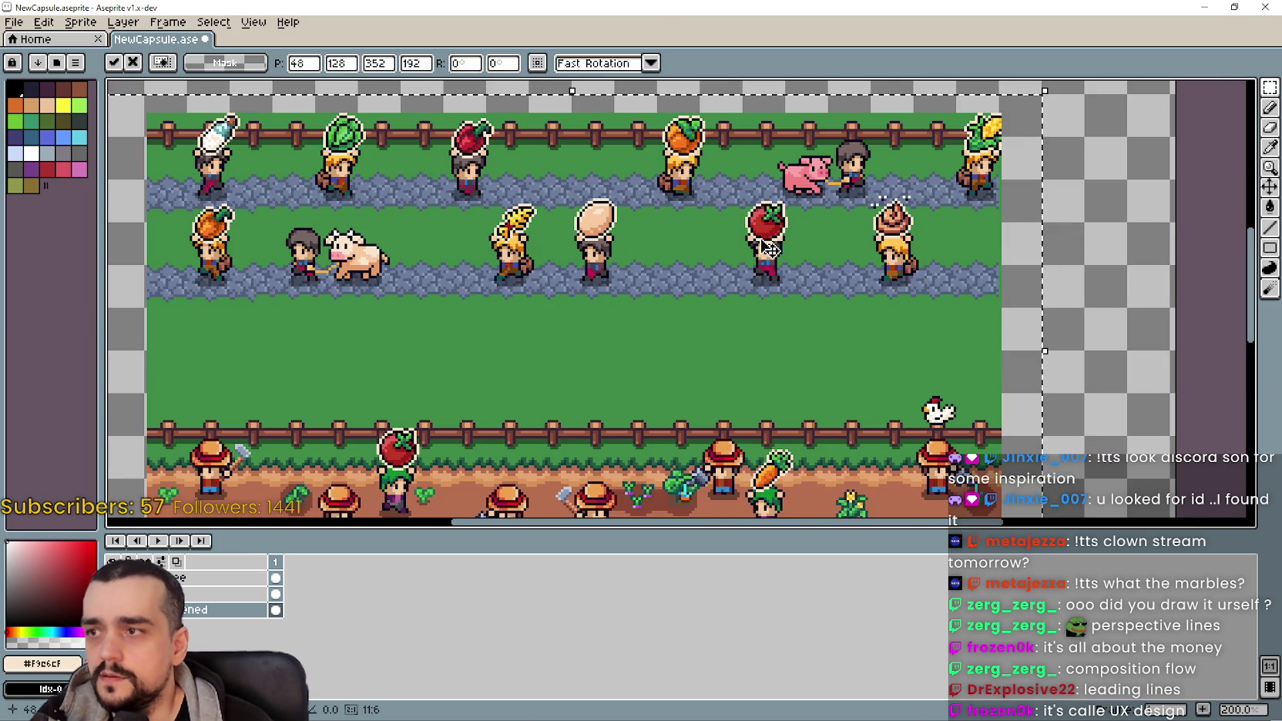
pyautogui.scroll(-1, 762, 258)
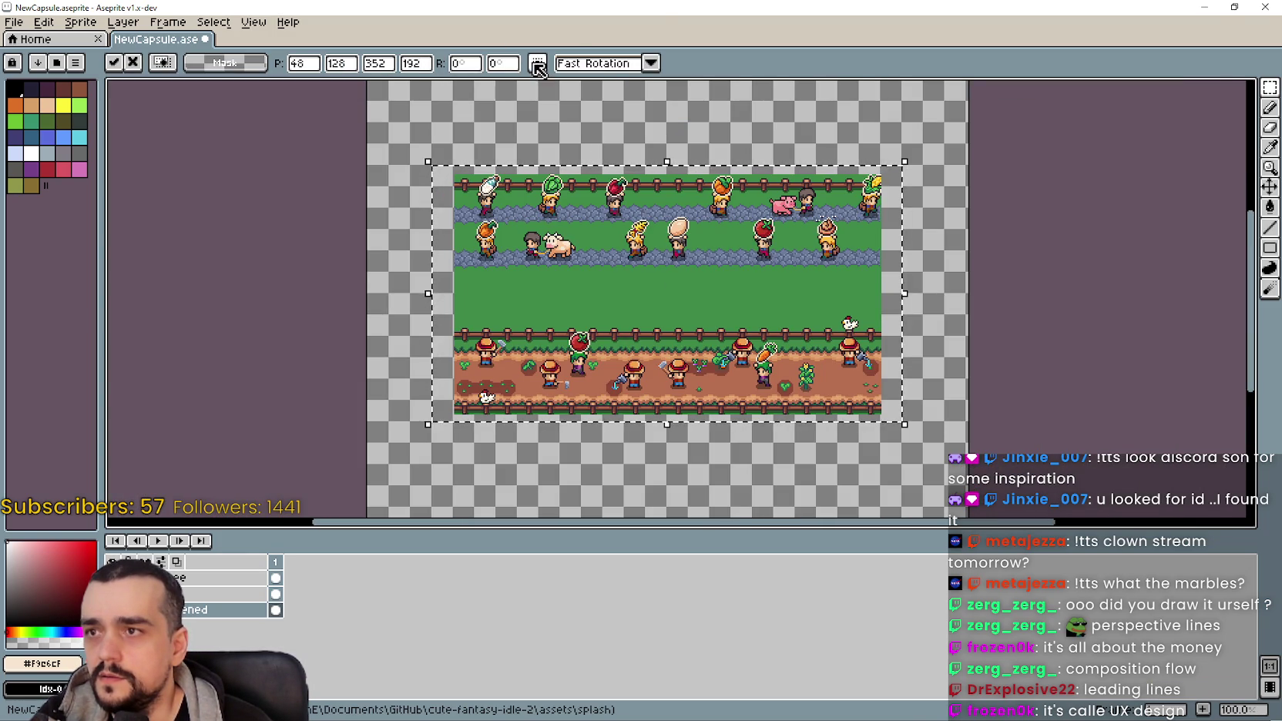
pyautogui.write('*2')
pyautogui.press('Return')
pyautogui.click(386, 63)
pyautogui.write('*2')
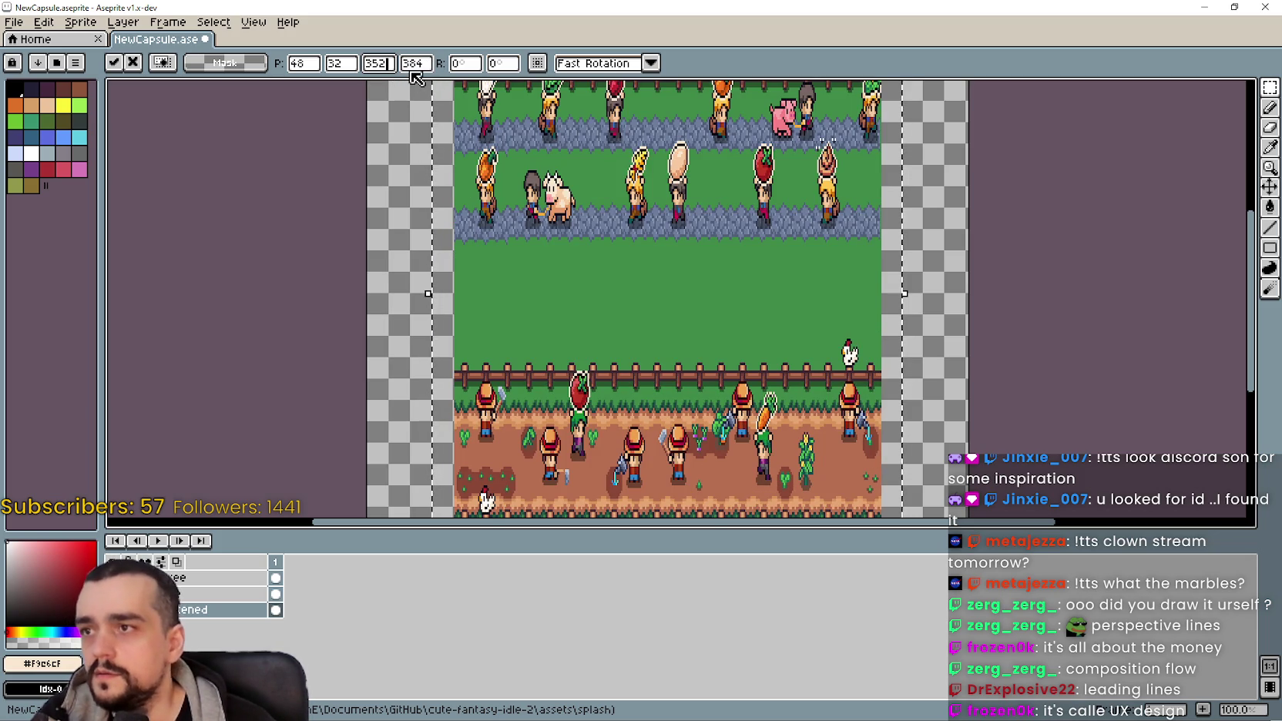
pyautogui.press('Return')
pyautogui.moveTo(894, 281)
pyautogui.mouseDown()
pyautogui.moveTo(833, 120)
pyautogui.moveTo(796, 392)
pyautogui.moveTo(847, 309)
pyautogui.mouseUp()
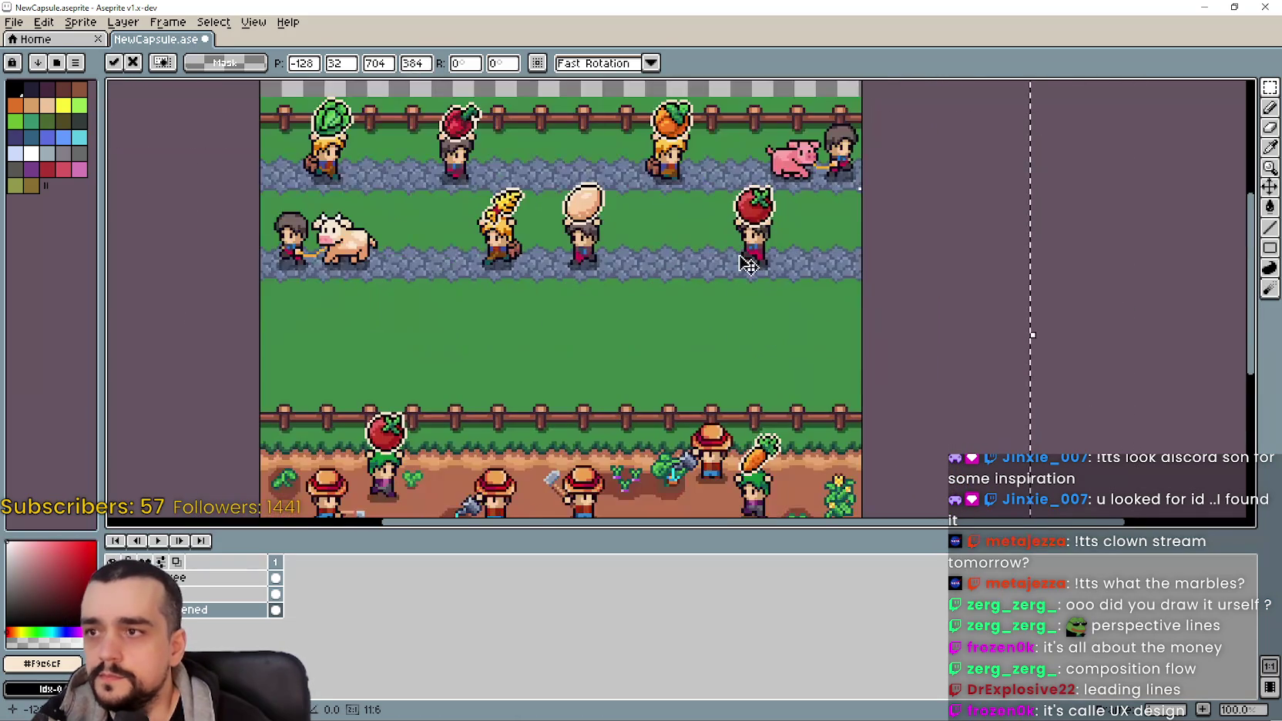
pyautogui.press('Return')
pyautogui.scroll(3, 882, 218)
# Step: Sample the path grey-blue #6c7c9d from the canvas and switch to the Pencil
pyautogui.scroll(1, 881, 218)
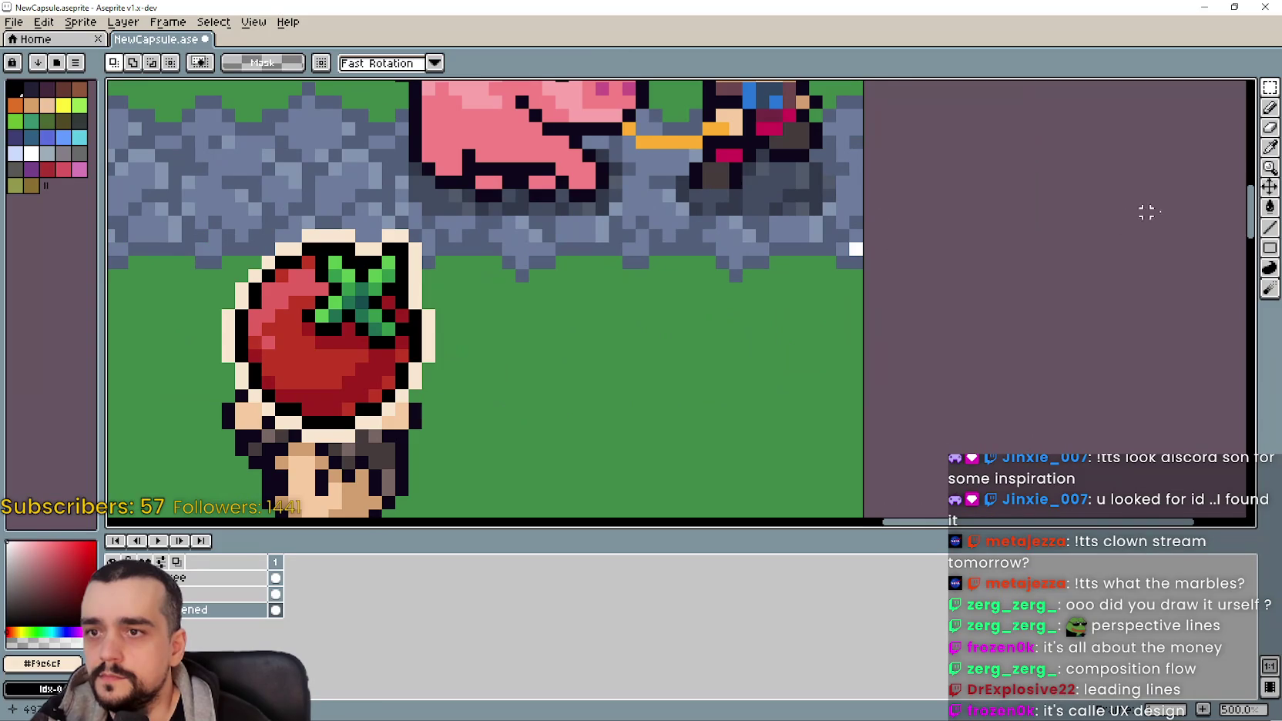
pyautogui.click(1268, 148)
pyautogui.scroll(2, 811, 274)
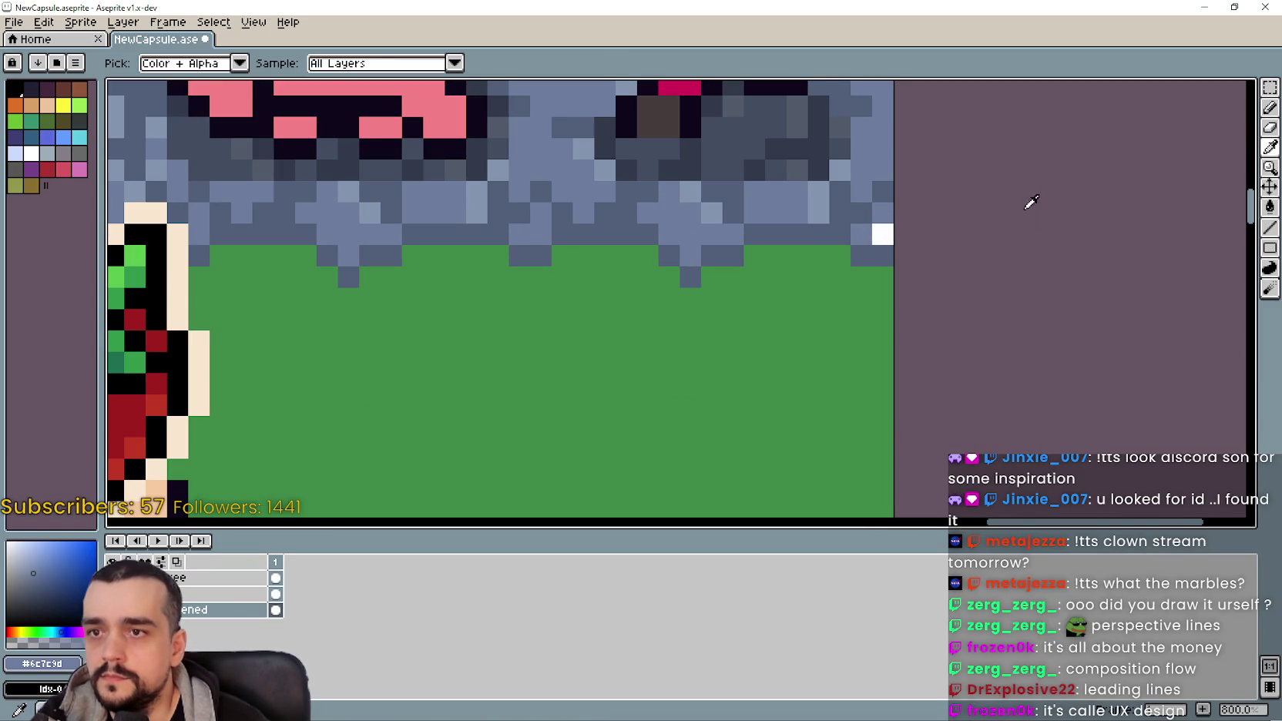
pyautogui.click(1271, 108)
pyautogui.scroll(2, 881, 228)
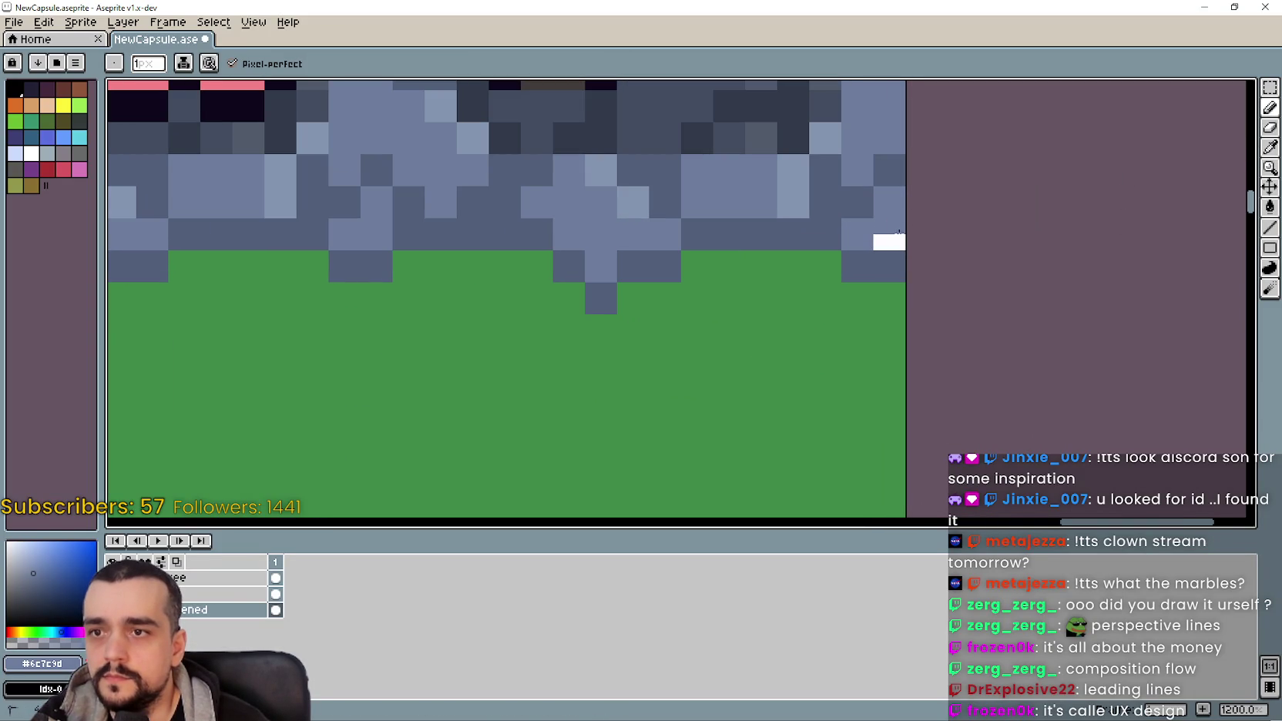
# Step: Marquee-select the bottom fence and crop-field rows of the farm scene
pyautogui.scroll(-8, 891, 225)
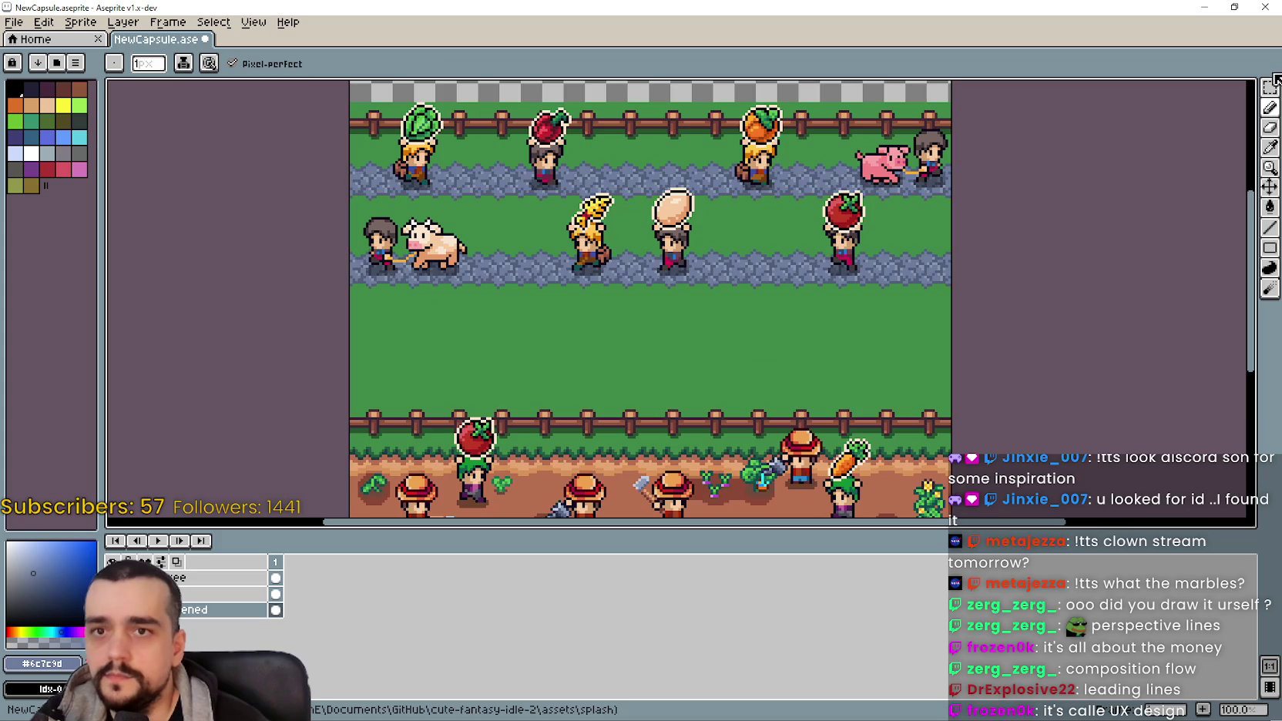
pyautogui.click(1270, 87)
pyautogui.moveTo(424, 379)
pyautogui.mouseDown()
pyautogui.moveTo(442, 161)
pyautogui.moveTo(447, 243)
pyautogui.mouseUp()
pyautogui.moveTo(373, 202)
pyautogui.mouseDown()
pyautogui.moveTo(981, 450)
pyautogui.moveTo(983, 440)
pyautogui.moveTo(979, 461)
pyautogui.mouseUp()
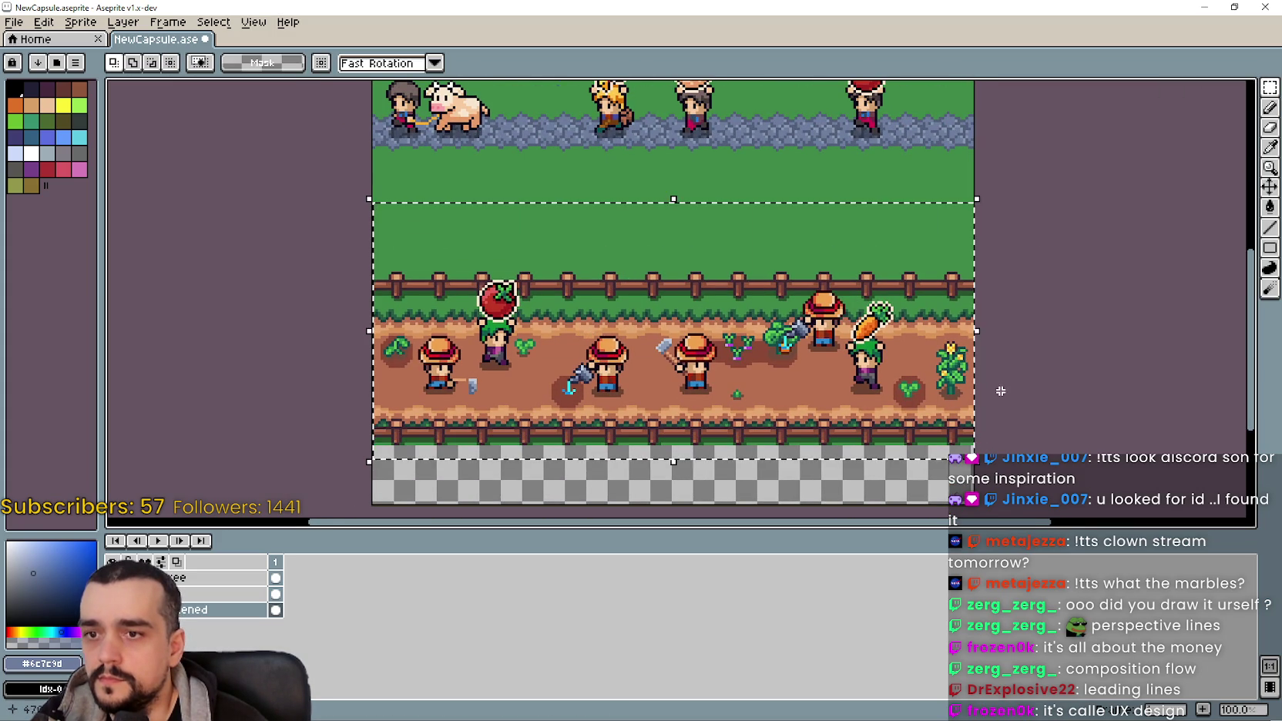
# Step: Move the selected lower fence rows down two steps and commit them
pyautogui.hotkey('ctrl', 't')
pyautogui.press('Down')
pyautogui.press('Down')
pyautogui.press('Down')
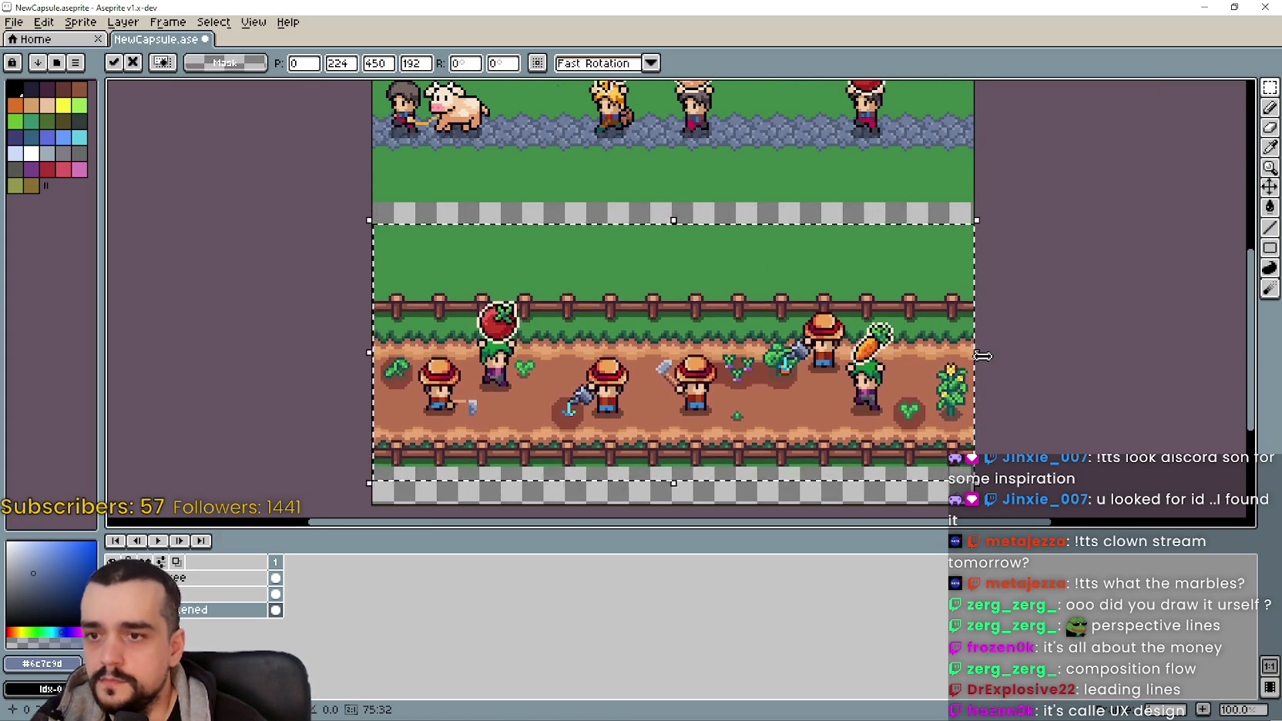
pyautogui.press('Down')
pyautogui.press('Down')
pyautogui.press('Down')
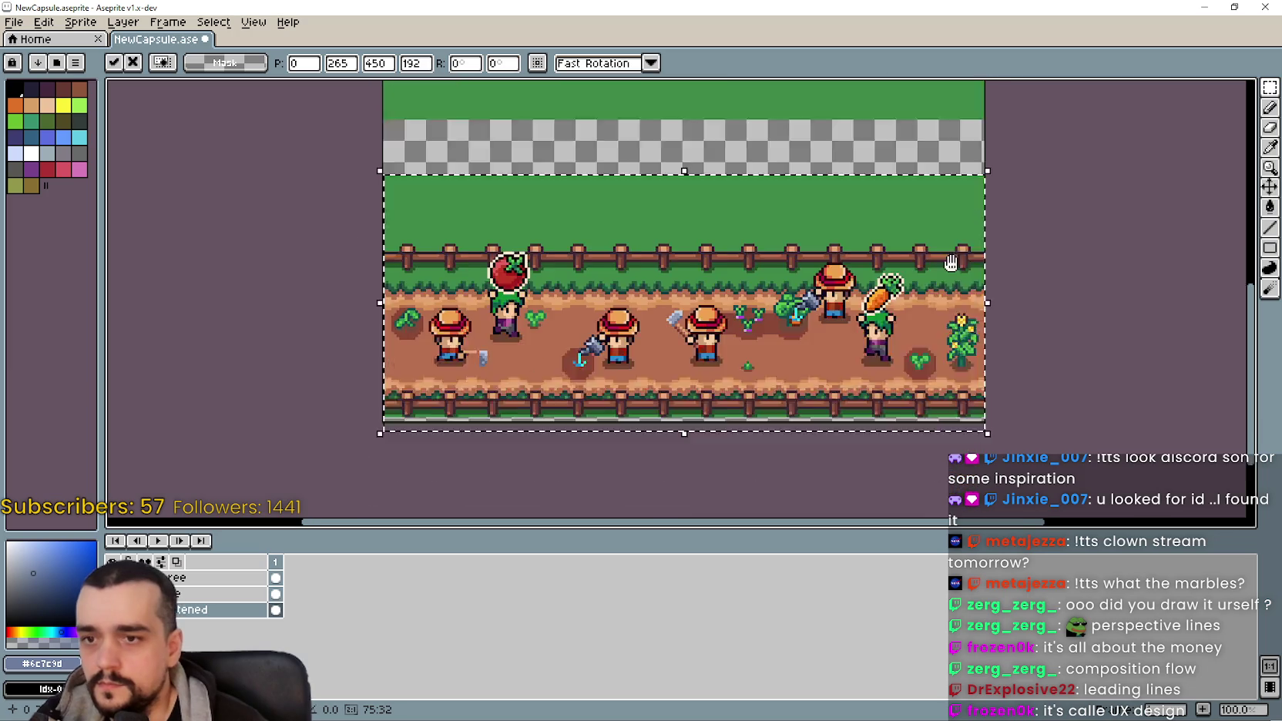
pyautogui.scroll(2, 871, 279)
pyautogui.scroll(-1, 866, 285)
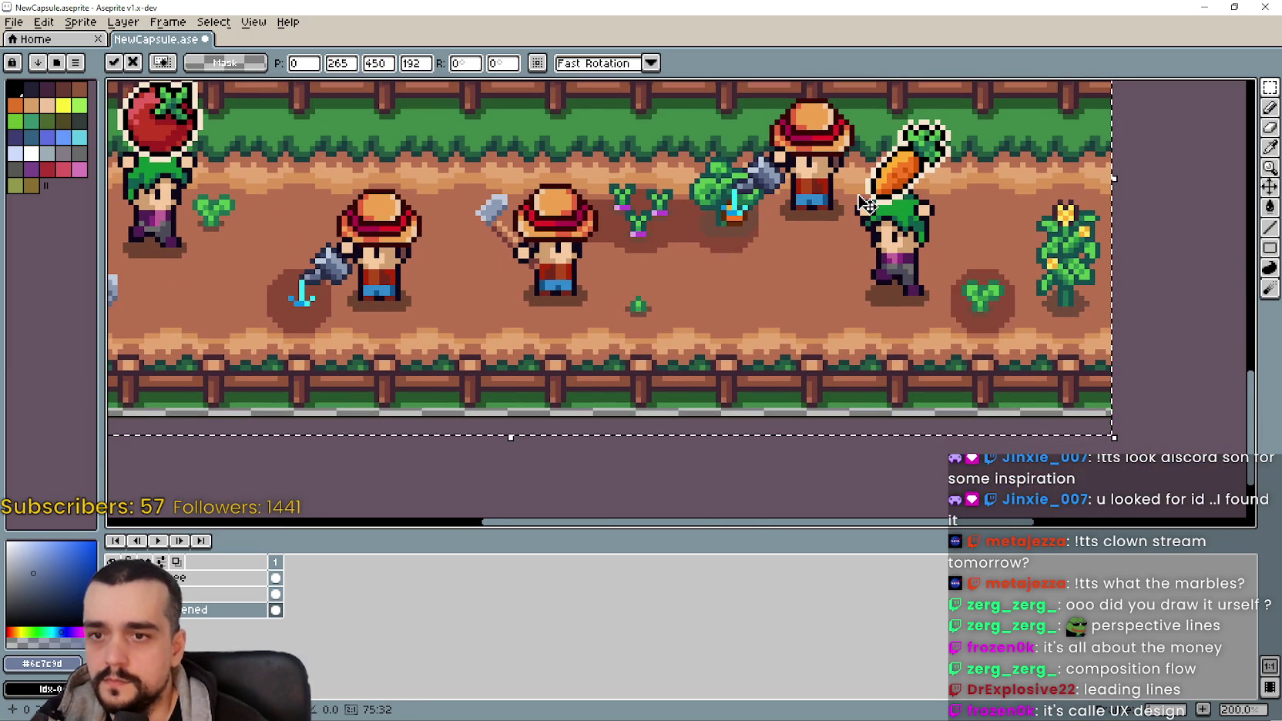
pyautogui.scroll(-1, 864, 207)
pyautogui.scroll(5, 864, 206)
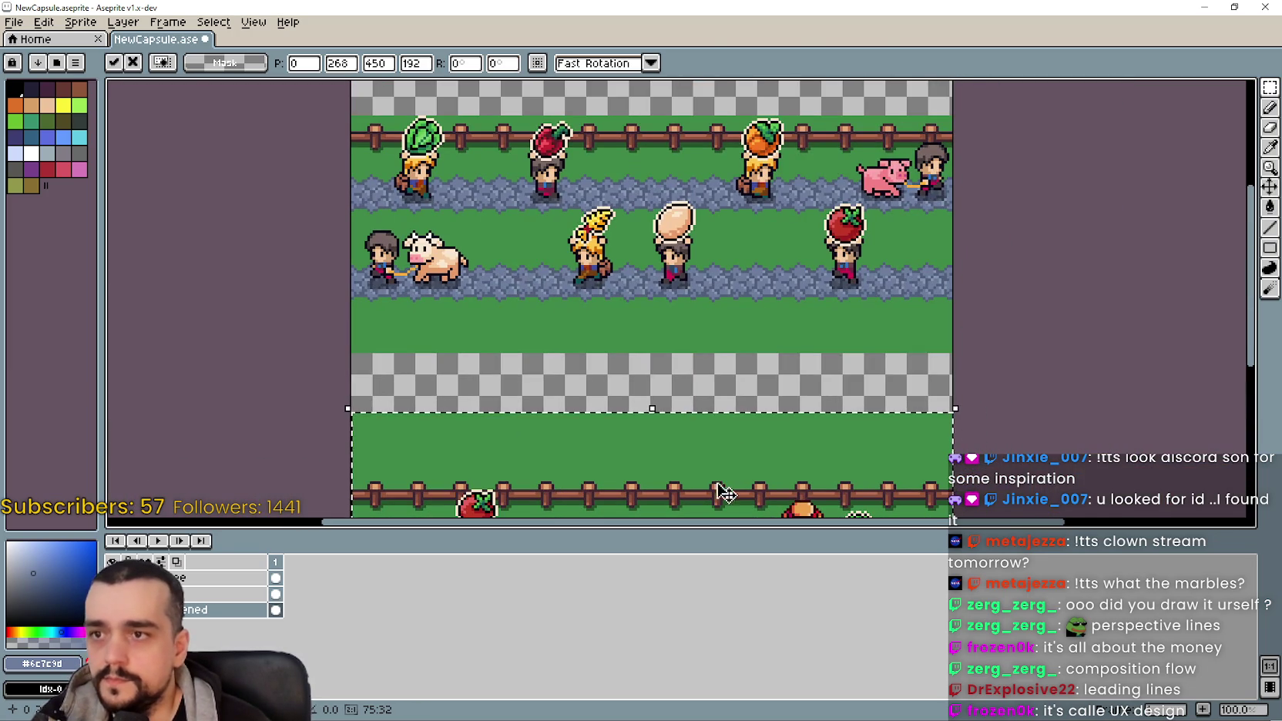
pyautogui.click(338, 335)
# Step: Select the upper farm rows and move them up two steps
pyautogui.moveTo(355, 349)
pyautogui.mouseDown()
pyautogui.moveTo(587, 287)
pyautogui.moveTo(929, 160)
pyautogui.moveTo(954, 96)
pyautogui.moveTo(962, 113)
pyautogui.mouseUp()
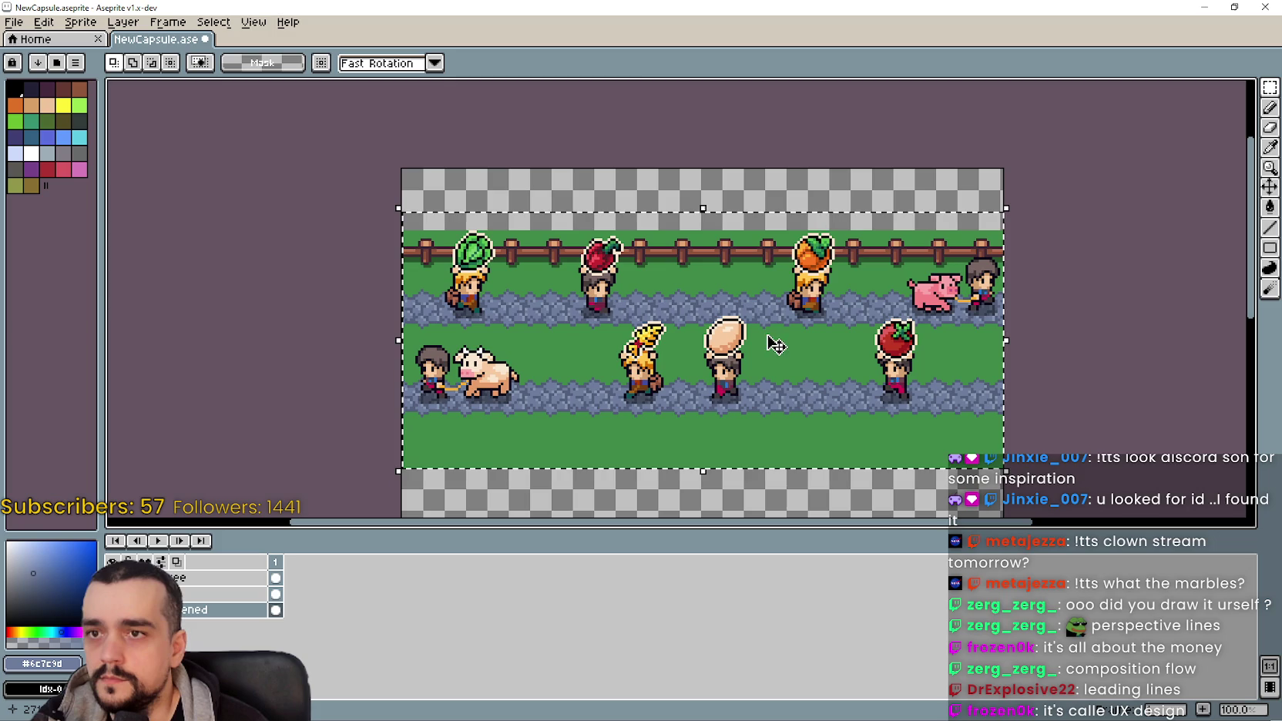
pyautogui.click(778, 335)
pyautogui.press('Up')
pyautogui.press('Up')
pyautogui.press('Up')
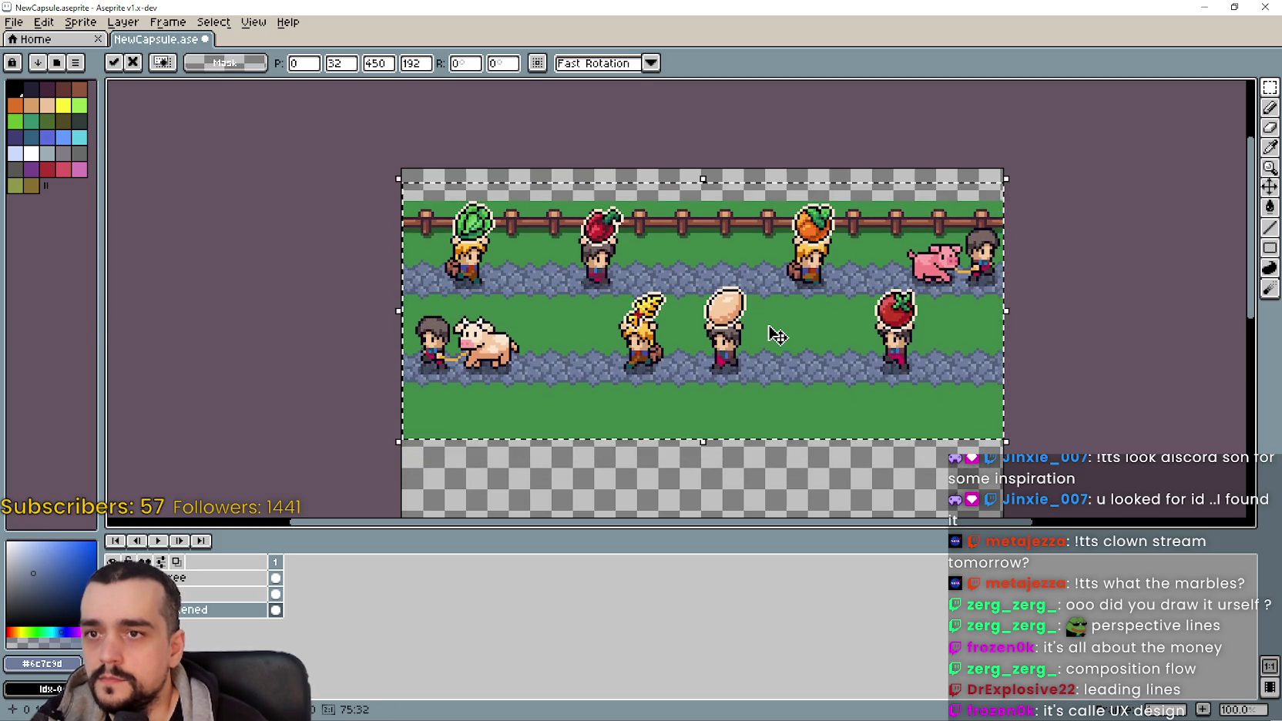
pyautogui.press('Up')
pyautogui.press('Up')
pyautogui.press('Up')
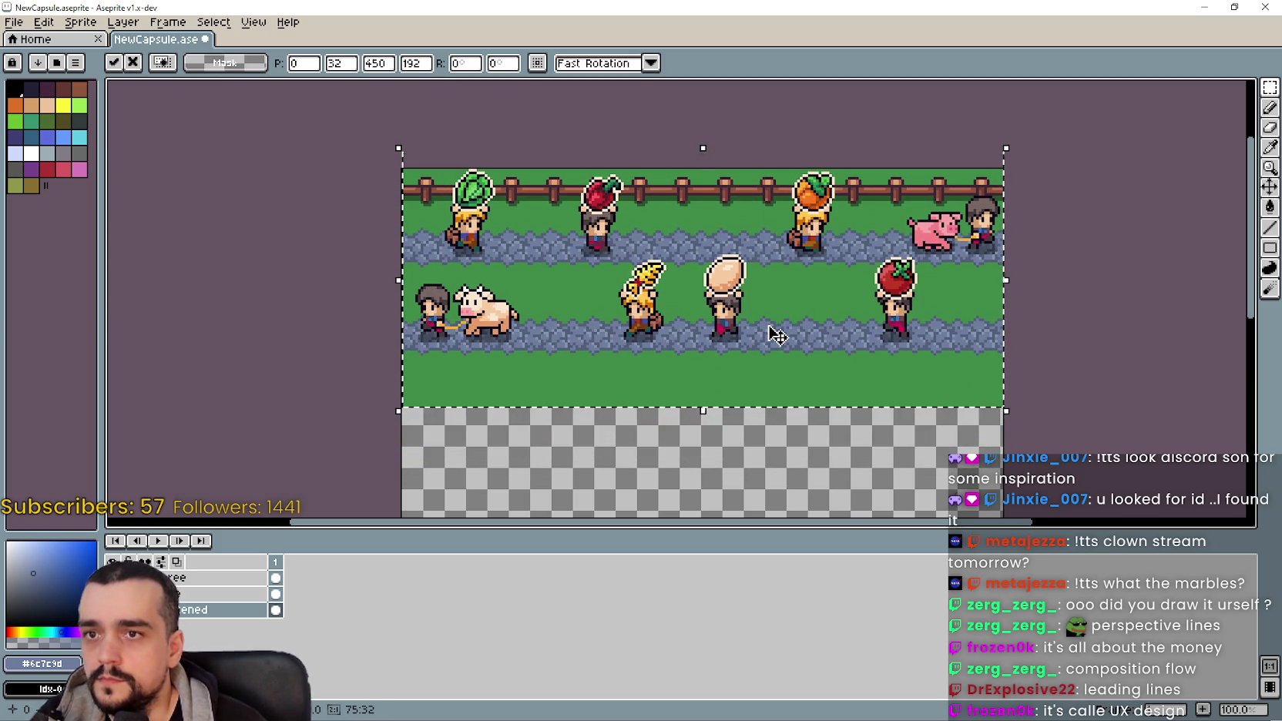
pyautogui.scroll(-1, 676, 322)
pyautogui.press('Return')
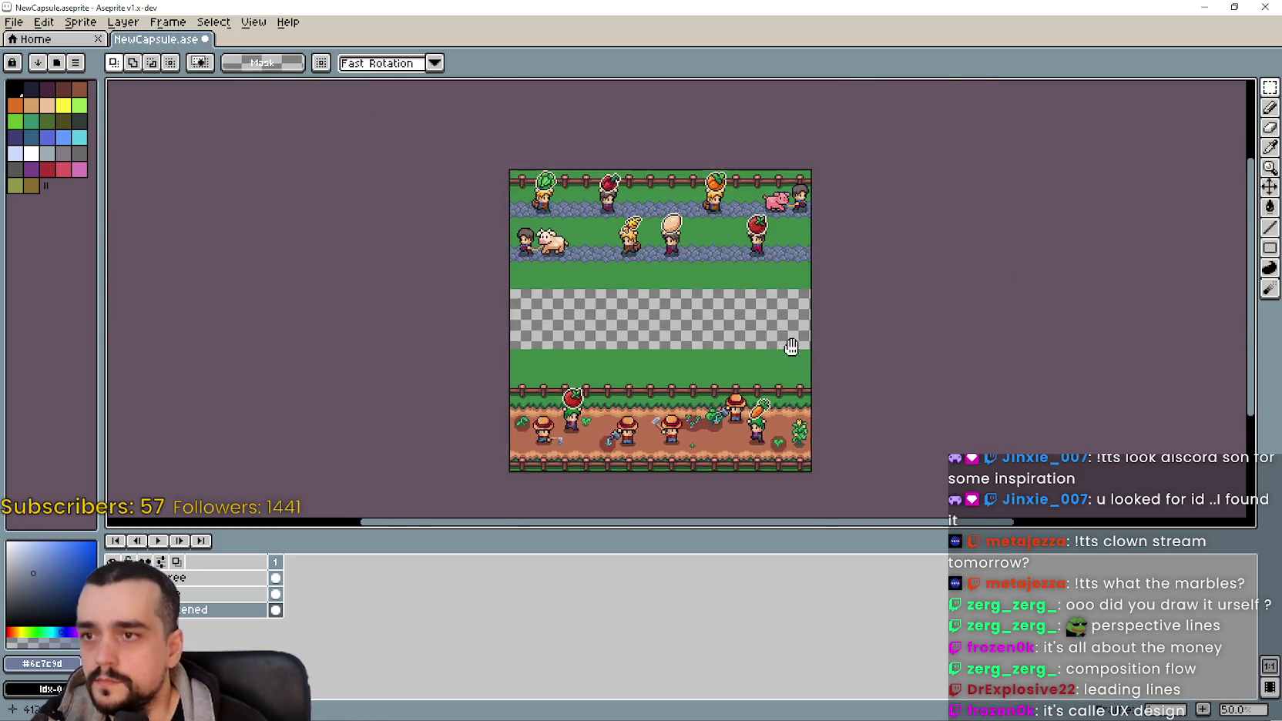
pyautogui.scroll(1, 779, 275)
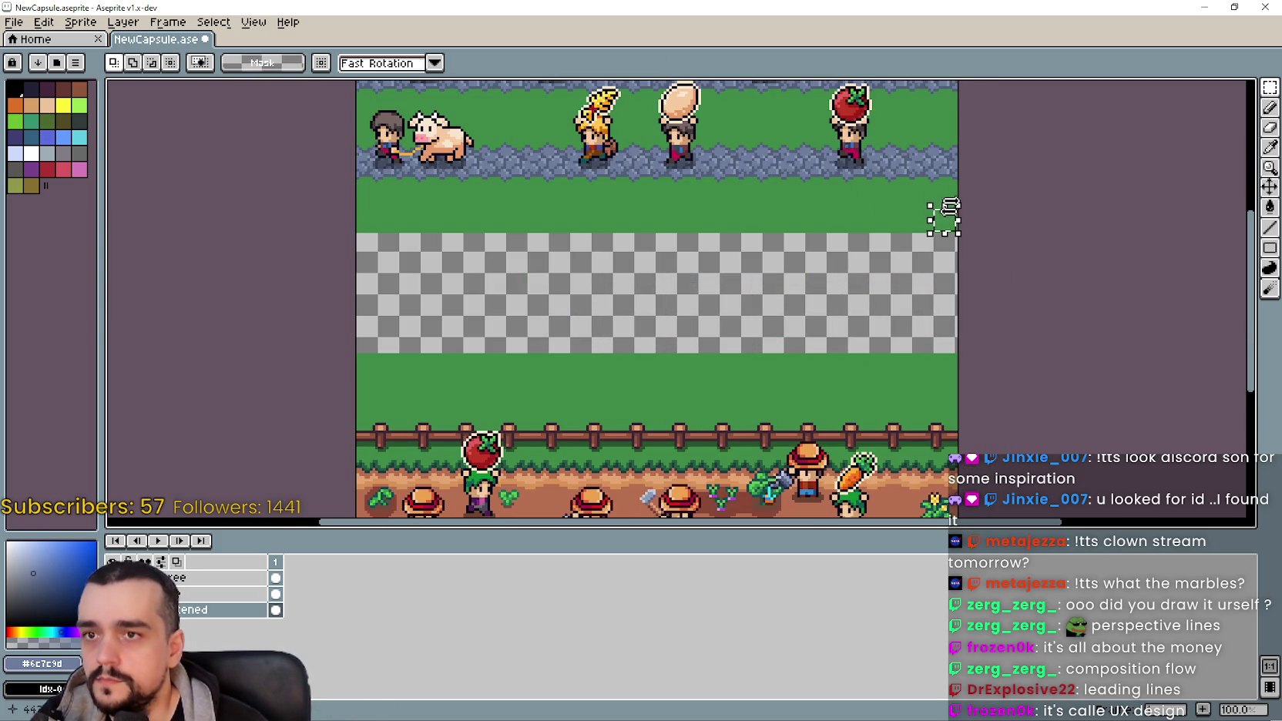
# Step: Sample grass green #3e8948 and bucket-fill the empty middle band with it
pyautogui.press('i')
pyautogui.scroll(1, 886, 215)
pyautogui.click(889, 207)
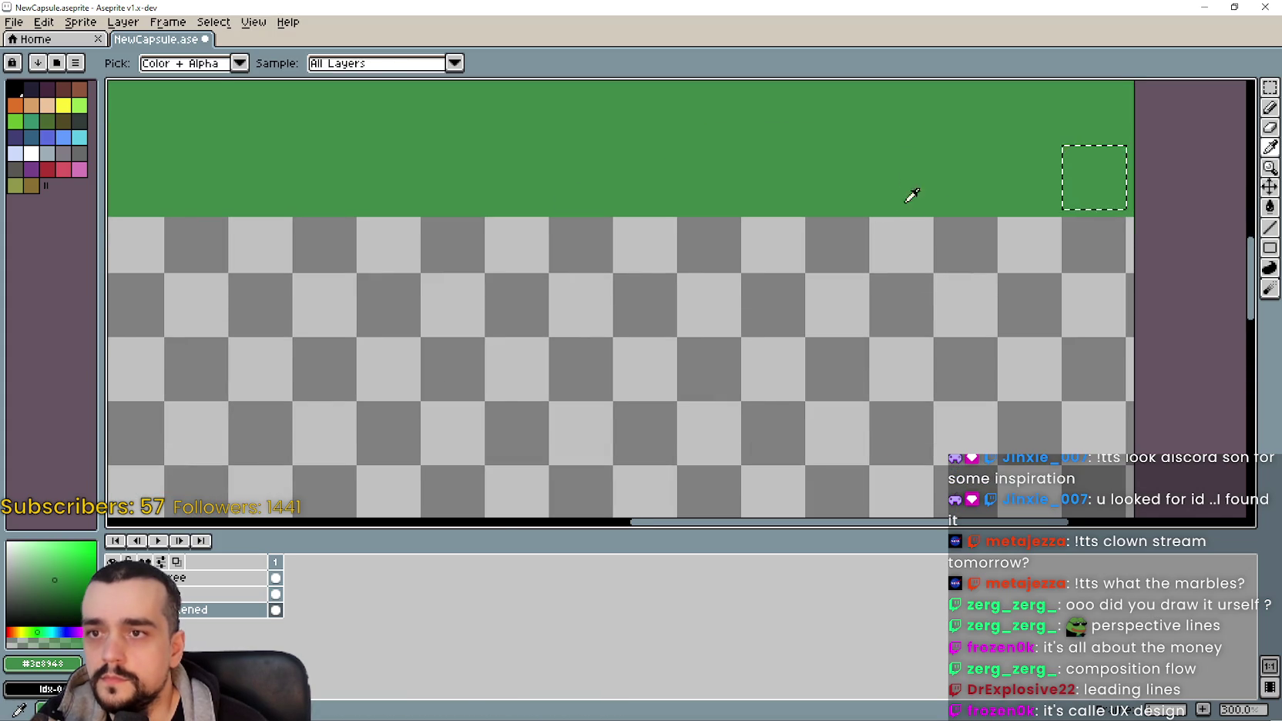
pyautogui.moveTo(878, 337); pyautogui.dragTo(936, 195)
pyautogui.click(1269, 208)
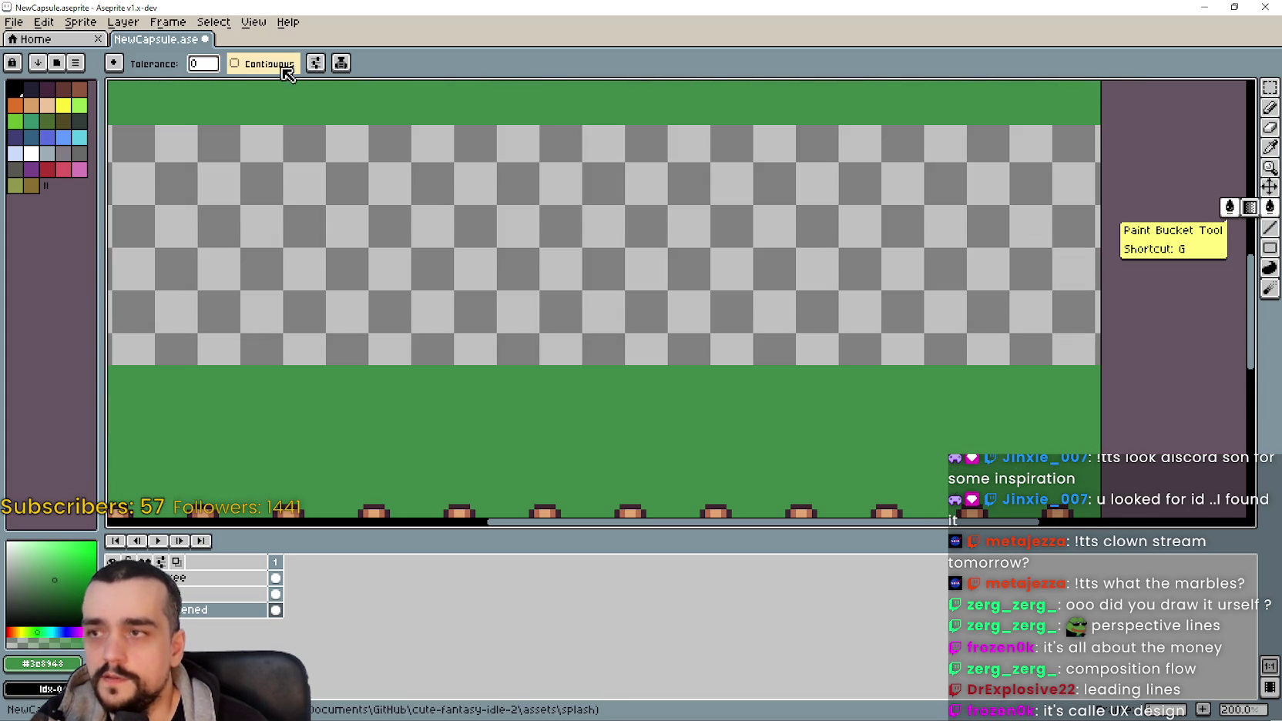
pyautogui.click(389, 180)
pyautogui.scroll(-3, 535, 298)
pyautogui.scroll(2, 539, 282)
pyautogui.moveTo(538, 282)
pyautogui.mouseDown()
pyautogui.moveTo(644, 320)
pyautogui.moveTo(694, 483)
pyautogui.moveTo(717, 506)
pyautogui.moveTo(734, 436)
pyautogui.mouseUp()
# Step: Redo the green band fill and make the MR FARMBOY title layer visible
pyautogui.hotkey('ctrl', 'z')
pyautogui.click(729, 358)
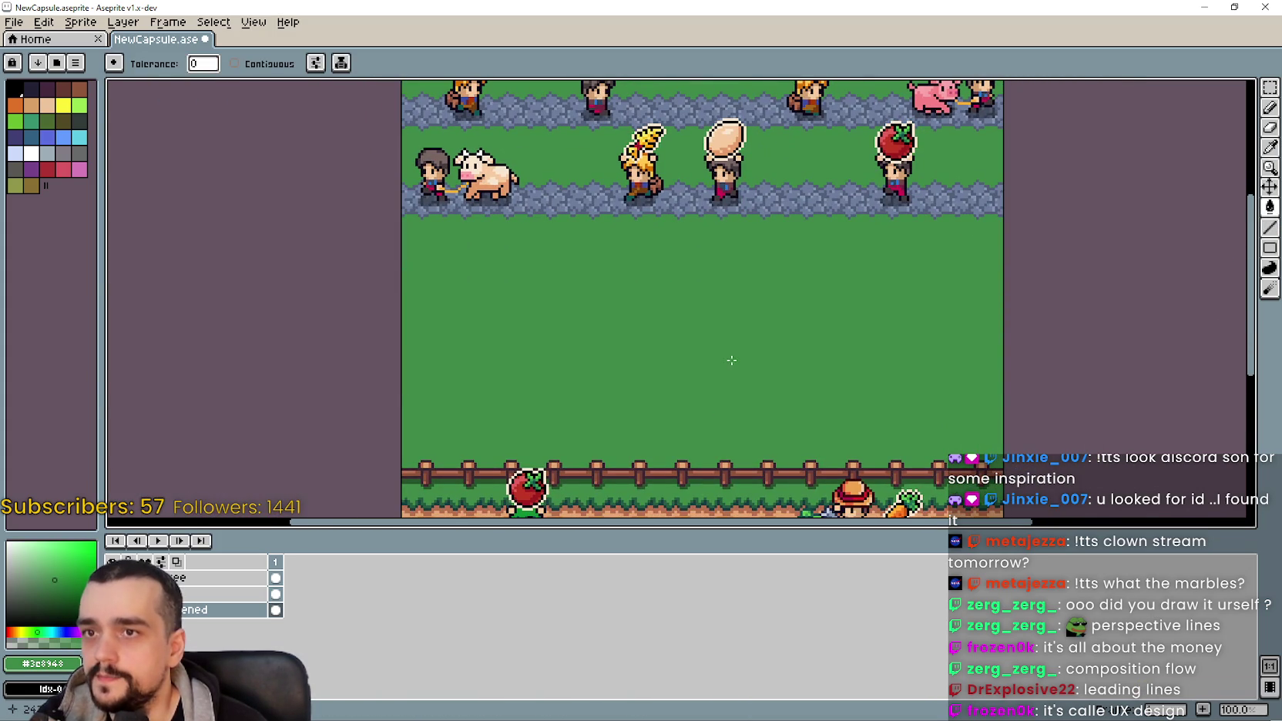
pyautogui.moveTo(729, 358); pyautogui.dragTo(713, 243)
pyautogui.click(275, 594)
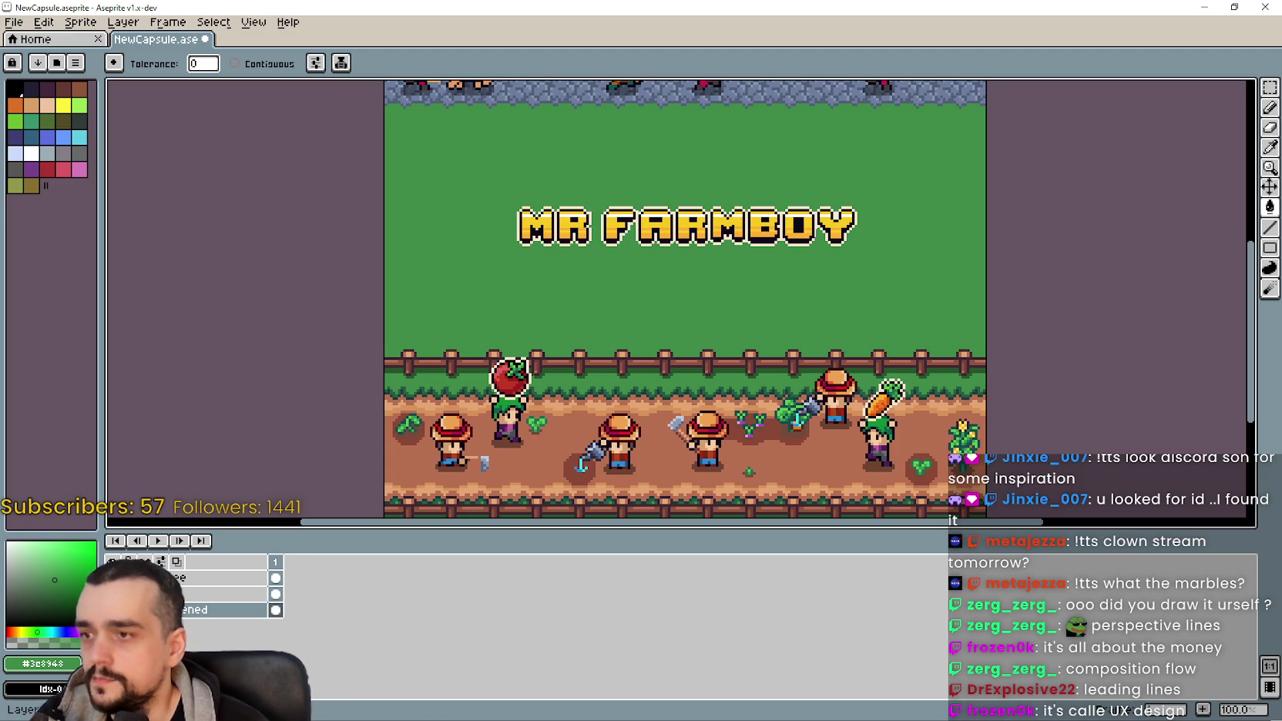
pyautogui.click(196, 596)
pyautogui.moveTo(630, 268); pyautogui.dragTo(613, 292)
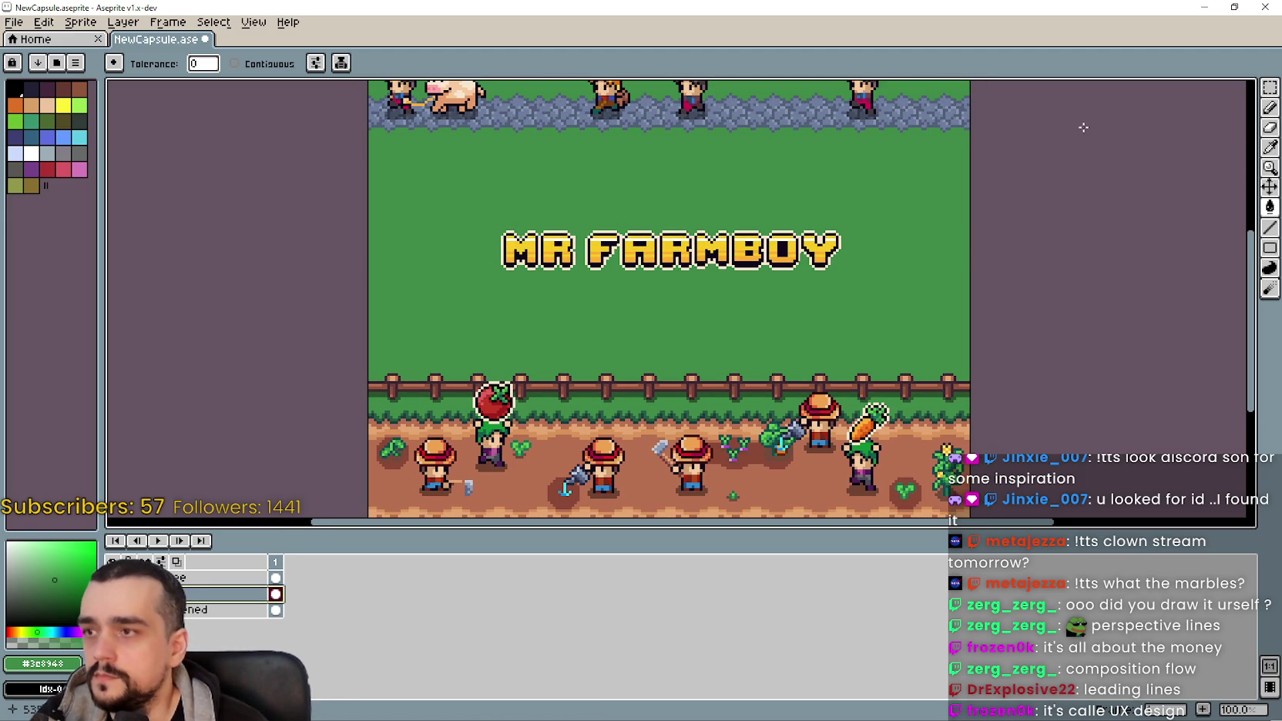
pyautogui.click(1269, 87)
pyautogui.moveTo(456, 285); pyautogui.dragTo(858, 225)
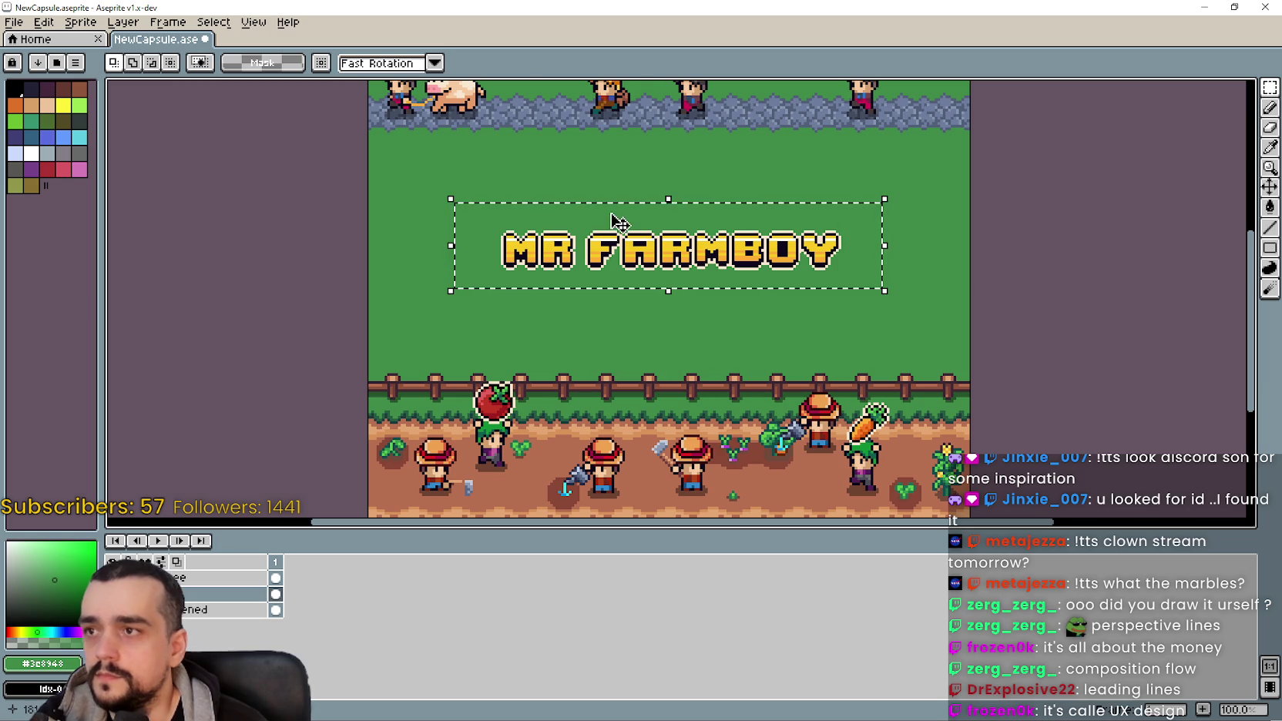
pyautogui.click(616, 221)
pyautogui.click(385, 63)
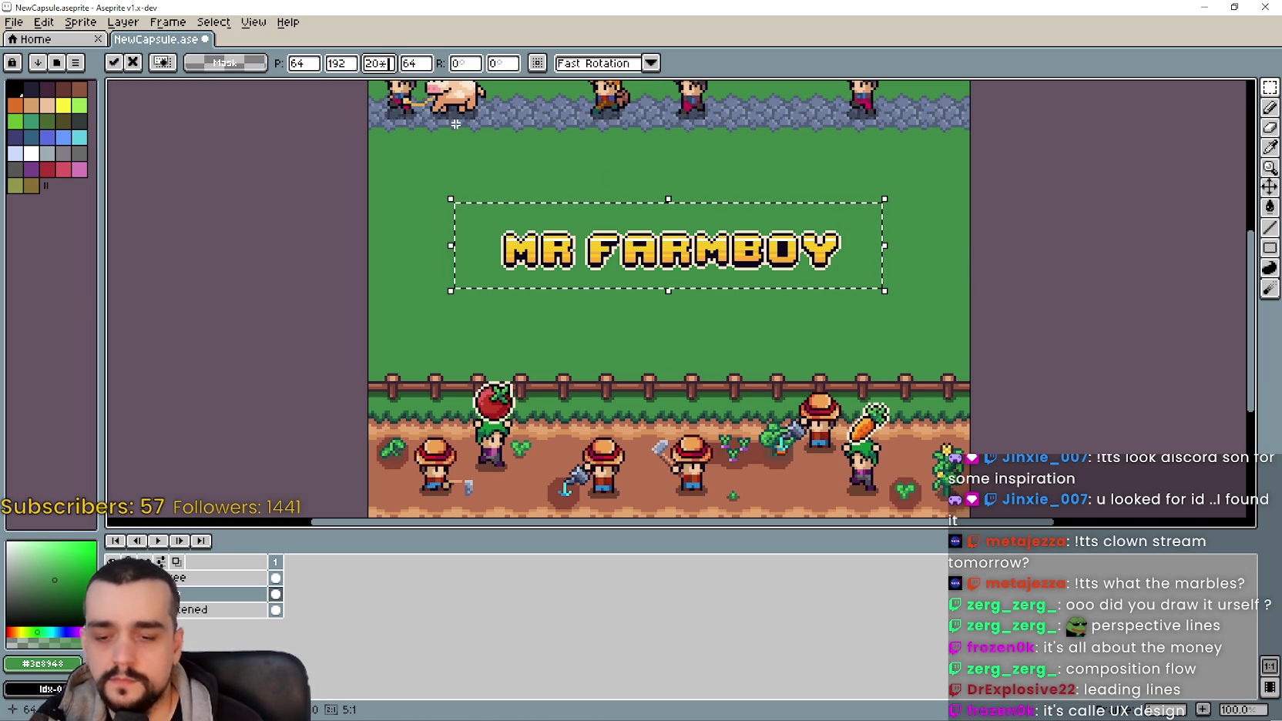
pyautogui.write('2')
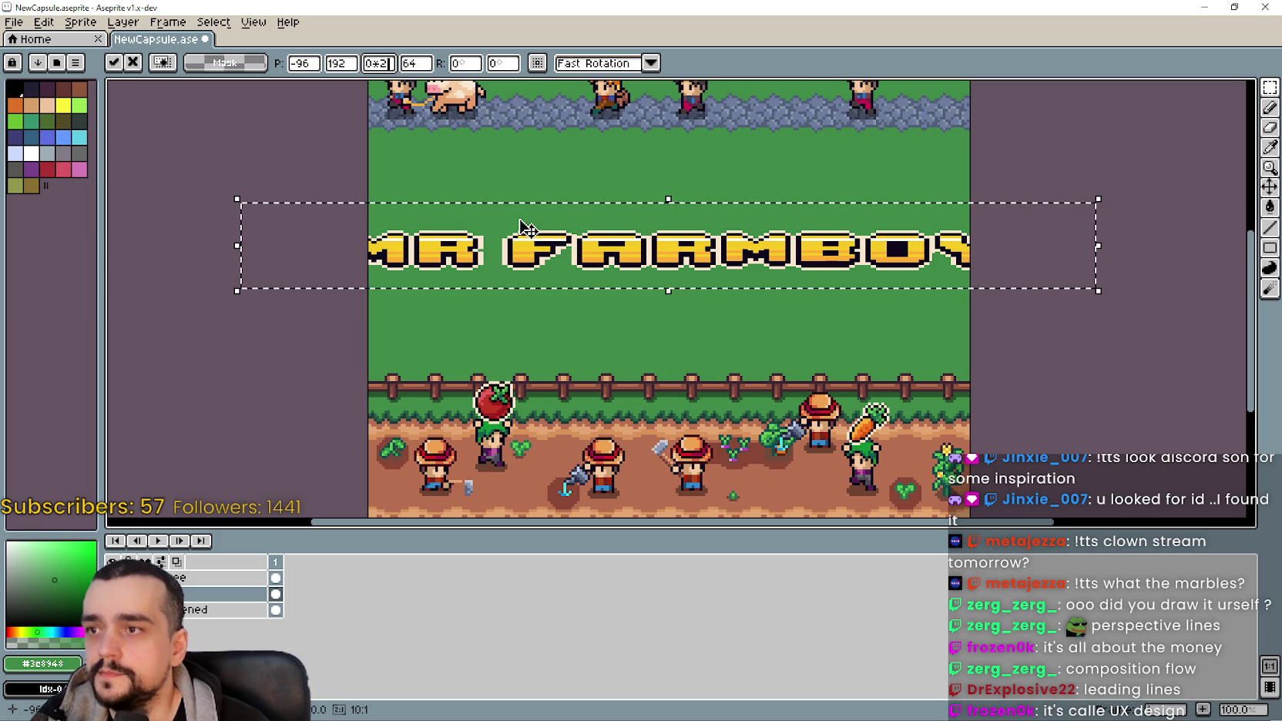
pyautogui.click(419, 63)
pyautogui.write('*2')
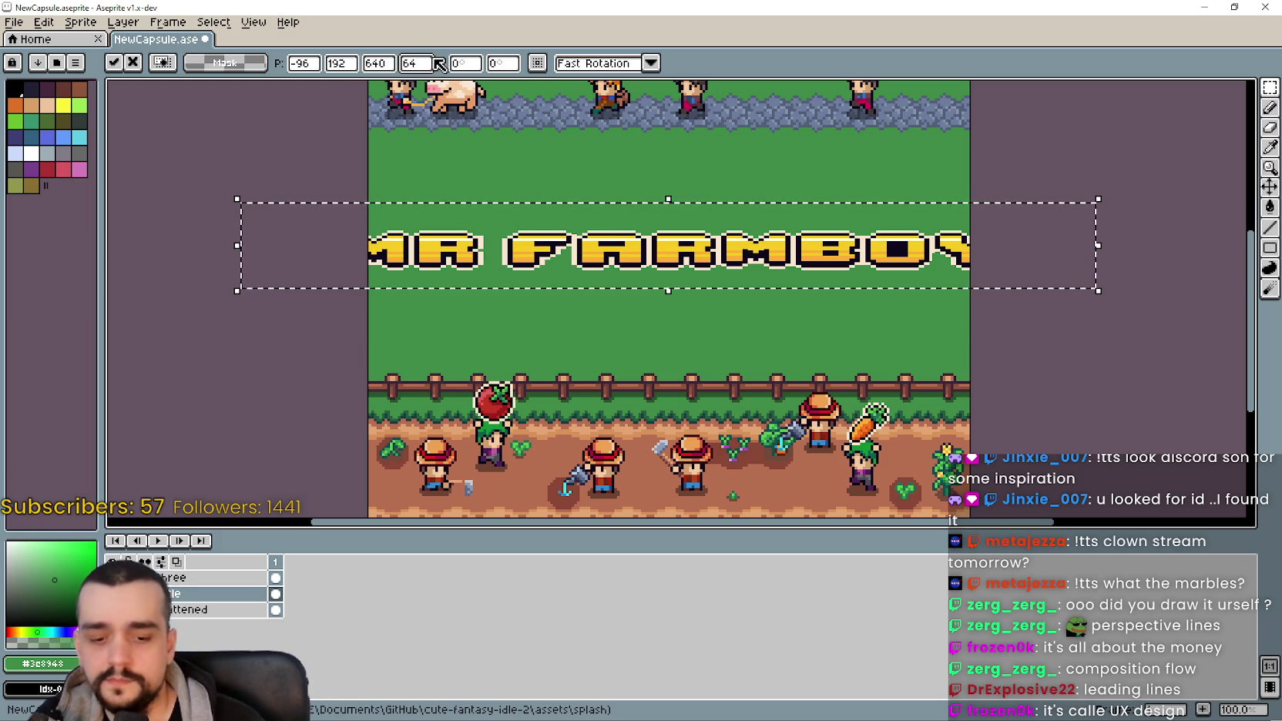
pyautogui.scroll(-1, 591, 258)
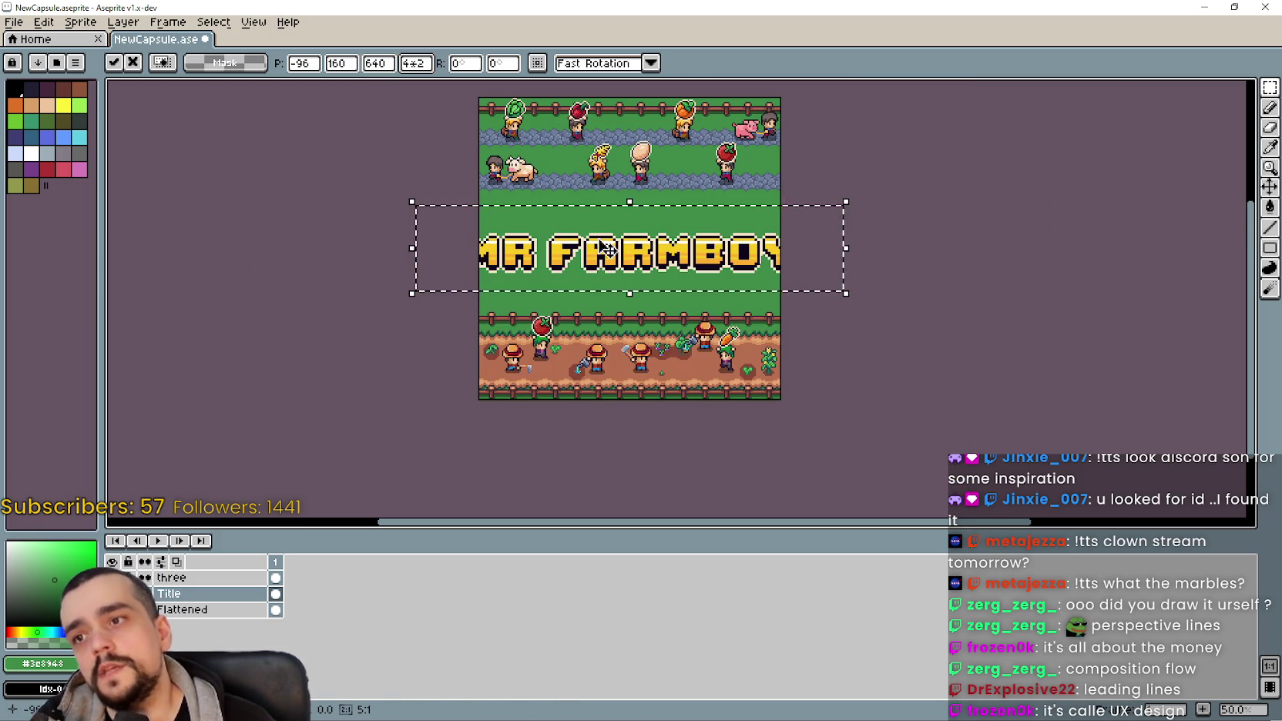
pyautogui.hotkey('ctrl', 'z')
pyautogui.scroll(1, 587, 217)
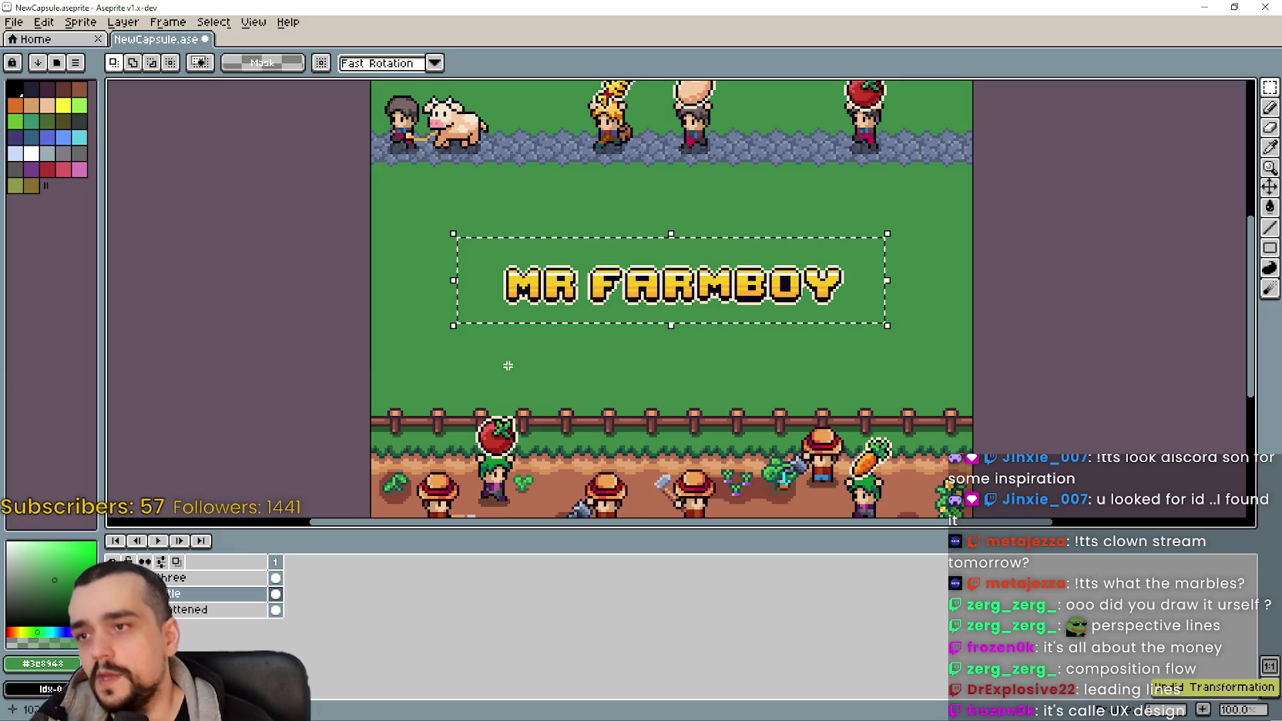
# Step: Move the MR word up above FARMBOY and drop the selection
pyautogui.press('m')
pyautogui.scroll(2, 492, 298)
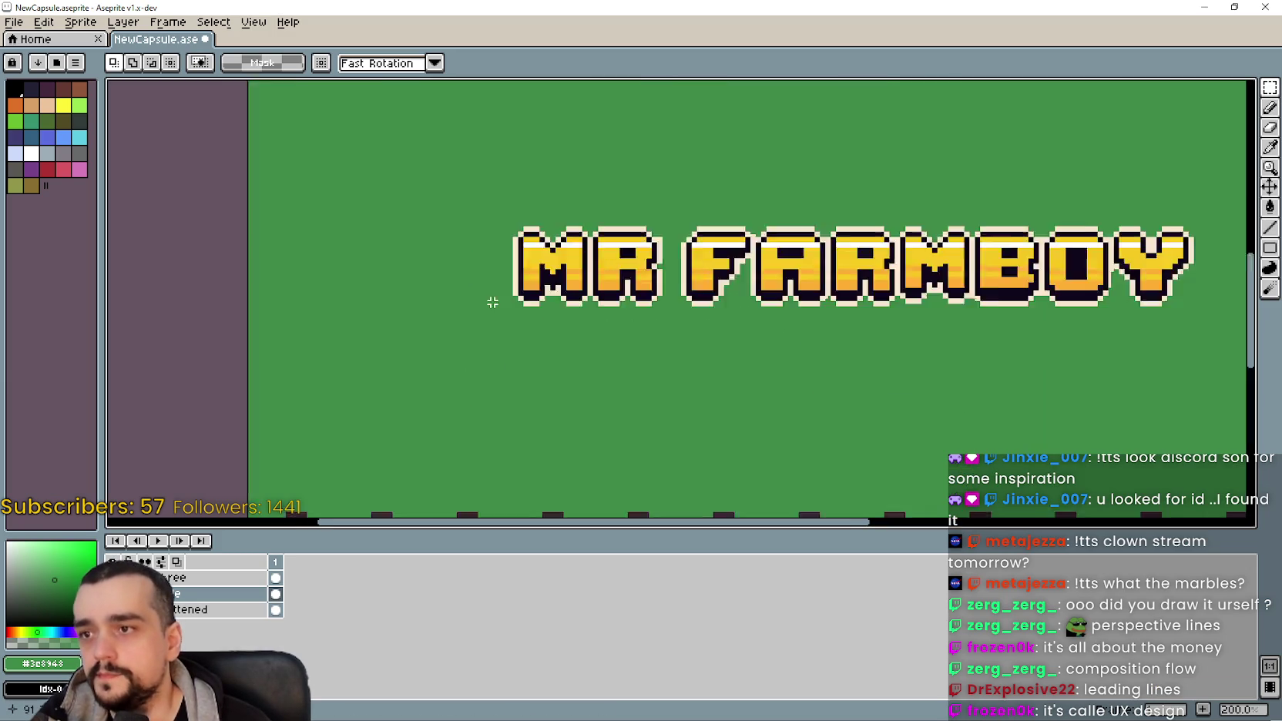
pyautogui.hscroll(2, 295, 381)
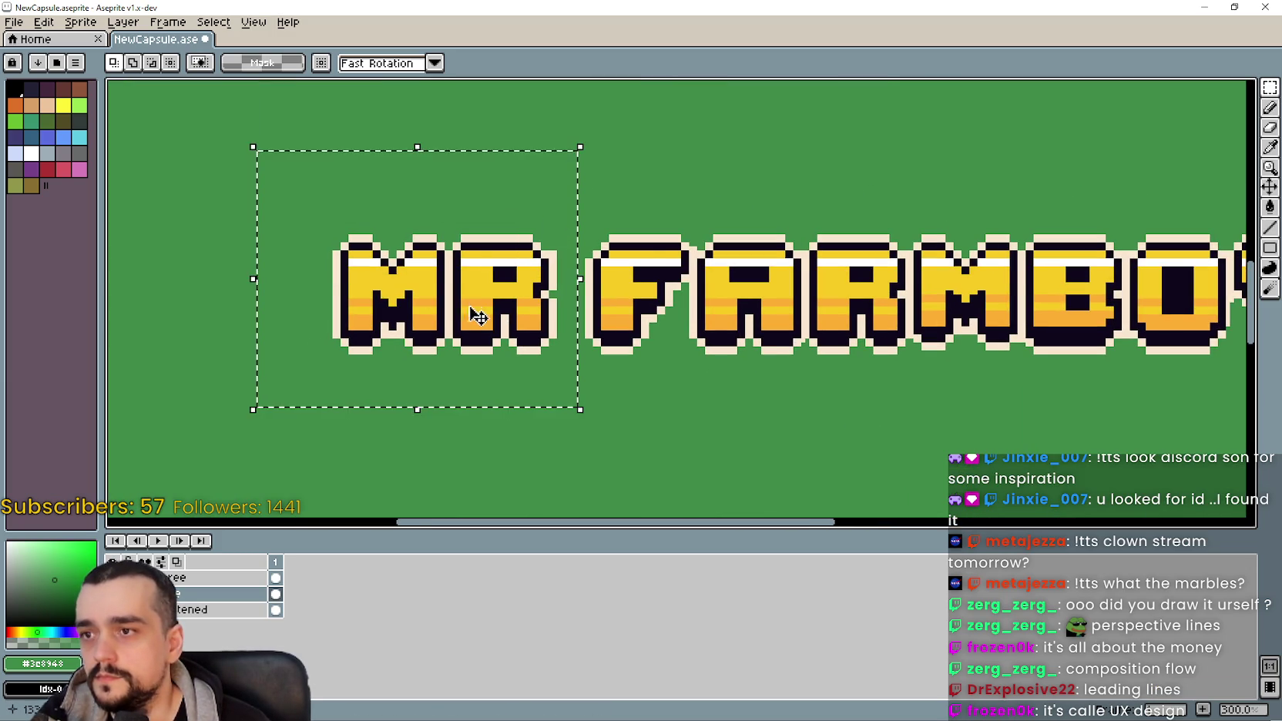
pyautogui.scroll(-1, 469, 312)
pyautogui.moveTo(440, 326)
pyautogui.mouseDown()
pyautogui.moveTo(555, 257)
pyautogui.moveTo(791, 225)
pyautogui.moveTo(786, 204)
pyautogui.moveTo(786, 246)
pyautogui.moveTo(711, 252)
pyautogui.mouseUp()
pyautogui.scroll(-1, 710, 252)
pyautogui.scroll(1, 658, 295)
pyautogui.scroll(-2, 771, 385)
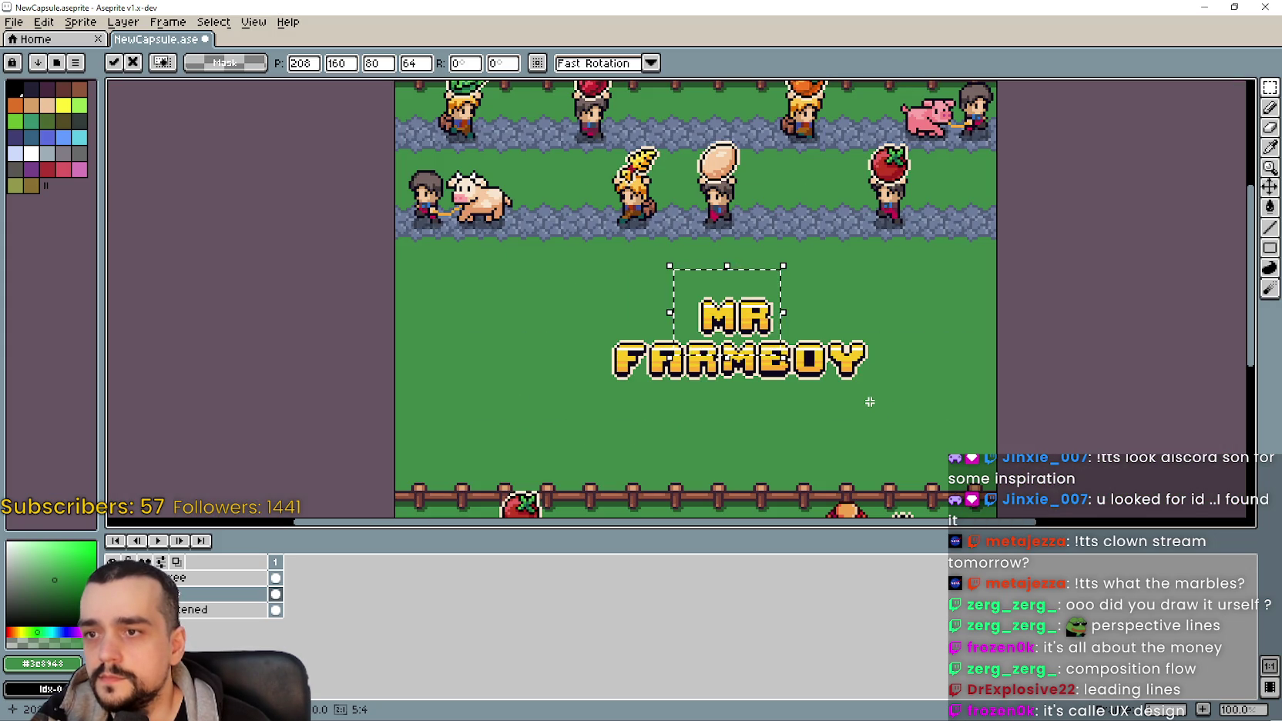
pyautogui.moveTo(673, 404); pyautogui.dragTo(564, 366)
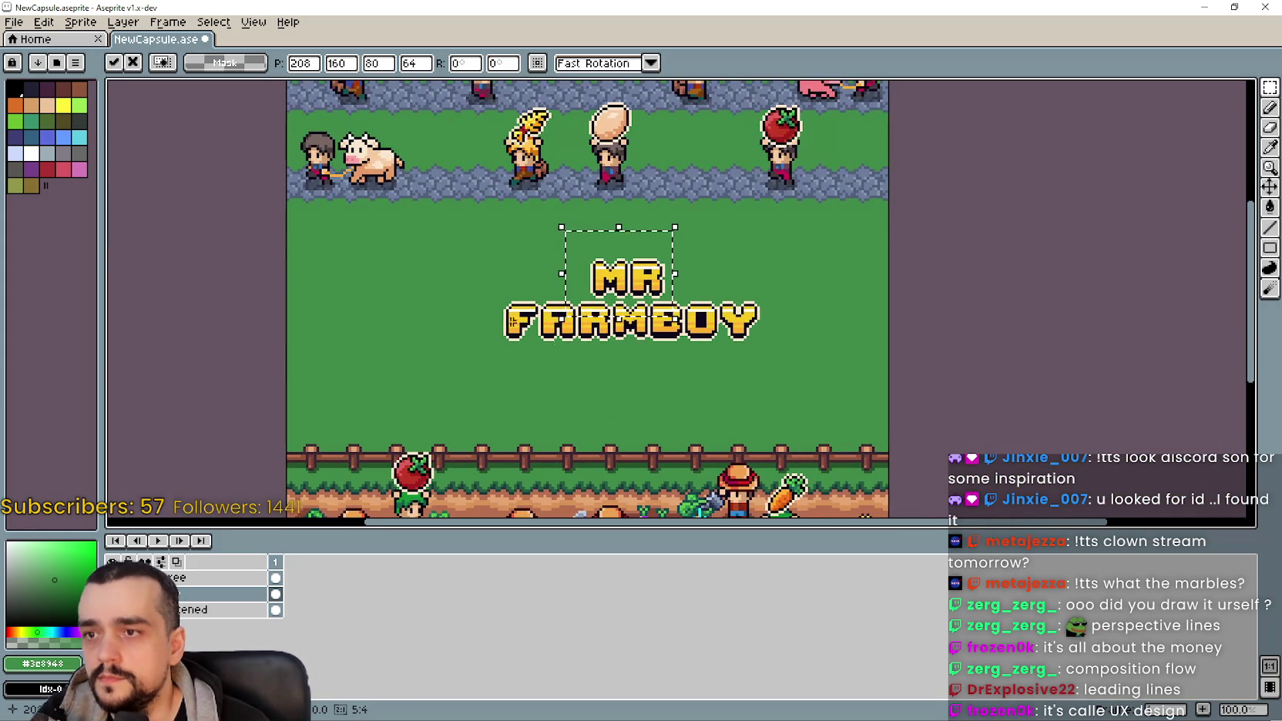
pyautogui.scroll(1, 578, 254)
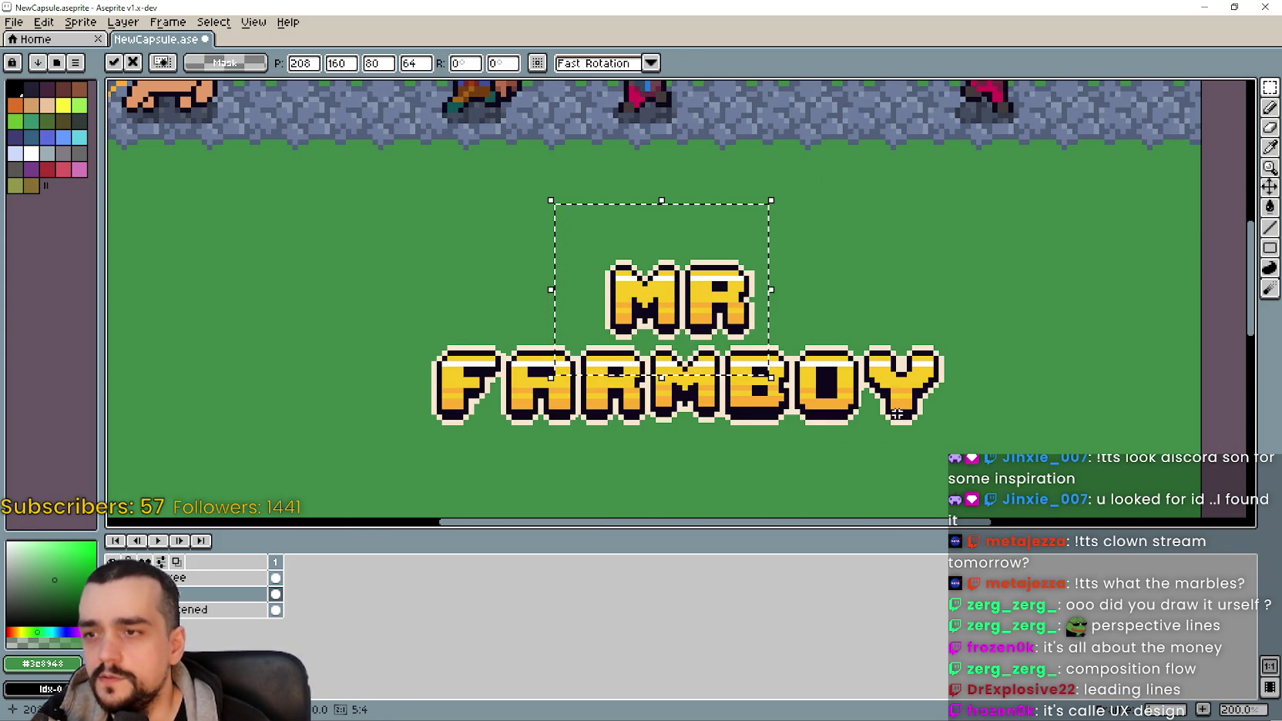
pyautogui.scroll(-2, 672, 333)
pyautogui.scroll(1, 762, 389)
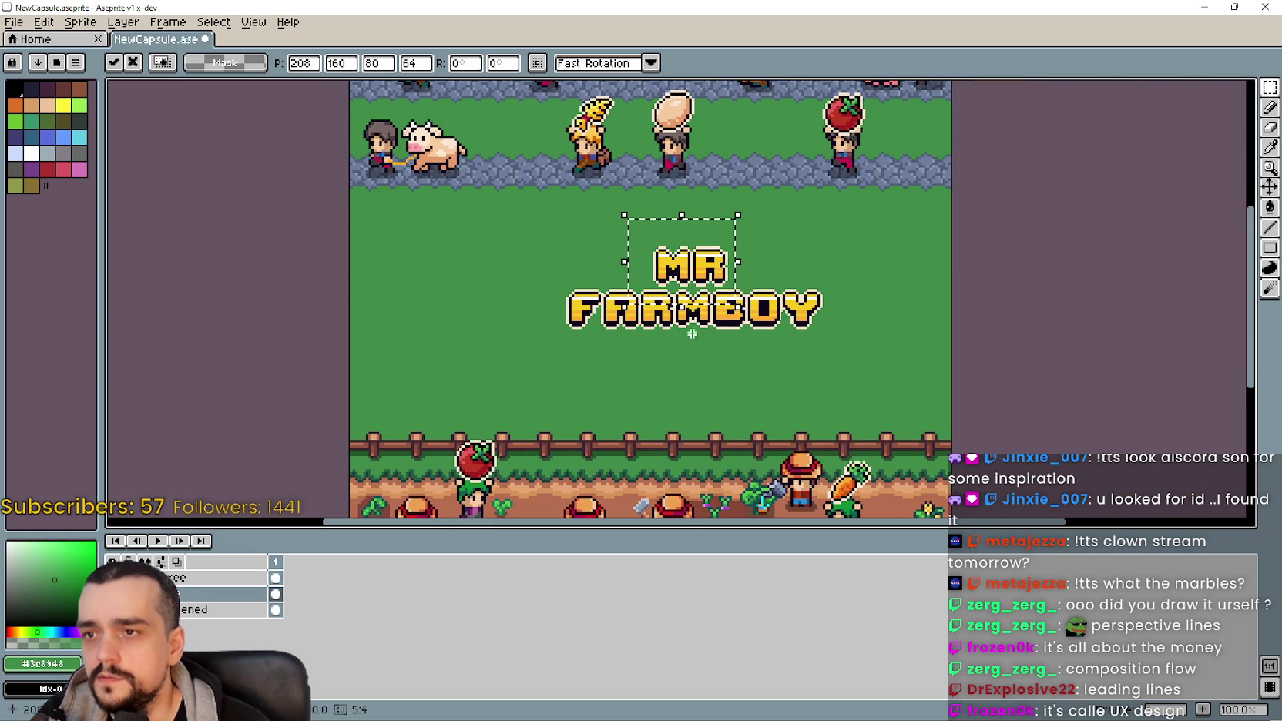
pyautogui.click(672, 378)
# Step: Reselect MR and nudge it right so it sits centred above FARMBOY
pyautogui.scroll(1, 607, 311)
pyautogui.moveTo(753, 301); pyautogui.dragTo(647, 304)
pyautogui.scroll(-1, 648, 305)
pyautogui.scroll(2, 626, 254)
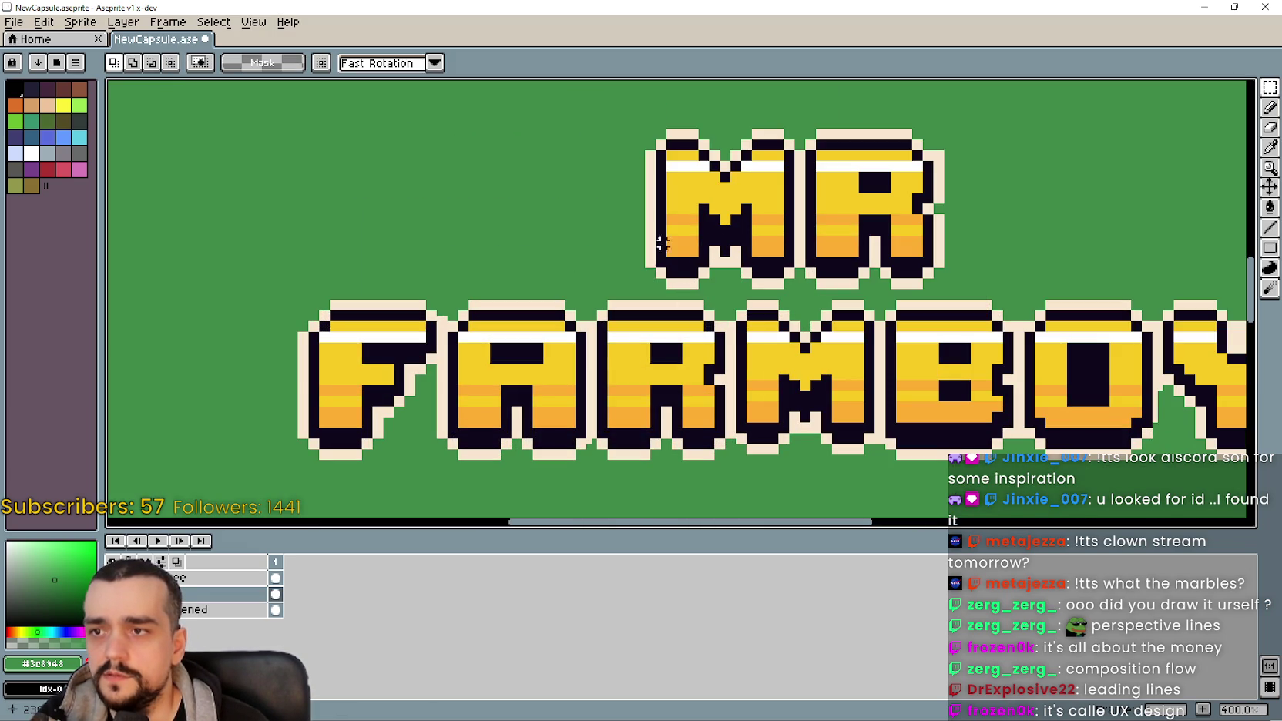
pyautogui.moveTo(642, 221)
pyautogui.mouseDown()
pyautogui.moveTo(444, 255)
pyautogui.moveTo(289, 300)
pyautogui.moveTo(297, 363)
pyautogui.mouseUp()
pyautogui.moveTo(924, 262); pyautogui.dragTo(608, 245)
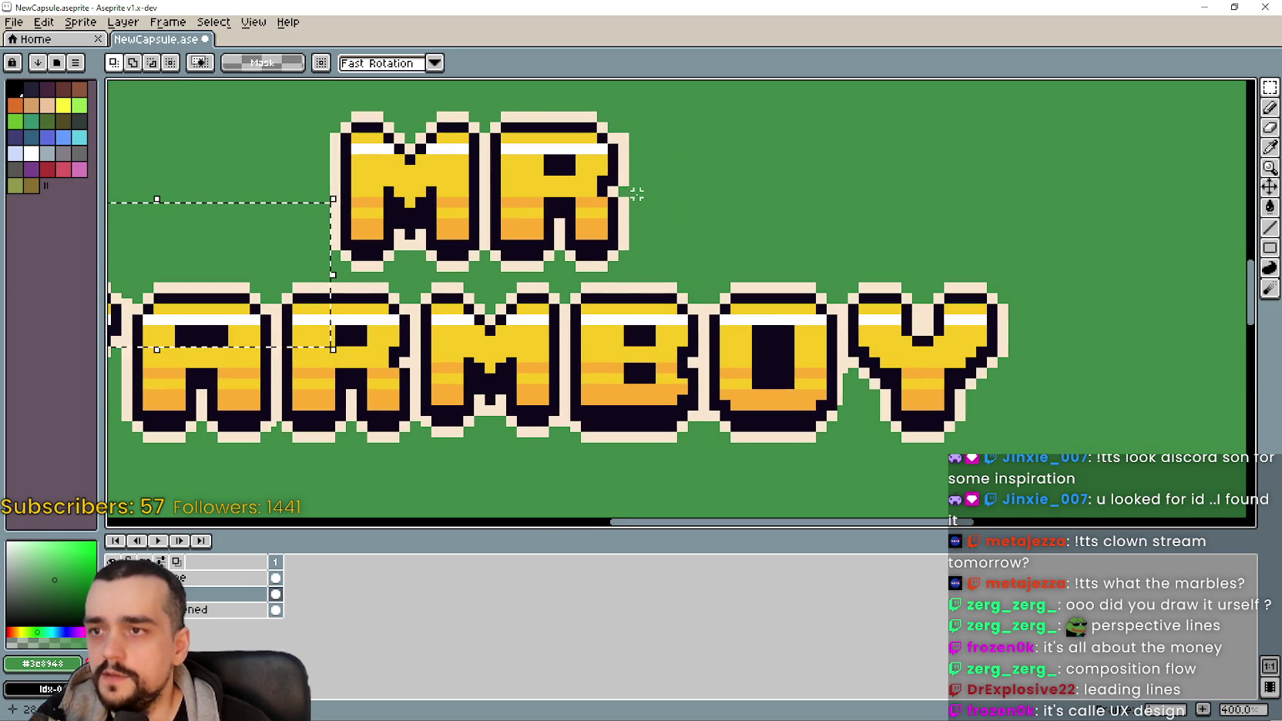
pyautogui.moveTo(630, 199); pyautogui.dragTo(1009, 333)
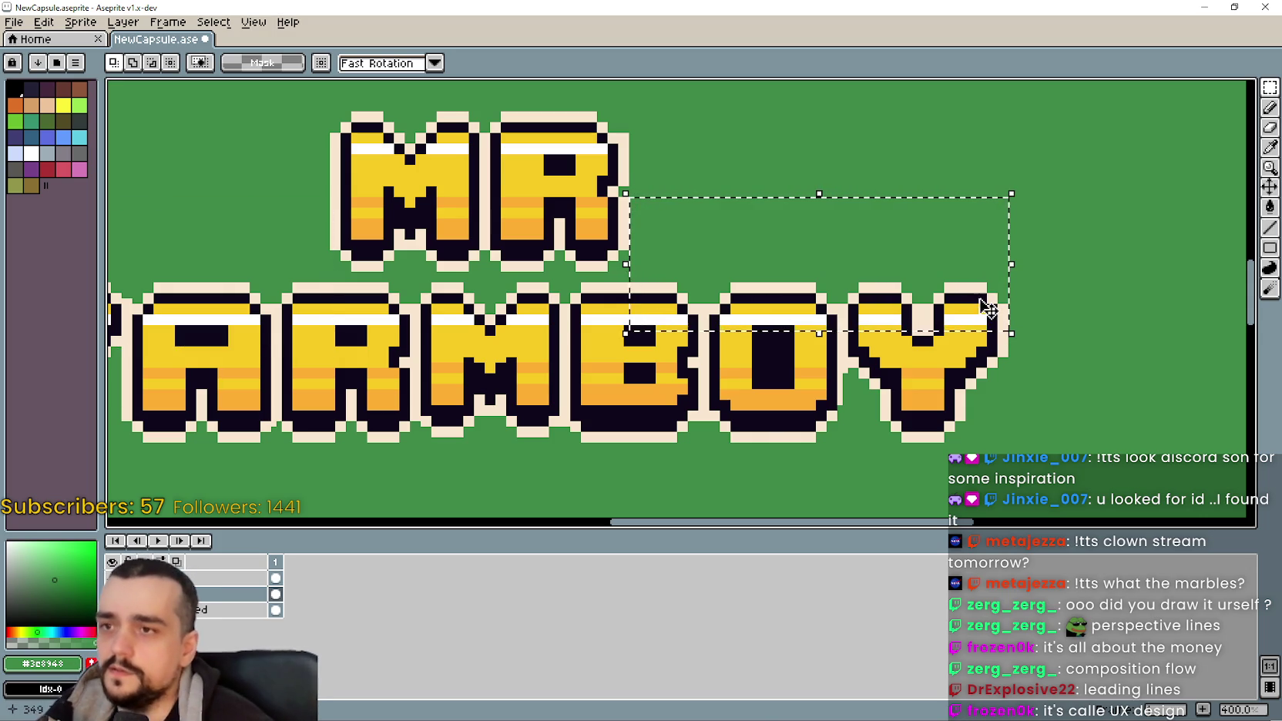
pyautogui.moveTo(309, 275)
pyautogui.mouseDown()
pyautogui.moveTo(738, 113)
pyautogui.moveTo(739, 93)
pyautogui.mouseUp()
pyautogui.press('Right')
pyautogui.press('Right')
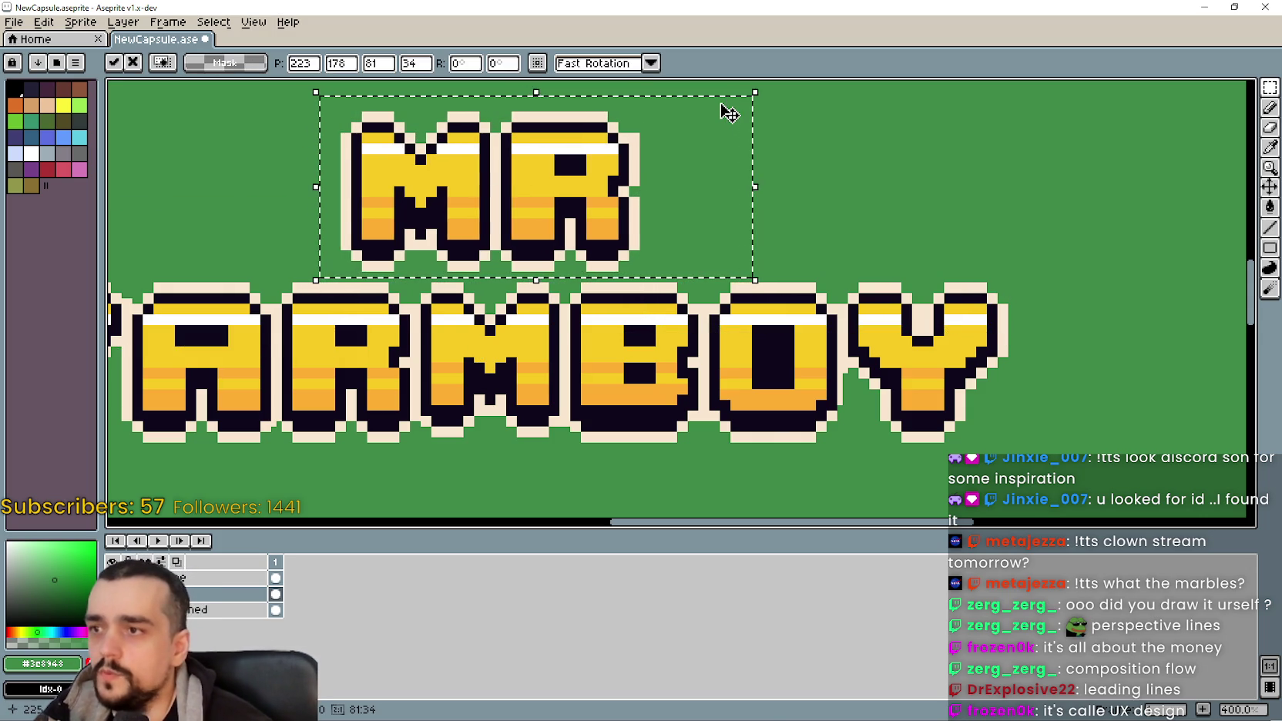
pyautogui.scroll(-3, 518, 435)
# Step: Select the whole two-line title and double its width and height with *2
pyautogui.click(558, 376)
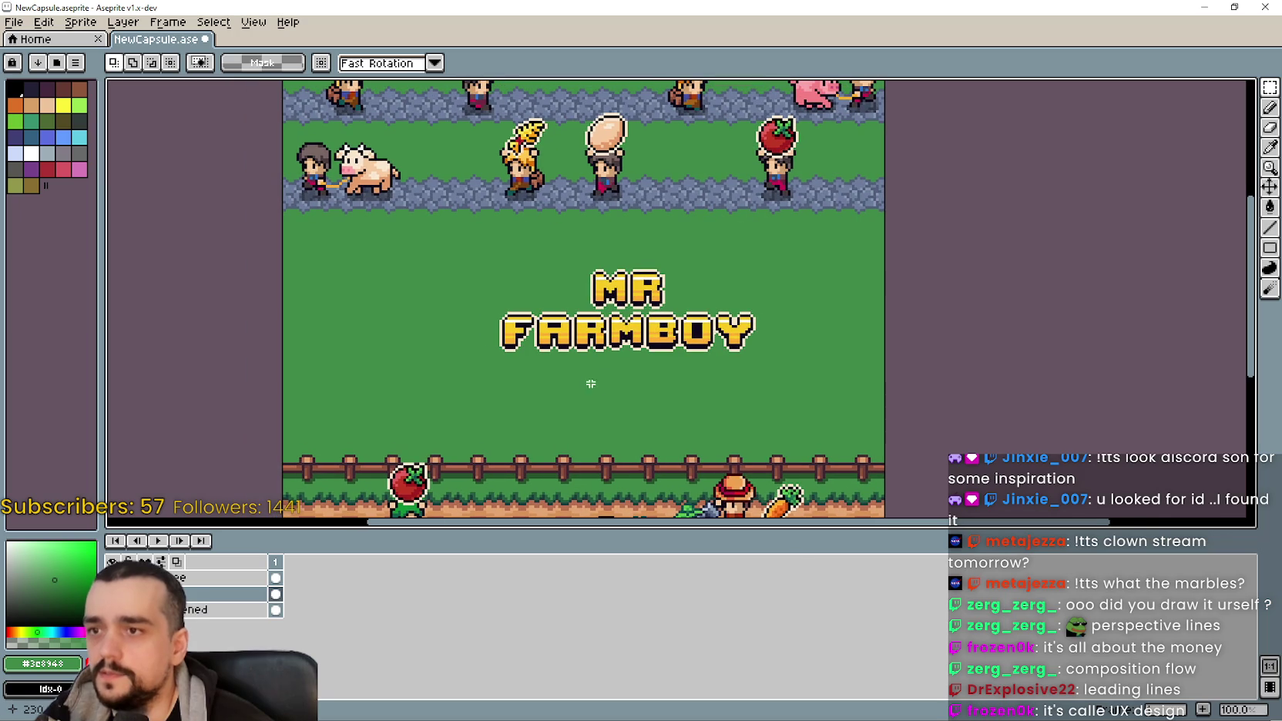
pyautogui.moveTo(475, 393)
pyautogui.mouseDown()
pyautogui.moveTo(859, 260)
pyautogui.moveTo(841, 240)
pyautogui.mouseUp()
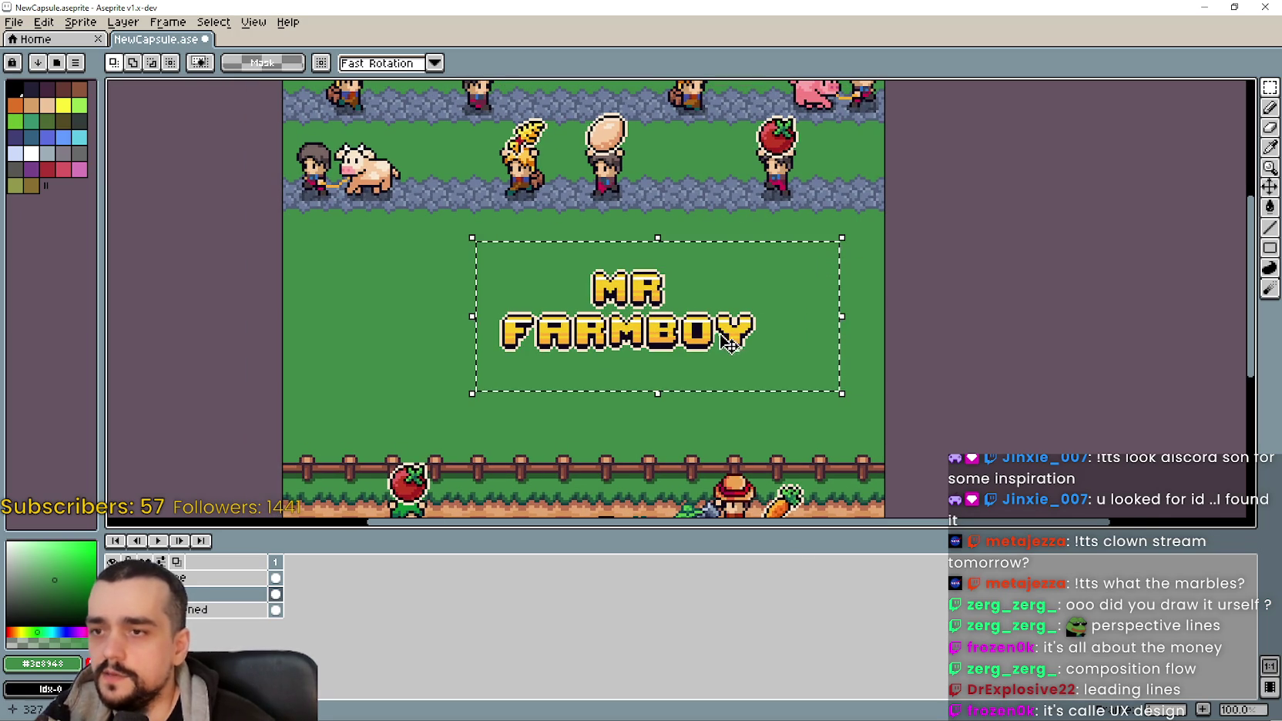
pyautogui.click(684, 308)
pyautogui.click(377, 64)
pyautogui.write('*2')
pyautogui.press('Return')
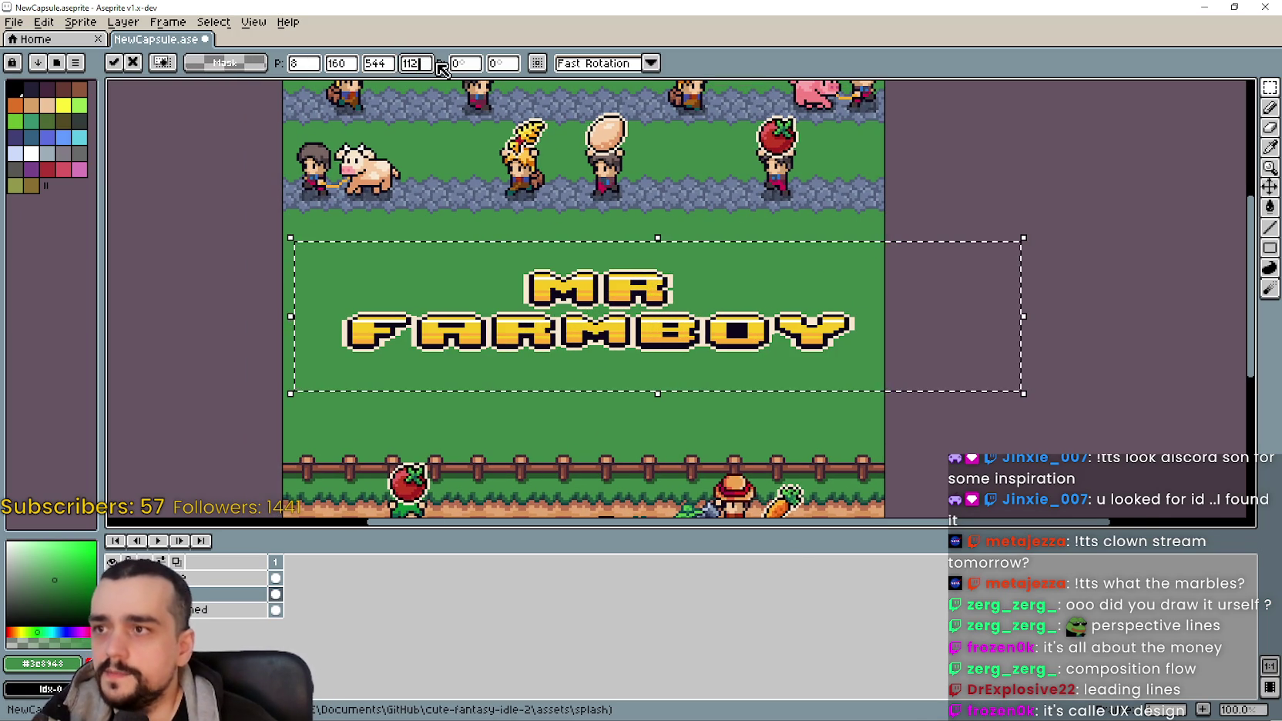
pyautogui.click(430, 63)
pyautogui.write('*2')
pyautogui.press('Return')
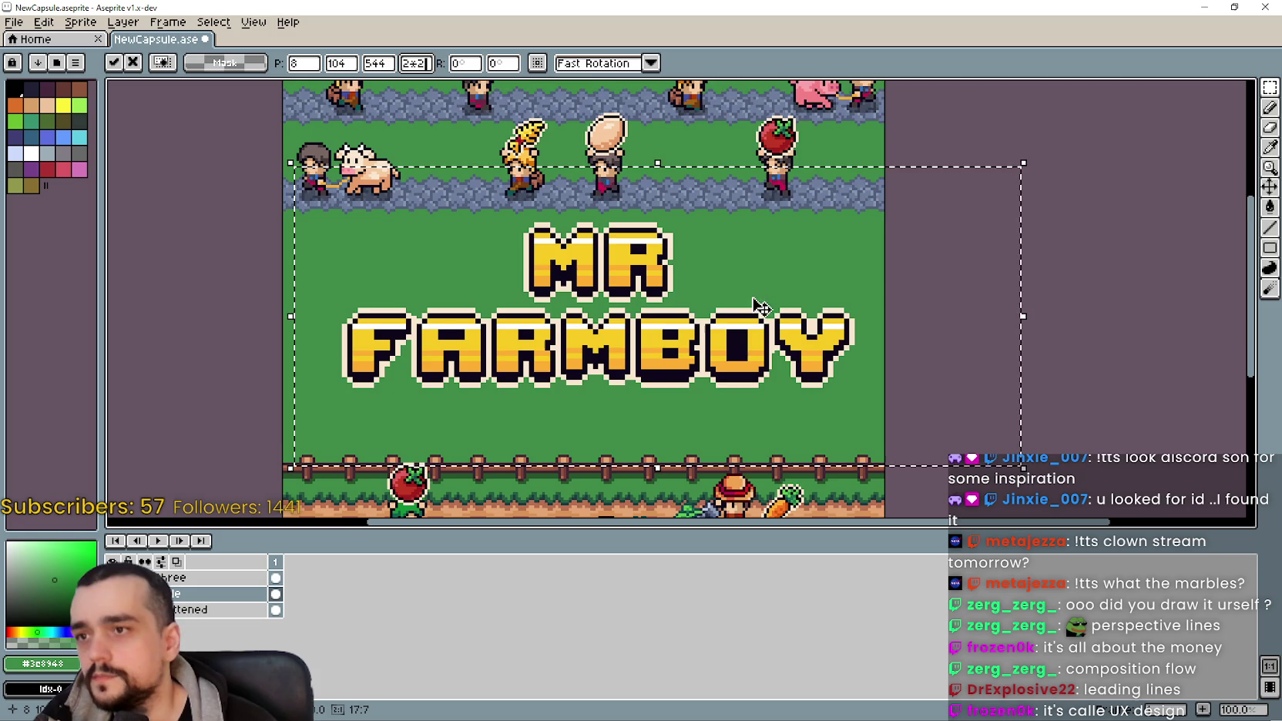
# Step: Shift the enlarged title slightly left to centre it and commit
pyautogui.scroll(-2, 740, 292)
pyautogui.moveTo(687, 286); pyautogui.dragTo(659, 282)
pyautogui.press('Return')
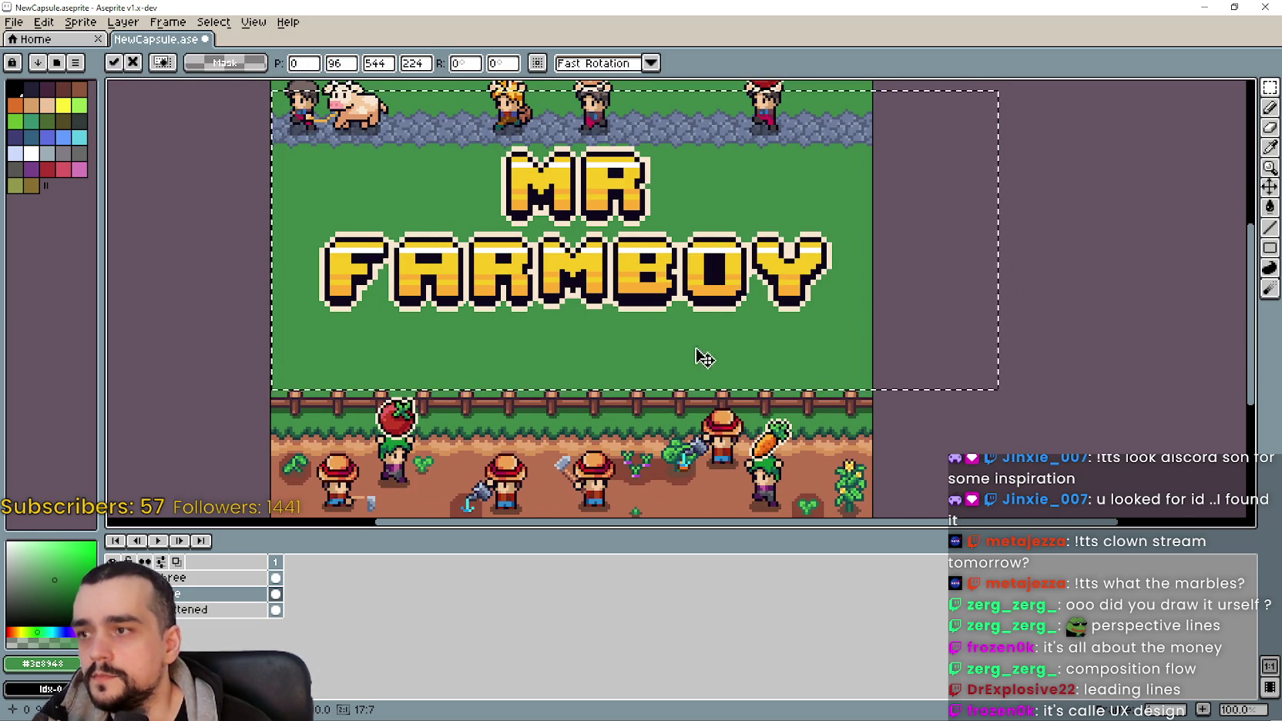
pyautogui.moveTo(933, 382); pyautogui.dragTo(942, 338)
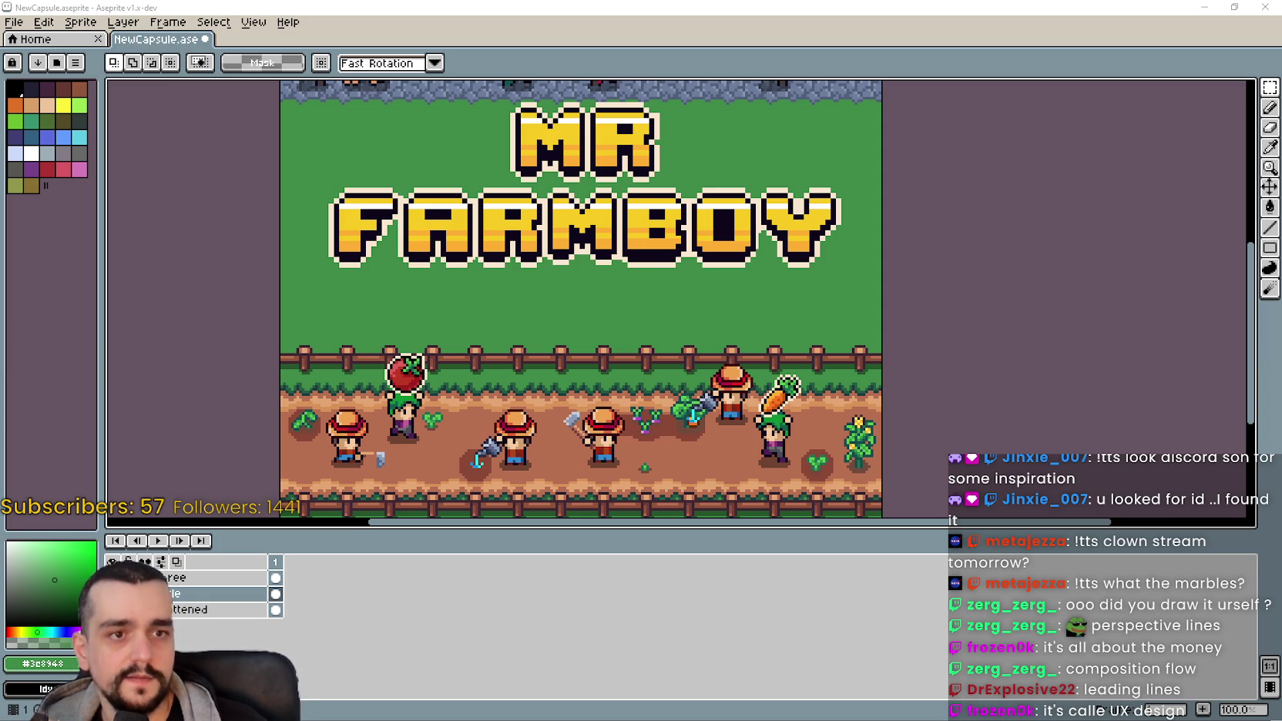
# Step: Select the gold 'V4.0 NOW AVAILABLE' lettering in v1NOW.png and bring it into NewCapsule
pyautogui.moveTo(690, 393); pyautogui.dragTo(726, 426)
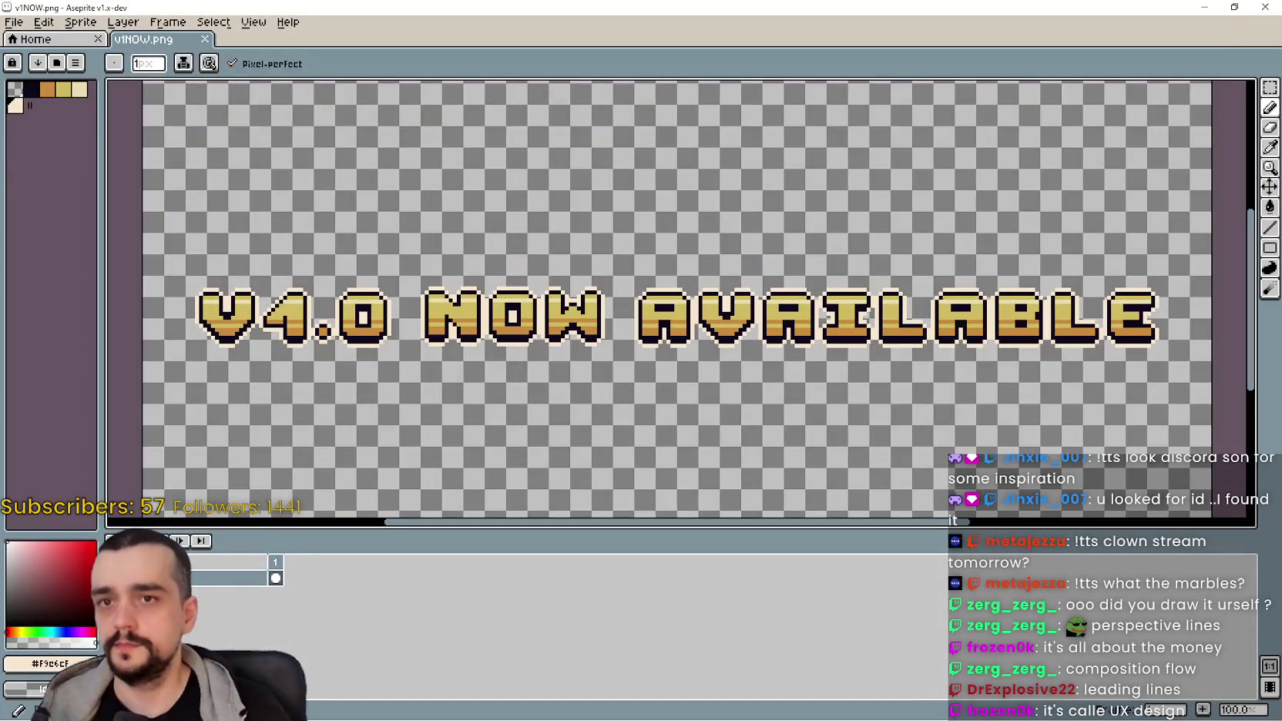
pyautogui.press('m')
pyautogui.scroll(-1, 546, 371)
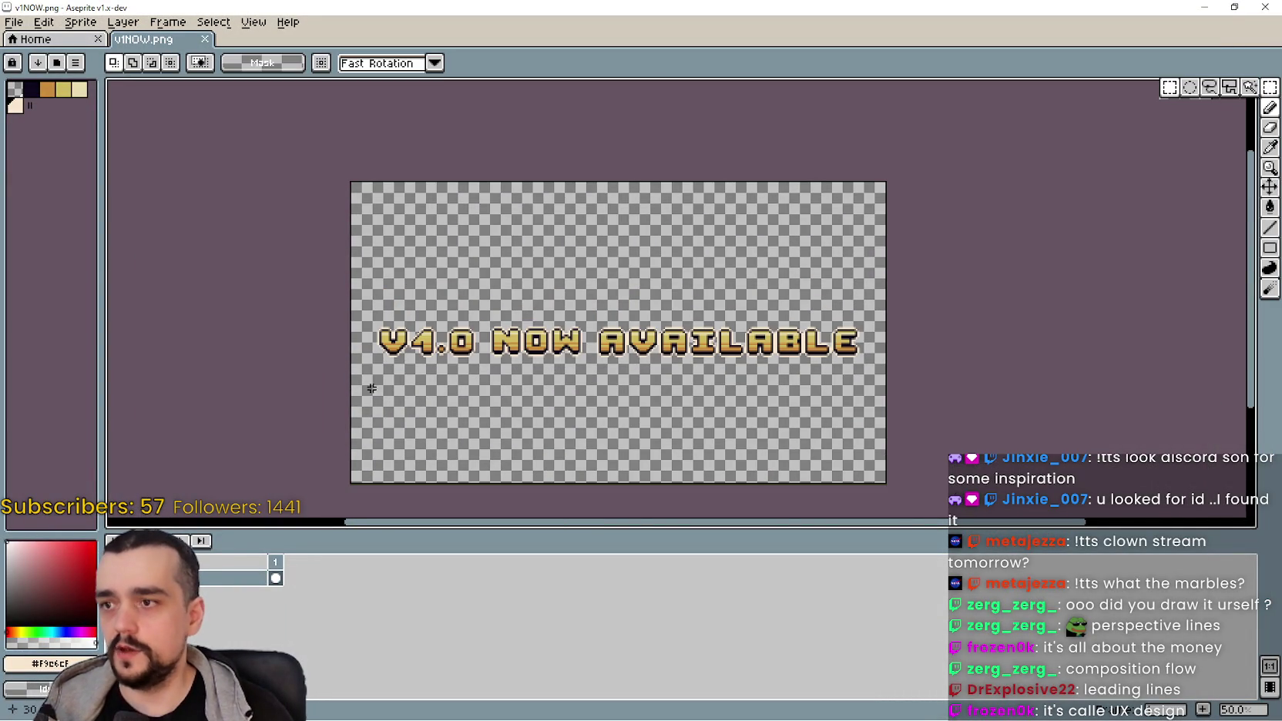
pyautogui.moveTo(349, 395)
pyautogui.mouseDown()
pyautogui.moveTo(865, 277)
pyautogui.moveTo(879, 293)
pyautogui.mouseUp()
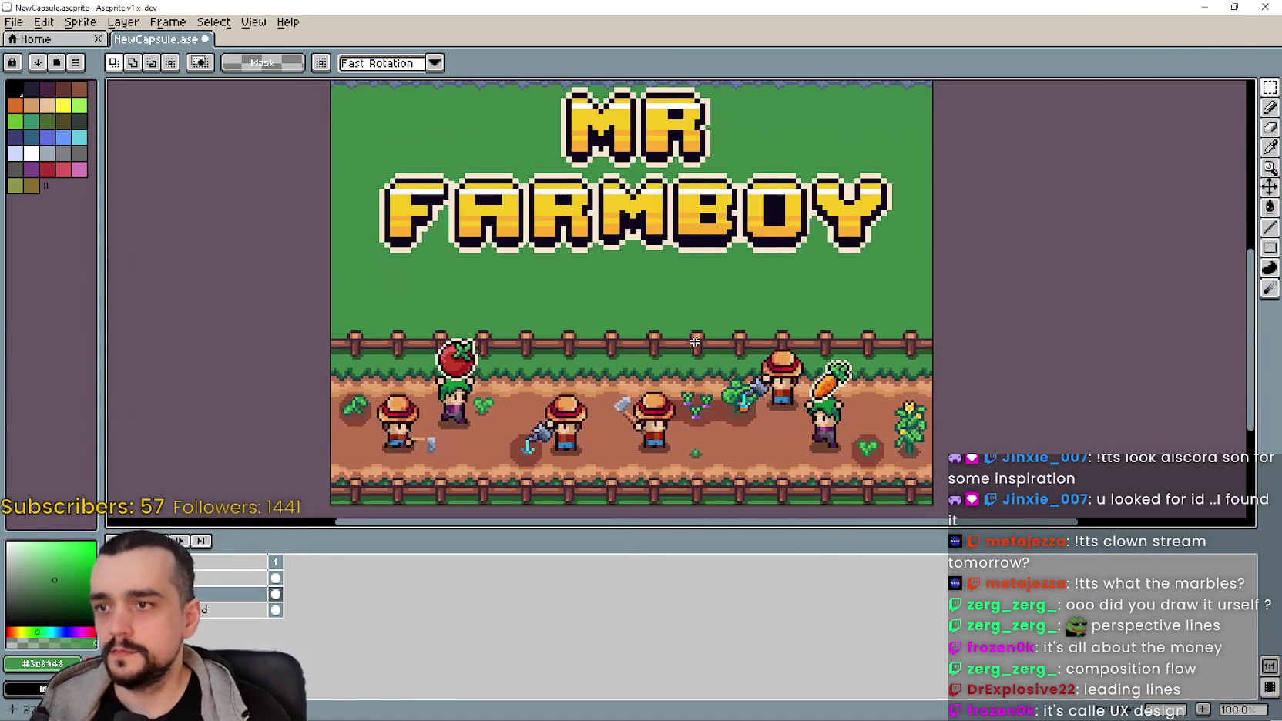
pyautogui.hotkey('ctrl', 'v')
# Step: Halve the pasted text line's width and height with /2
pyautogui.scroll(-1, 828, 269)
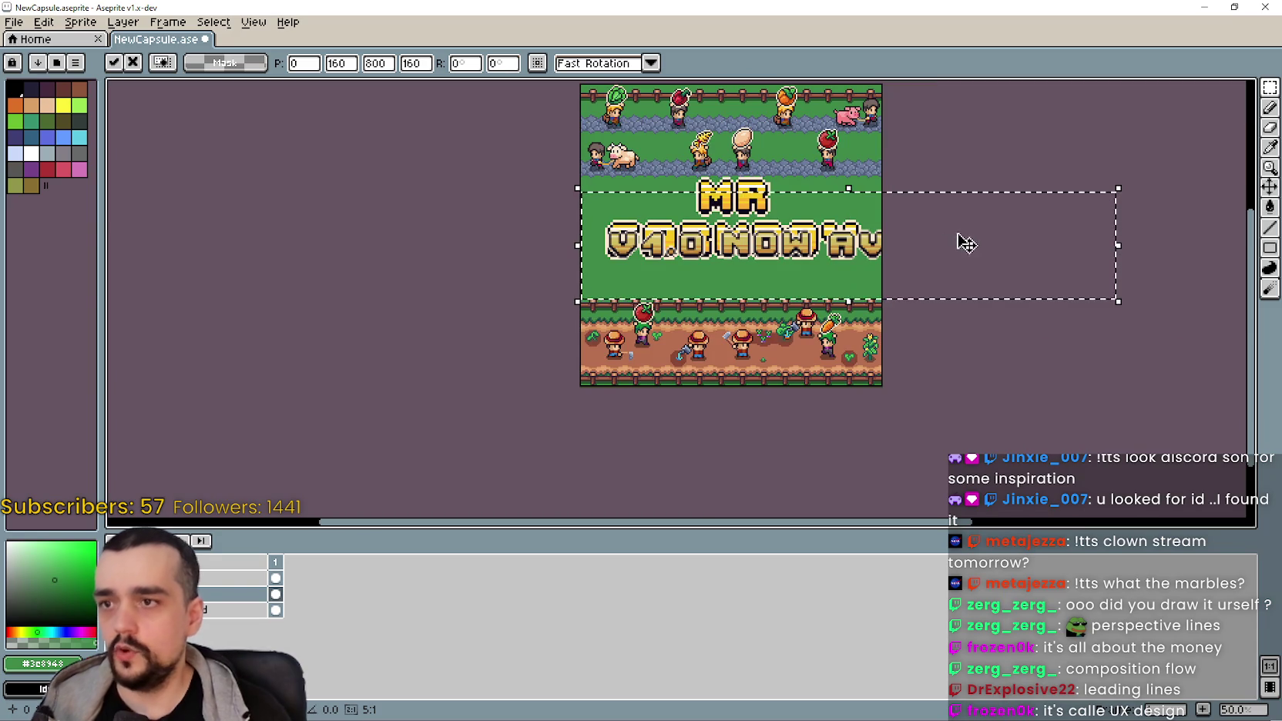
pyautogui.click(393, 64)
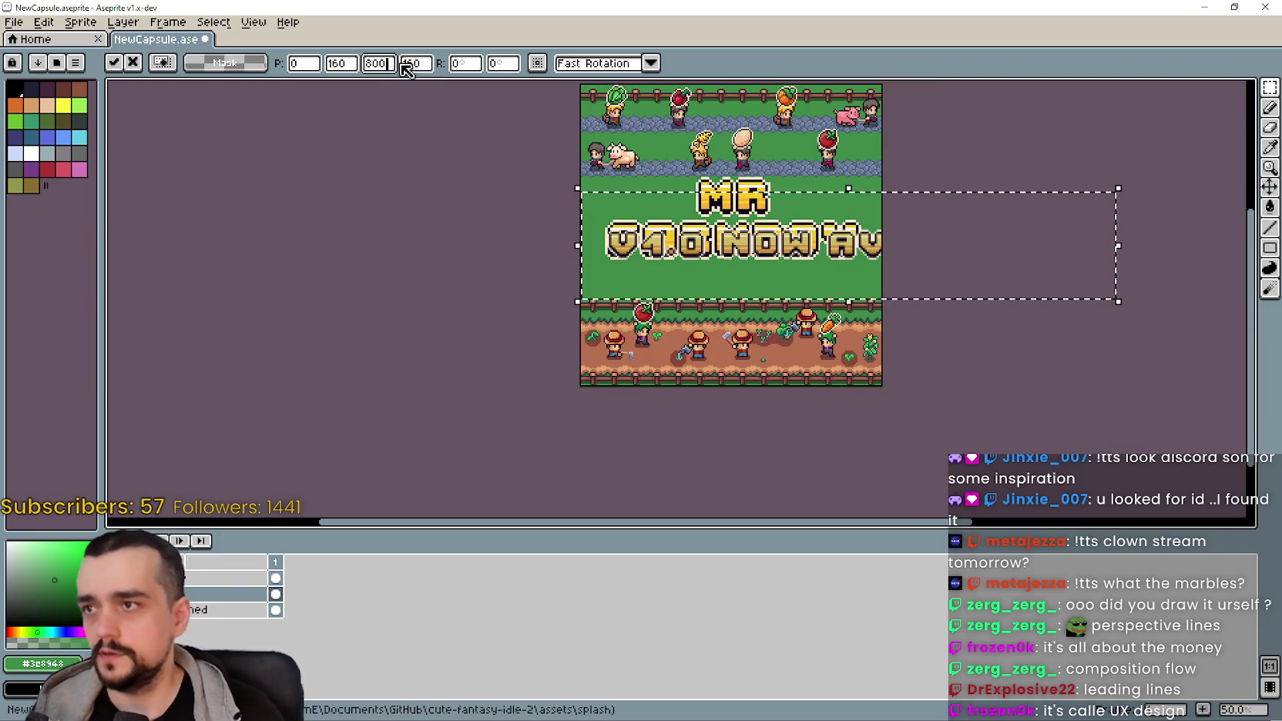
pyautogui.write('/2')
pyautogui.click(415, 65)
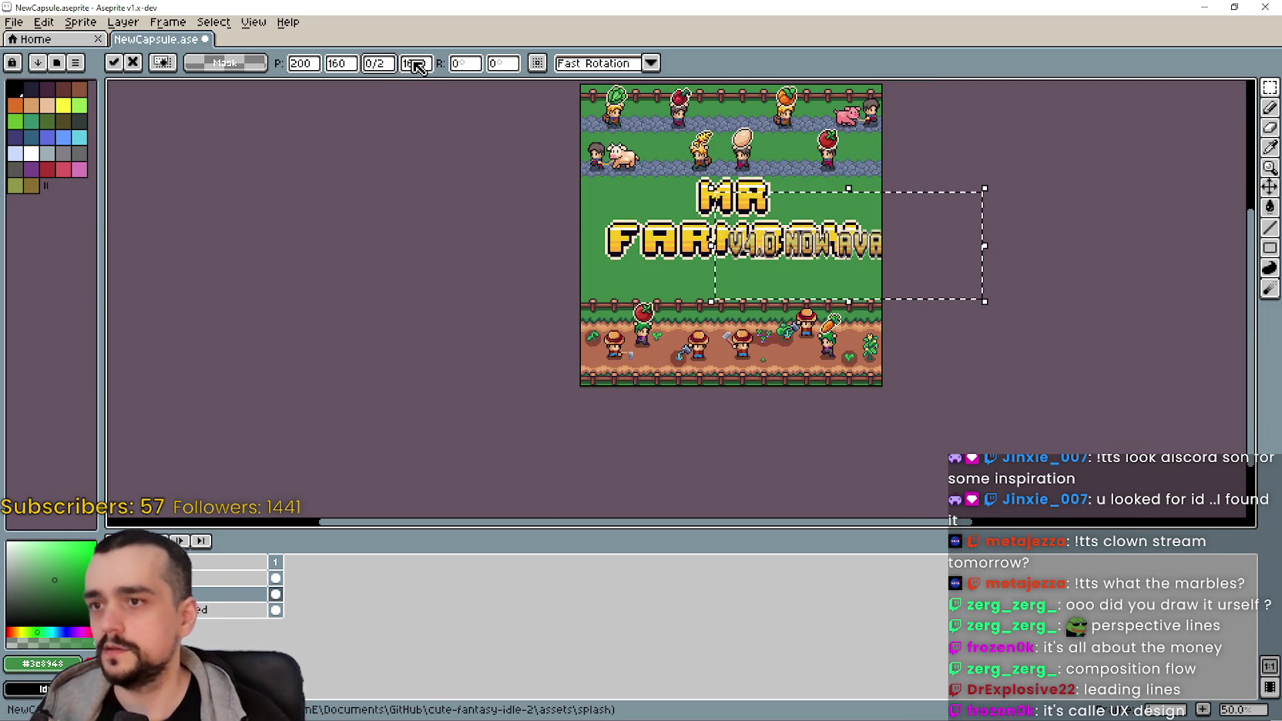
pyautogui.write('/2')
pyautogui.scroll(1, 822, 375)
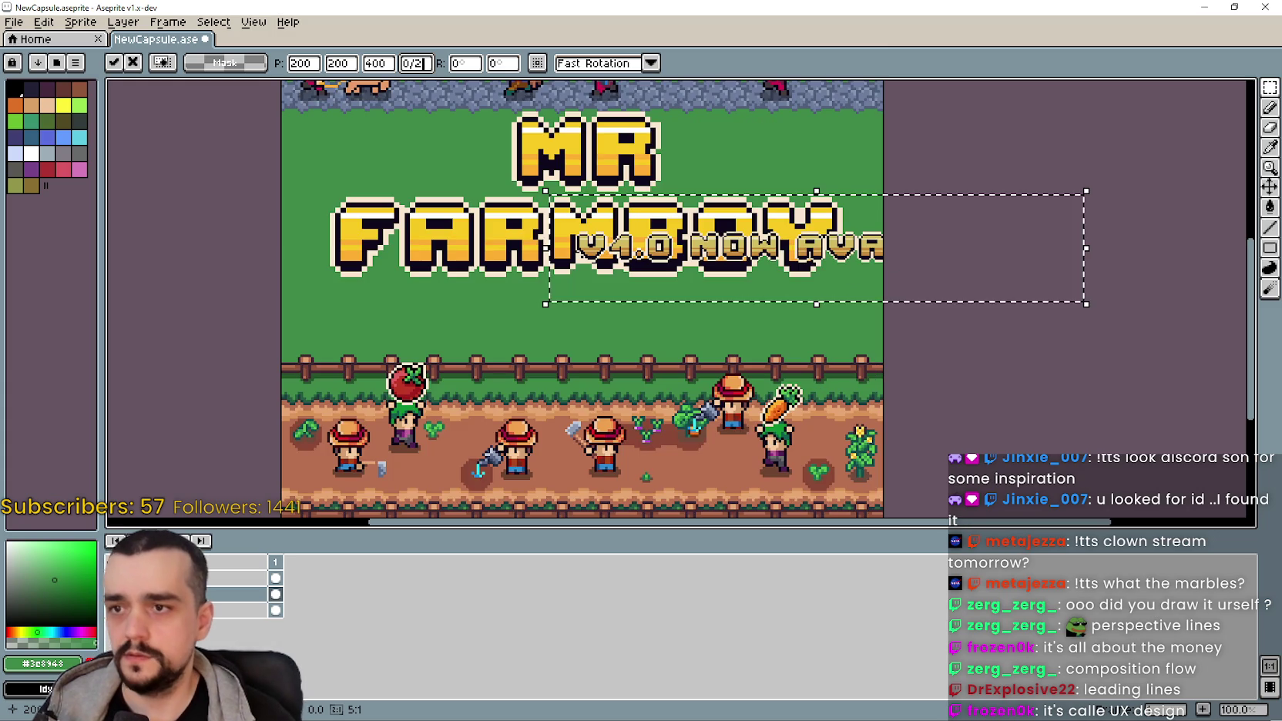
# Step: Position the V4.0 NOW AVAILABLE line just beneath FARMBOY and apply it
pyautogui.moveTo(879, 267)
pyautogui.mouseDown()
pyautogui.moveTo(667, 331)
pyautogui.moveTo(572, 324)
pyautogui.moveTo(566, 337)
pyautogui.moveTo(708, 317)
pyautogui.mouseUp()
pyautogui.scroll(-1, 708, 318)
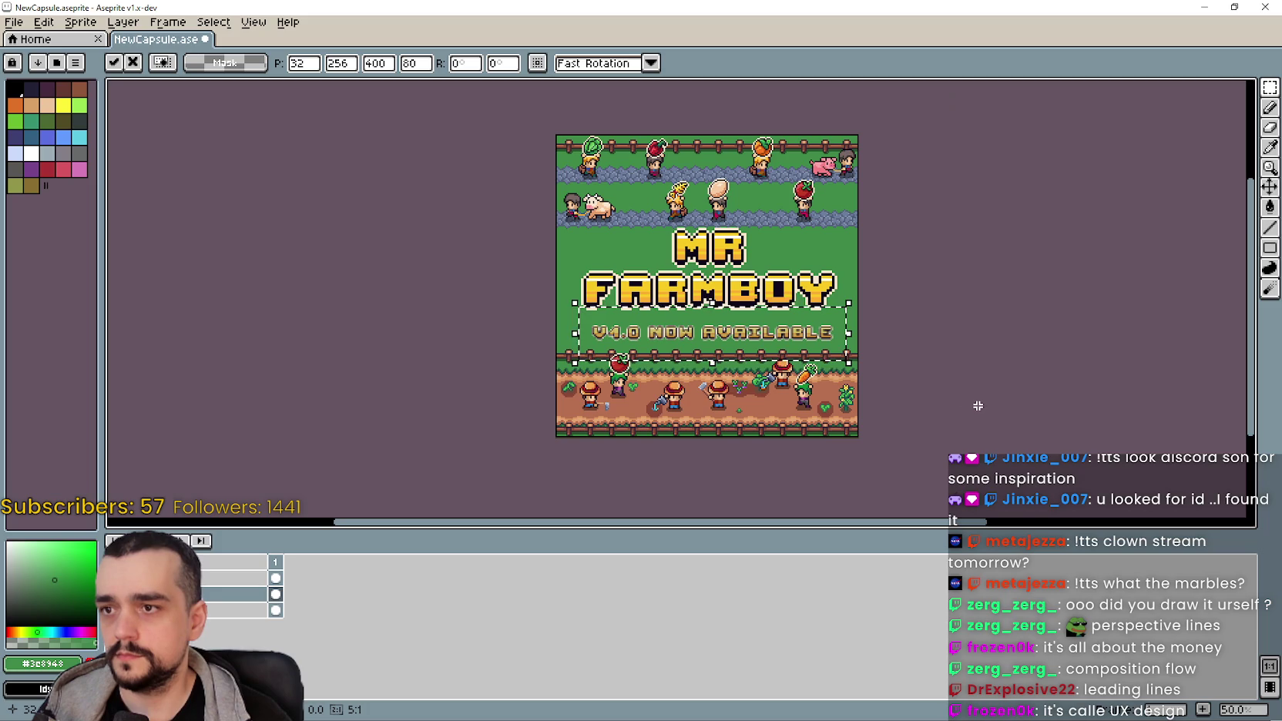
pyautogui.scroll(1, 869, 346)
pyautogui.moveTo(668, 320); pyautogui.dragTo(669, 301)
pyautogui.press('alt')
pyautogui.hscroll(-1, 747, 297)
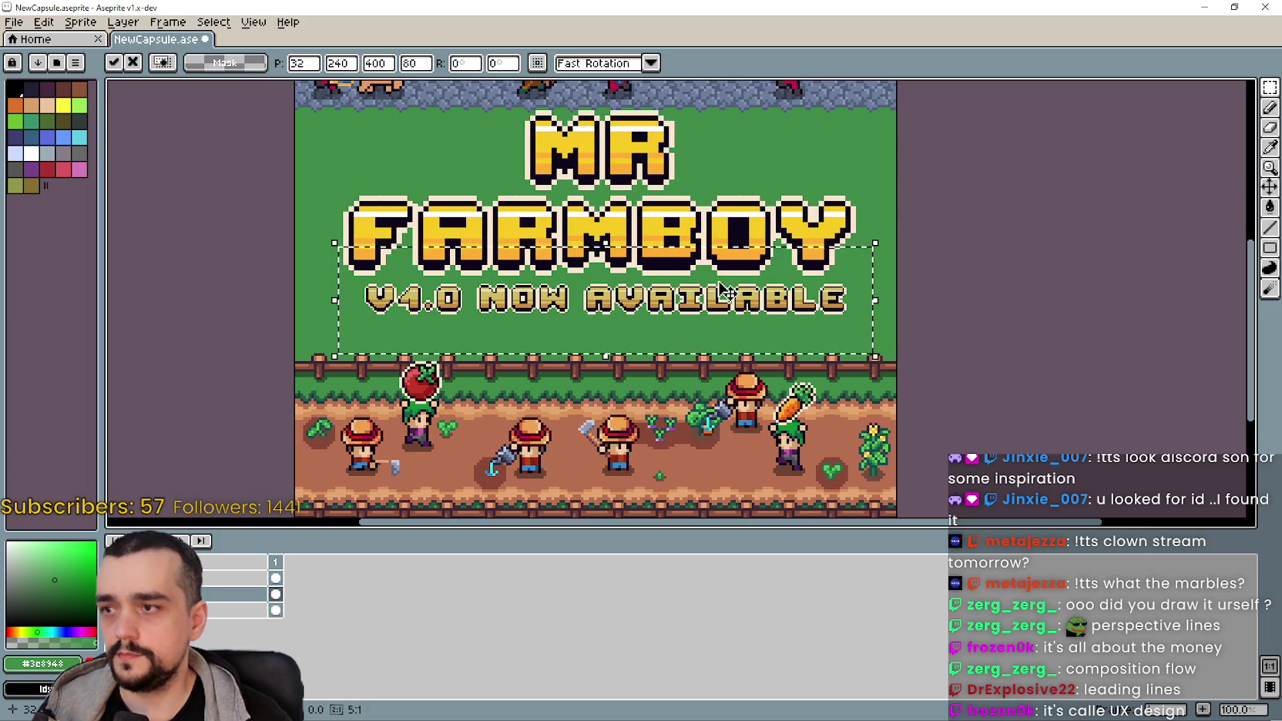
pyautogui.scroll(1, 612, 303)
pyautogui.scroll(-1, 615, 285)
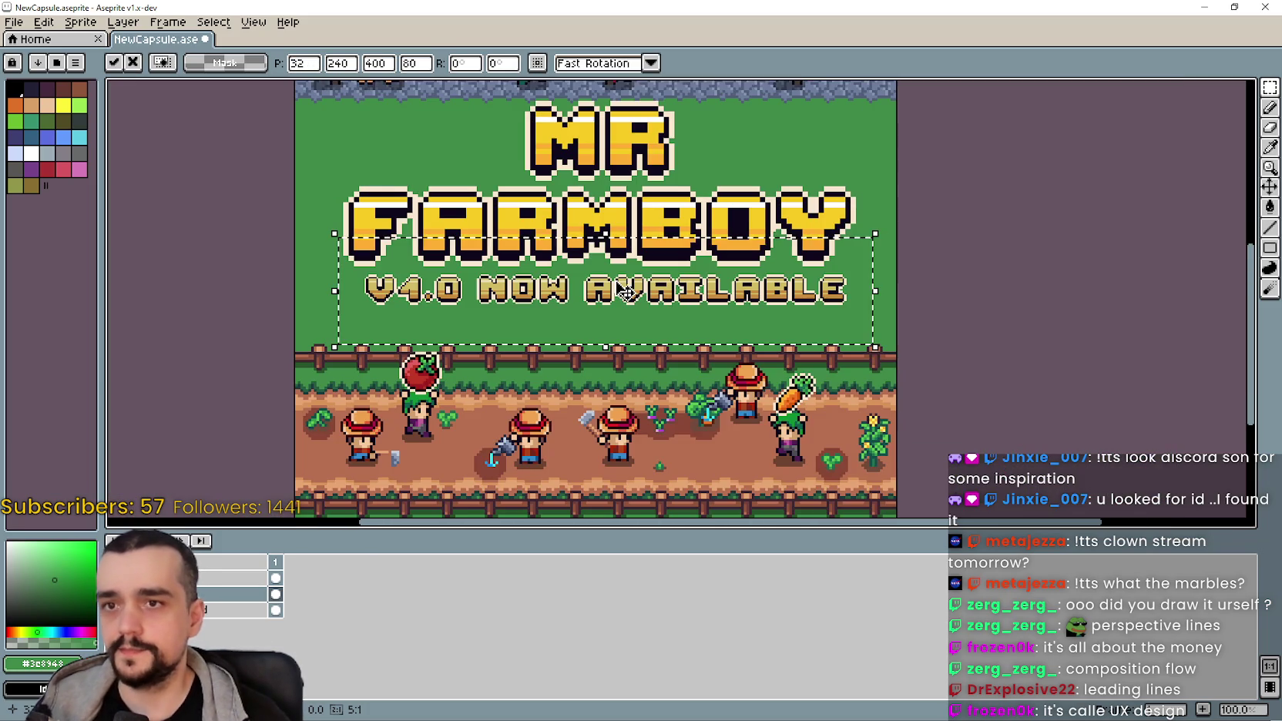
pyautogui.click(628, 440)
# Step: Mark the empty gap to the left of V4.0 with a marquee box
pyautogui.moveTo(478, 252); pyautogui.dragTo(632, 319)
pyautogui.scroll(1, 973, 357)
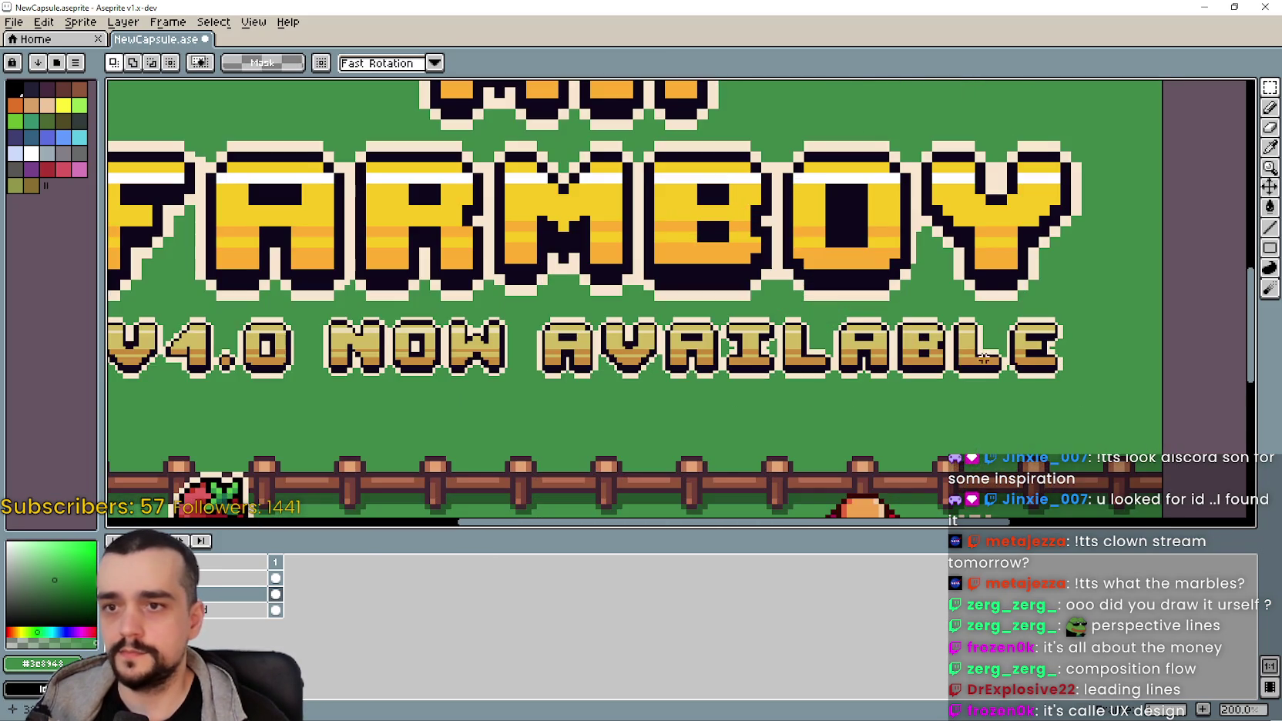
pyautogui.hscroll(-3, 647, 329)
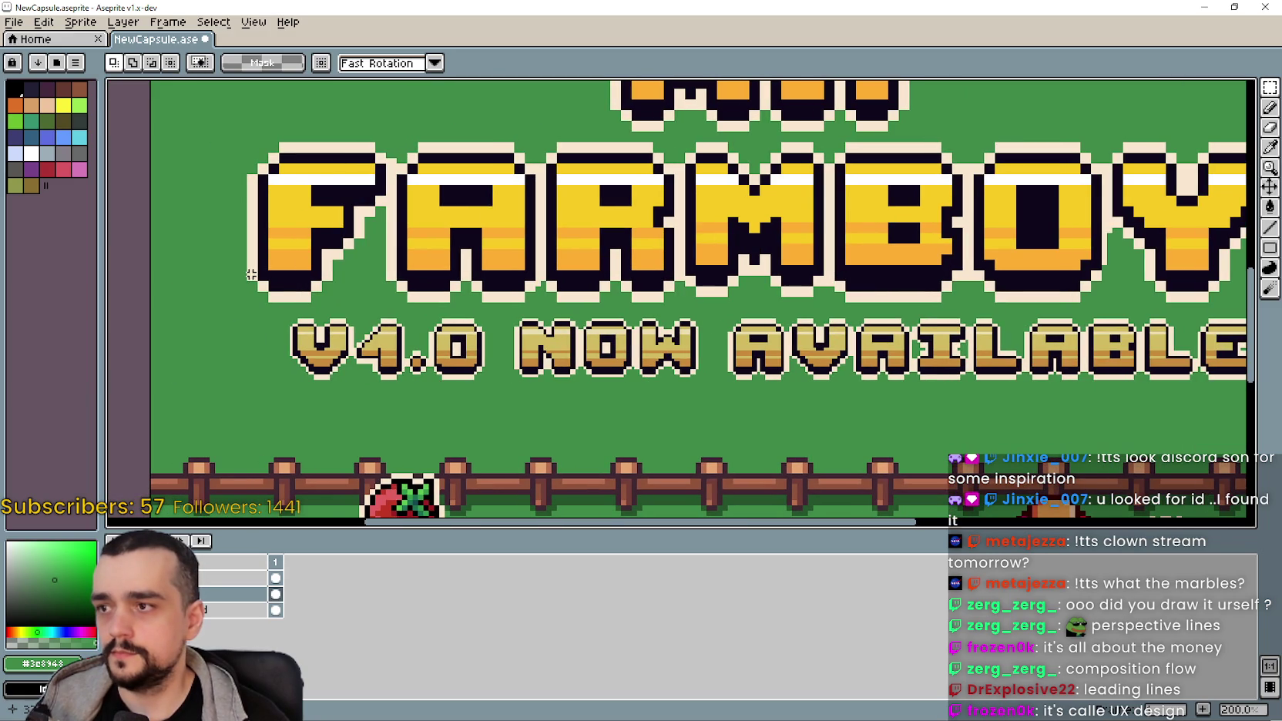
pyautogui.moveTo(248, 303); pyautogui.dragTo(288, 389)
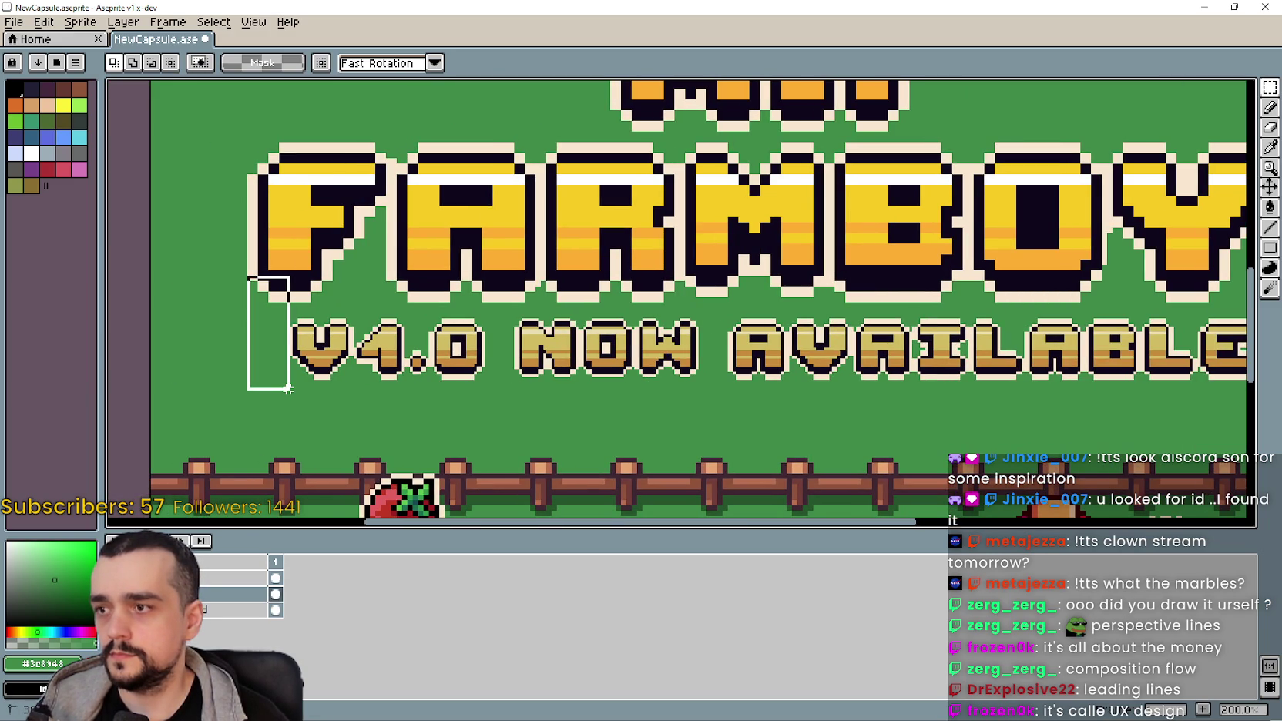
pyautogui.moveTo(288, 389); pyautogui.dragTo(288, 389)
# Step: Measure the gap right of AVAILABLE and recheck the margin beside V4.0 for comparison
pyautogui.hscroll(10, 584, 277)
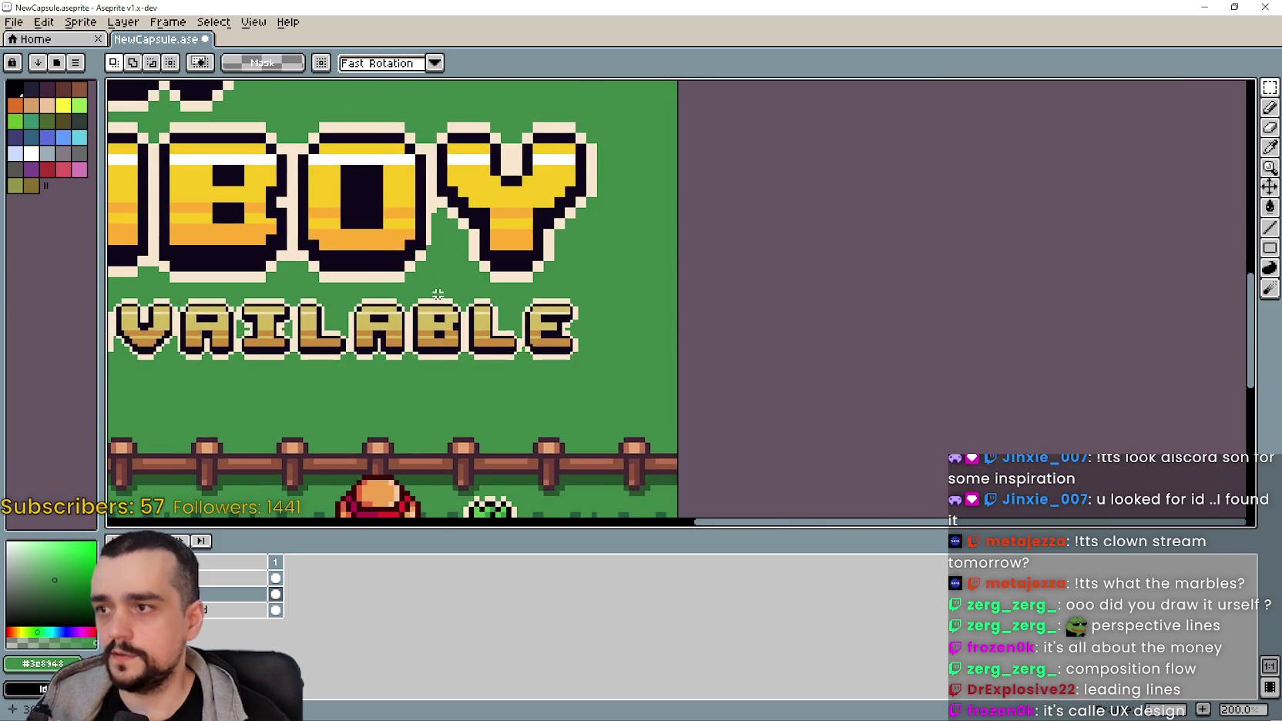
pyautogui.scroll(1, 584, 277)
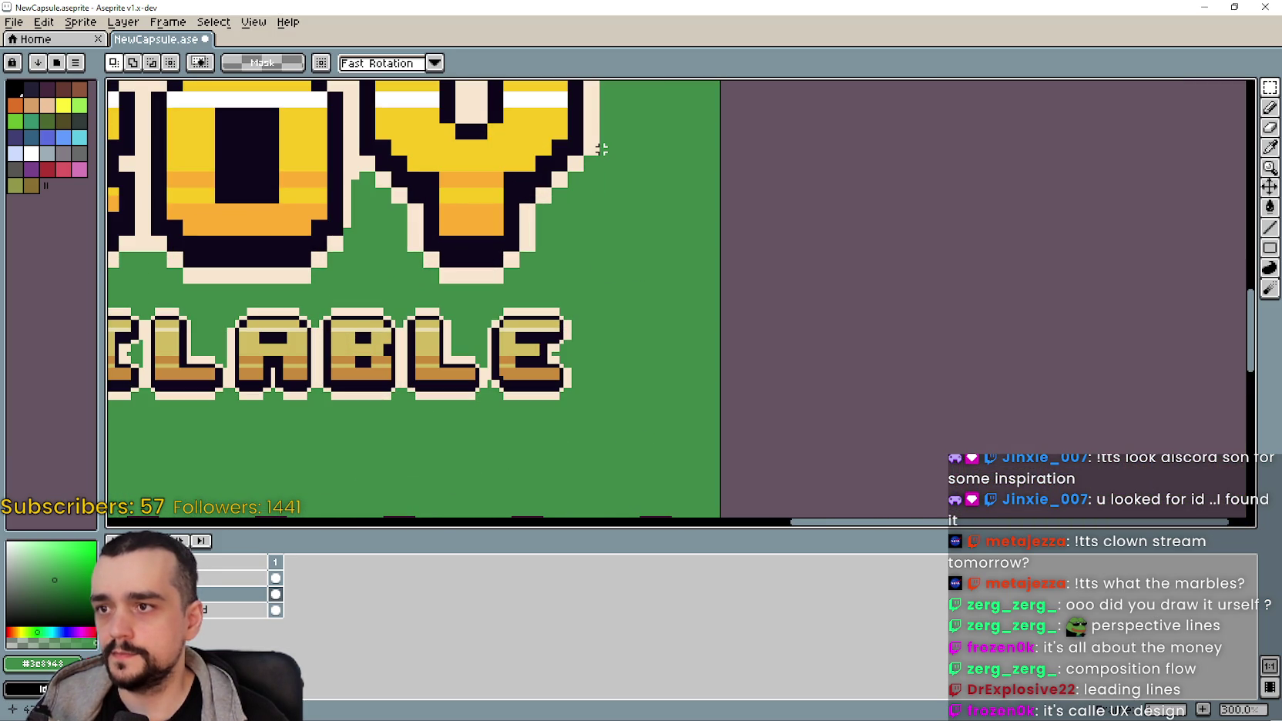
pyautogui.moveTo(597, 149)
pyautogui.mouseDown()
pyautogui.moveTo(535, 409)
pyautogui.moveTo(566, 480)
pyautogui.moveTo(574, 466)
pyautogui.mouseUp()
pyautogui.hscroll(-10, 365, 373)
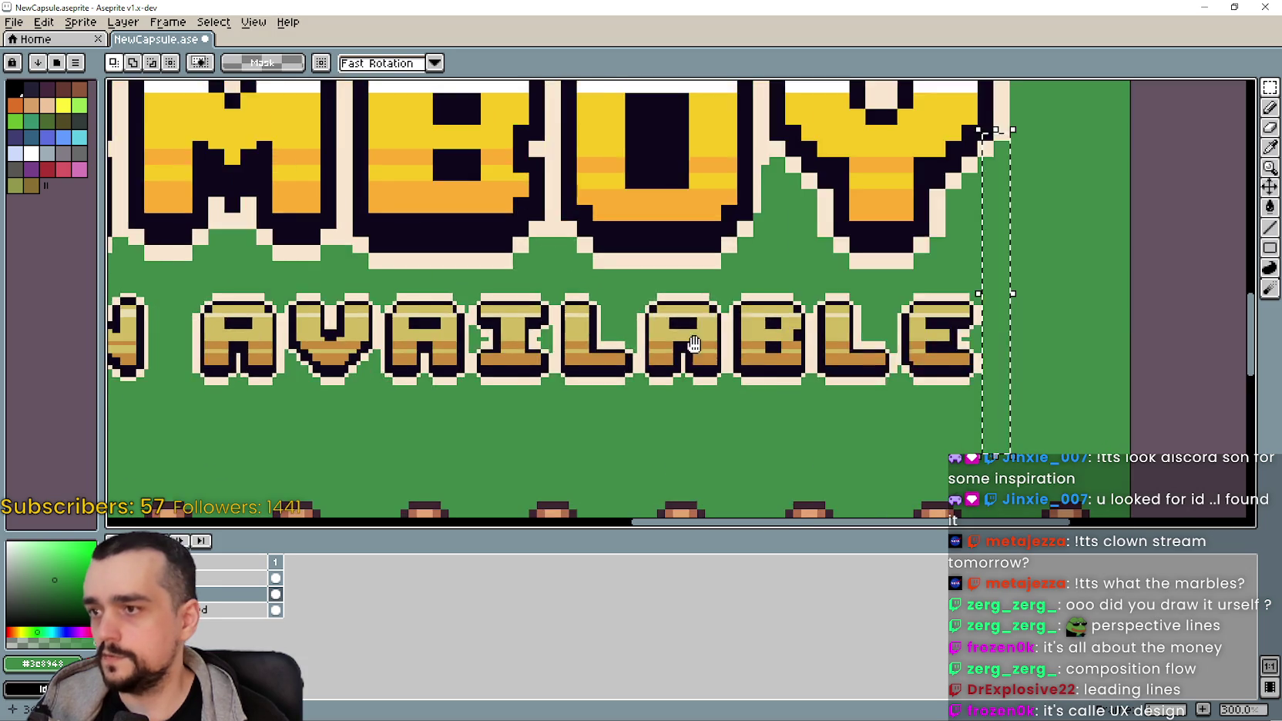
pyautogui.scroll(2, 365, 373)
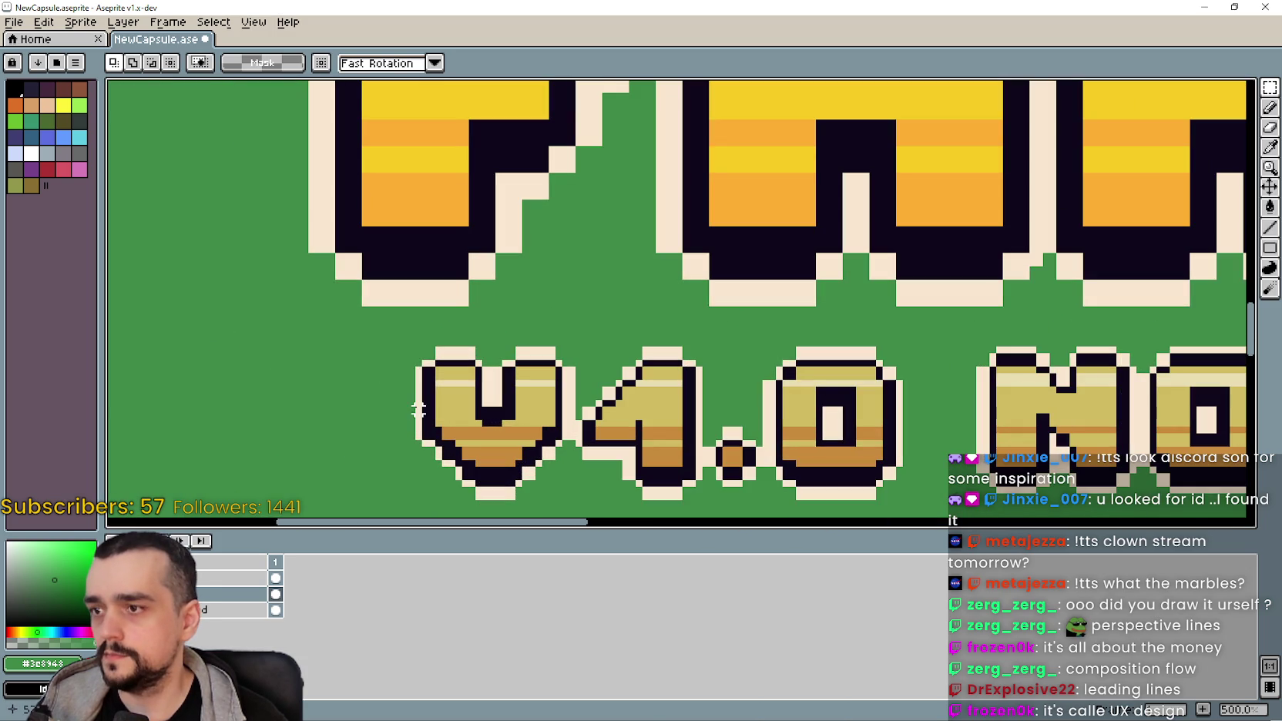
pyautogui.moveTo(411, 403)
pyautogui.mouseDown()
pyautogui.moveTo(369, 285)
pyautogui.moveTo(262, 185)
pyautogui.mouseUp()
pyautogui.scroll(-4, 509, 281)
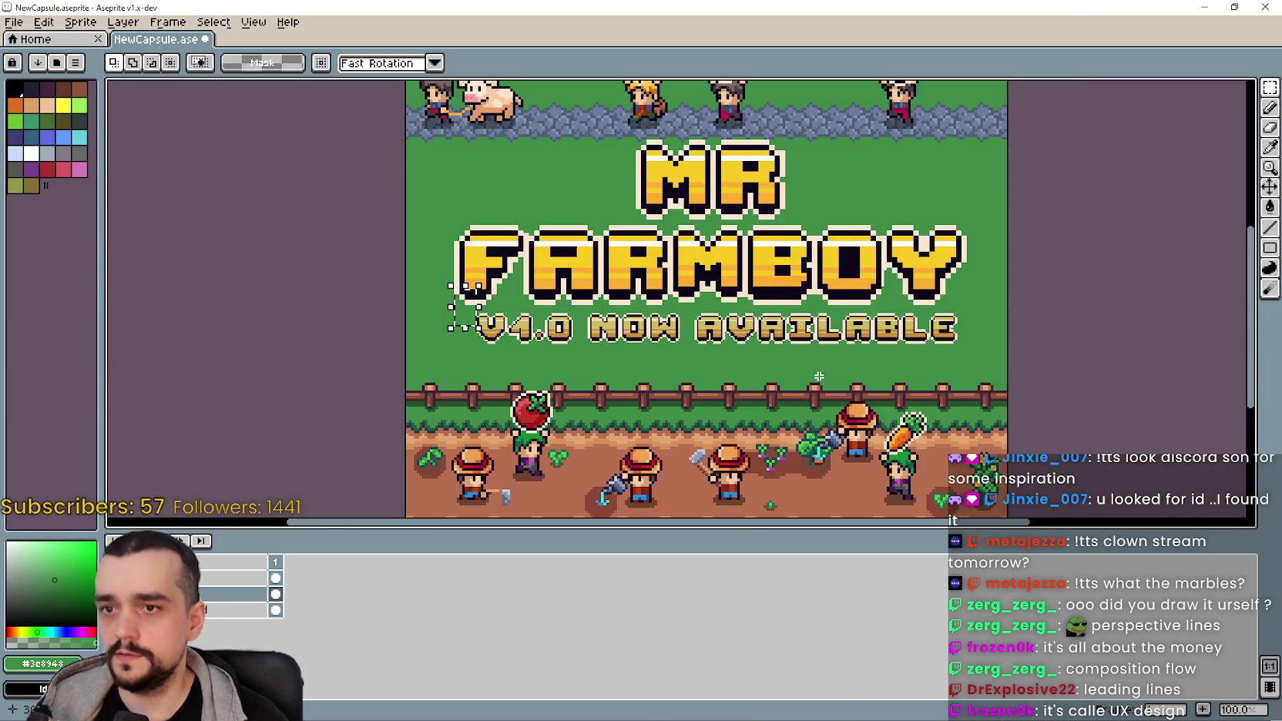
pyautogui.scroll(1, 411, 337)
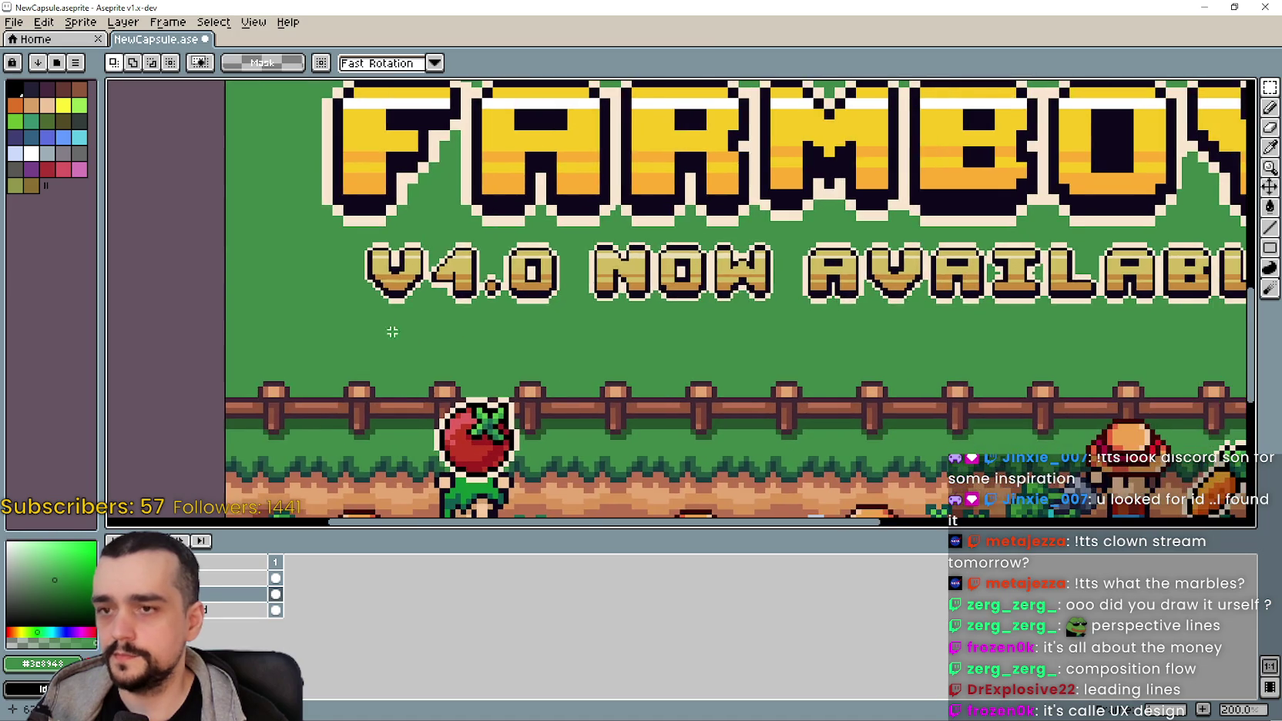
pyautogui.scroll(-1, 406, 342)
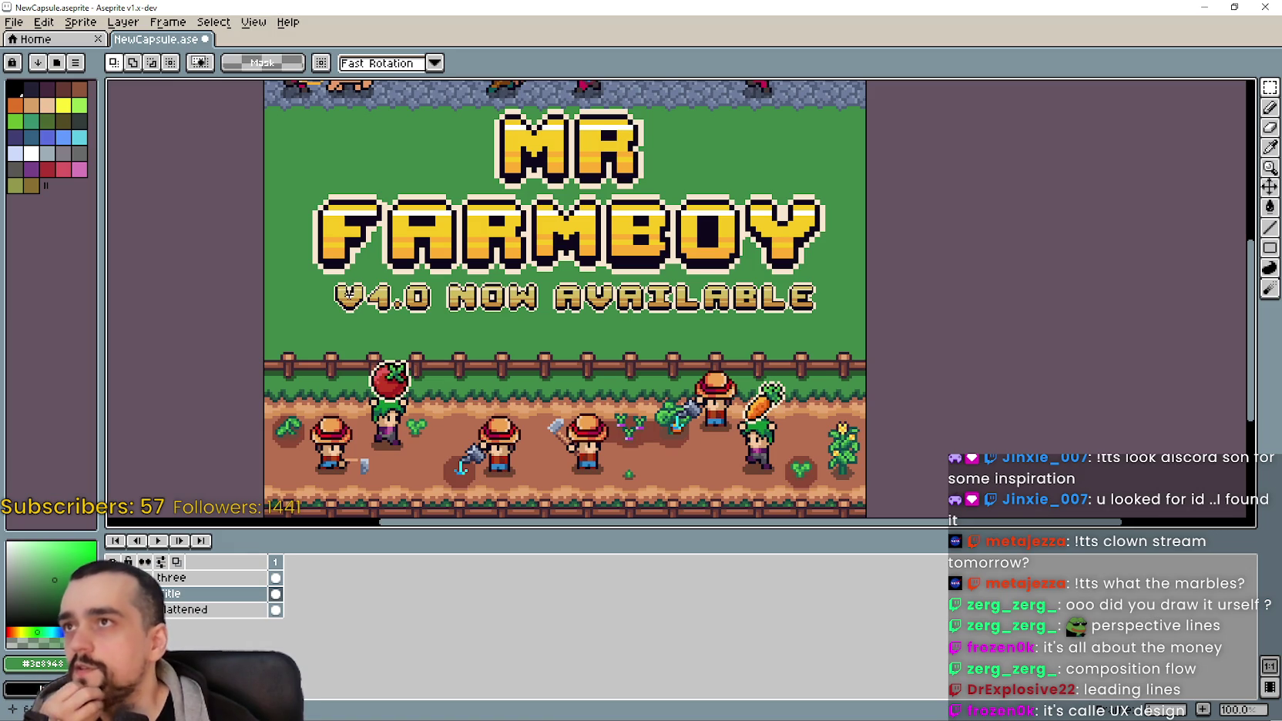
pyautogui.scroll(1, 339, 303)
pyautogui.scroll(-1, 315, 305)
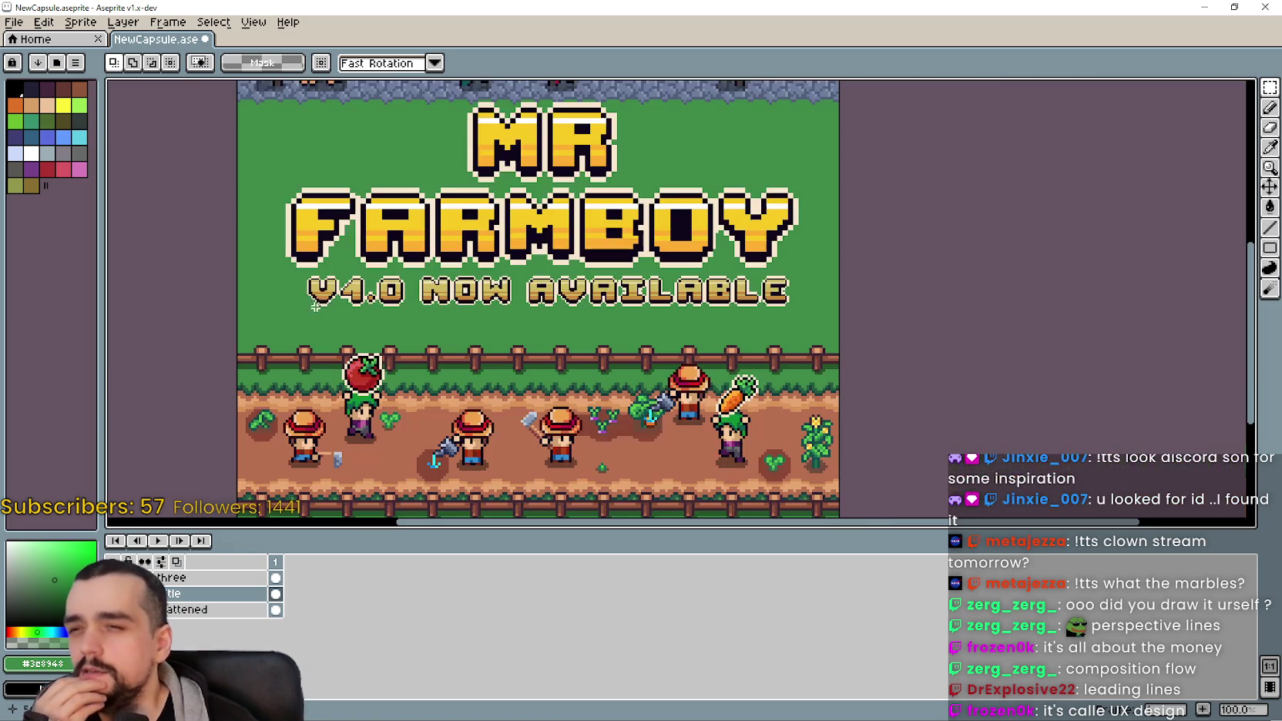
# Step: Select the V4.0 NOW AVAILABLE line, nudge it left, and commit it beneath FARMBOY
pyautogui.scroll(2, 405, 321)
pyautogui.moveTo(419, 331)
pyautogui.mouseDown()
pyautogui.moveTo(447, 337)
pyautogui.moveTo(478, 304)
pyautogui.moveTo(530, 366)
pyautogui.mouseUp()
pyautogui.scroll(-2, 363, 340)
pyautogui.scroll(2, 280, 319)
pyautogui.moveTo(167, 321)
pyautogui.mouseDown()
pyautogui.moveTo(793, 302)
pyautogui.moveTo(1190, 237)
pyautogui.mouseUp()
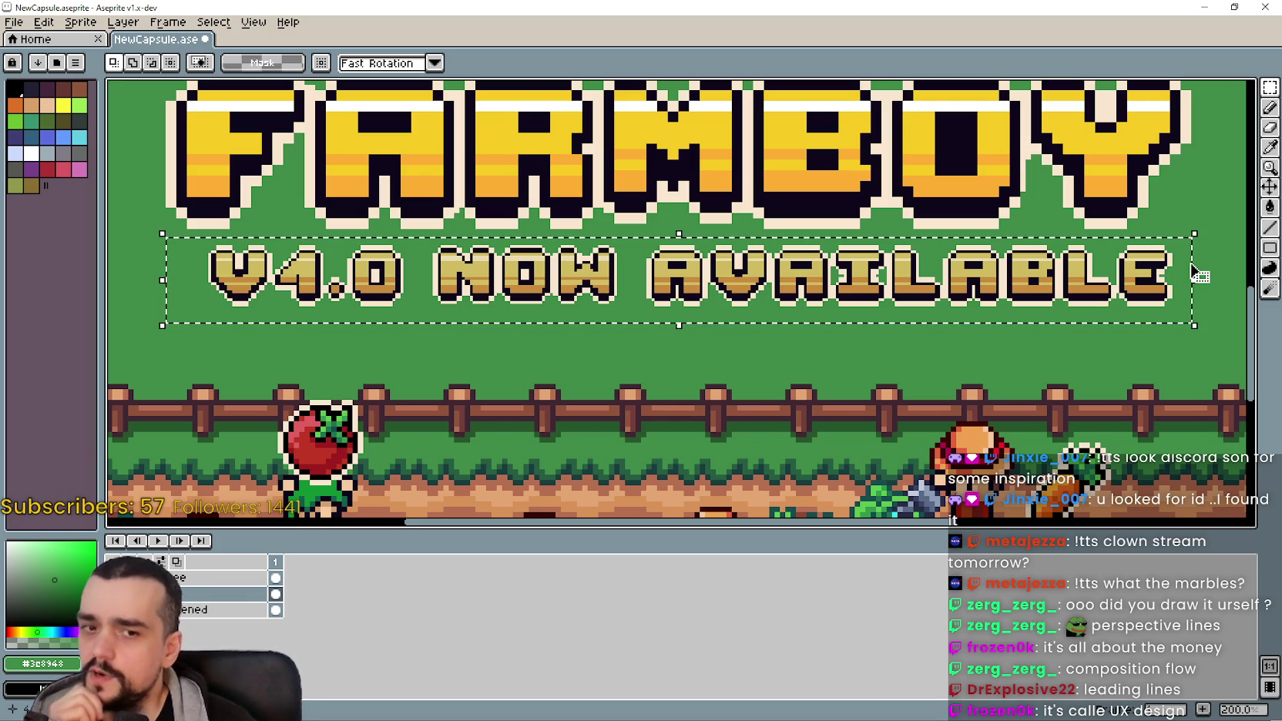
pyautogui.press('Left')
pyautogui.press('Left')
pyautogui.press('Left')
pyautogui.press('Left')
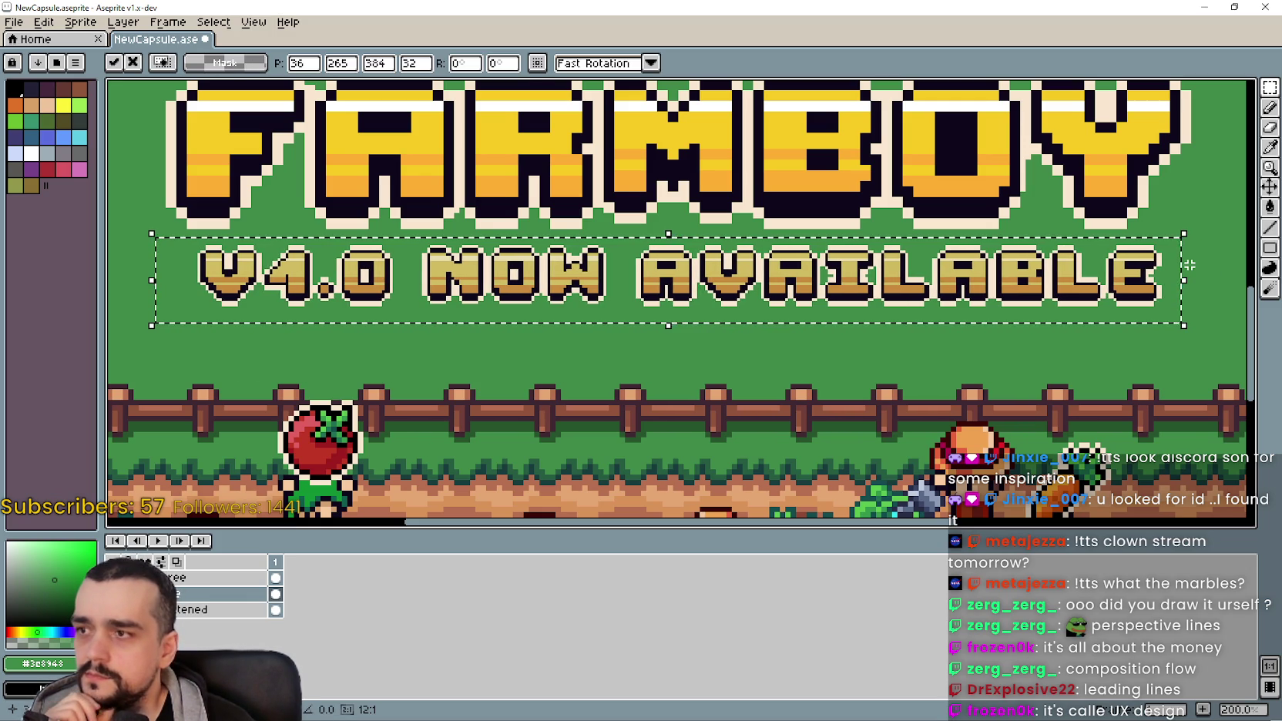
pyautogui.scroll(-1, 861, 342)
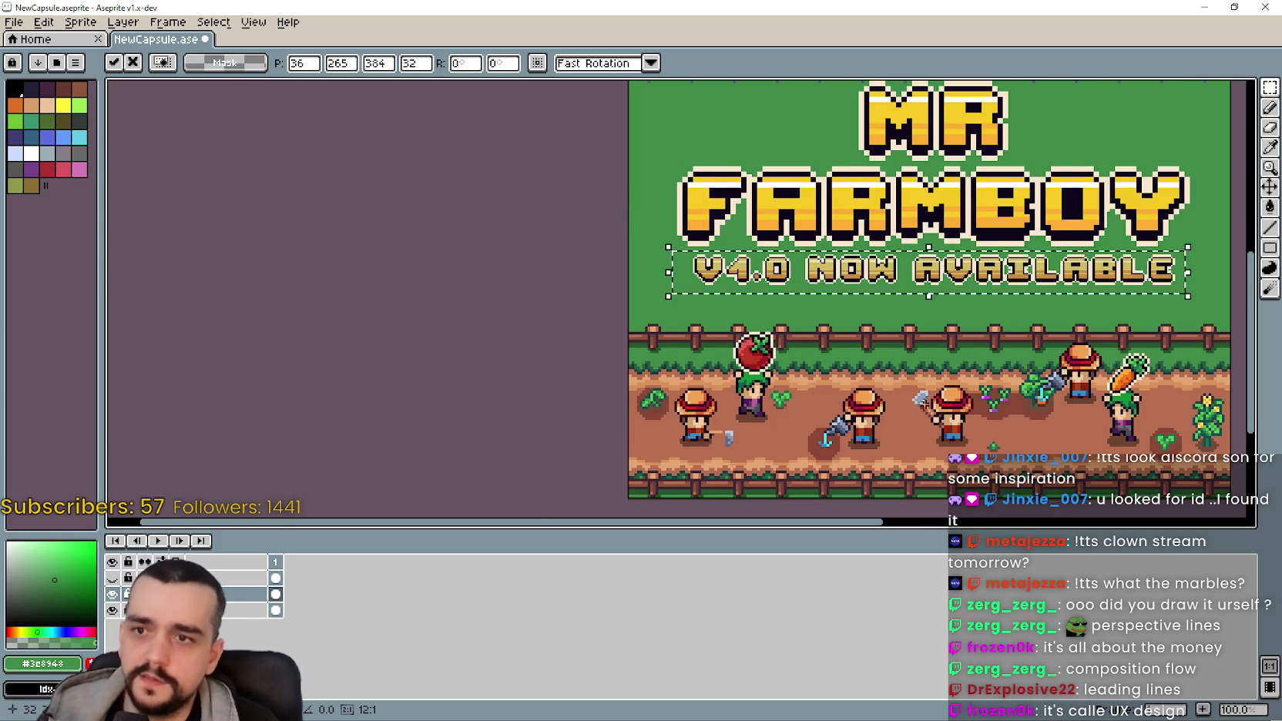
pyautogui.press('Return')
pyautogui.scroll(-1, 862, 341)
pyautogui.scroll(1, 861, 341)
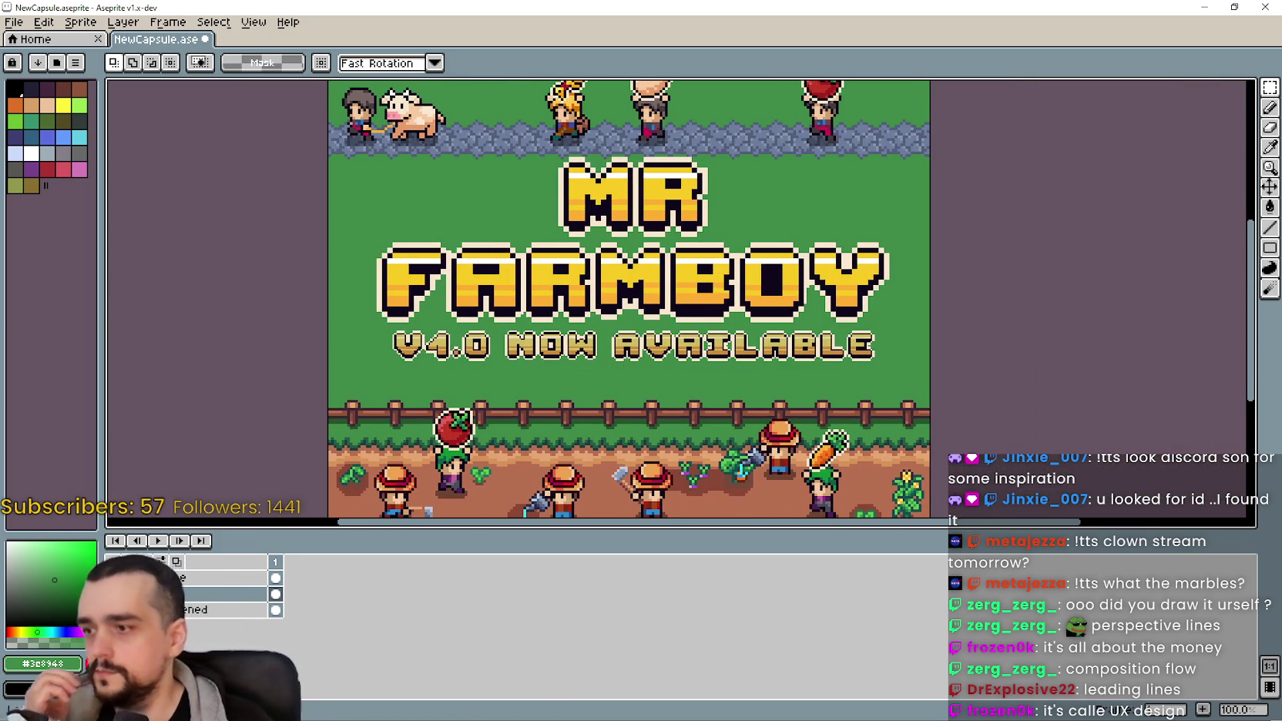
# Step: Marquee-select the MR FARMBOY title area of the capsule
pyautogui.scroll(1, 364, 193)
pyautogui.moveTo(318, 168); pyautogui.dragTo(899, 361)
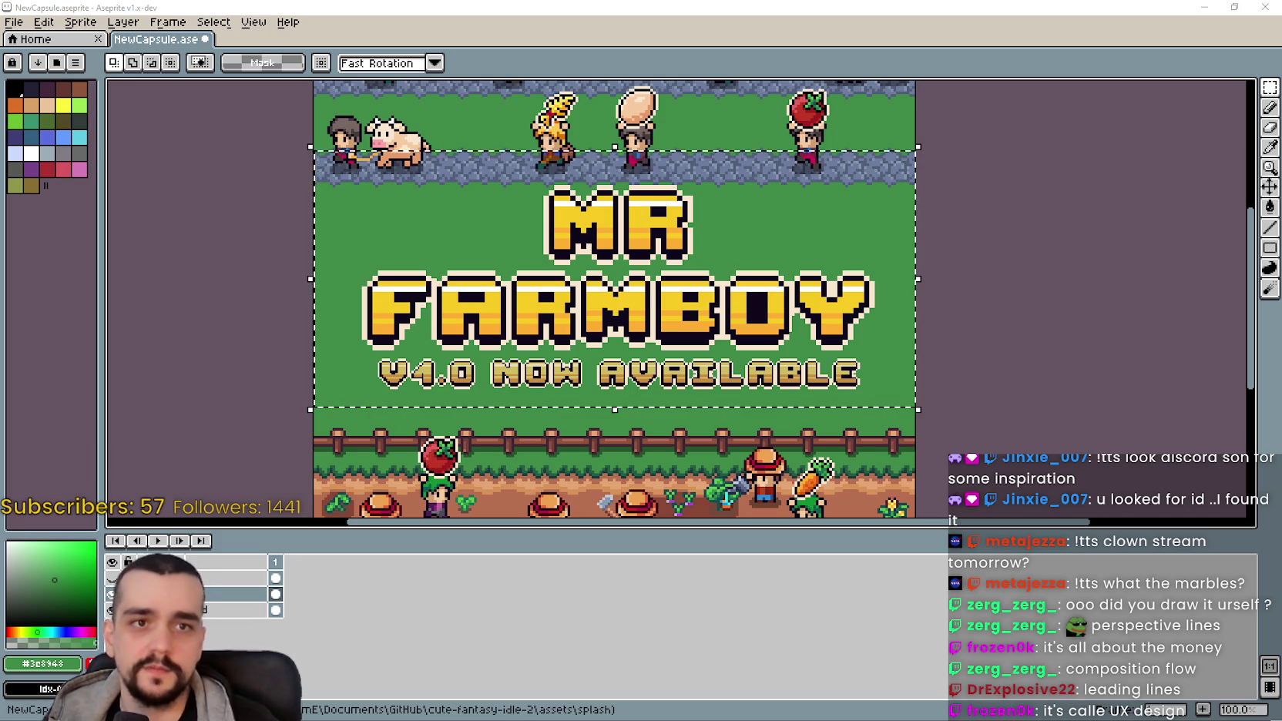
pyautogui.scroll(-1, 774, 299)
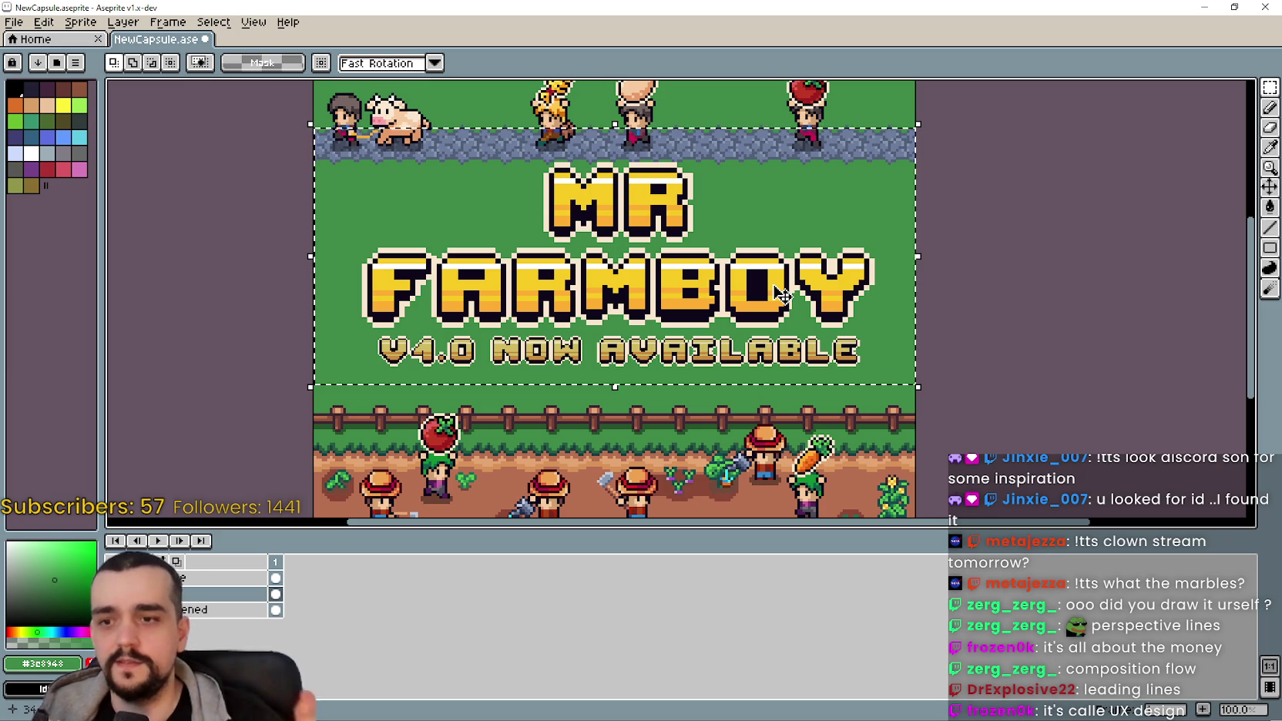
pyautogui.moveTo(732, 220)
pyautogui.mouseDown()
pyautogui.moveTo(775, 224)
pyautogui.moveTo(877, 278)
pyautogui.moveTo(800, 266)
pyautogui.mouseUp()
pyautogui.scroll(1, 801, 266)
pyautogui.scroll(-1, 778, 263)
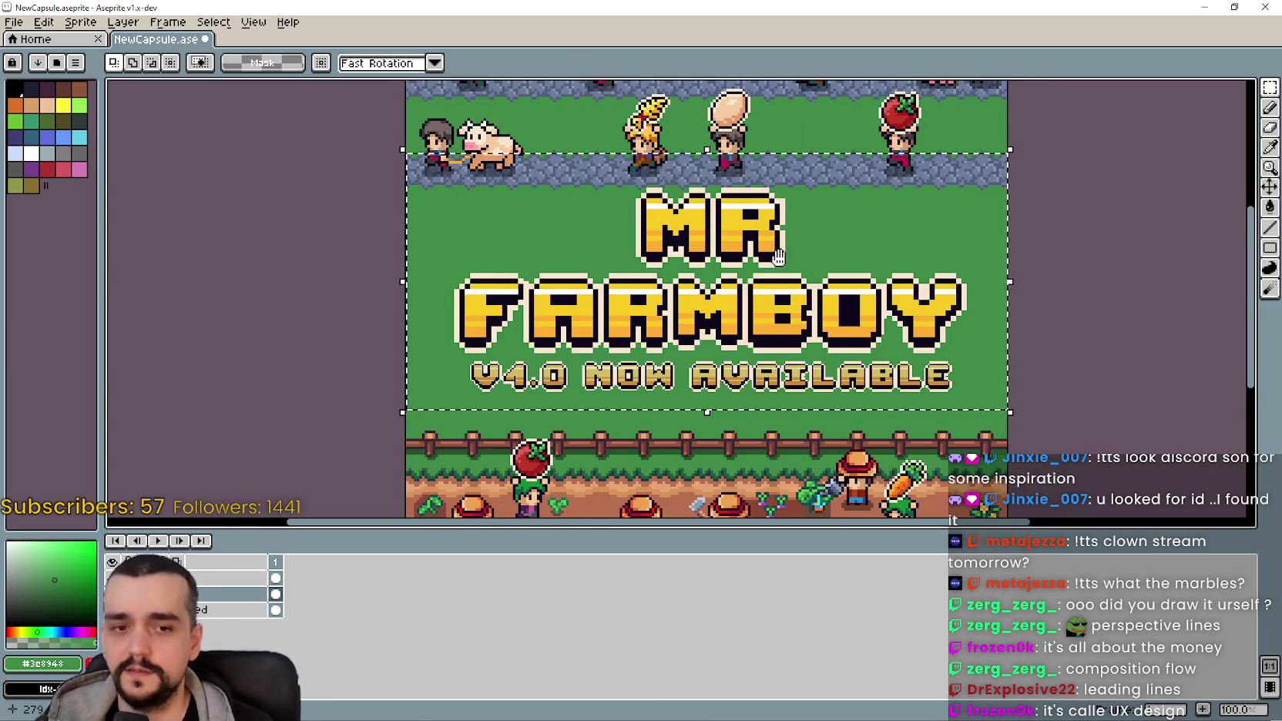
pyautogui.moveTo(1109, 306); pyautogui.dragTo(1067, 295)
# Step: Move the selected title block down 10 px, from Y 112 to 122
pyautogui.click(1270, 187)
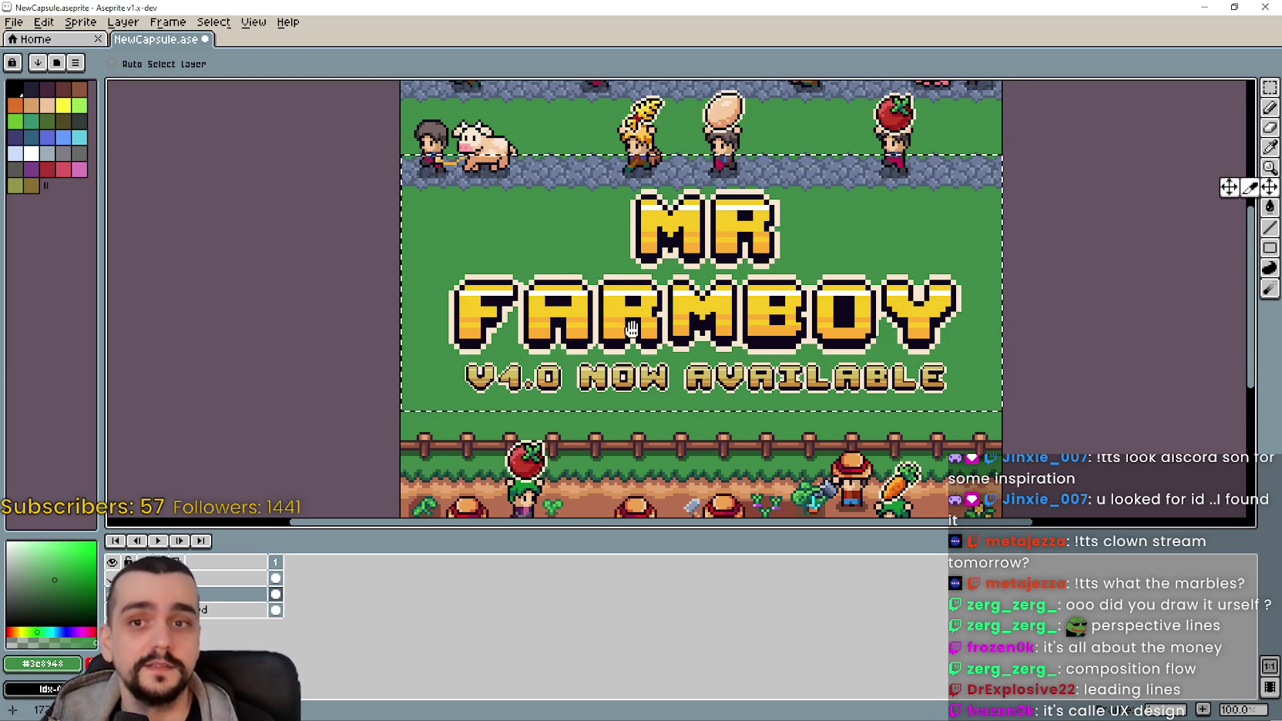
pyautogui.moveTo(649, 343); pyautogui.dragTo(666, 303)
pyautogui.hotkey('alt', 'Down')
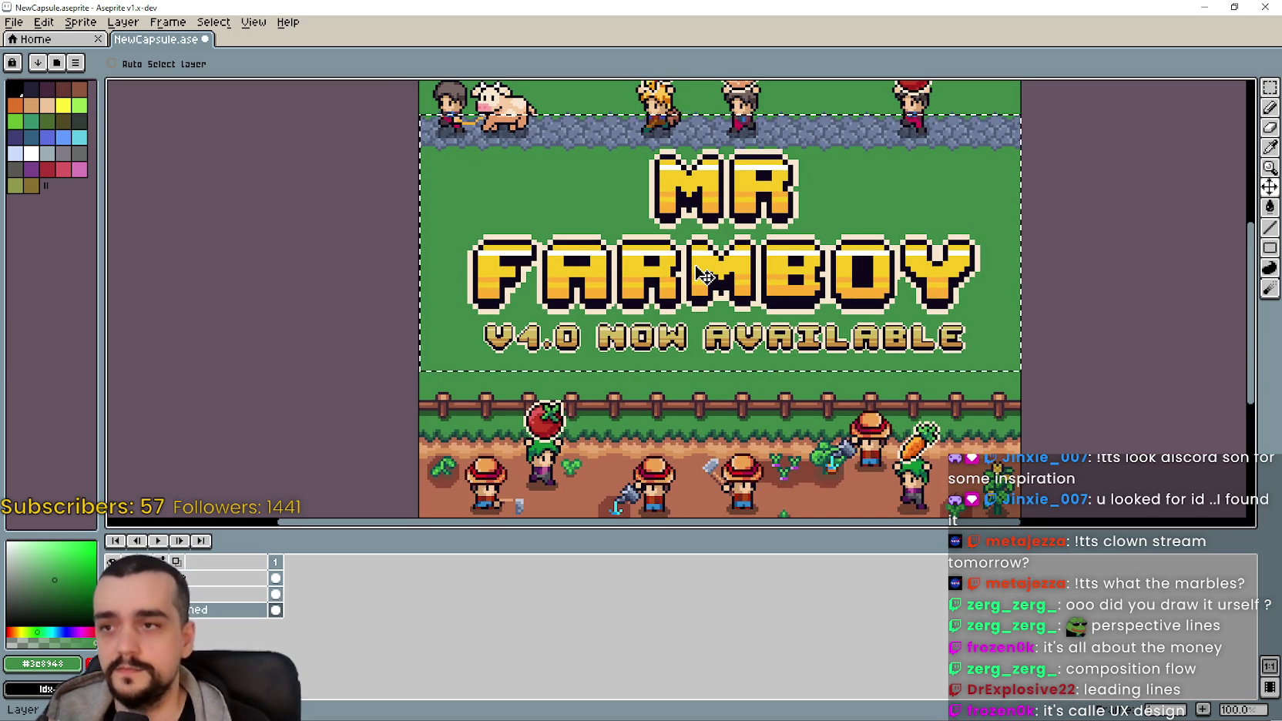
pyautogui.hotkey('alt', 'Up')
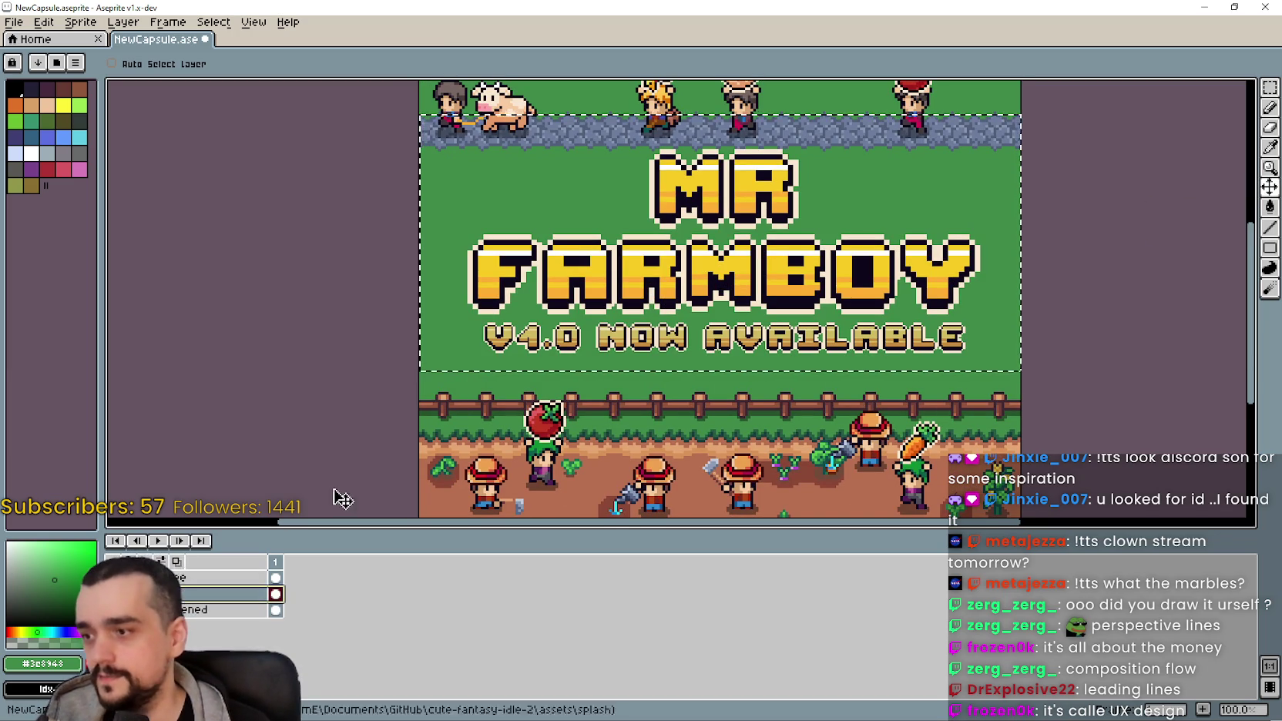
pyautogui.hotkey('alt', 'Down')
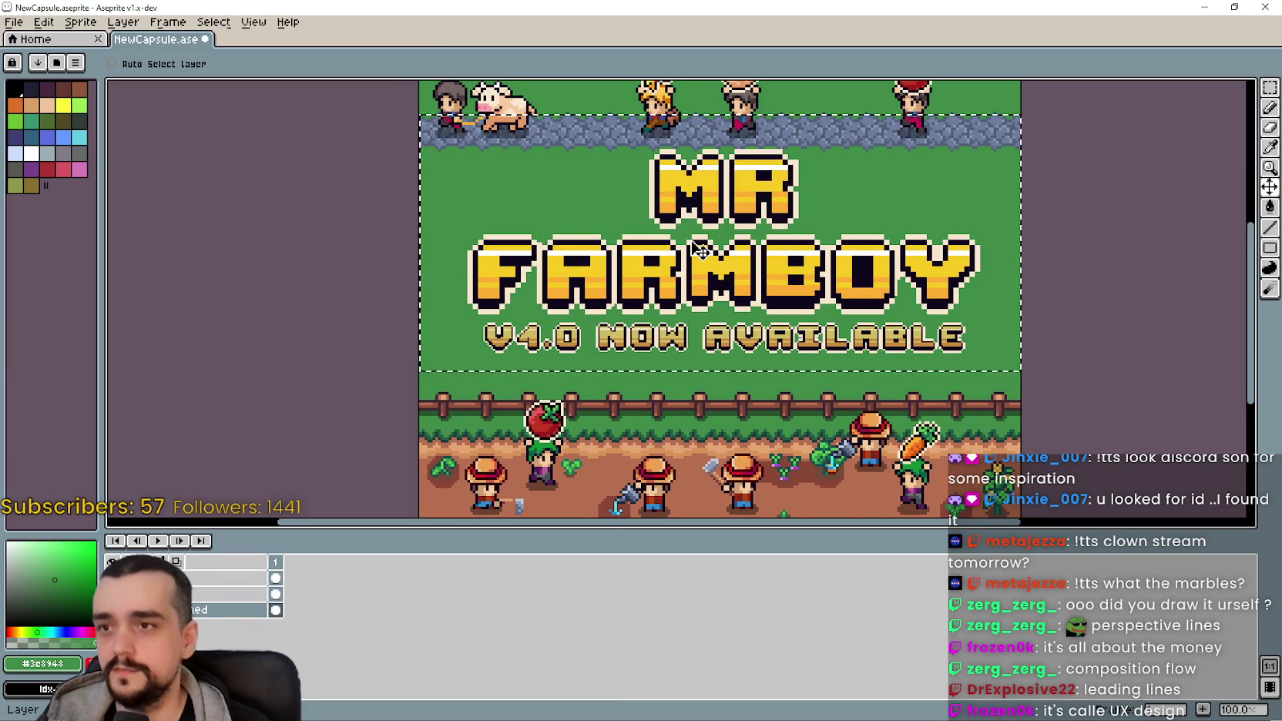
pyautogui.hotkey('alt', 'Up')
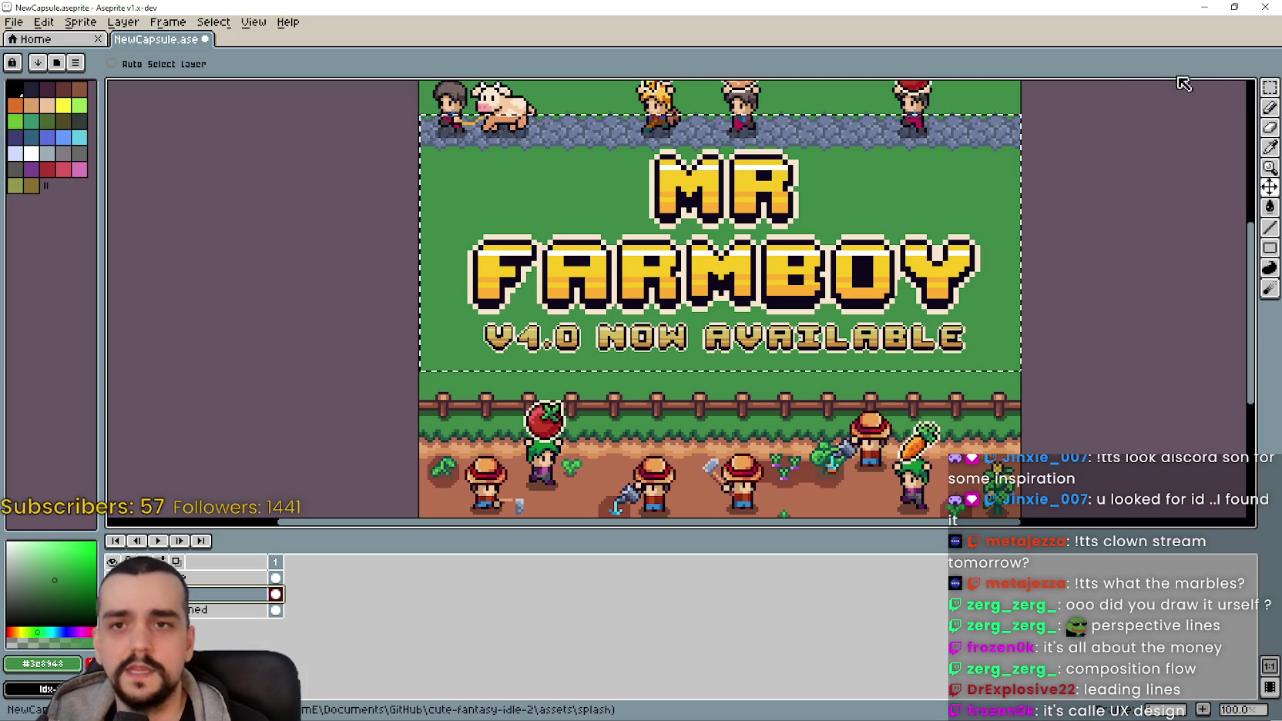
pyautogui.click(1271, 92)
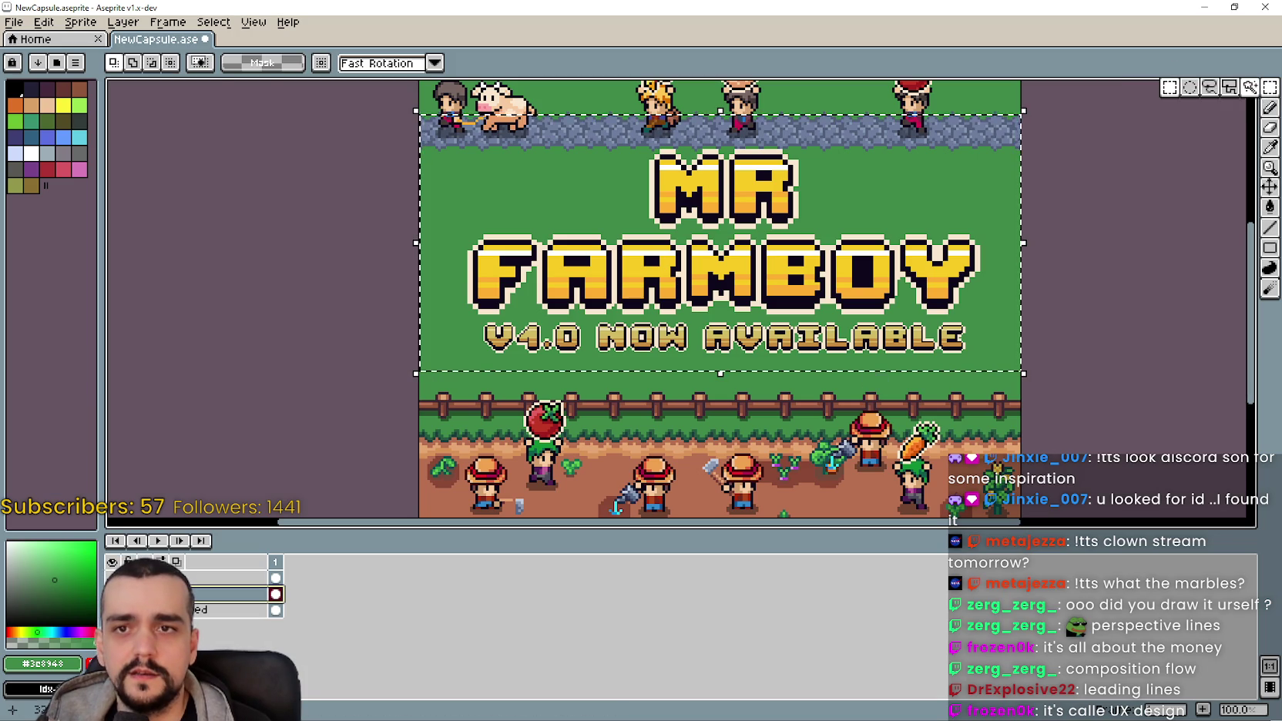
pyautogui.click(995, 349)
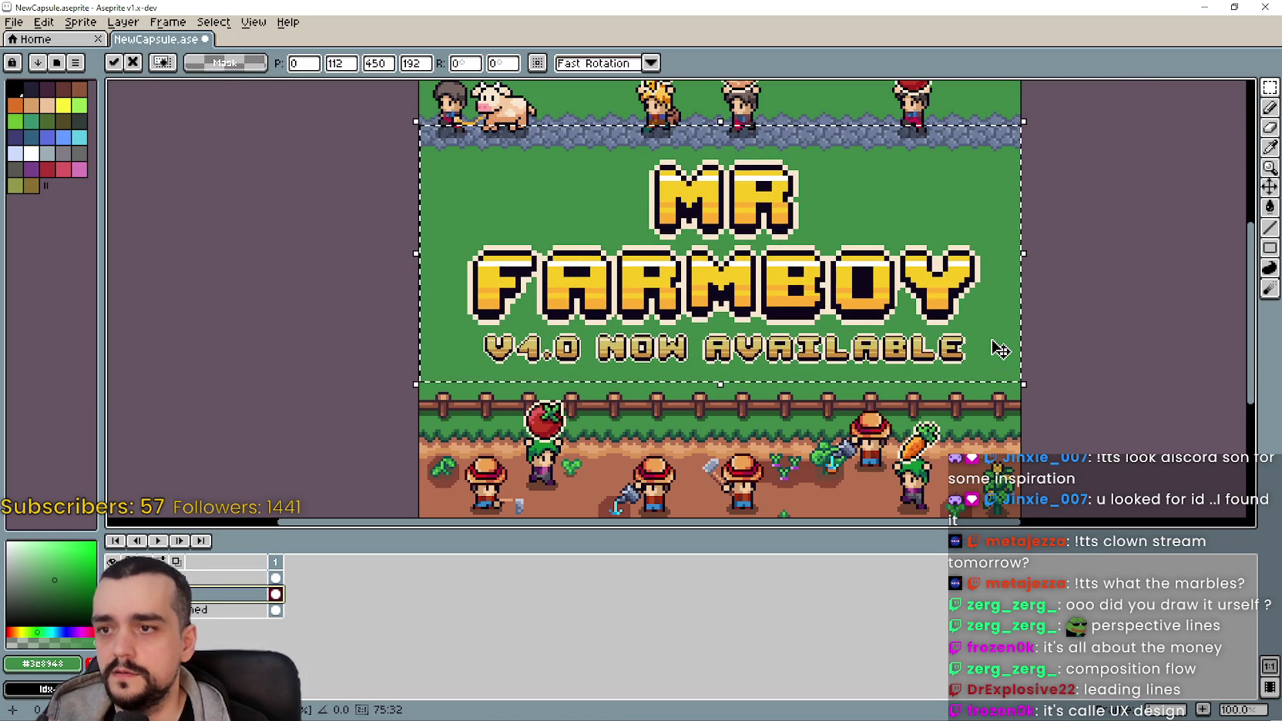
pyautogui.scroll(-1, 1000, 349)
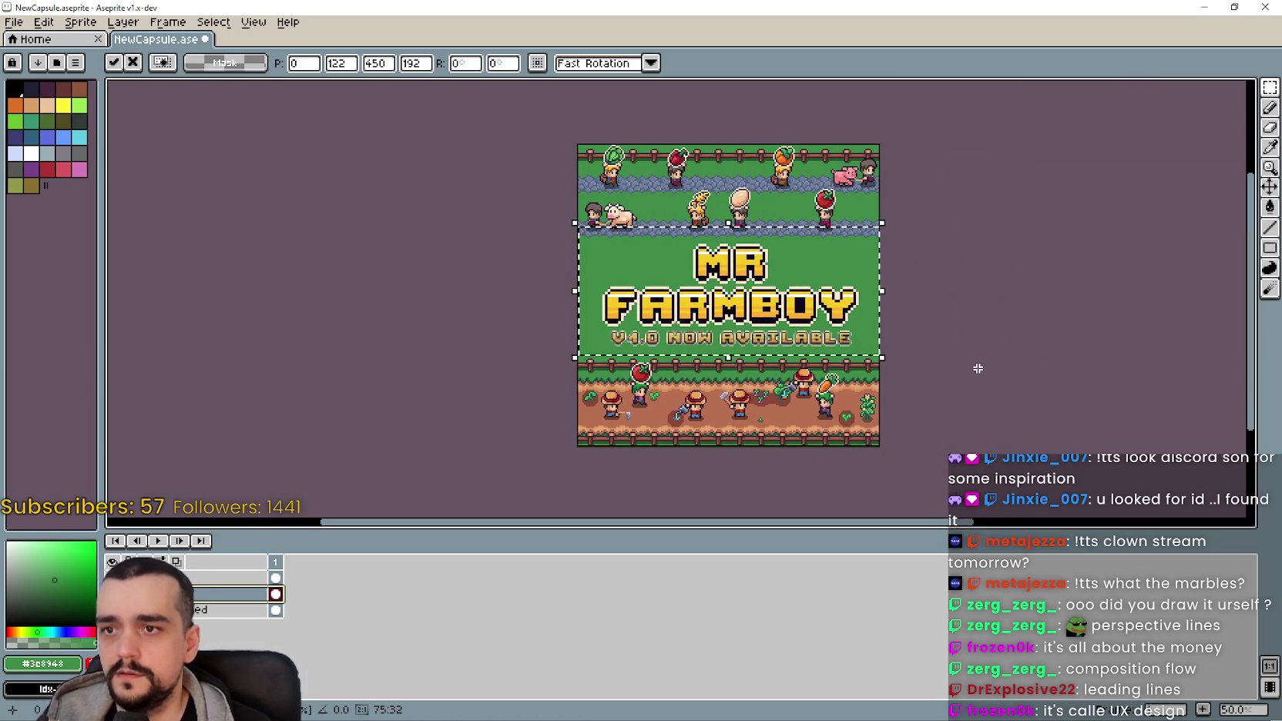
# Step: Apply the lowered title, export NewCapsule.png, and save the project as capsule450x450.aseprite
pyautogui.click(910, 320)
pyautogui.scroll(1, 855, 314)
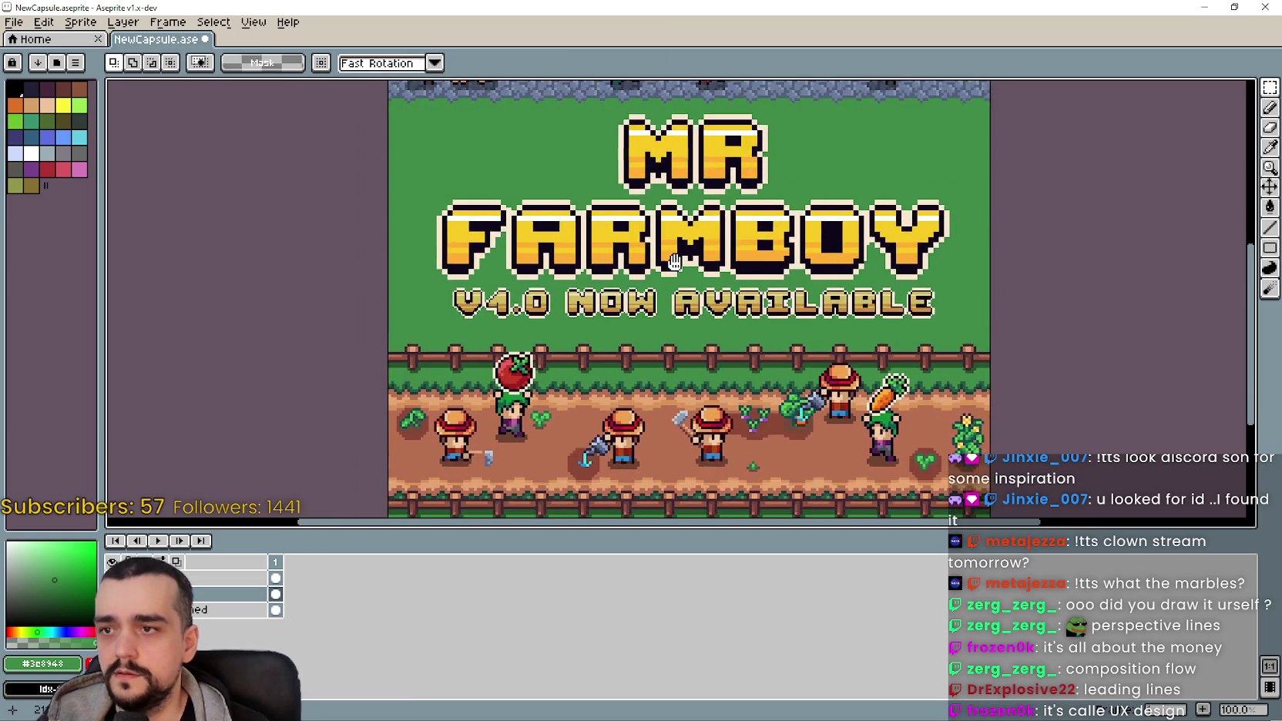
pyautogui.click(14, 22)
pyautogui.moveTo(102, 156)
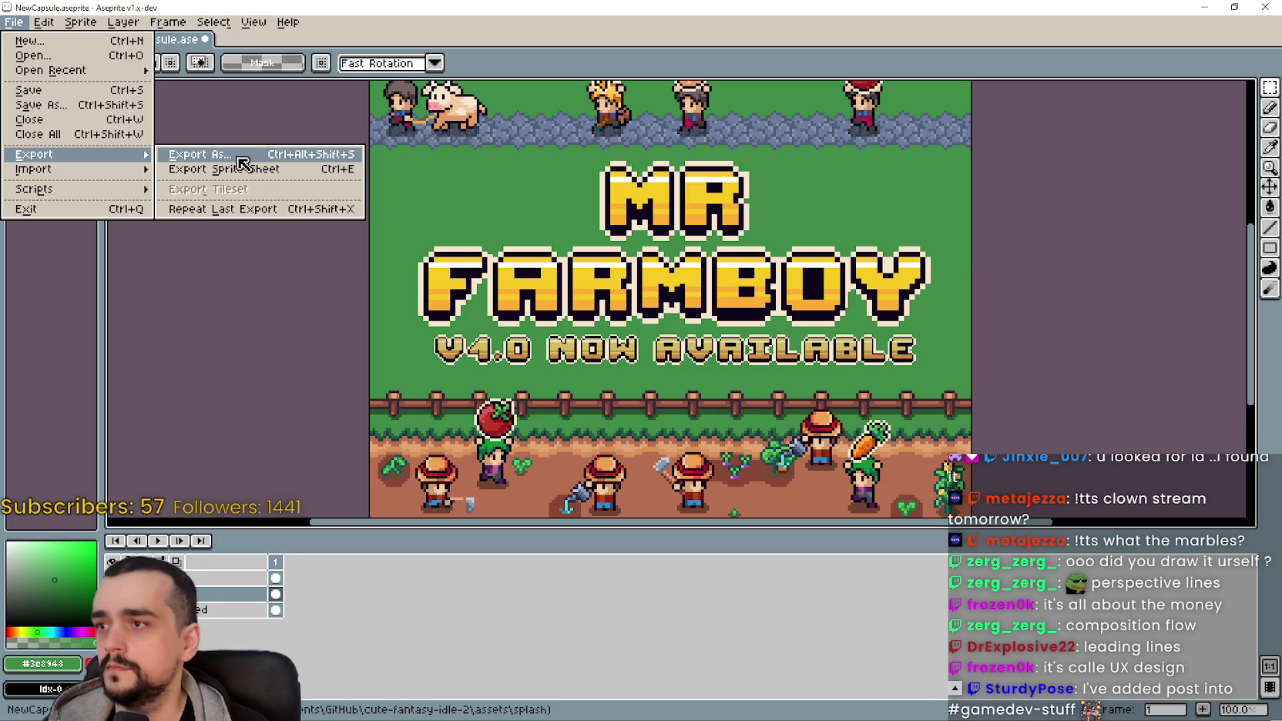
pyautogui.moveTo(144, 168)
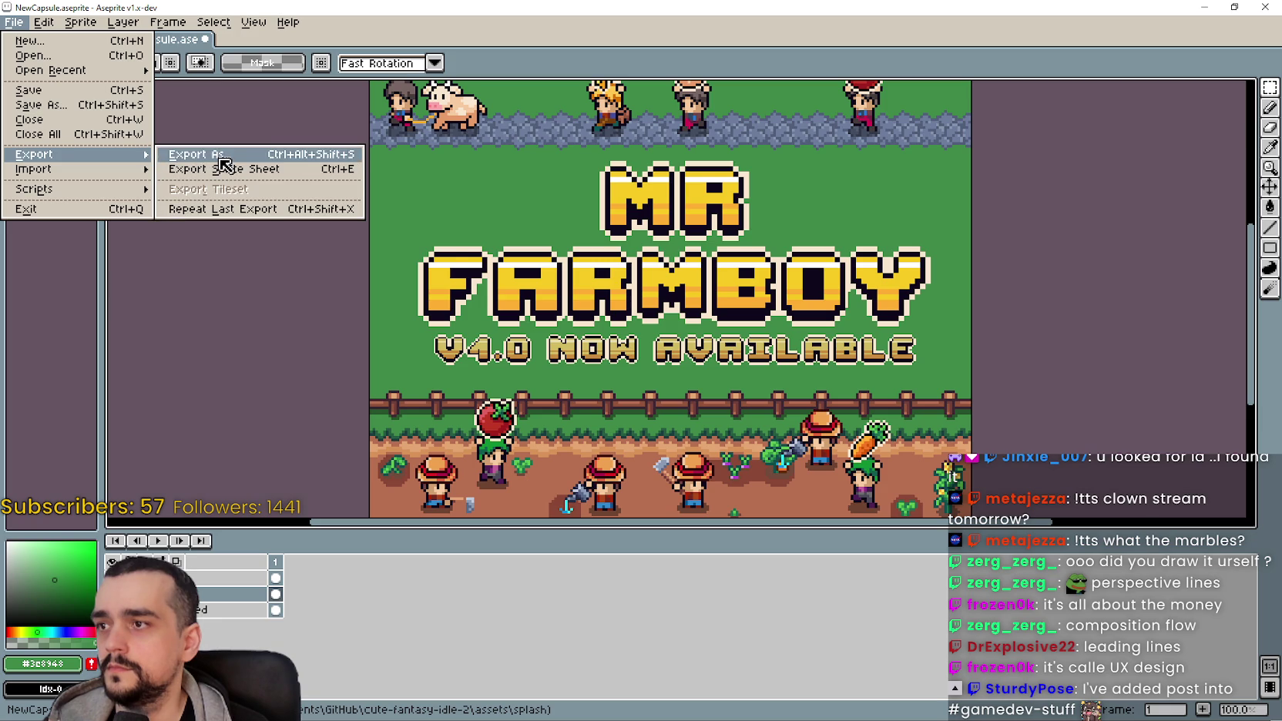
pyautogui.click(193, 154)
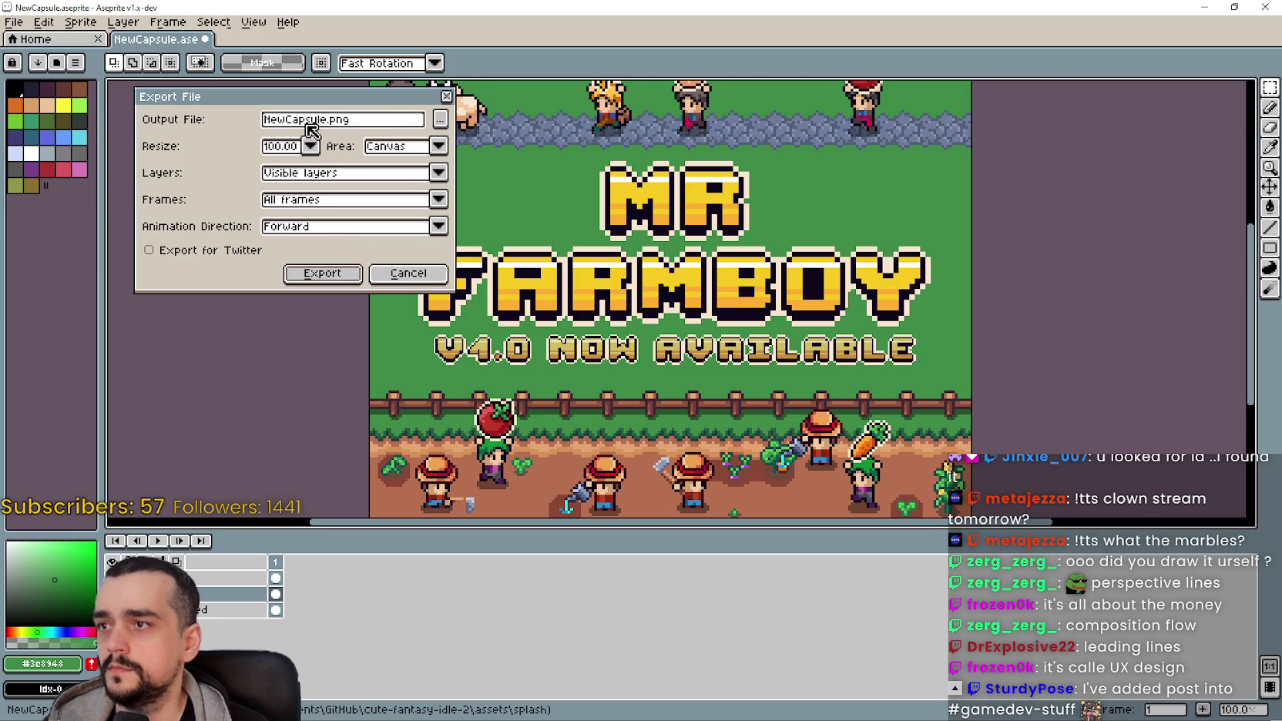
pyautogui.click(328, 121)
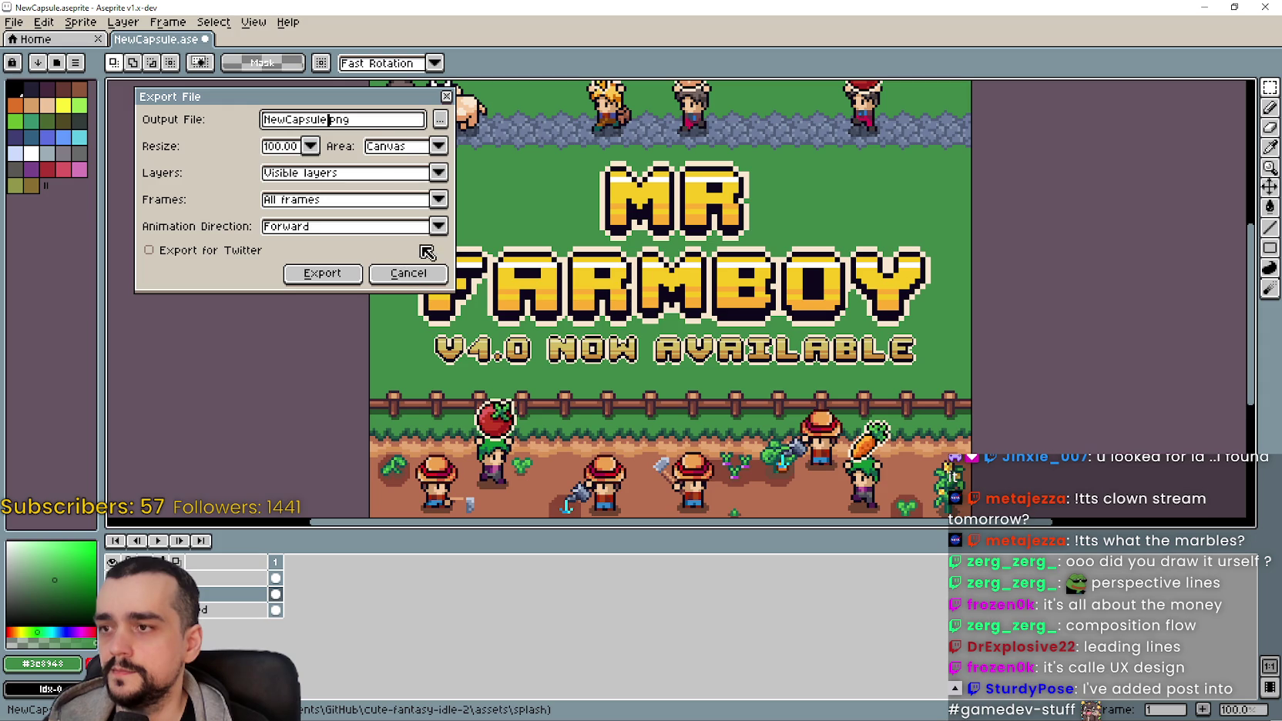
pyautogui.click(423, 271)
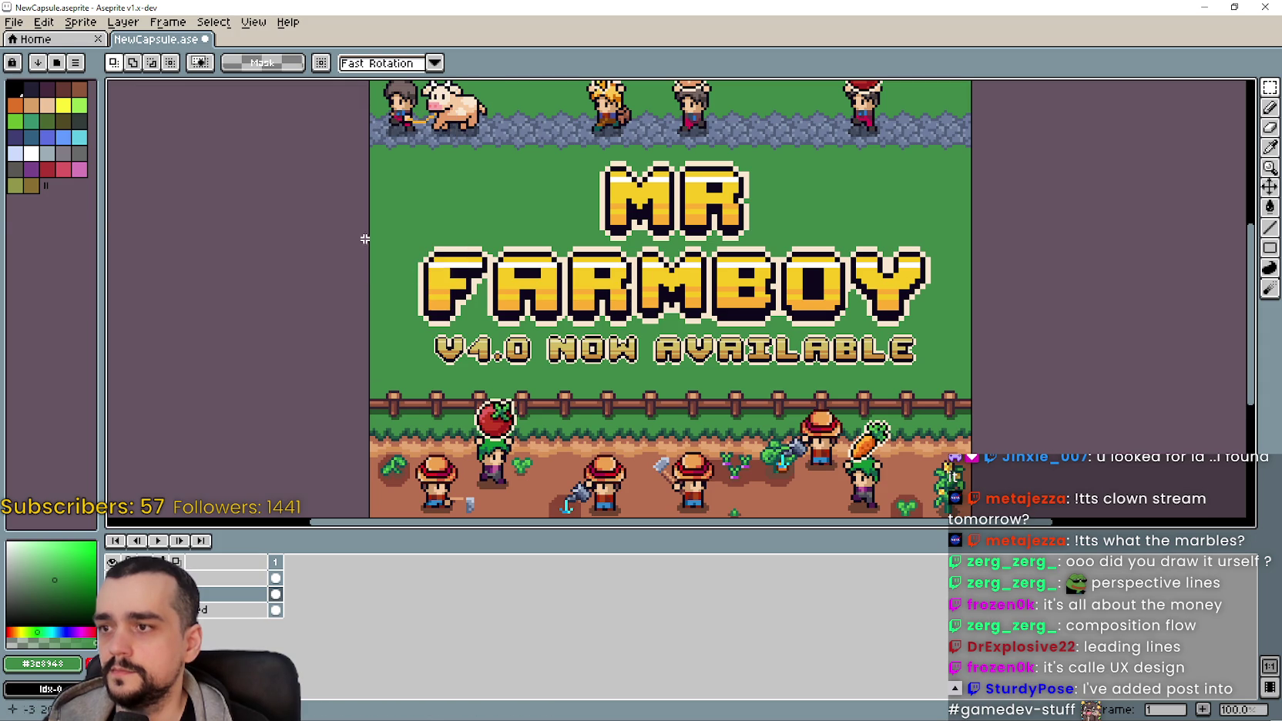
pyautogui.click(7, 24)
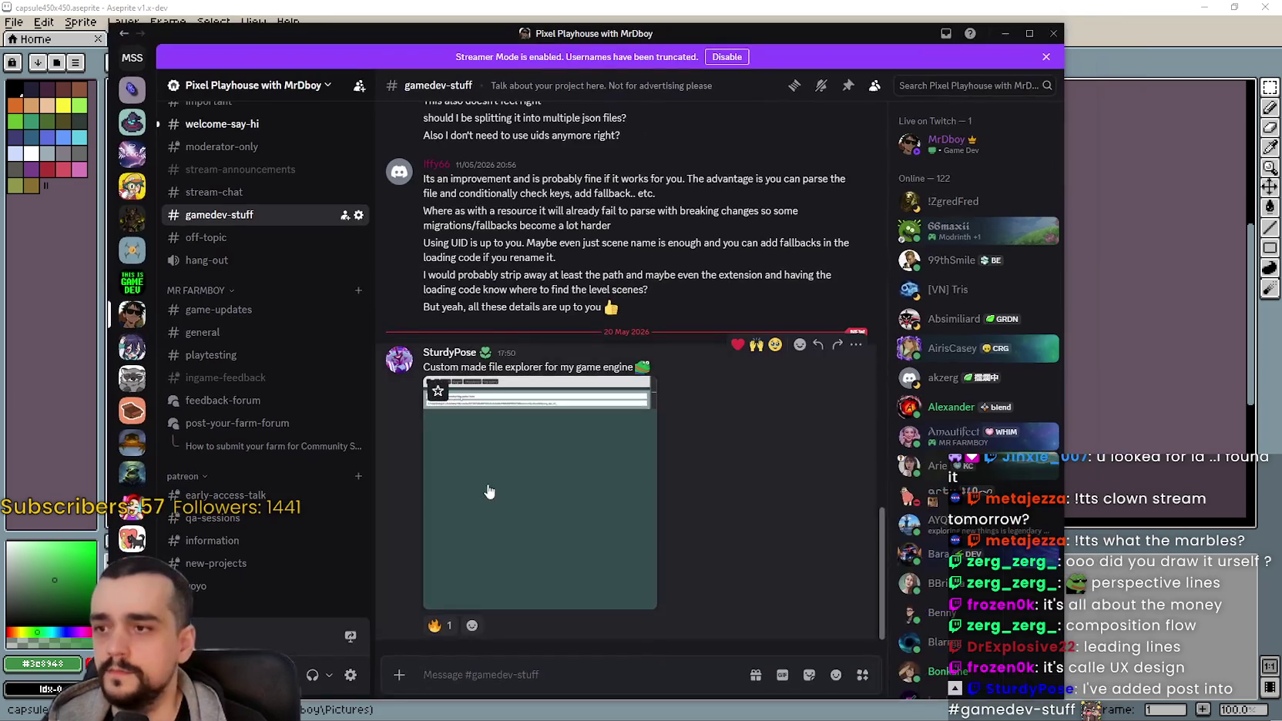
# Step: View and zoom the shared file explorer screenshot in the gamedev-stuff post
pyautogui.click(514, 441)
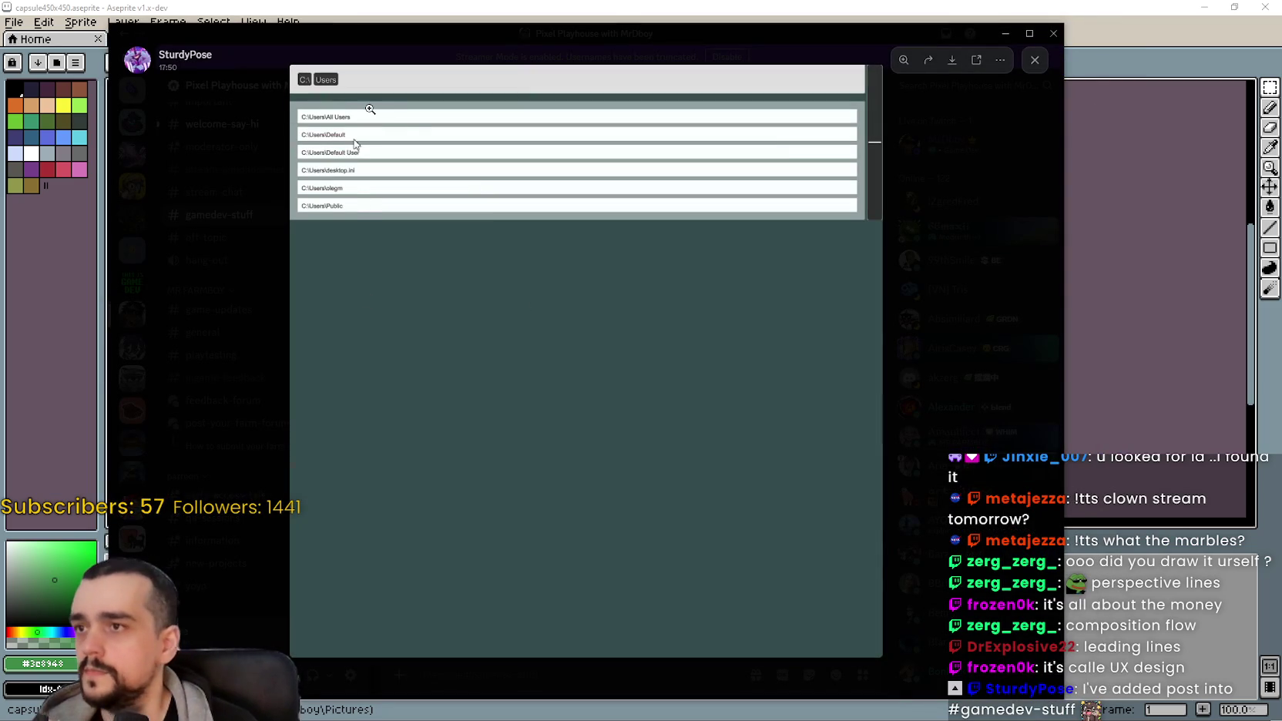
pyautogui.click(897, 312)
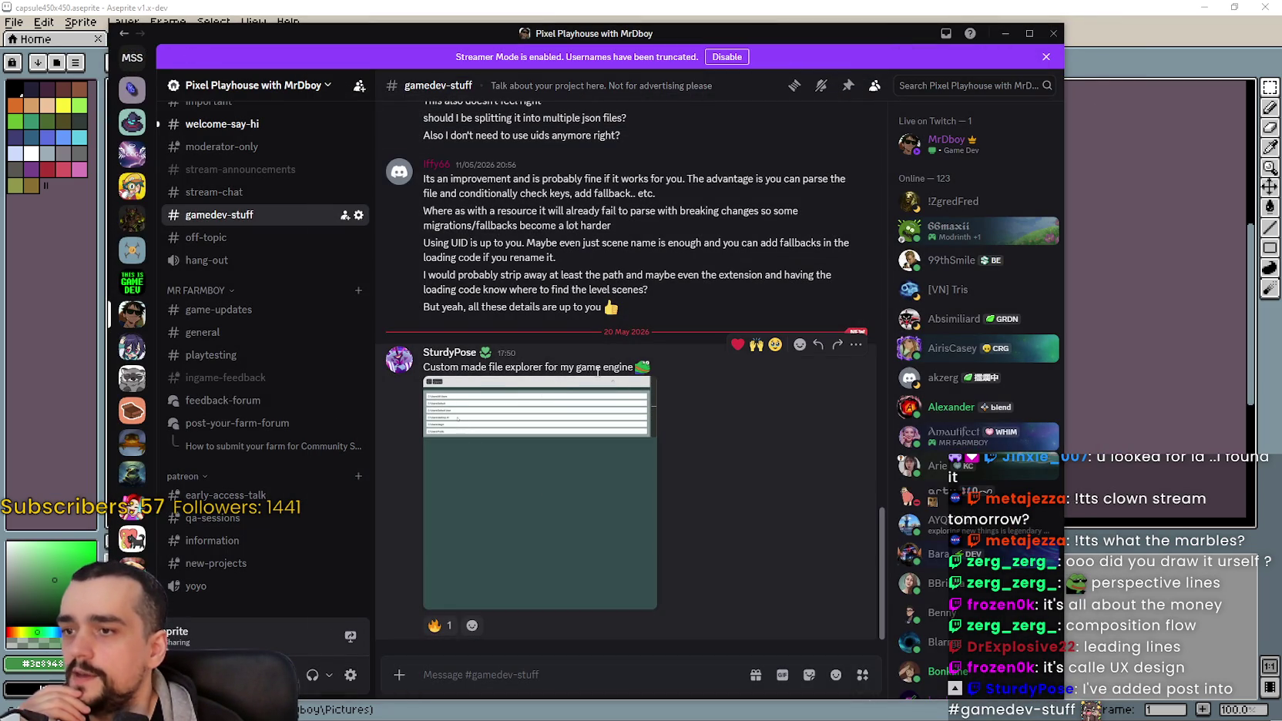
pyautogui.click(571, 440)
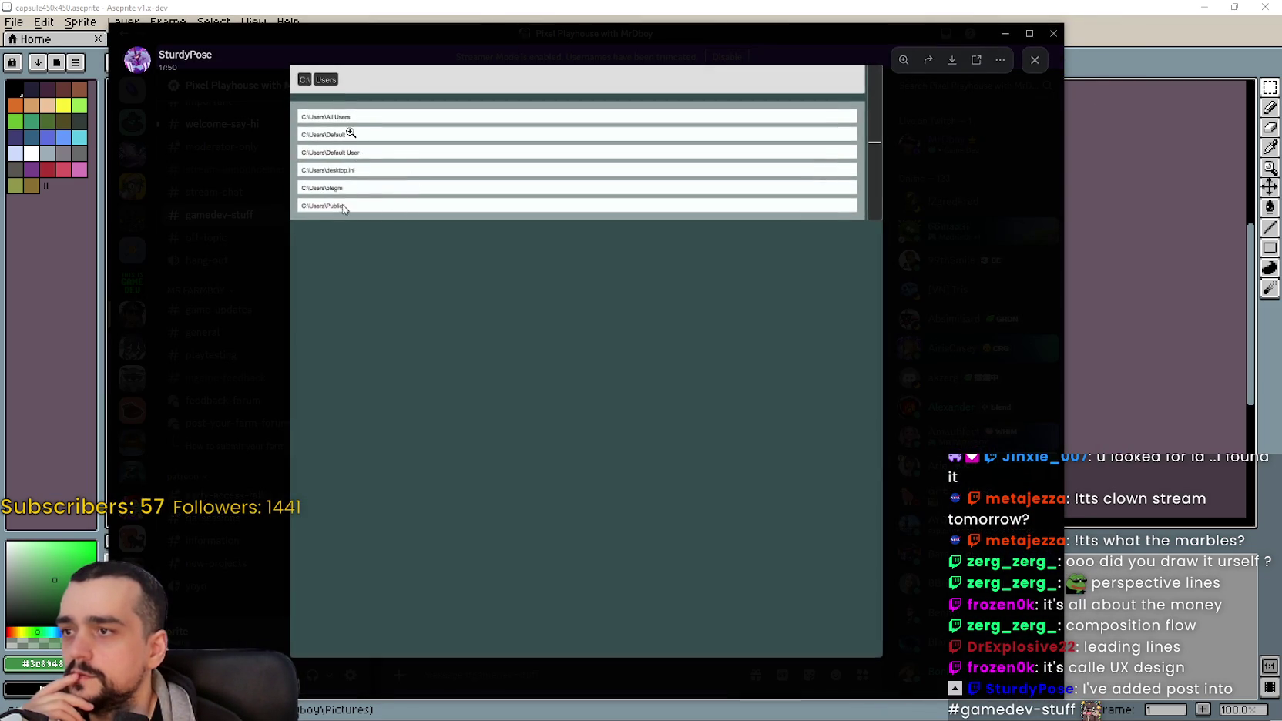
pyautogui.click(573, 462)
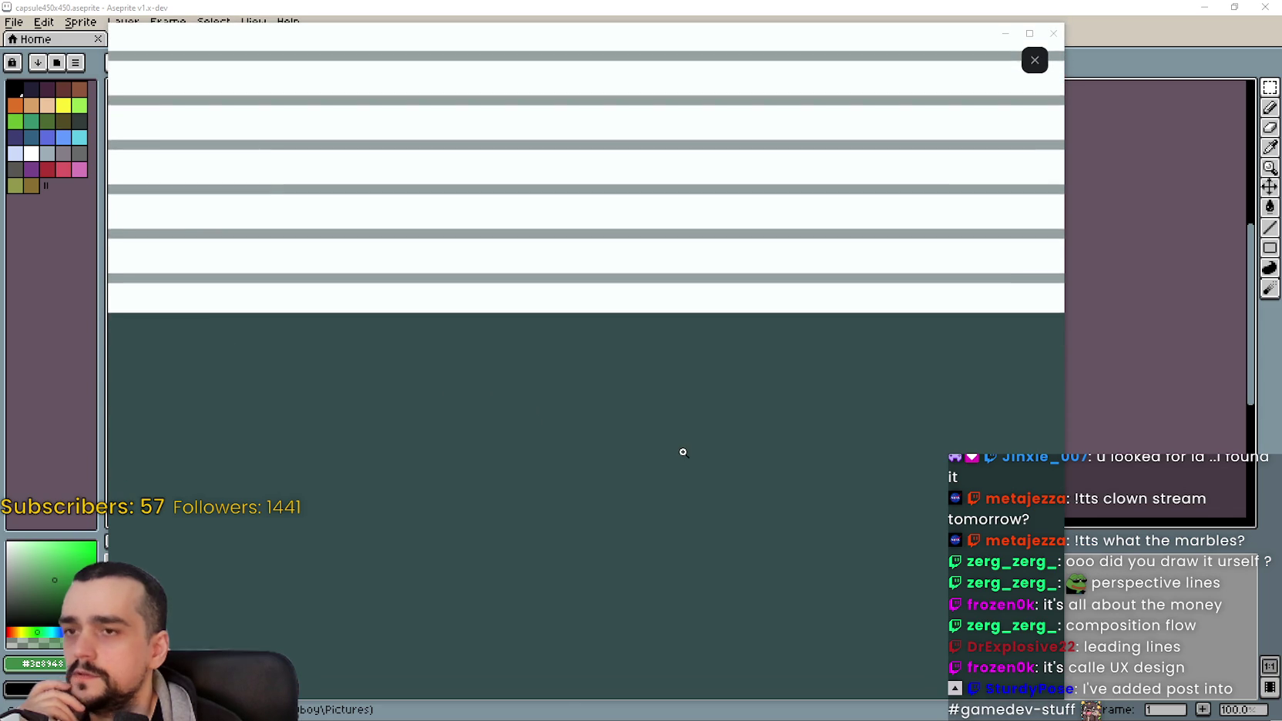
pyautogui.click(682, 452)
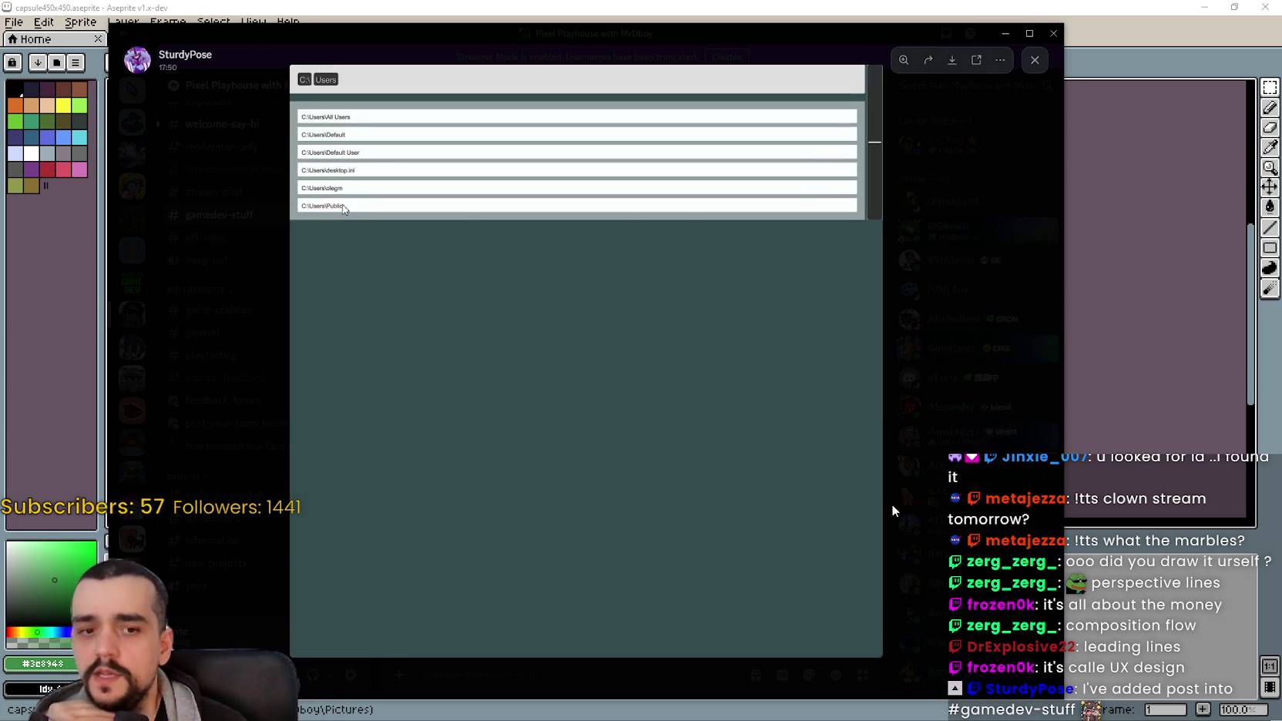
pyautogui.click(888, 508)
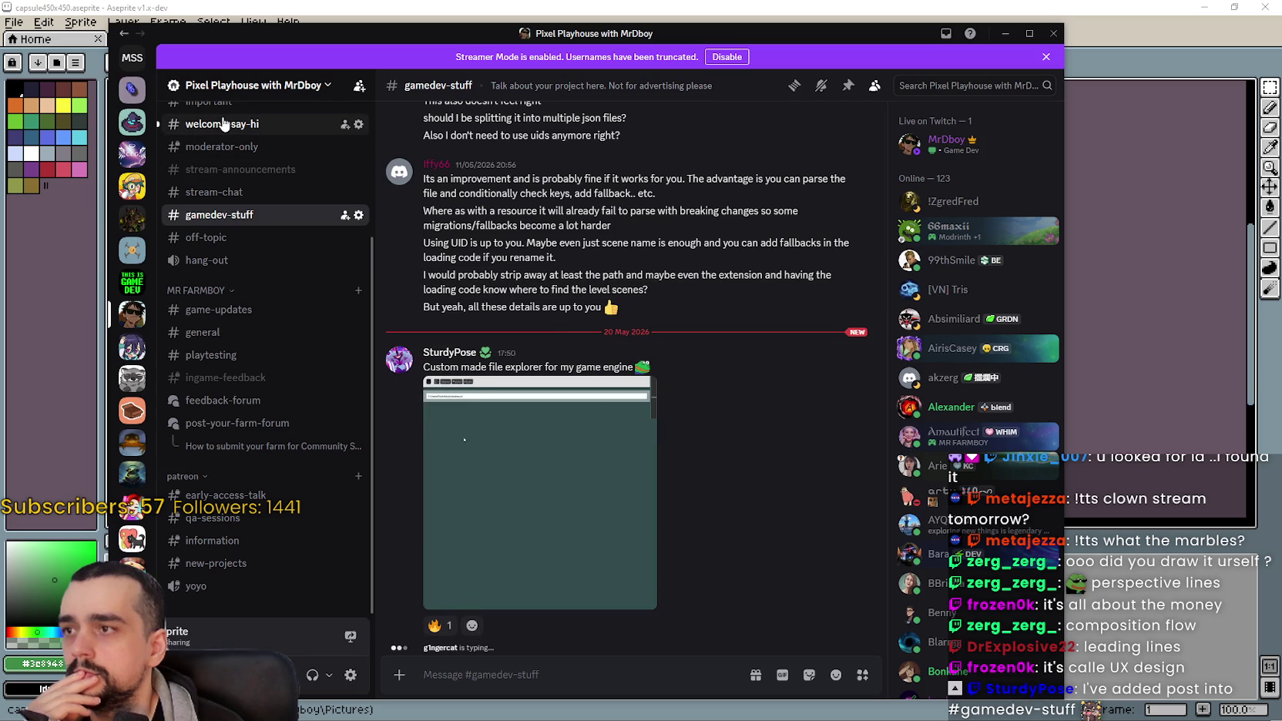
# Step: Wave hello to two new members in #welcome-say-hi, then move Discord aside
pyautogui.click(197, 125)
pyautogui.click(499, 623)
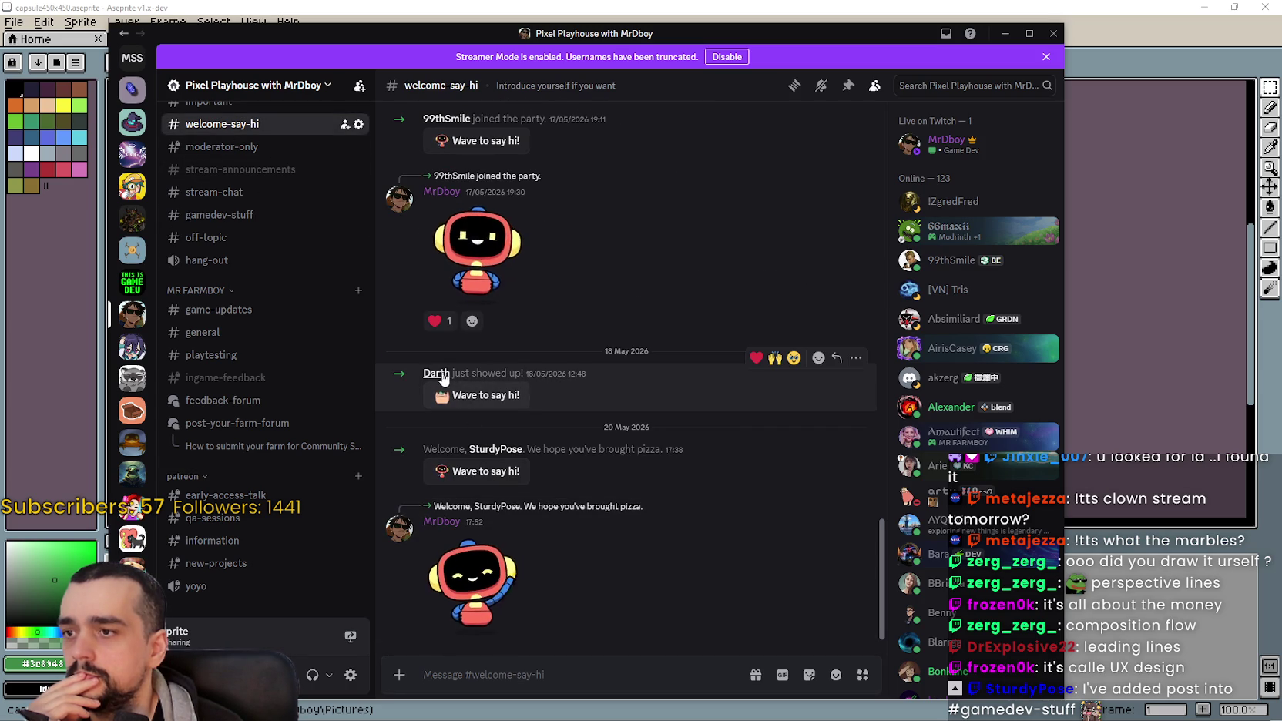
pyautogui.click(457, 393)
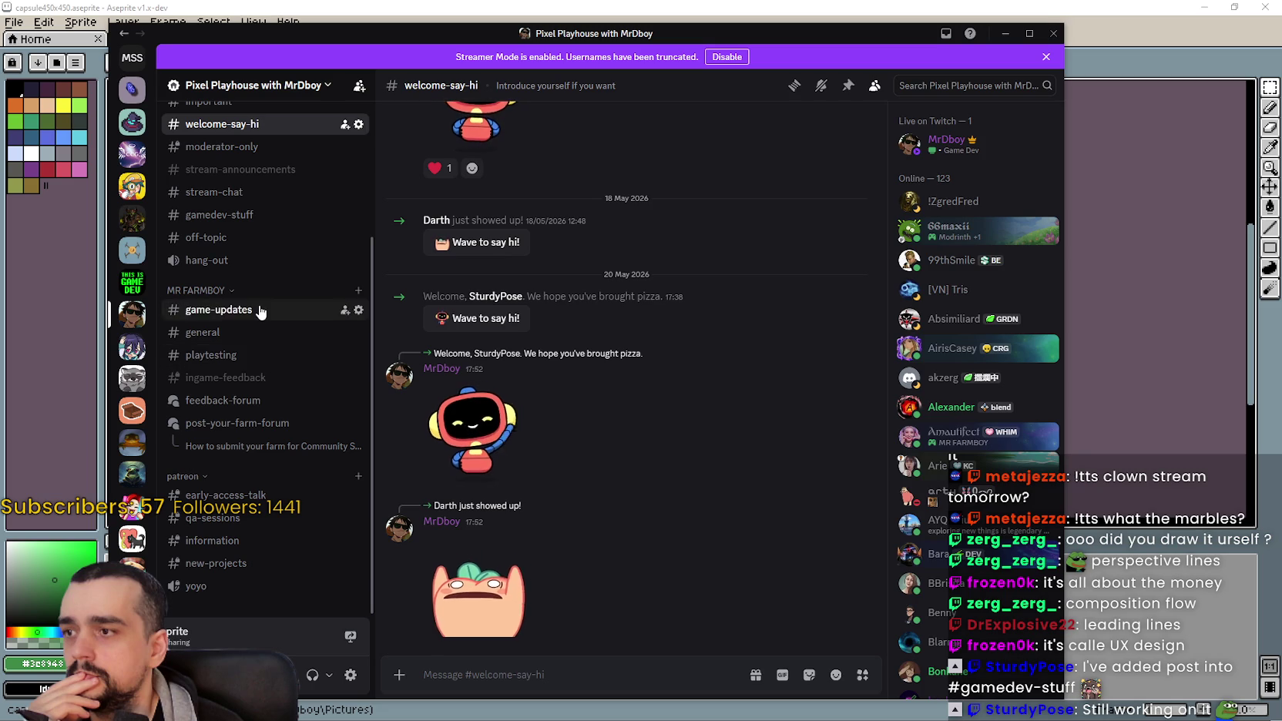
pyautogui.click(257, 215)
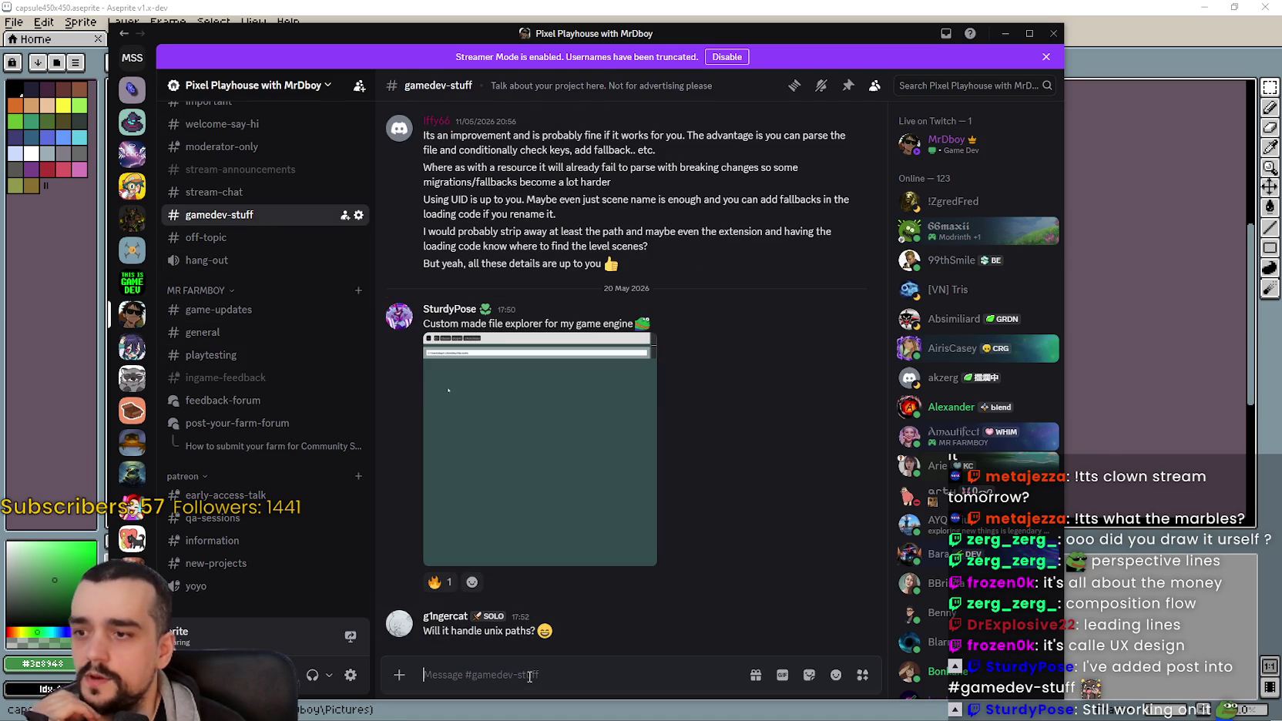
pyautogui.moveTo(416, 38); pyautogui.dragTo(1281, 46)
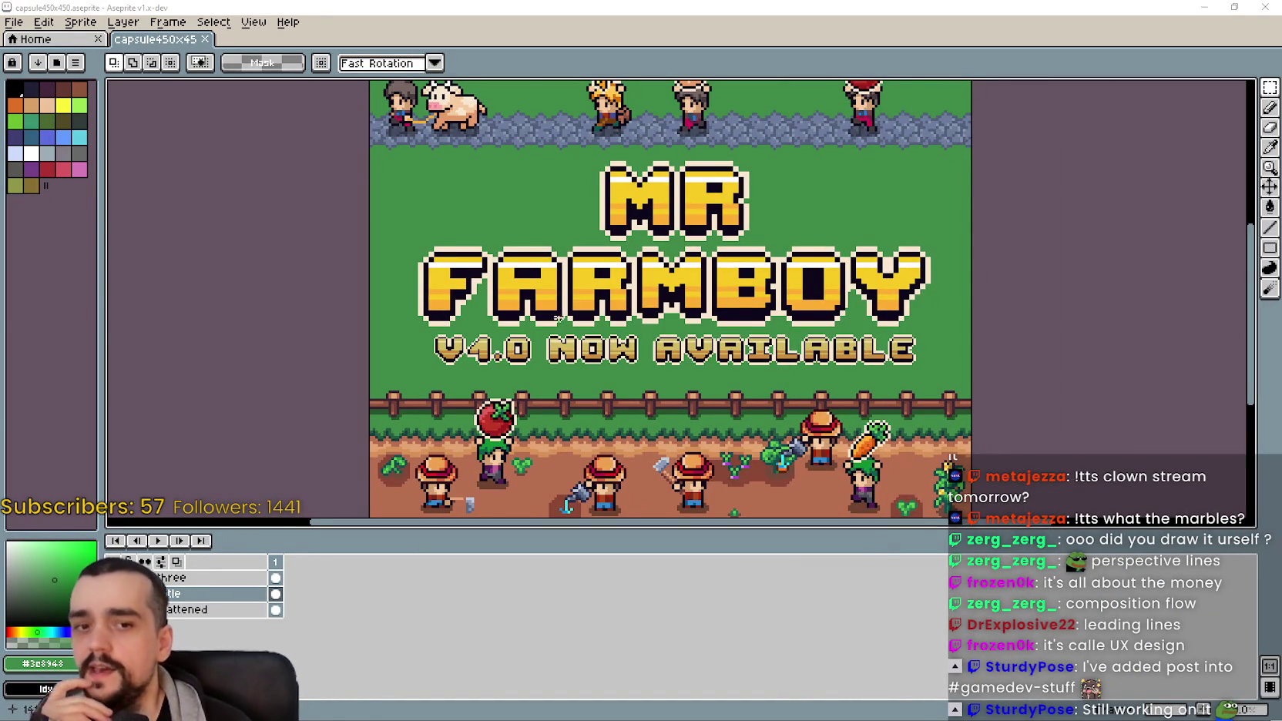
# Step: Resize the sprite to 400%, 1800×1800 px, with nearest-neighbor scaling
pyautogui.click(14, 22)
pyautogui.press('Right')
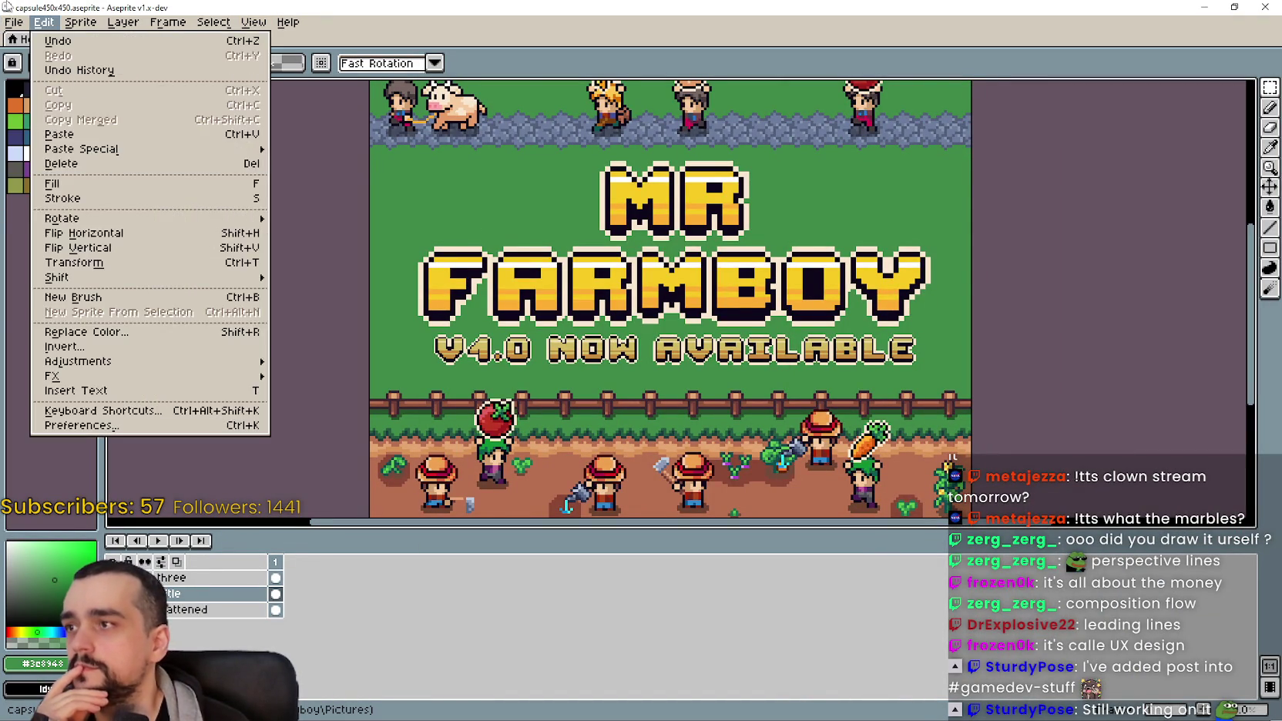
pyautogui.moveTo(90, 23)
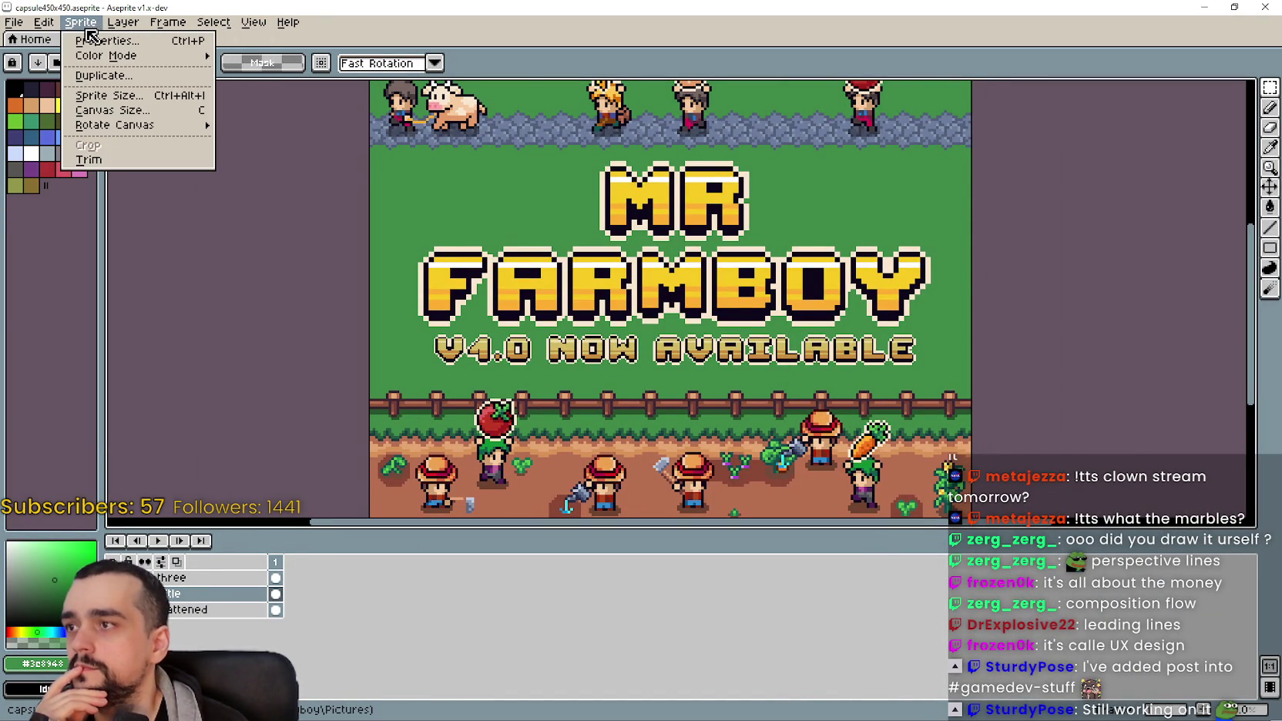
pyautogui.click(121, 95)
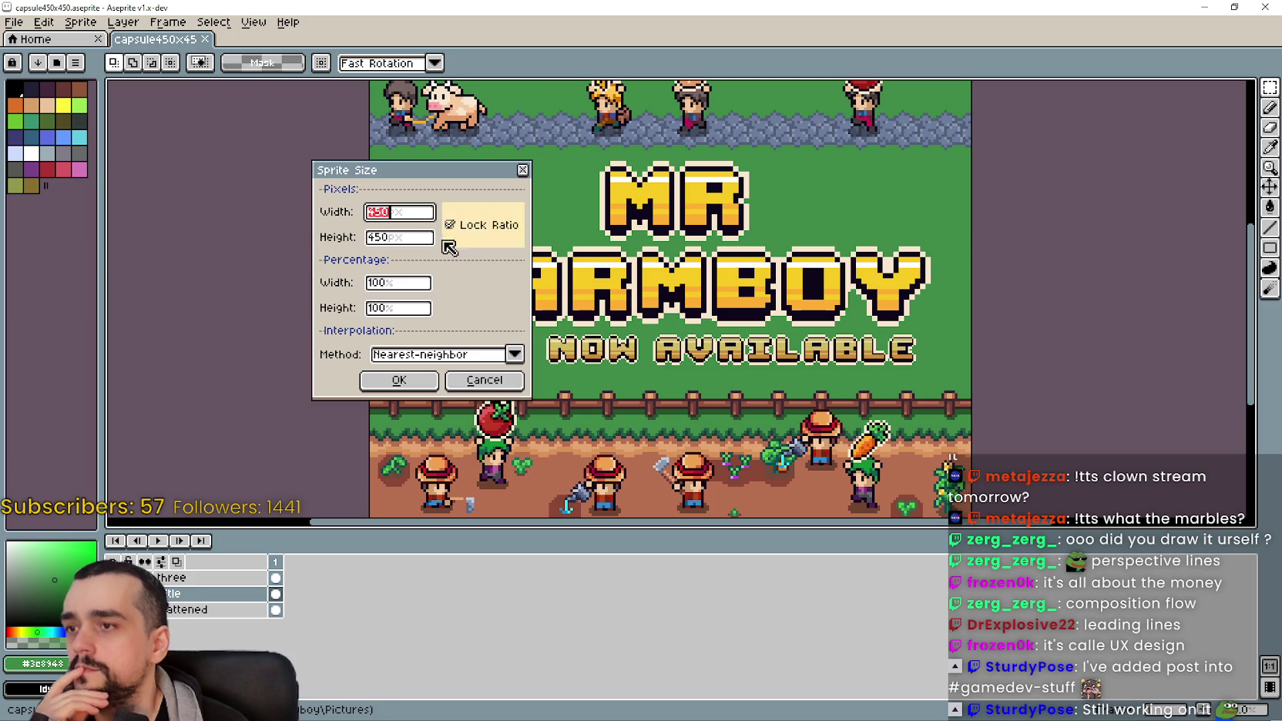
pyautogui.click(409, 212)
pyautogui.write('*3')
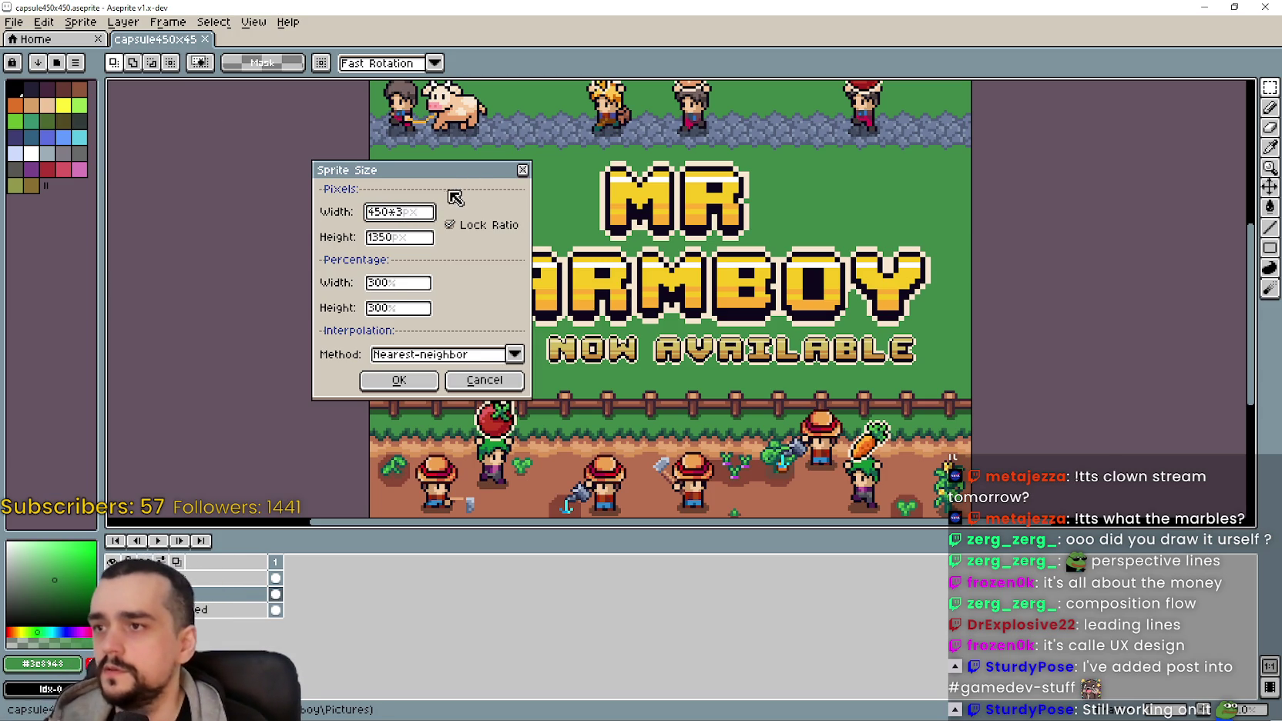
pyautogui.write('4')
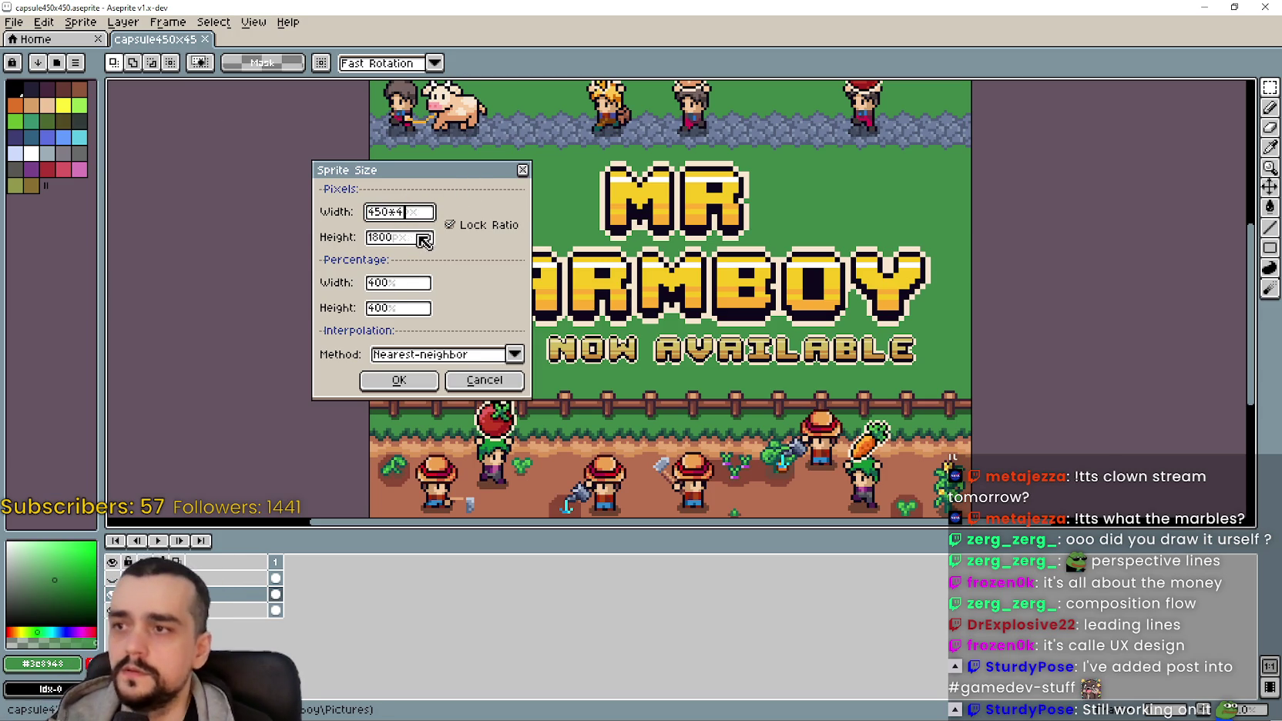
pyautogui.click(434, 235)
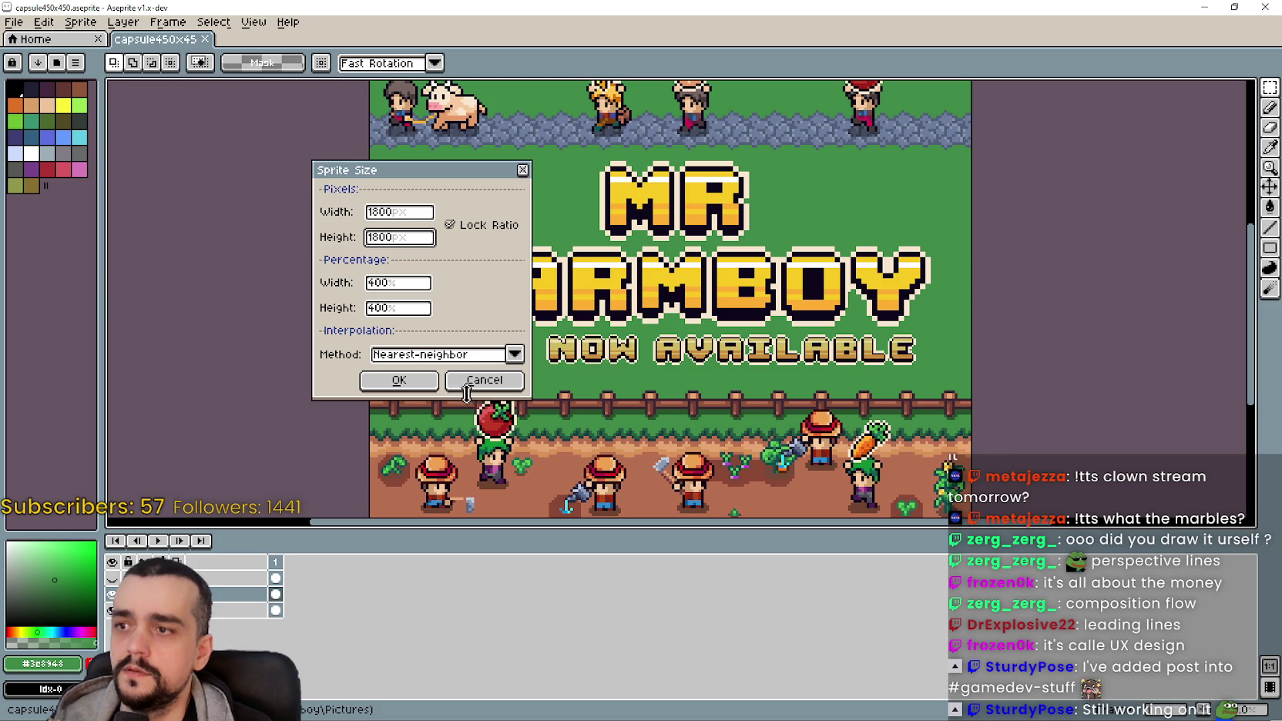
pyautogui.click(406, 391)
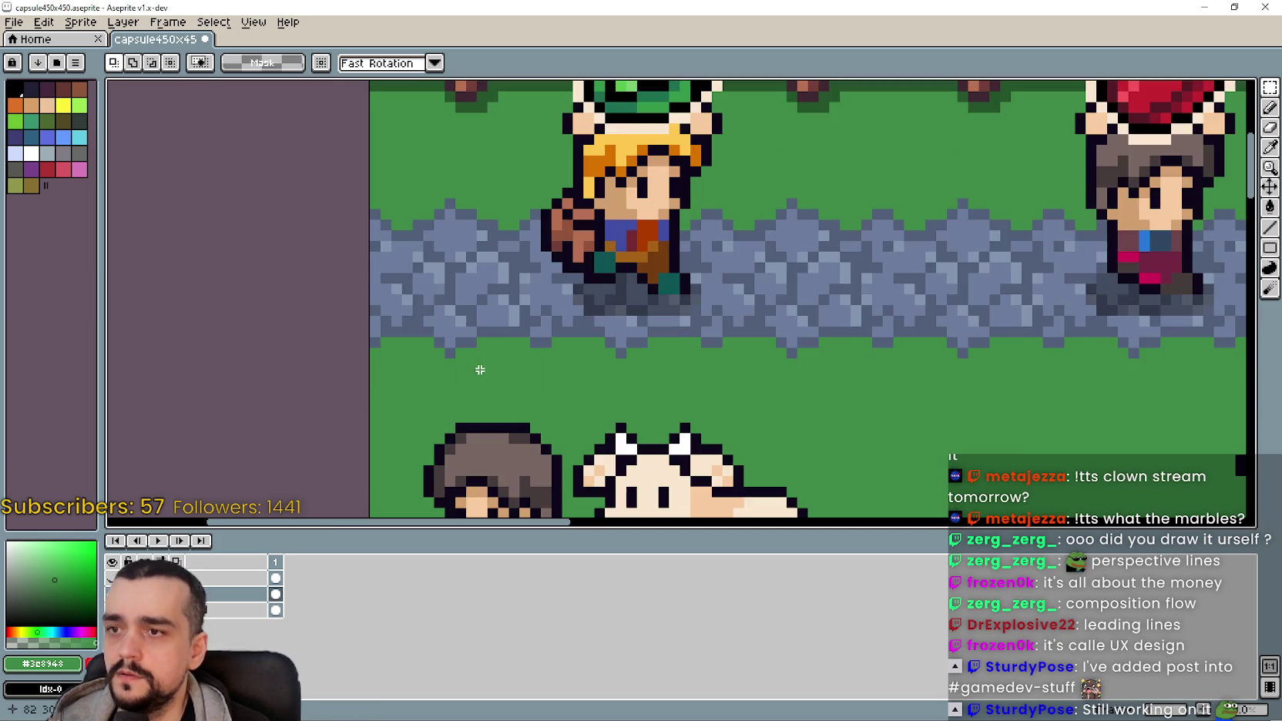
# Step: Zoom and pan across the enlarged 1800×1800 banner to confirm the pixel art stays crisp
pyautogui.scroll(-1, 628, 343)
pyautogui.scroll(3, 747, 337)
pyautogui.scroll(-3, 922, 353)
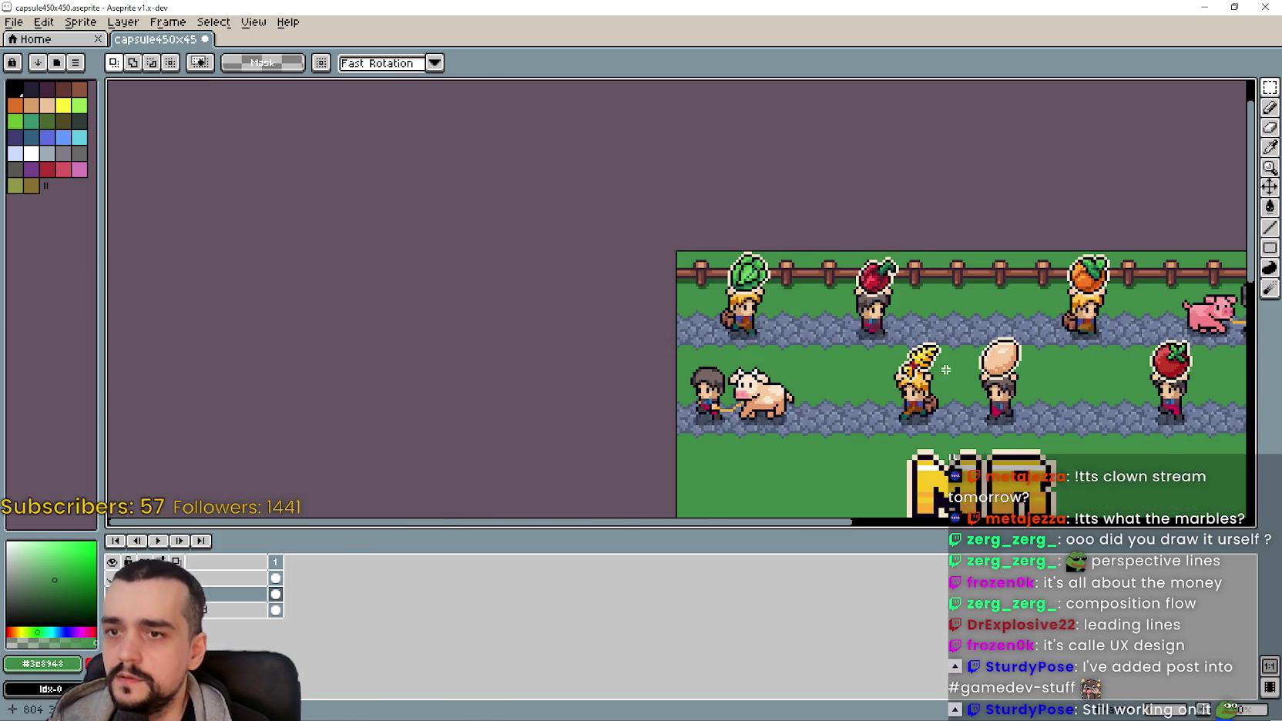
pyautogui.scroll(1, 643, 392)
pyautogui.moveTo(643, 391); pyautogui.dragTo(666, 301)
pyautogui.scroll(-1, 666, 300)
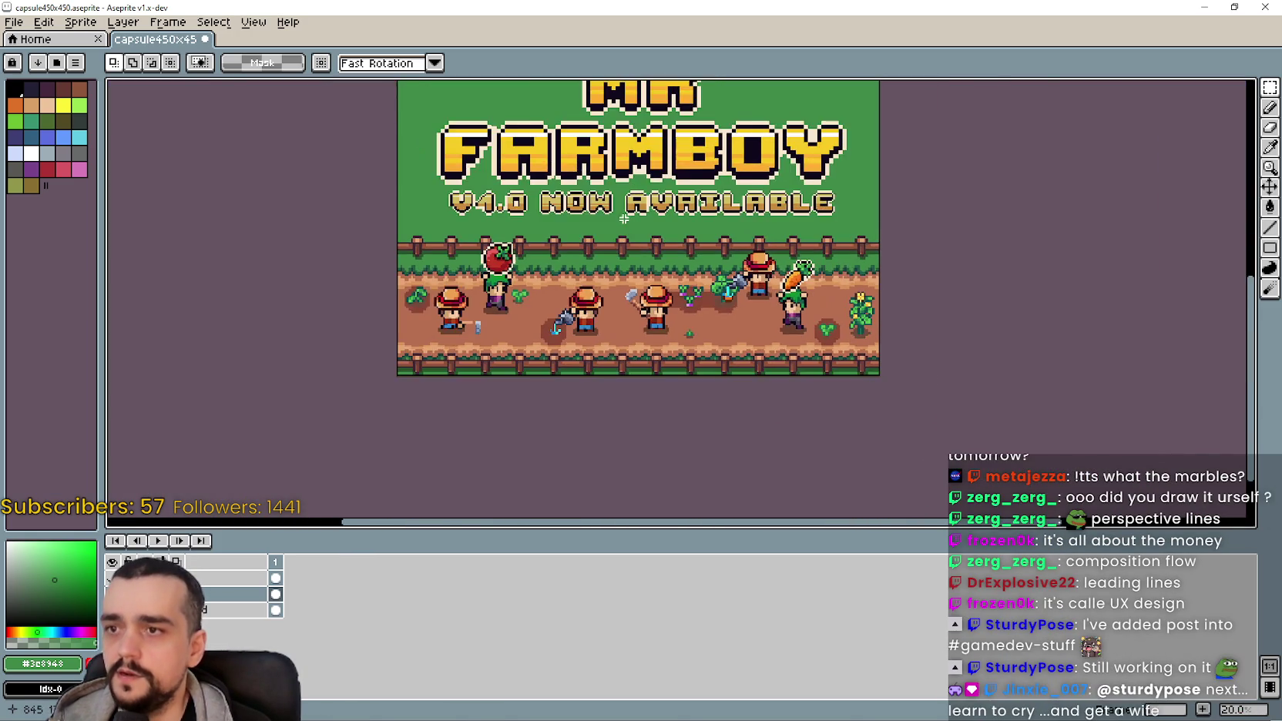
pyautogui.scroll(4, 624, 200)
pyautogui.scroll(-3, 618, 195)
pyautogui.scroll(1, 451, 181)
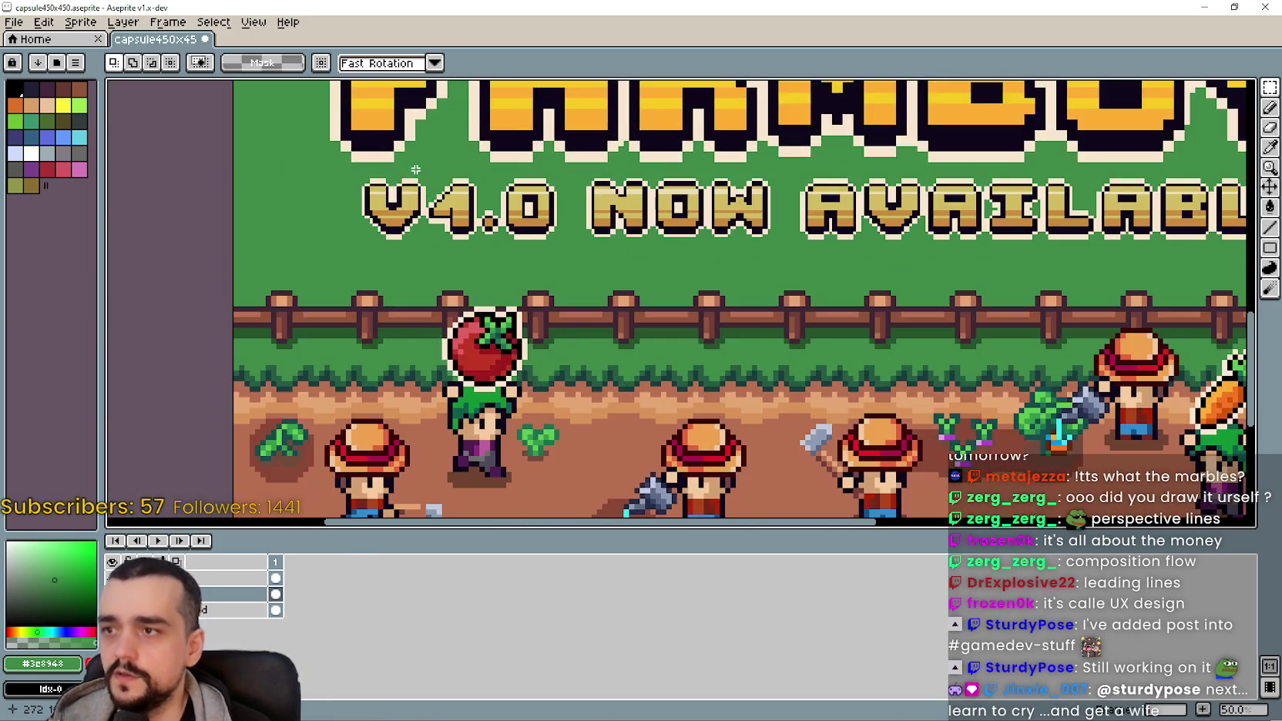
pyautogui.scroll(-2, 588, 287)
pyautogui.moveTo(588, 286); pyautogui.dragTo(638, 362)
pyautogui.scroll(-1, 600, 297)
pyautogui.scroll(3, 624, 357)
pyautogui.scroll(-2, 609, 352)
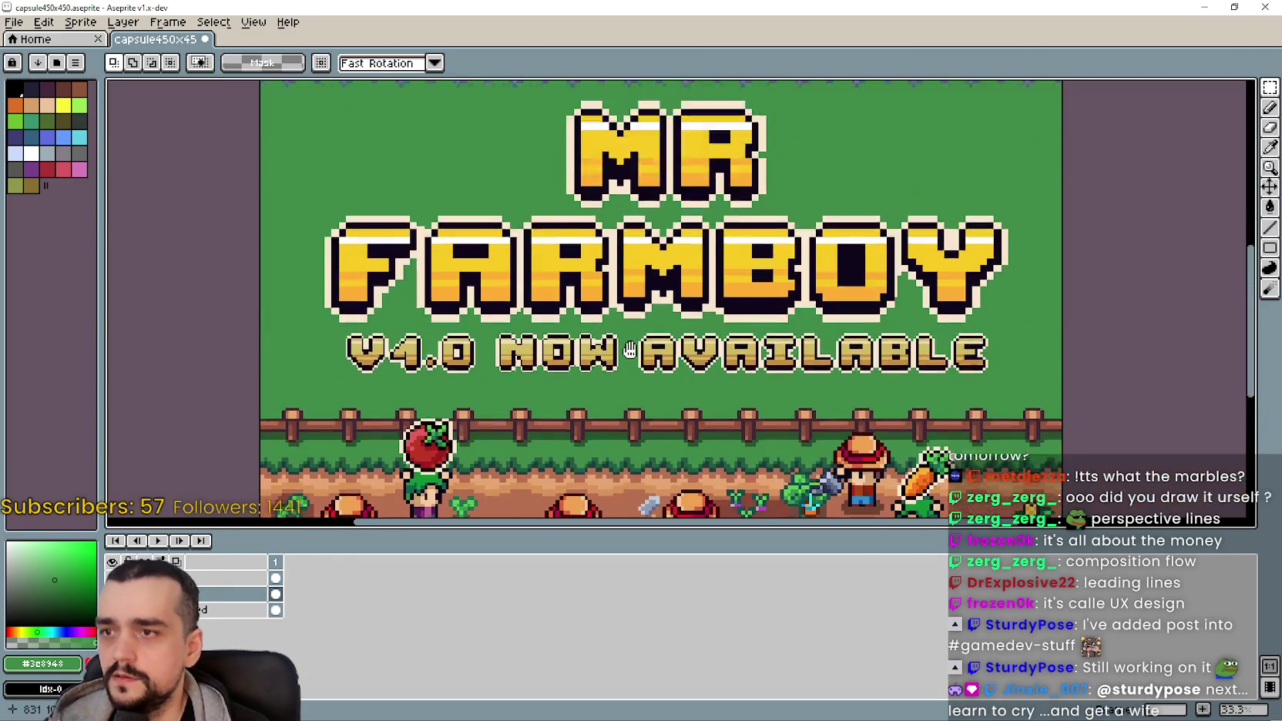
pyautogui.click(14, 22)
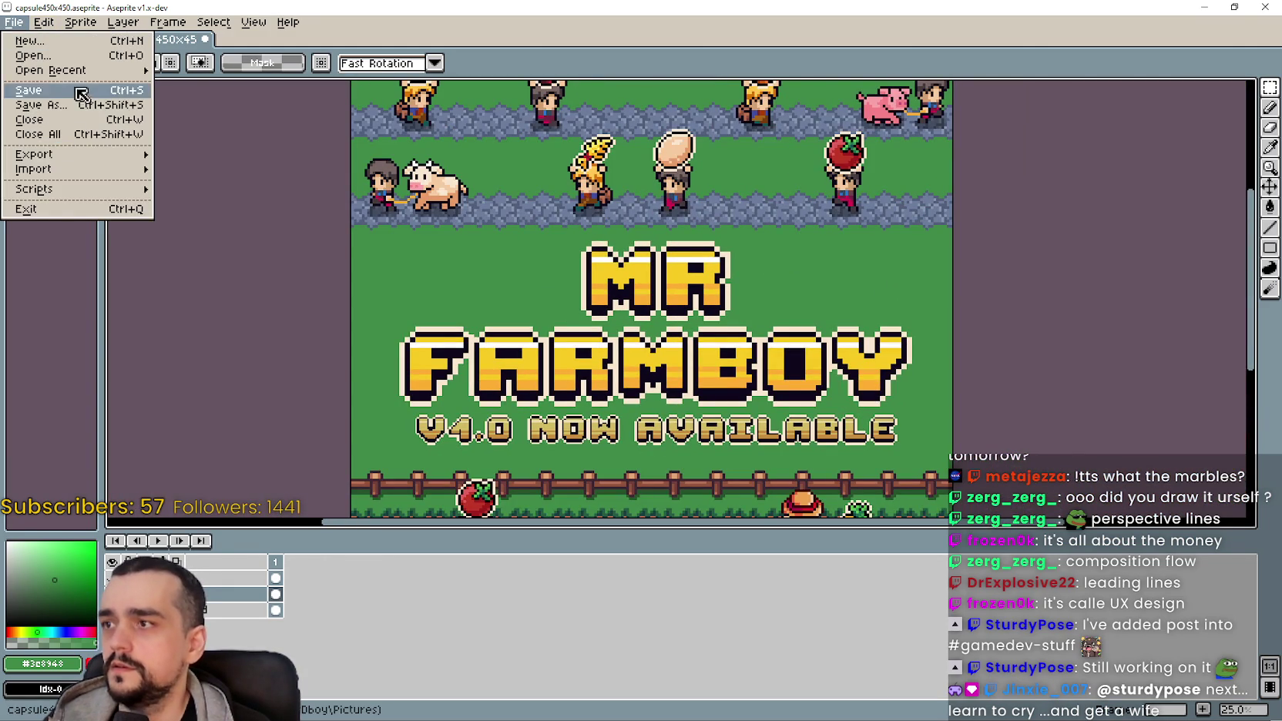
# Step: Export the banner at 100% with visible layers as capsule1800x1800.png
pyautogui.moveTo(86, 155)
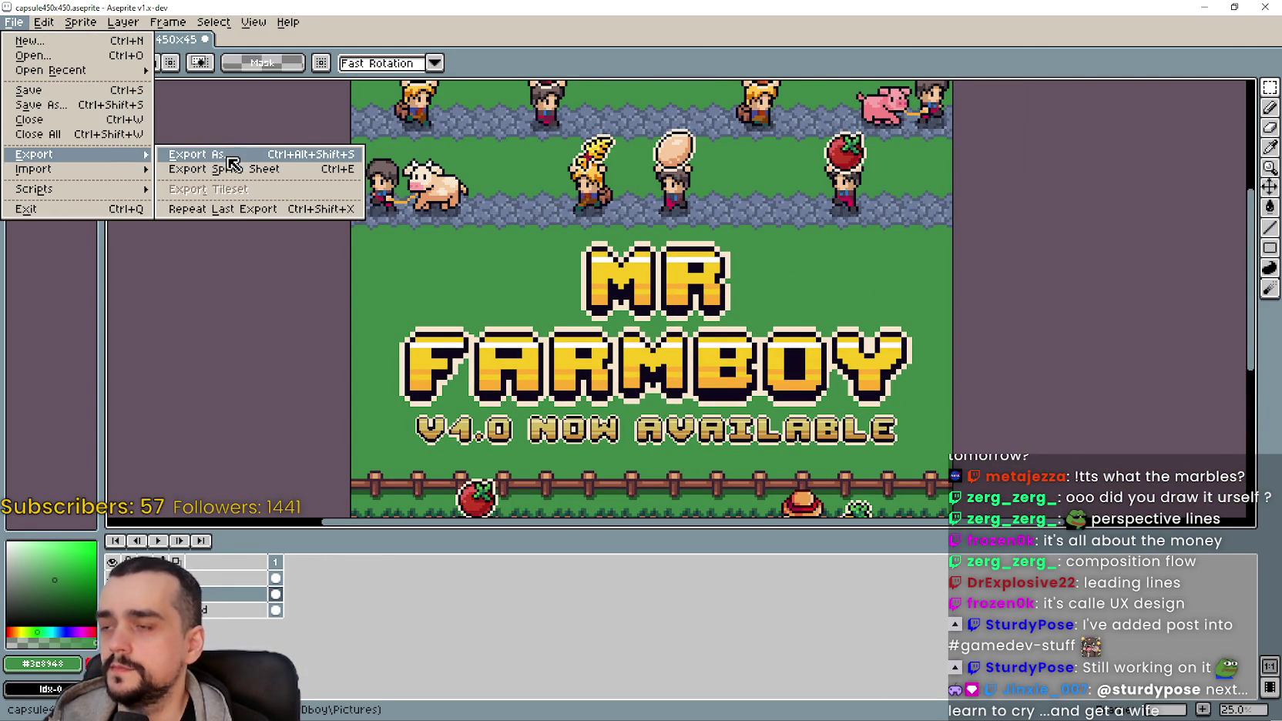
pyautogui.click(228, 155)
pyautogui.click(354, 122)
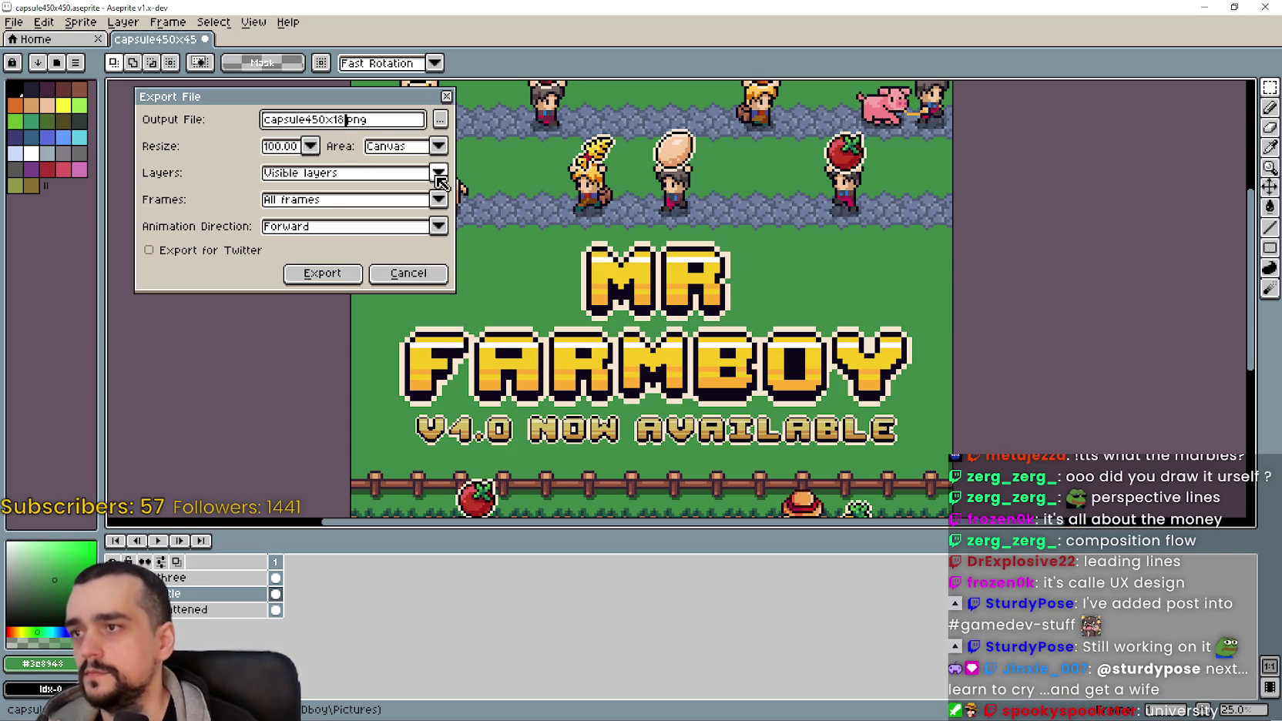
pyautogui.write('00')
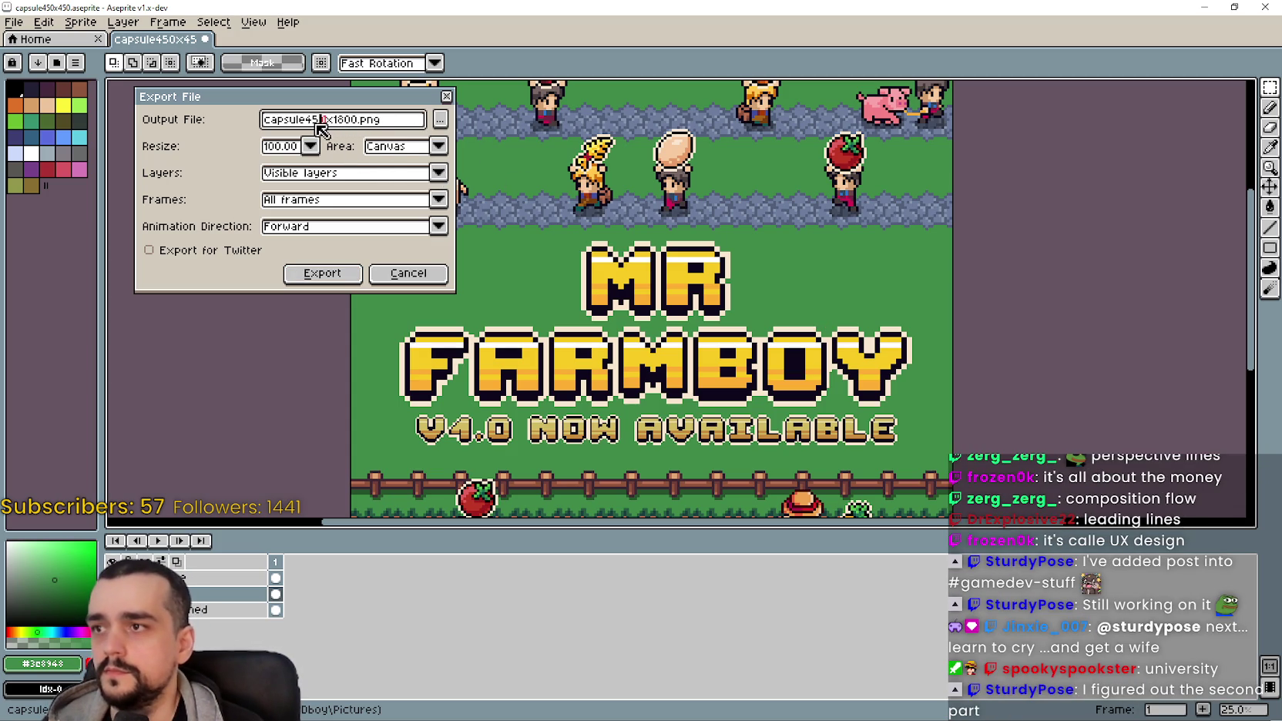
pyautogui.write('1')
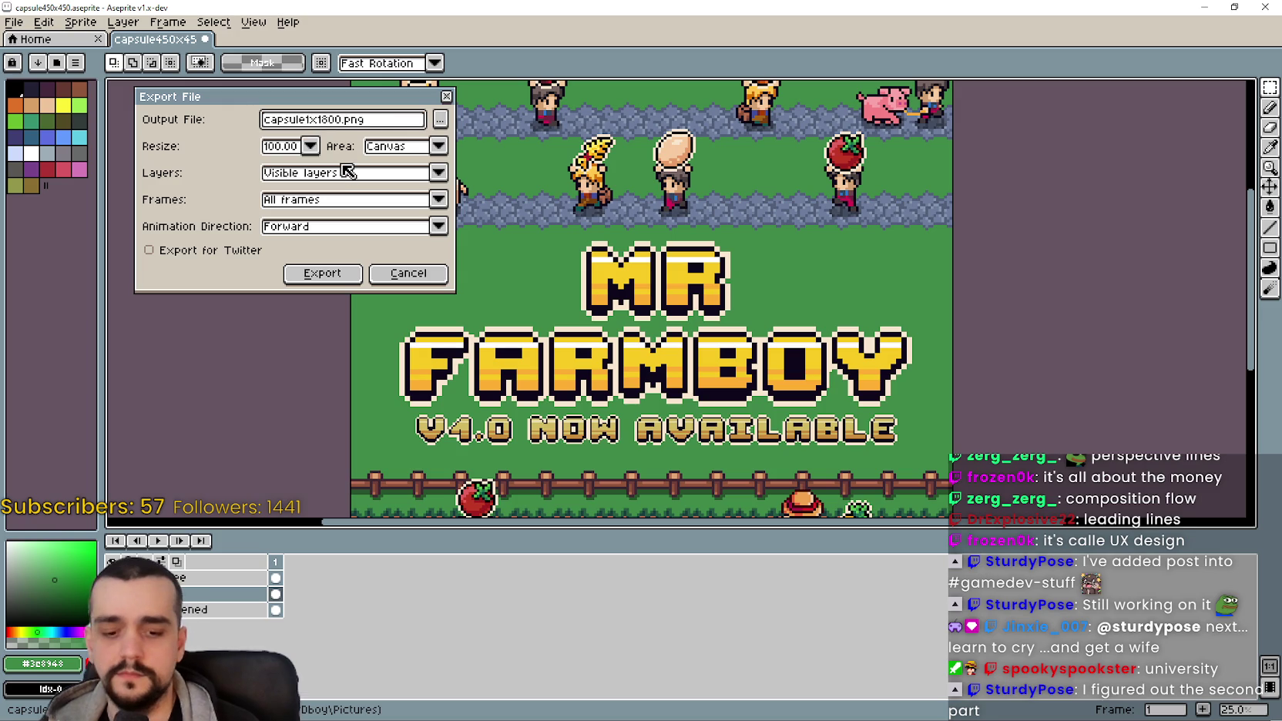
pyautogui.write('800')
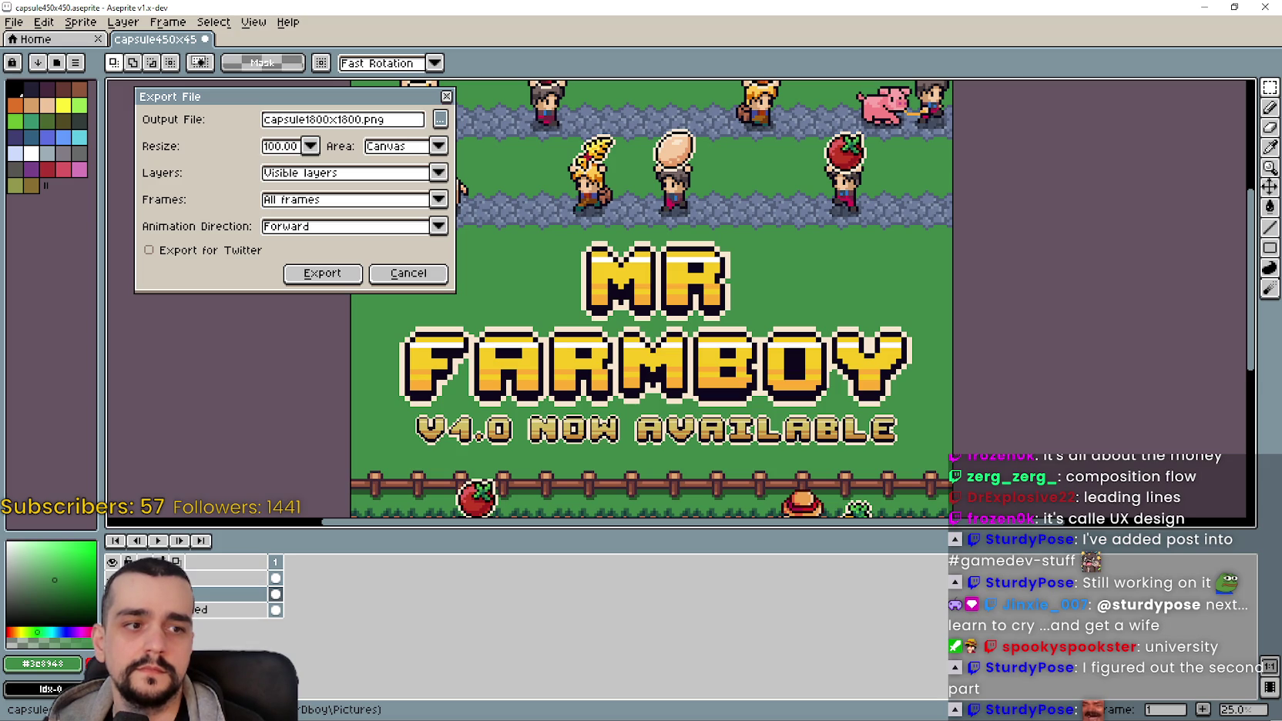
pyautogui.click(341, 275)
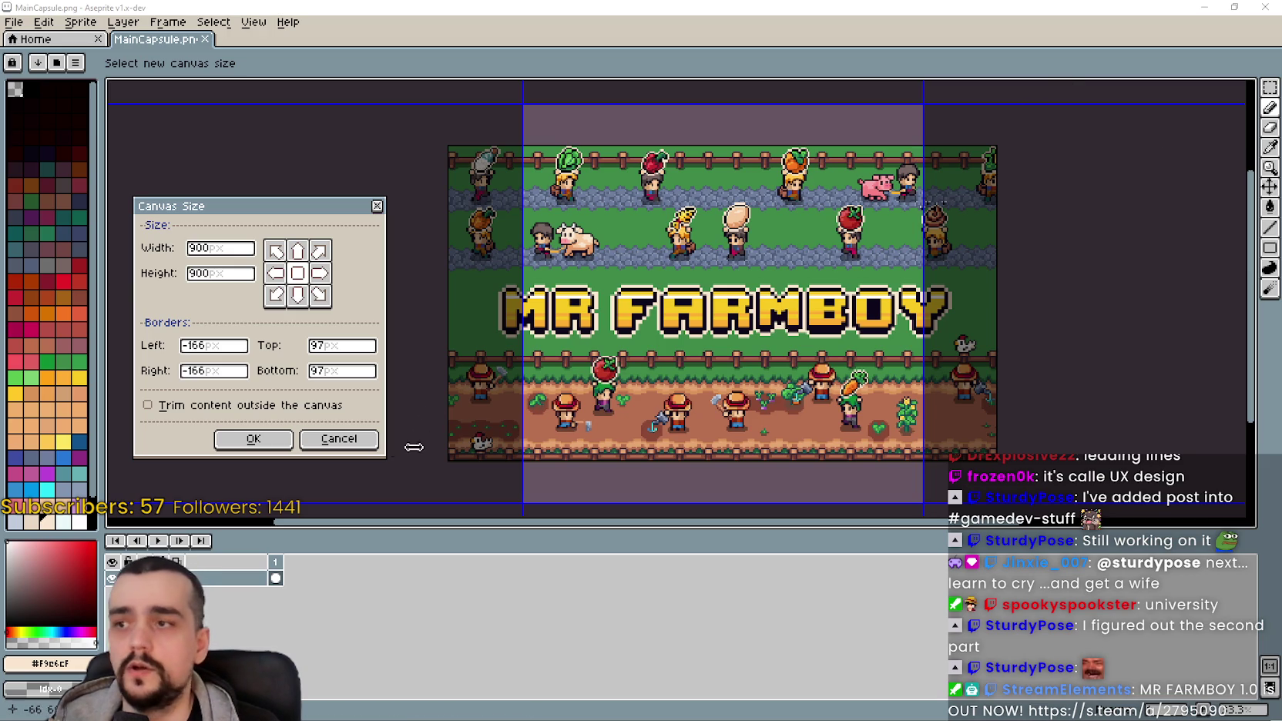
# Step: Cancel the canvas resize, close MainCapsule.png and the other banner, and exit fullscreen
pyautogui.click(338, 439)
pyautogui.click(1269, 6)
pyautogui.click(1269, 6)
pyautogui.click(1234, 6)
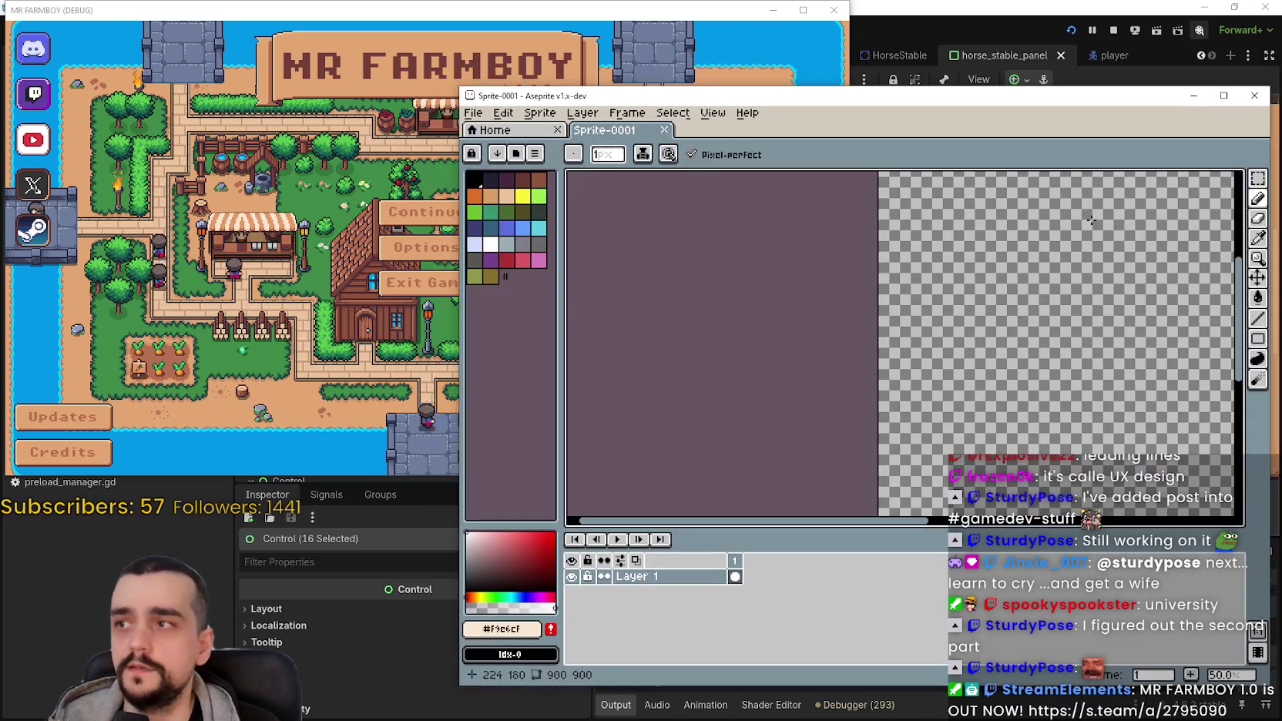
# Step: Bring Godot forward, drag the game window right to reveal the files, then return to Aseprite
pyautogui.click(552, 448)
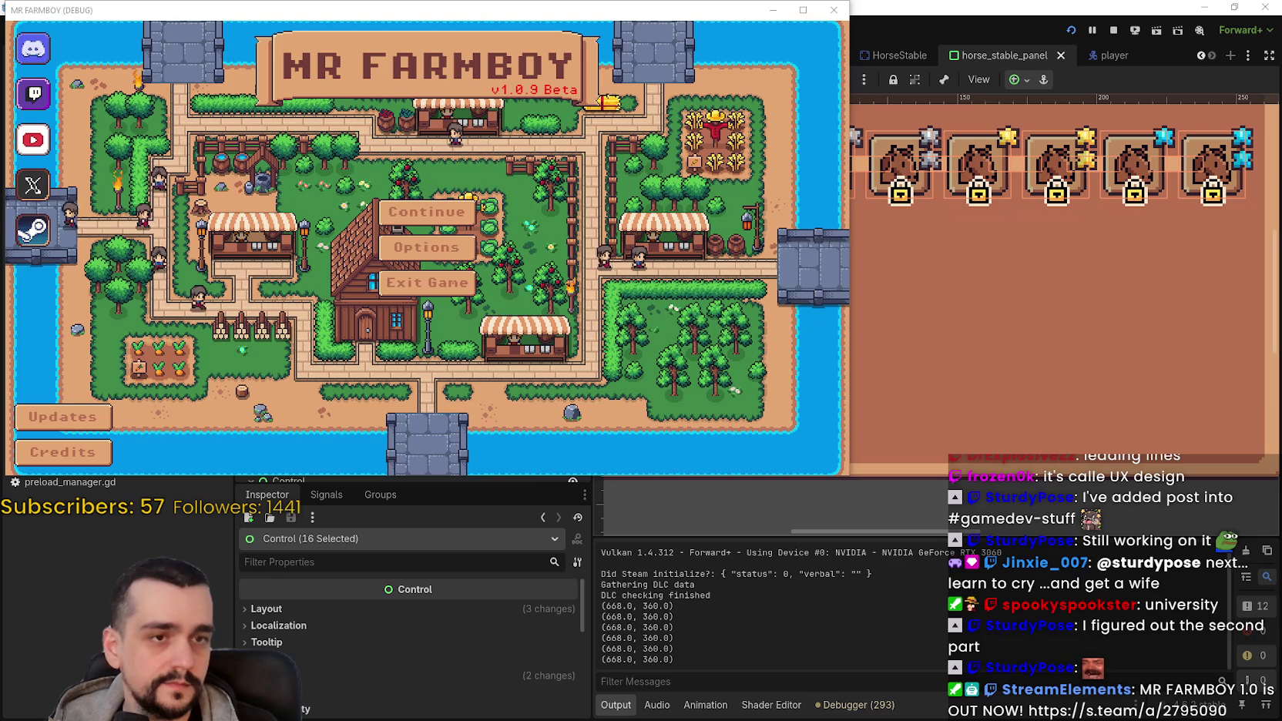
pyautogui.moveTo(573, 14); pyautogui.dragTo(827, 50)
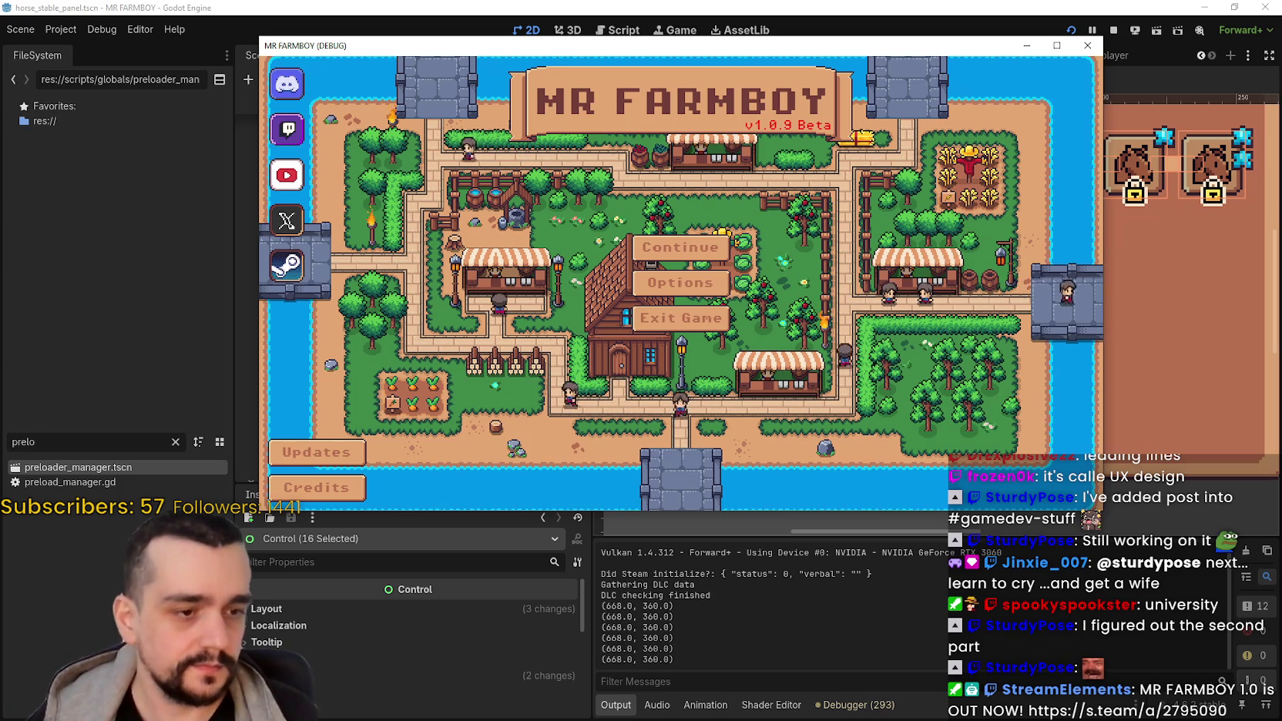
pyautogui.hotkey('alt', 'Tab')
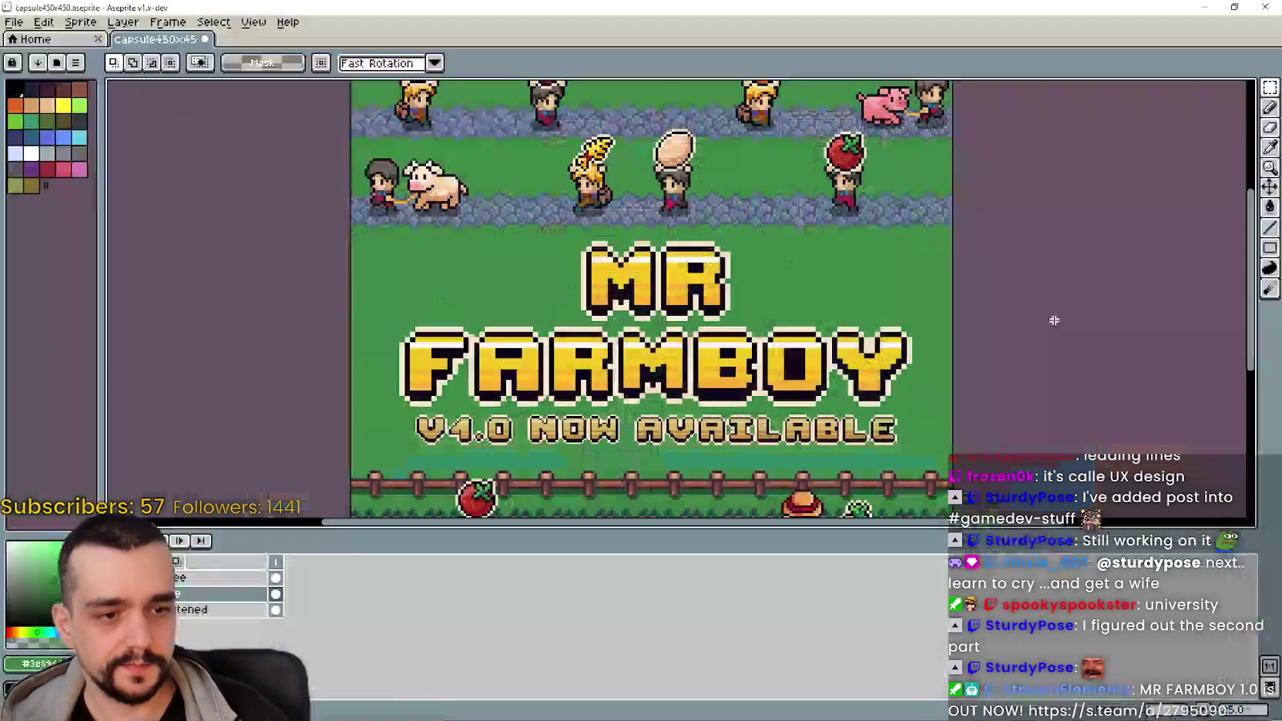
# Step: Close Aseprite, choosing Don't Save for capsule450x450.aseprite
pyautogui.click(1261, 7)
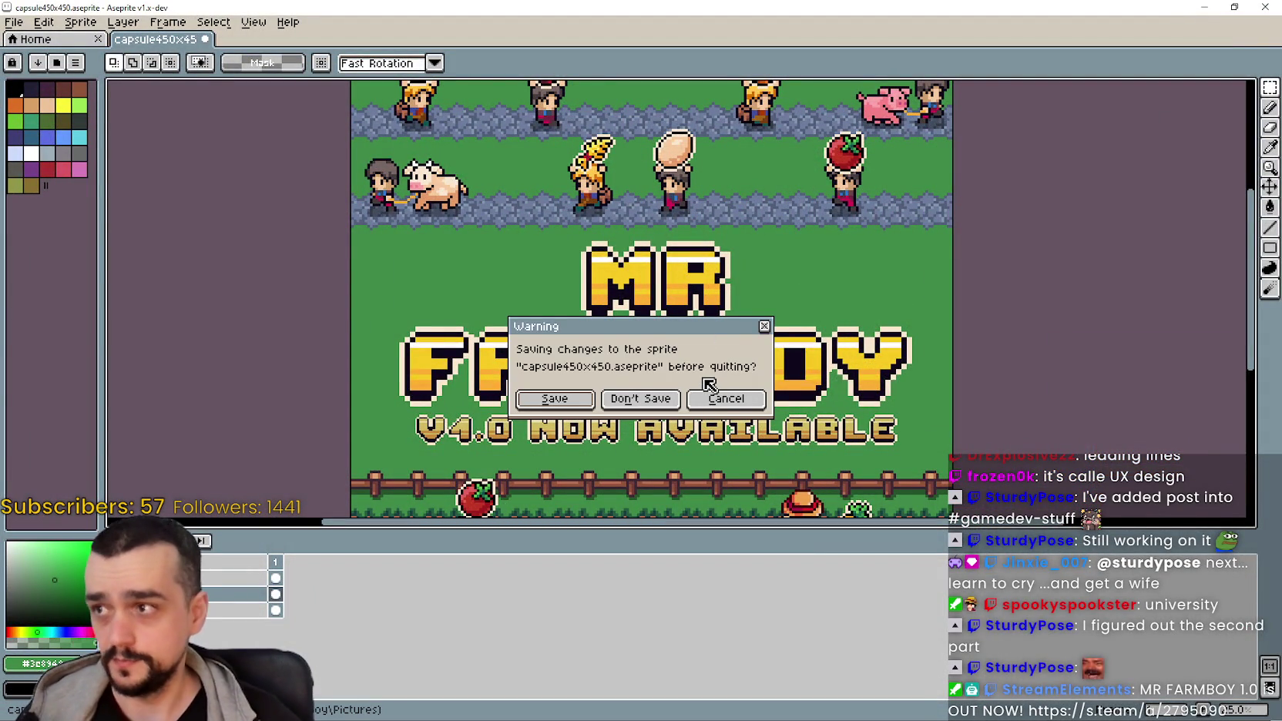
pyautogui.click(640, 400)
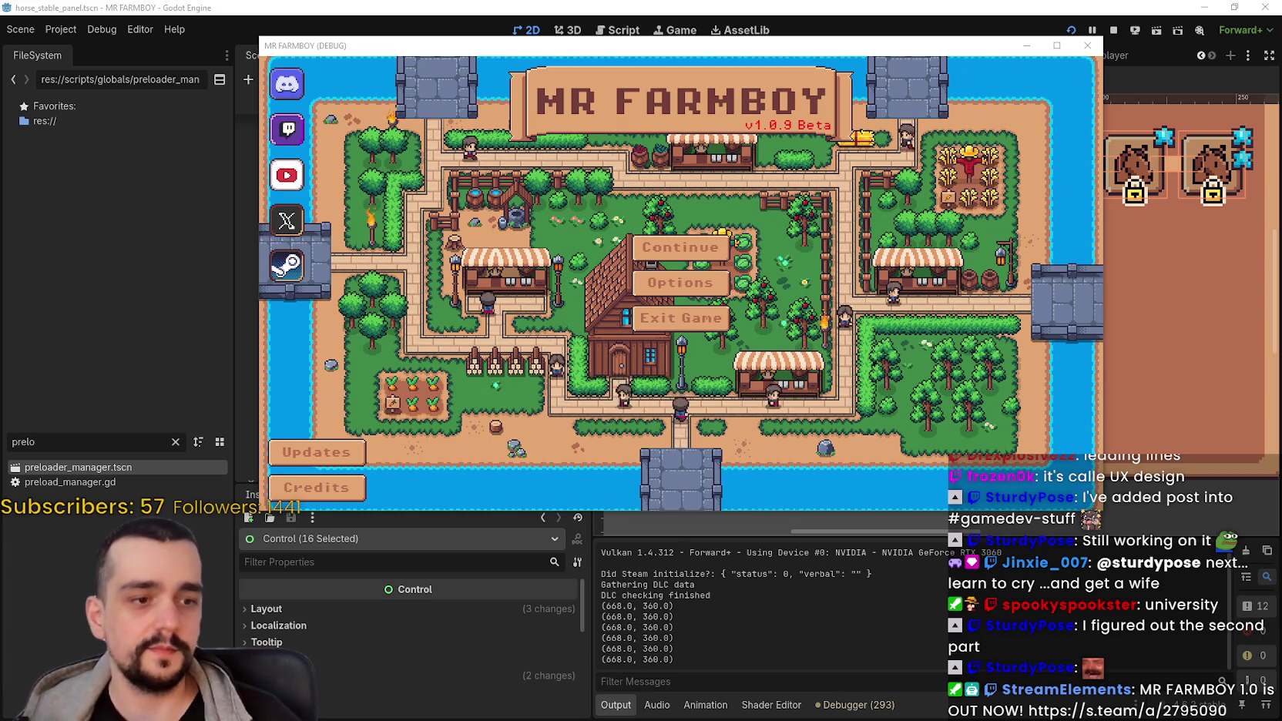
# Step: Continue and load save slot 1 in the running game
pyautogui.click(680, 246)
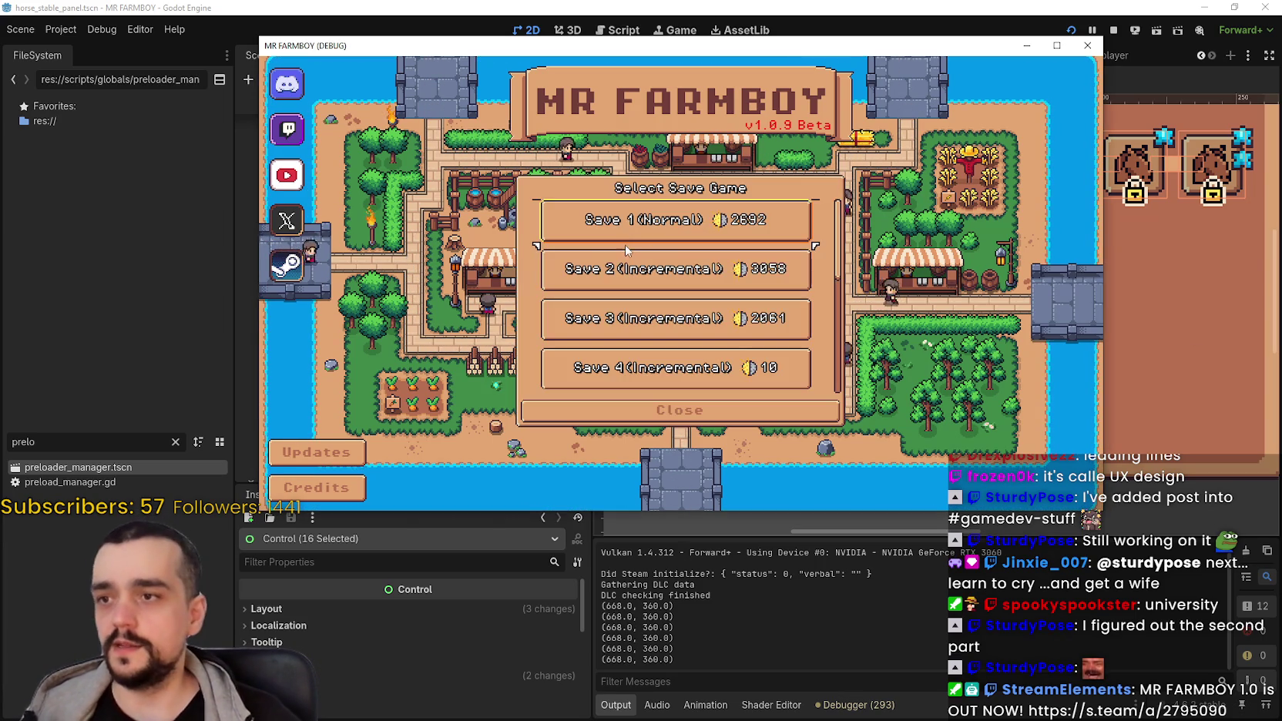
pyautogui.click(678, 217)
pyautogui.click(615, 229)
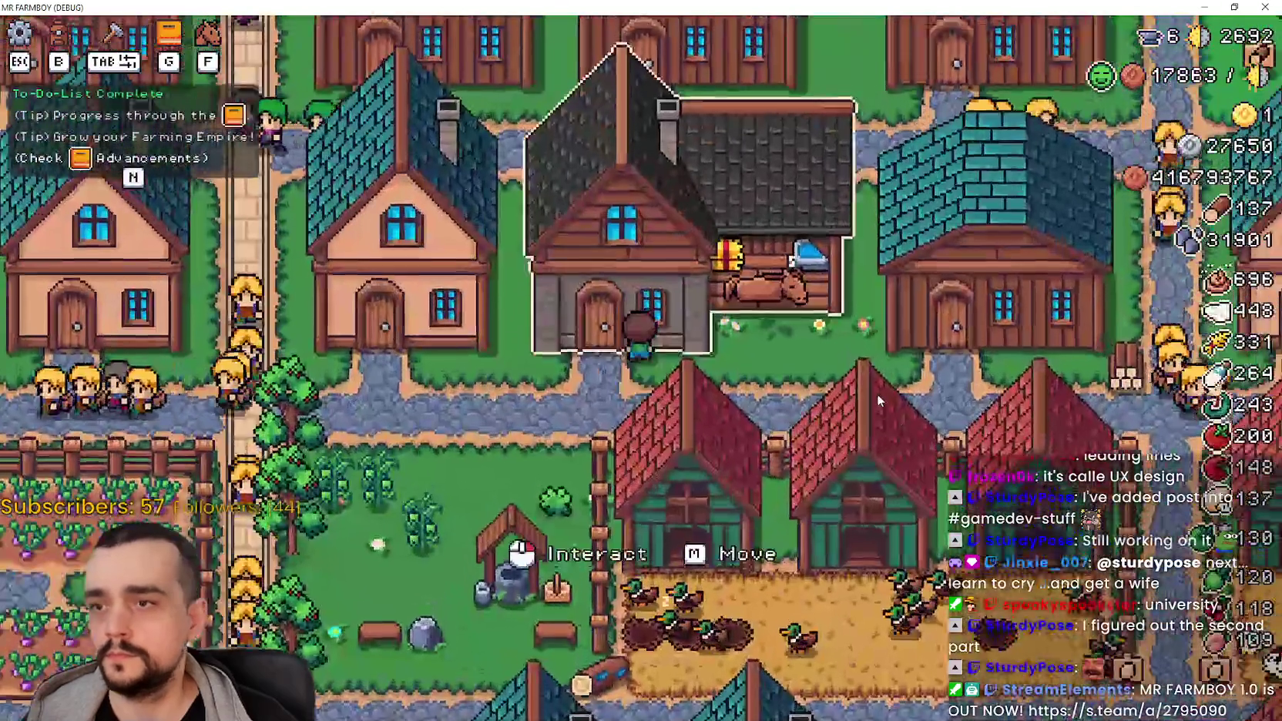
# Step: In the Player House panel, unlock the Horse Stable upgrades up through Sturdy Saddle
pyautogui.click(503, 314)
pyautogui.click(431, 309)
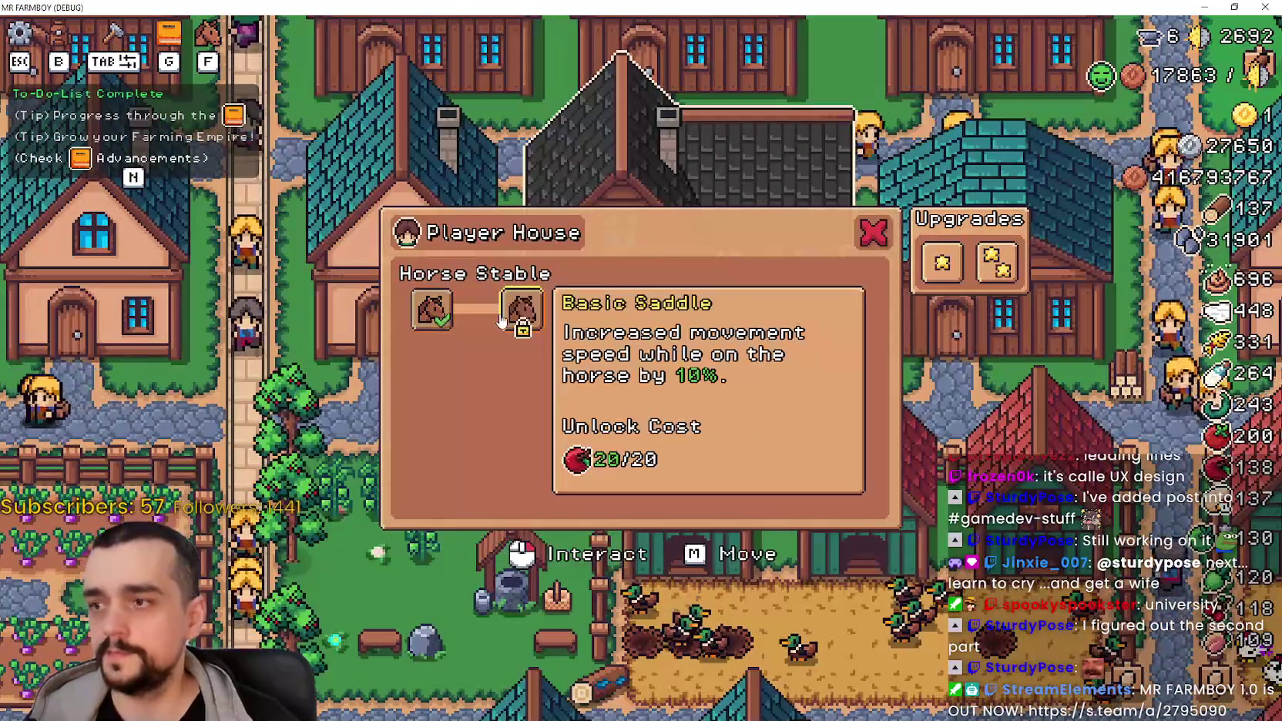
pyautogui.click(509, 317)
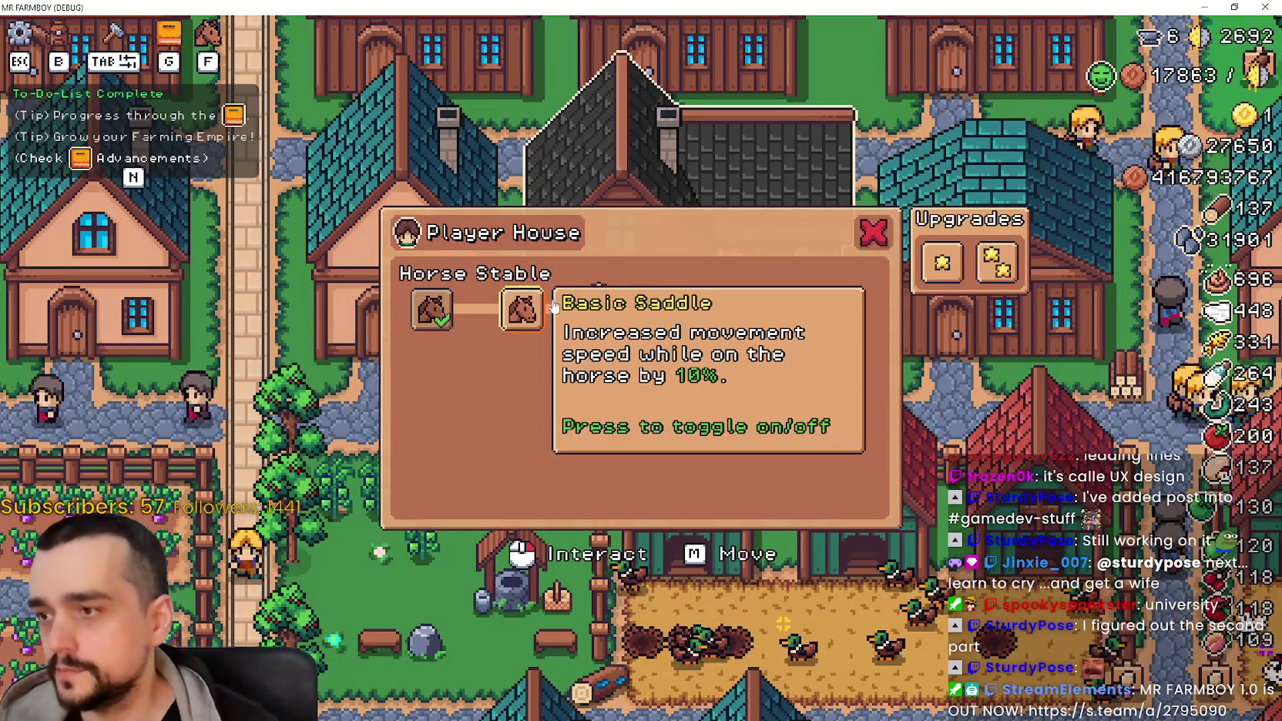
pyautogui.click(594, 315)
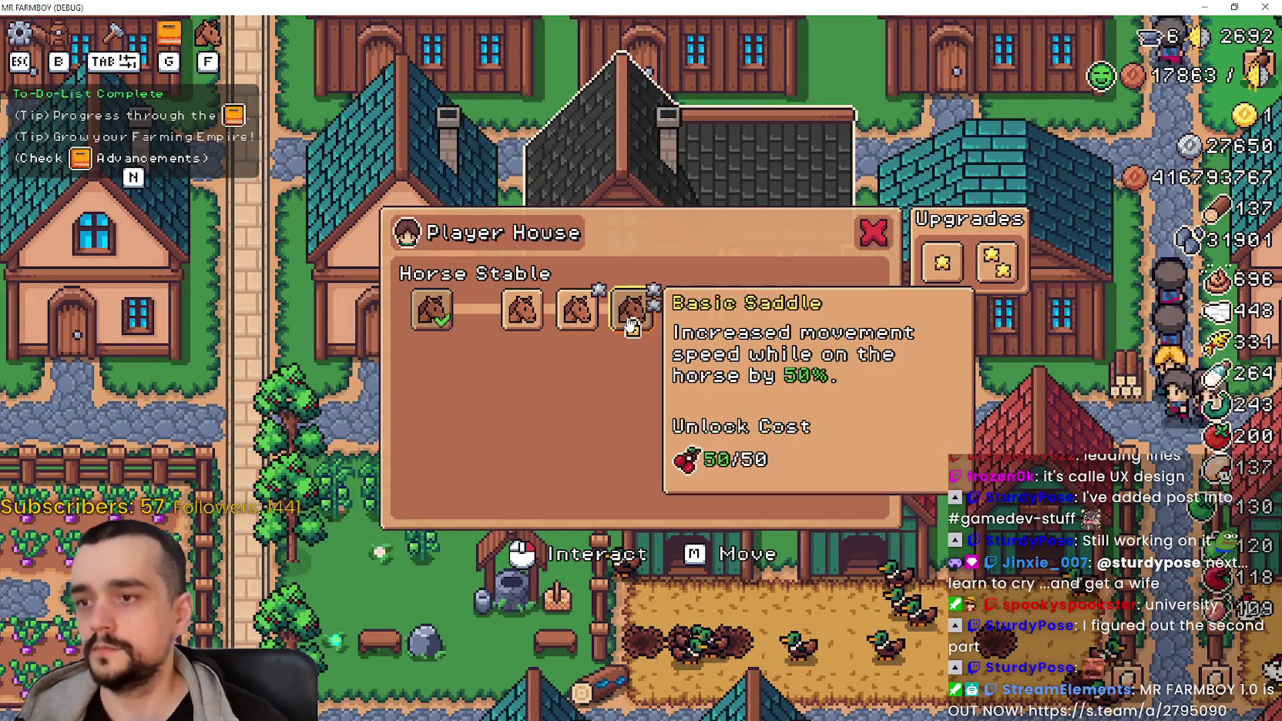
pyautogui.click(641, 337)
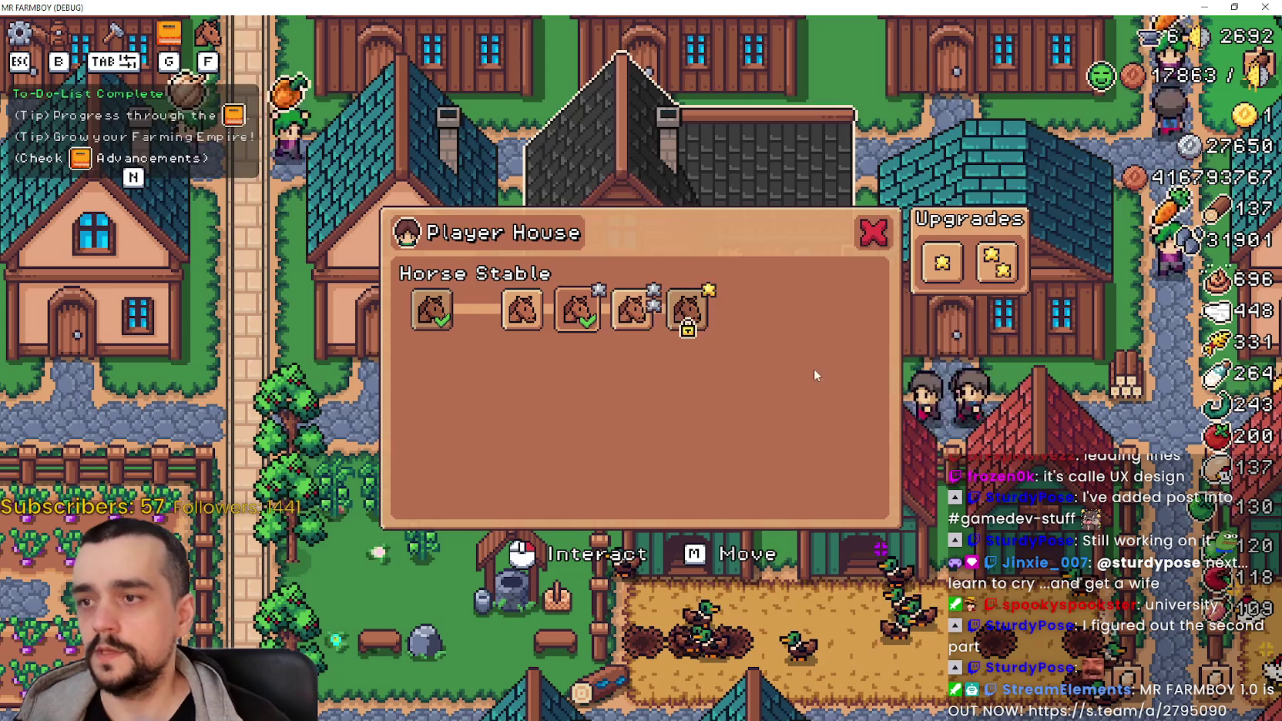
pyautogui.click(703, 324)
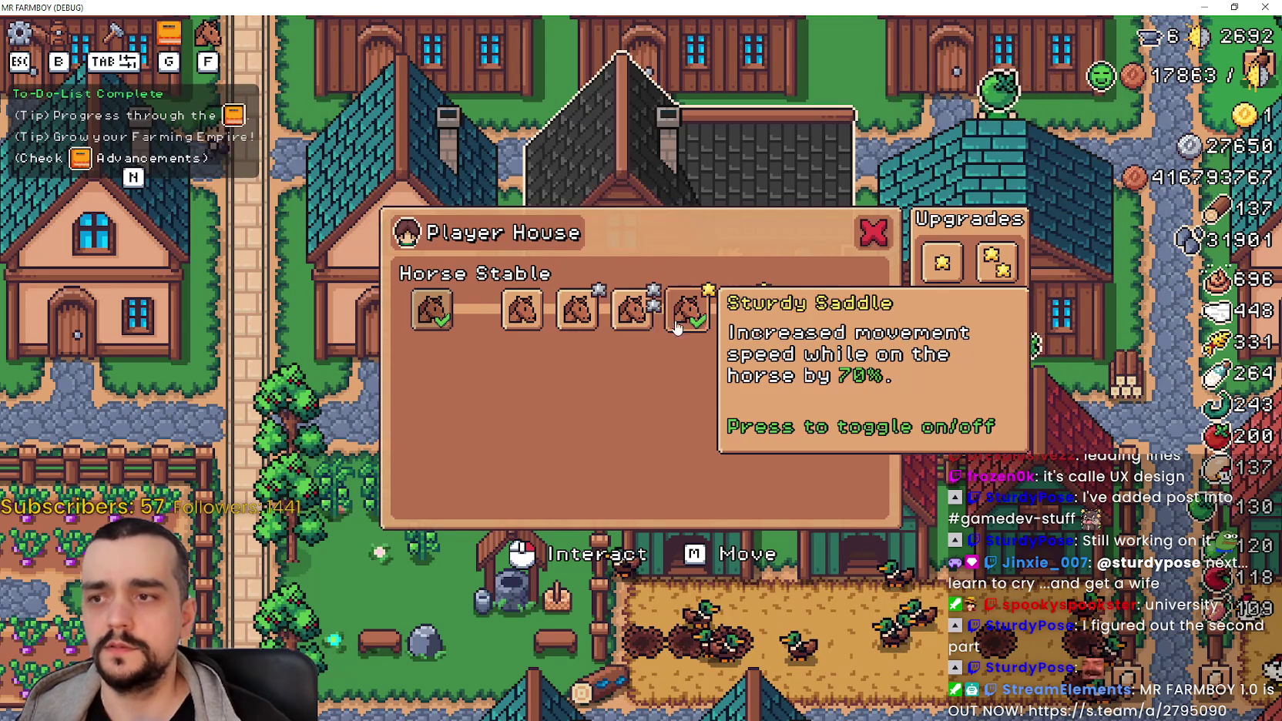
# Step: Close the upgrade panel, pause the game and return to the Godot editor
pyautogui.click(873, 233)
pyautogui.press('Escape')
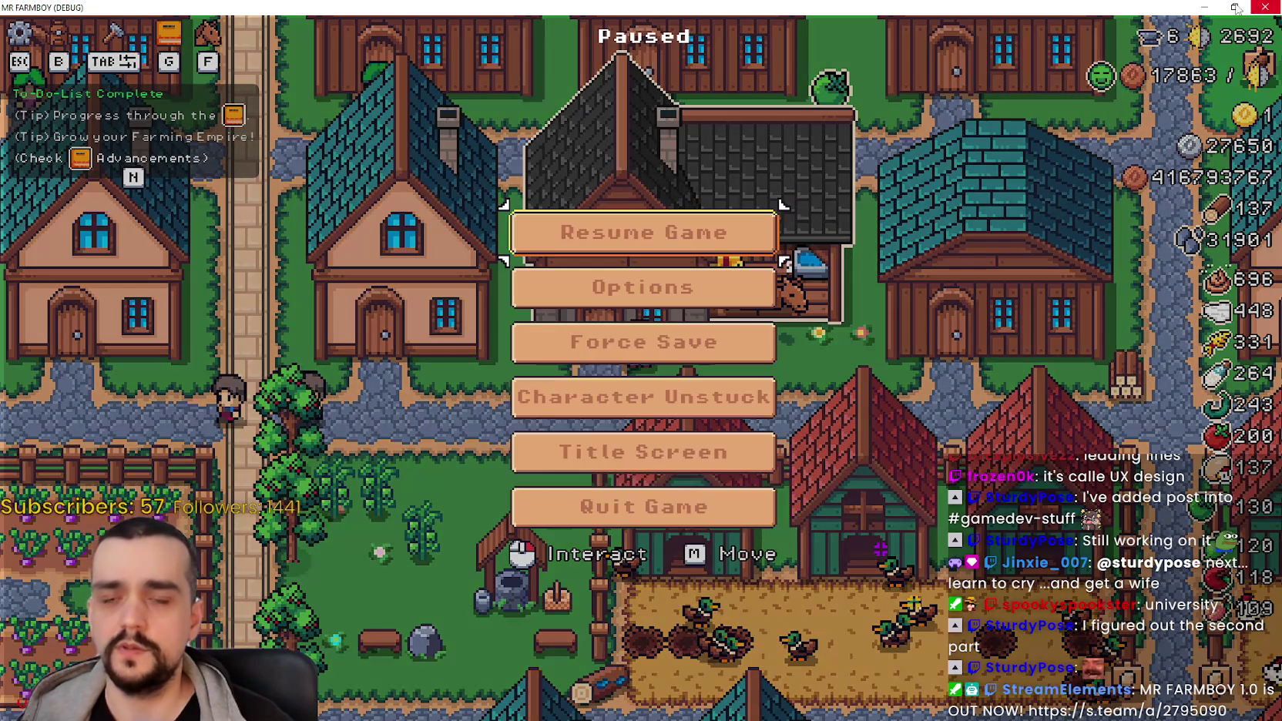
pyautogui.hotkey('alt', 'Tab')
pyautogui.scroll(-3, 863, 349)
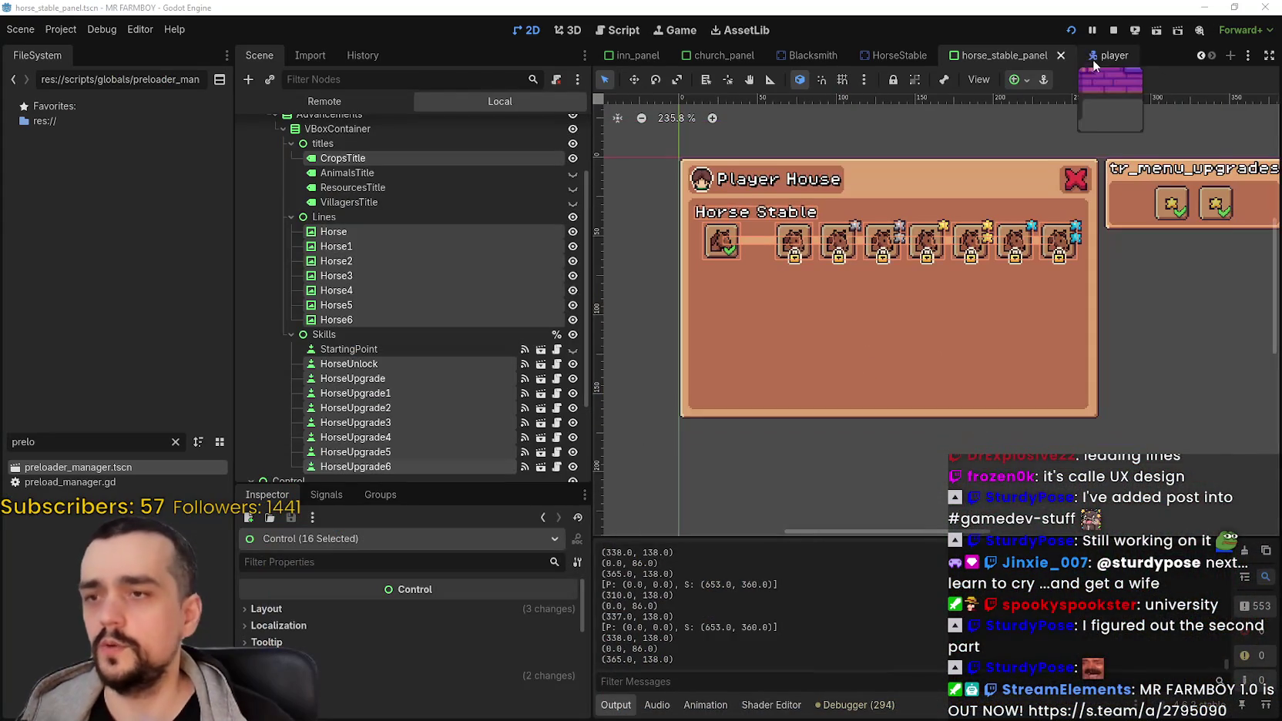
# Step: Stop the running game and centre the panel in the 2D view
pyautogui.click(1113, 29)
pyautogui.scroll(2, 862, 343)
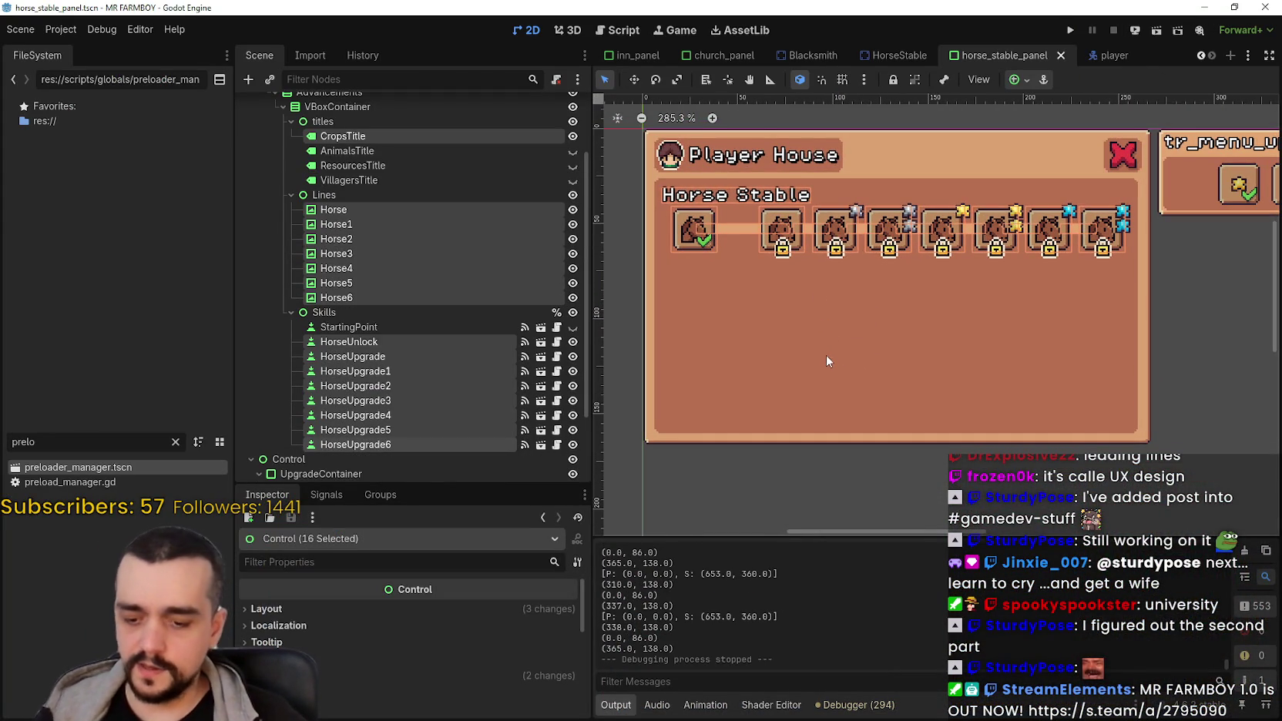
pyautogui.moveTo(859, 337); pyautogui.dragTo(895, 337)
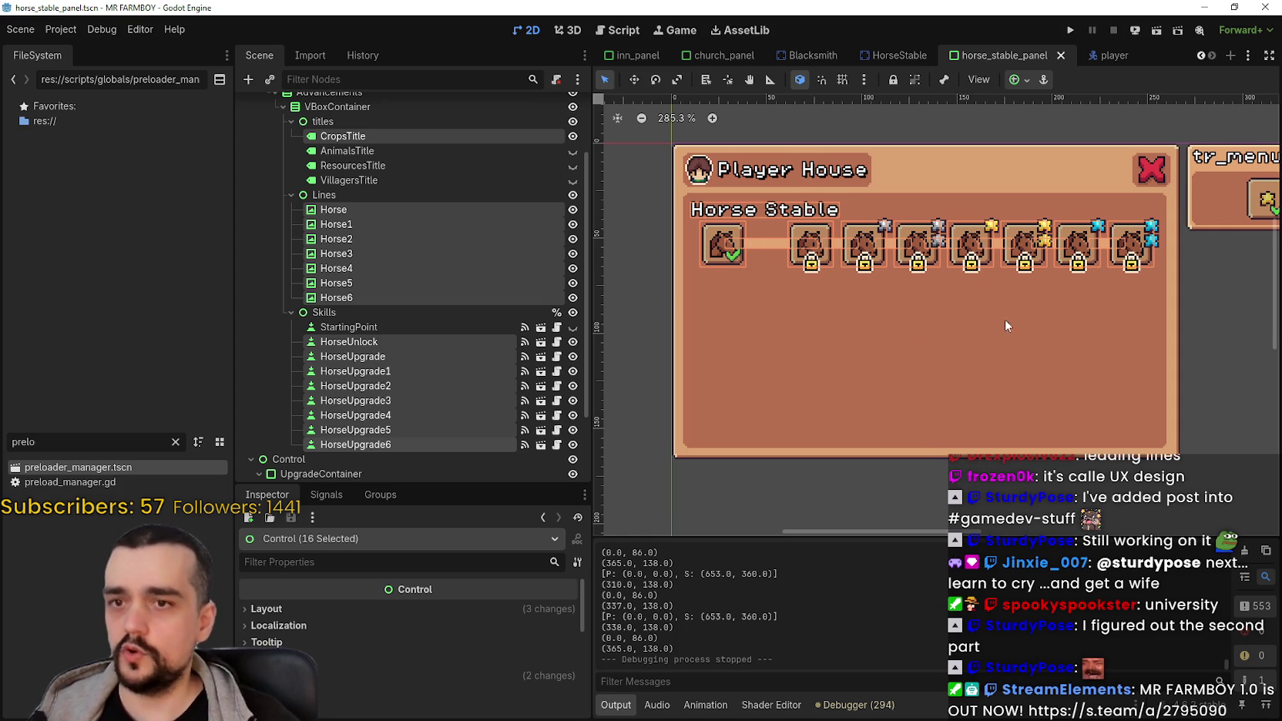
pyautogui.scroll(-1, 1006, 332)
# Step: Select the Move tool and duplicate the Horse Stable title and row nodes
pyautogui.click(633, 79)
pyautogui.scroll(1, 803, 223)
pyautogui.scroll(1, 916, 295)
pyautogui.scroll(-1, 906, 295)
pyautogui.hotkey('ctrl', 'd')
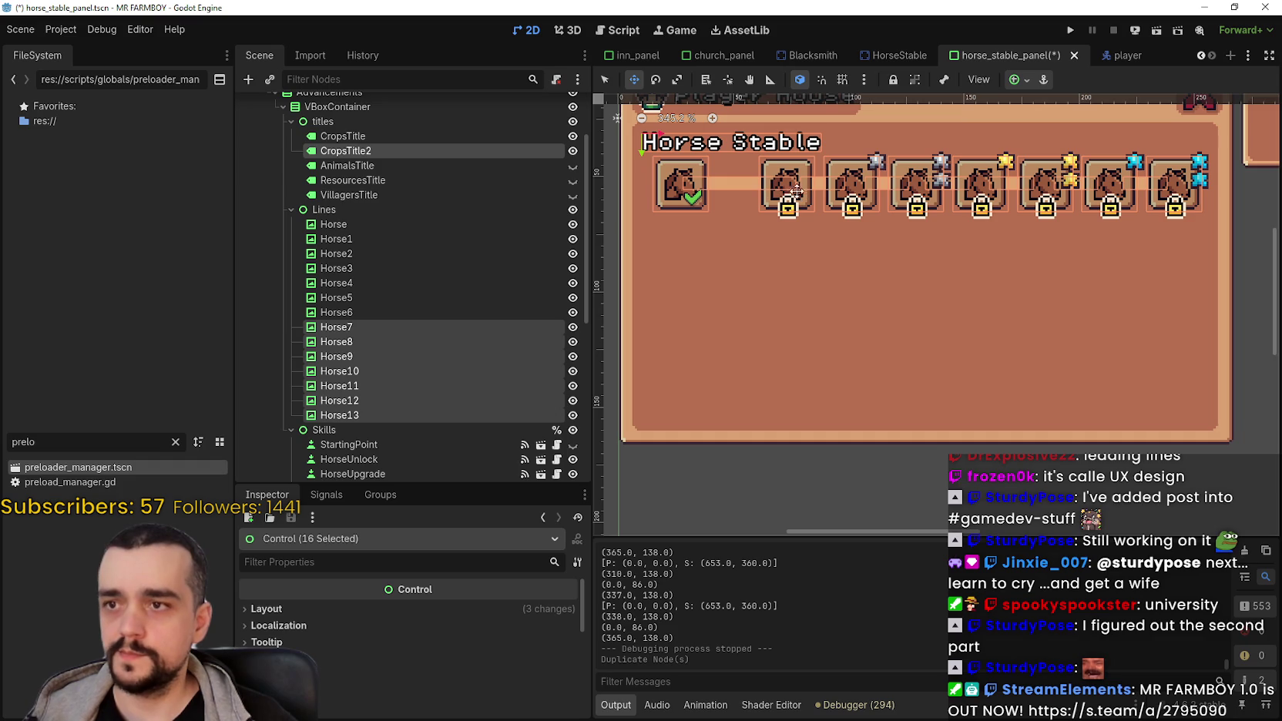
# Step: Nudge the duplicated row down, then delete AnimalsTitle, ResourcesTitle and VillagersTitle
pyautogui.press('Down')
pyautogui.press('Down')
pyautogui.press('Down')
pyautogui.press('Down')
pyautogui.press('Down')
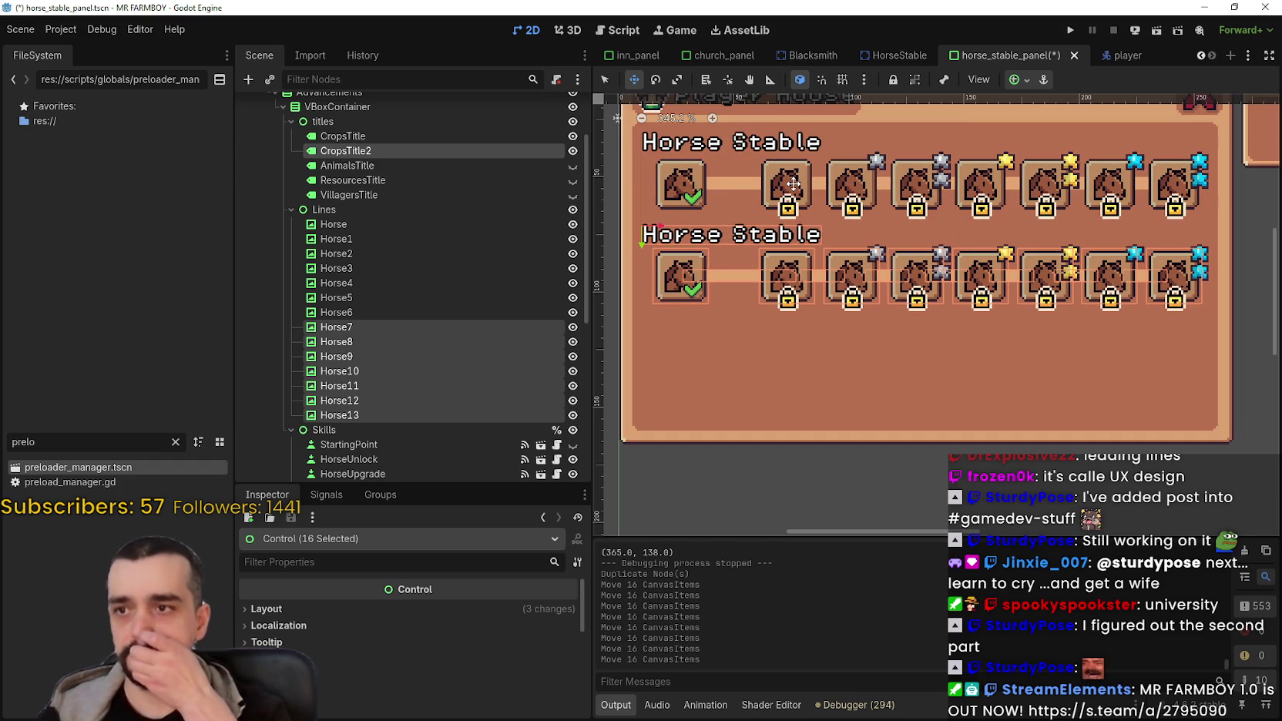
pyautogui.scroll(-2, 815, 389)
pyautogui.click(351, 167)
pyautogui.keyDown('shift'); pyautogui.click(353, 194); pyautogui.keyUp('shift')
pyautogui.press('Delete')
pyautogui.press('Return')
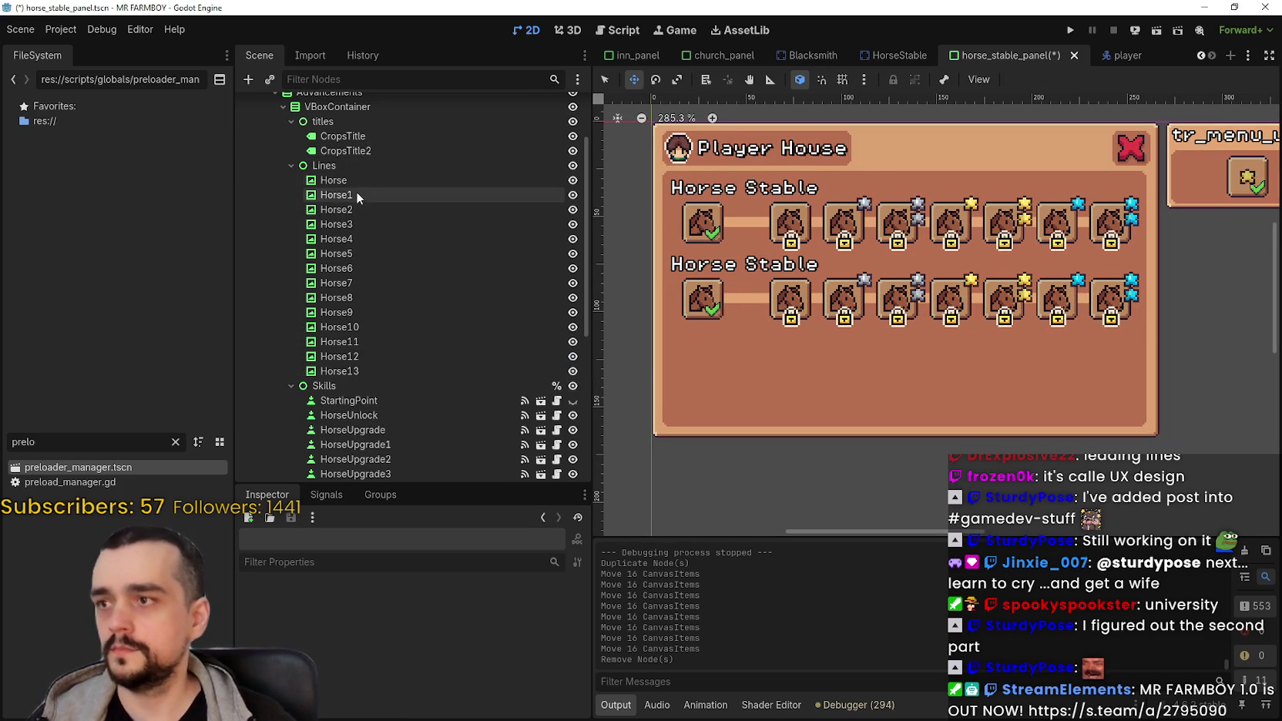
pyautogui.scroll(-5, 385, 362)
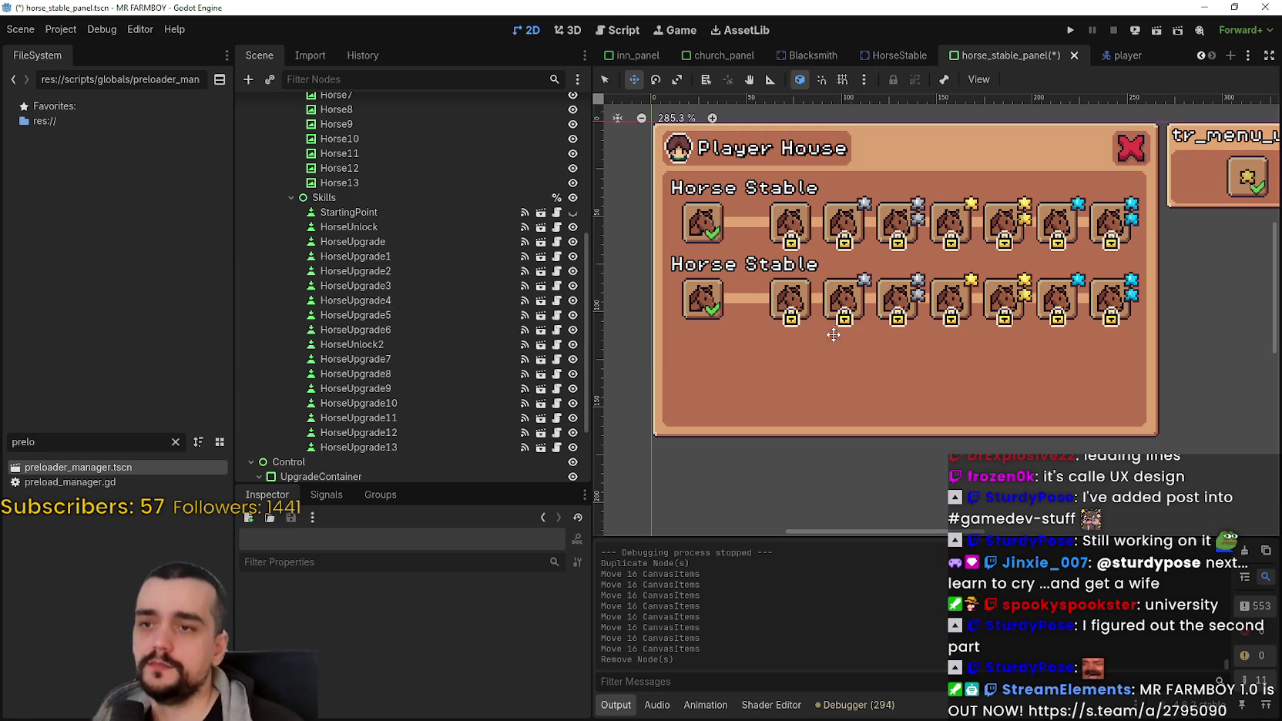
# Step: Check the asigned_line of the second row's HorseUpgrade slots, then begin renaming HorseUnlock2
pyautogui.scroll(2, 838, 356)
pyautogui.scroll(-3, 448, 362)
pyautogui.scroll(5, 448, 359)
pyautogui.scroll(-3, 443, 344)
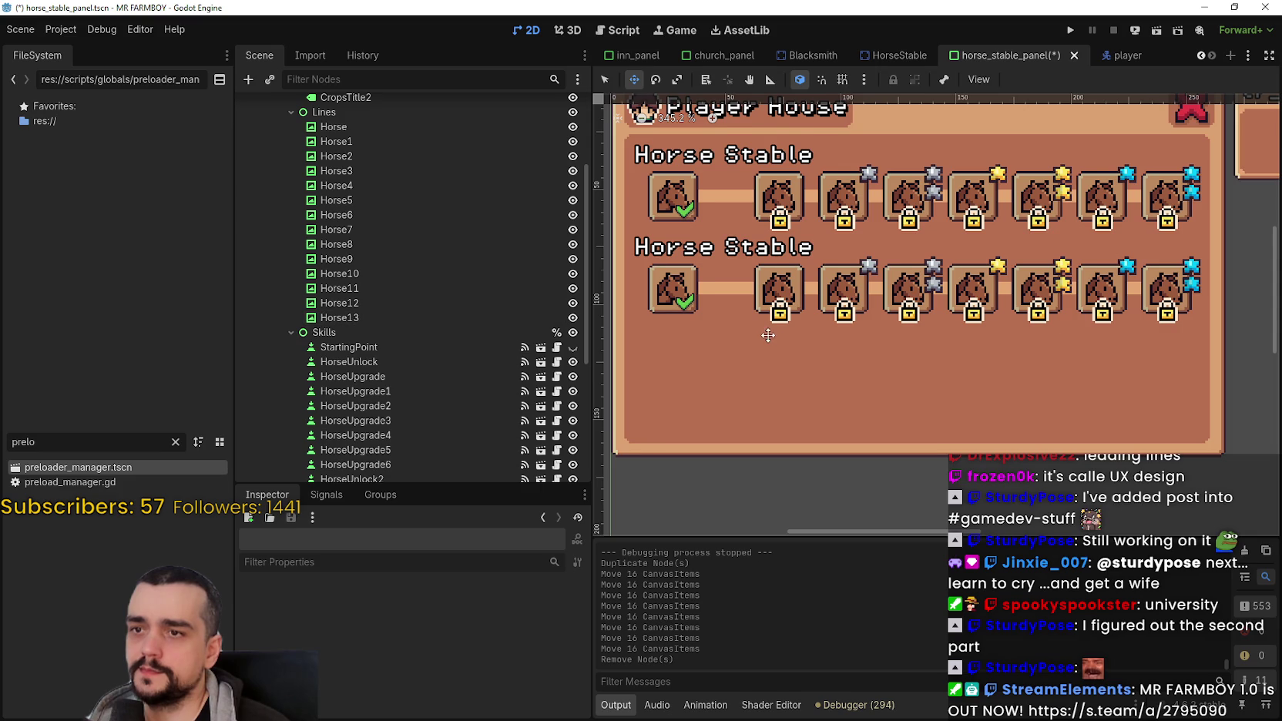
pyautogui.scroll(-5, 416, 362)
pyautogui.click(414, 335)
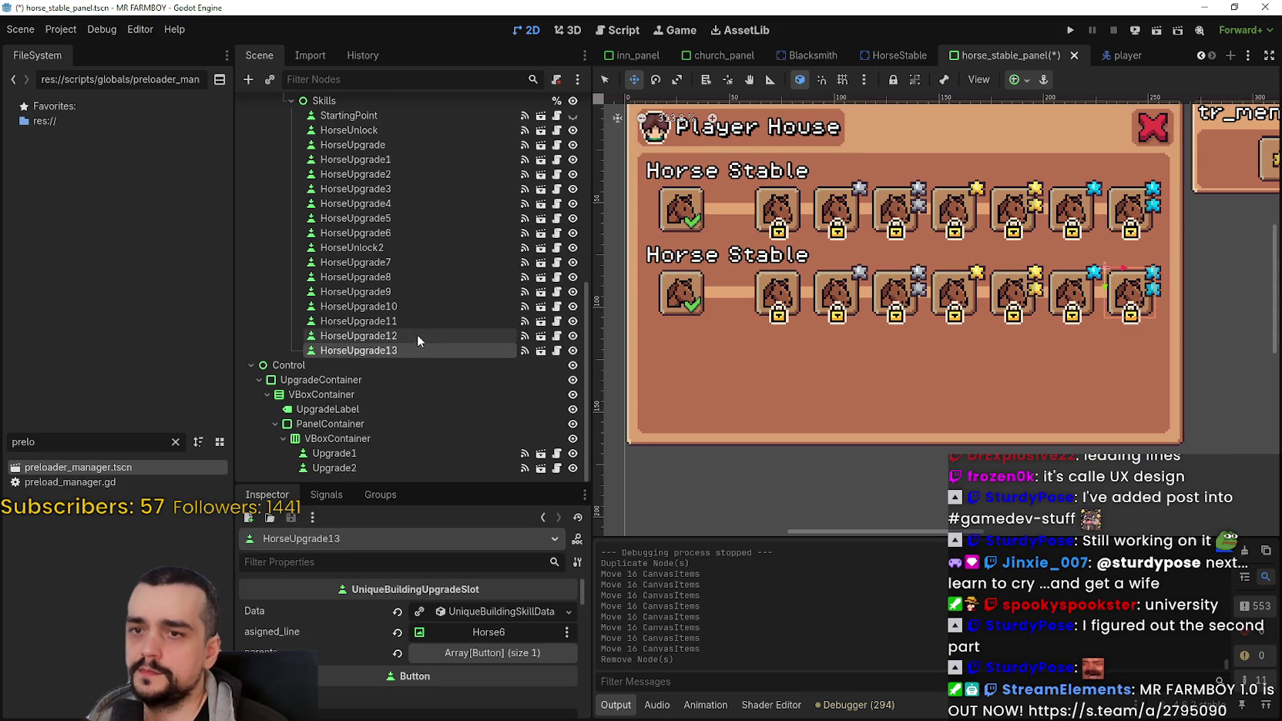
pyautogui.click(412, 306)
pyautogui.click(414, 292)
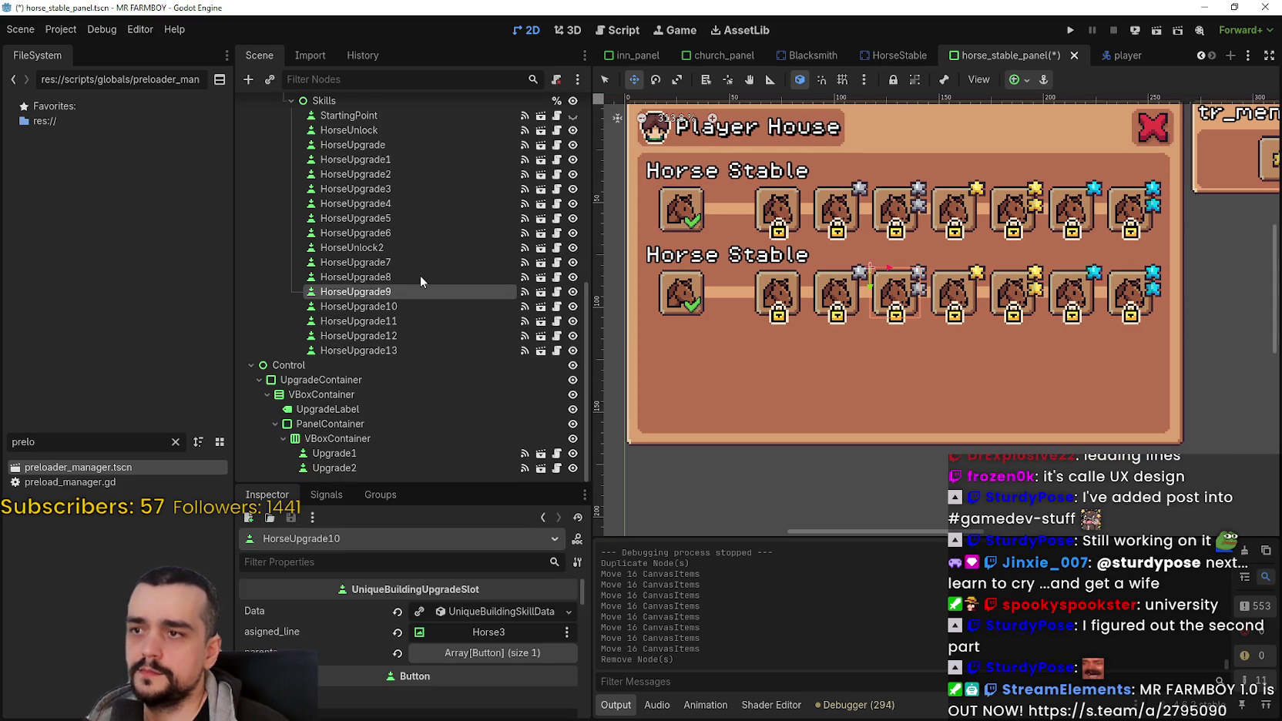
pyautogui.click(424, 262)
pyautogui.click(411, 248)
pyautogui.click(382, 245)
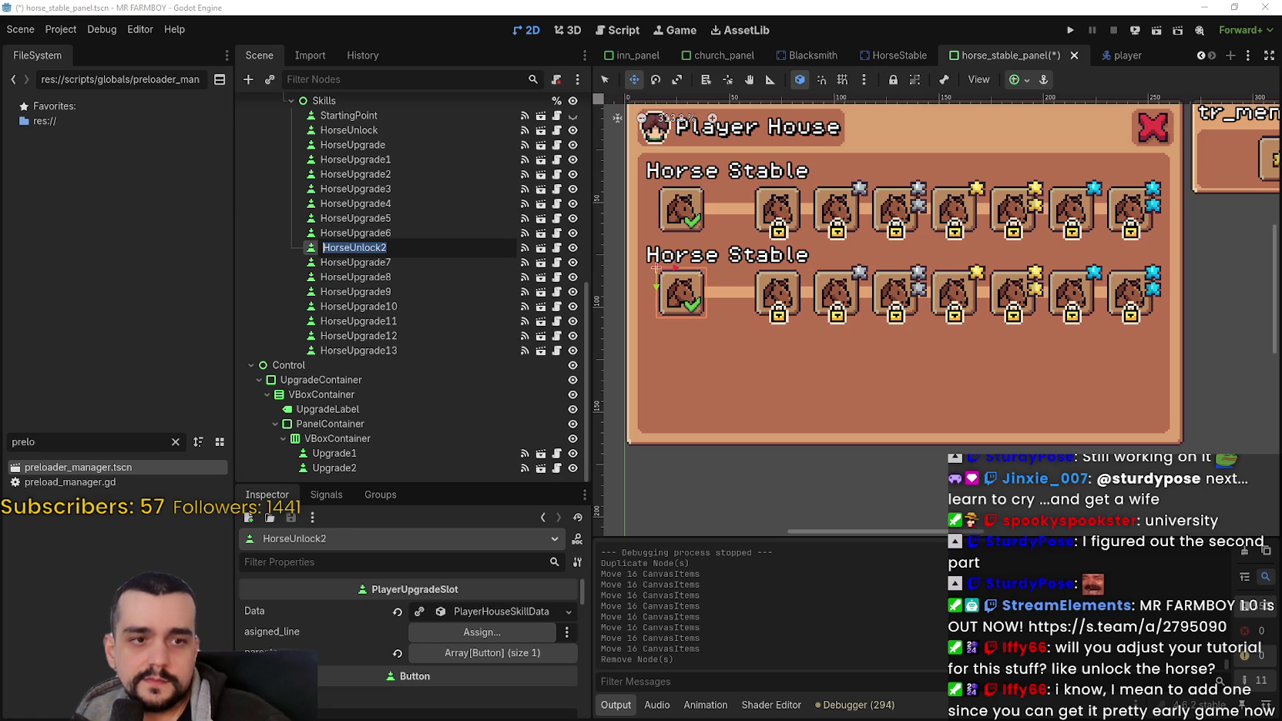
# Step: Finish the rename of the HorseUnlock2 node
pyautogui.press('Return')
pyautogui.scroll(1, 781, 366)
pyautogui.scroll(-2, 779, 326)
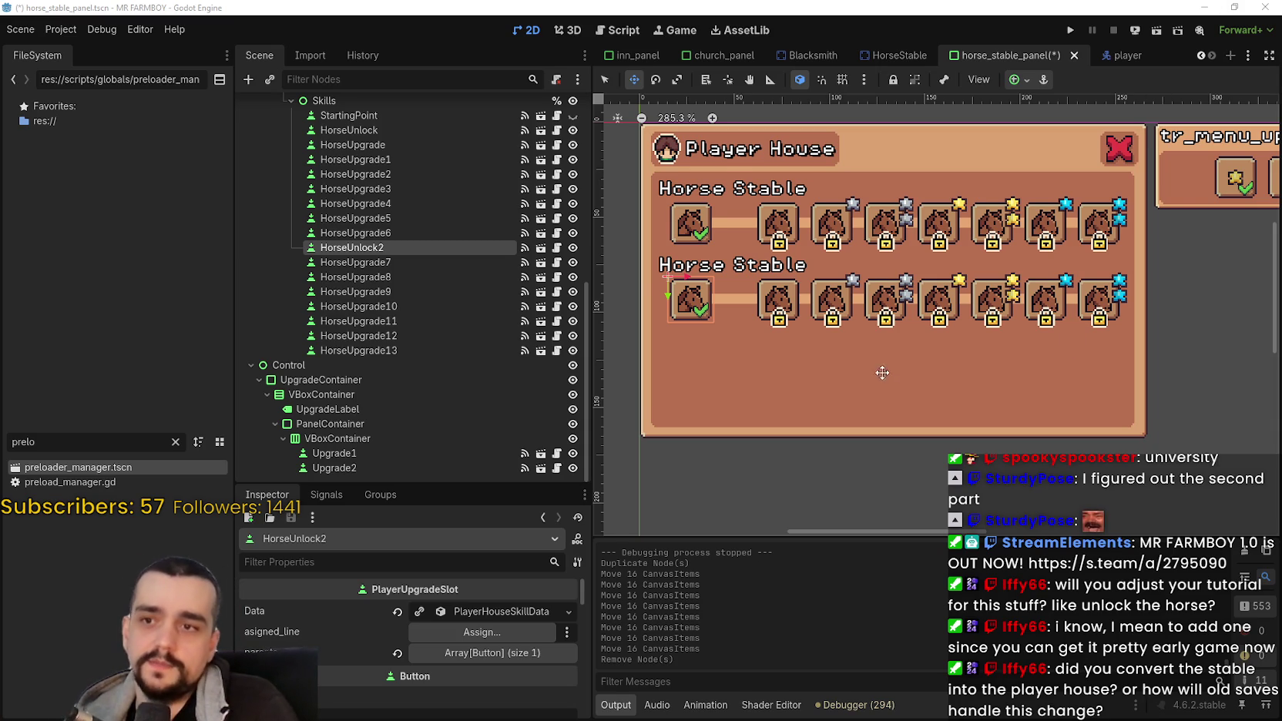
pyautogui.scroll(2, 878, 376)
pyautogui.scroll(-1, 884, 366)
pyautogui.scroll(-1, 840, 304)
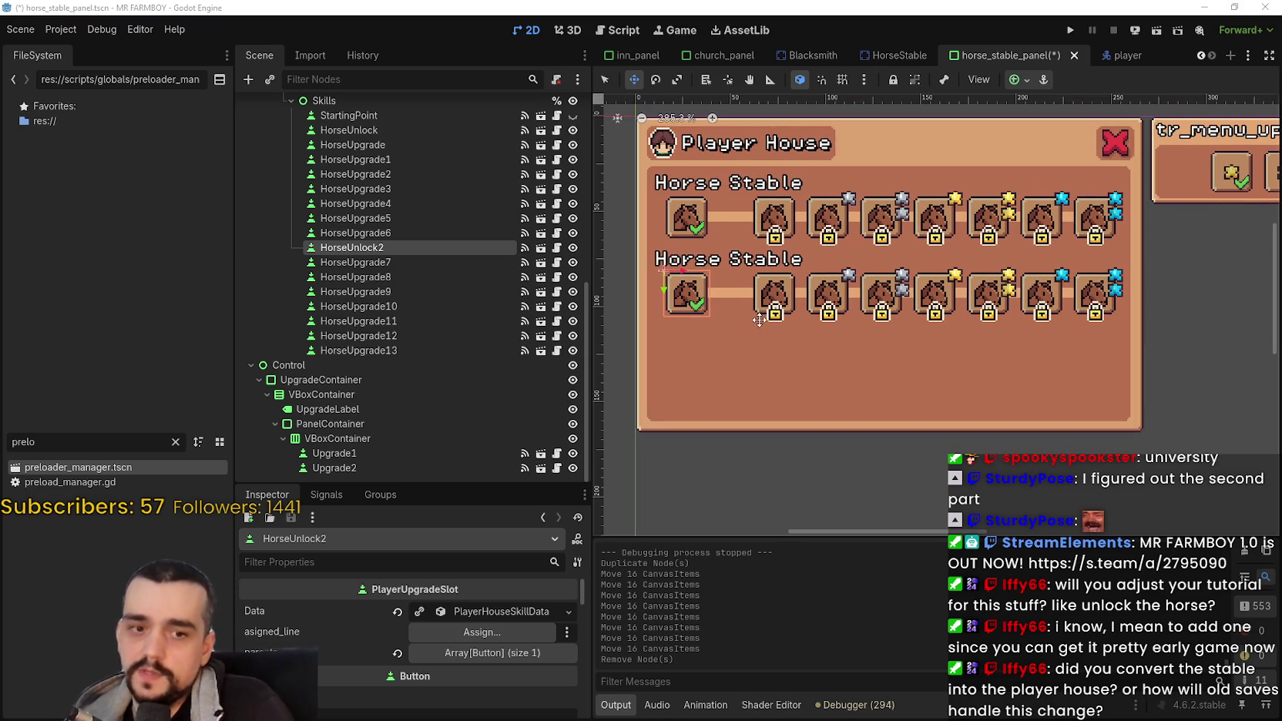
pyautogui.scroll(-1, 716, 335)
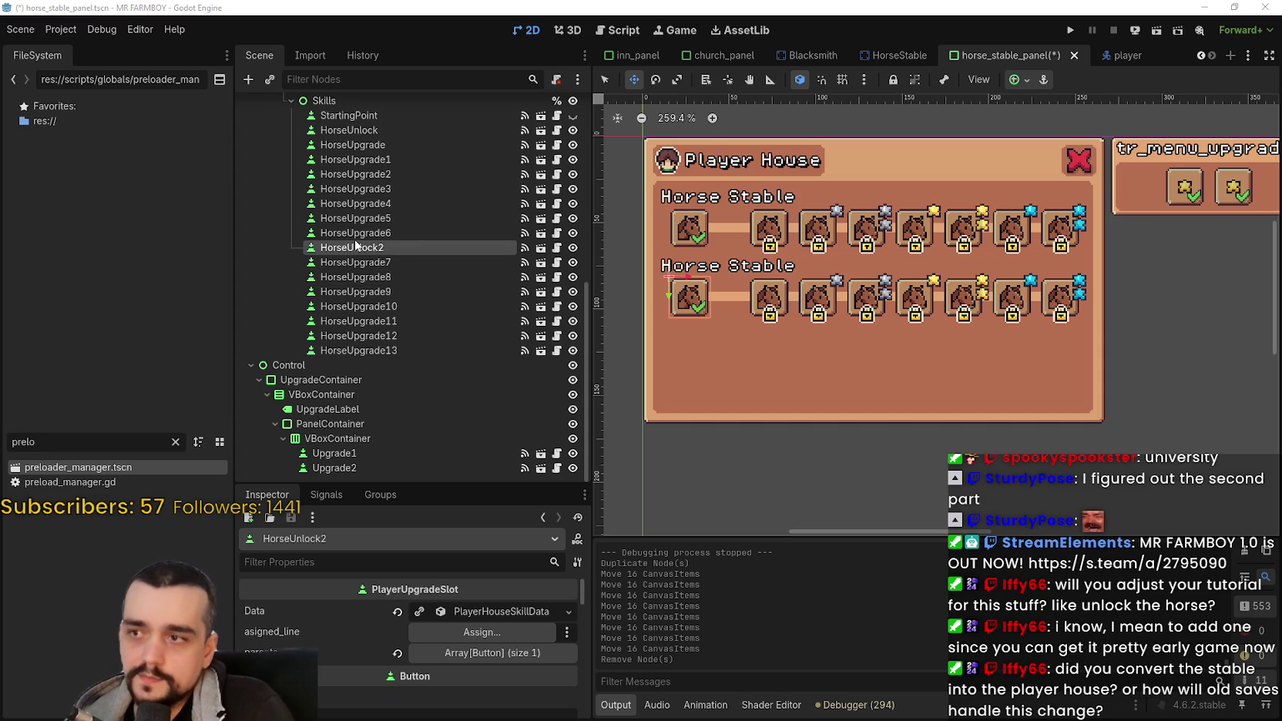
# Step: Keep HorseUnlock2's name unchanged and make its Data a unique PlayerHouseSkillData copy
pyautogui.click(385, 249)
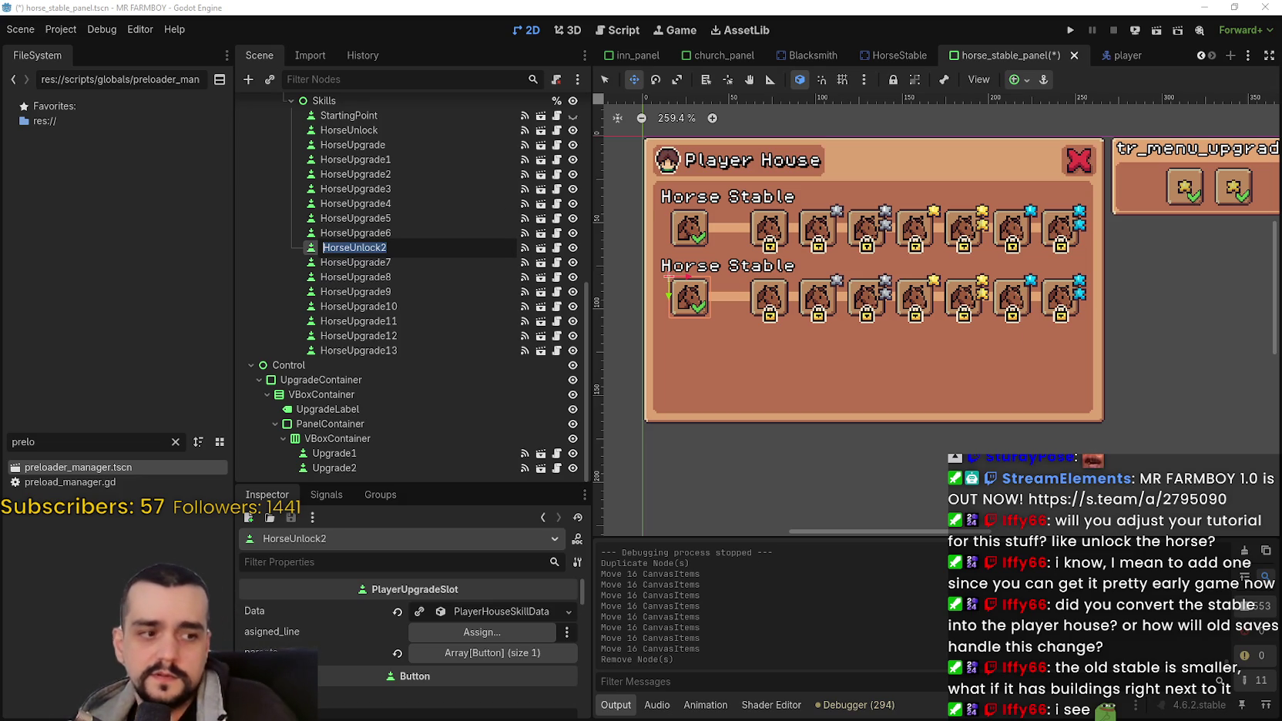
pyautogui.press('Return')
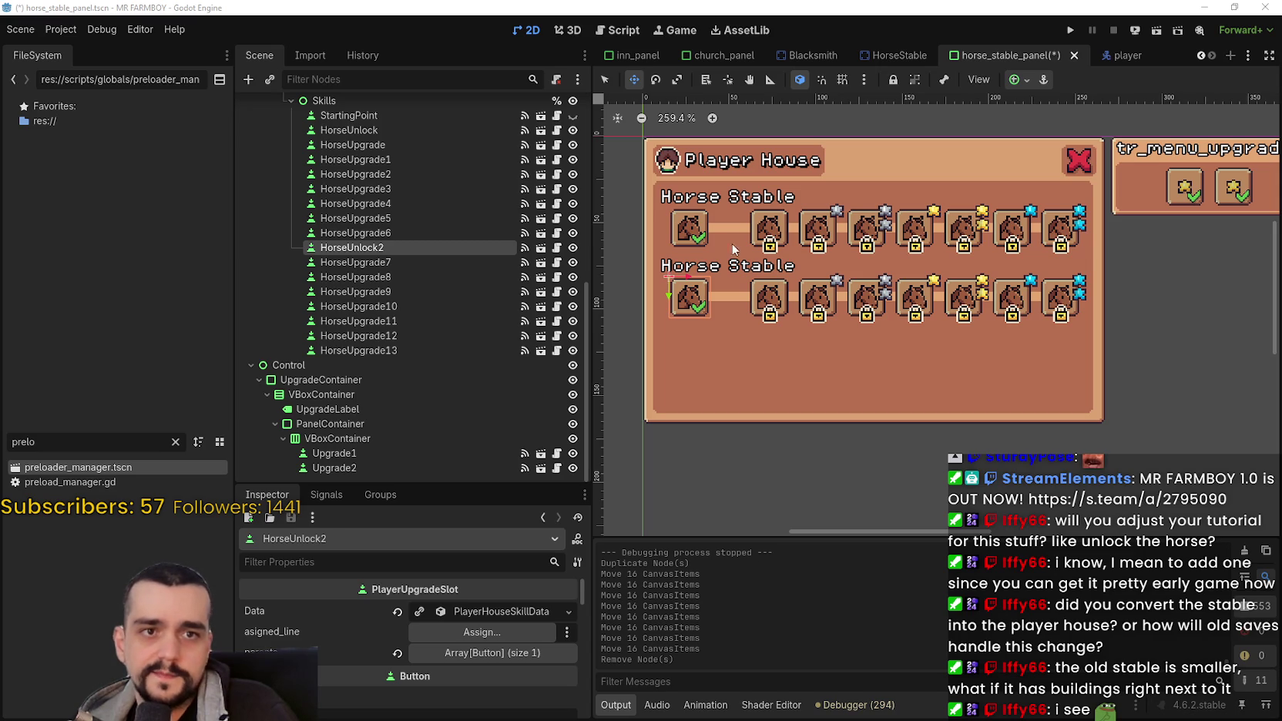
pyautogui.scroll(1, 849, 316)
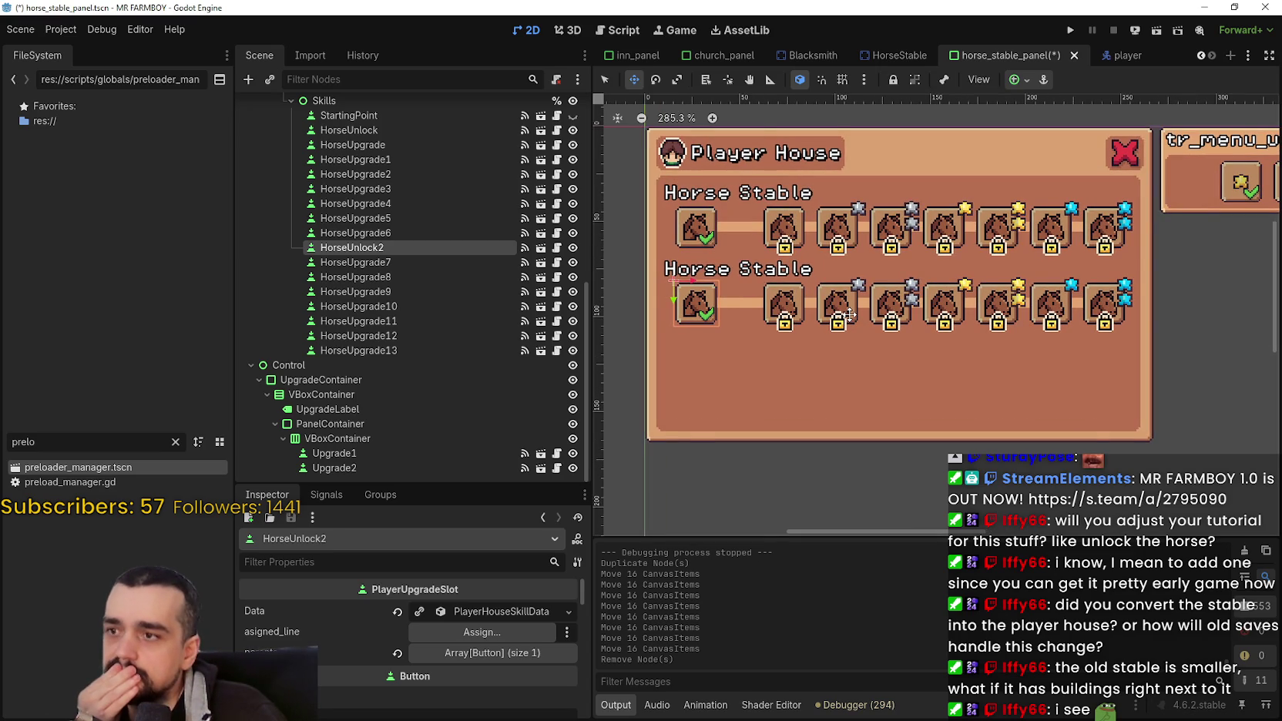
pyautogui.click(420, 614)
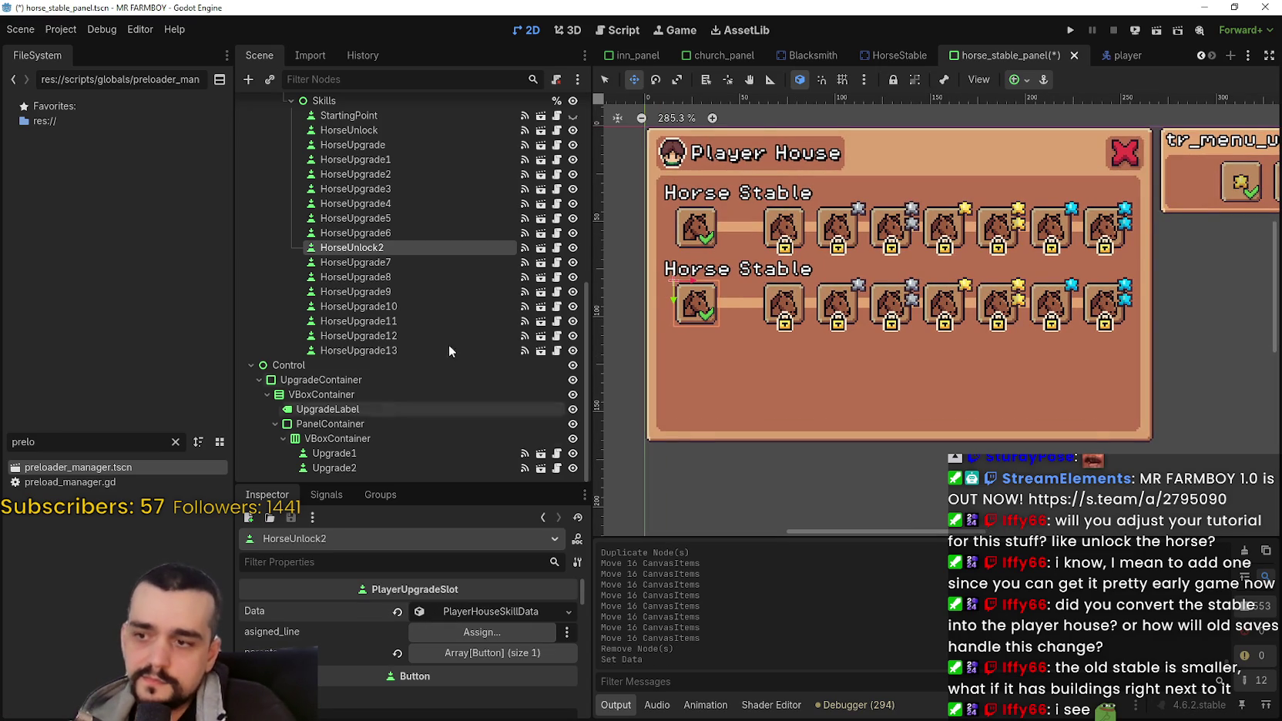
# Step: Make HorseUnlock2's icon AtlasTexture unique and expand its settings
pyautogui.scroll(-2, 480, 697)
pyautogui.scroll(-2, 467, 651)
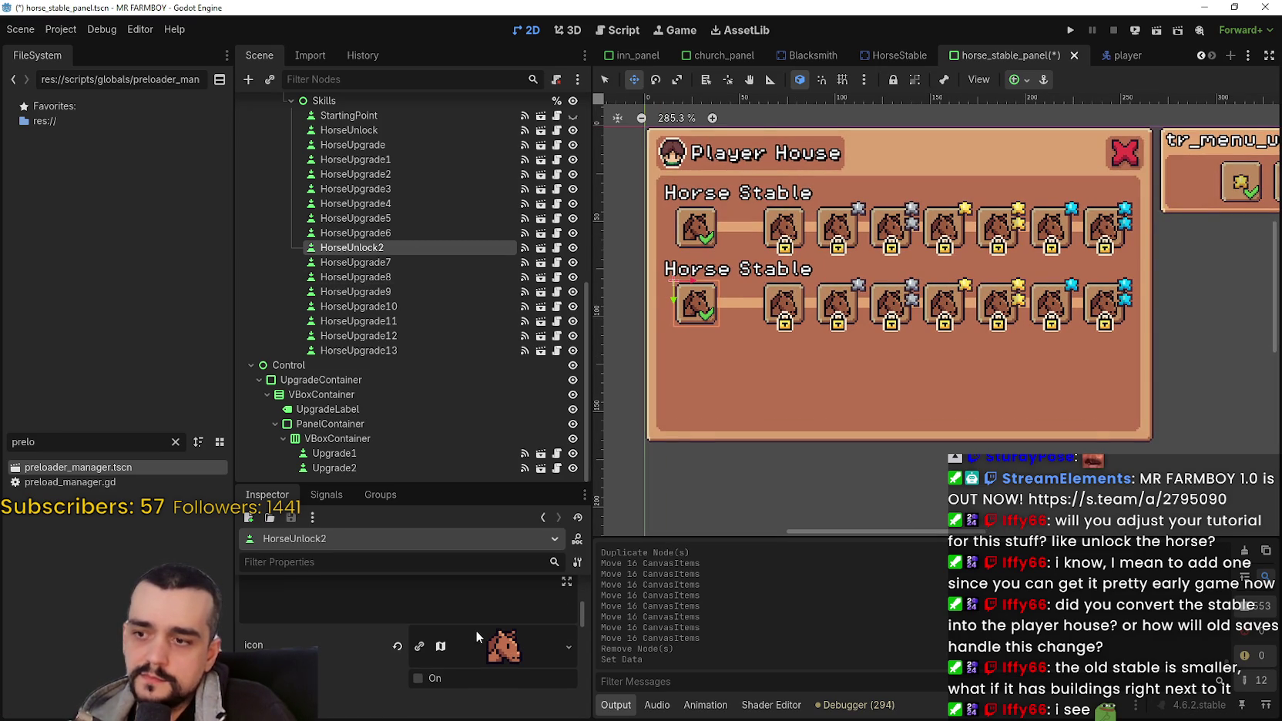
pyautogui.click(423, 648)
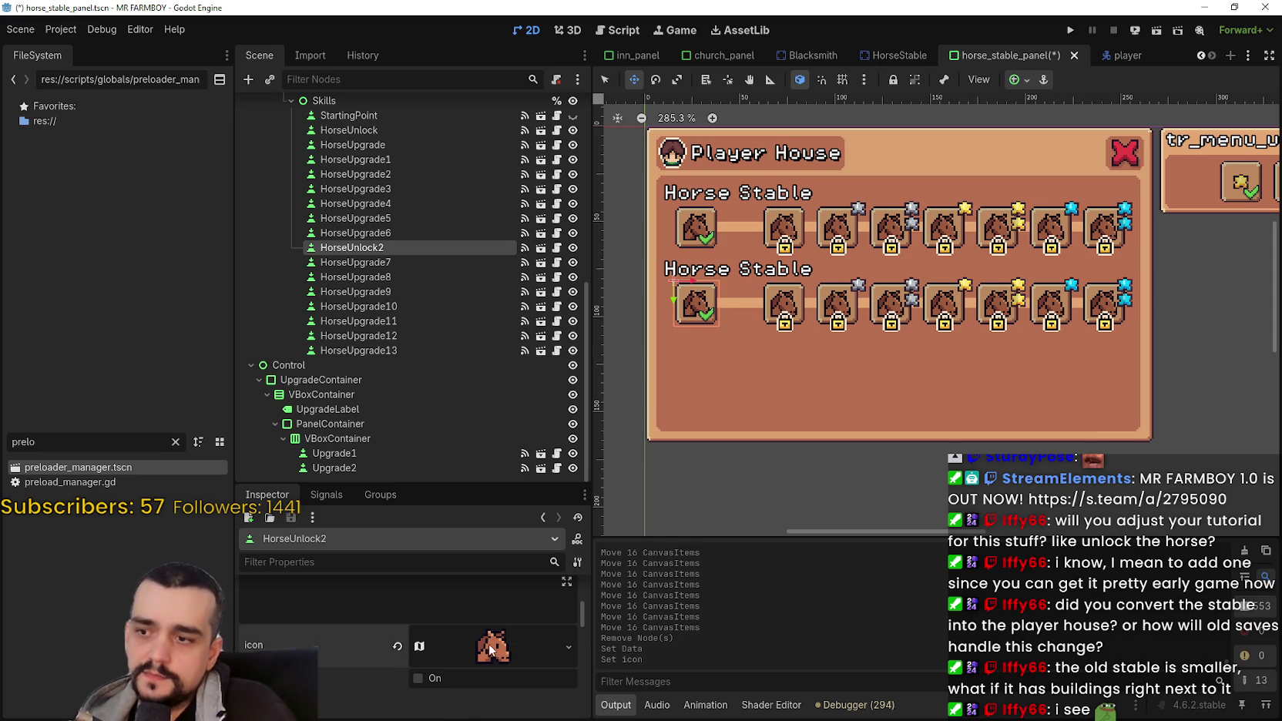
pyautogui.click(488, 643)
pyautogui.scroll(-3, 490, 644)
pyautogui.scroll(-1, 483, 640)
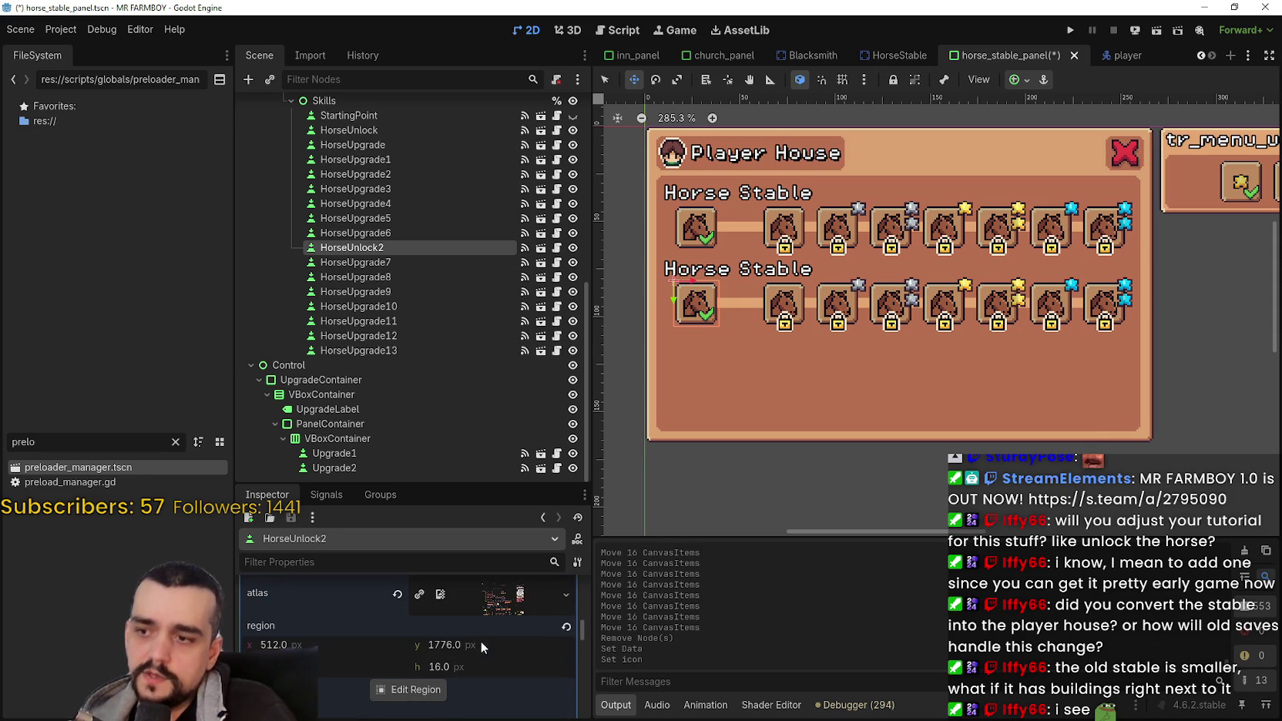
# Step: Set the icon's atlas region to the pickaxe tile at 208, 1776 in the Region Editor
pyautogui.click(415, 688)
pyautogui.scroll(-3, 623, 332)
pyautogui.scroll(3, 644, 274)
pyautogui.scroll(5, 693, 312)
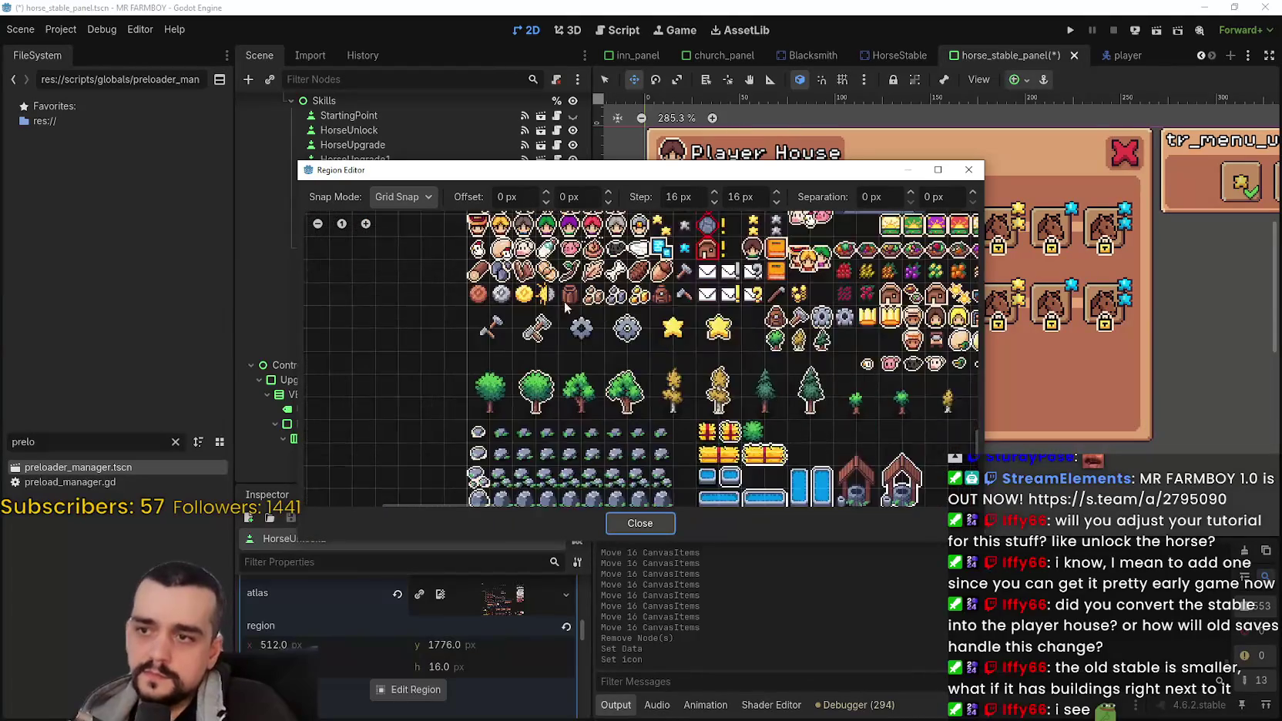
pyautogui.scroll(2, 661, 331)
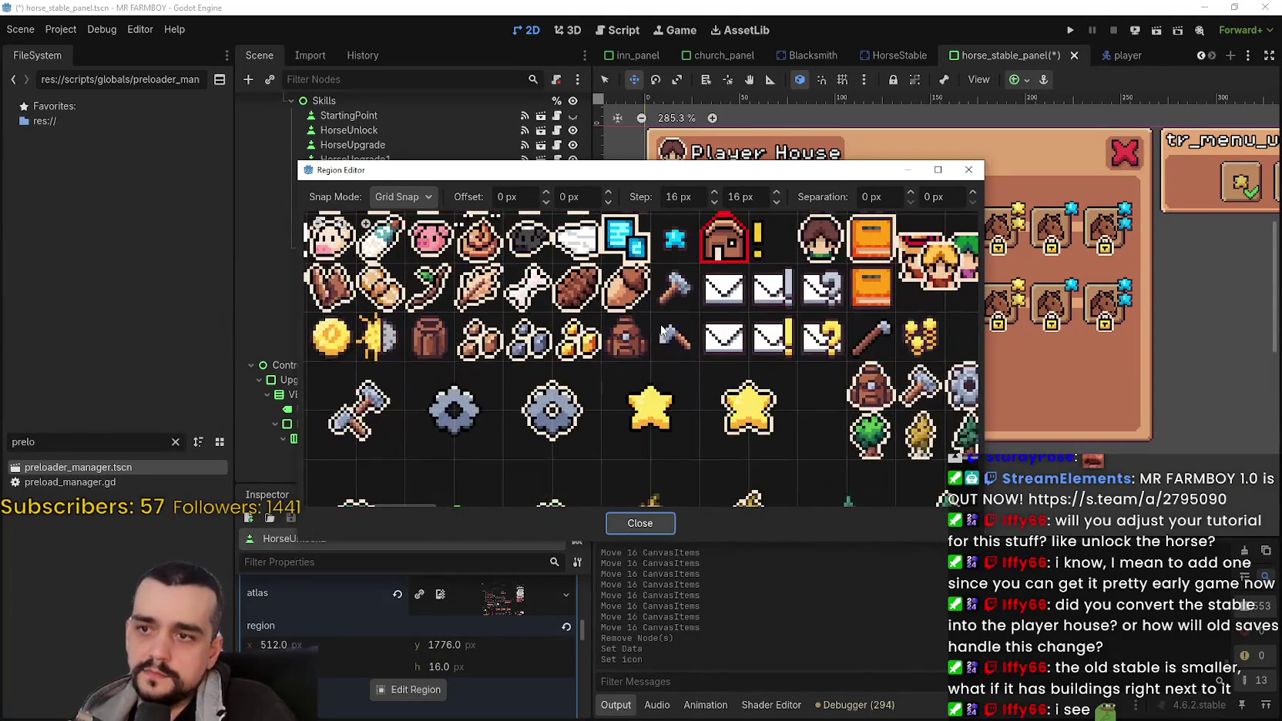
pyautogui.click(672, 338)
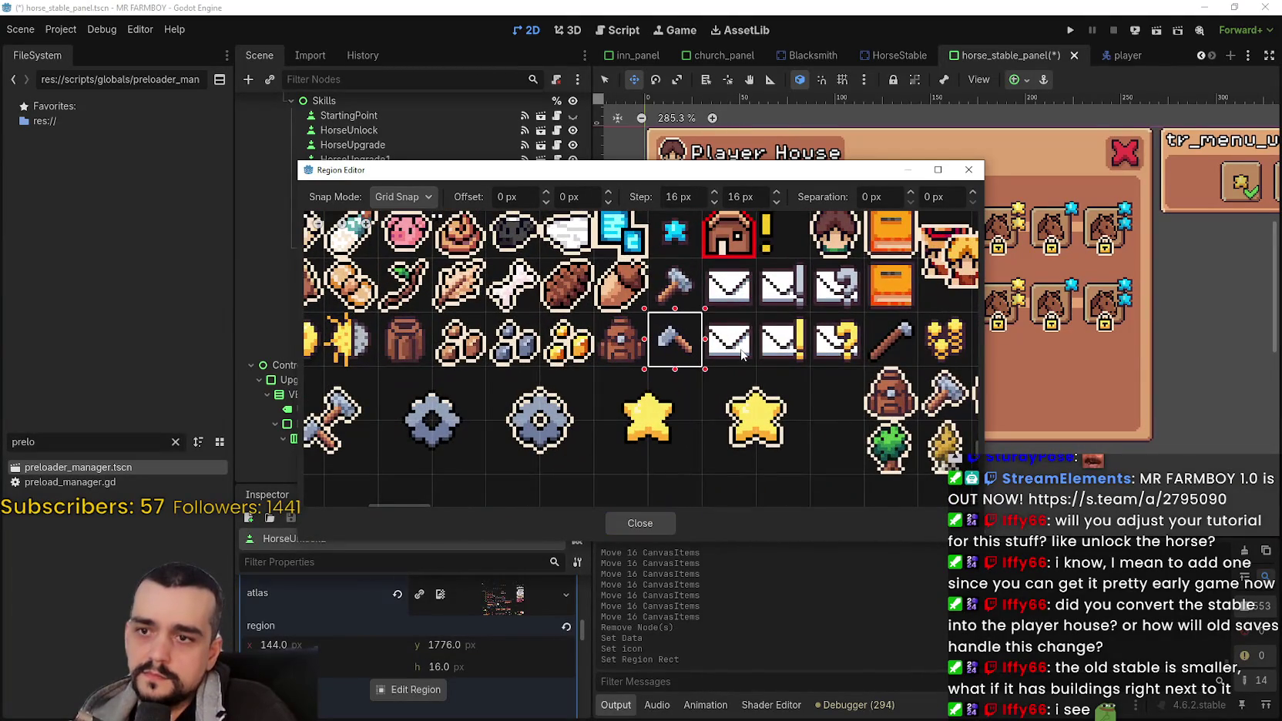
pyautogui.click(899, 331)
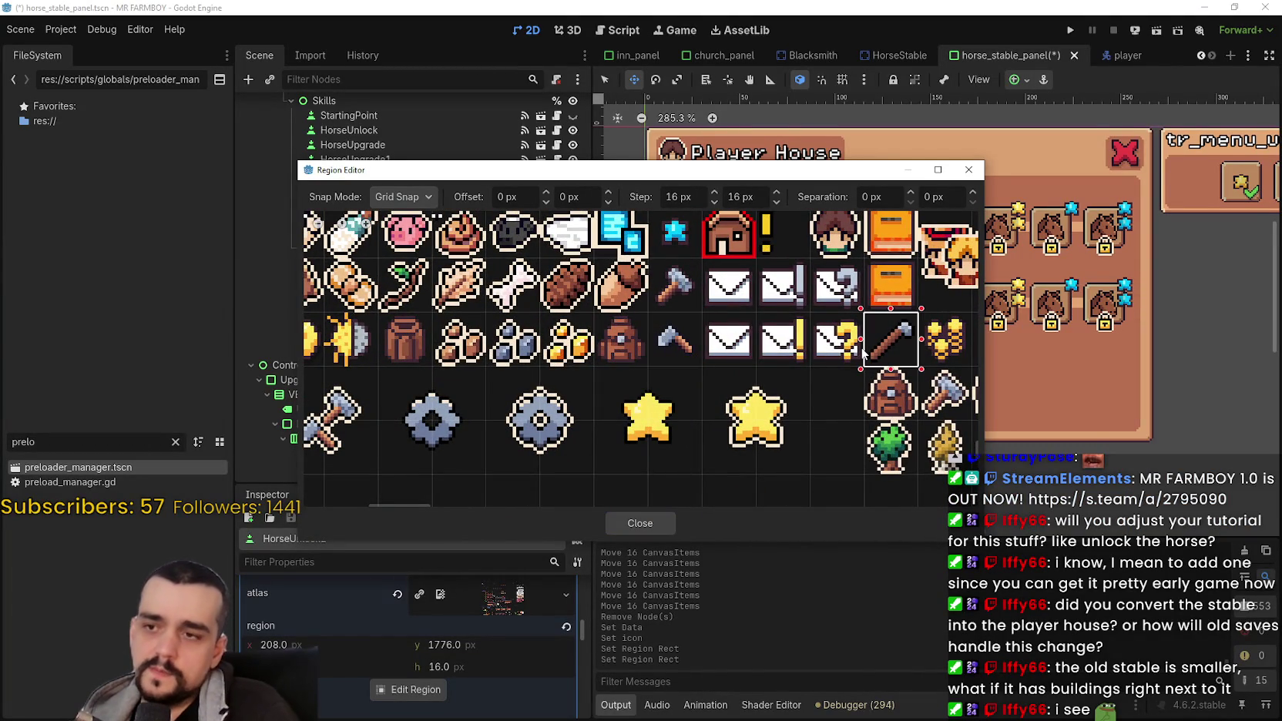
pyautogui.click(657, 351)
pyautogui.moveTo(886, 320)
pyautogui.mouseDown()
pyautogui.moveTo(929, 353)
pyautogui.moveTo(921, 365)
pyautogui.mouseUp()
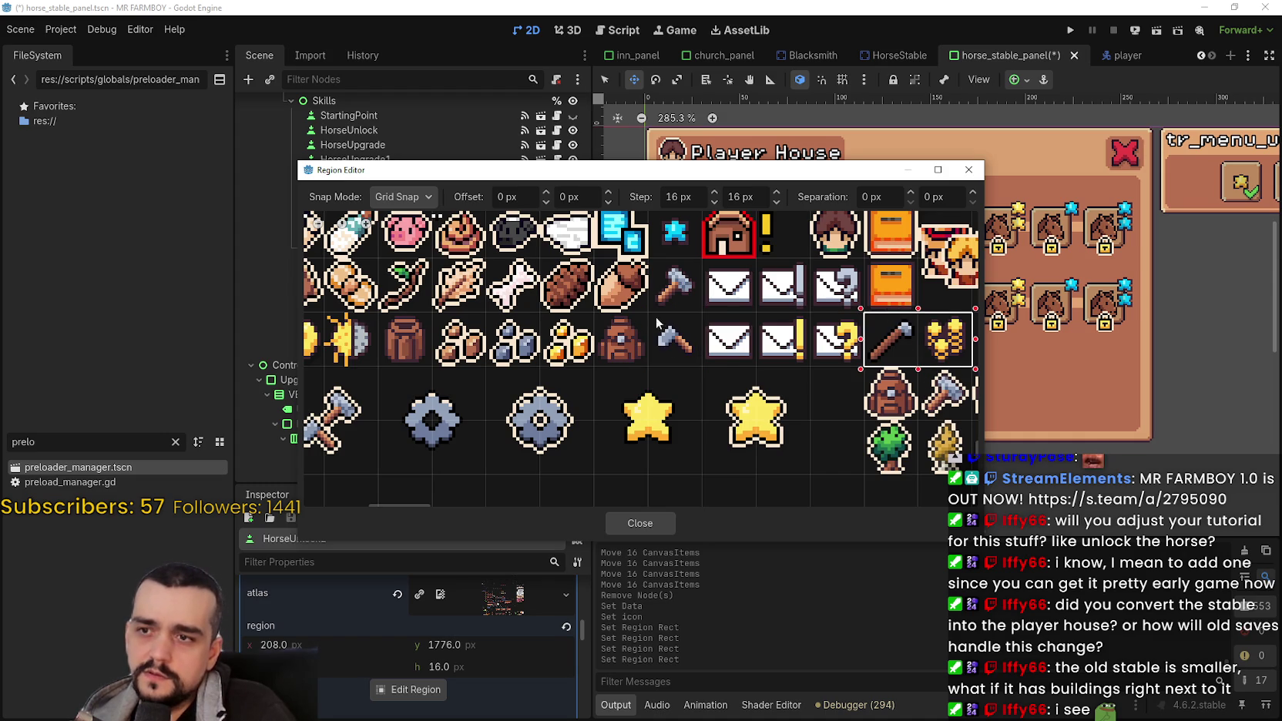
pyautogui.click(648, 347)
pyautogui.click(905, 343)
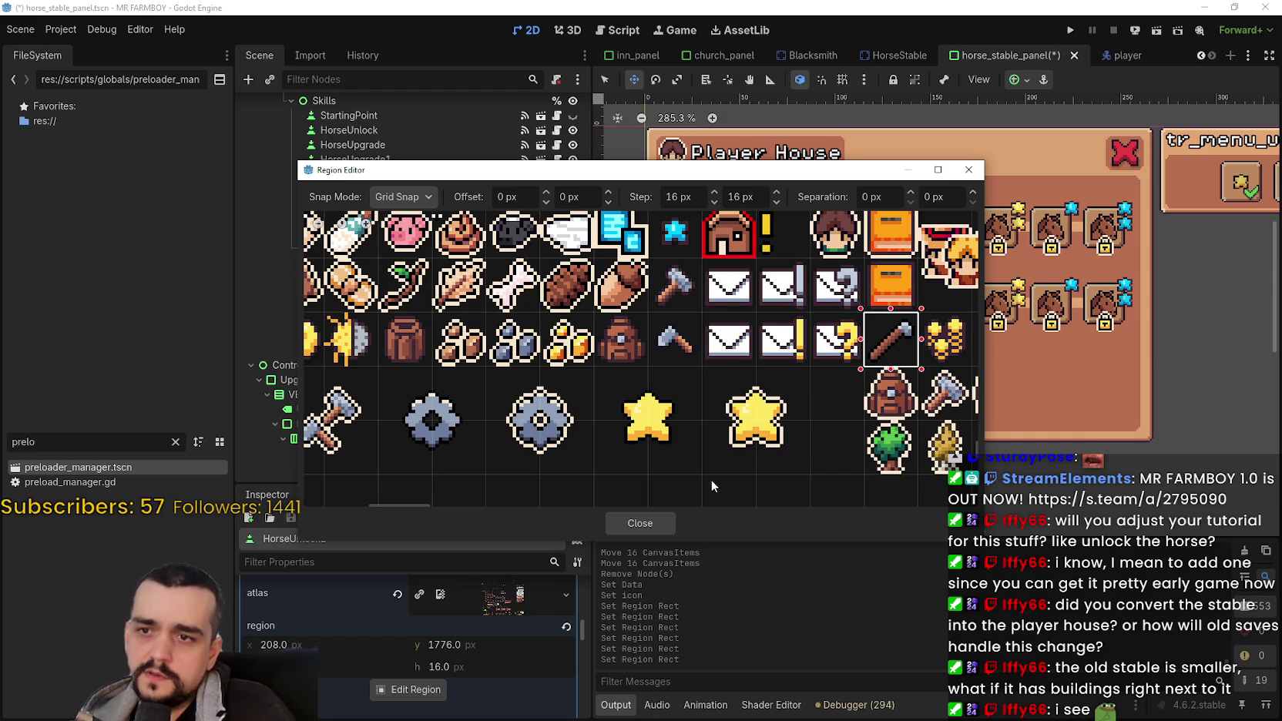
pyautogui.click(627, 526)
pyautogui.scroll(4, 826, 360)
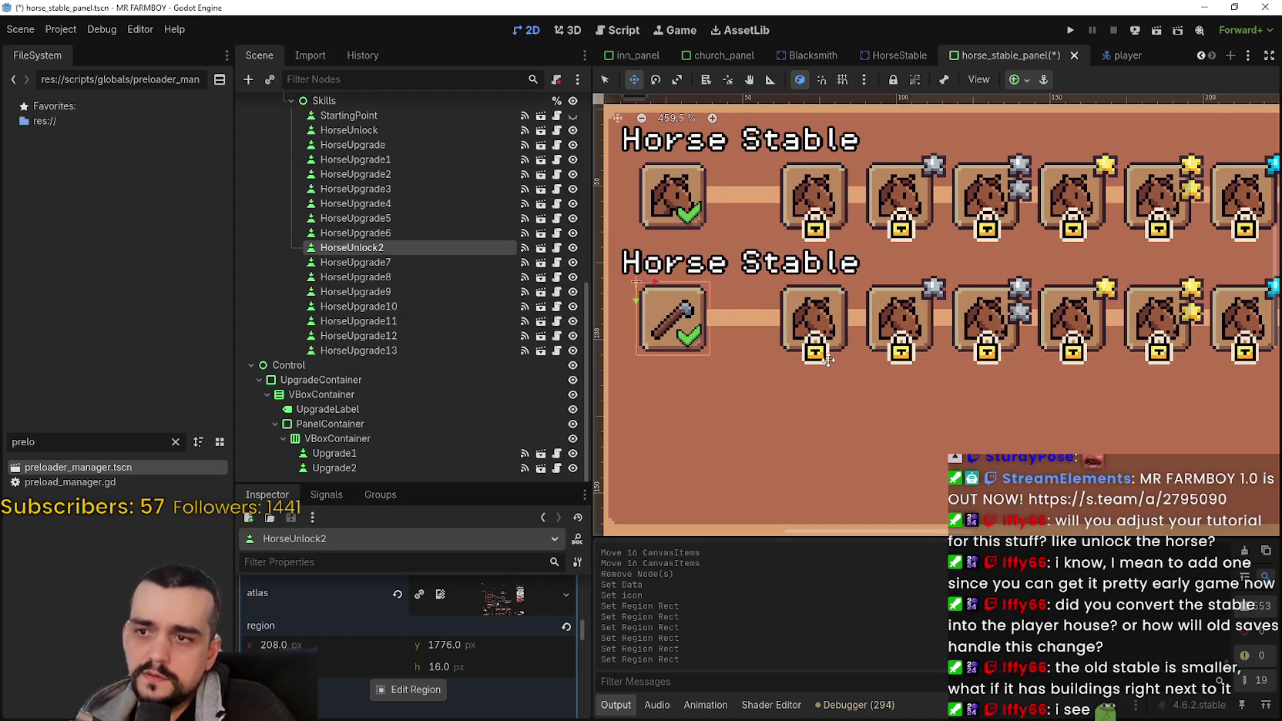
pyautogui.scroll(-3, 827, 359)
pyautogui.scroll(-1, 1034, 339)
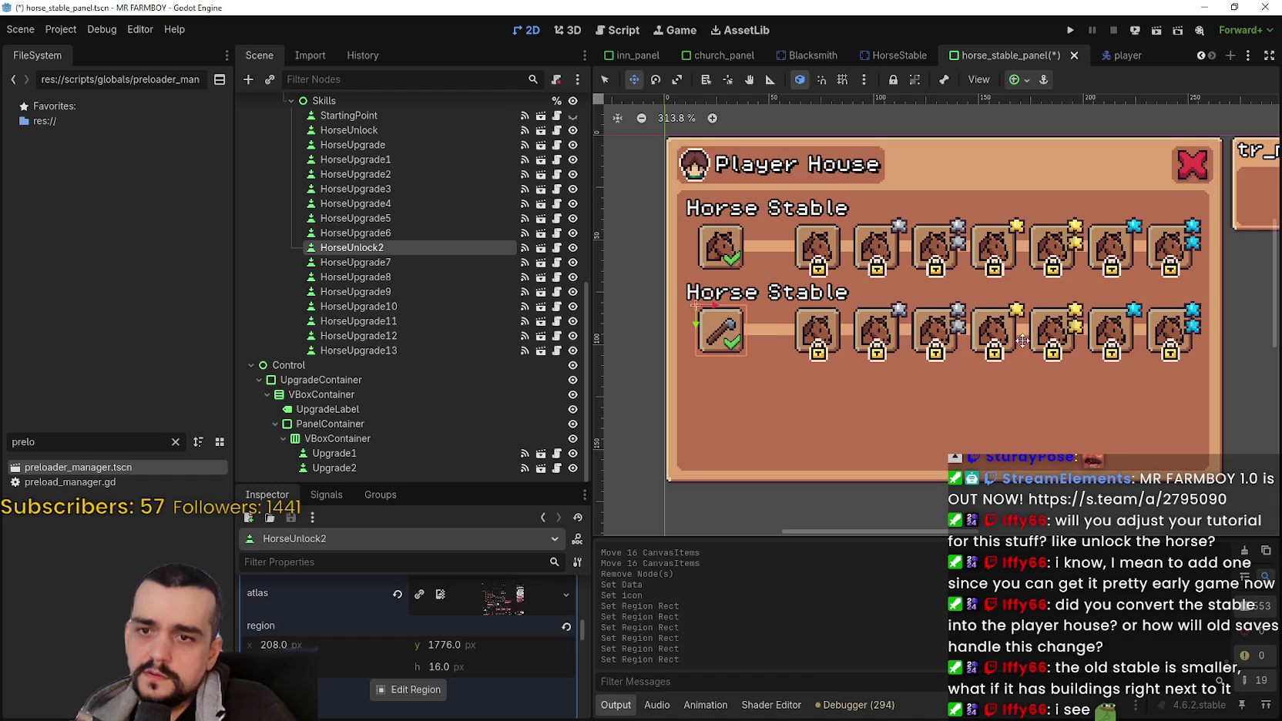
pyautogui.moveTo(901, 358); pyautogui.dragTo(913, 346)
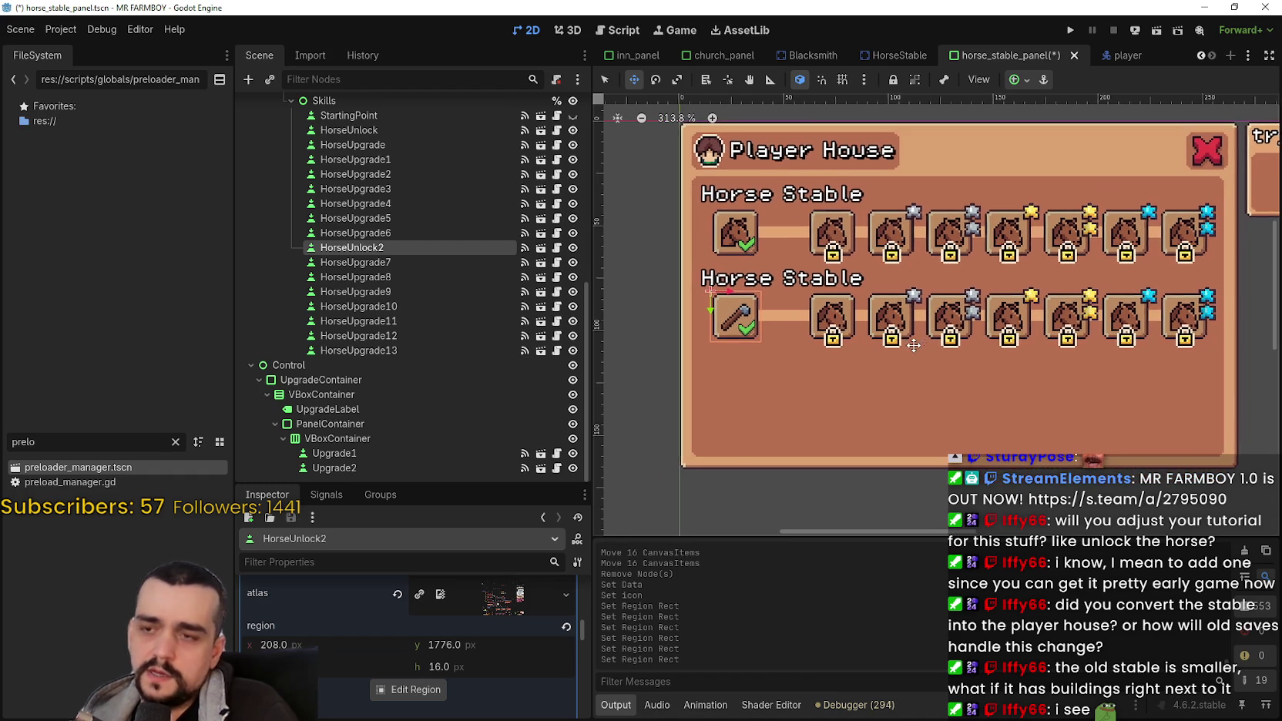
pyautogui.scroll(2, 816, 331)
pyautogui.scroll(-2, 803, 328)
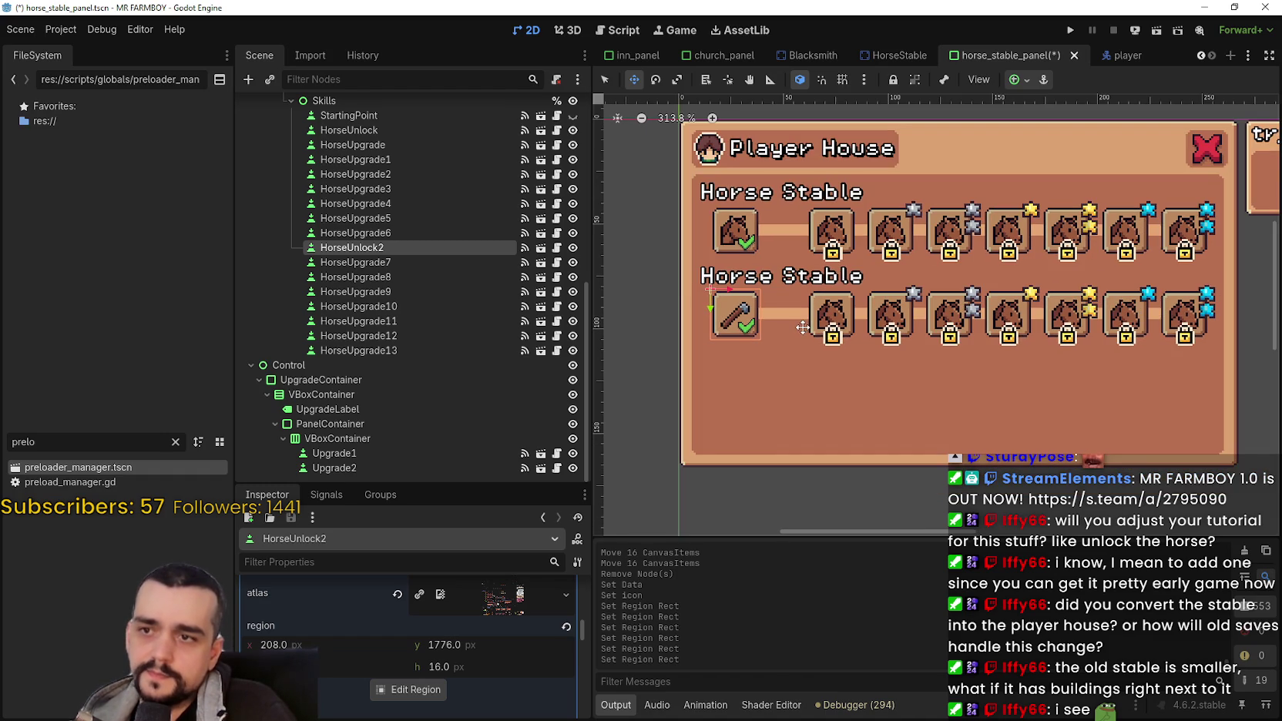
pyautogui.scroll(1, 799, 321)
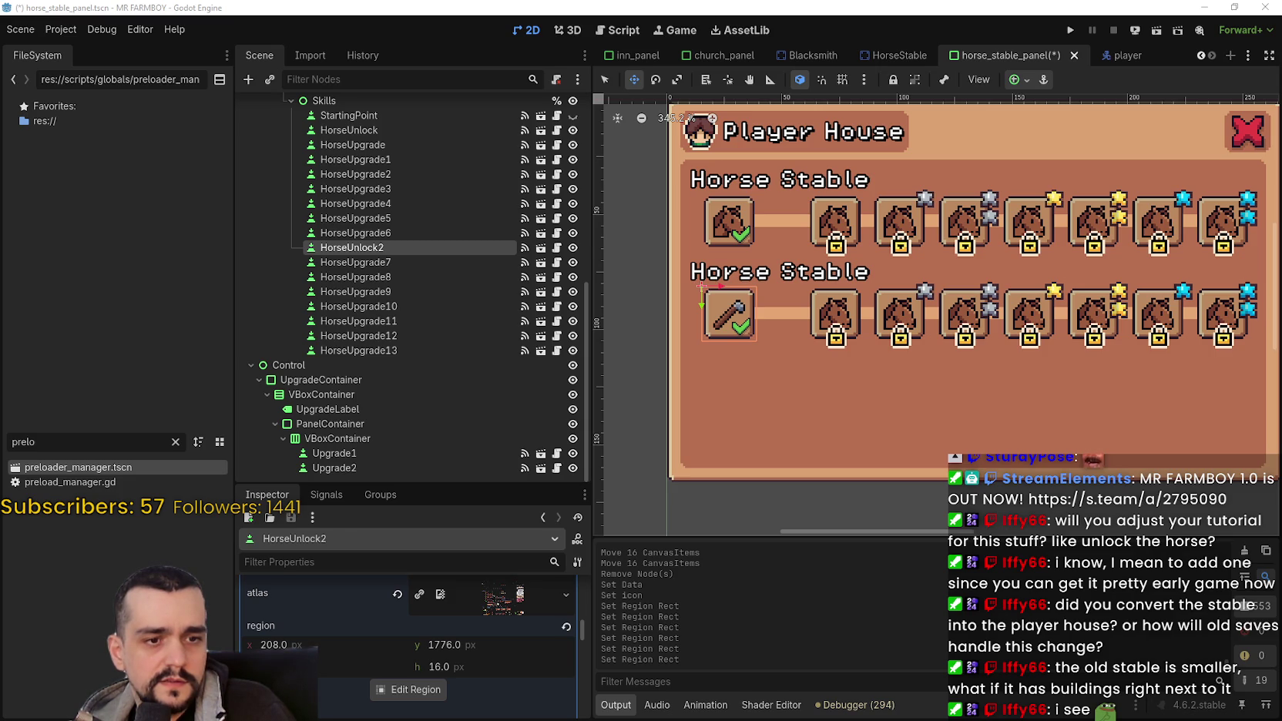
pyautogui.hscroll(3, 732, 322)
pyautogui.hscroll(-2, 732, 322)
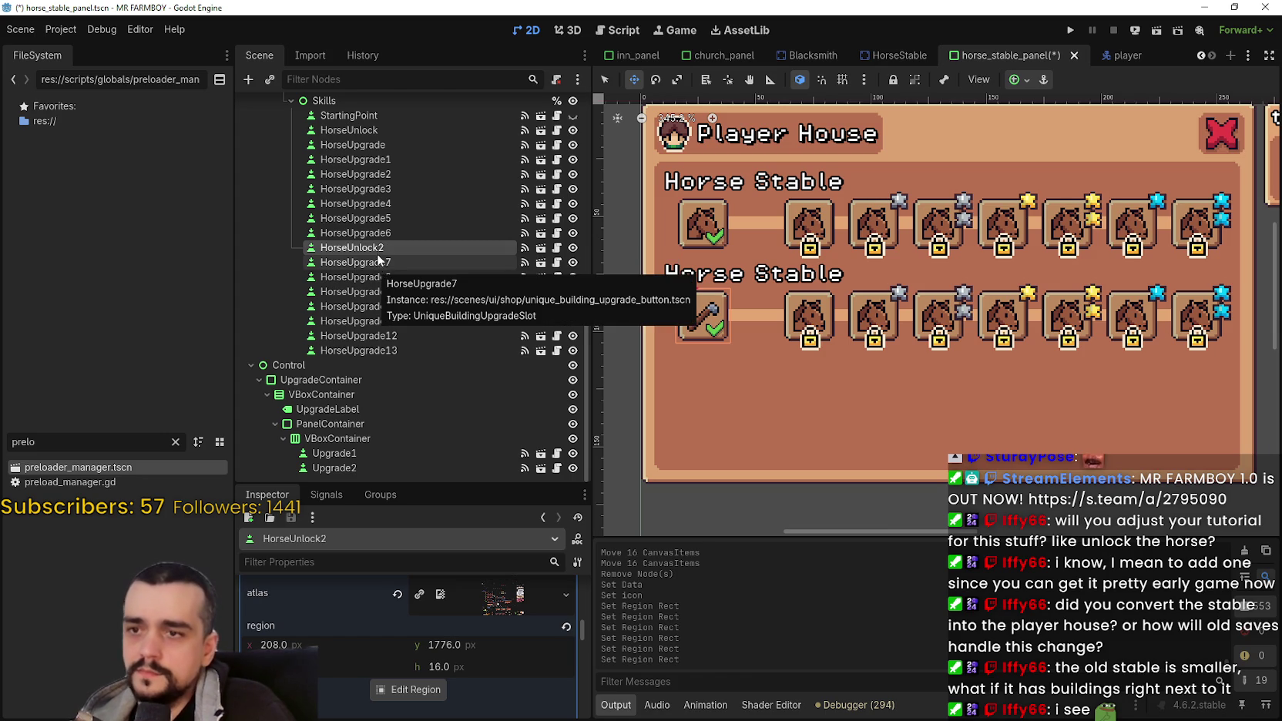
pyautogui.scroll(-2, 855, 363)
pyautogui.scroll(2, 855, 363)
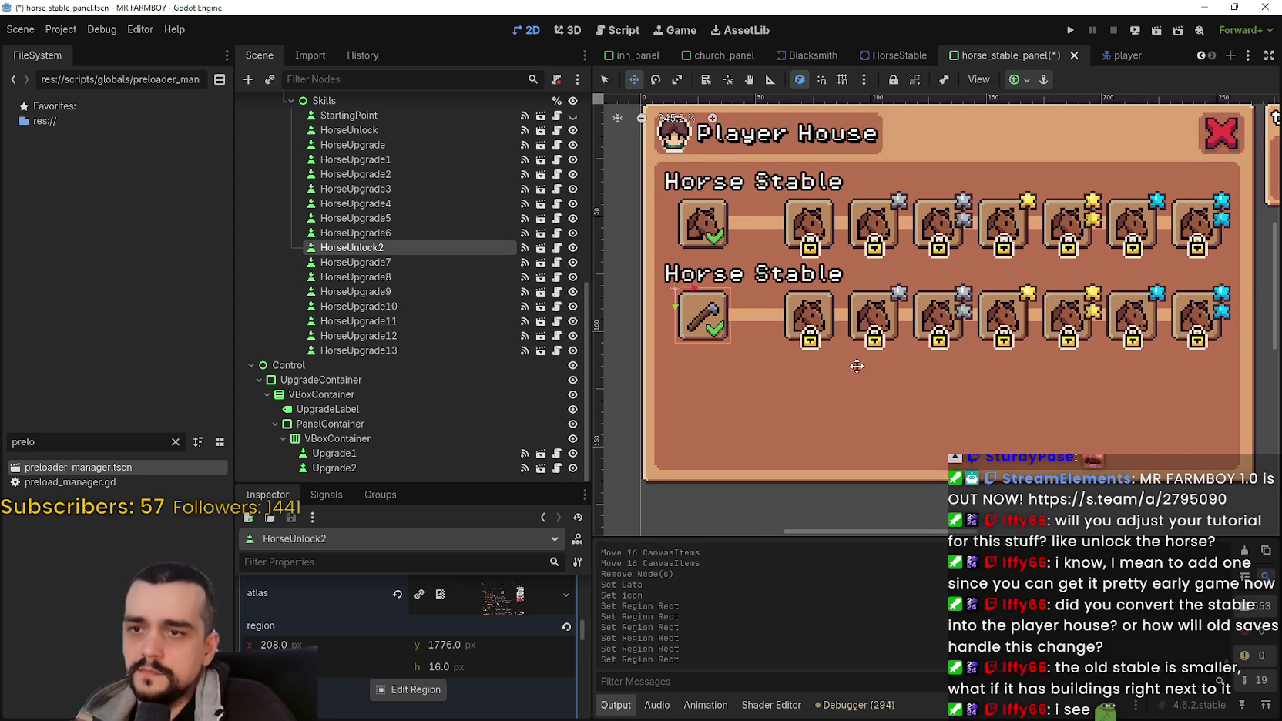
pyautogui.scroll(1, 852, 356)
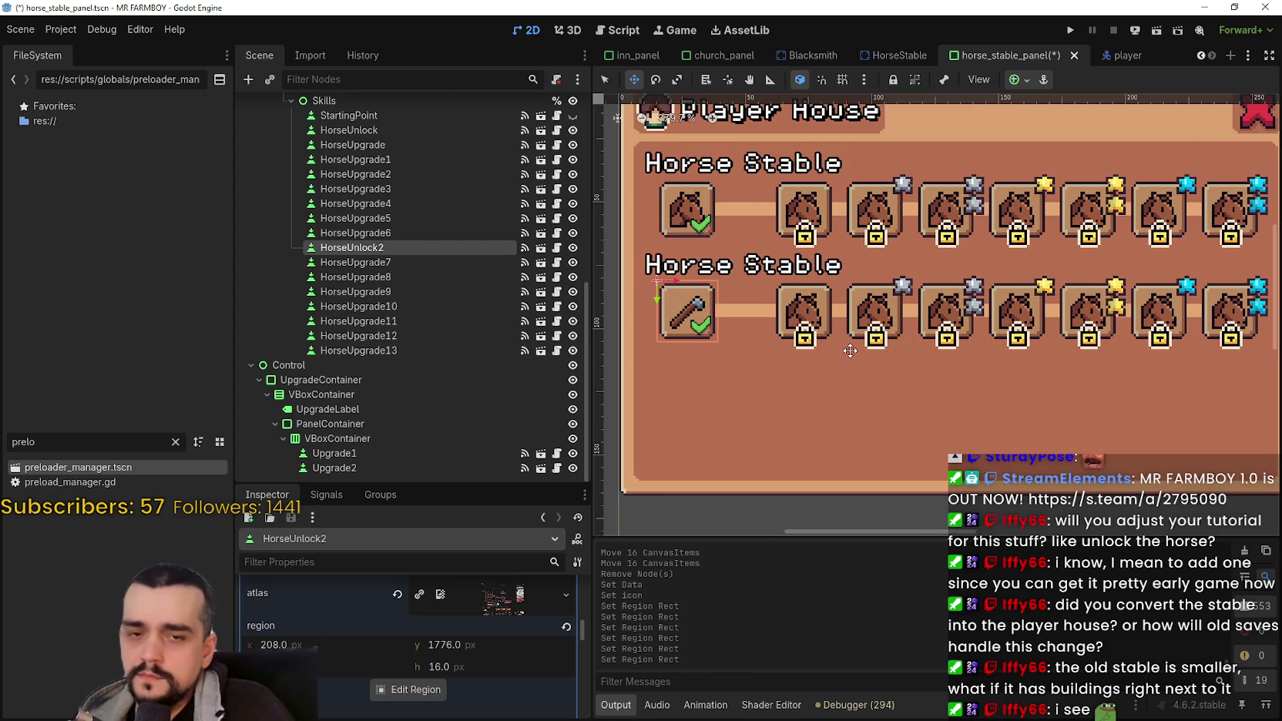
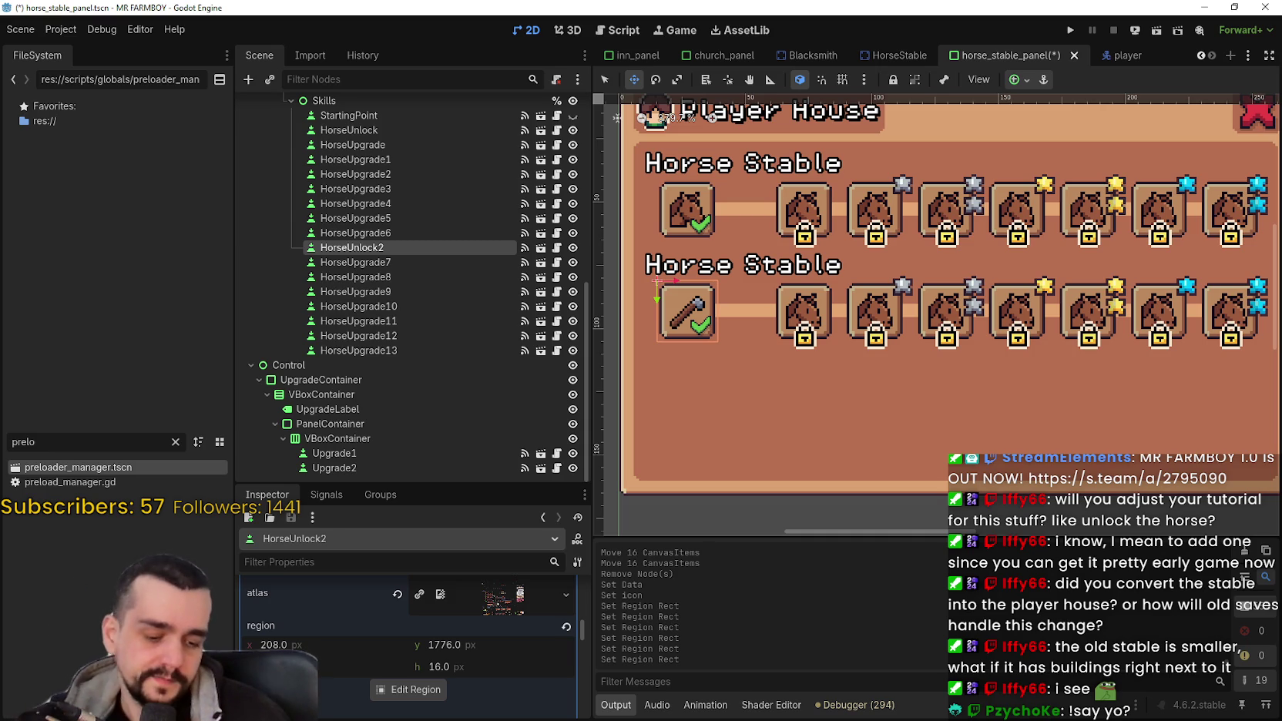
# Step: Save the horse stable panel scene with Ctrl+S and run the MR FARMBOY project
pyautogui.scroll(-2, 1164, 172)
pyautogui.hotkey('ctrl', 's')
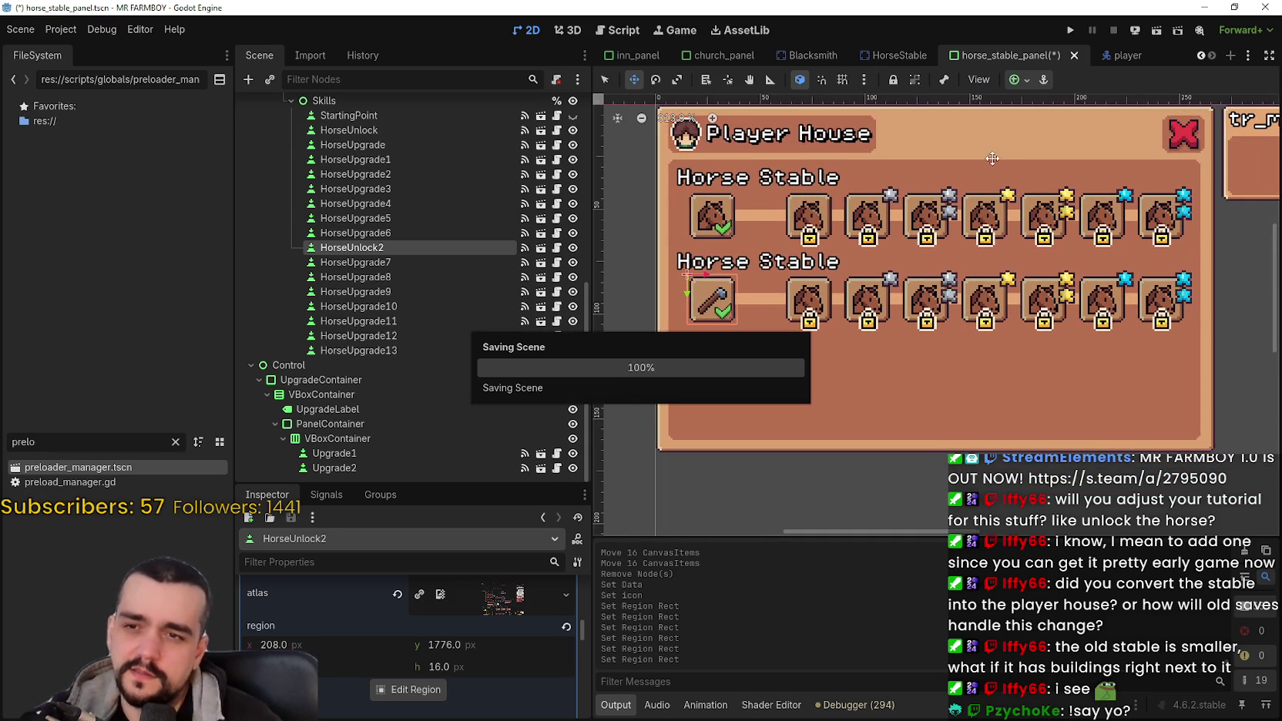
pyautogui.click(1068, 31)
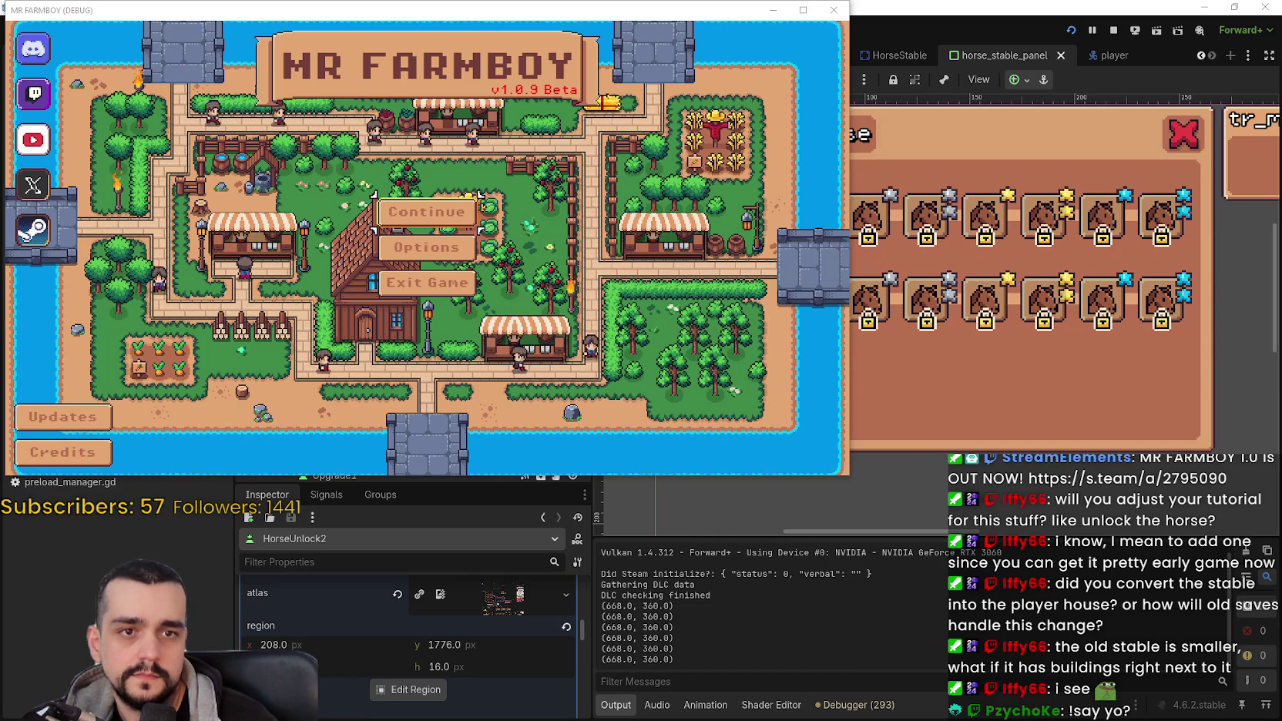
# Step: Load Save 1 from the Continue menu and maximise the game window
pyautogui.click(378, 205)
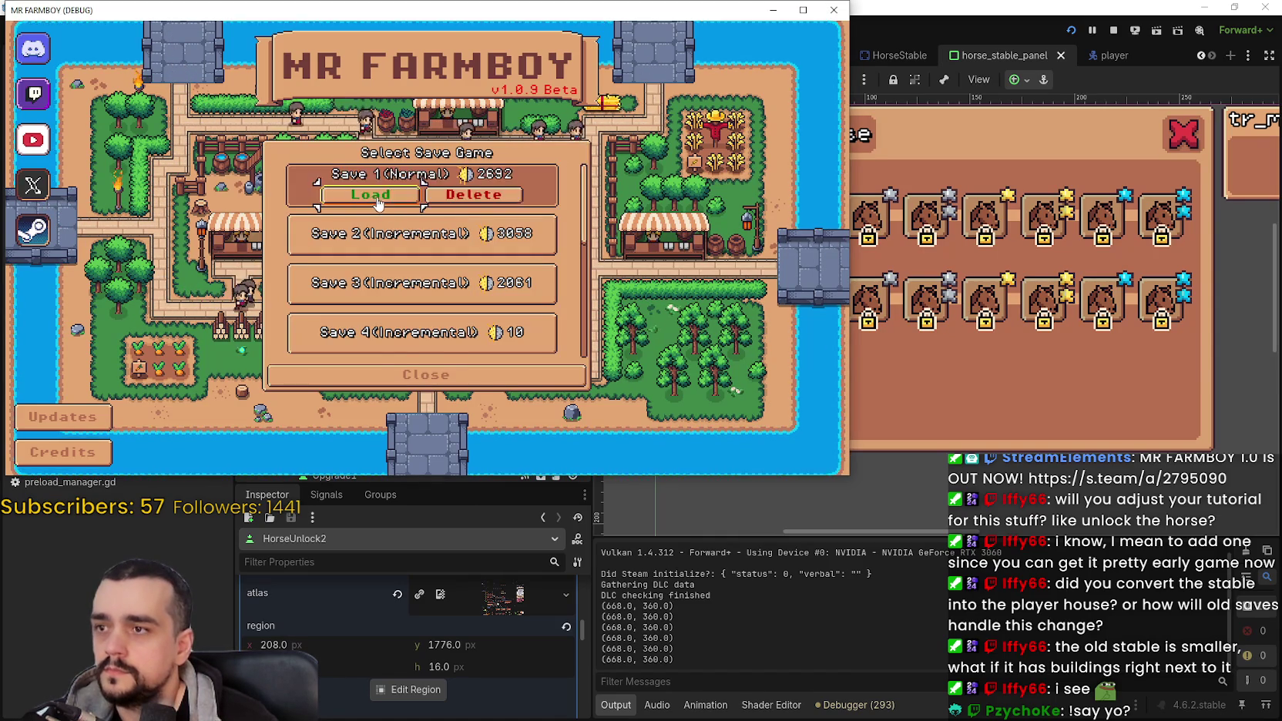
pyautogui.click(378, 202)
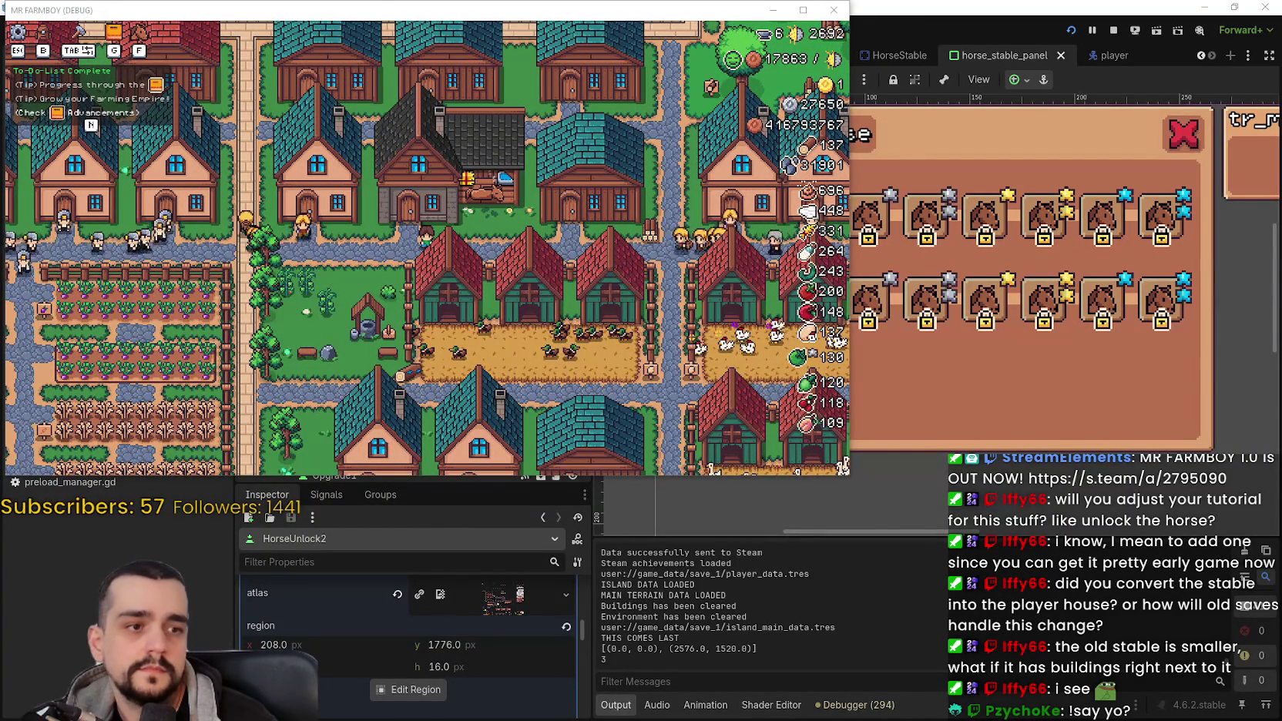
pyautogui.click(803, 9)
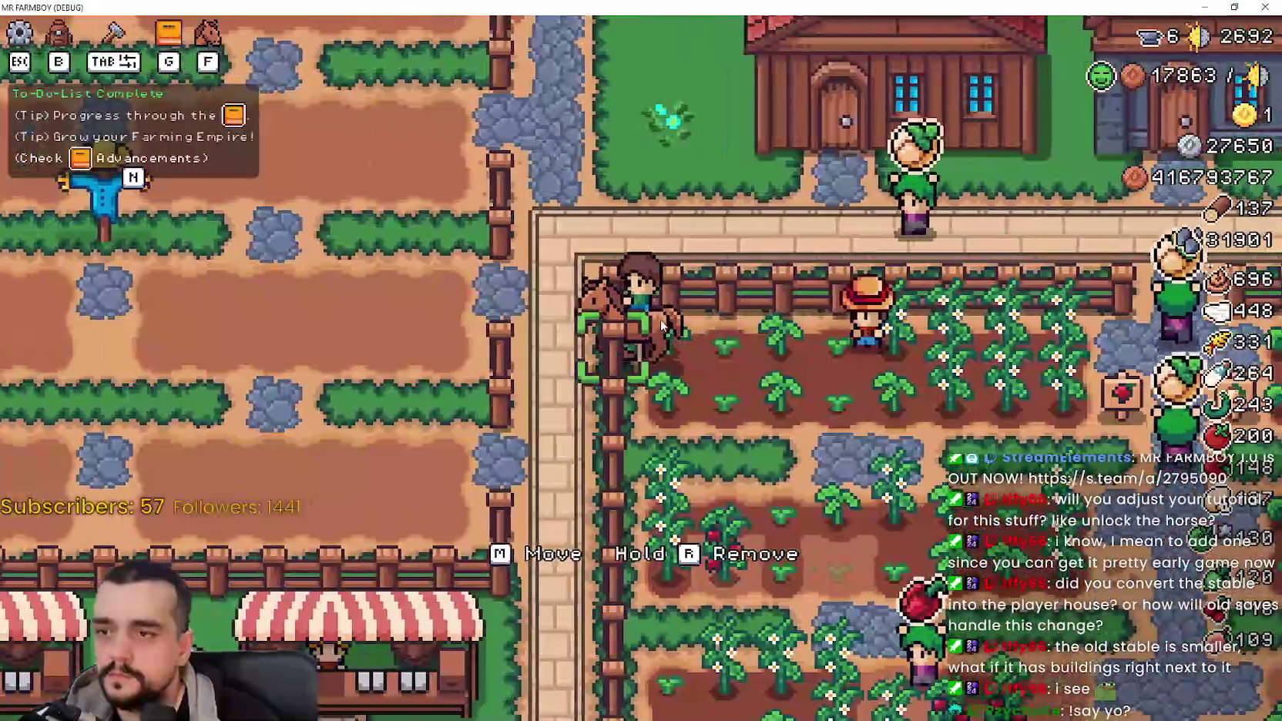
# Step: Dismount the horse, walk the farmer into the fields, then minimise the game
pyautogui.press('a')
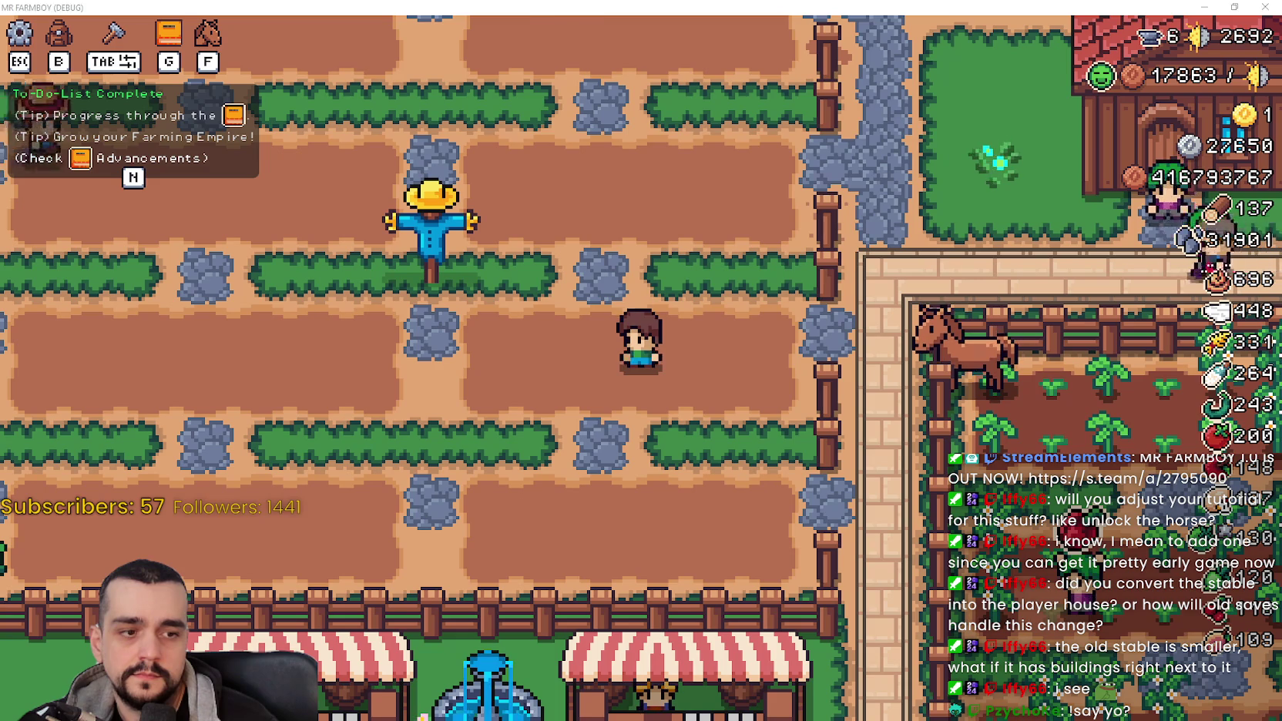
pyautogui.hotkey('alt', 'Tab')
pyautogui.hotkey('alt', 'Tab')
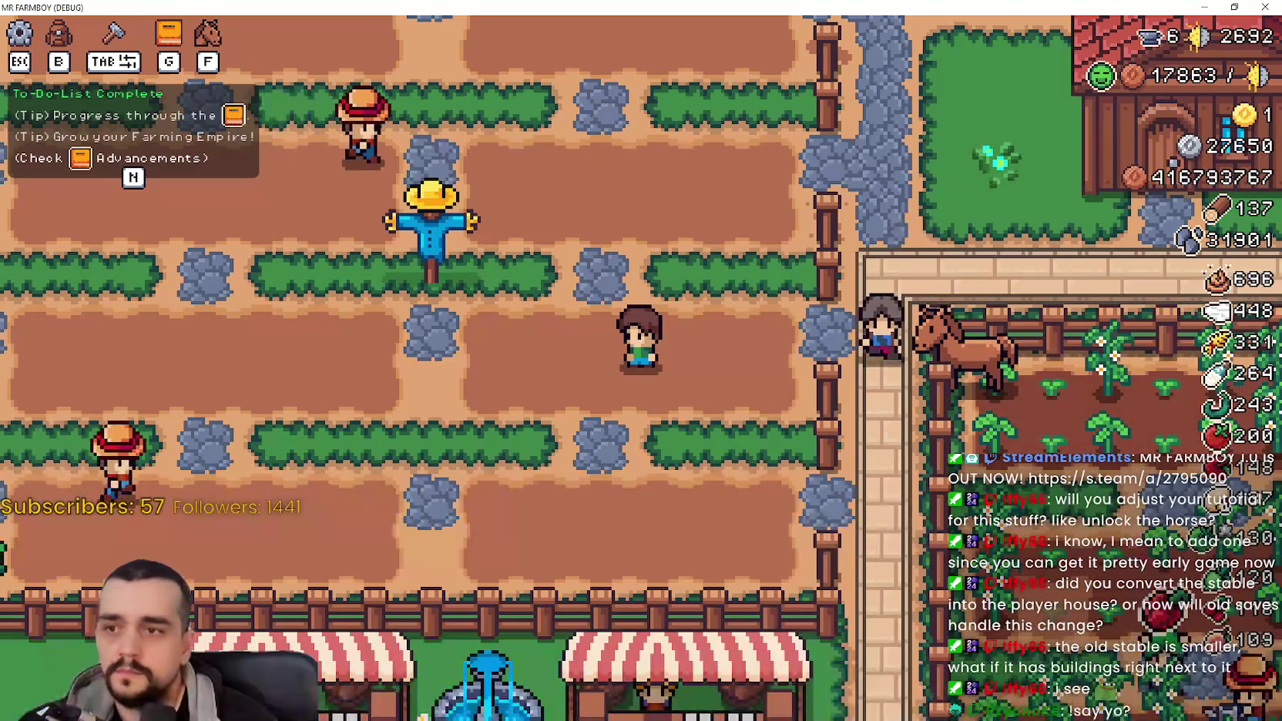
pyautogui.press('Escape')
pyautogui.click(1204, 7)
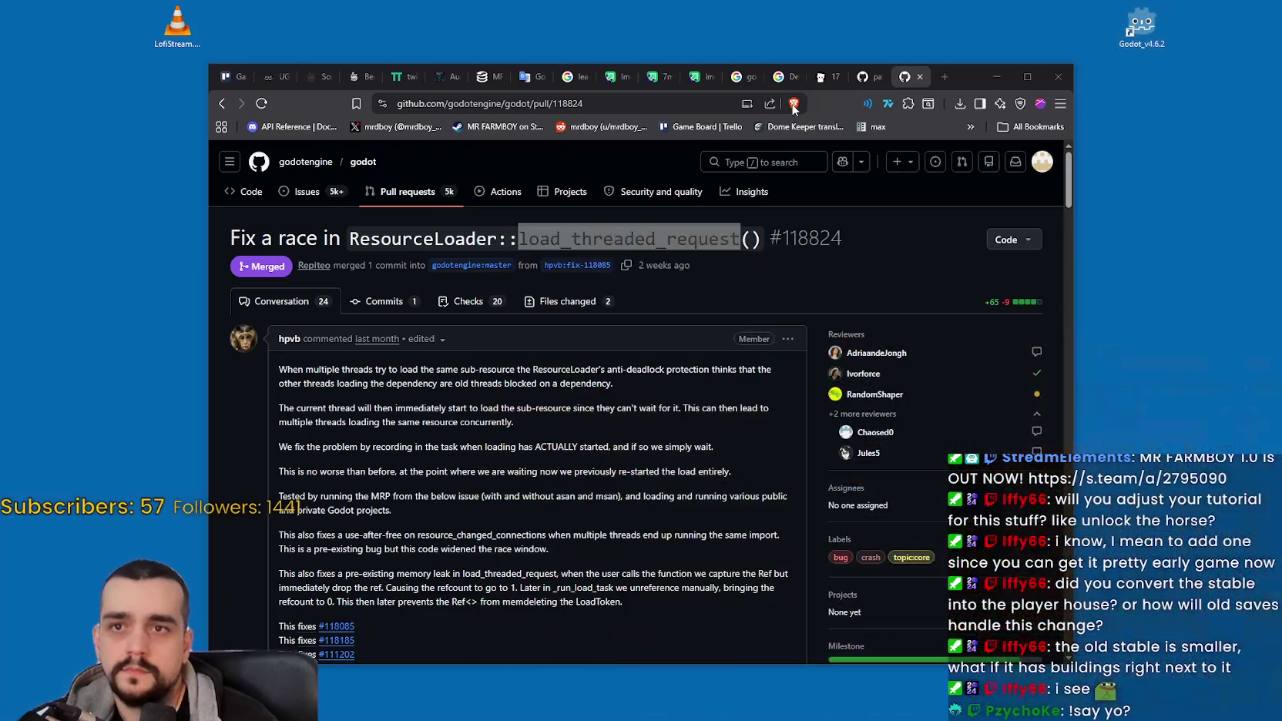
# Step: In the Remote scene tree, set the live ToolManager's castSpeed from 3.0 to 30.0
pyautogui.hotkey('alt', 'Tab')
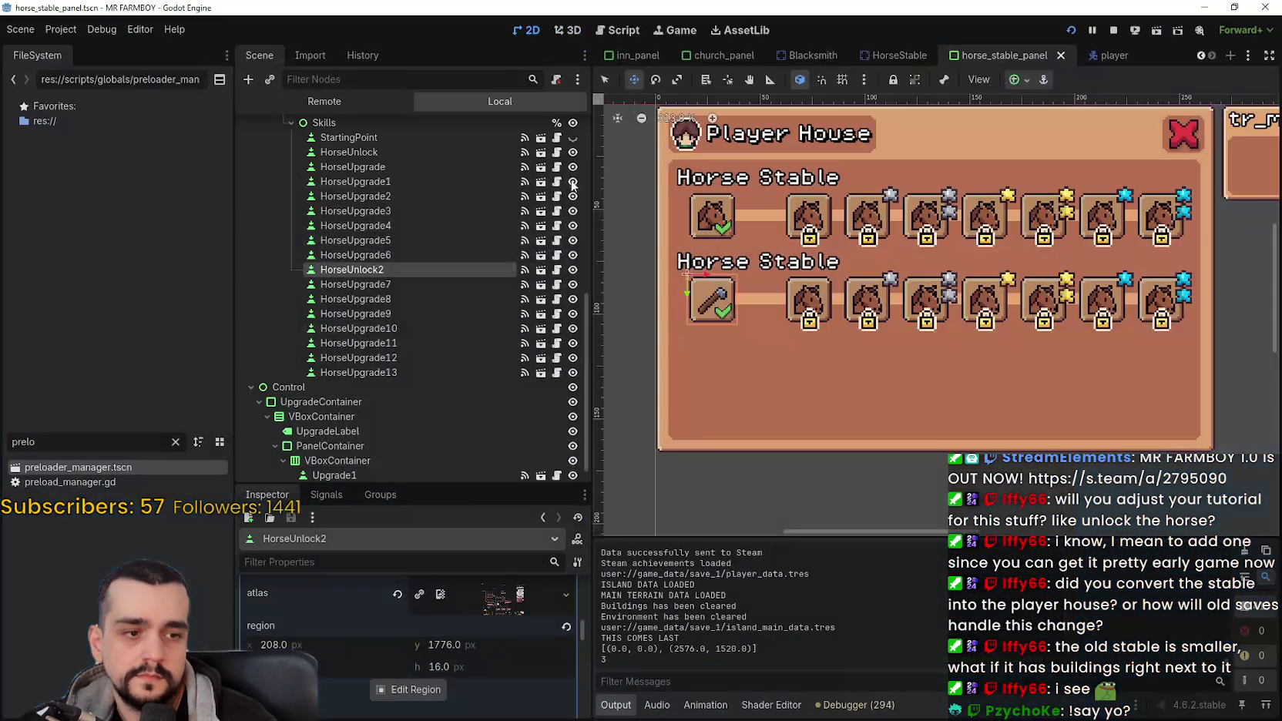
pyautogui.click(323, 101)
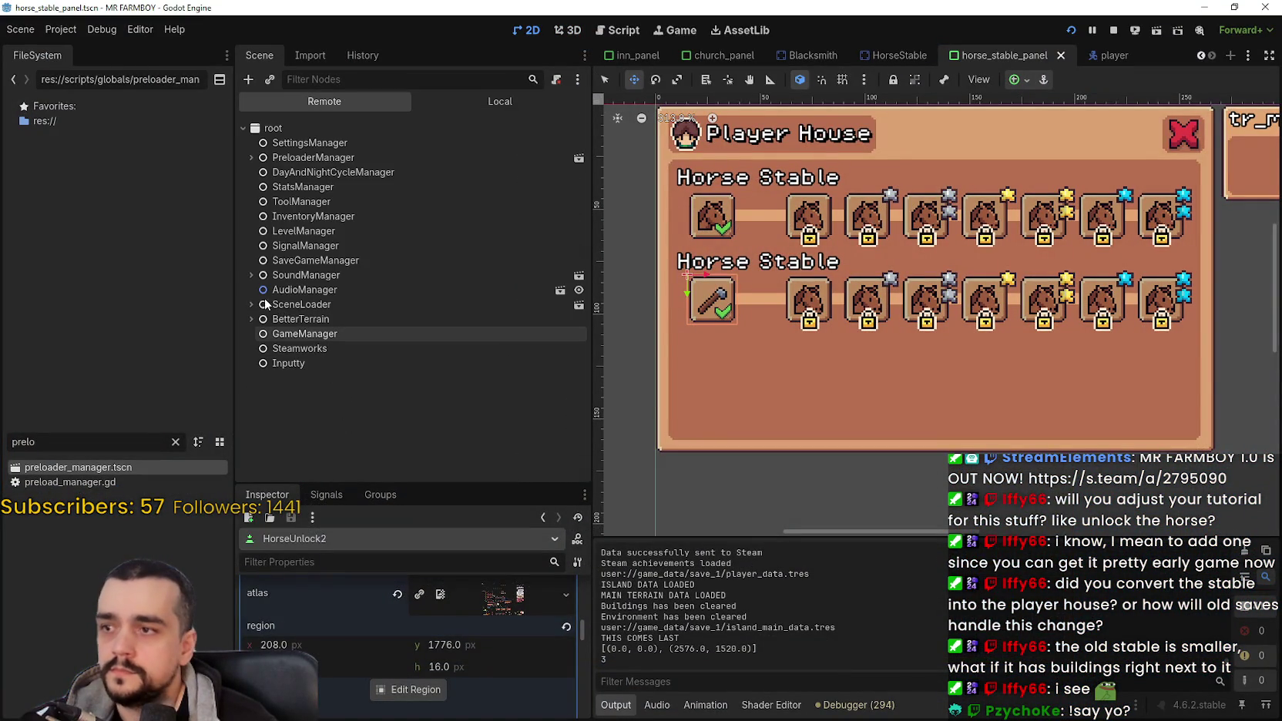
pyautogui.click(299, 291)
pyautogui.click(300, 201)
pyautogui.scroll(-5, 394, 664)
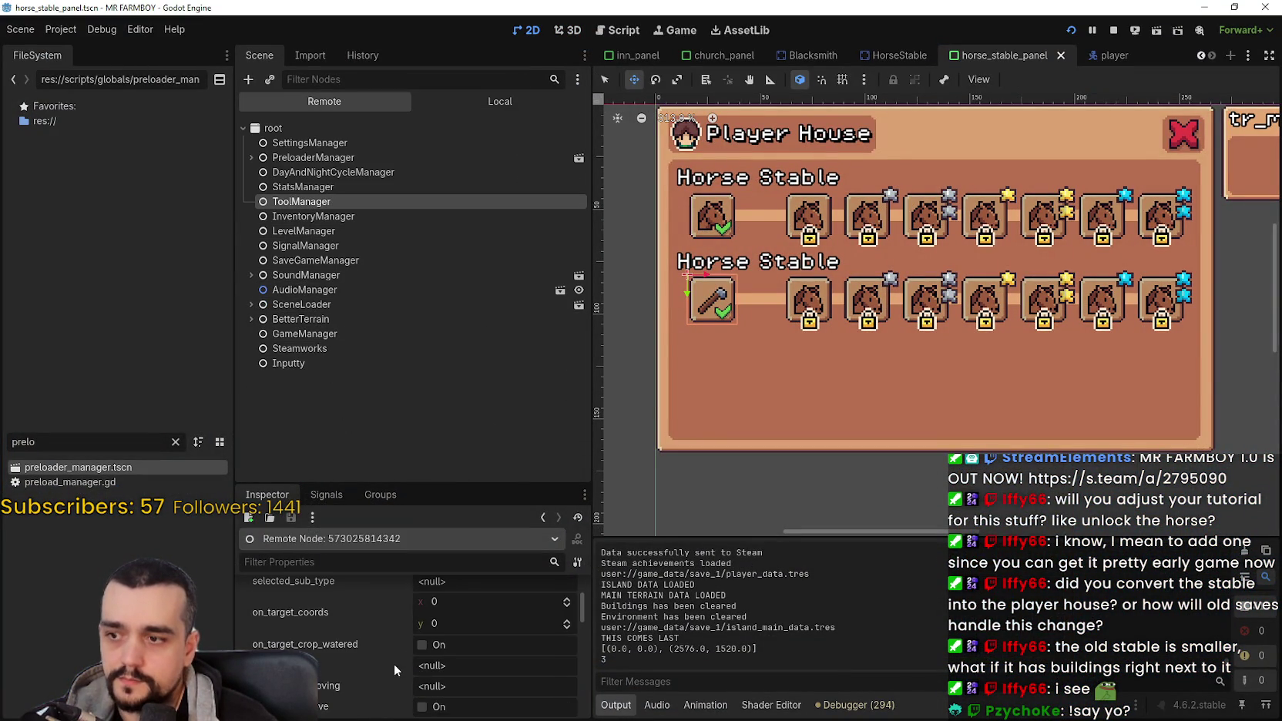
pyautogui.scroll(-5, 396, 661)
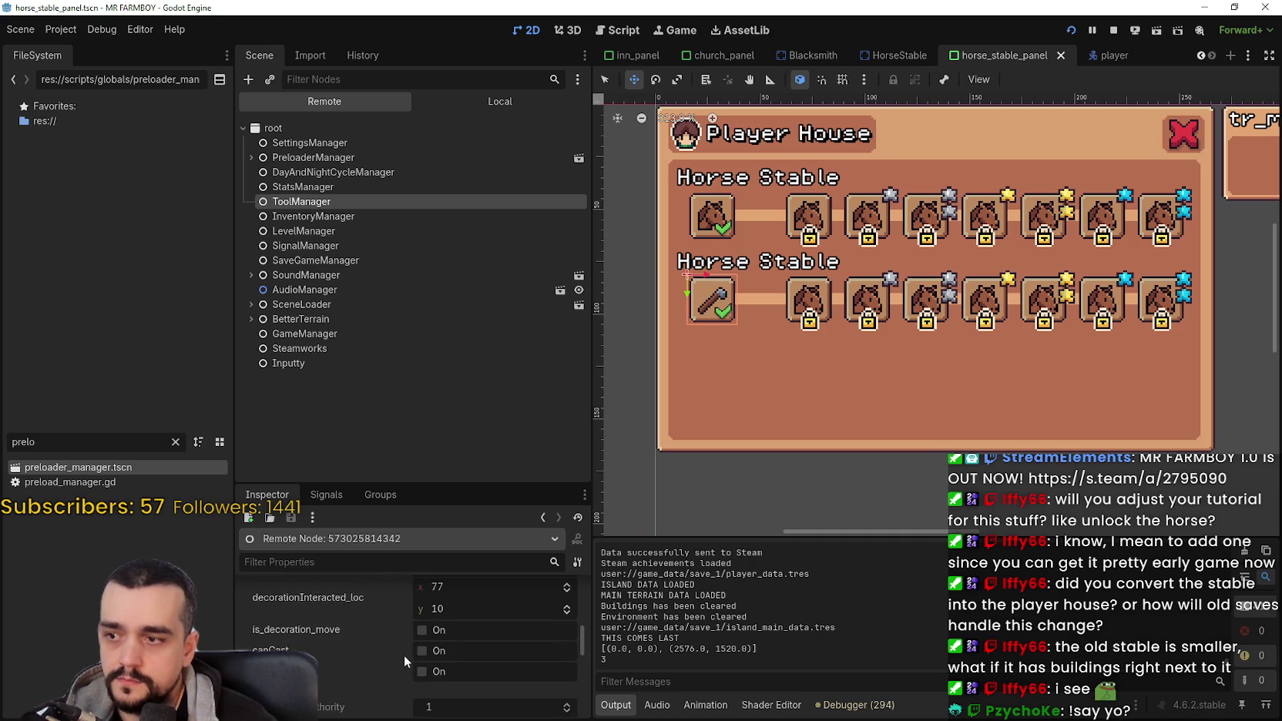
pyautogui.scroll(-4, 399, 651)
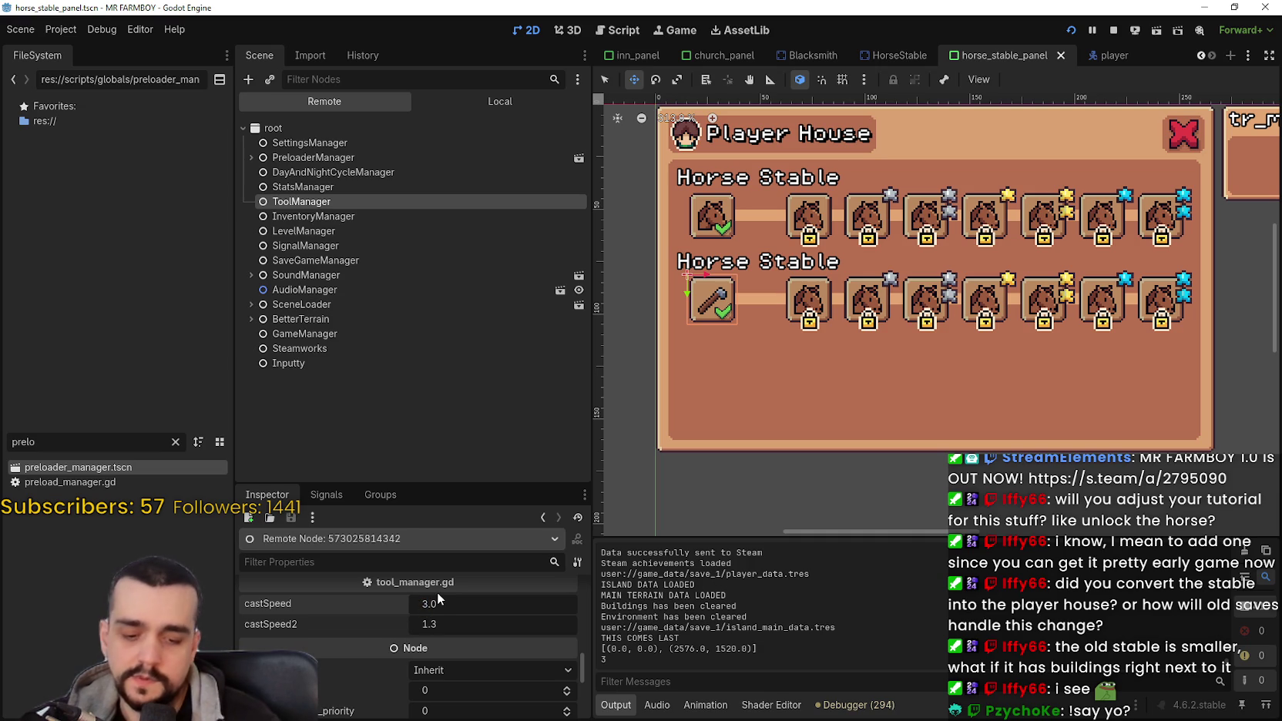
pyautogui.press('Return')
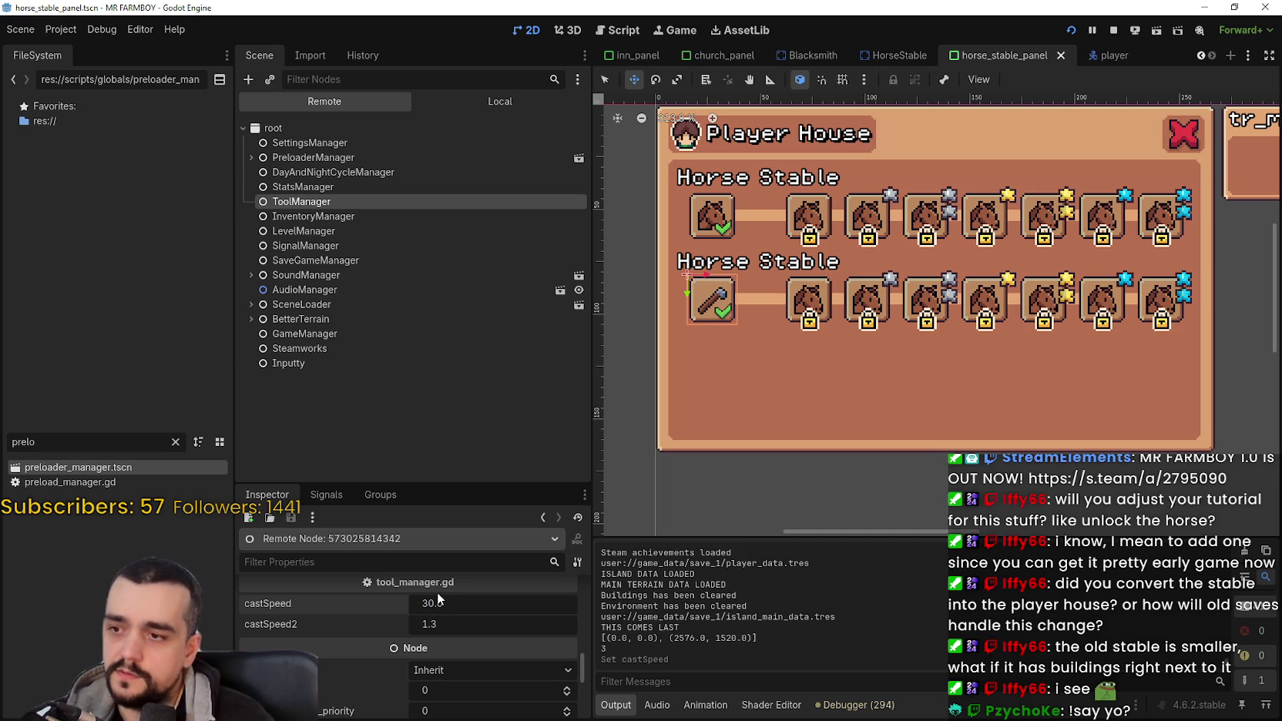
# Step: Return to the local scene tree, then switch back and resume the game
pyautogui.click(510, 103)
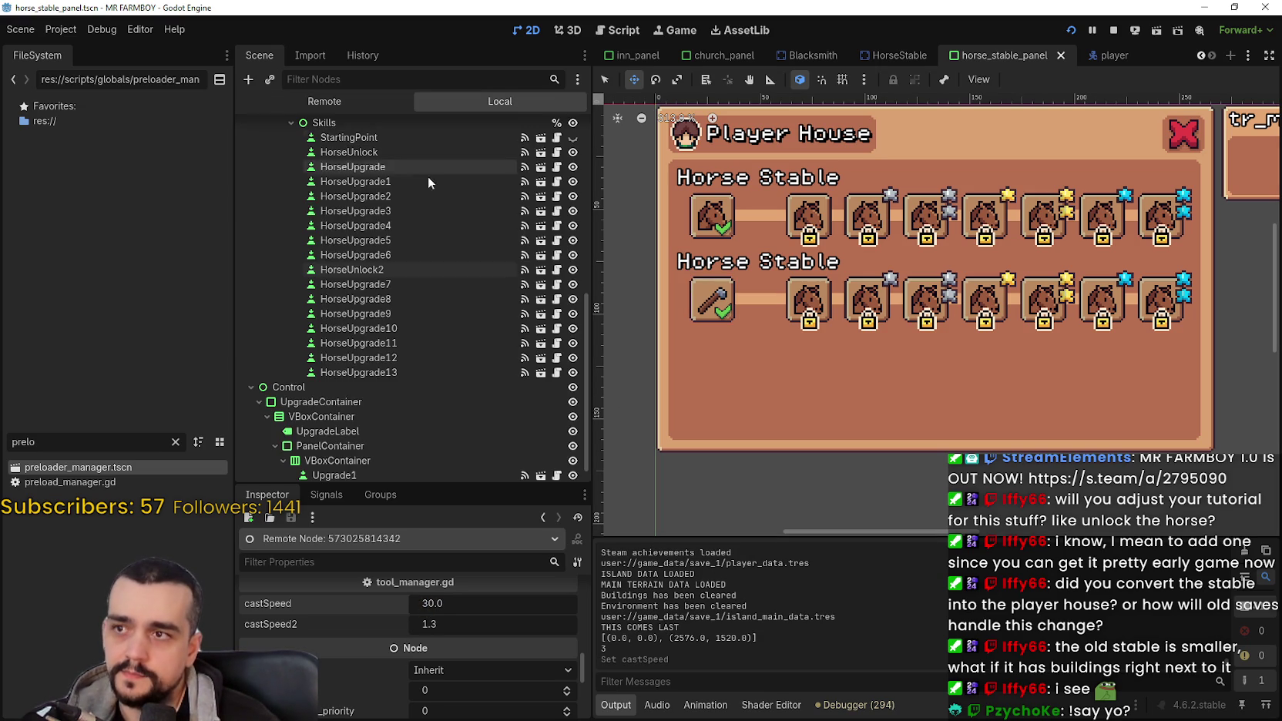
pyautogui.click(406, 225)
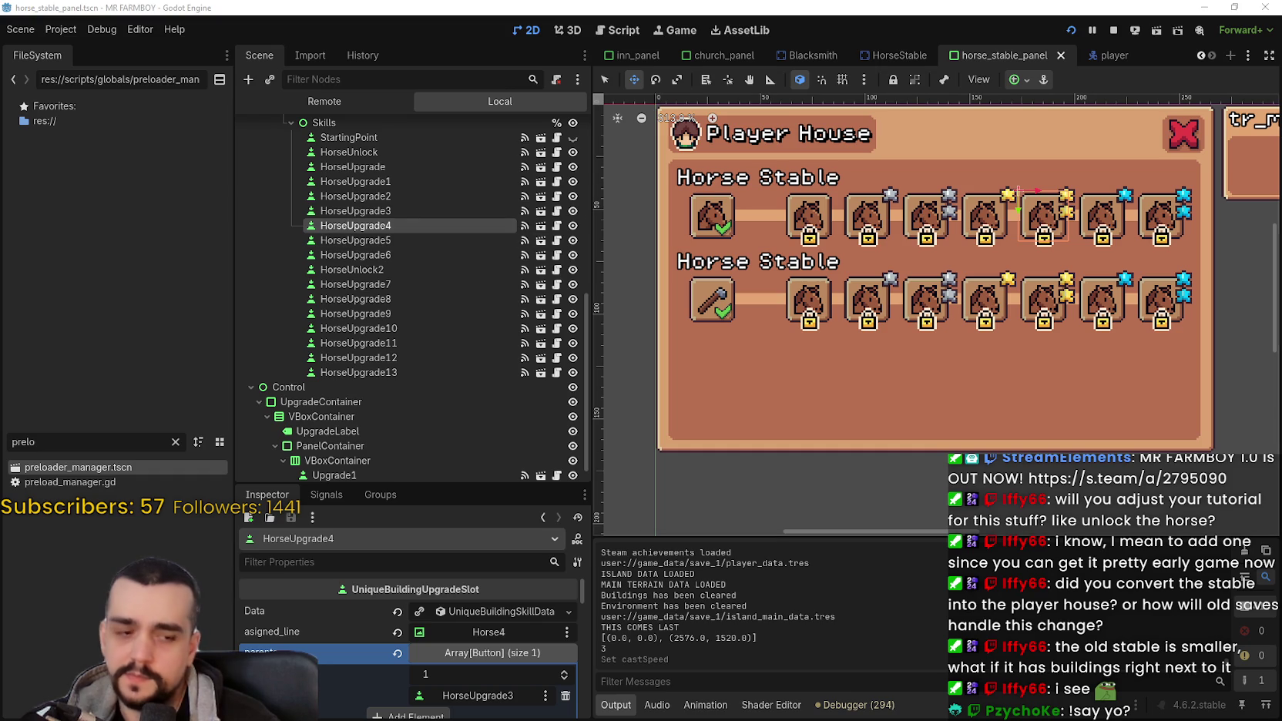
pyautogui.hotkey('alt', 'Tab')
pyautogui.press('Escape')
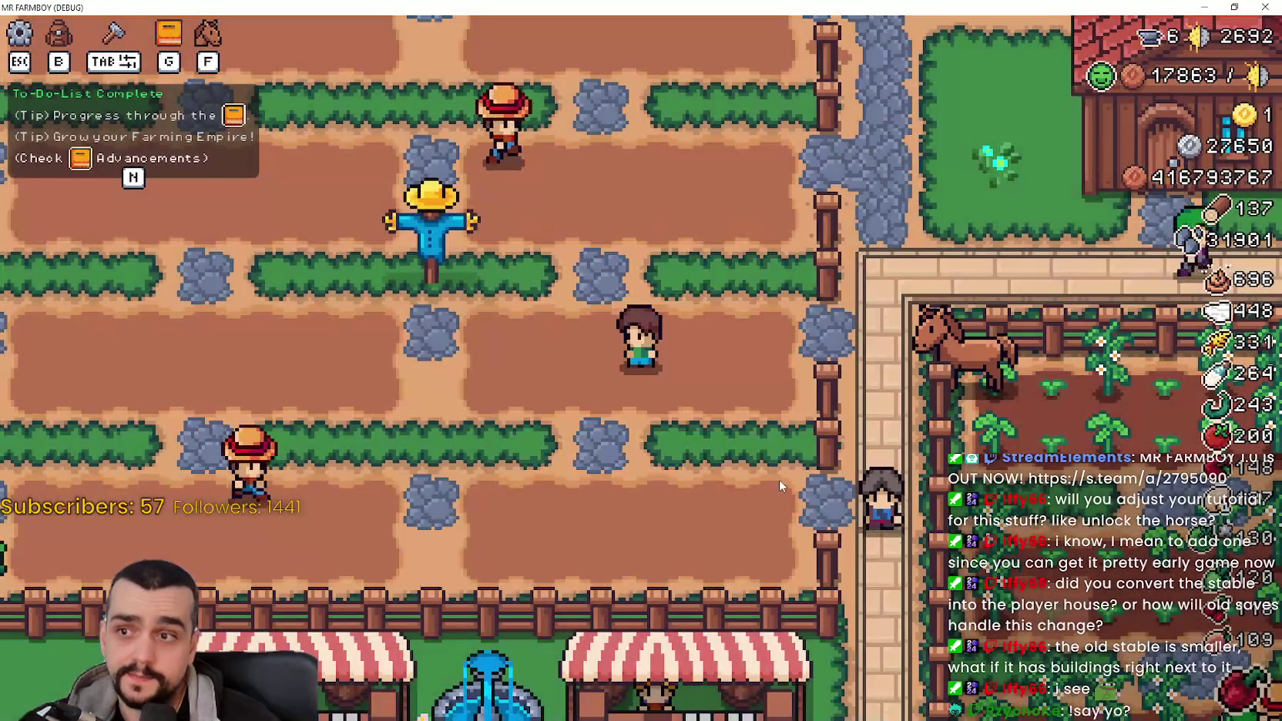
# Step: Choose Wheat seeds in the Crafting panel and plant the top field rows
pyautogui.press('Tab')
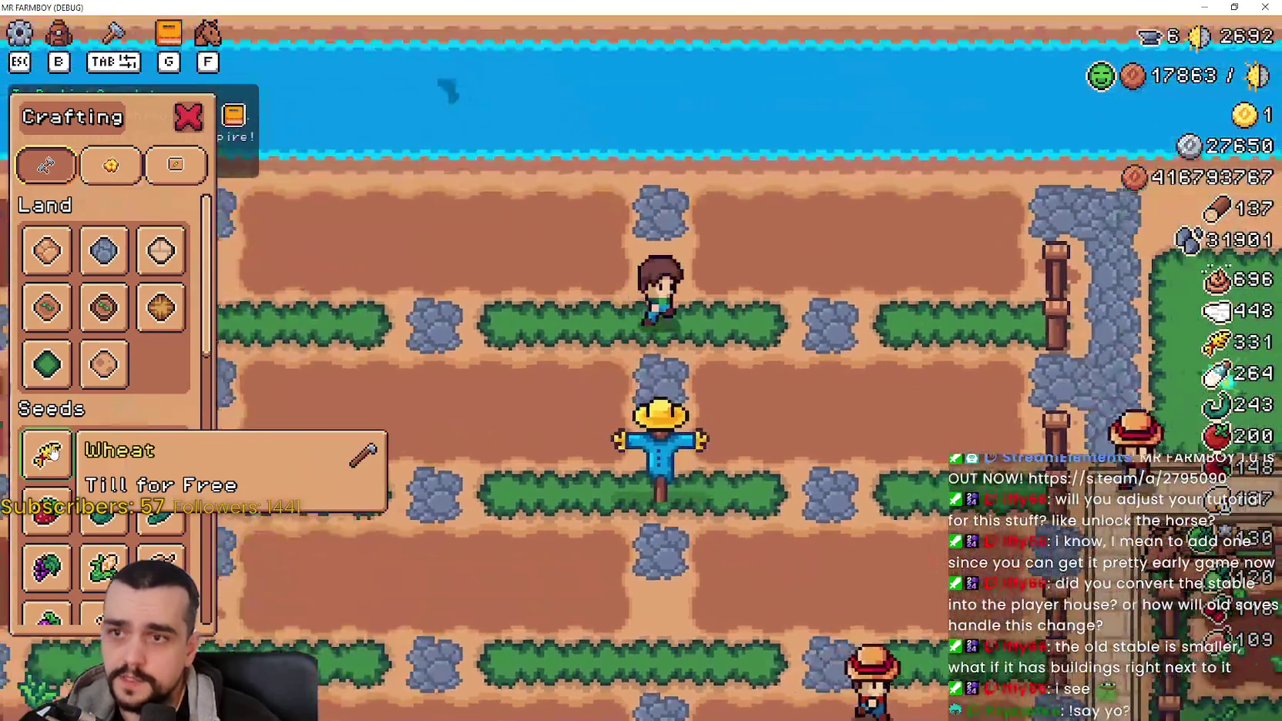
pyautogui.click(46, 452)
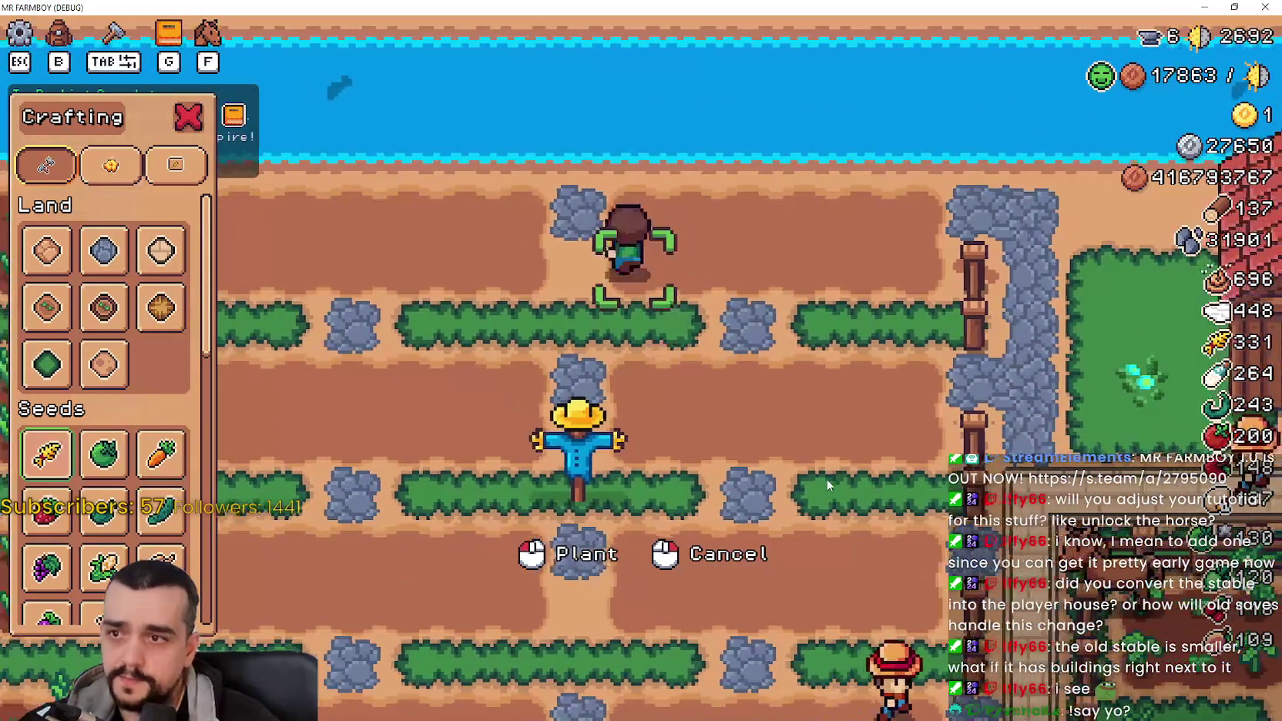
pyautogui.click(822, 373)
pyautogui.press('d')
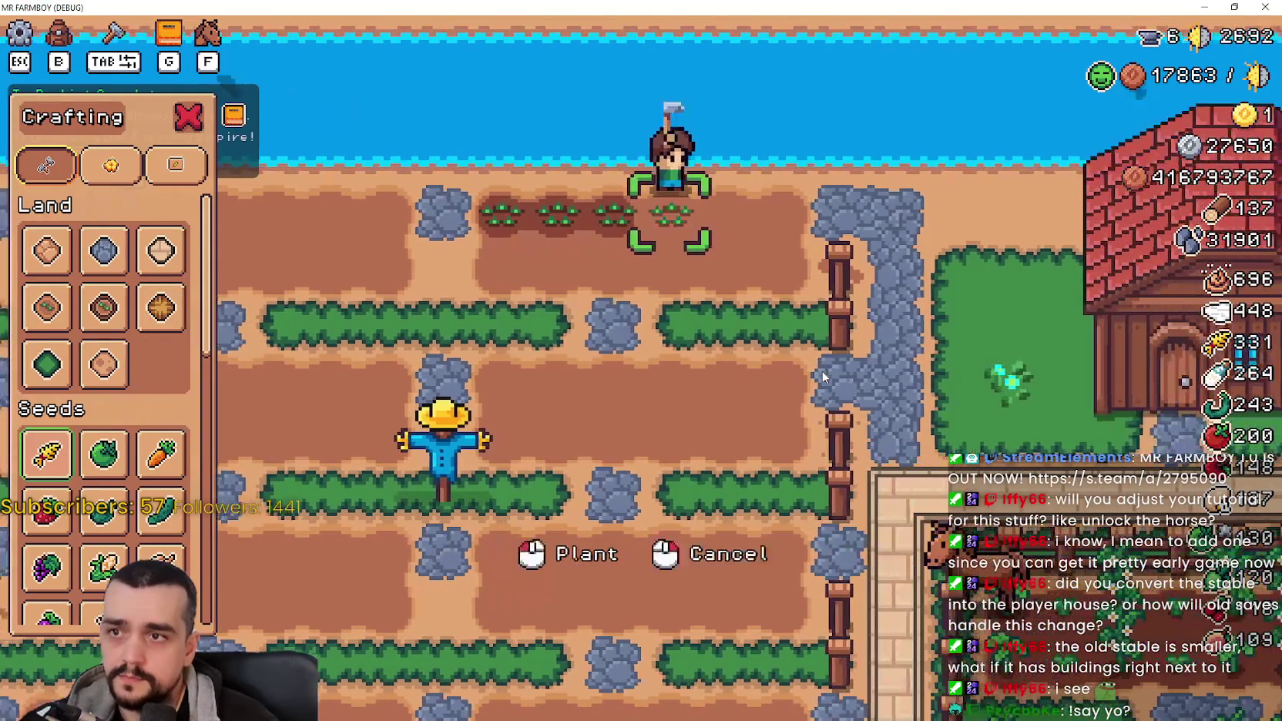
pyautogui.click(823, 376)
pyautogui.press('s')
pyautogui.press('a')
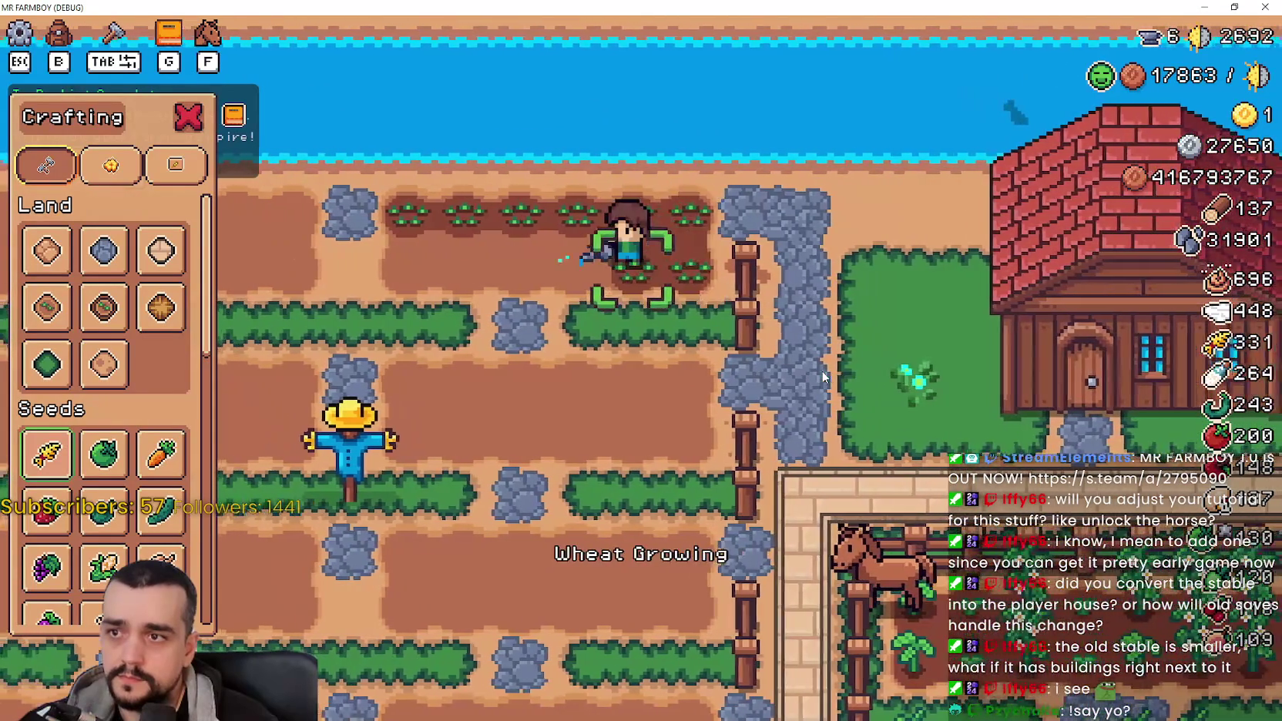
# Step: Plant wheat along the lower plot rows, then switch back to the Godot editor
pyautogui.scroll(-2, 869, 335)
pyautogui.press('a')
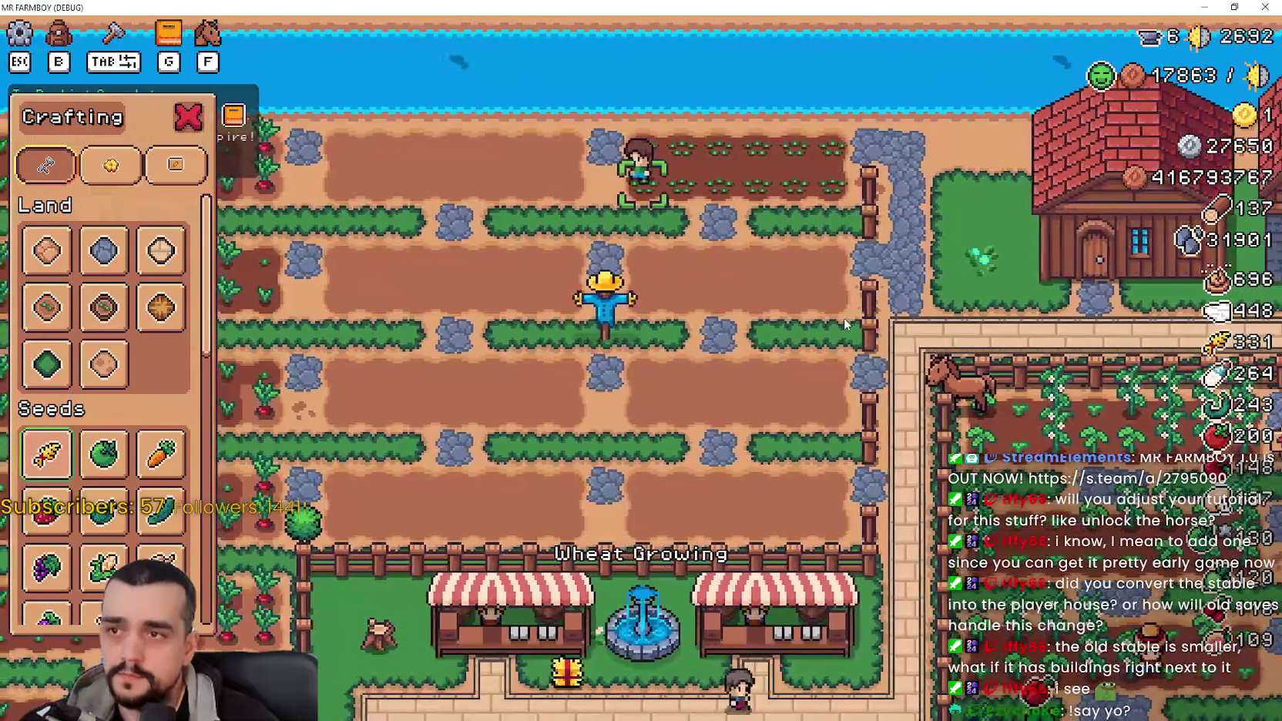
pyautogui.press('s')
pyautogui.click(831, 304)
pyautogui.press('d')
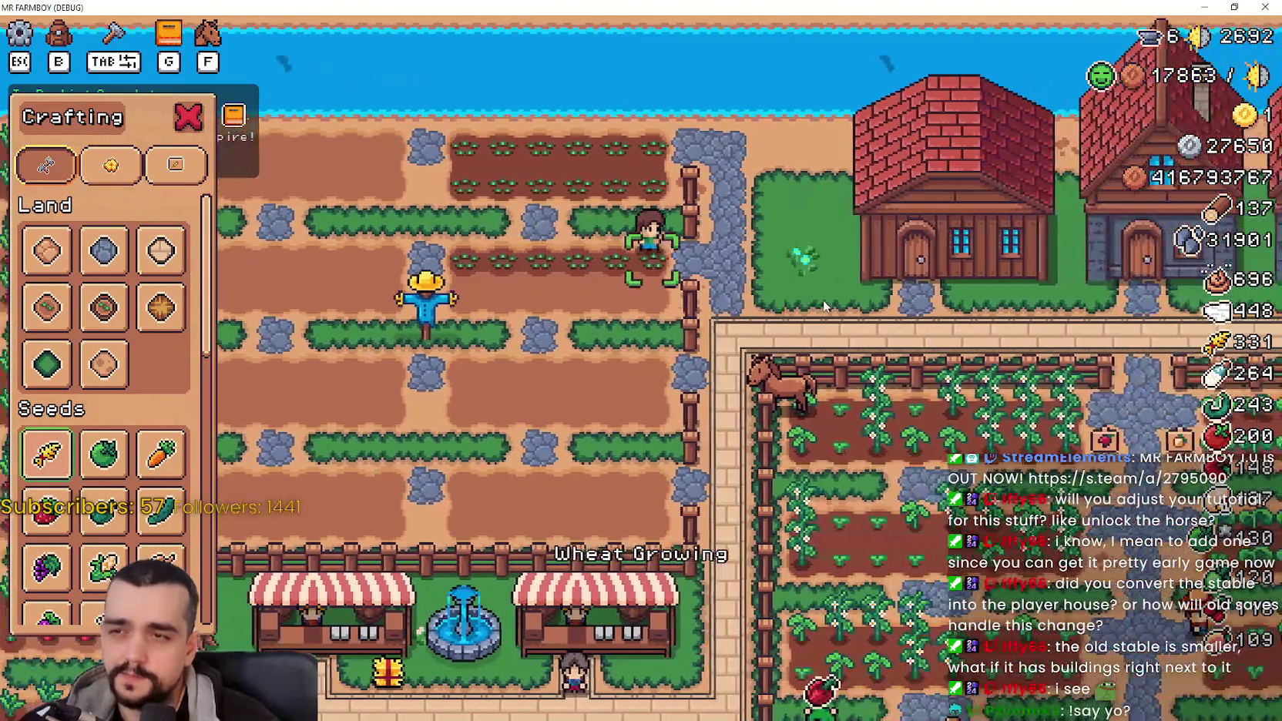
pyautogui.press('s')
pyautogui.click(823, 306)
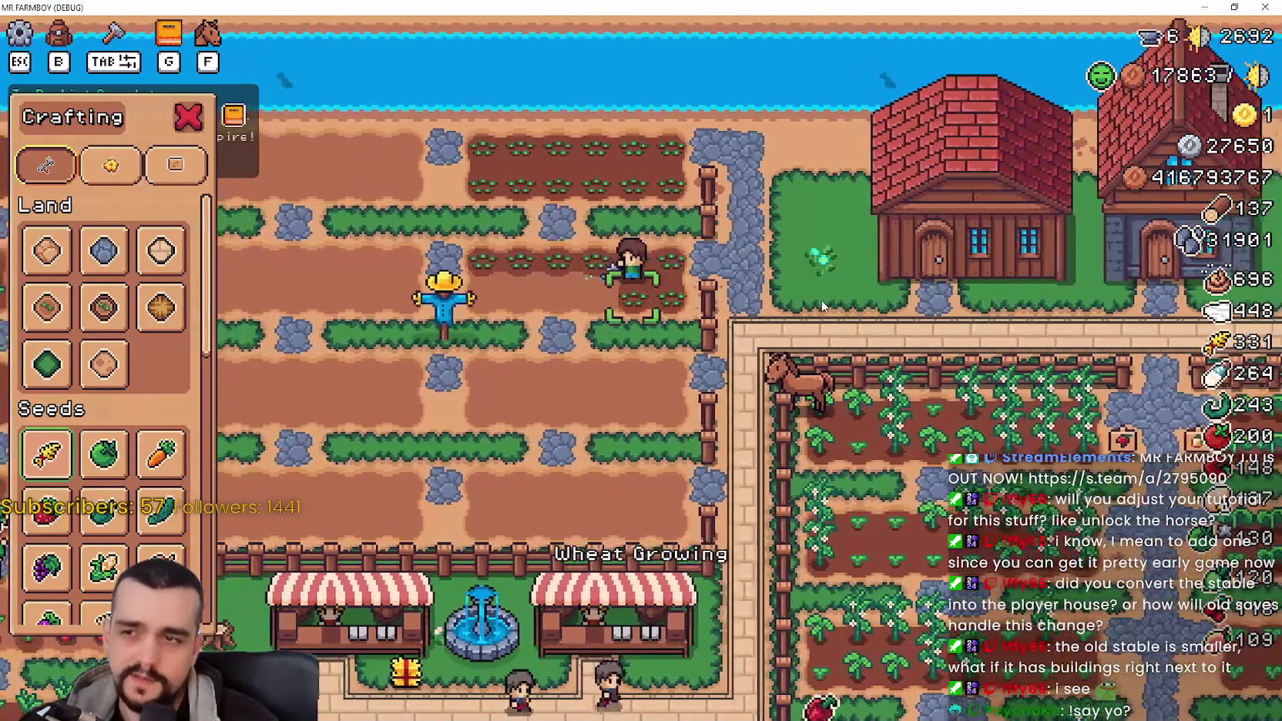
pyautogui.press('a')
pyautogui.click(822, 306)
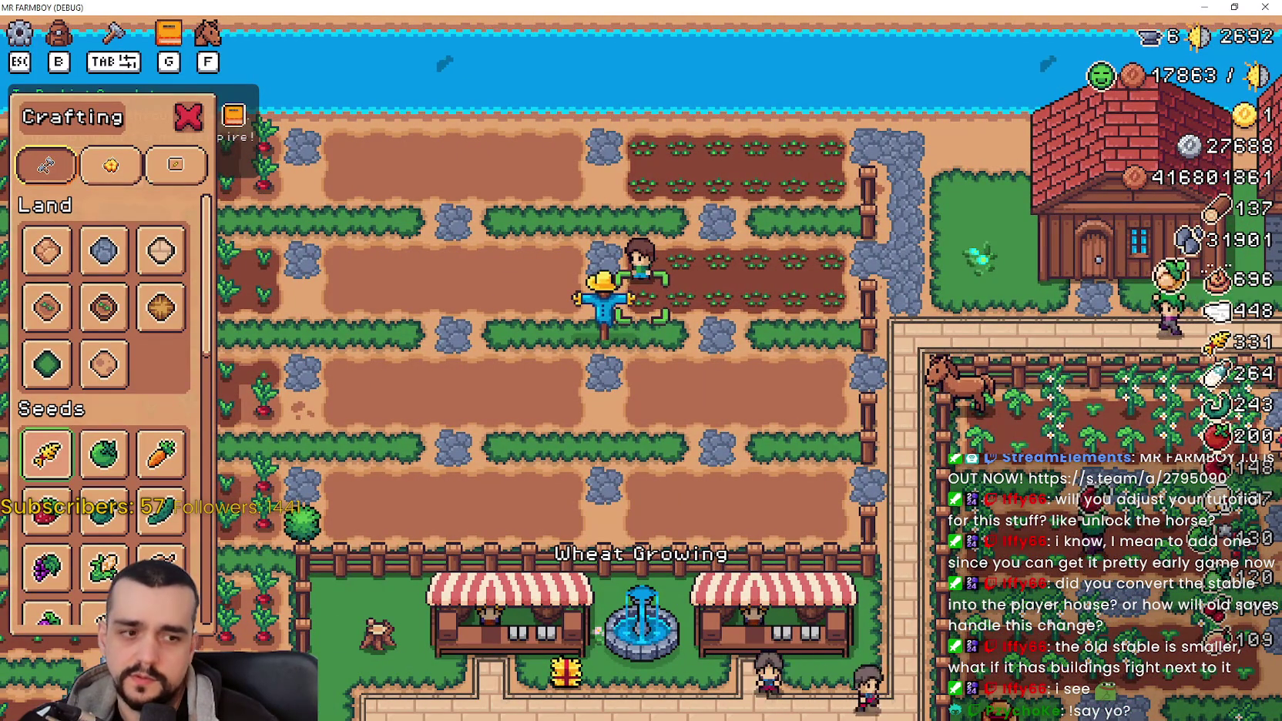
pyautogui.hotkey('alt', 'Tab')
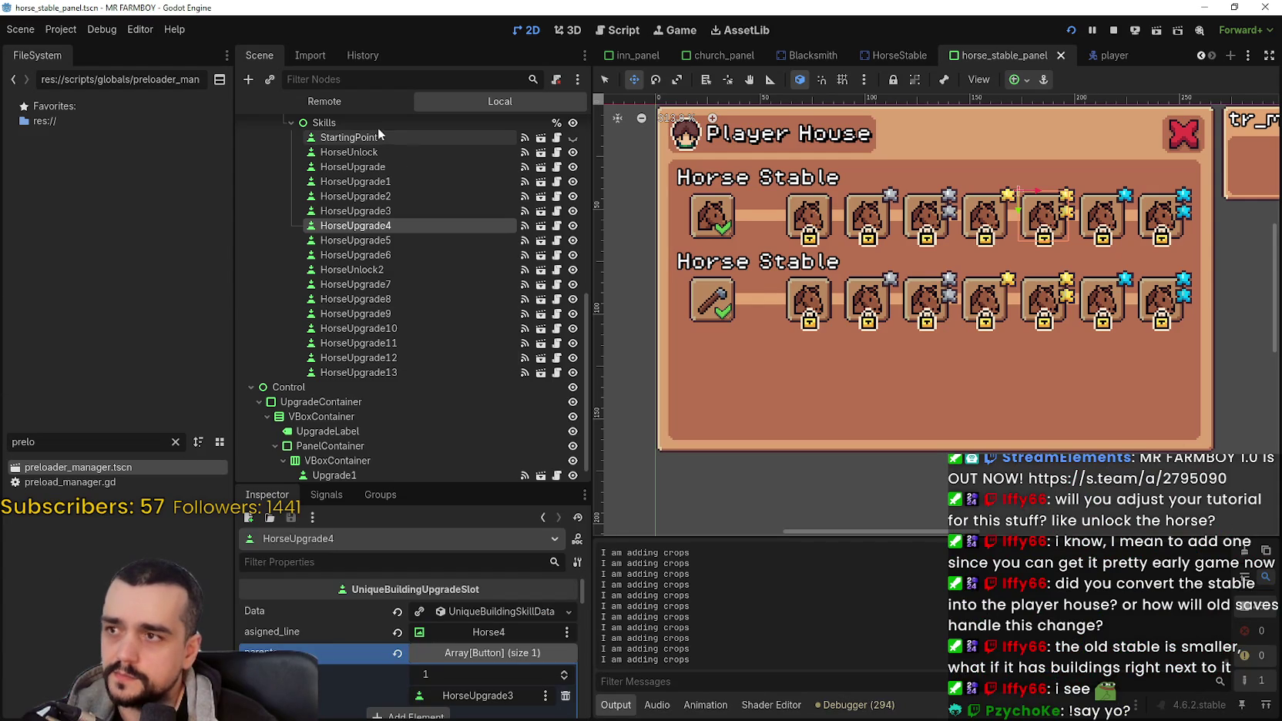
# Step: Check the live ToolManager's properties in the editor's Remote scene tree
pyautogui.hotkey('alt', 'Tab')
pyautogui.hotkey('alt', 'Tab')
pyautogui.hotkey('alt', 'Tab')
pyautogui.press('Escape')
pyautogui.hotkey('alt', 'Tab')
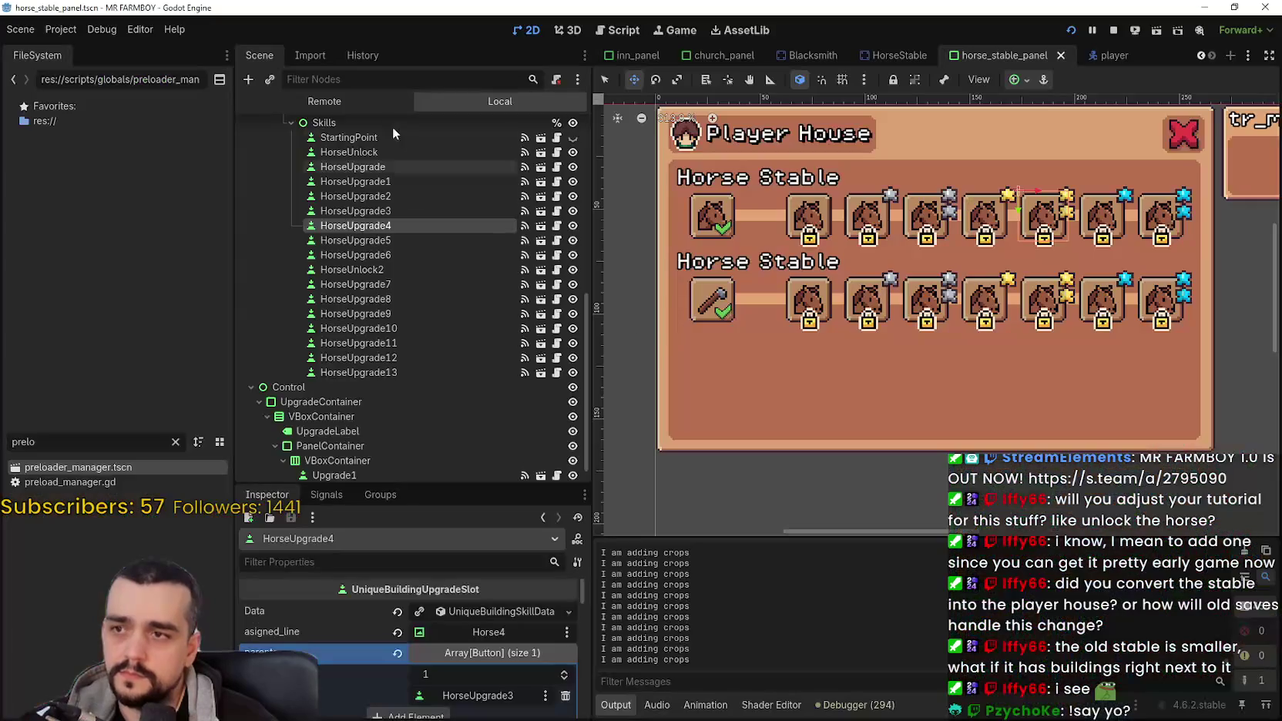
pyautogui.click(343, 102)
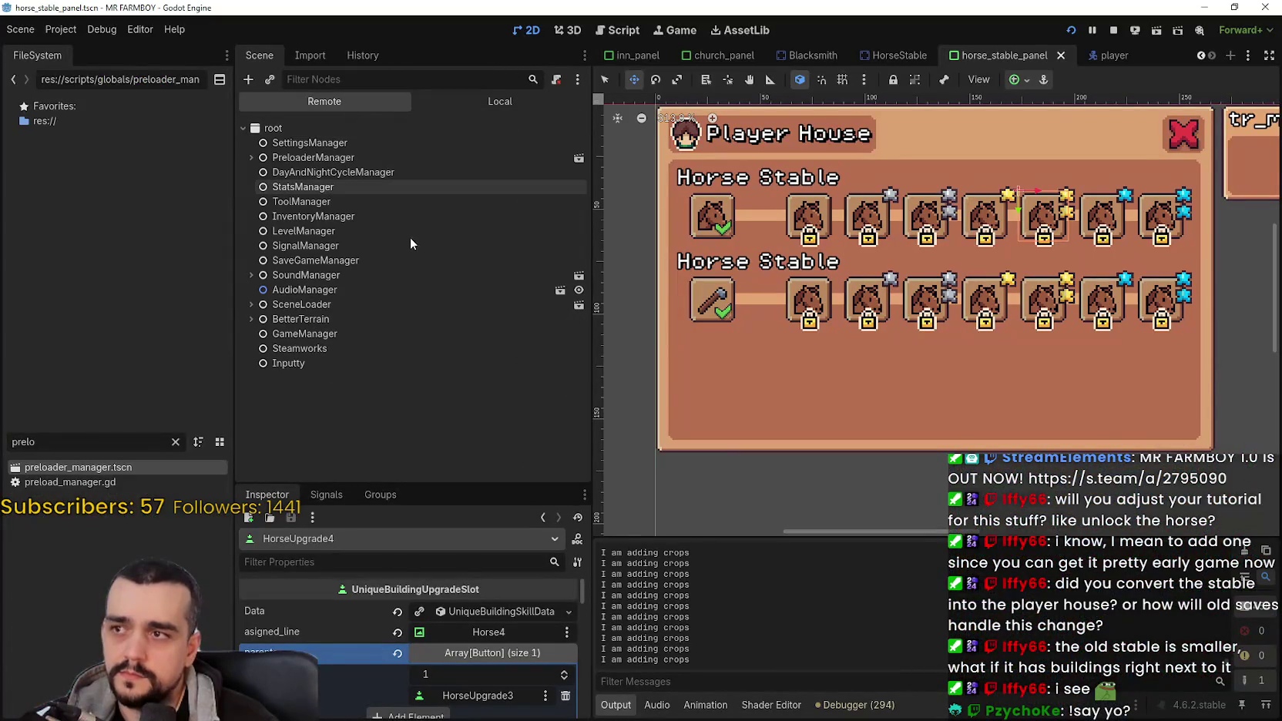
pyautogui.click(314, 200)
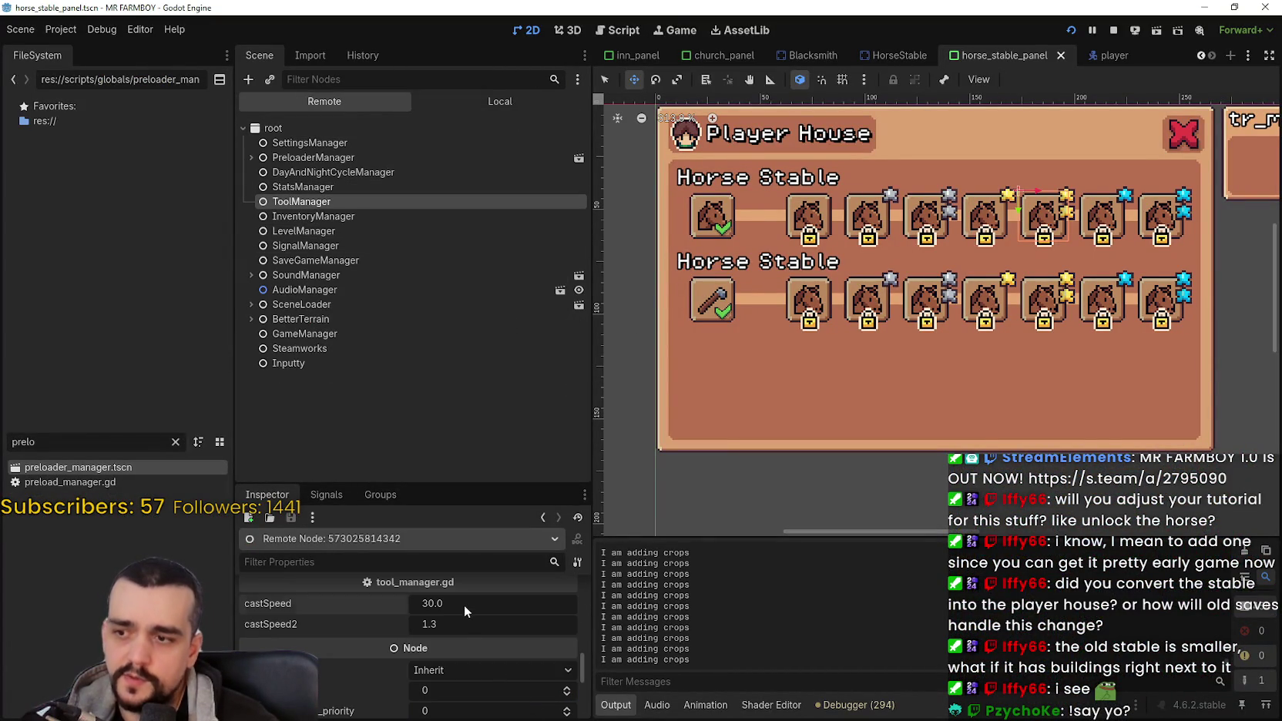
# Step: Switch to the paused game, resume it and open the Crafting panel
pyautogui.hotkey('alt', 'Tab')
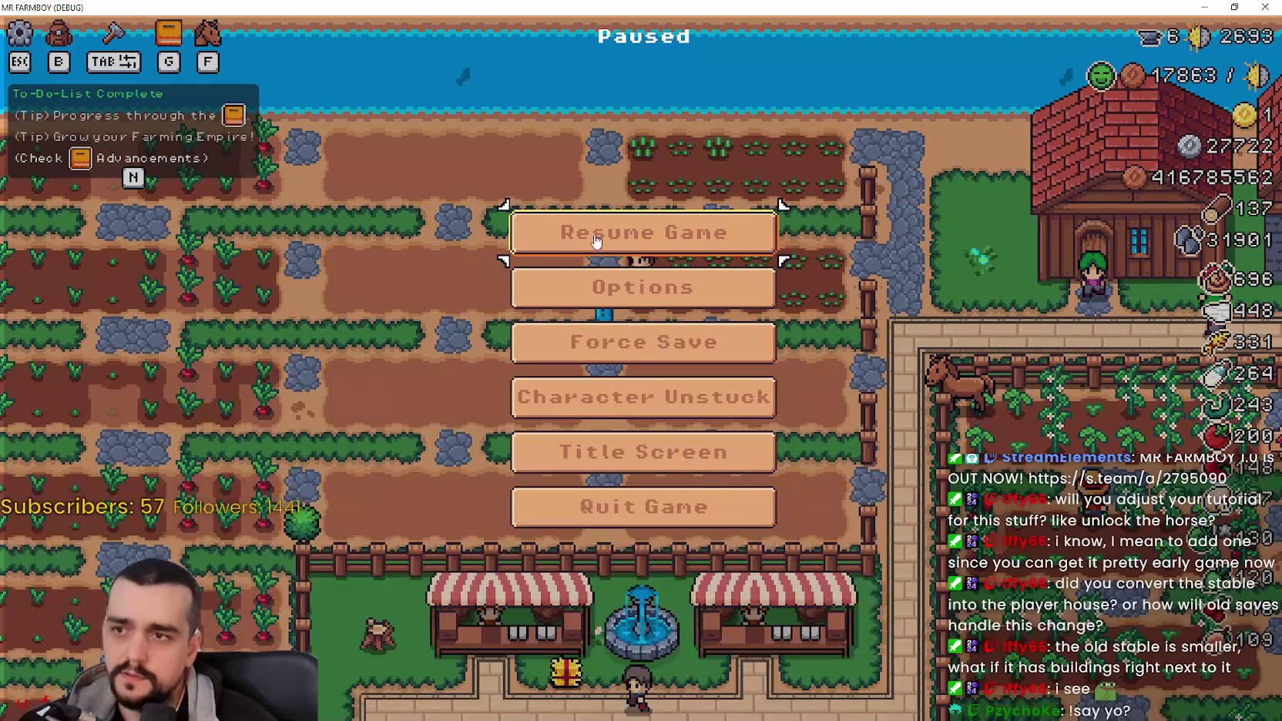
pyautogui.click(596, 241)
pyautogui.press('Tab')
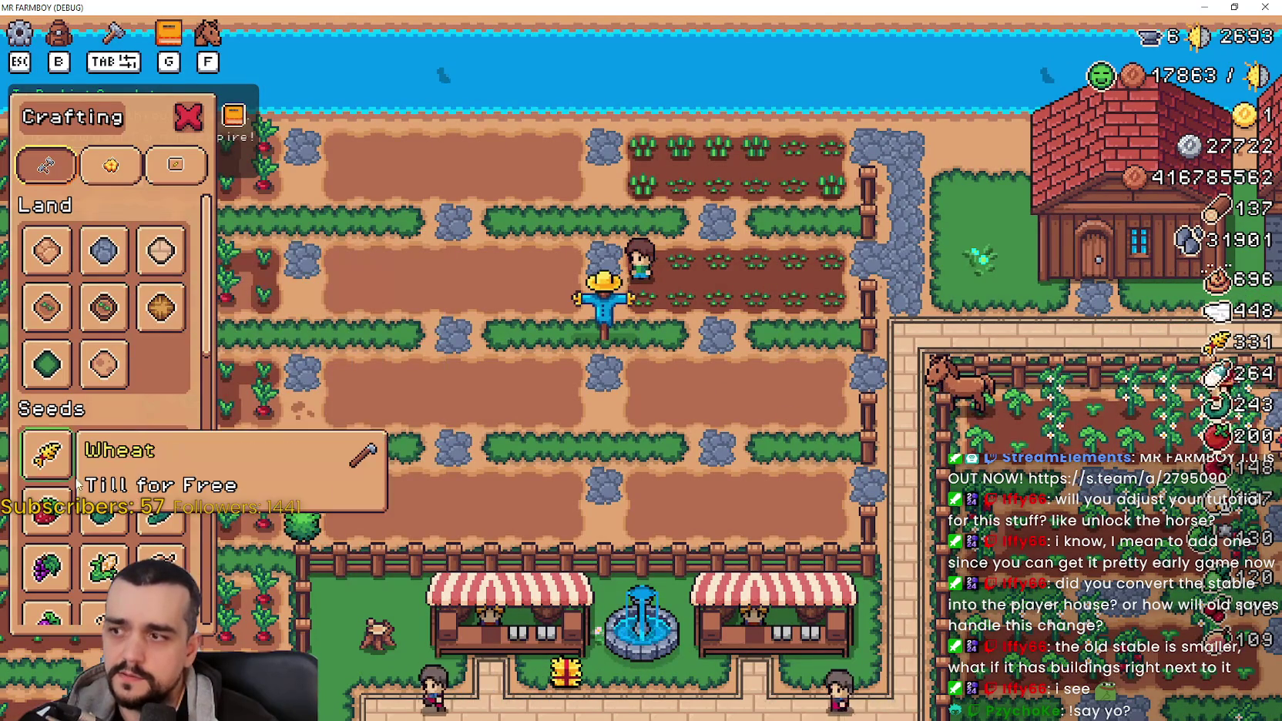
# Step: Pick Wheat seeds, then walk the farmer left and water the wheat plot
pyautogui.click(63, 476)
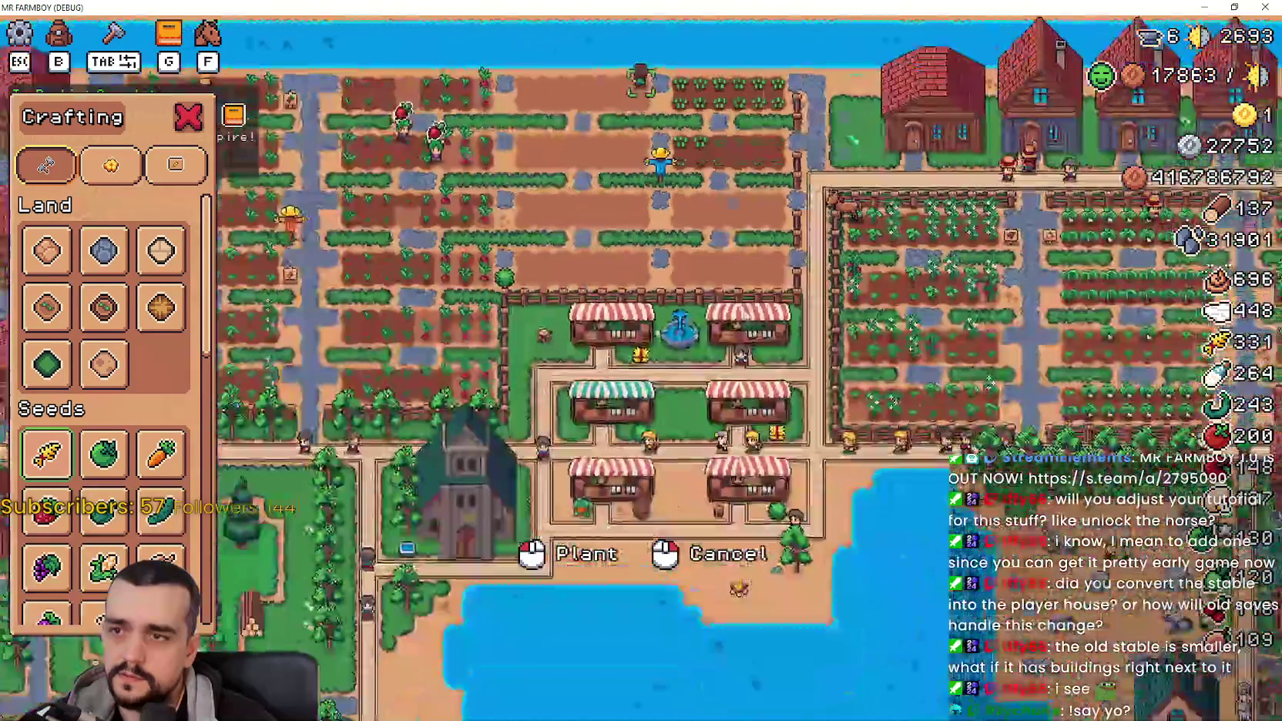
pyautogui.rightClick(753, 245)
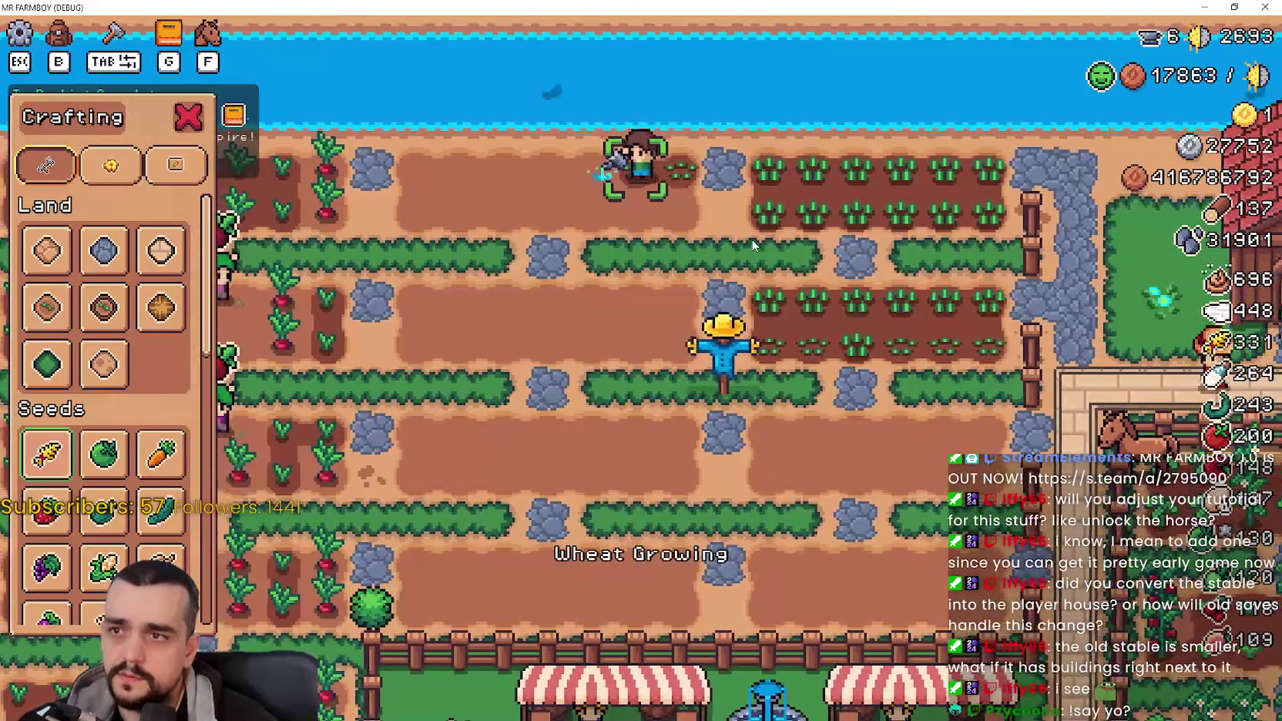
pyautogui.press('a')
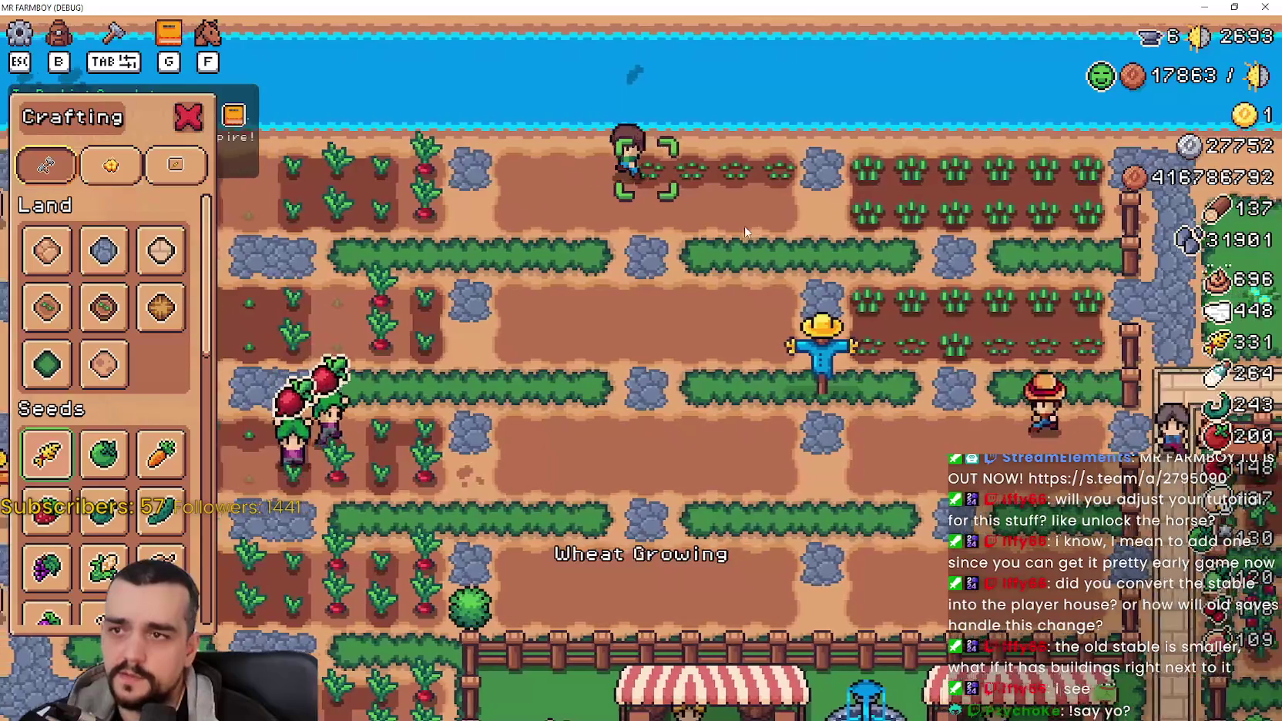
pyautogui.press('a')
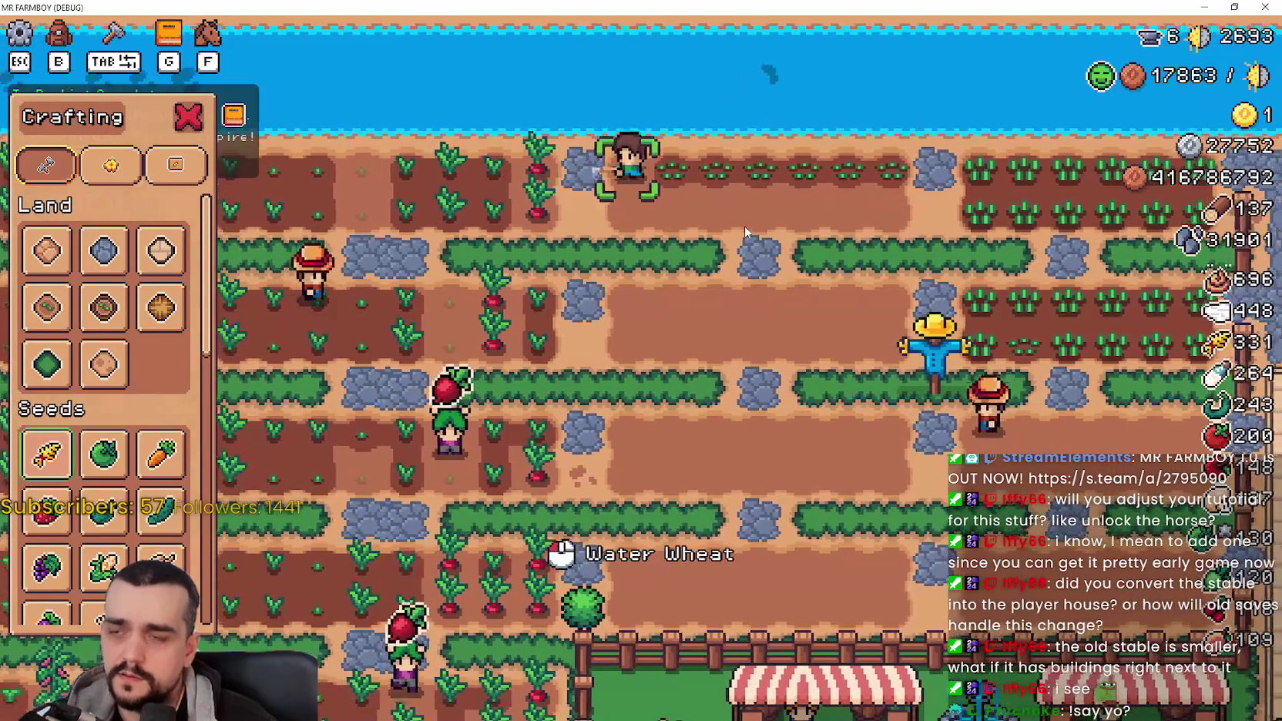
pyautogui.click(745, 230)
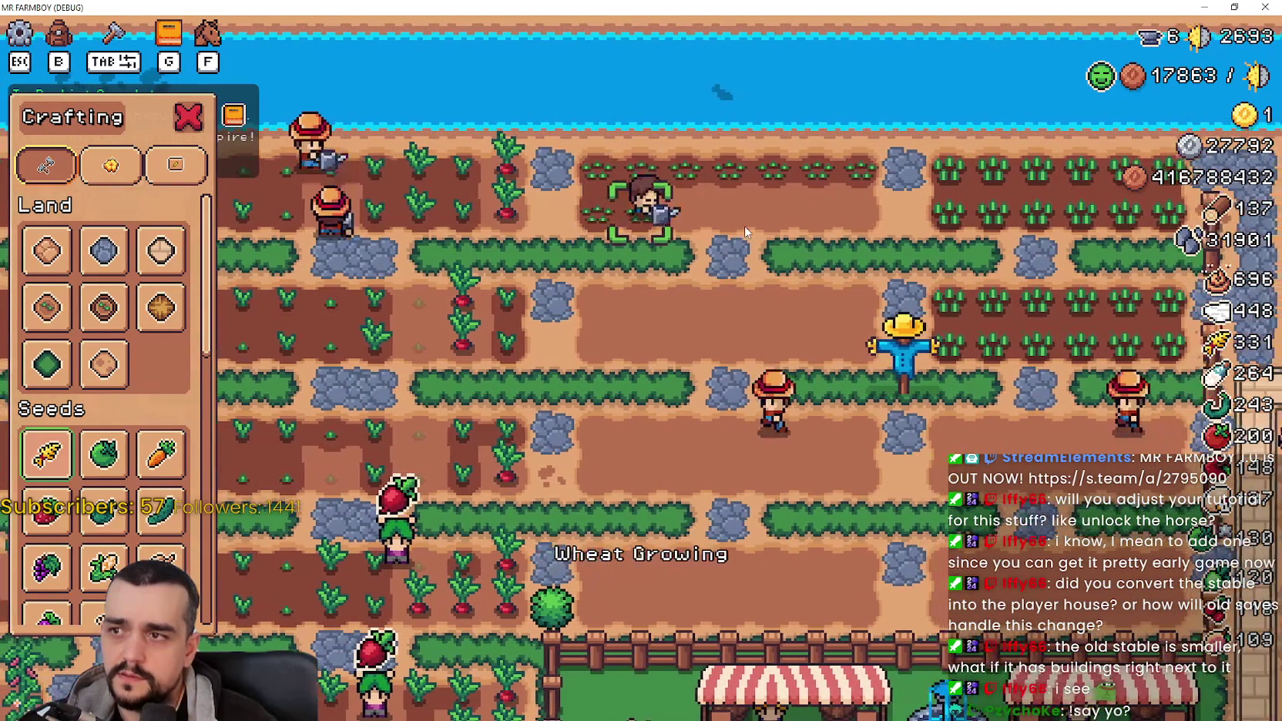
# Step: Water the seedlings along the row beside the scarecrow
pyautogui.press('d')
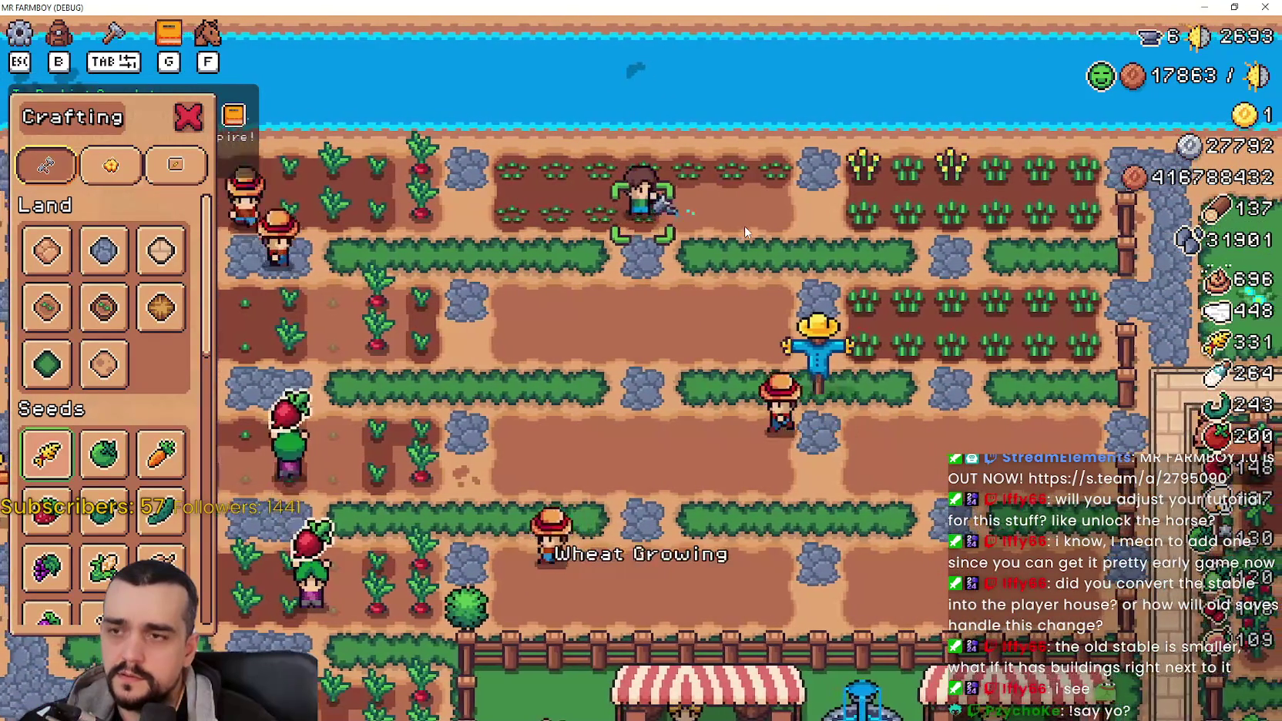
pyautogui.press('d')
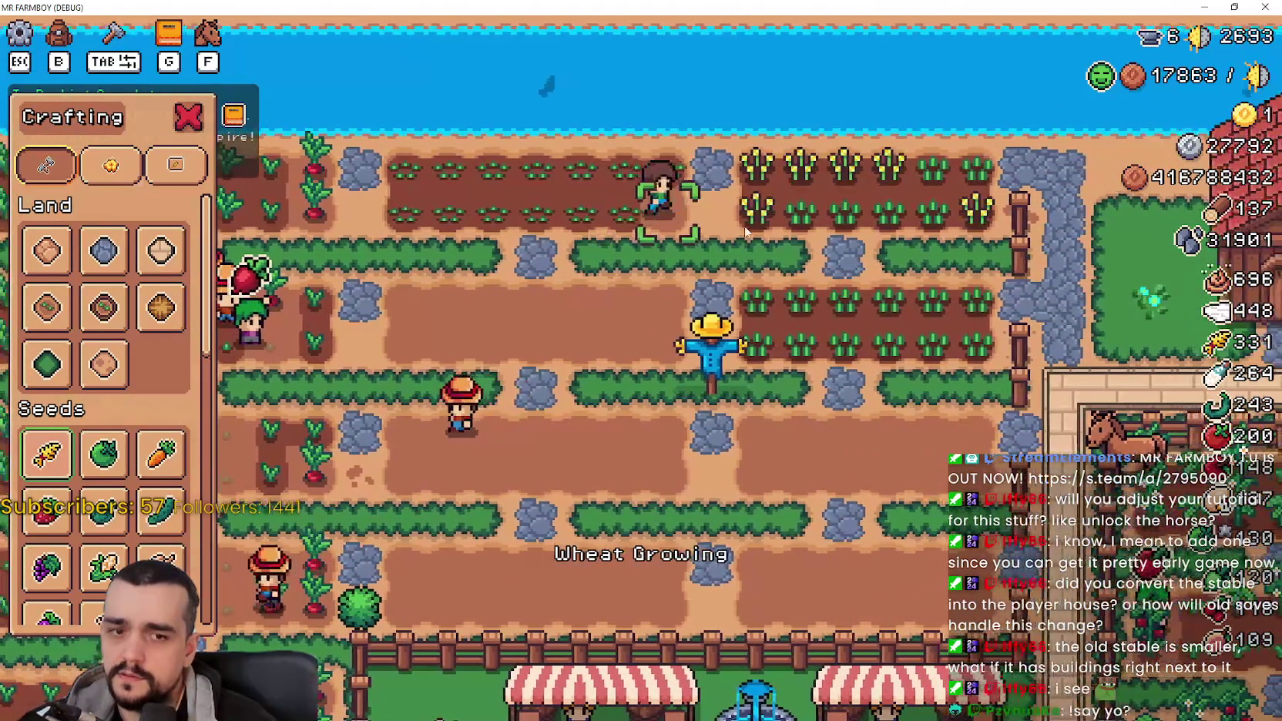
pyautogui.press('s')
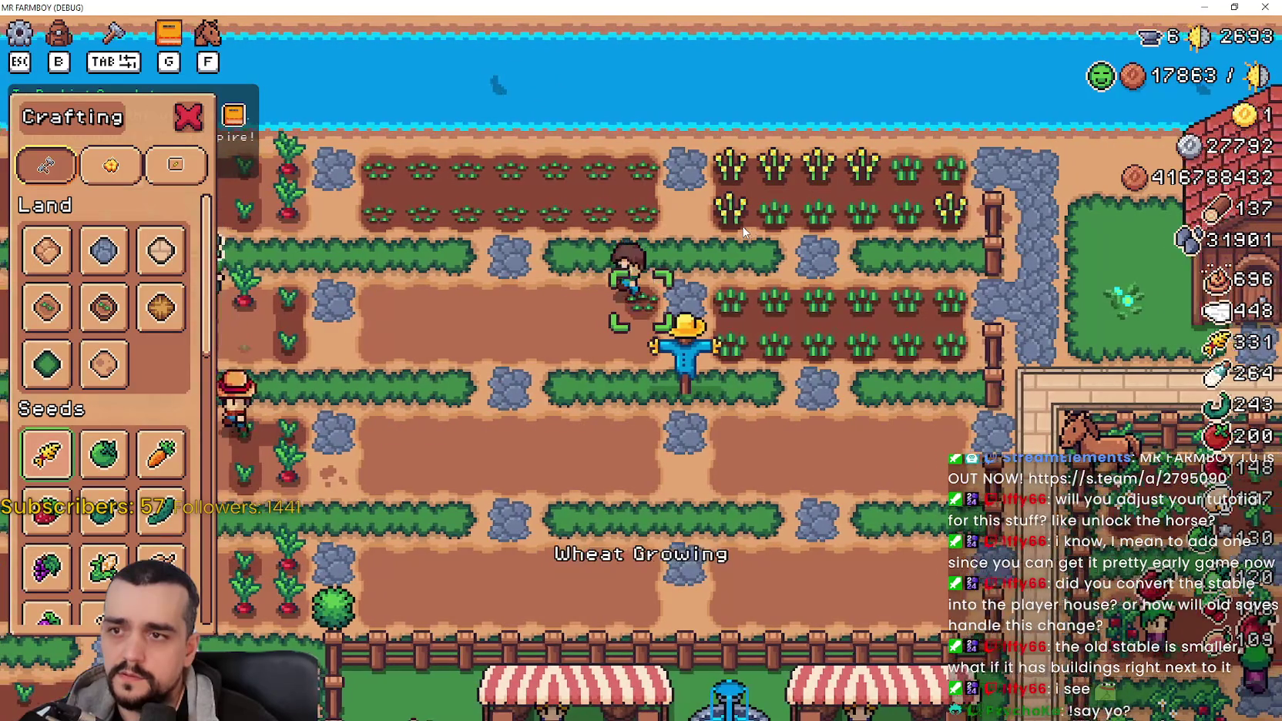
pyautogui.press('a')
pyautogui.click(744, 231)
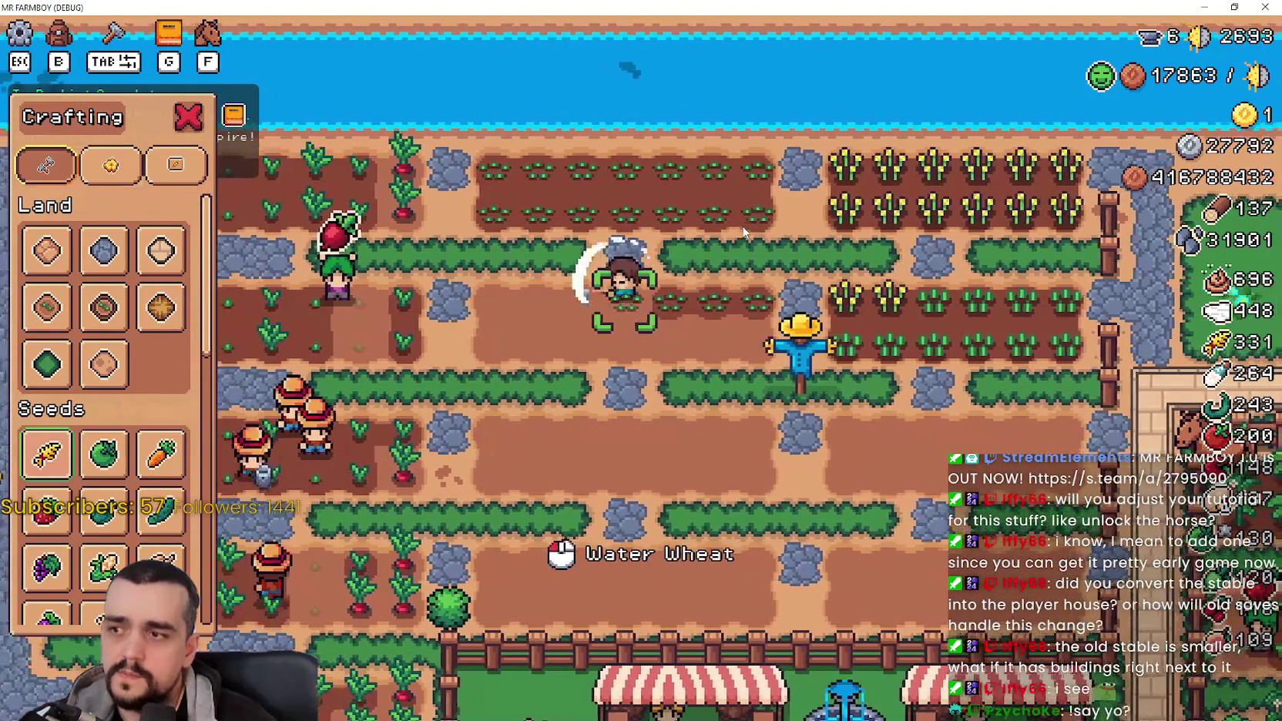
pyautogui.press('a')
pyautogui.click(743, 231)
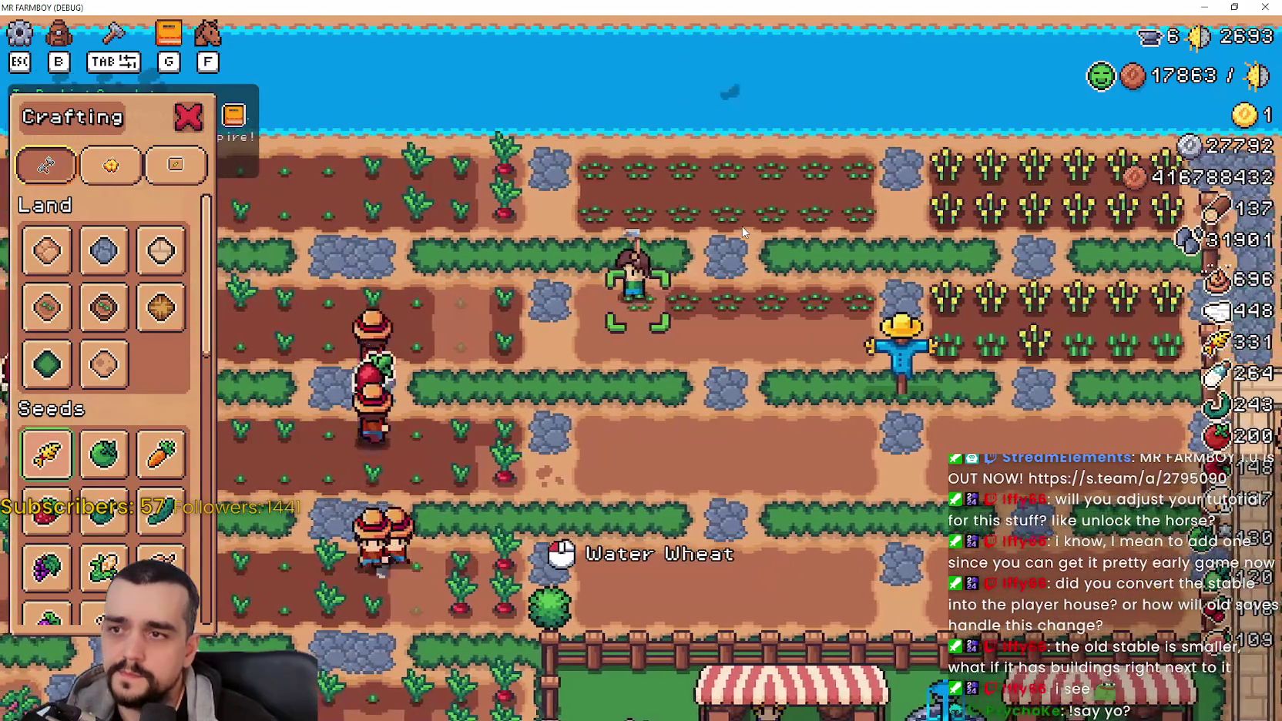
# Step: Water the wheat along the next row down
pyautogui.press('s')
pyautogui.click(709, 356)
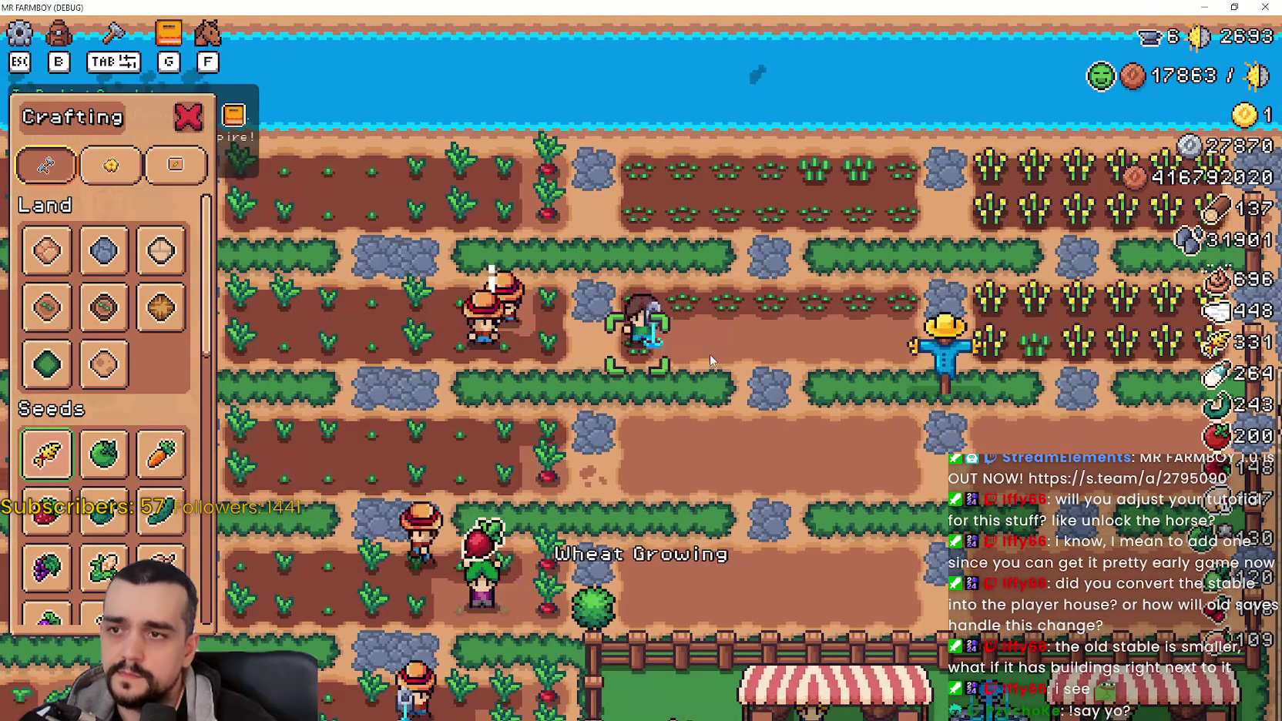
pyautogui.press('d')
pyautogui.click(709, 356)
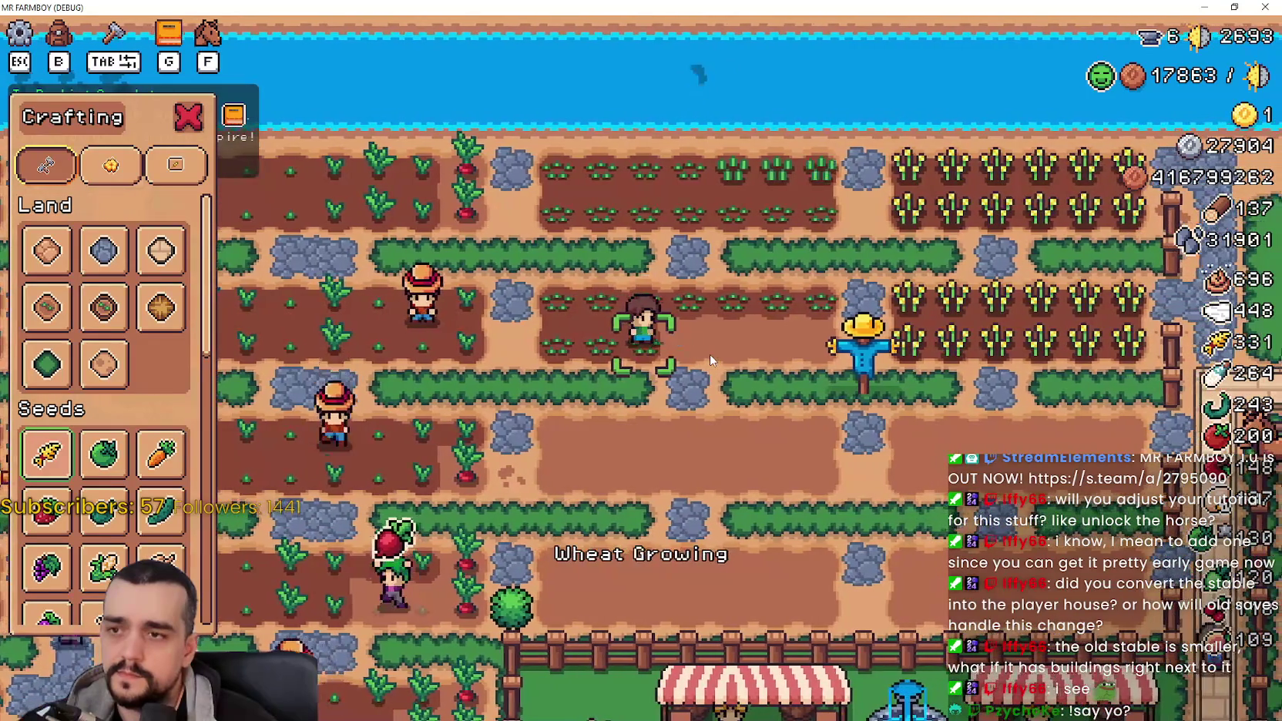
pyautogui.press('d')
pyautogui.click(710, 359)
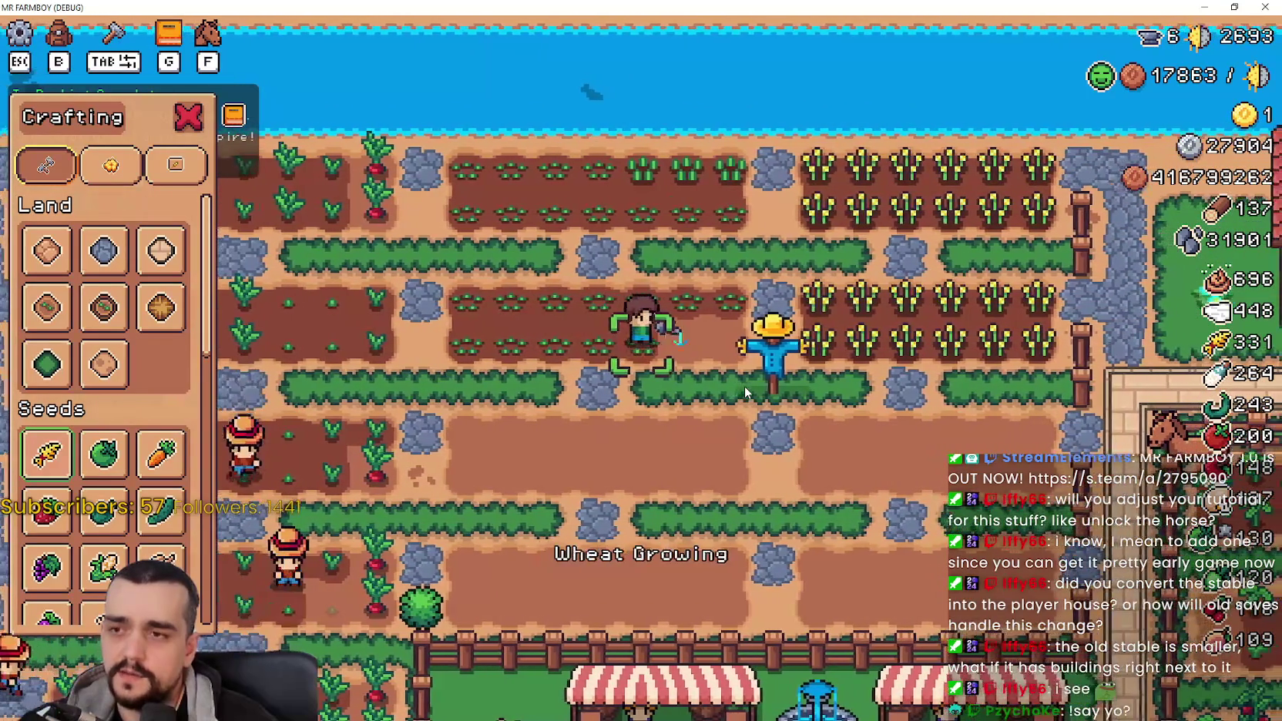
pyautogui.press('d')
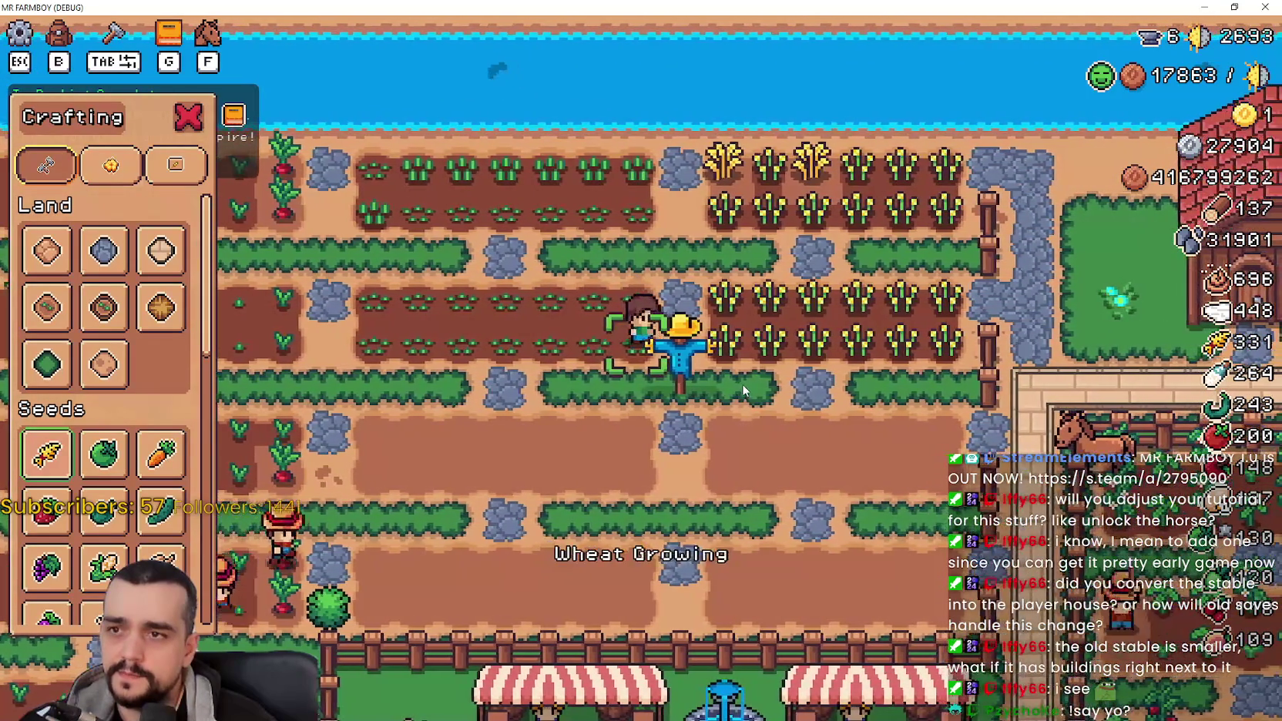
# Step: Walk to the empty plot, pause the game and return to the Godot editor
pyautogui.press('a')
pyautogui.press('s')
pyautogui.press('Escape')
pyautogui.press('Escape')
pyautogui.hotkey('alt', 'Tab')
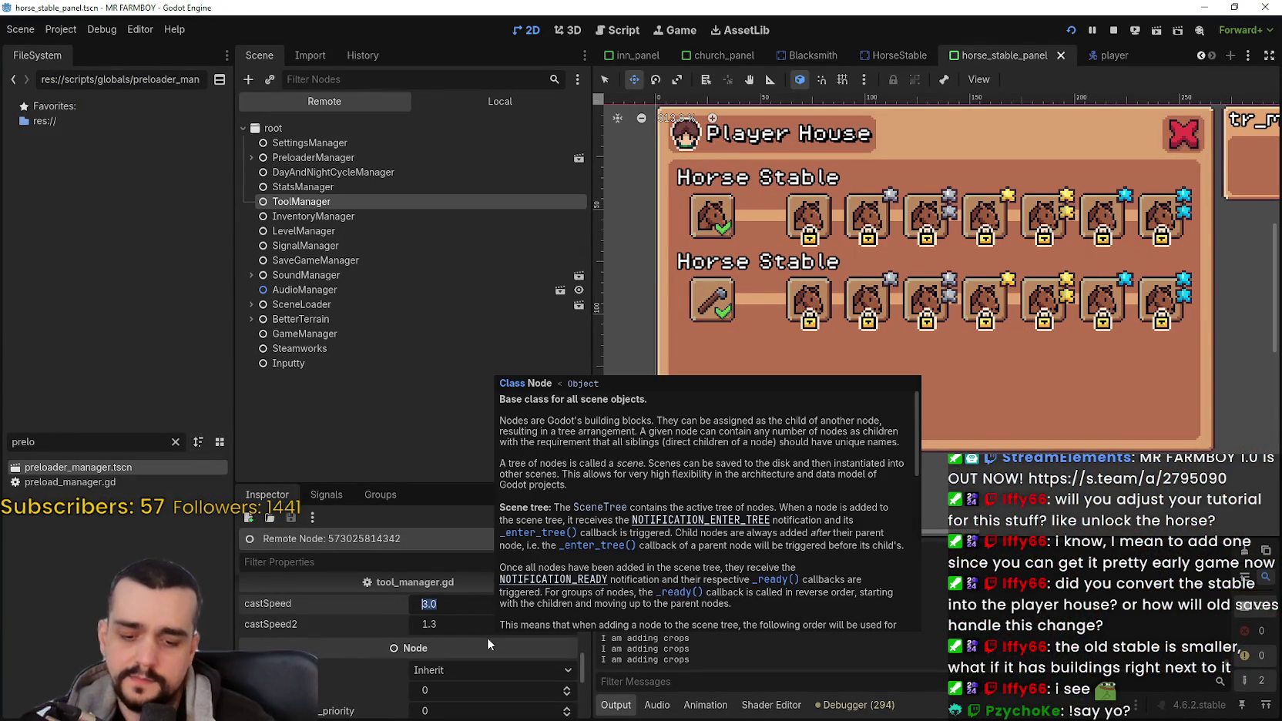
# Step: Set the live ToolManager's castSpeed to 60.0 and return to the local scene tree
pyautogui.write('60')
pyautogui.press('Return')
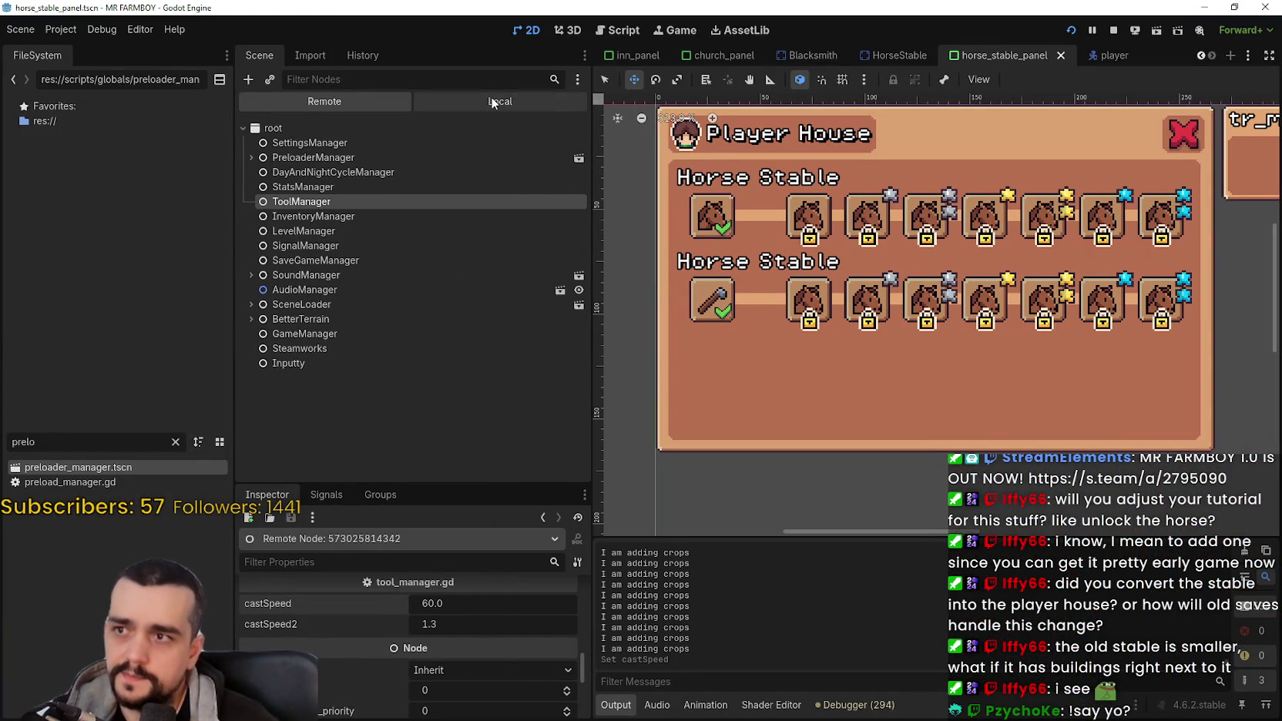
pyautogui.click(490, 96)
# Step: Back in the game, resume play and select Wheat seeds from Crafting
pyautogui.hotkey('alt', 'Tab')
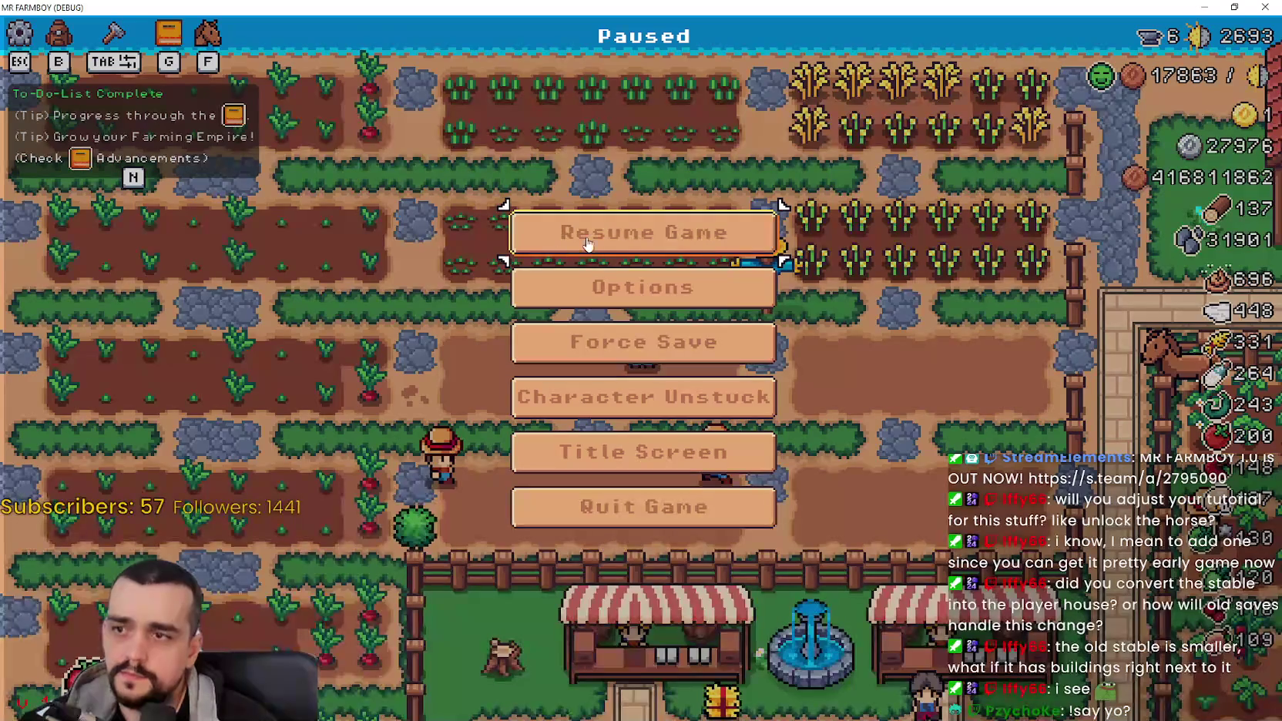
pyautogui.click(590, 248)
pyautogui.press('Tab')
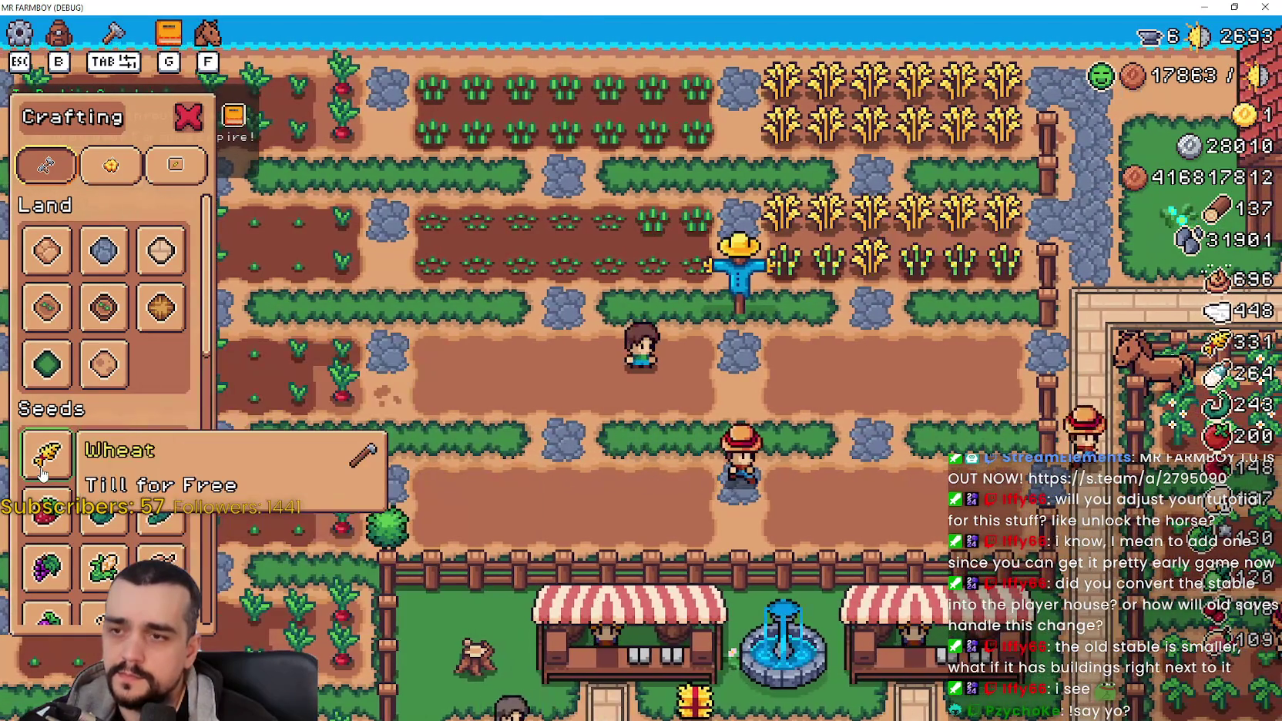
pyautogui.click(46, 454)
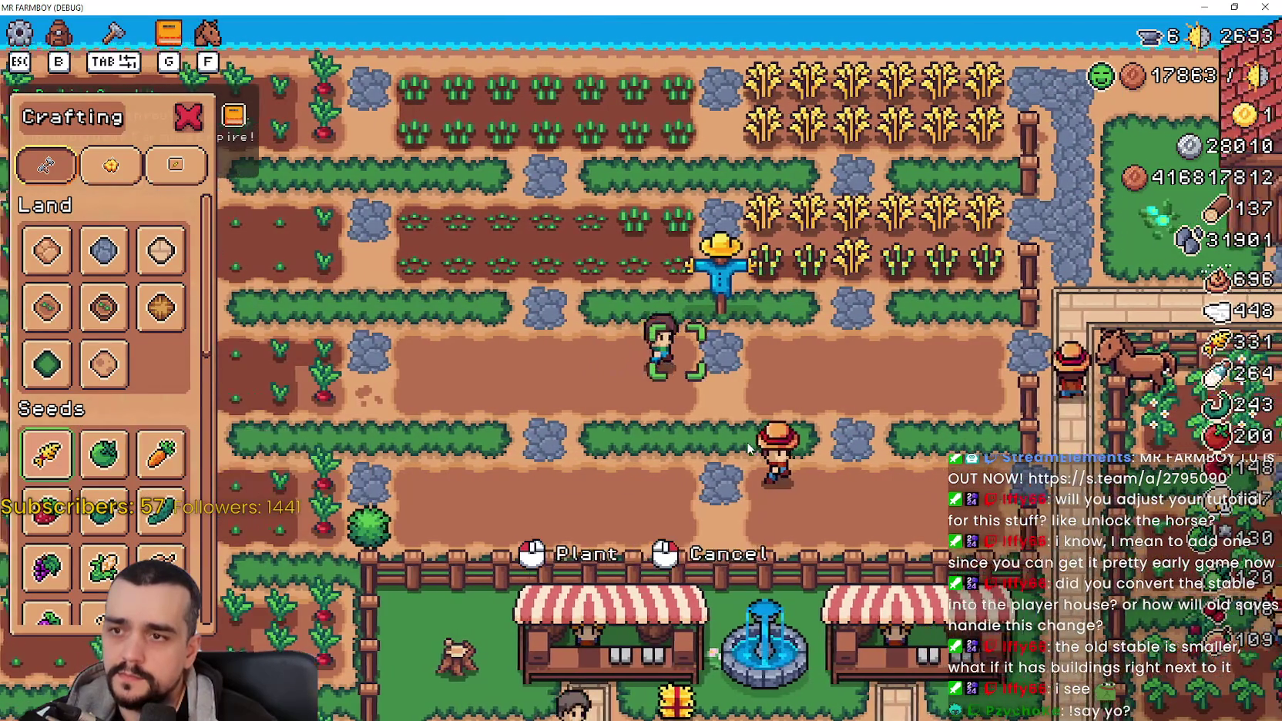
# Step: Plant wheat seedlings across the empty plot and its lower row
pyautogui.press('d')
pyautogui.click(747, 449)
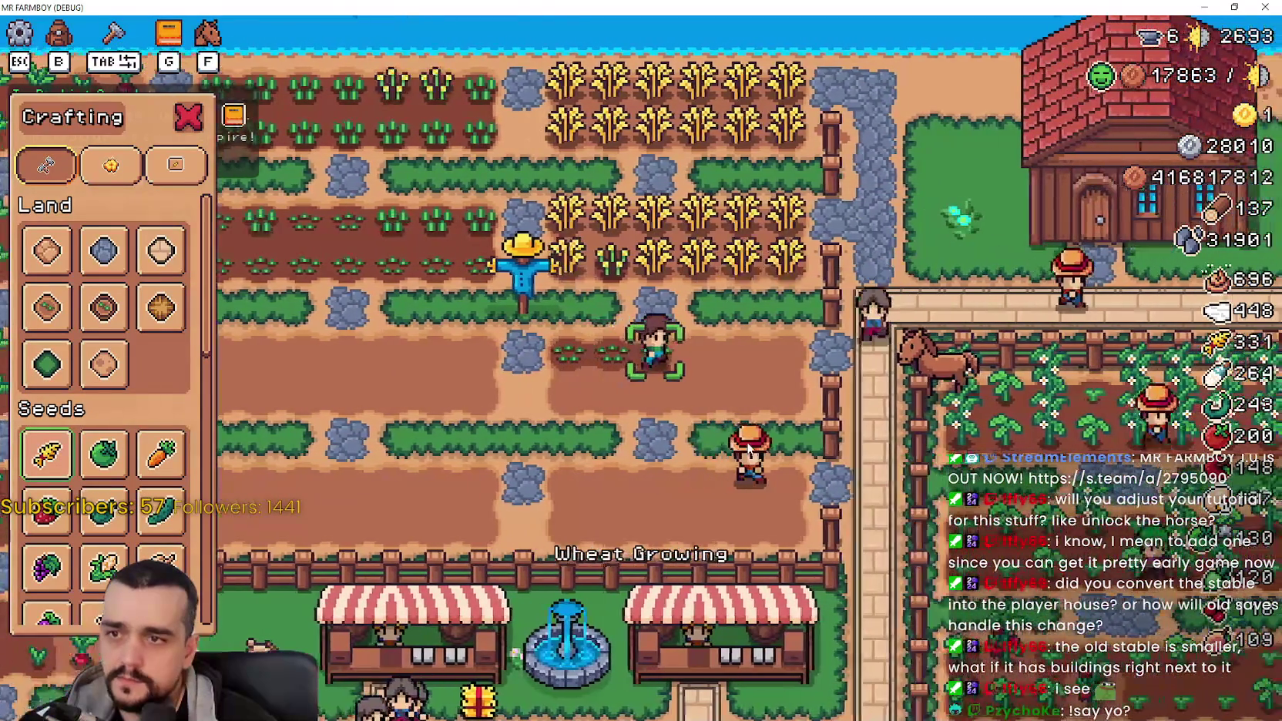
pyautogui.press('d')
pyautogui.click(747, 447)
pyautogui.press('s')
pyautogui.click(748, 446)
pyautogui.press('a')
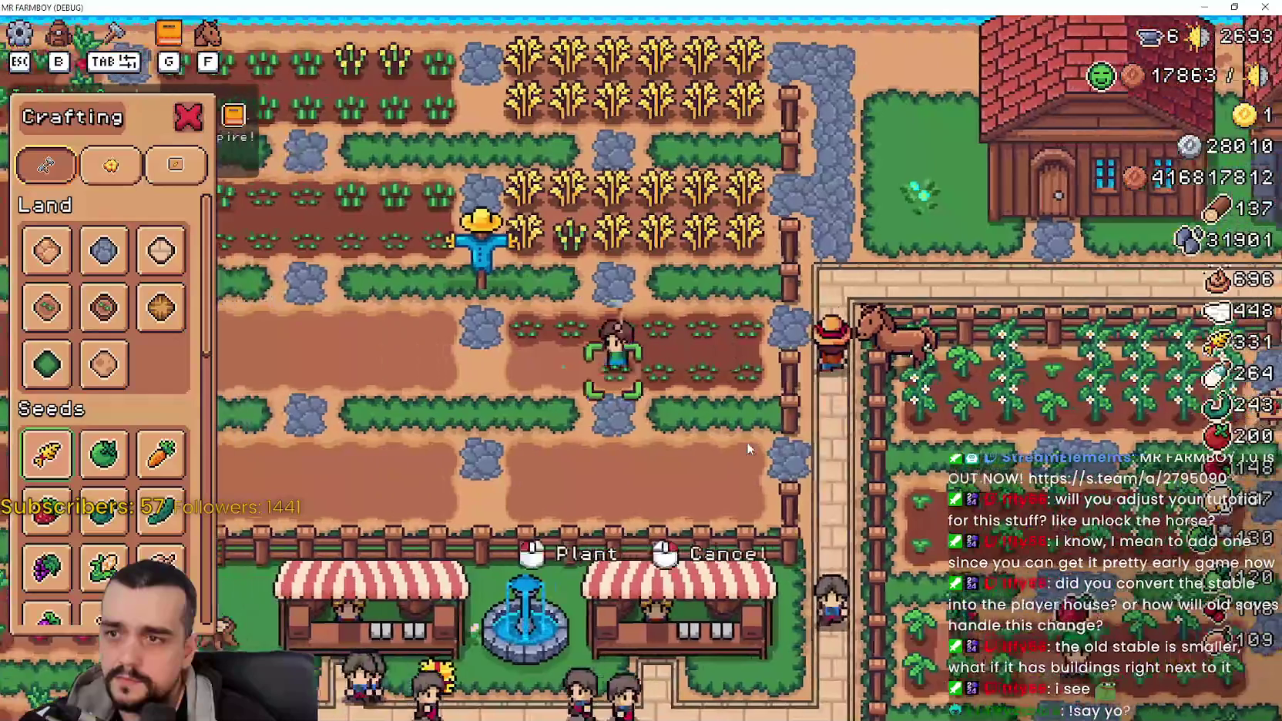
pyautogui.press('a')
pyautogui.click(746, 442)
# Step: Plant the remaining empty dirt rows of the lower plot
pyautogui.press('a')
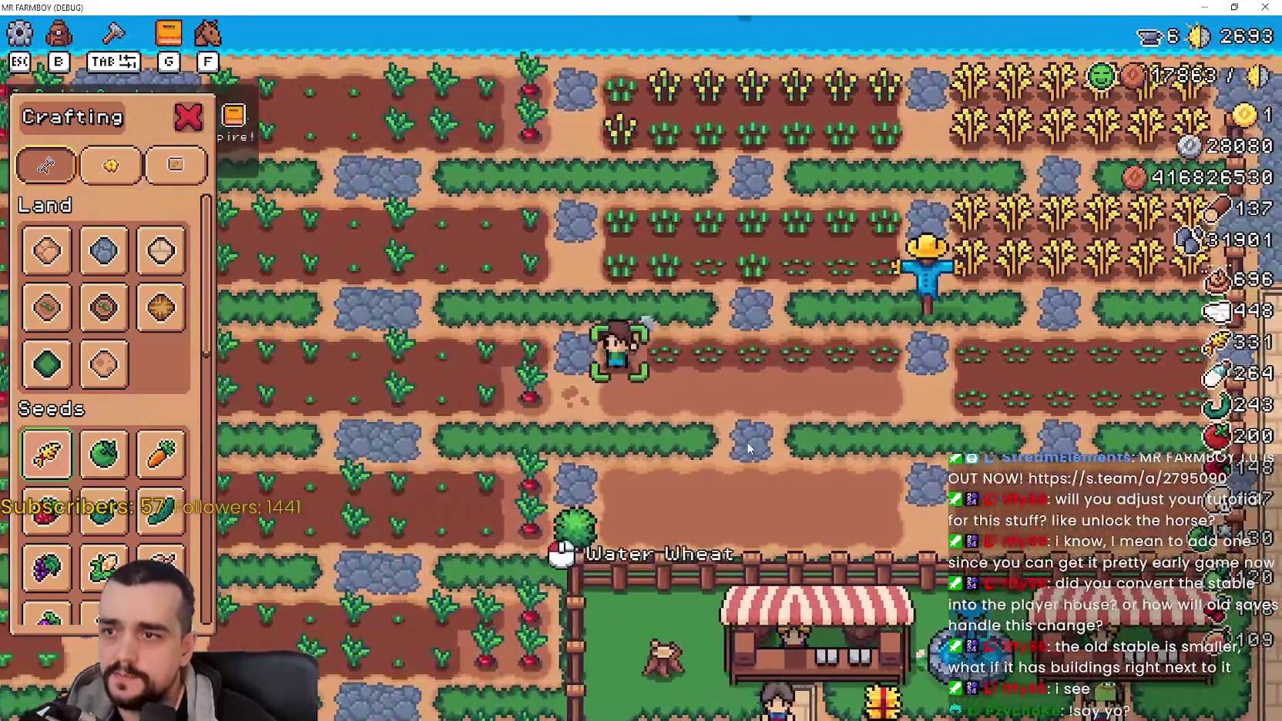
pyautogui.press('d')
pyautogui.click(745, 450)
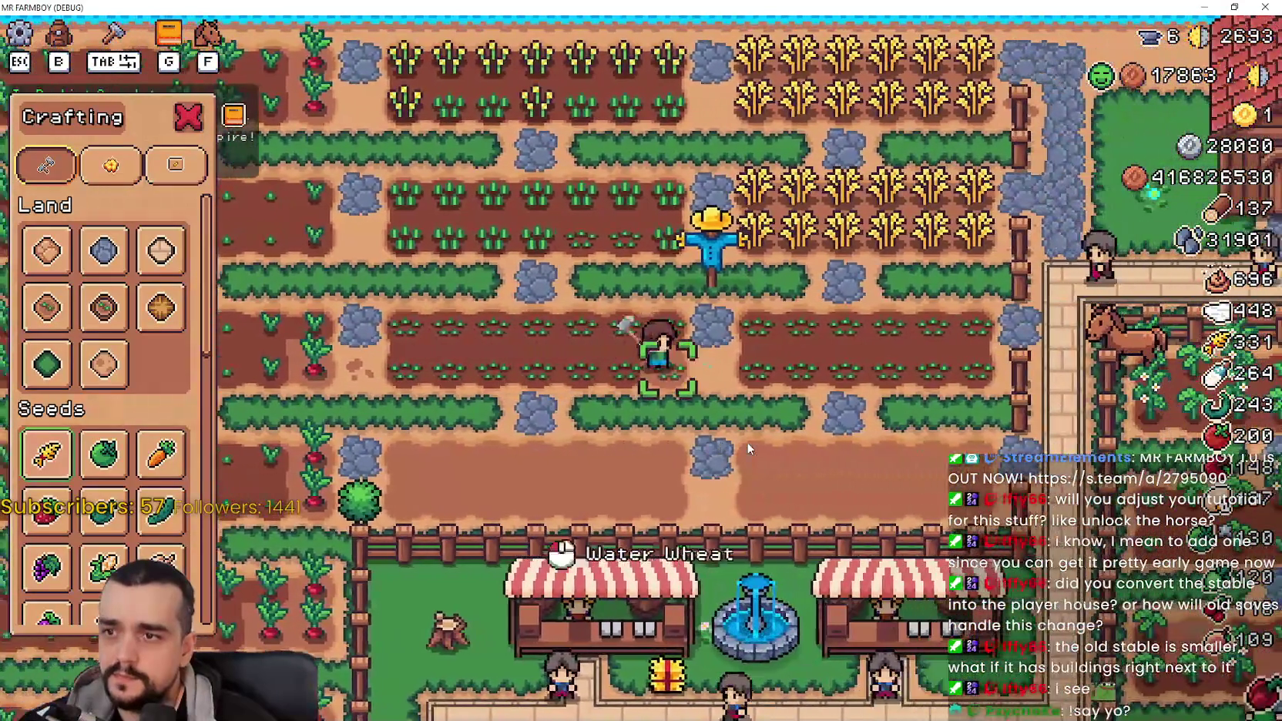
pyautogui.click(747, 443)
pyautogui.press('d')
pyautogui.press('s')
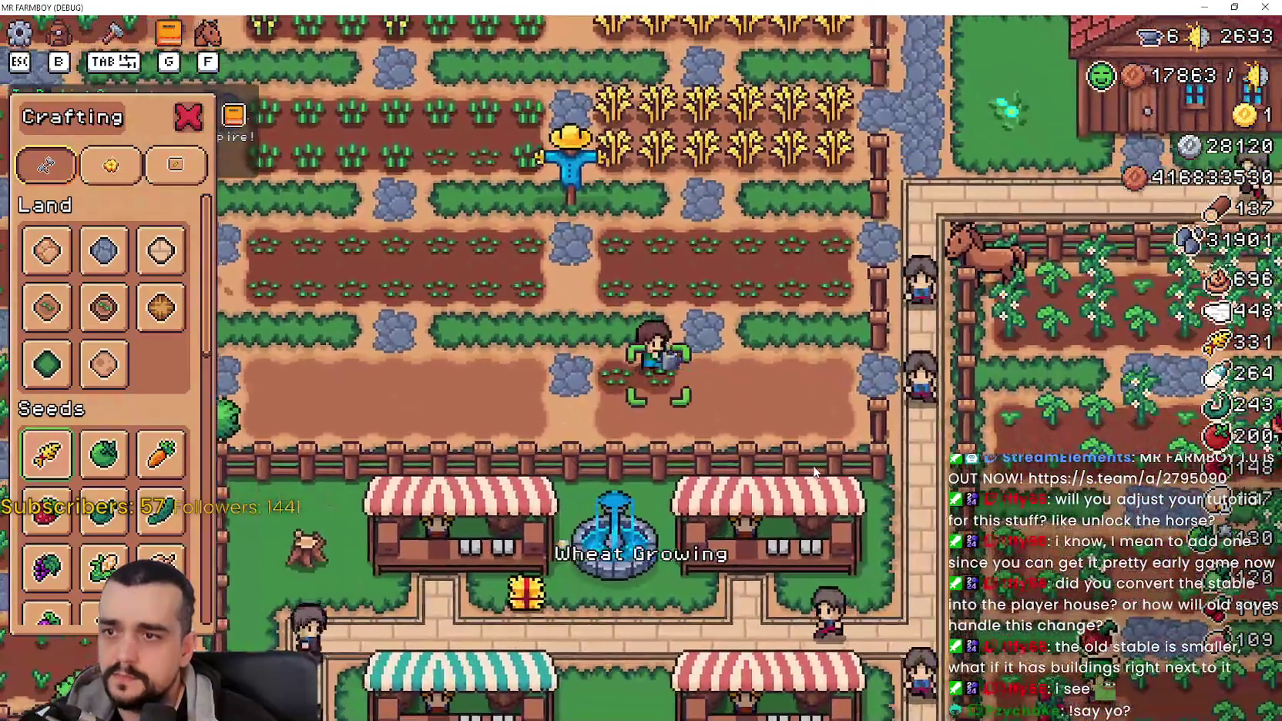
pyautogui.press('d')
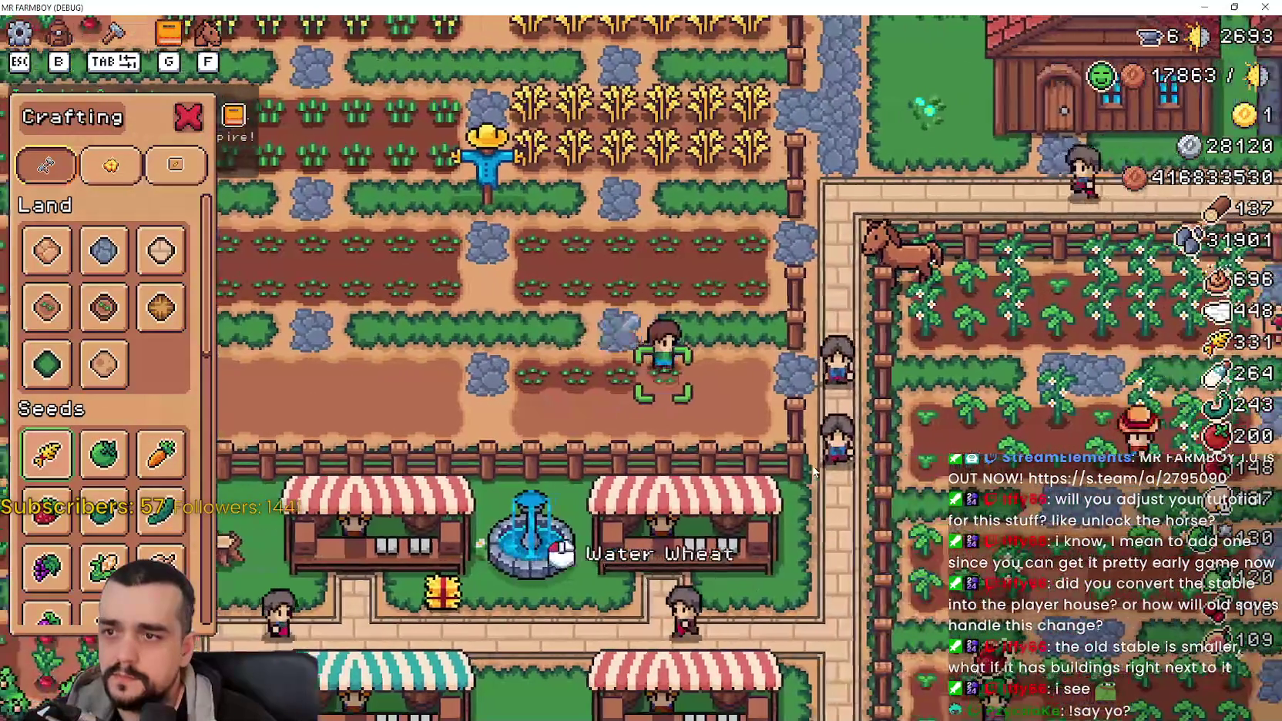
pyautogui.click(813, 465)
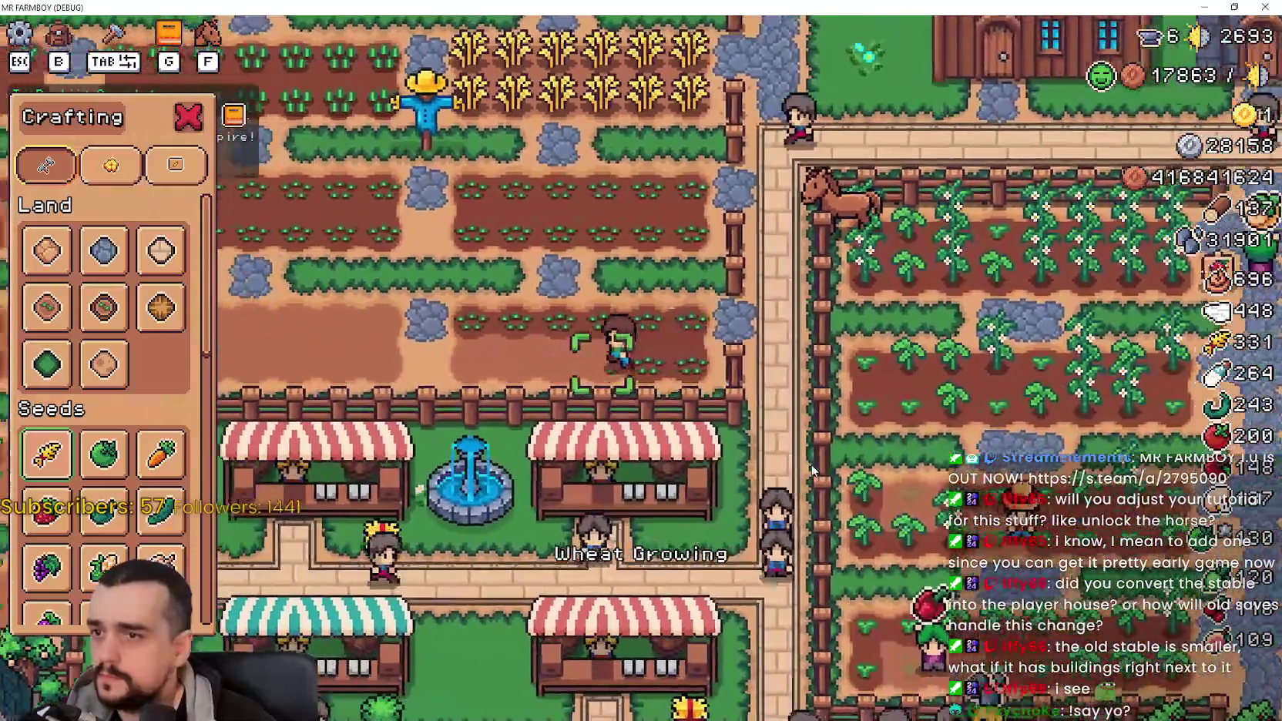
# Step: Walk up to the ripe wheat and harvest the top rows
pyautogui.press('a')
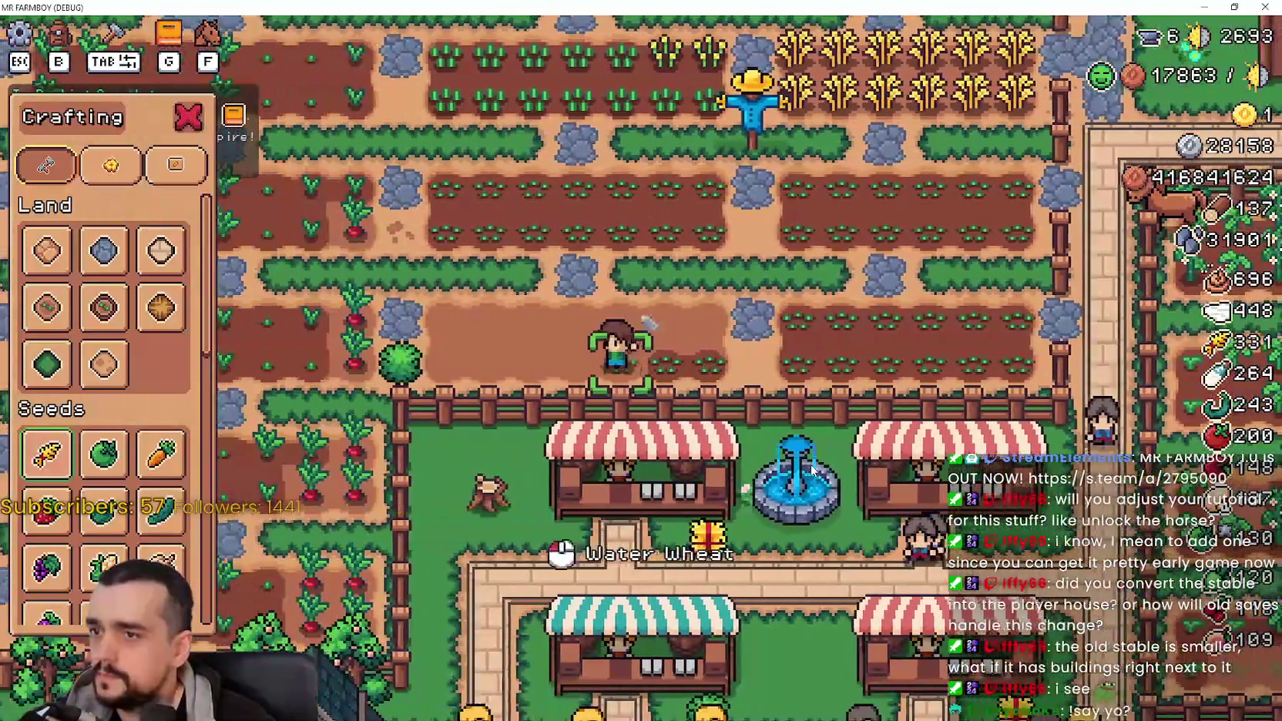
pyautogui.press('a')
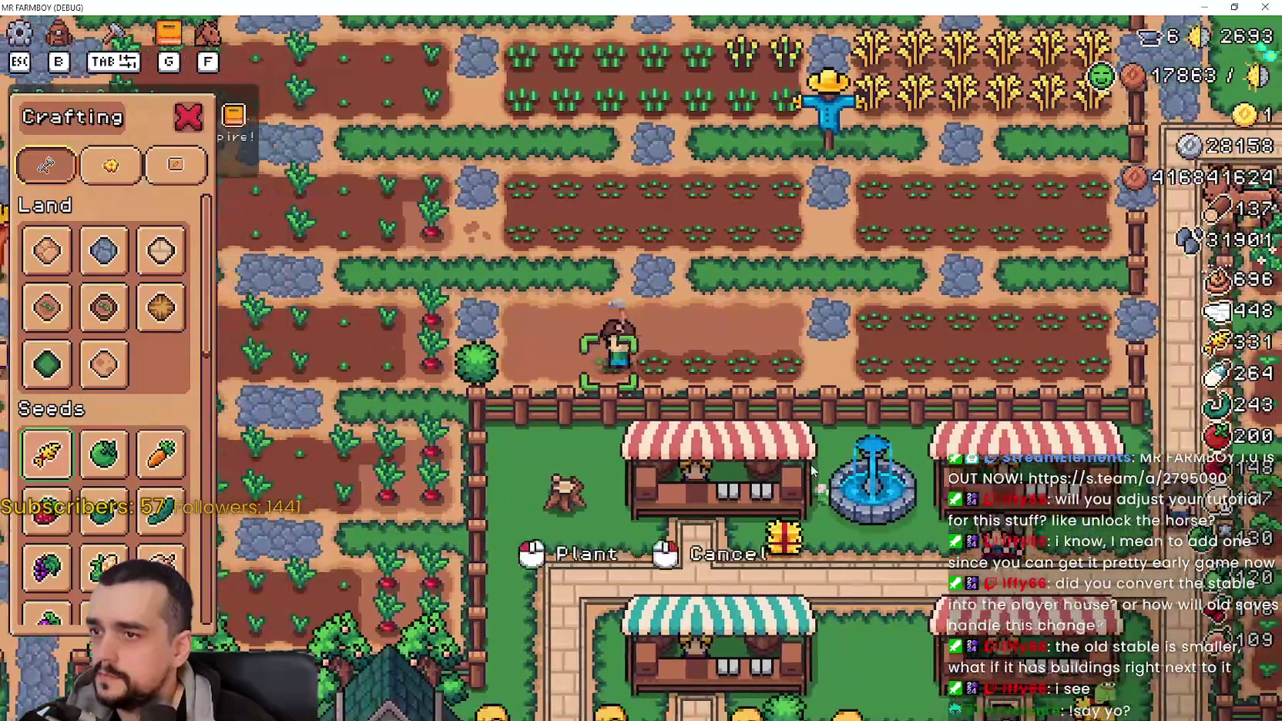
pyautogui.press('w')
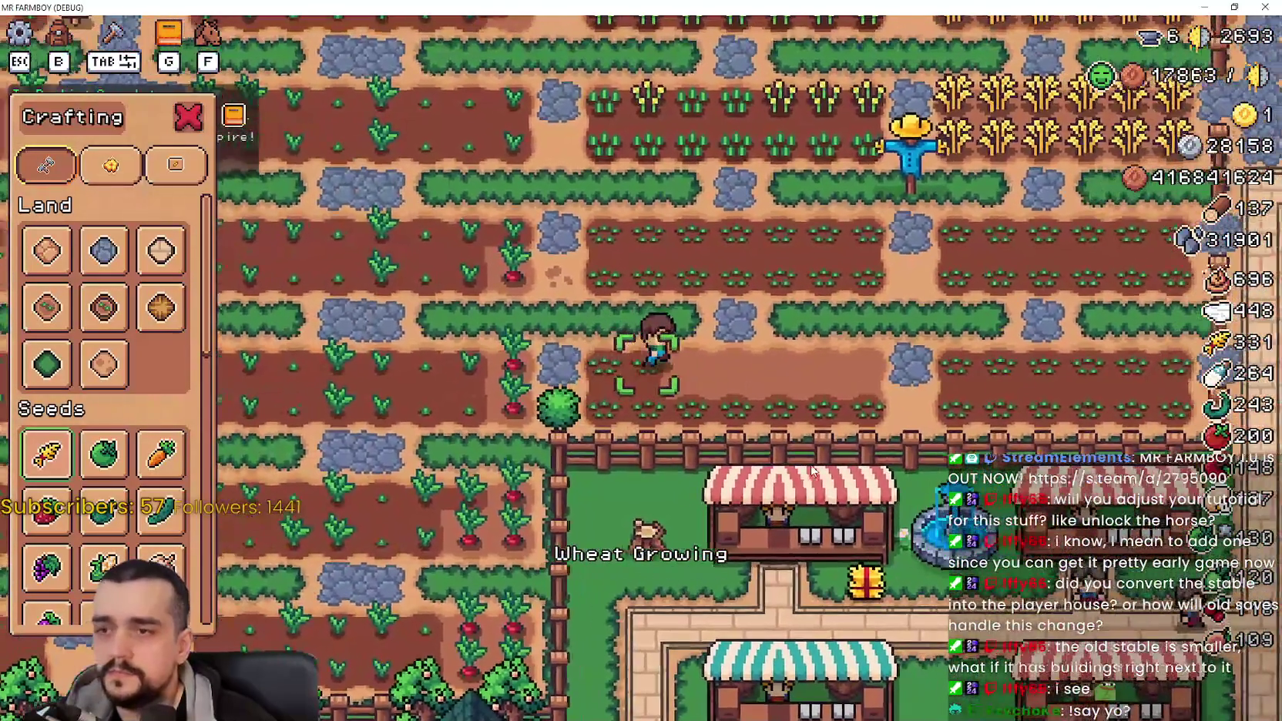
pyautogui.press('a')
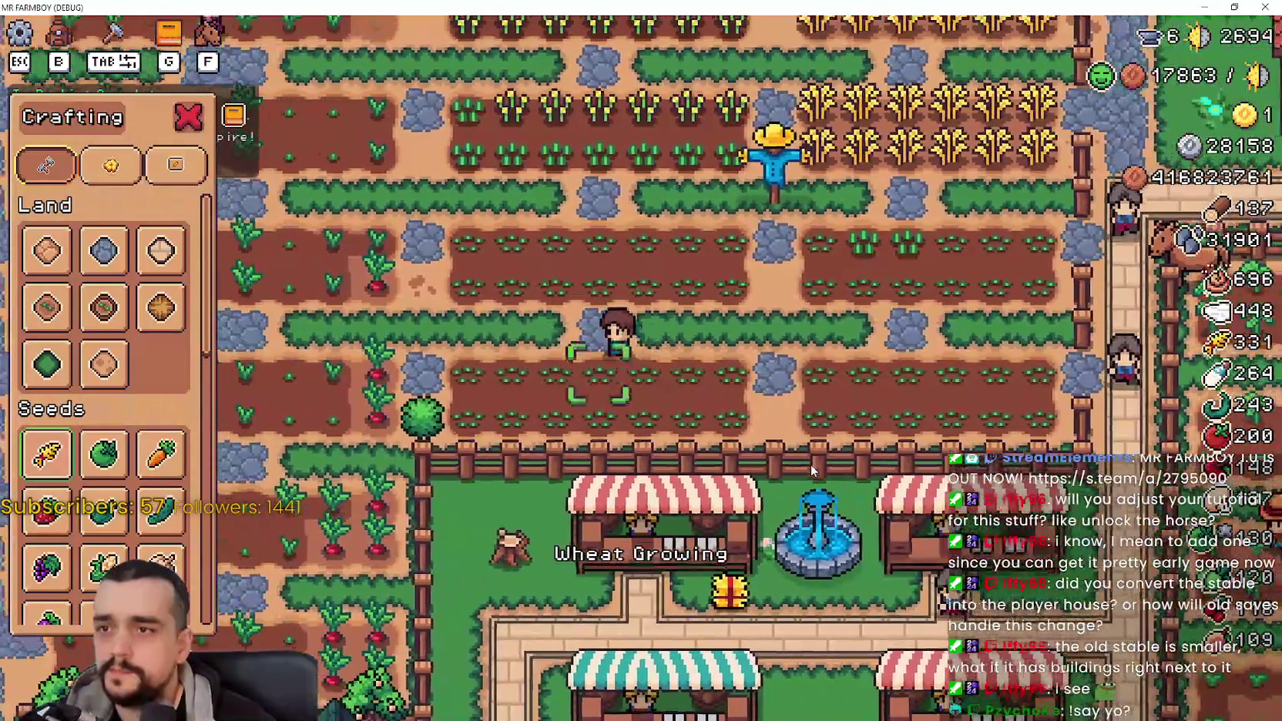
pyautogui.press('w')
pyautogui.press('d')
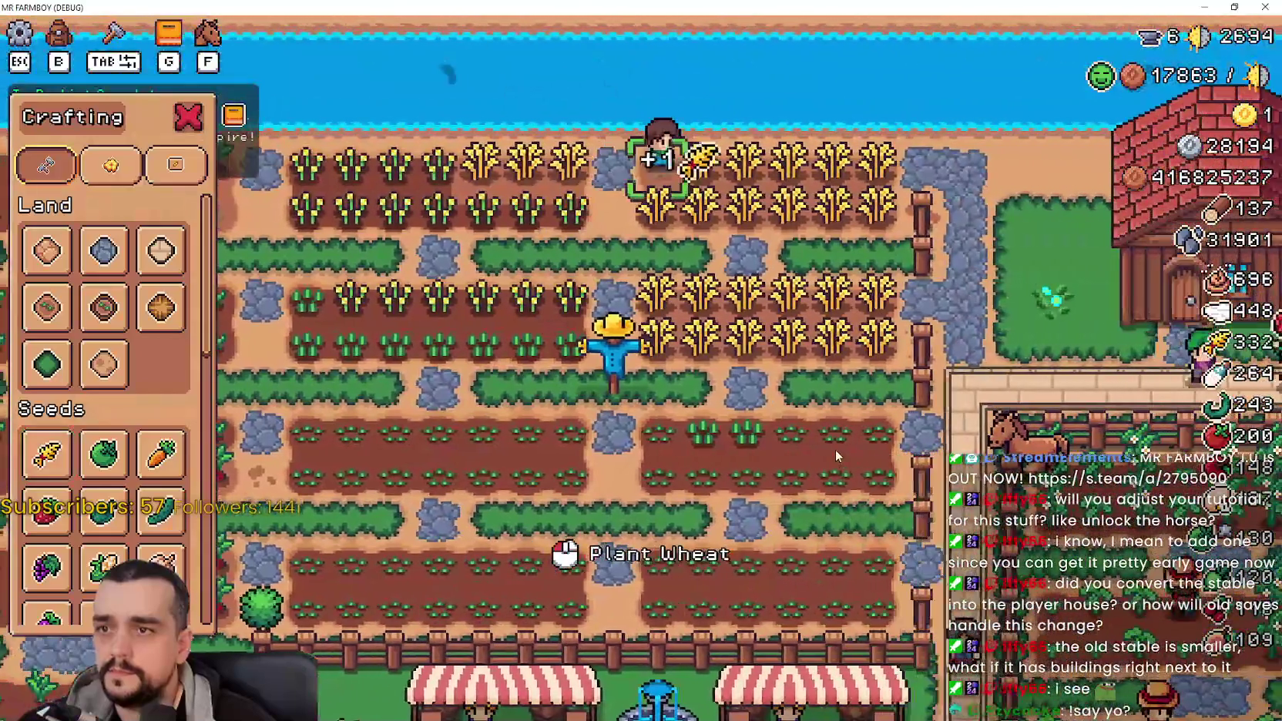
pyautogui.press('d')
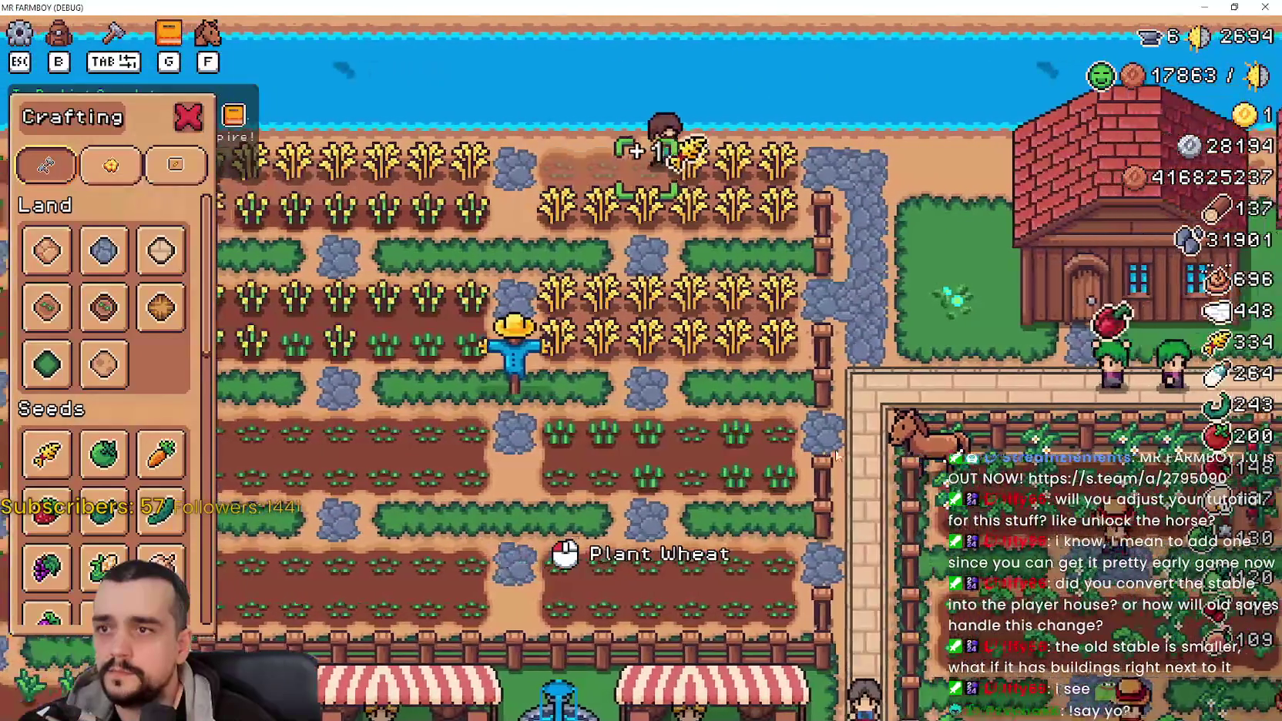
pyautogui.press('s')
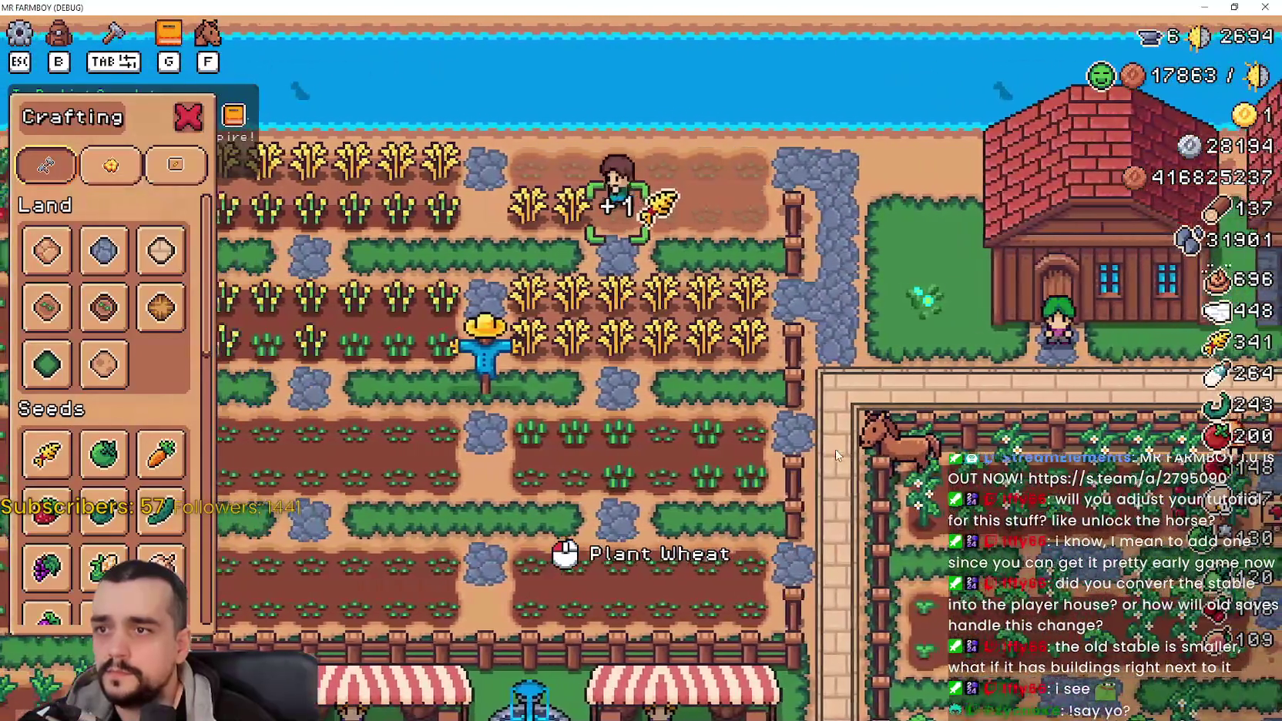
pyautogui.press('s')
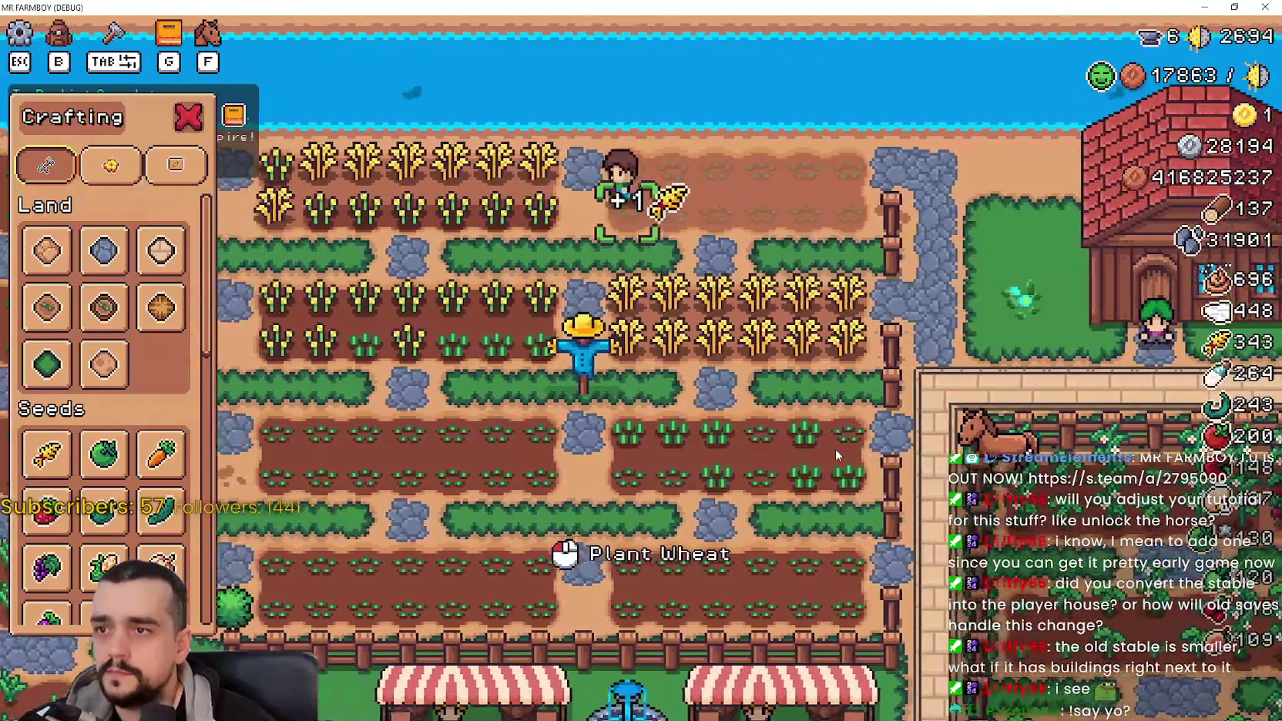
pyautogui.press('Tab')
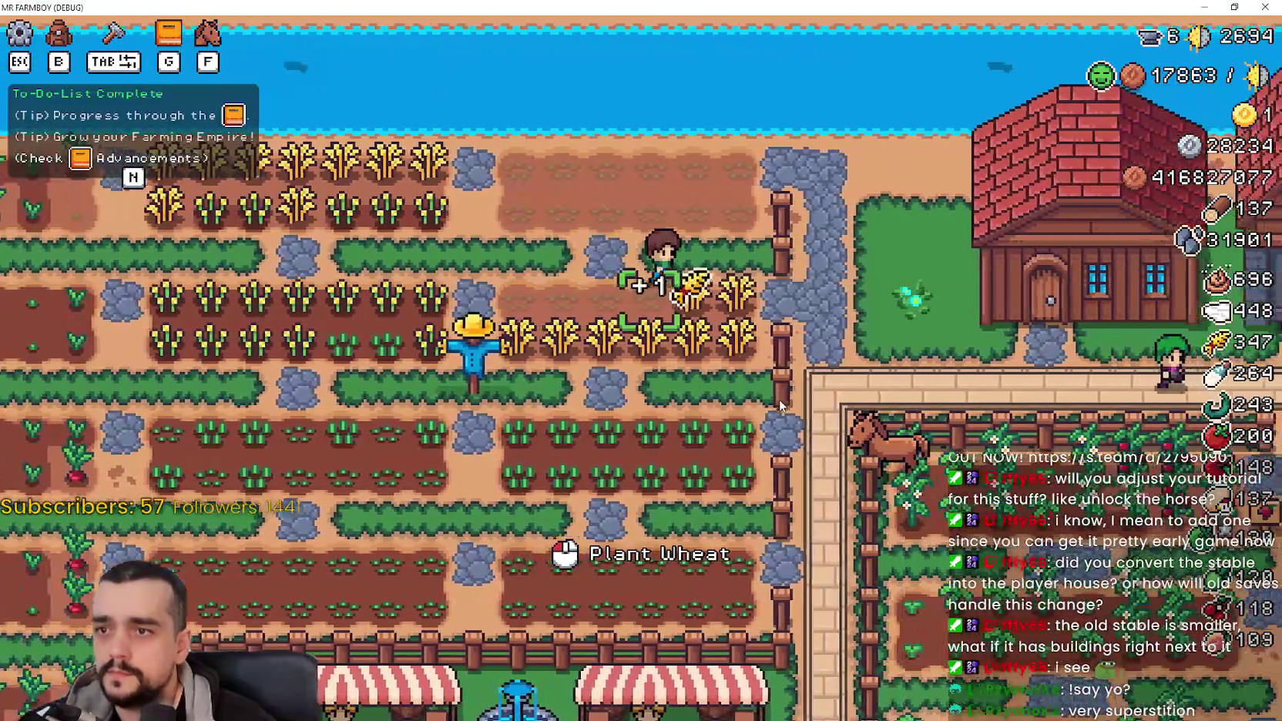
pyautogui.press('s')
# Step: Harvest the upper wheat rows by walking the farmer back and forth through them
pyautogui.press('a')
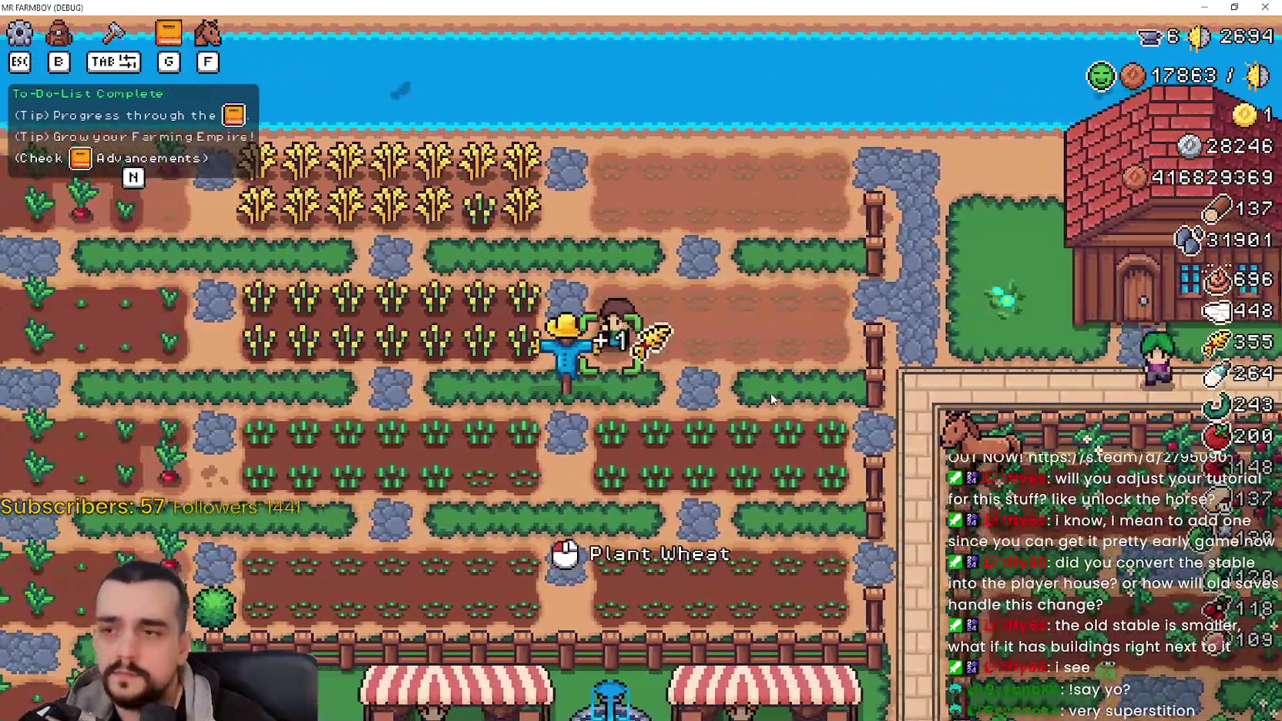
pyautogui.press('w')
pyautogui.press('a')
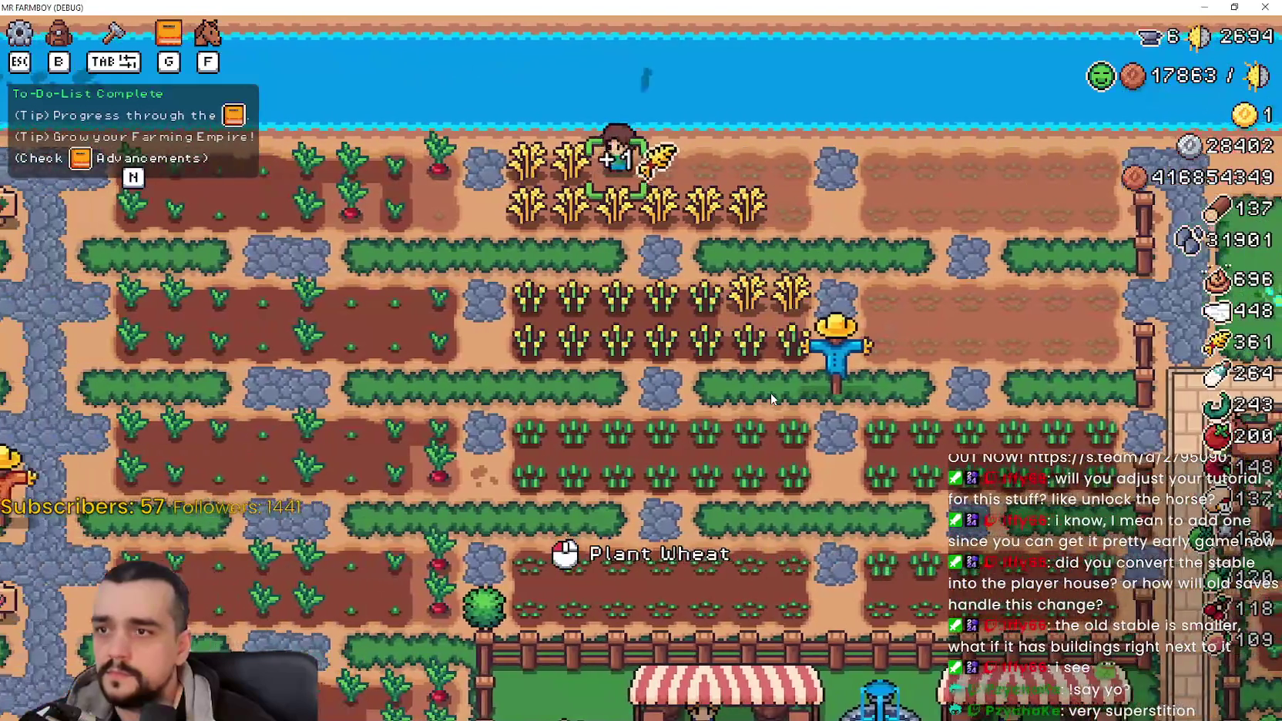
pyautogui.press('d')
pyautogui.press('s')
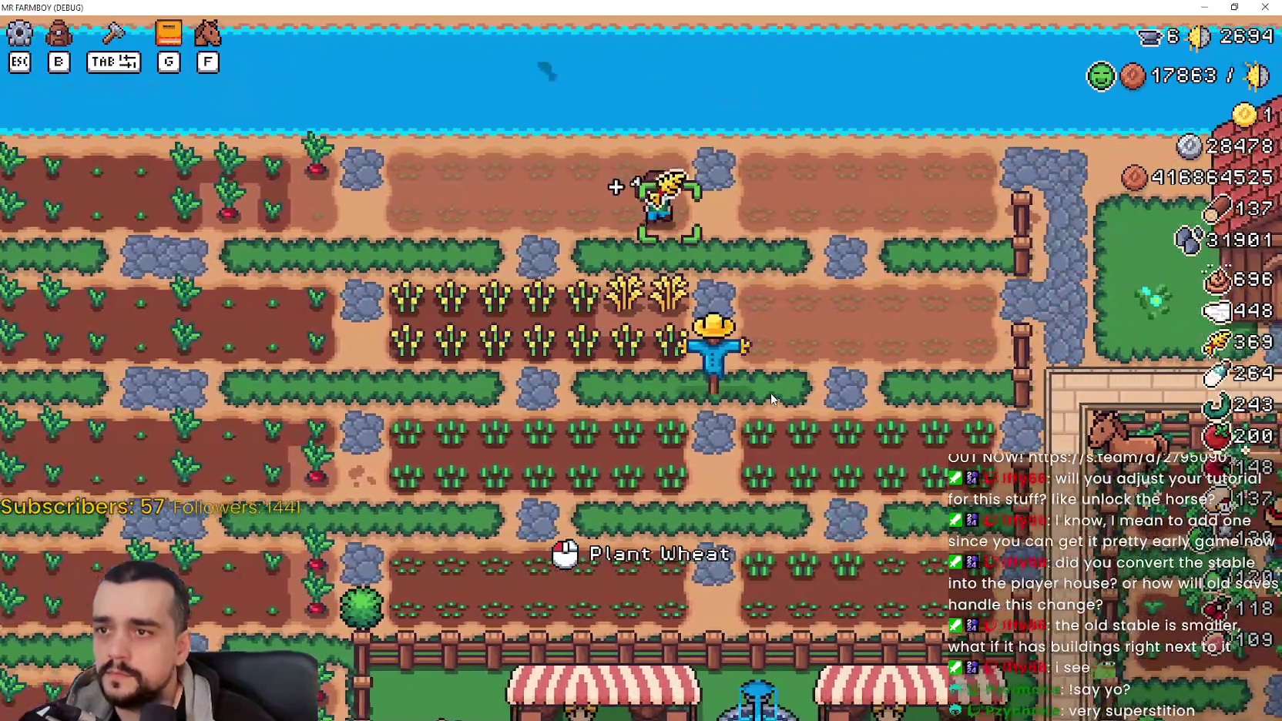
pyautogui.press('s')
pyautogui.press('a')
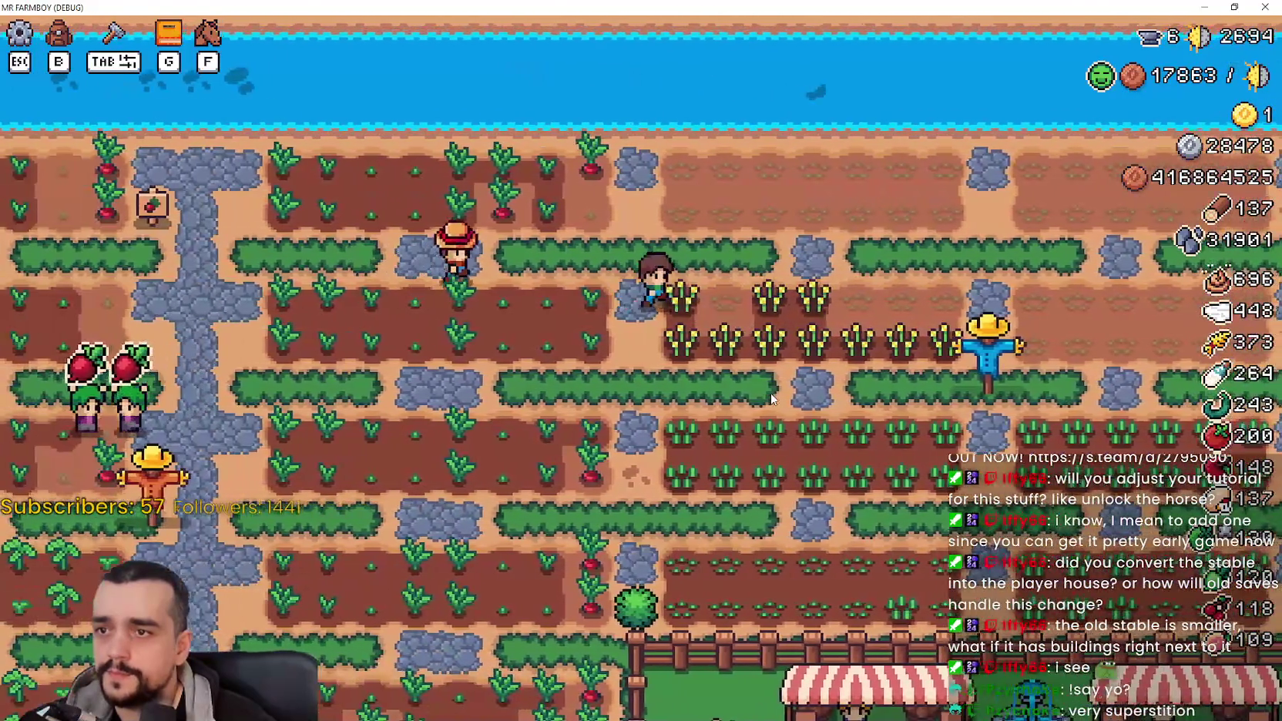
pyautogui.press('d')
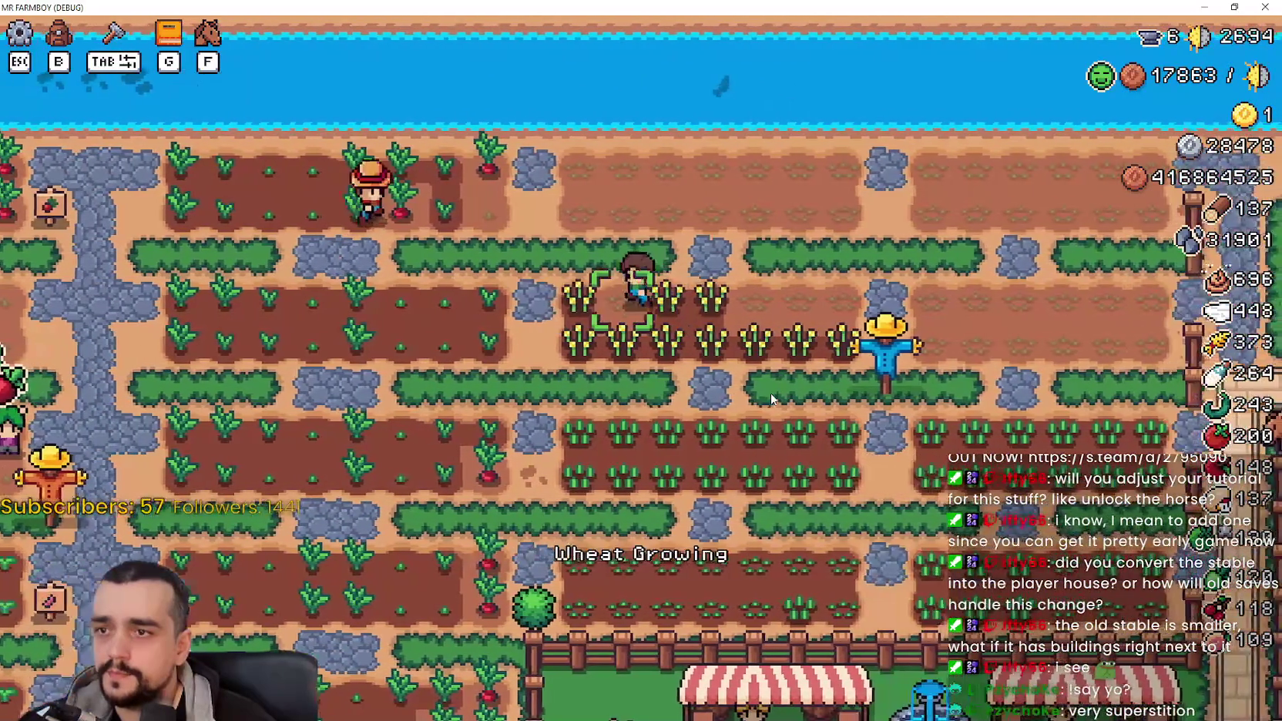
pyautogui.press('w')
pyautogui.press('s')
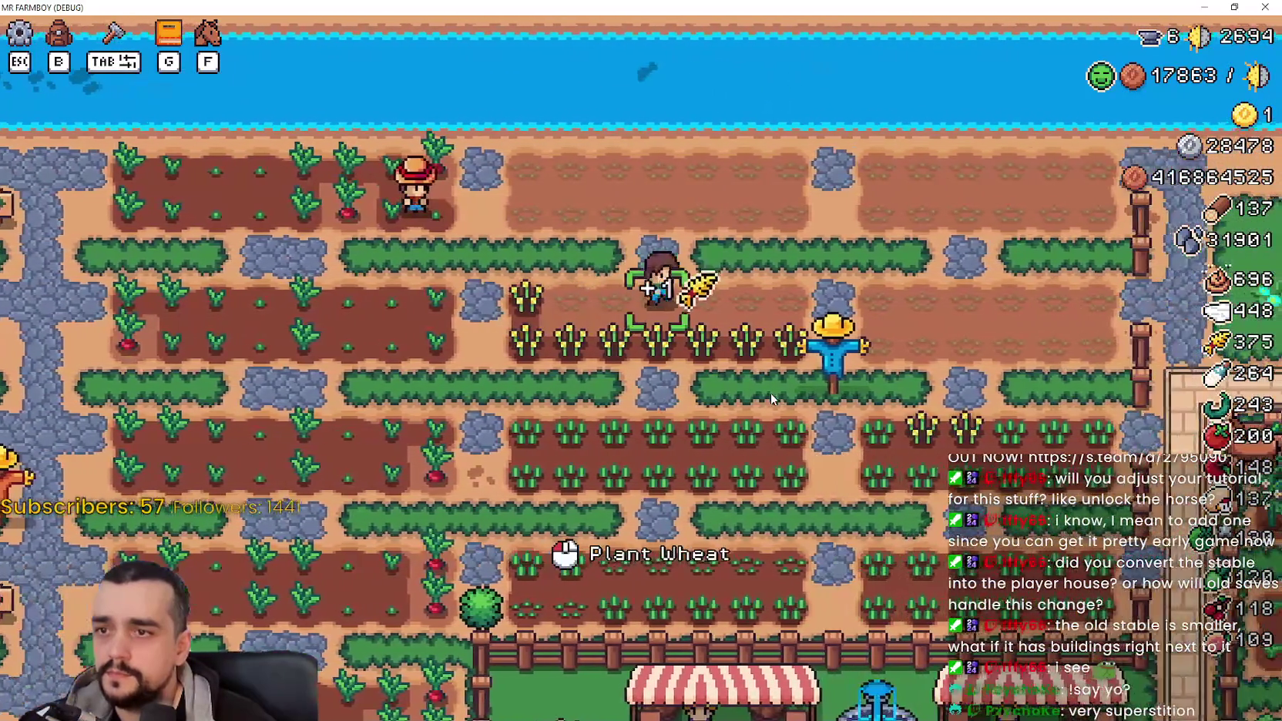
pyautogui.press('a')
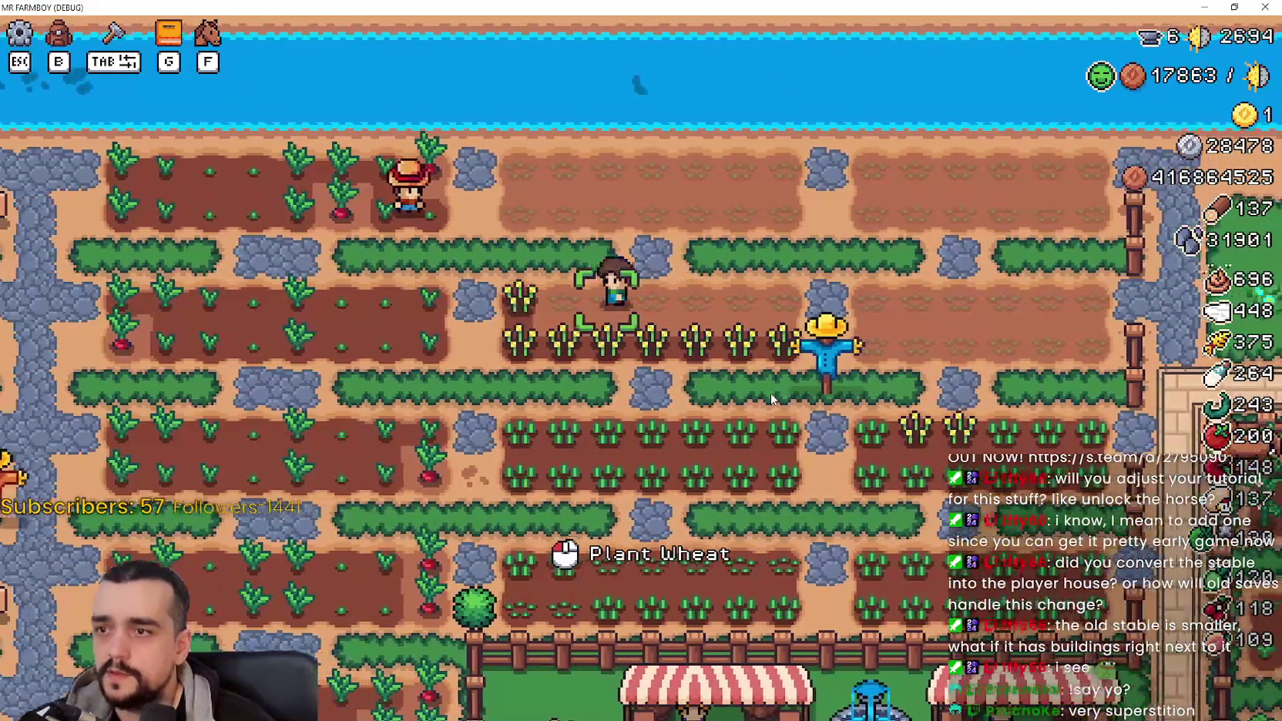
# Step: Harvest the next wheat rows further down the field
pyautogui.press('s')
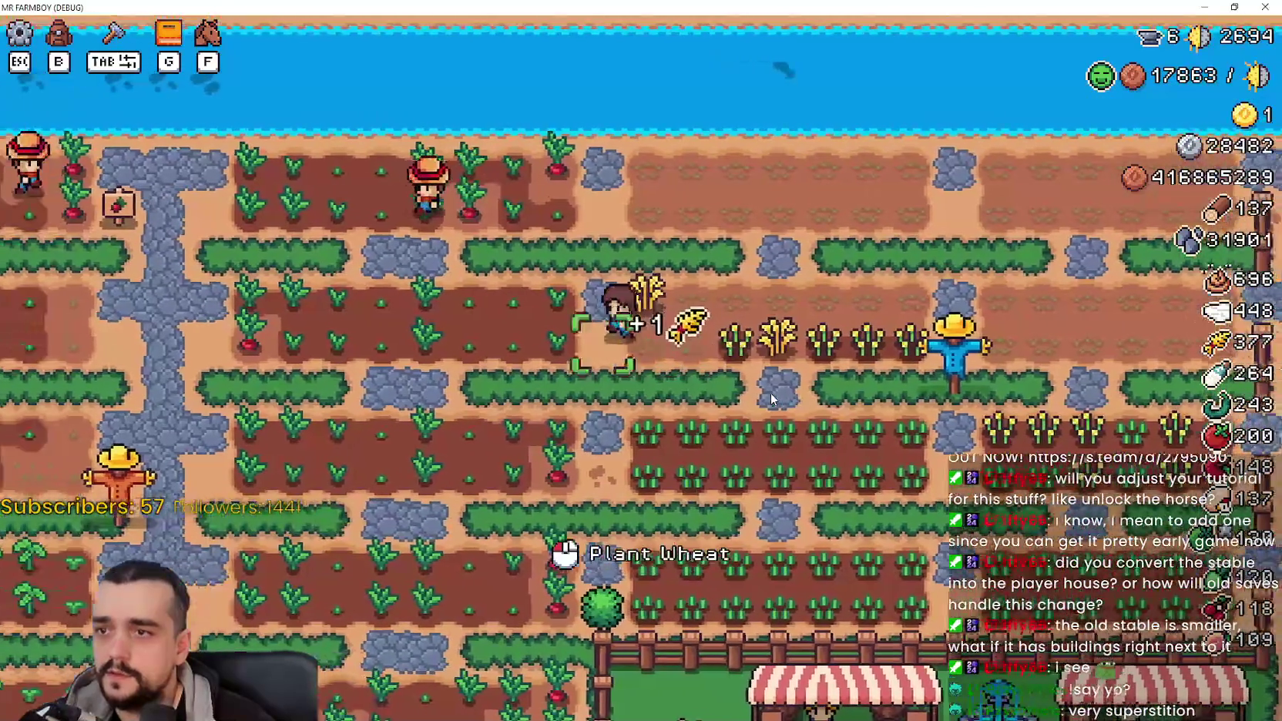
pyautogui.press('d')
pyautogui.press('a')
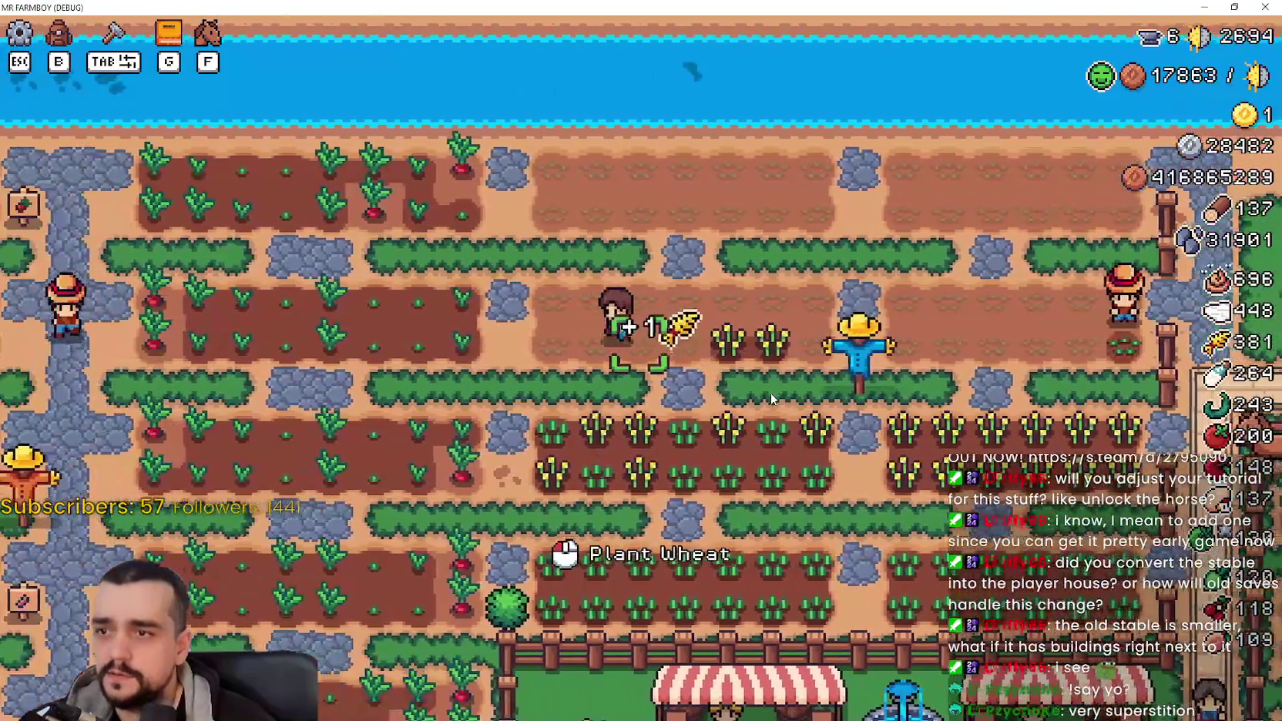
pyautogui.press('s')
pyautogui.press('s')
pyautogui.press('d')
pyautogui.press('w')
pyautogui.press('a')
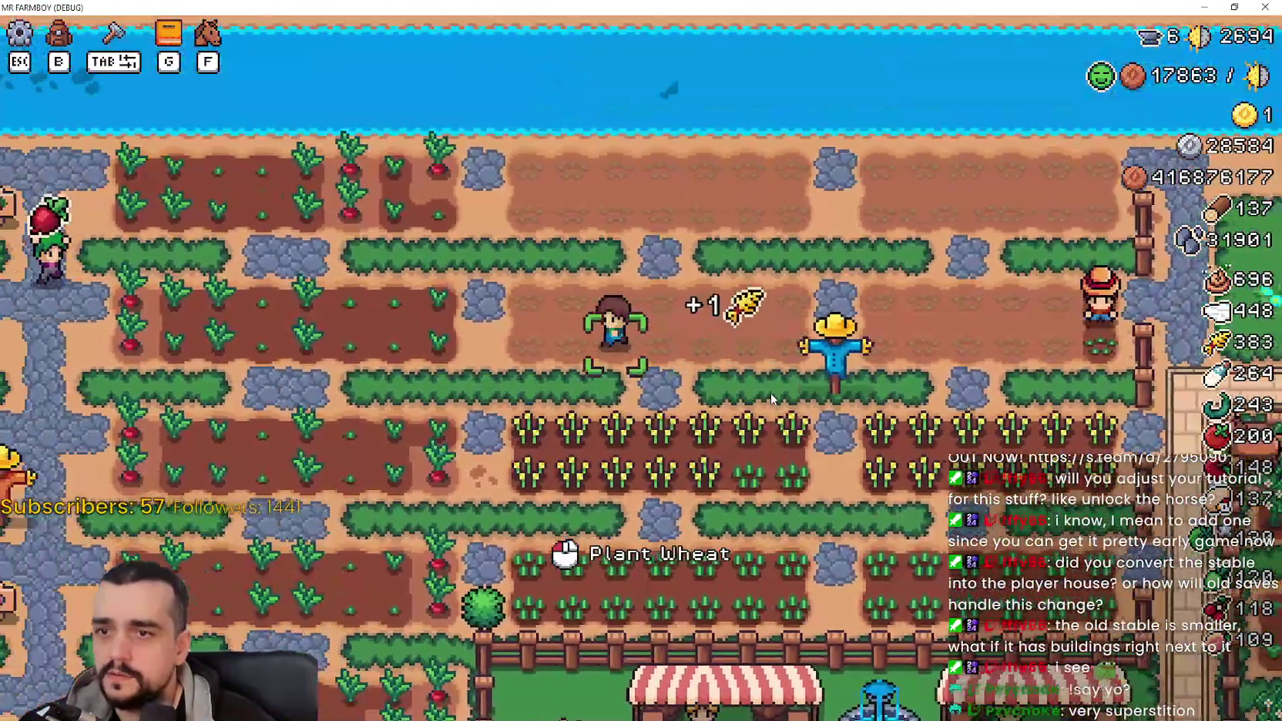
pyautogui.press('s')
# Step: Sweep the river-side top row and rows toward the scarecrow, reaching 383 wheat, then open Crafting
pyautogui.press('a')
pyautogui.press('w')
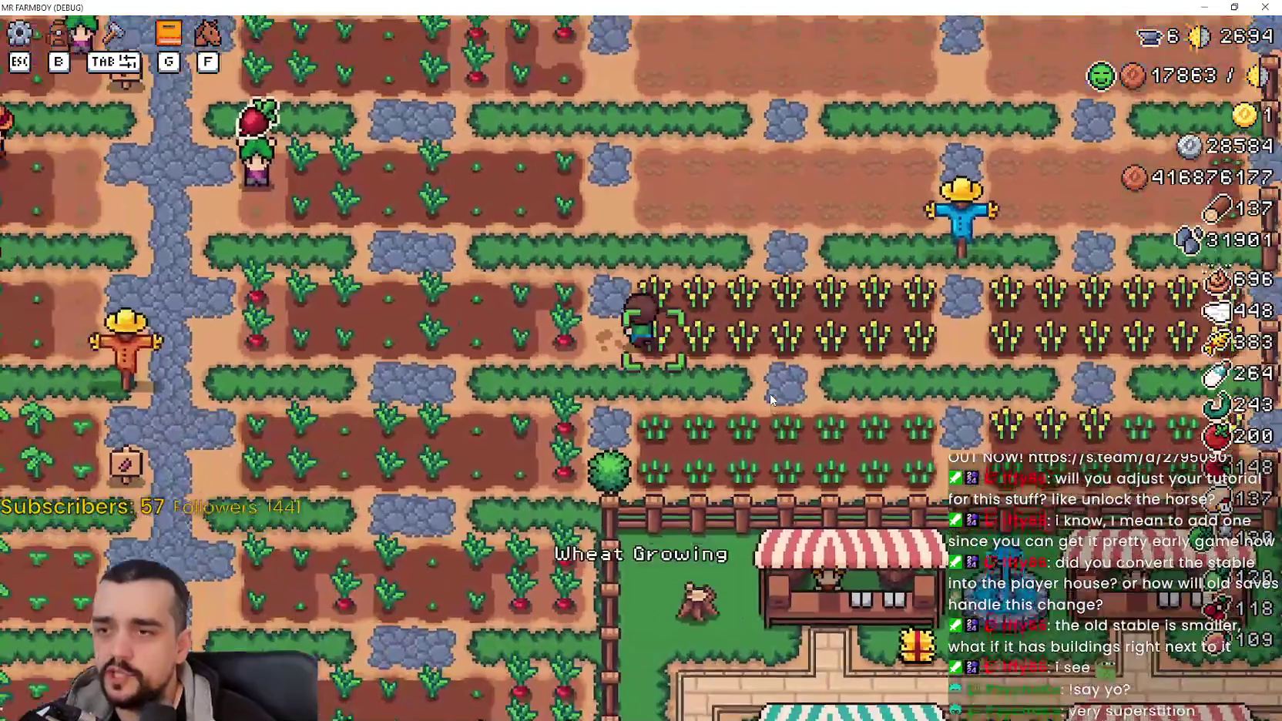
pyautogui.press('w')
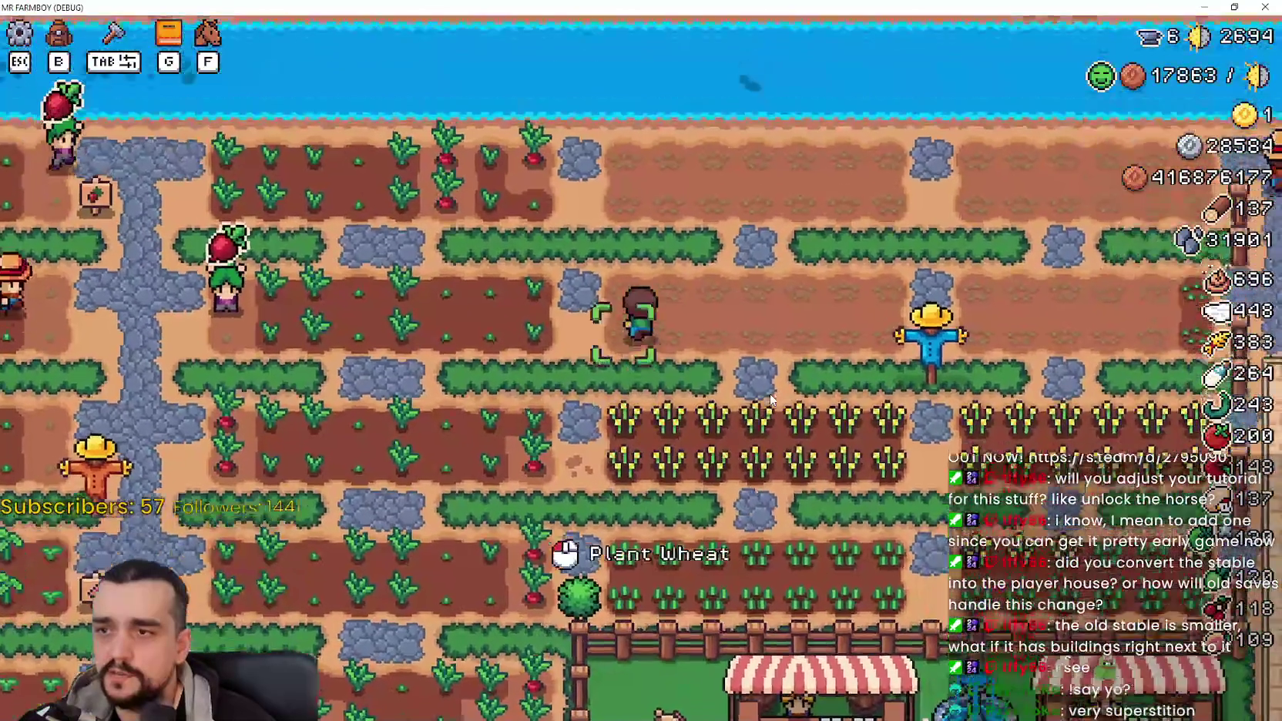
pyautogui.press('d')
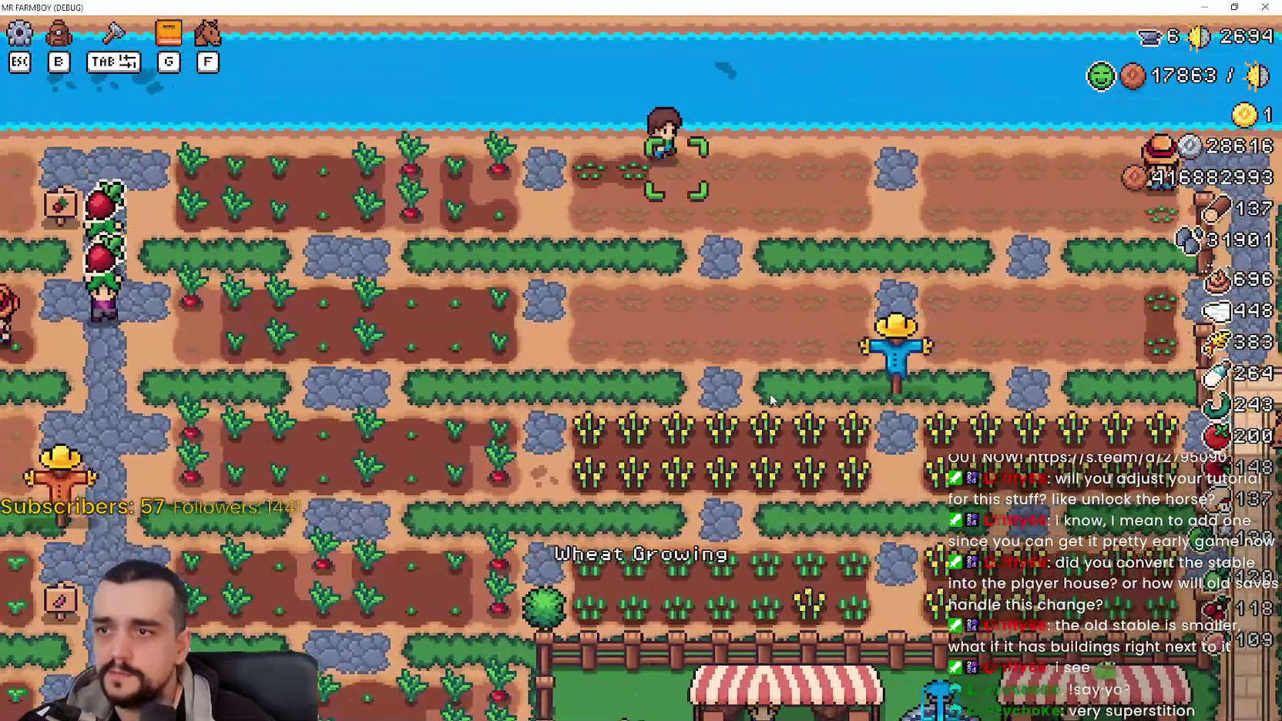
pyautogui.press('d')
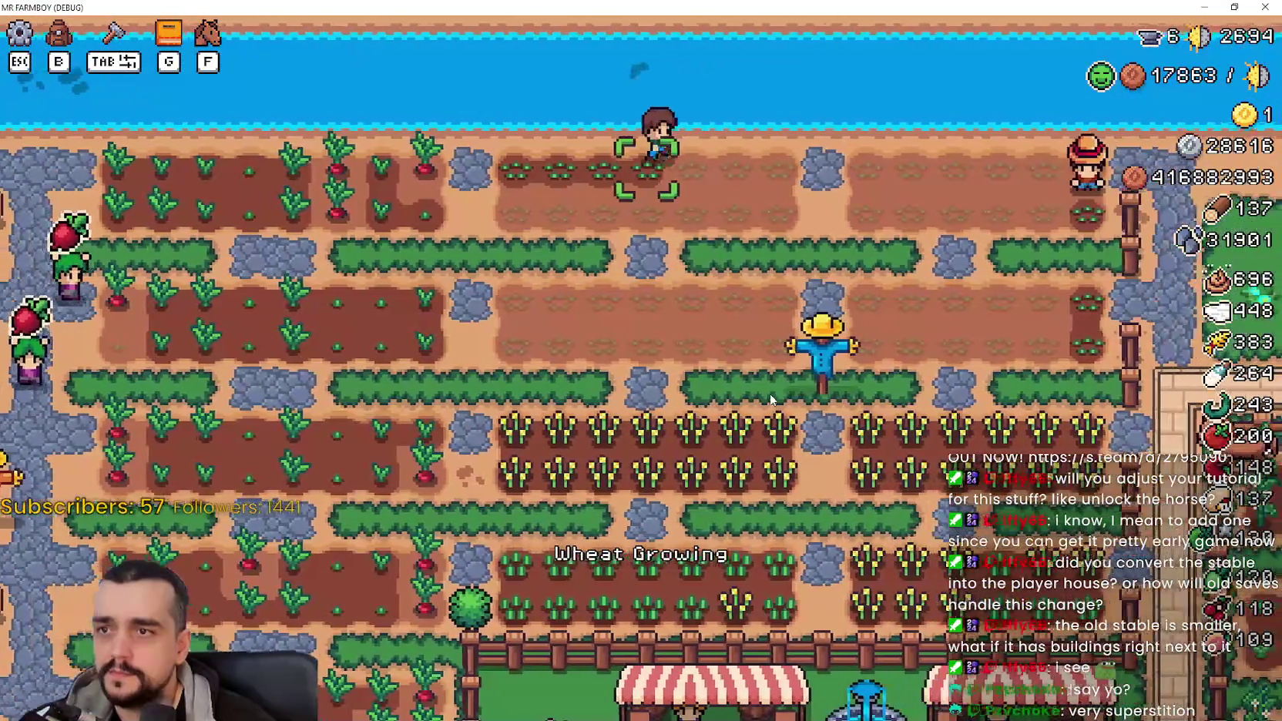
pyautogui.press('s')
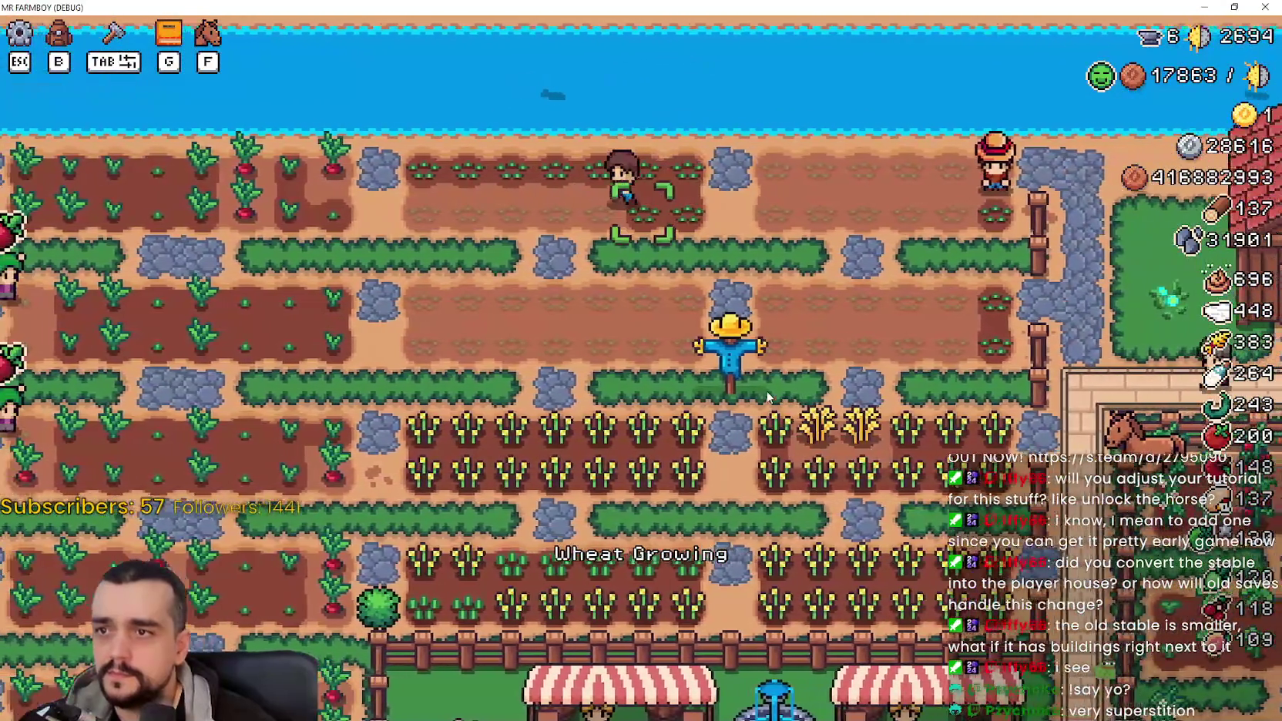
pyautogui.press('a')
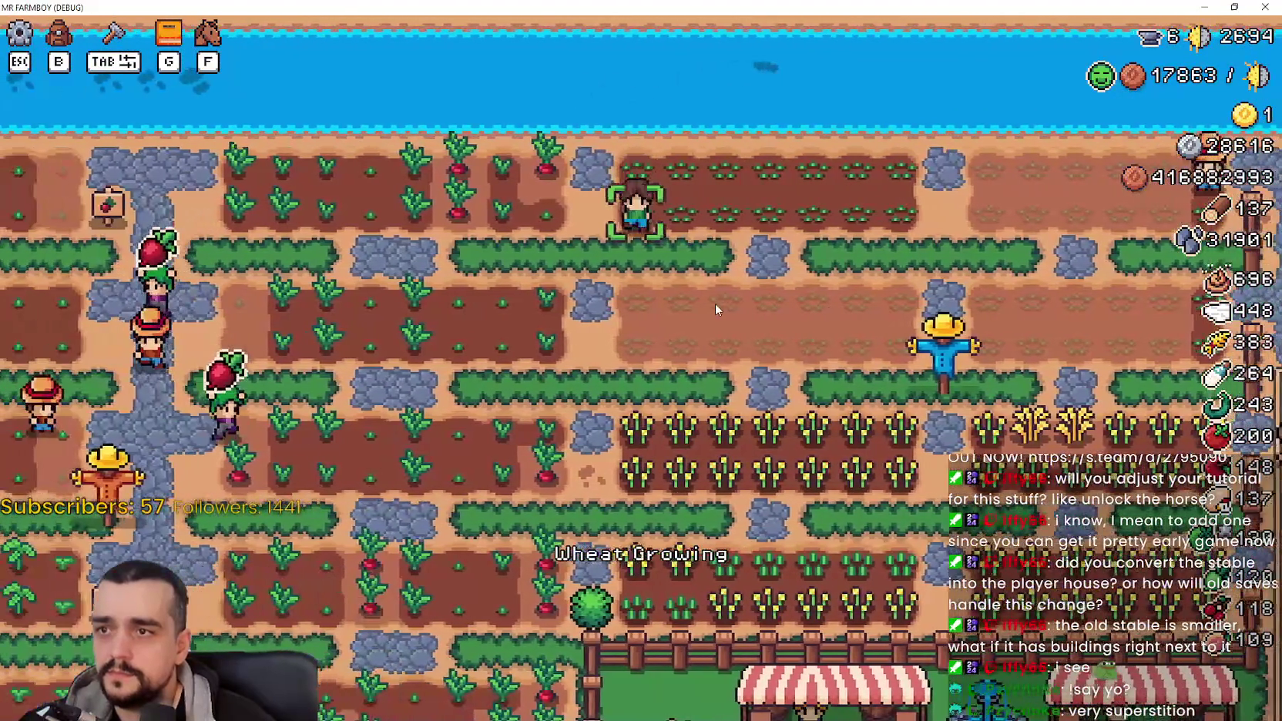
pyautogui.press('s')
pyautogui.press('d')
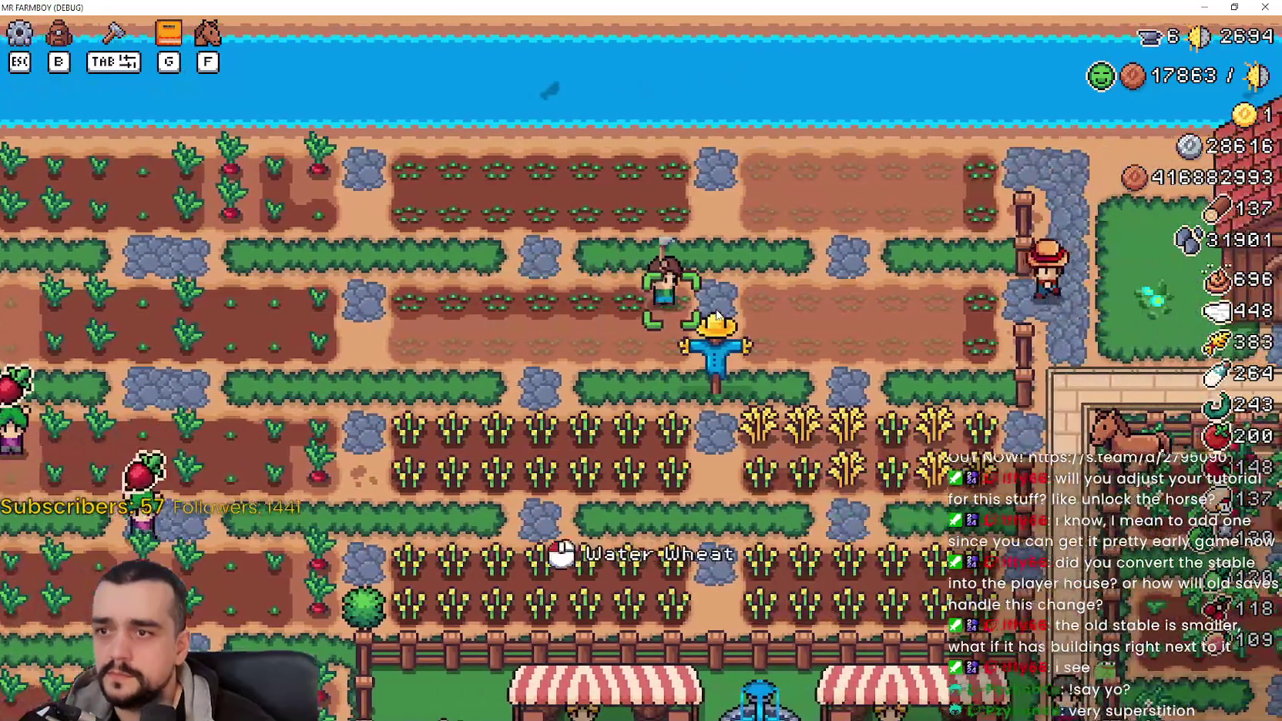
pyautogui.press('s')
pyautogui.press('a')
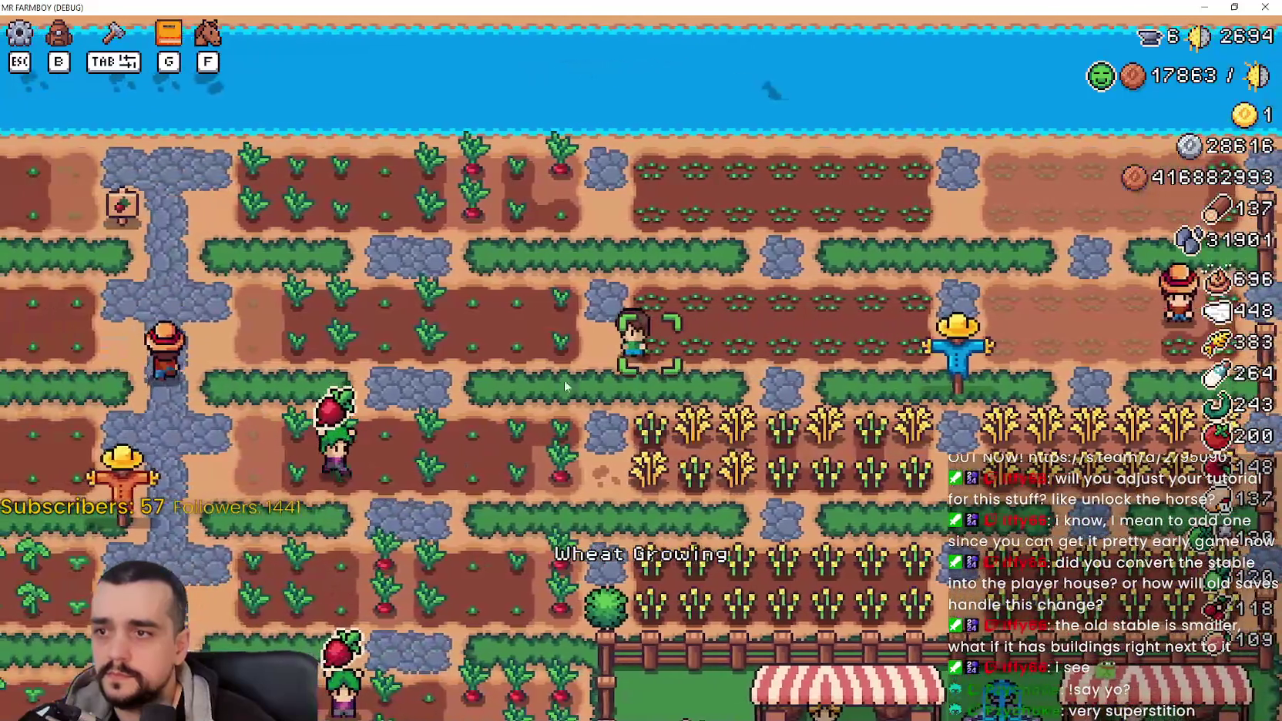
pyautogui.press('Tab')
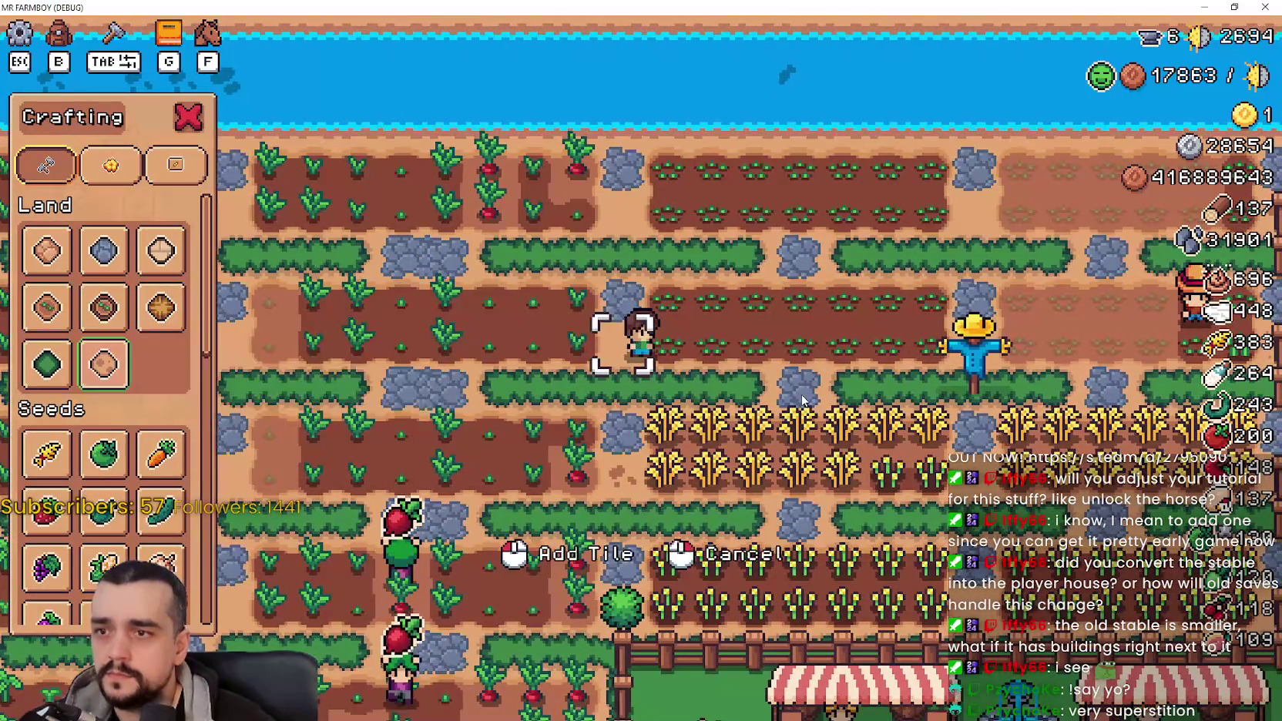
# Step: Walk over the sprouted plots beside the scarecrow so they become sand tiles
pyautogui.press('d')
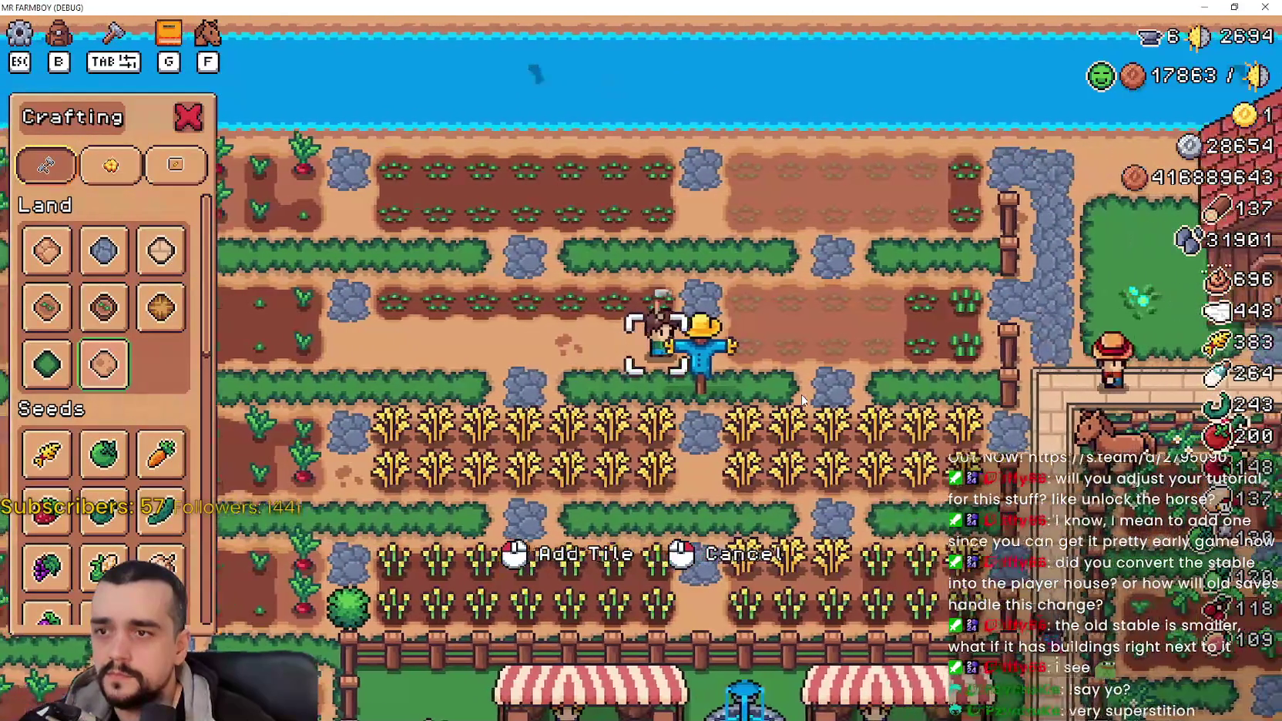
pyautogui.press('w')
pyautogui.press('a')
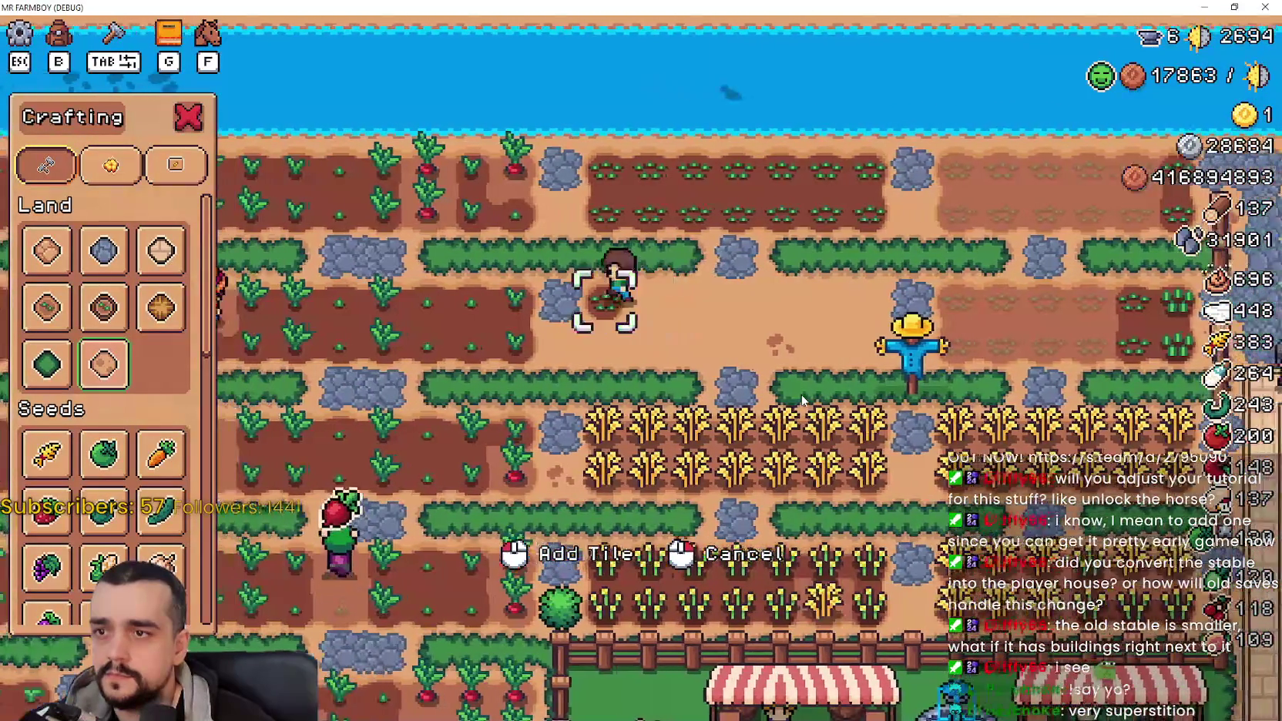
pyautogui.press('w')
pyautogui.press('w')
pyautogui.press('d')
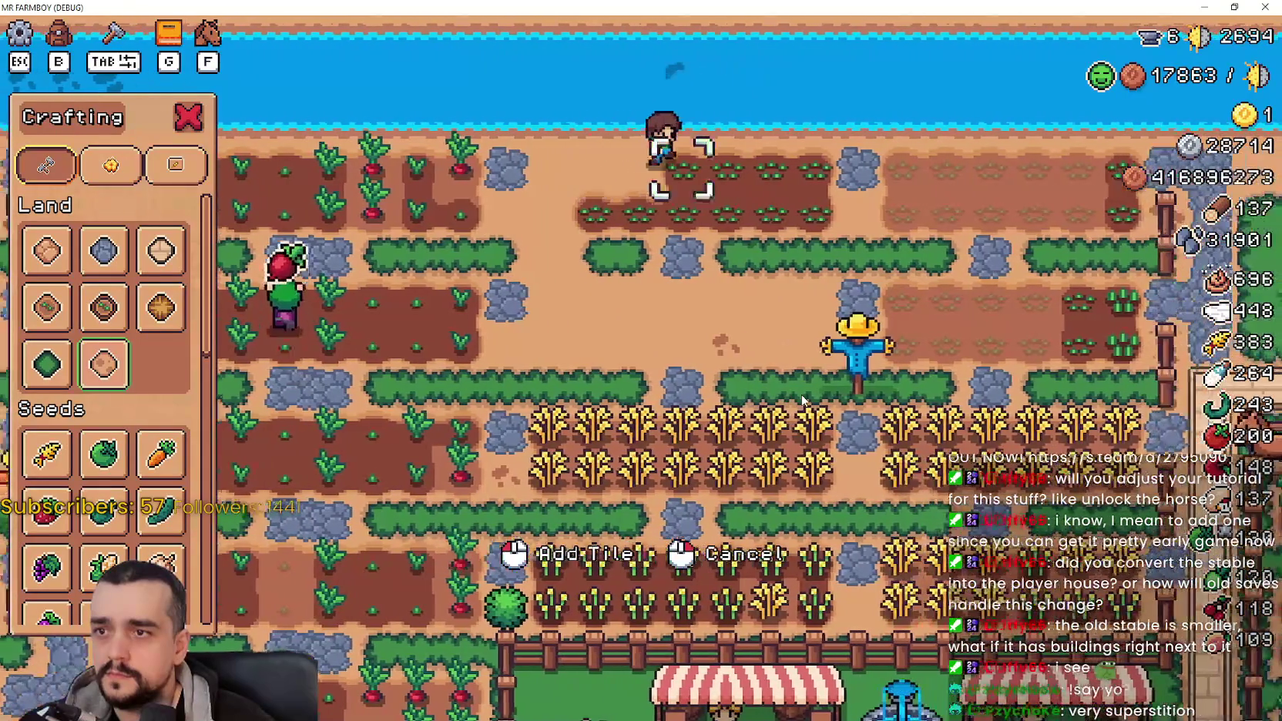
pyautogui.press('s')
pyautogui.press('w')
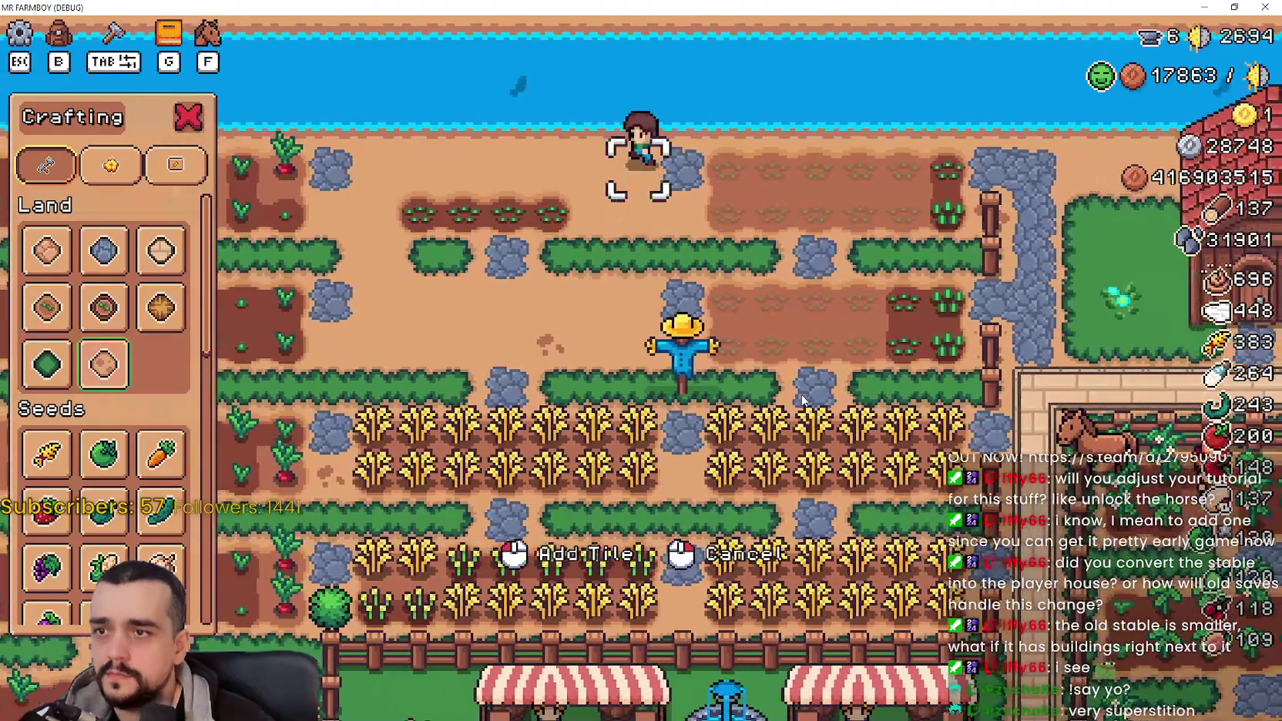
pyautogui.press('a')
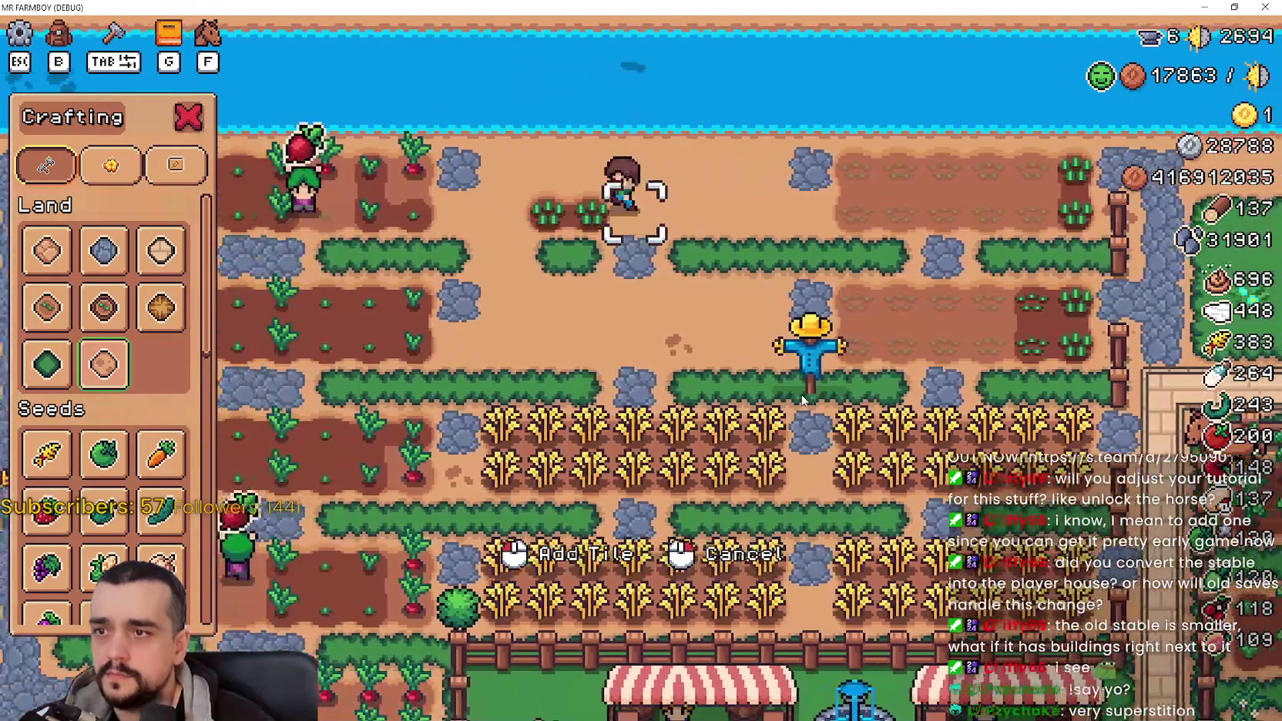
# Step: Walk over the remaining top-row sprouts to turn them into sand, then return to Godot
pyautogui.press('a')
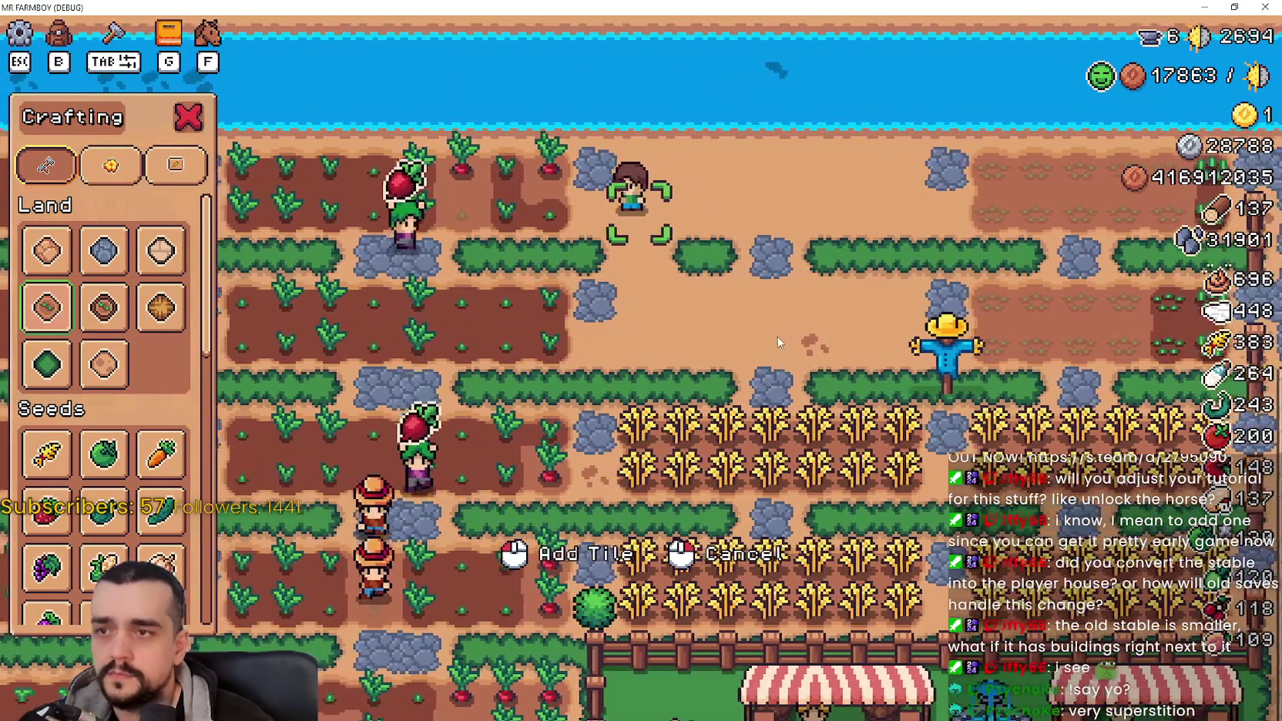
pyautogui.press('w')
pyautogui.press('d')
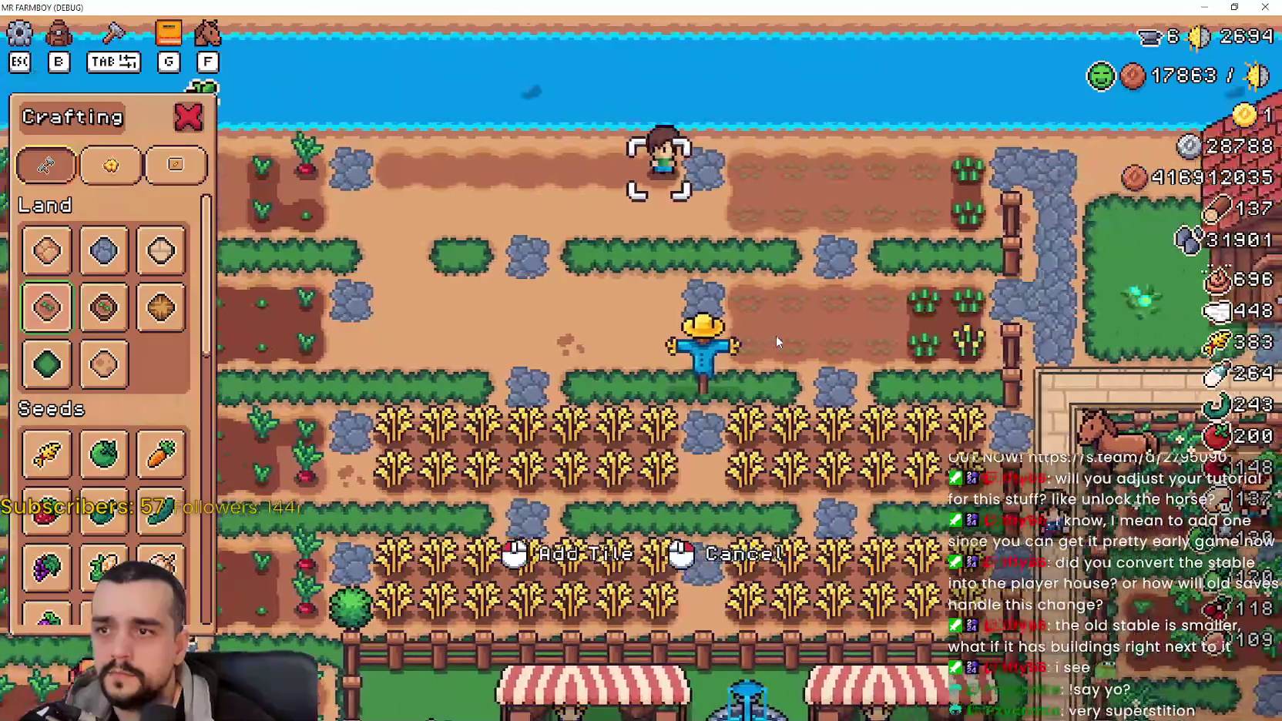
pyautogui.press('s')
pyautogui.press('a')
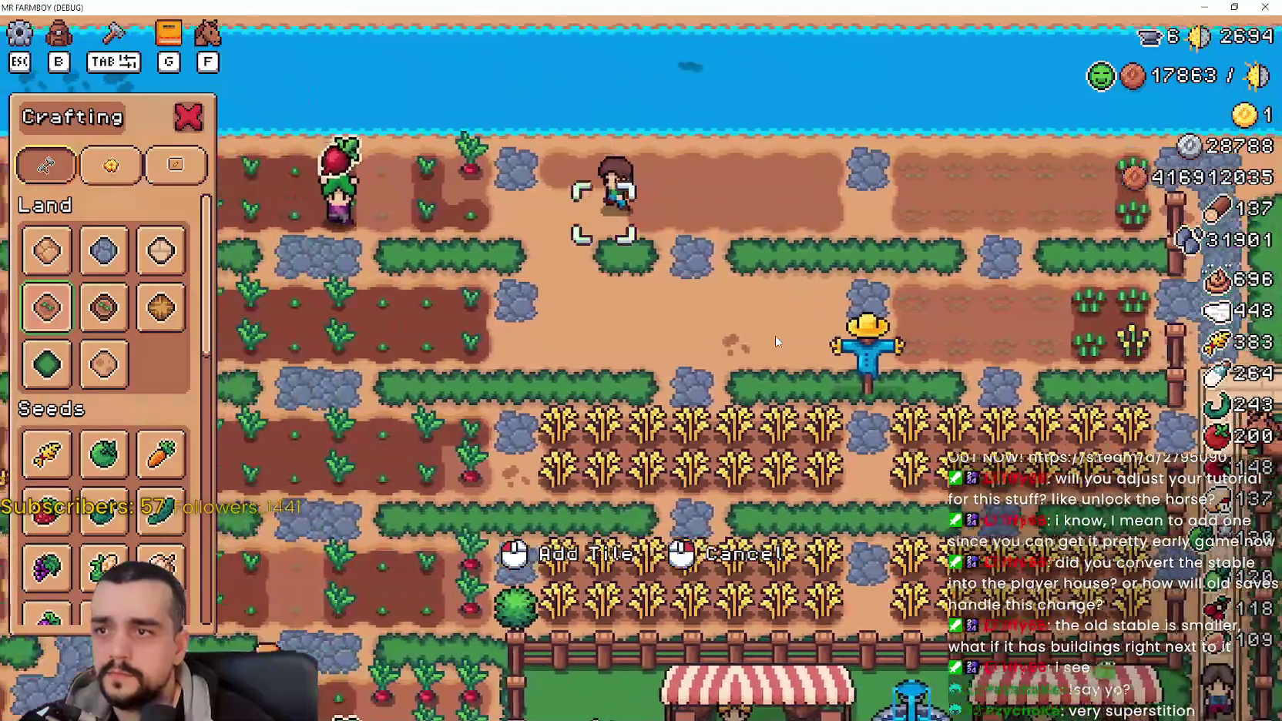
pyautogui.press('a')
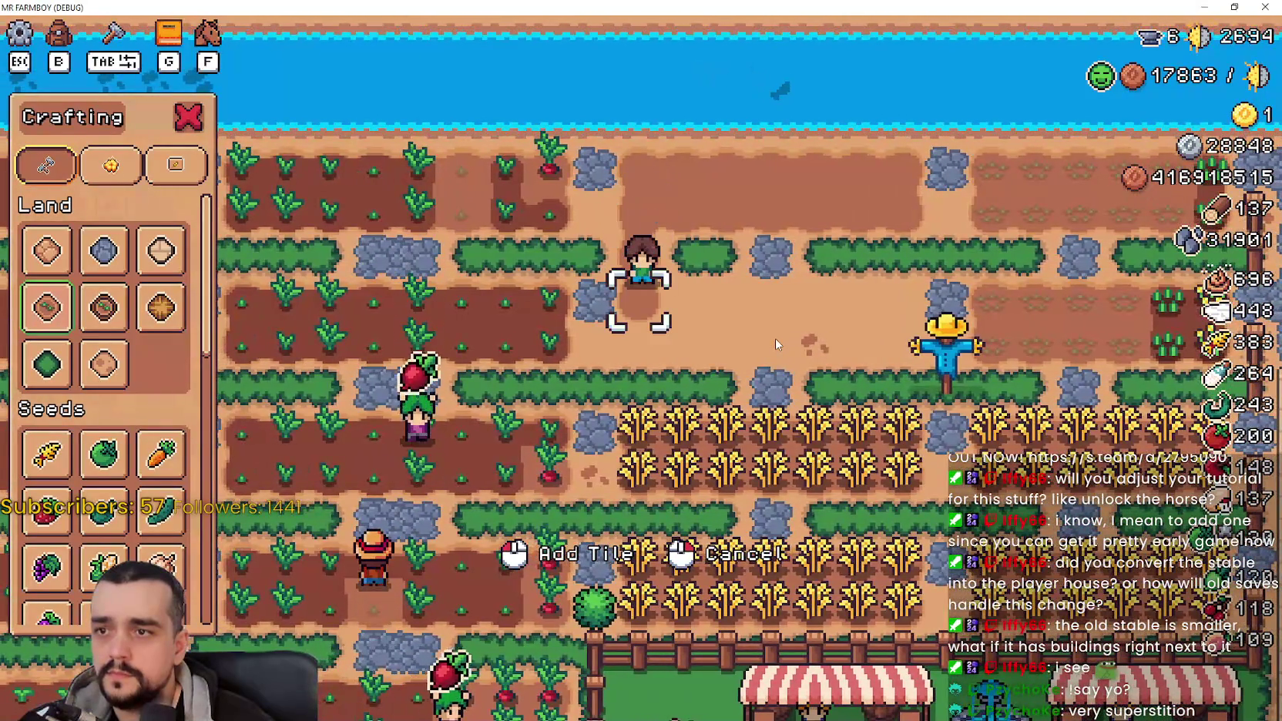
pyautogui.press('d')
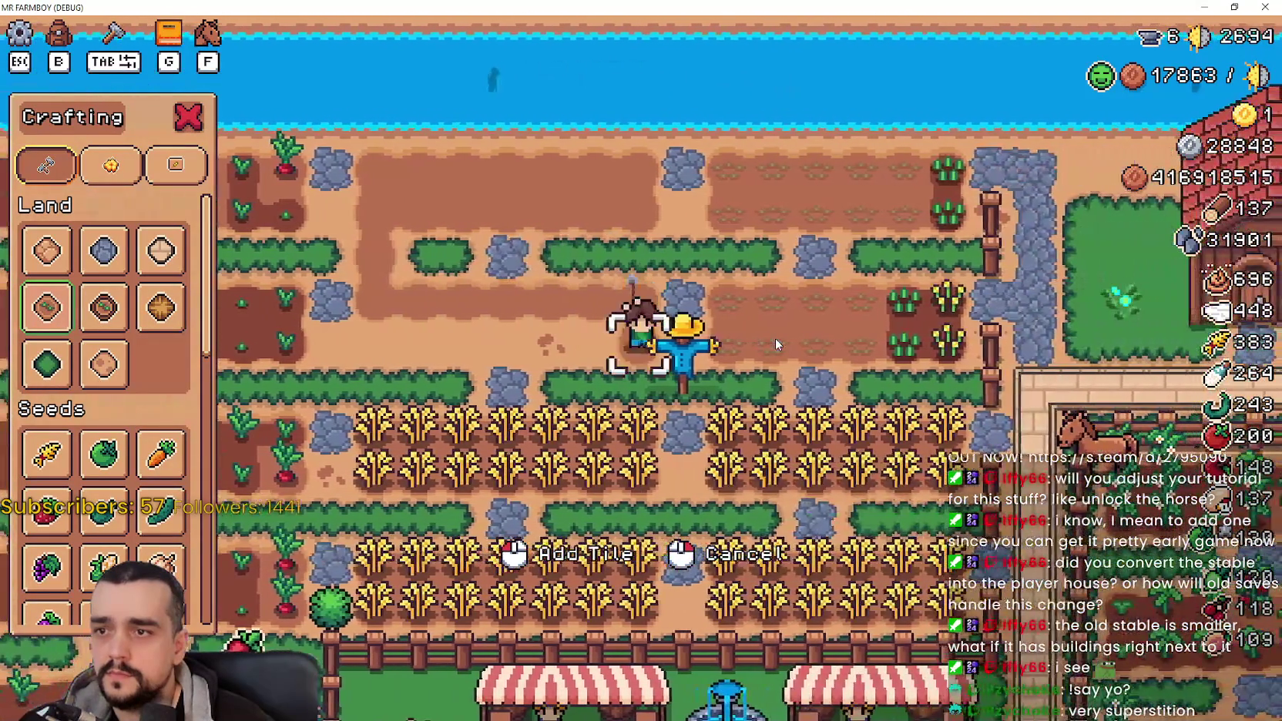
pyautogui.press('a')
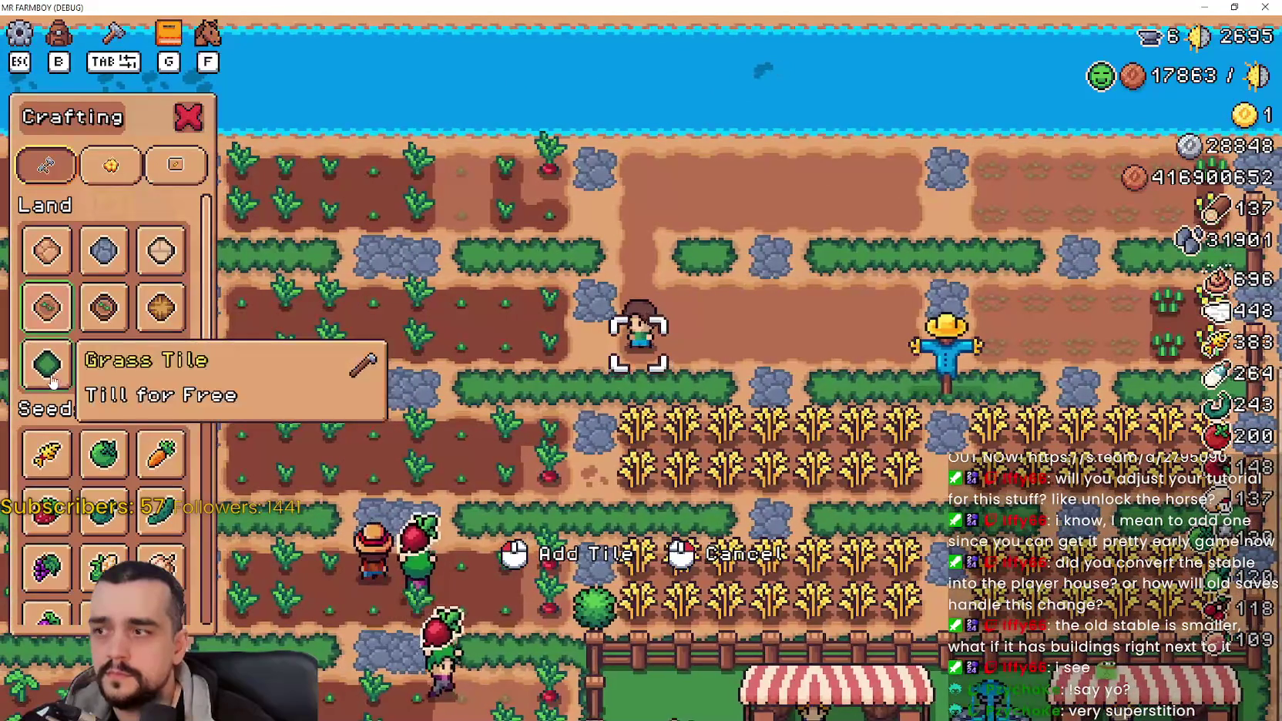
pyautogui.press('d')
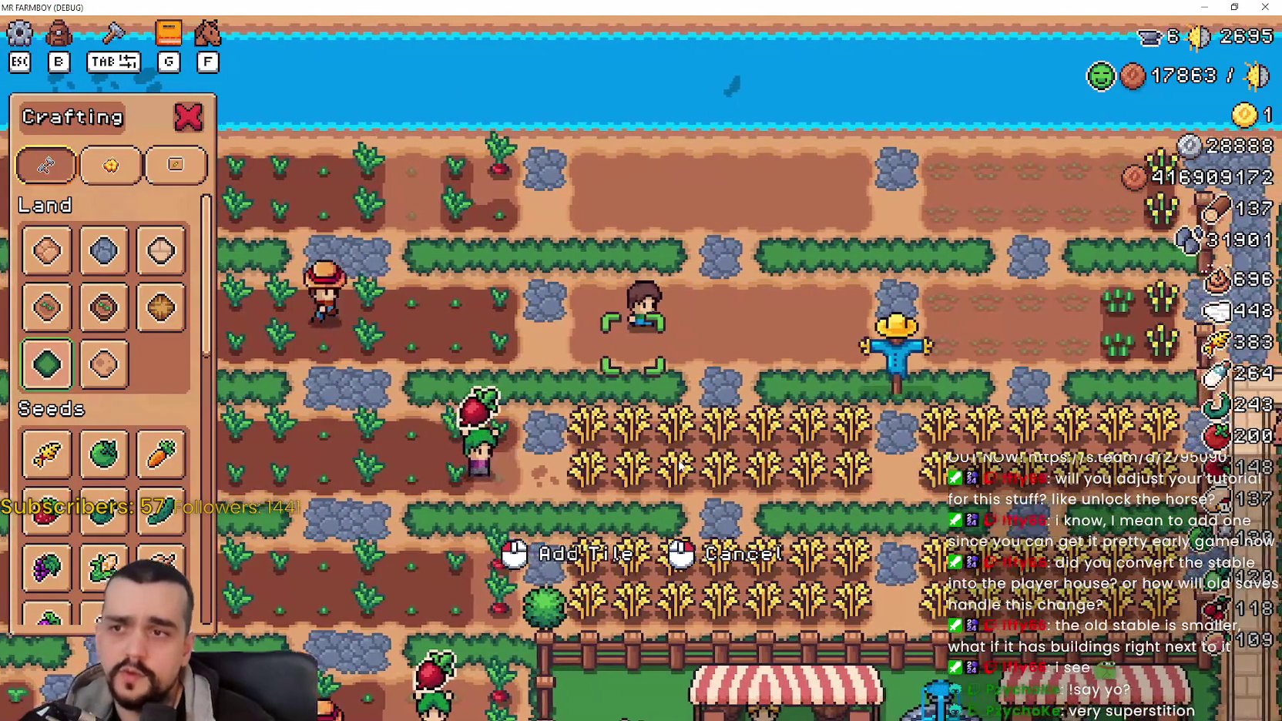
pyautogui.hotkey('alt', 'Tab')
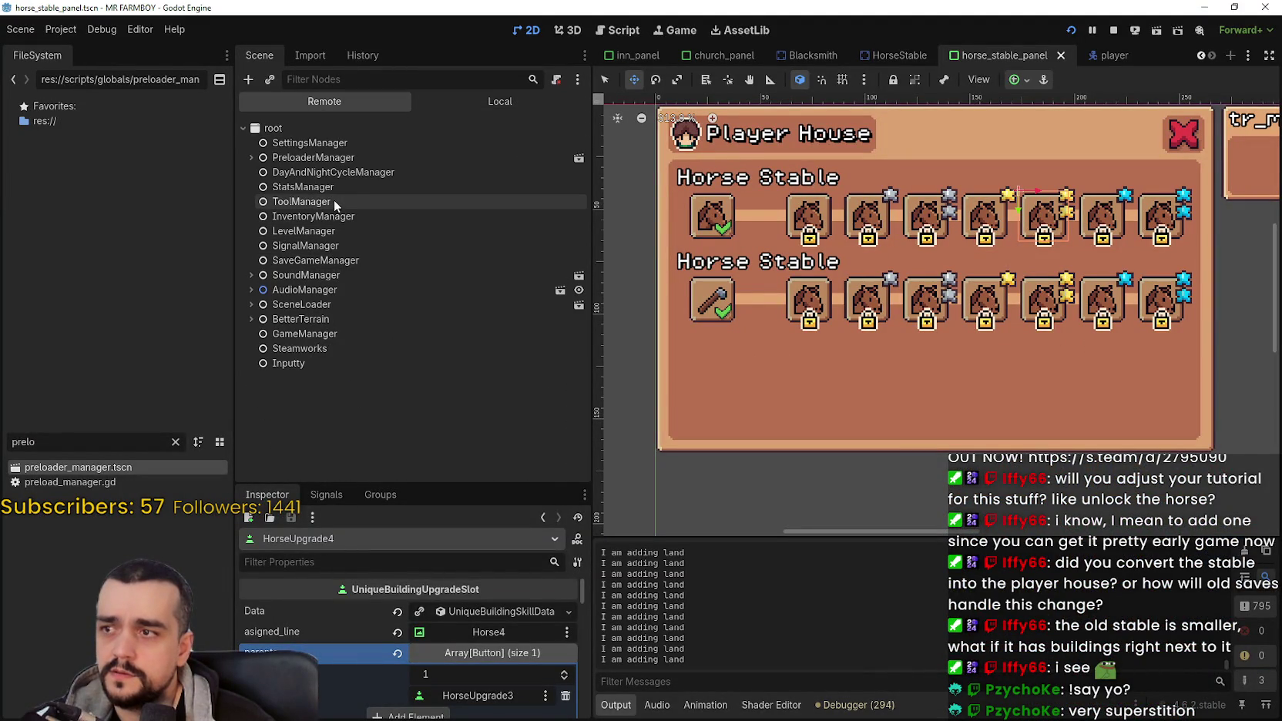
# Step: Show ToolManager's properties, castSpeed 100.0 and castSpeed2 1.3, in the Inspector
pyautogui.click(476, 101)
# Step: Return to the game and walk the farmer across the field past the scarecrow
pyautogui.hotkey('alt', 'Tab')
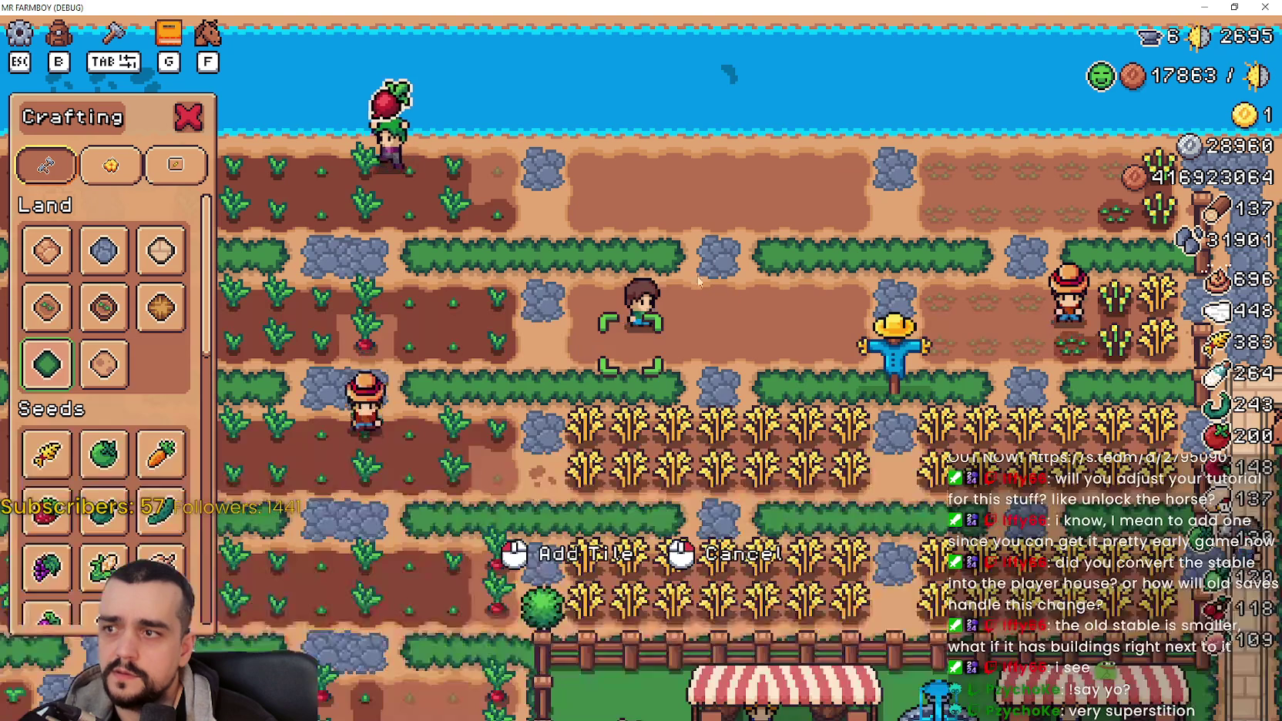
pyautogui.press('w')
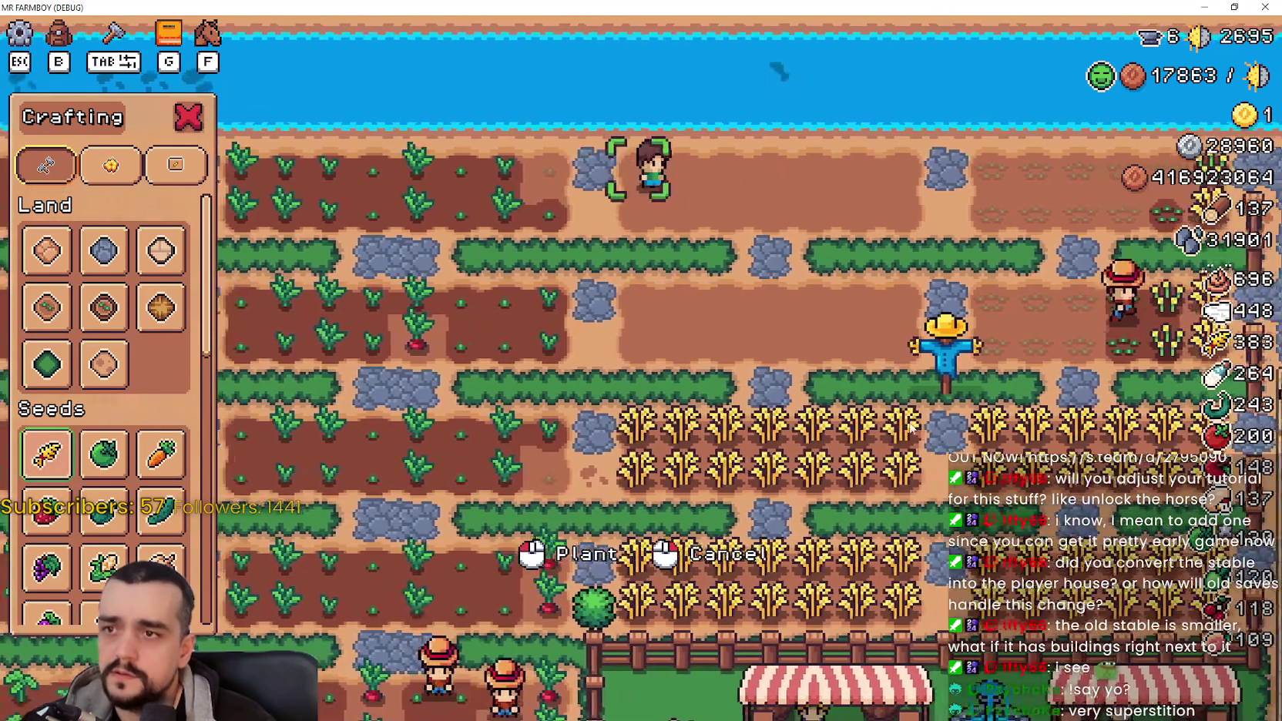
pyautogui.press('d')
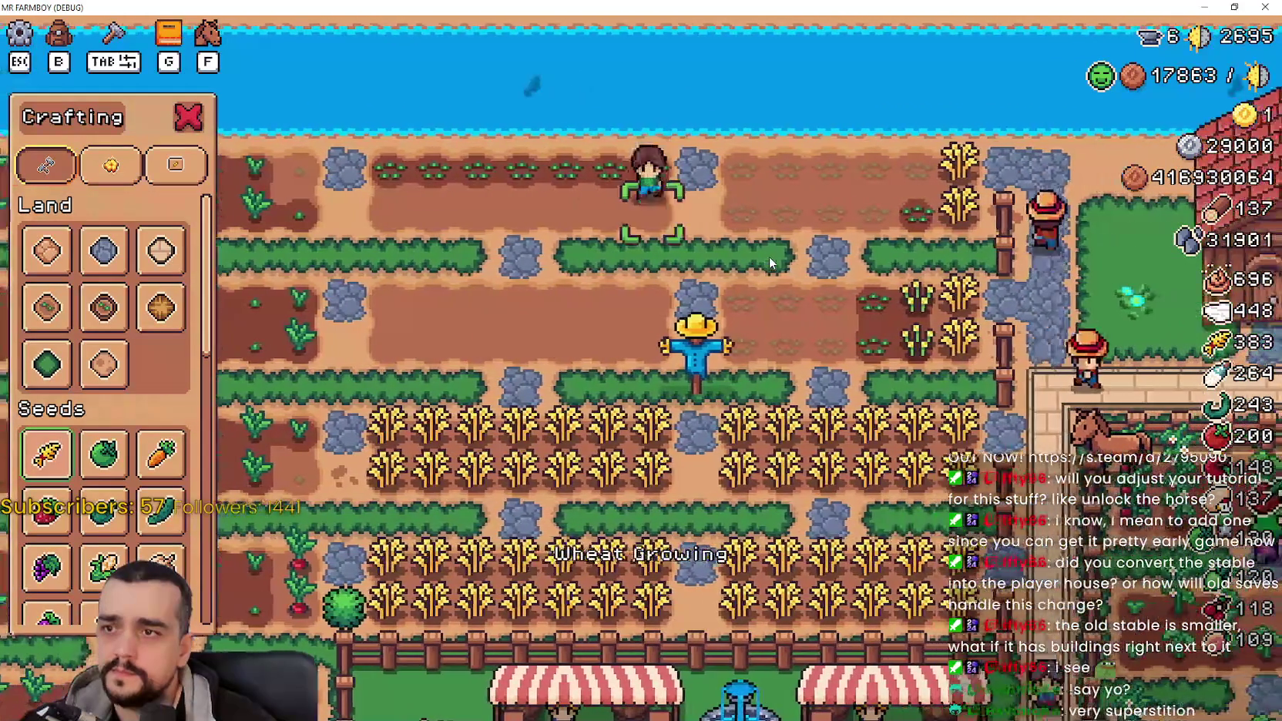
pyautogui.press('a')
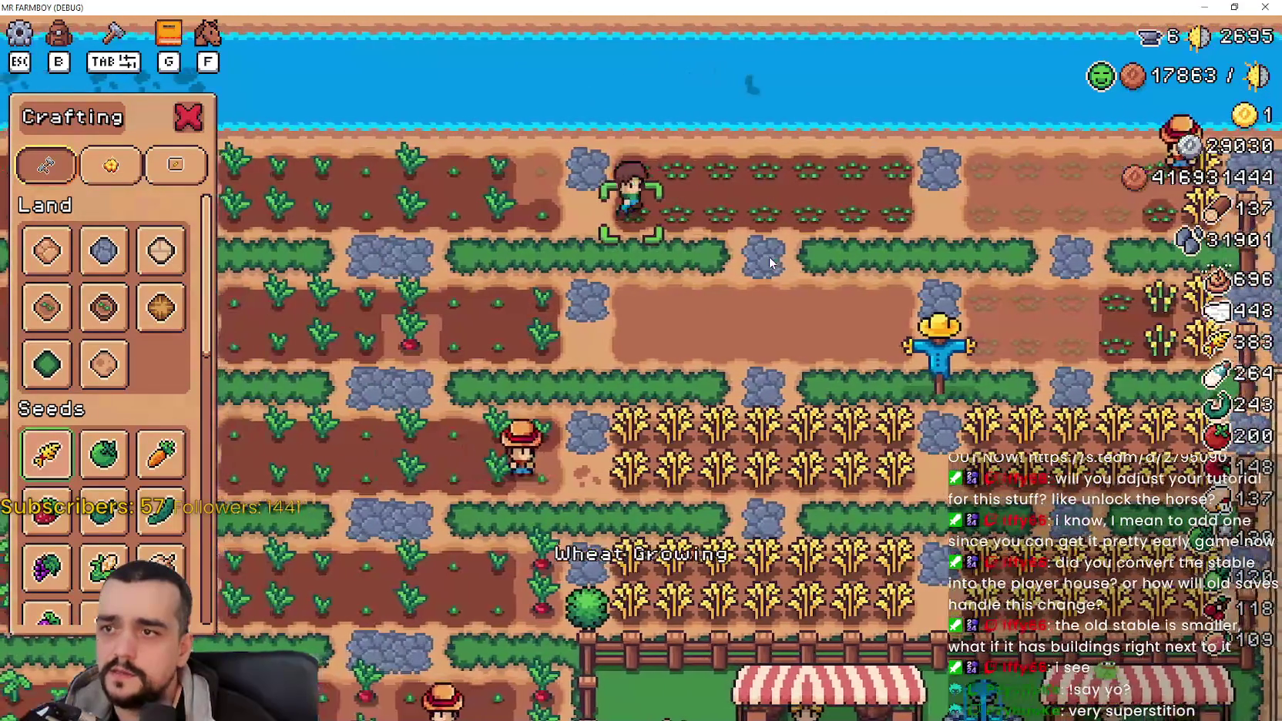
pyautogui.press('s')
pyautogui.press('d')
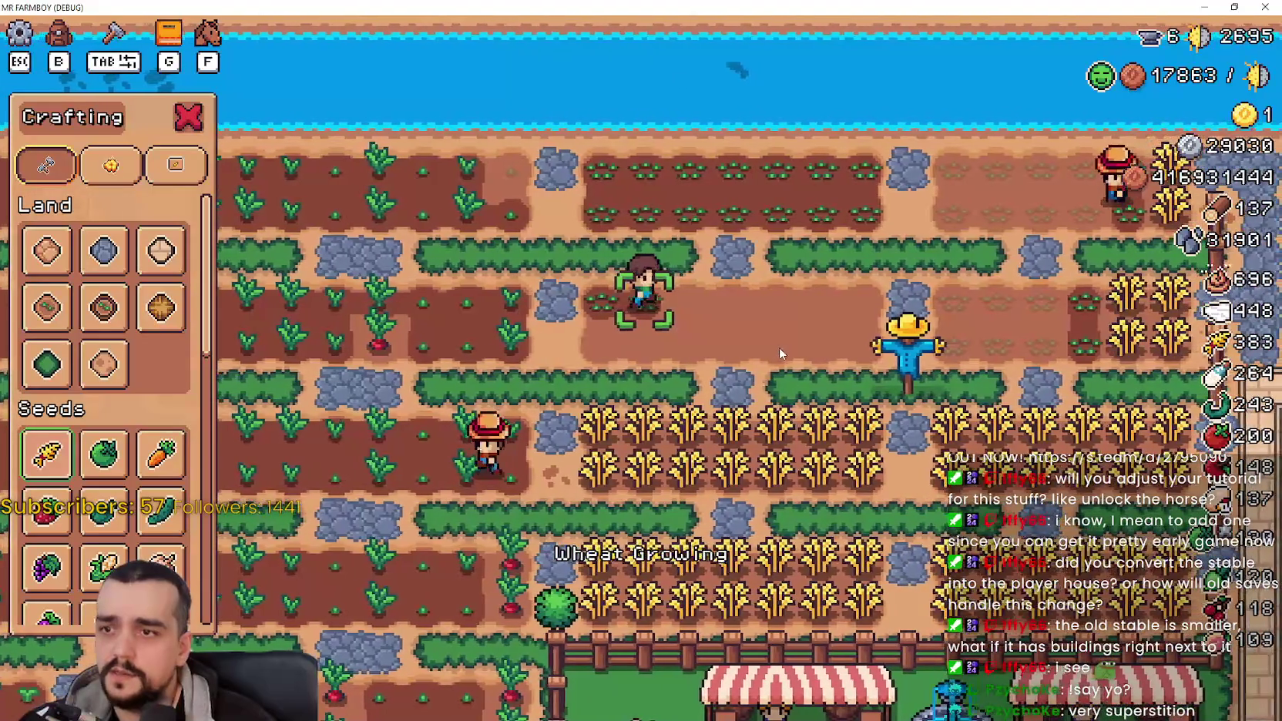
pyautogui.press('d')
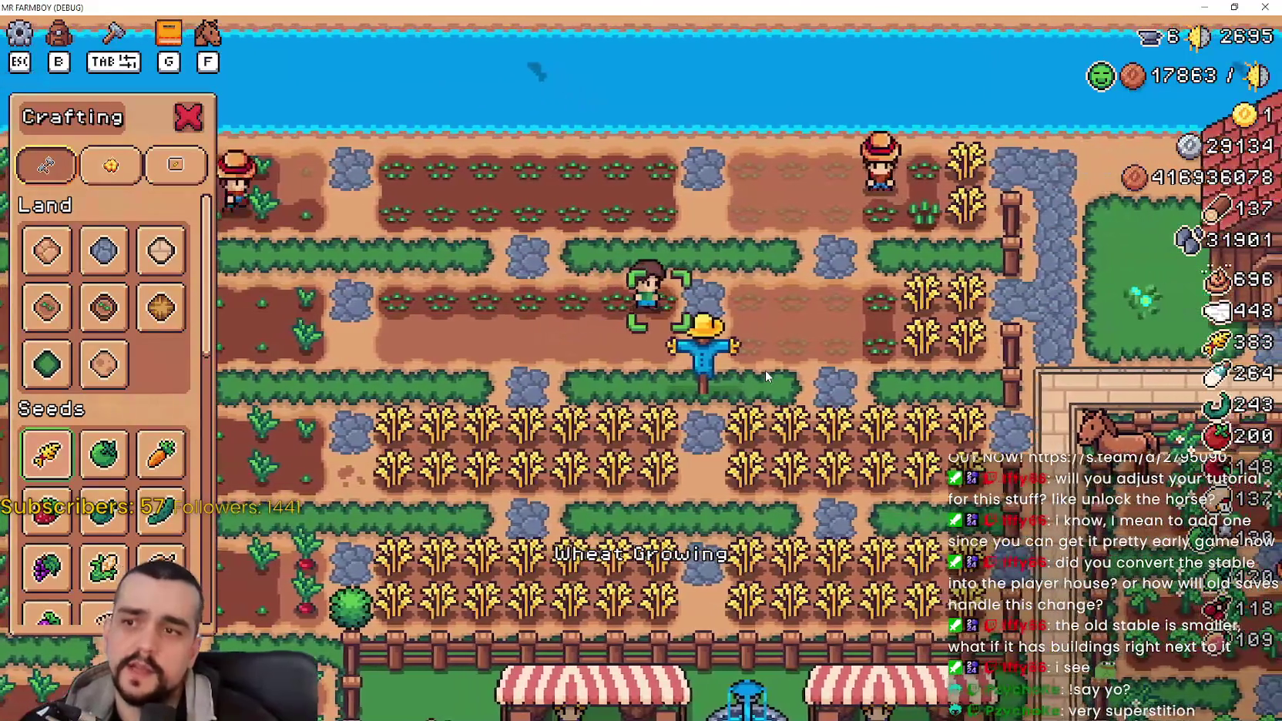
pyautogui.press('s')
pyautogui.press('a')
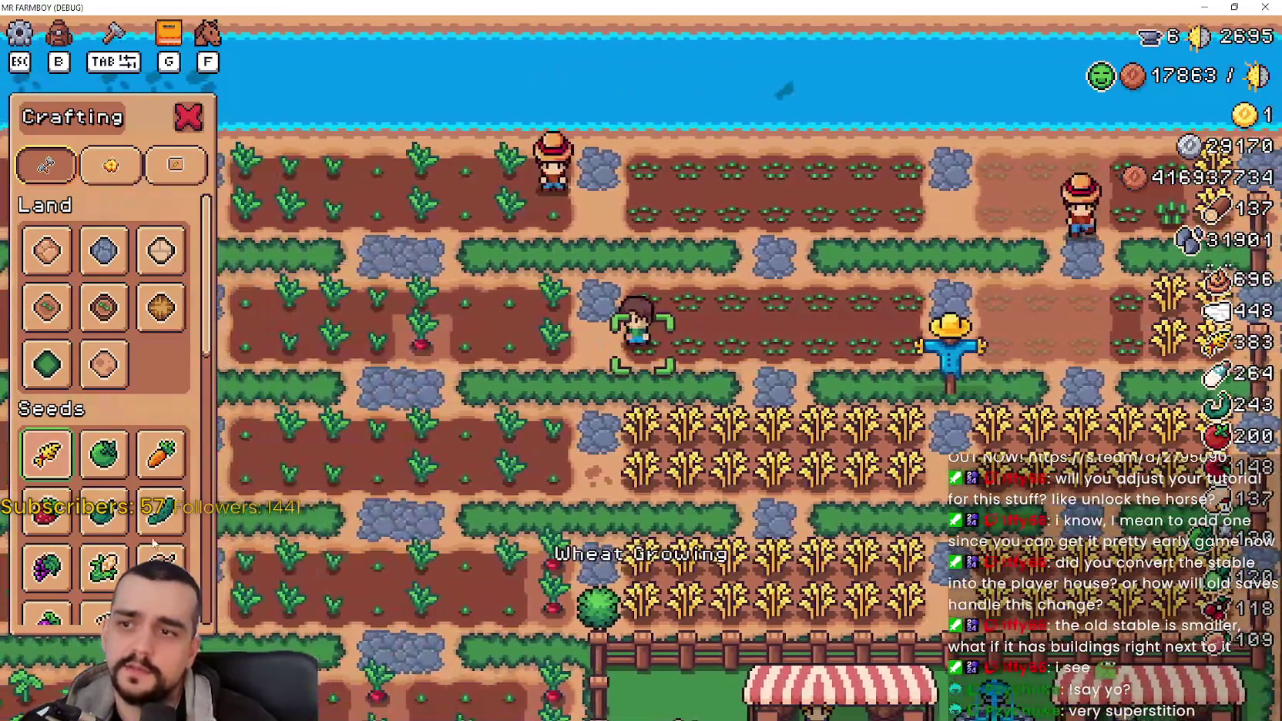
pyautogui.moveTo(107, 537)
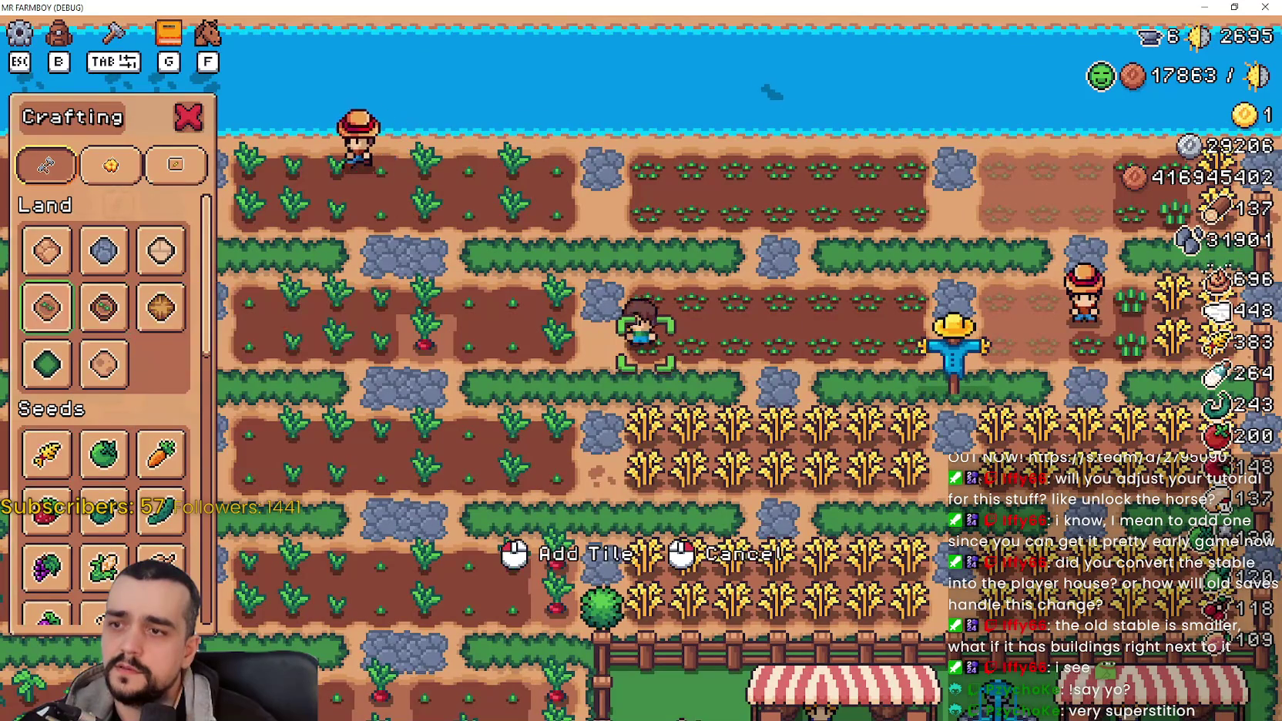
# Step: Walk along the plots up to the river row, then down into the wheat field
pyautogui.press('d')
pyautogui.press('w')
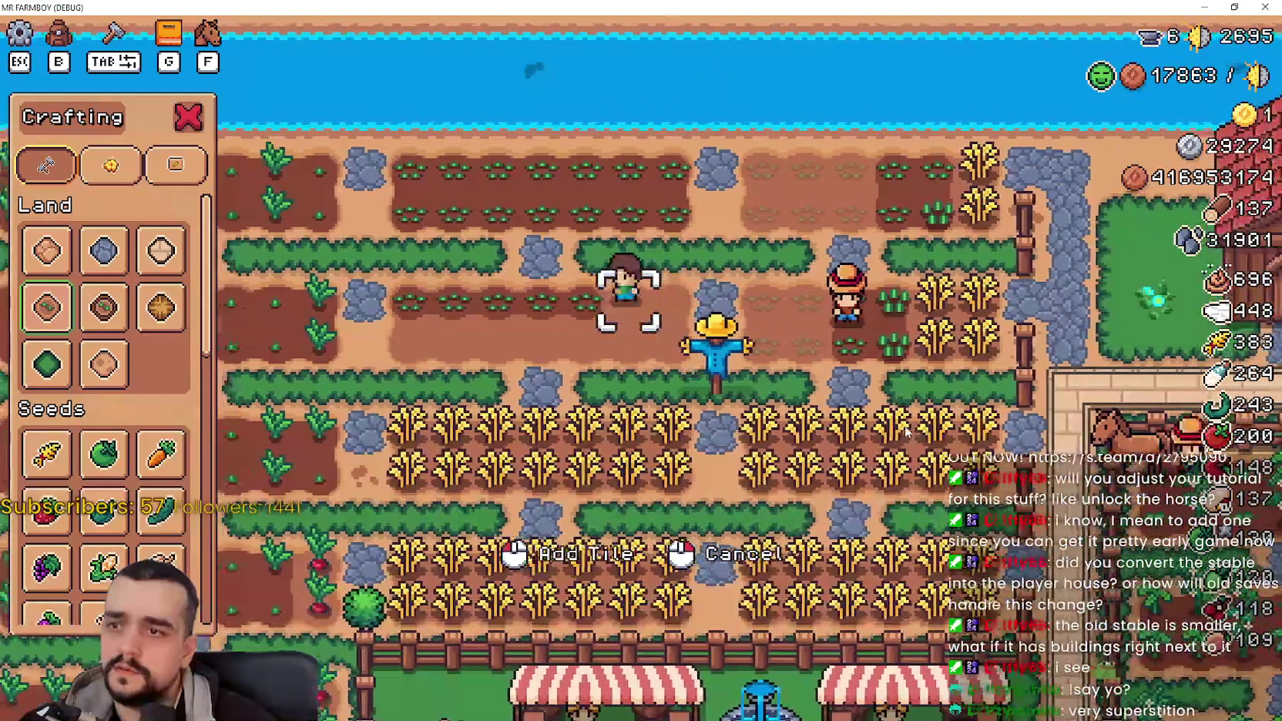
pyautogui.press('a')
pyautogui.press('w')
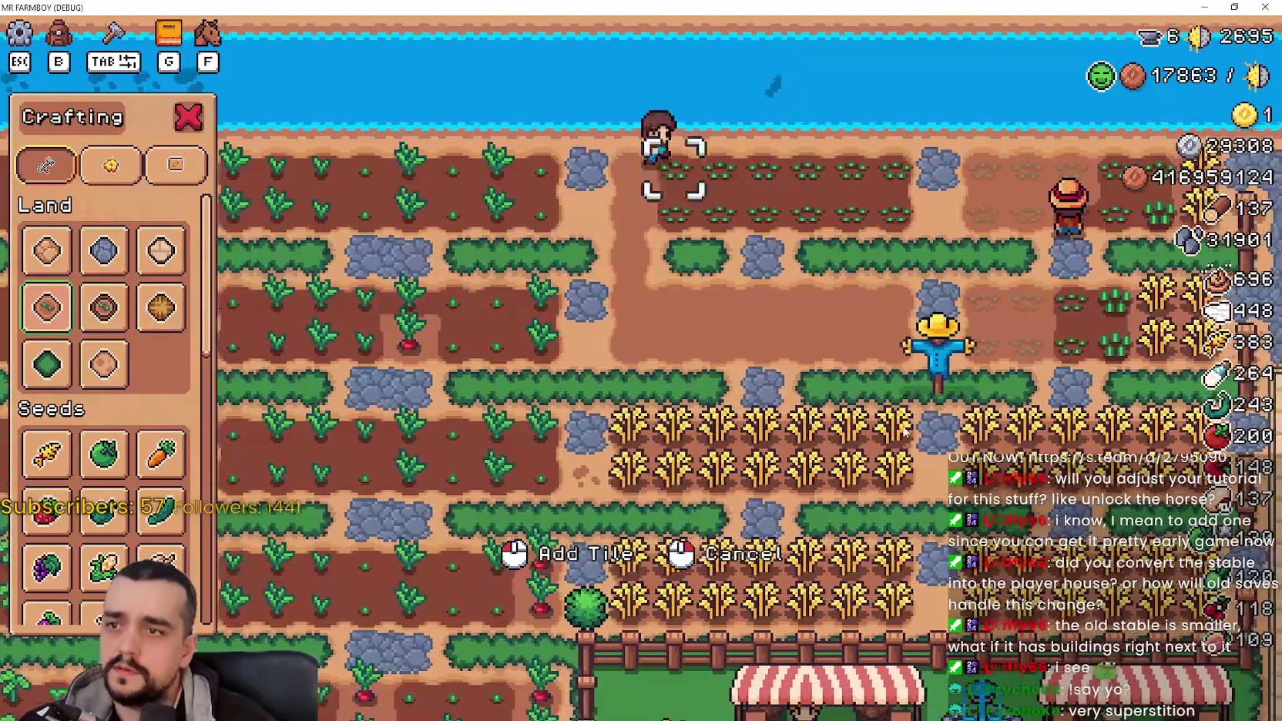
pyautogui.press('d')
pyautogui.press('s')
pyautogui.press('a')
pyautogui.press('s')
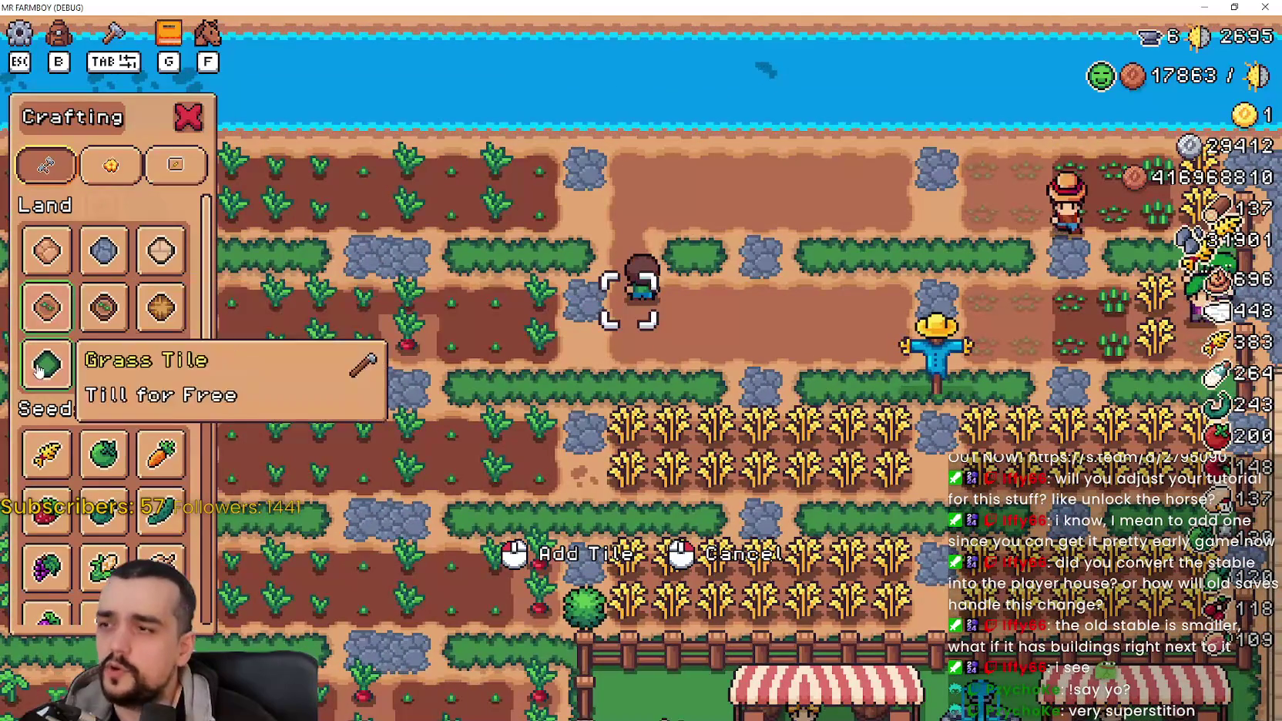
pyautogui.press('s')
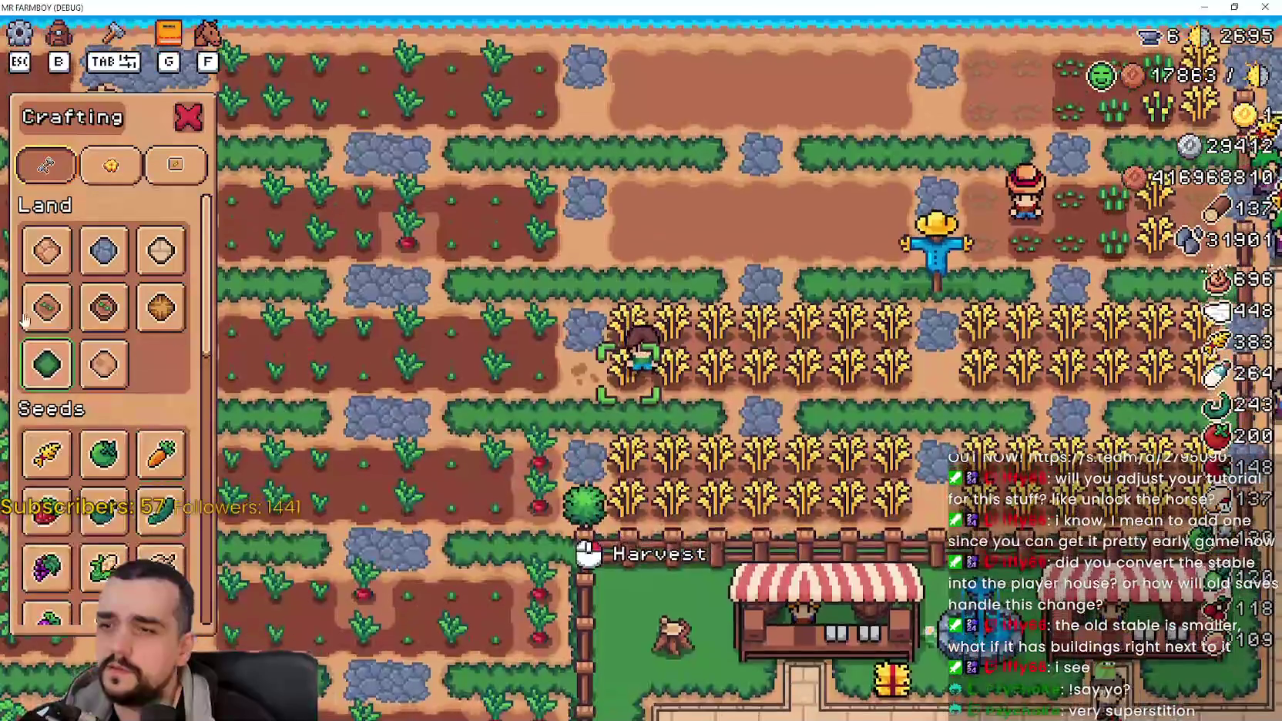
# Step: Harvest the ripe wheat by walking through the lower-left wheat rows
pyautogui.press('d')
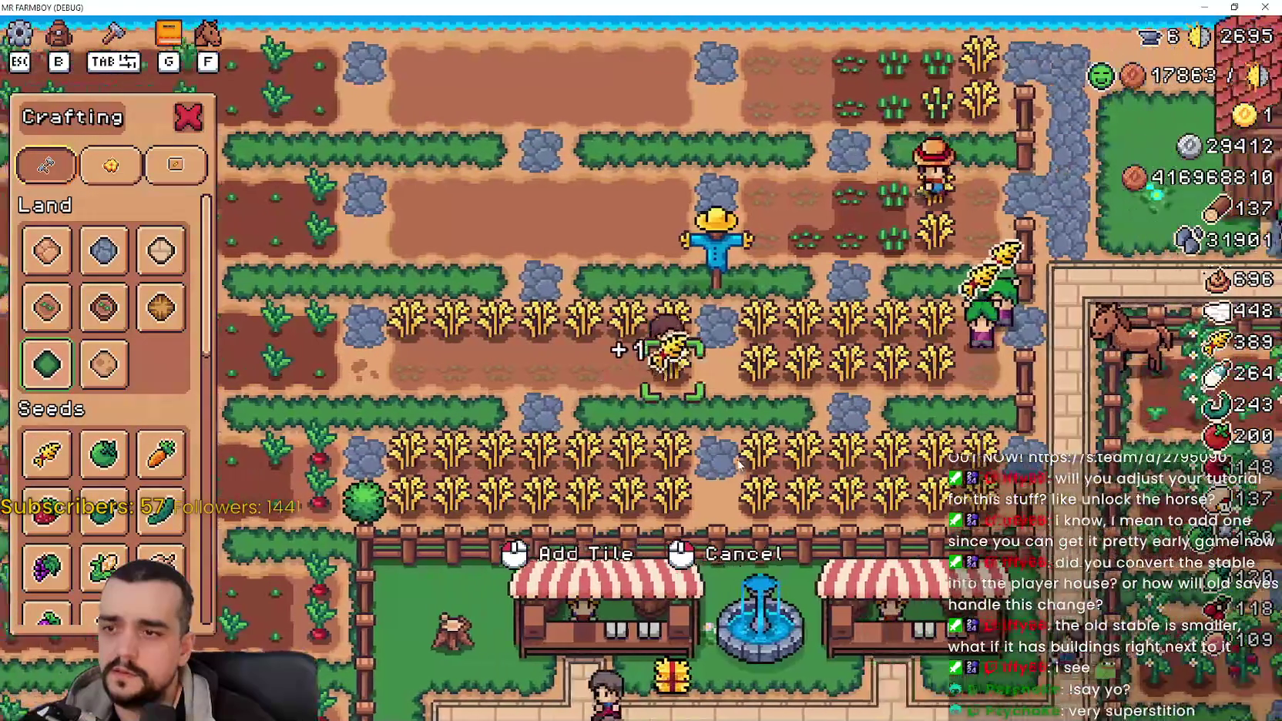
pyautogui.press('w')
pyautogui.press('a')
pyautogui.press('s')
pyautogui.press('a')
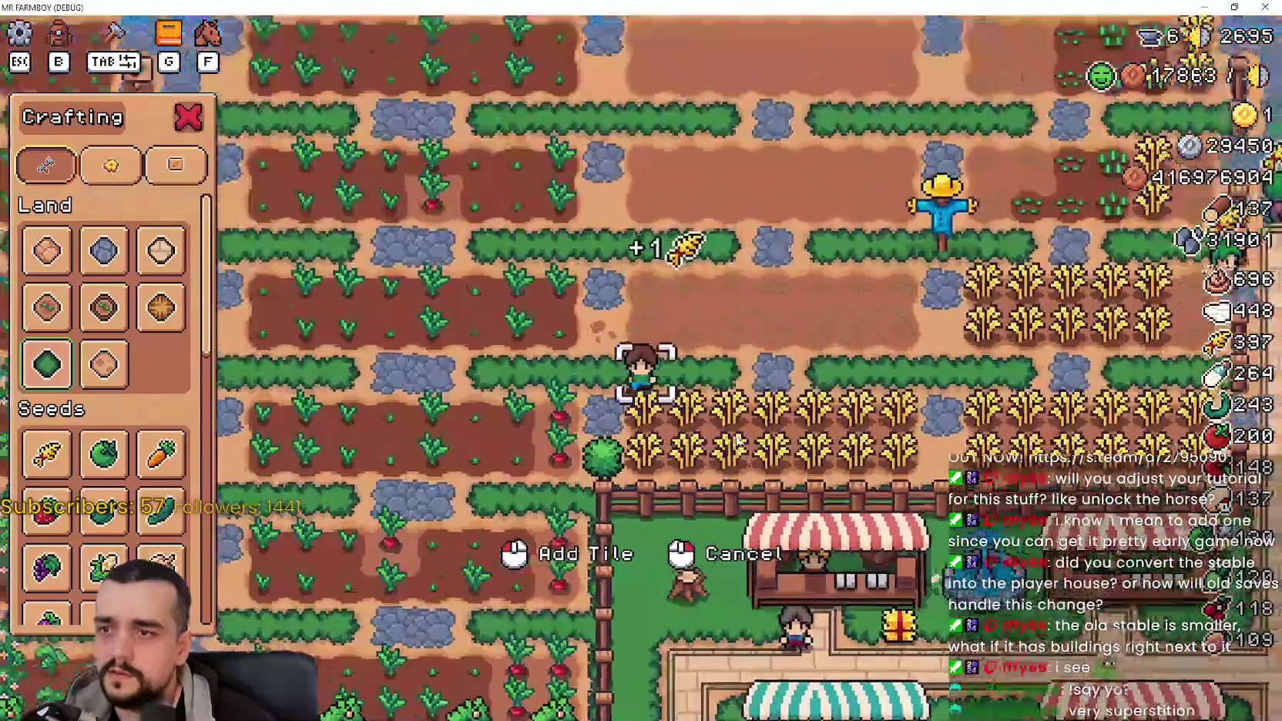
pyautogui.scroll(2, 737, 441)
pyautogui.press('a')
pyautogui.press('s')
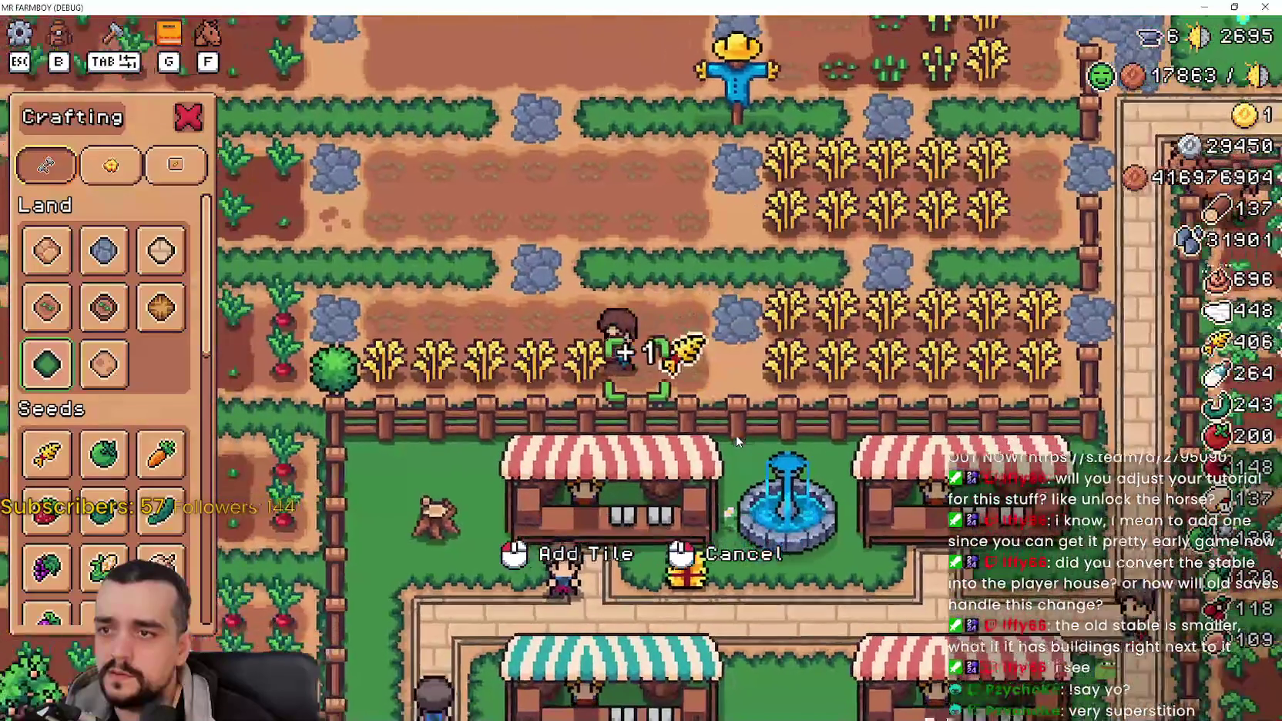
pyautogui.press('a')
pyautogui.scroll(-5, 160, 531)
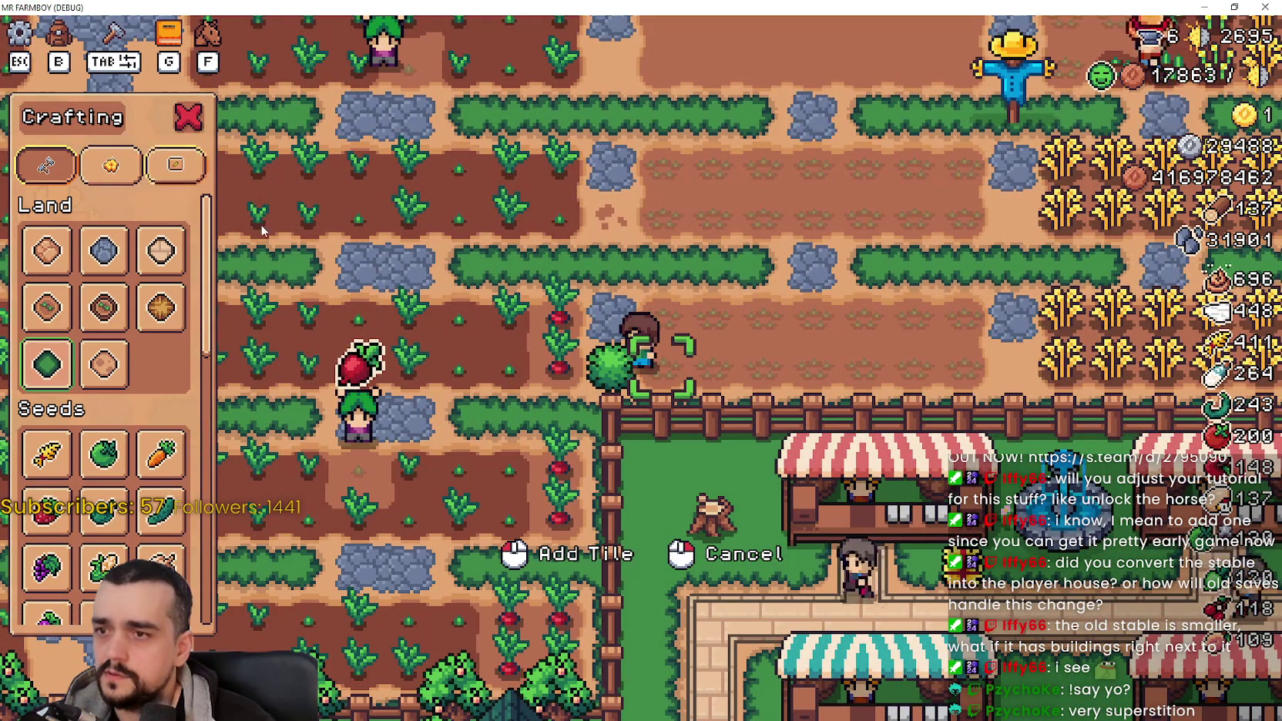
pyautogui.press('d')
pyautogui.press('w')
# Step: Cancel tile placement and harvest the upper and lower wheat rows
pyautogui.rightClick(855, 516)
pyautogui.press('d')
pyautogui.press('a')
pyautogui.press('s')
pyautogui.press('d')
pyautogui.press('a')
pyautogui.press('a')
pyautogui.press('w')
pyautogui.press('w')
pyautogui.press('d')
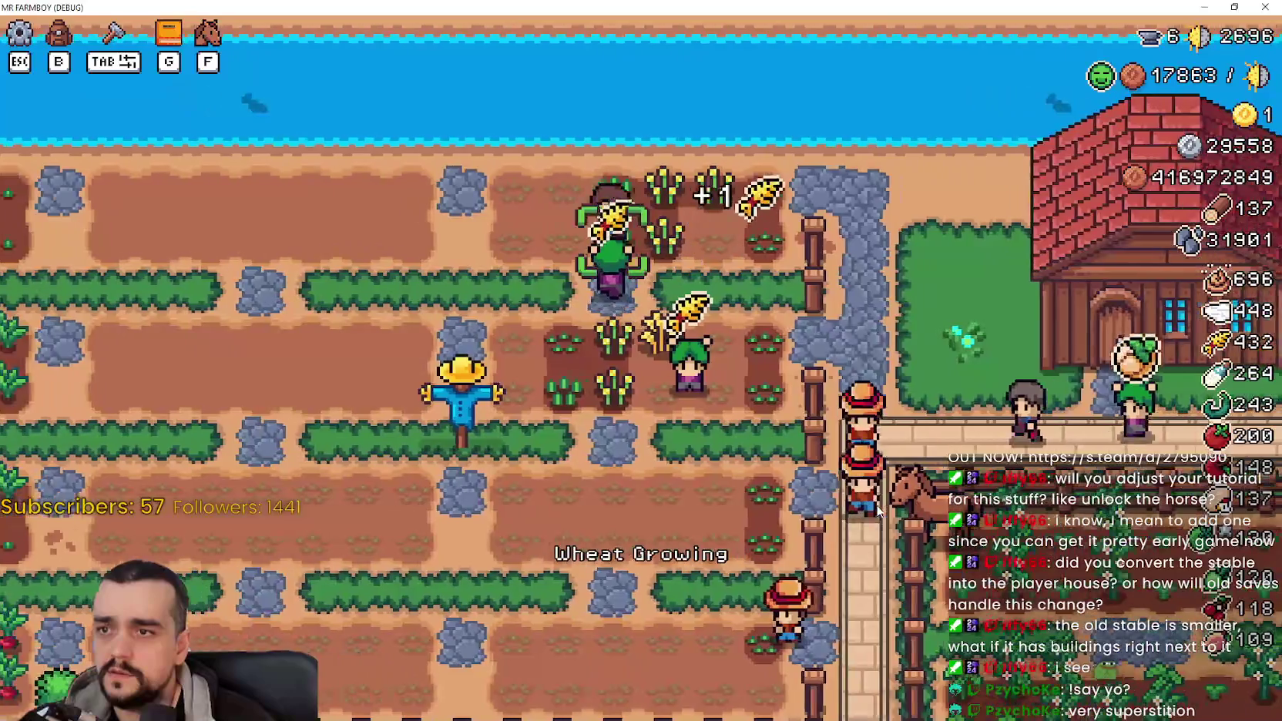
pyautogui.press('a')
pyautogui.press('s')
pyautogui.press('w')
# Step: Plant wheat in the empty tilled row and water the new seedlings
pyautogui.press('s')
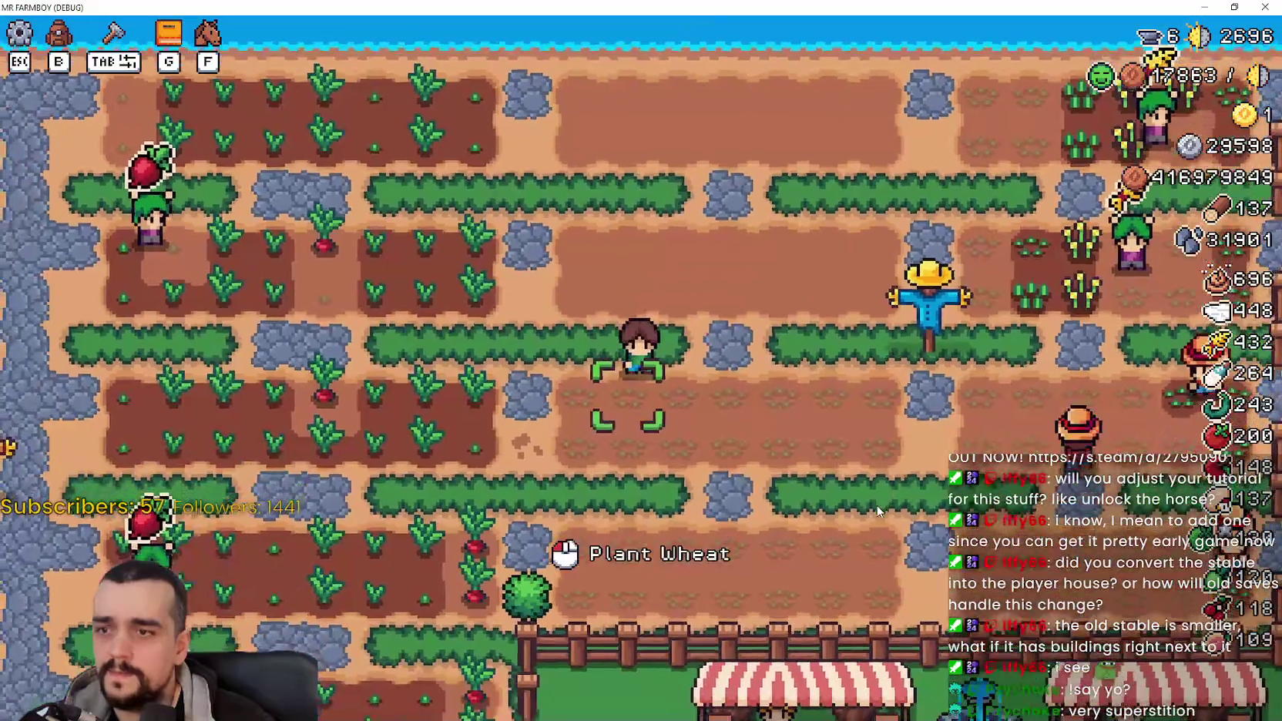
pyautogui.press('d')
pyautogui.click(877, 511)
pyautogui.press('d')
pyautogui.press('s')
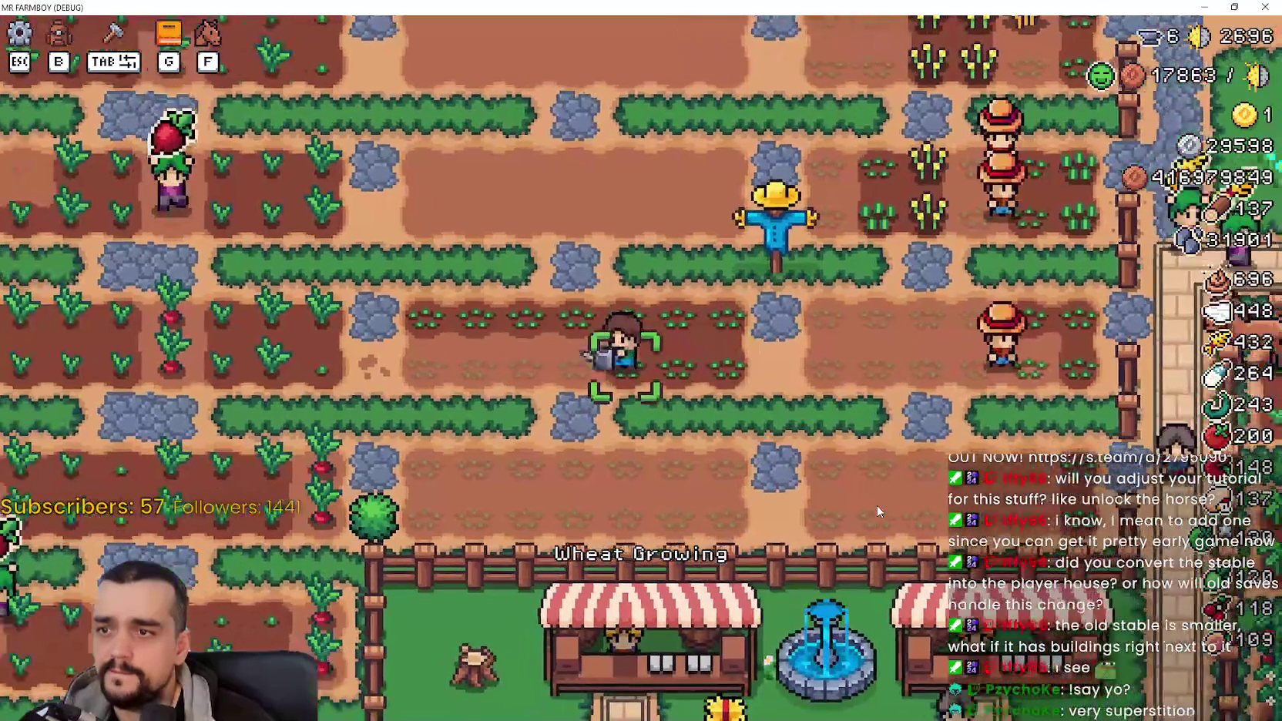
pyautogui.press('a')
pyautogui.press('s')
pyautogui.press('d')
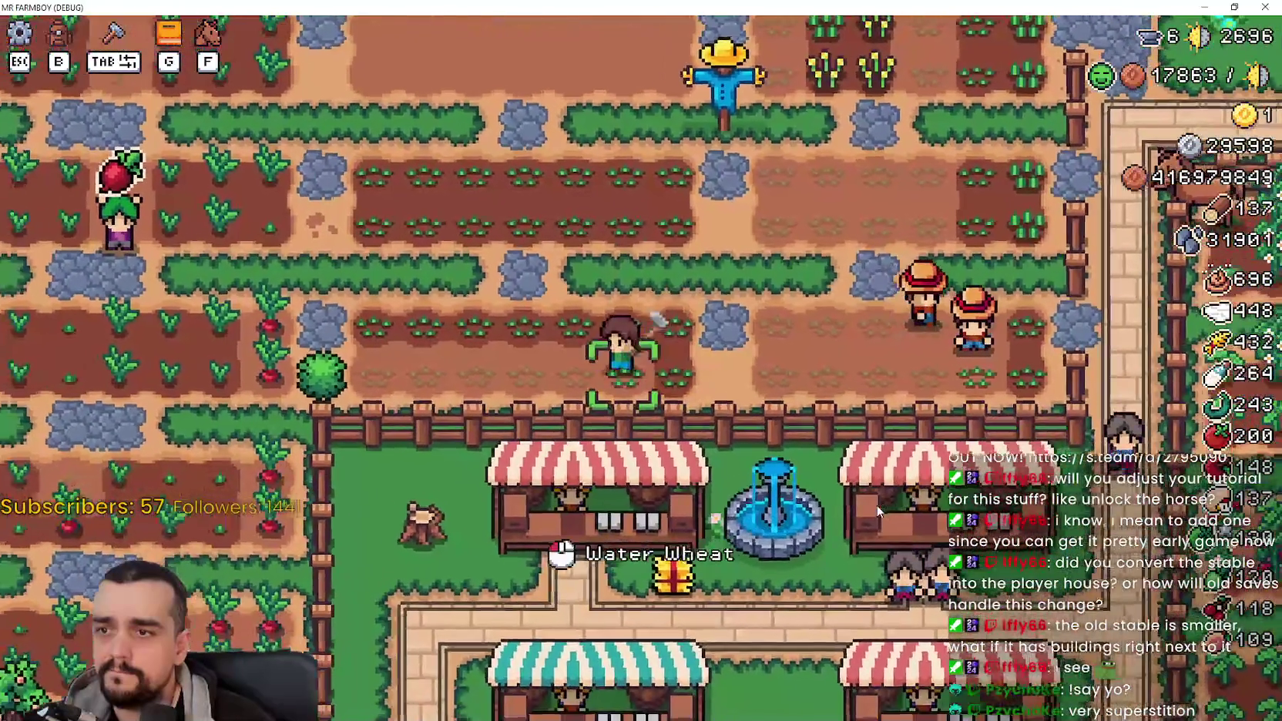
pyautogui.click(877, 509)
# Step: Walk past the shop stalls to the river bank and open the crafting panel
pyautogui.press('a')
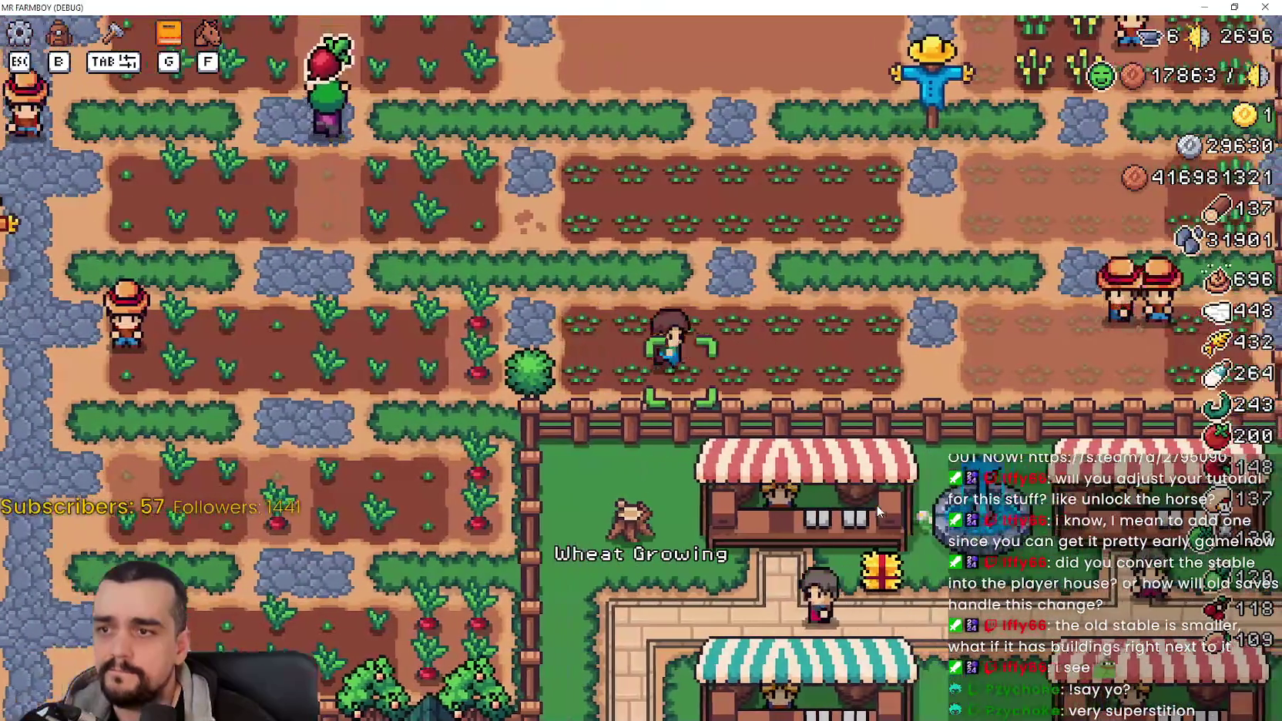
pyautogui.press('d')
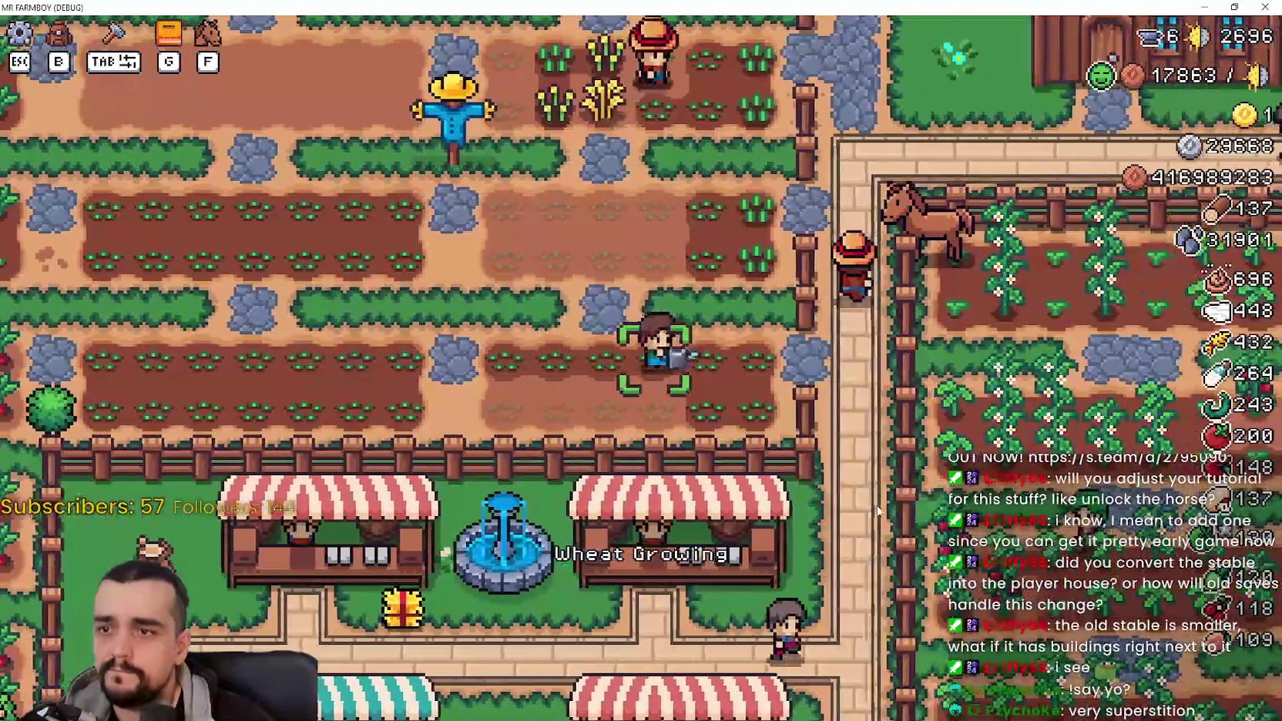
pyautogui.press('a')
pyautogui.press('w')
pyautogui.press('d')
pyautogui.press('a')
pyautogui.press('w')
pyautogui.press('a')
pyautogui.press('w')
pyautogui.press('d')
pyautogui.press('w')
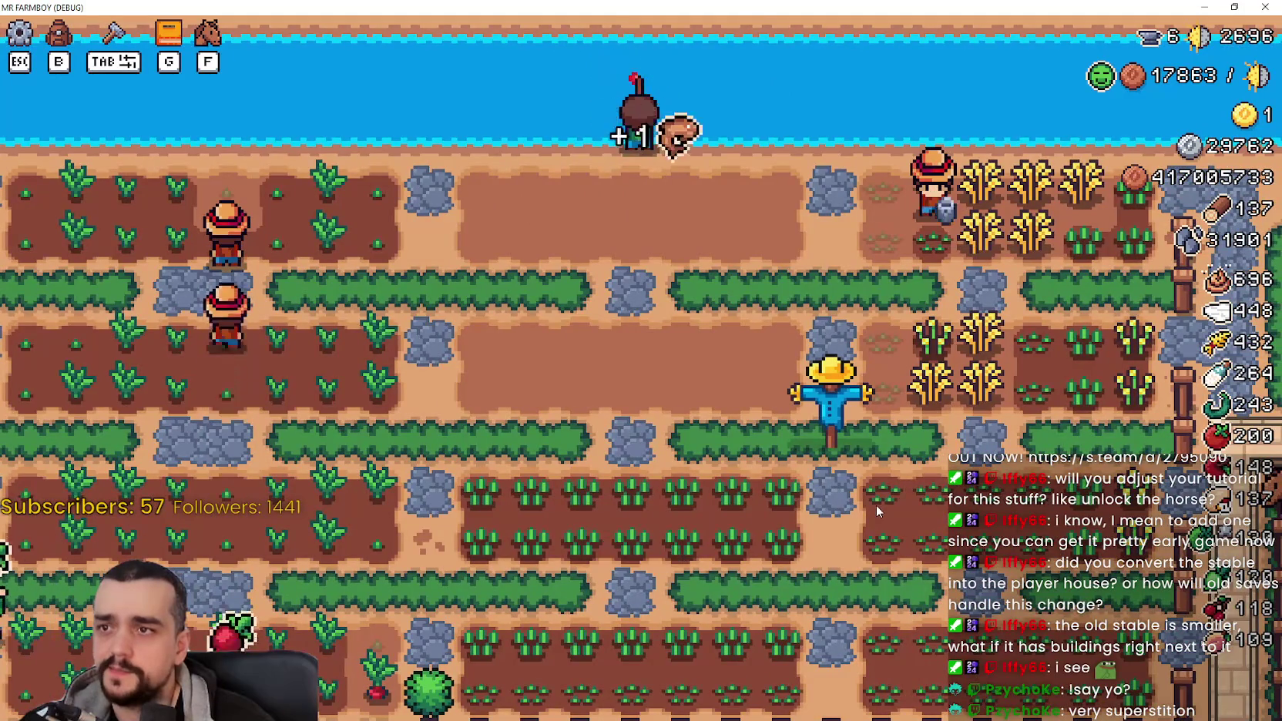
pyautogui.press('s')
pyautogui.press('a')
pyautogui.press('Tab')
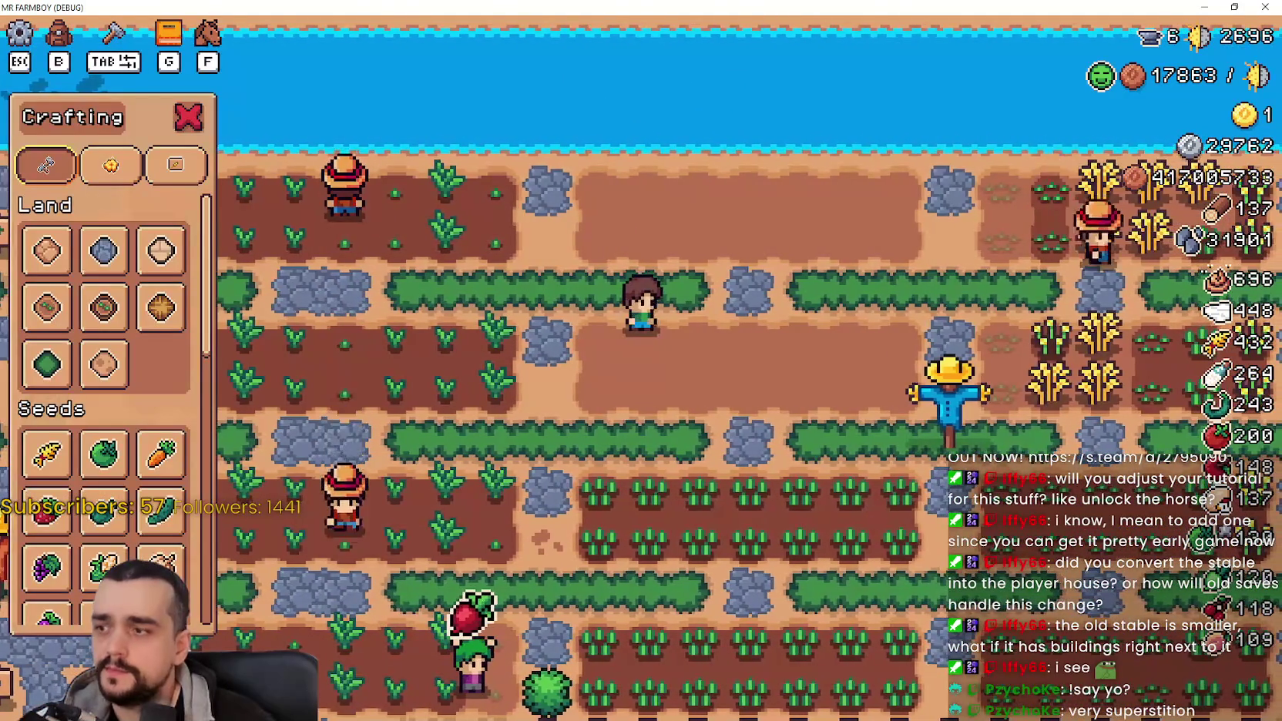
# Step: Select Green Tomato seeds and plant them in the top plot by the river
pyautogui.scroll(-2, 104, 462)
pyautogui.press('w')
pyautogui.click(104, 346)
pyautogui.click(673, 362)
pyautogui.press('d')
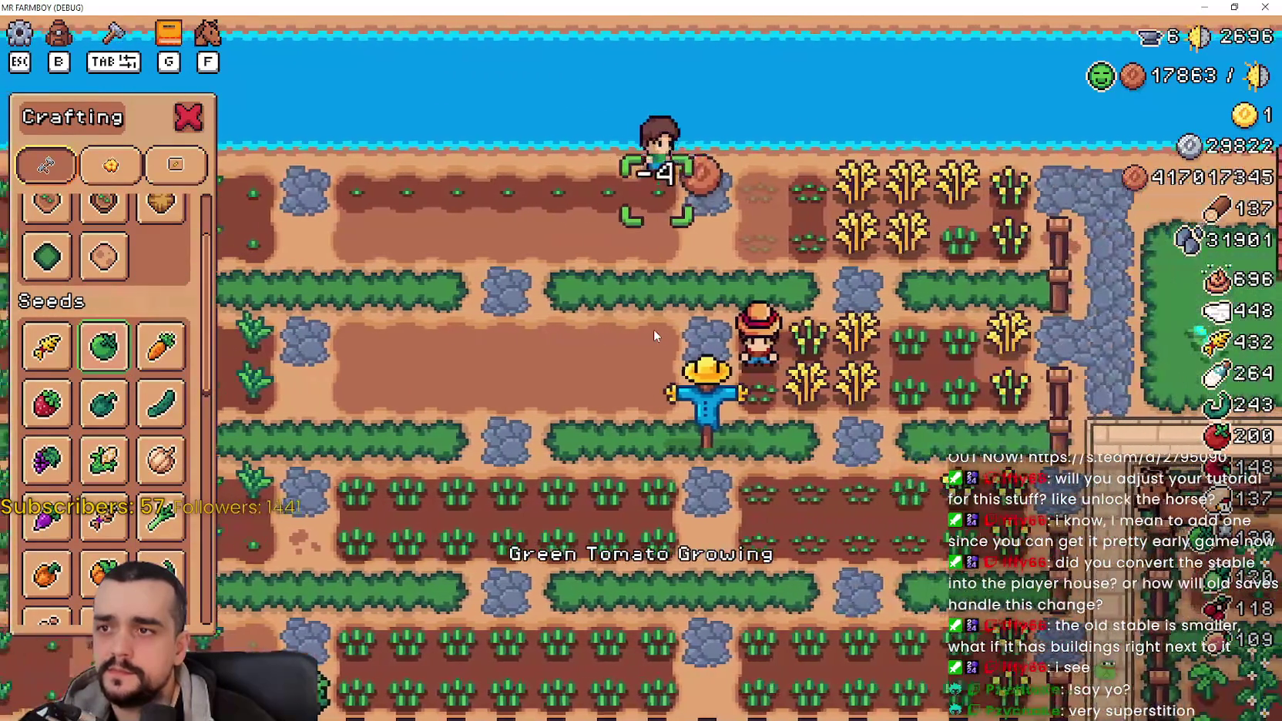
pyautogui.press('s')
pyautogui.press('a')
pyautogui.click(758, 240)
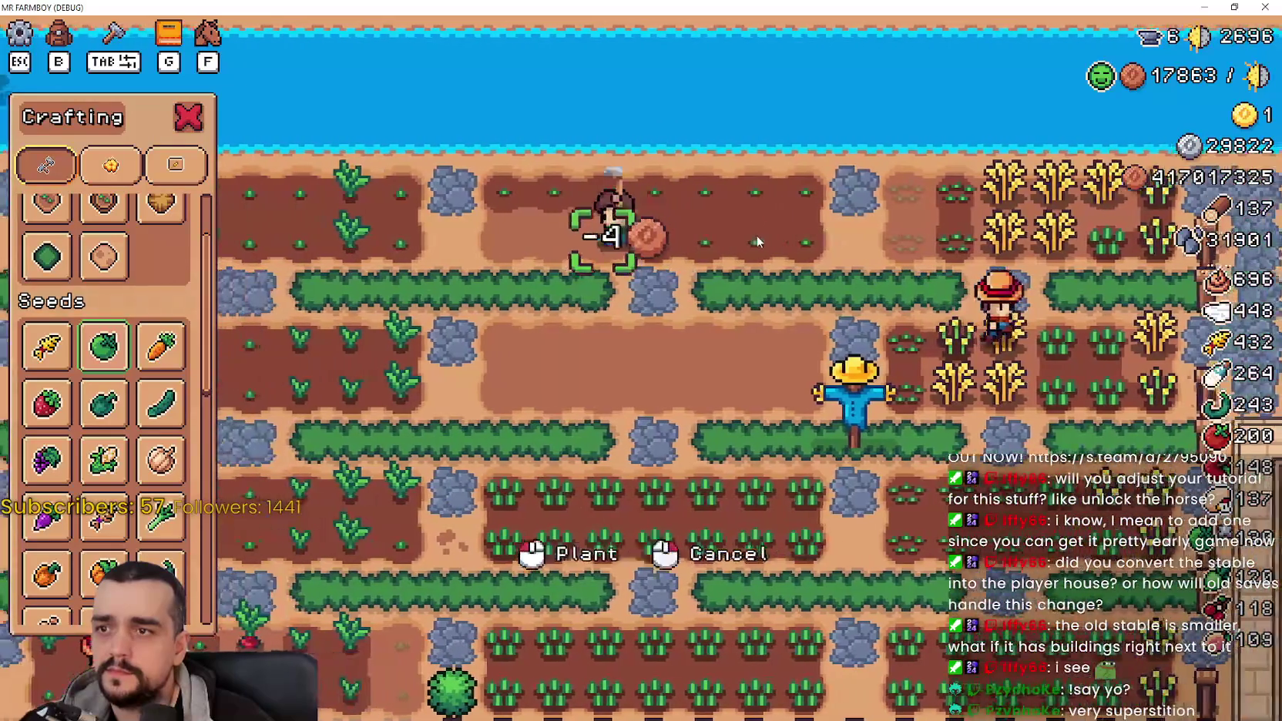
# Step: Plant Green Tomato seeds across the middle plot
pyautogui.press('a')
pyautogui.press('s')
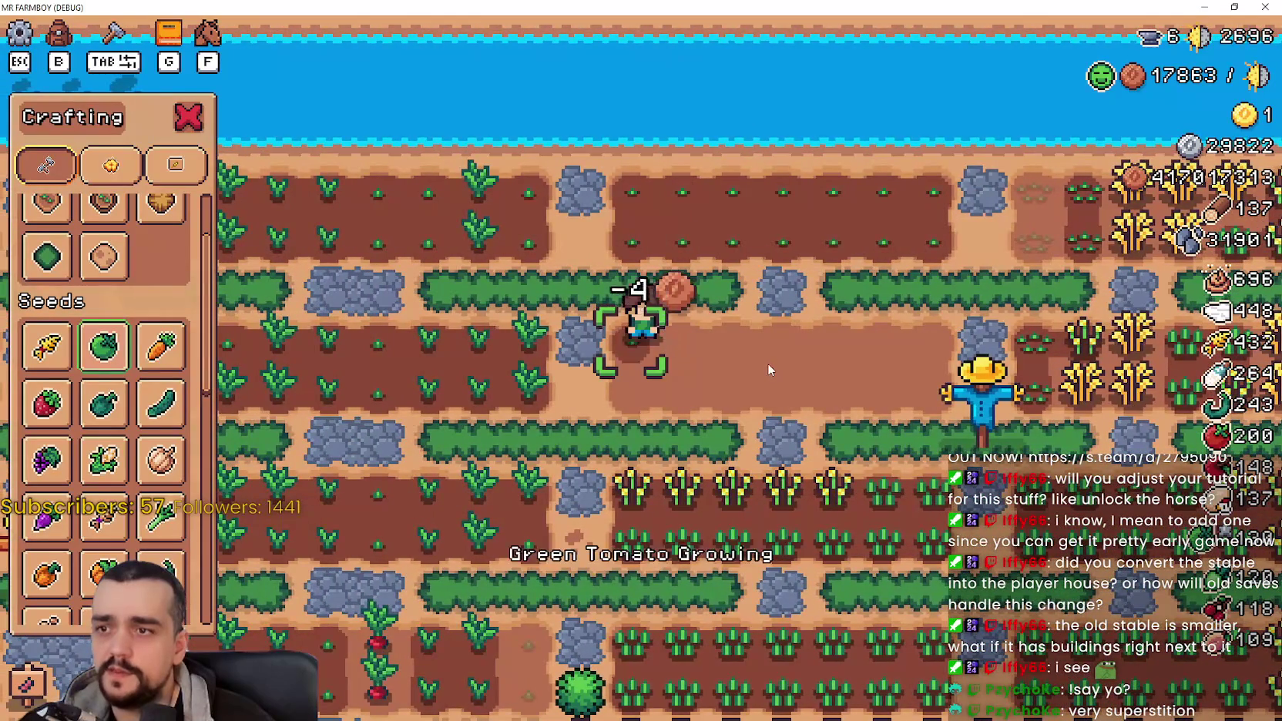
pyautogui.press('d')
pyautogui.click(763, 365)
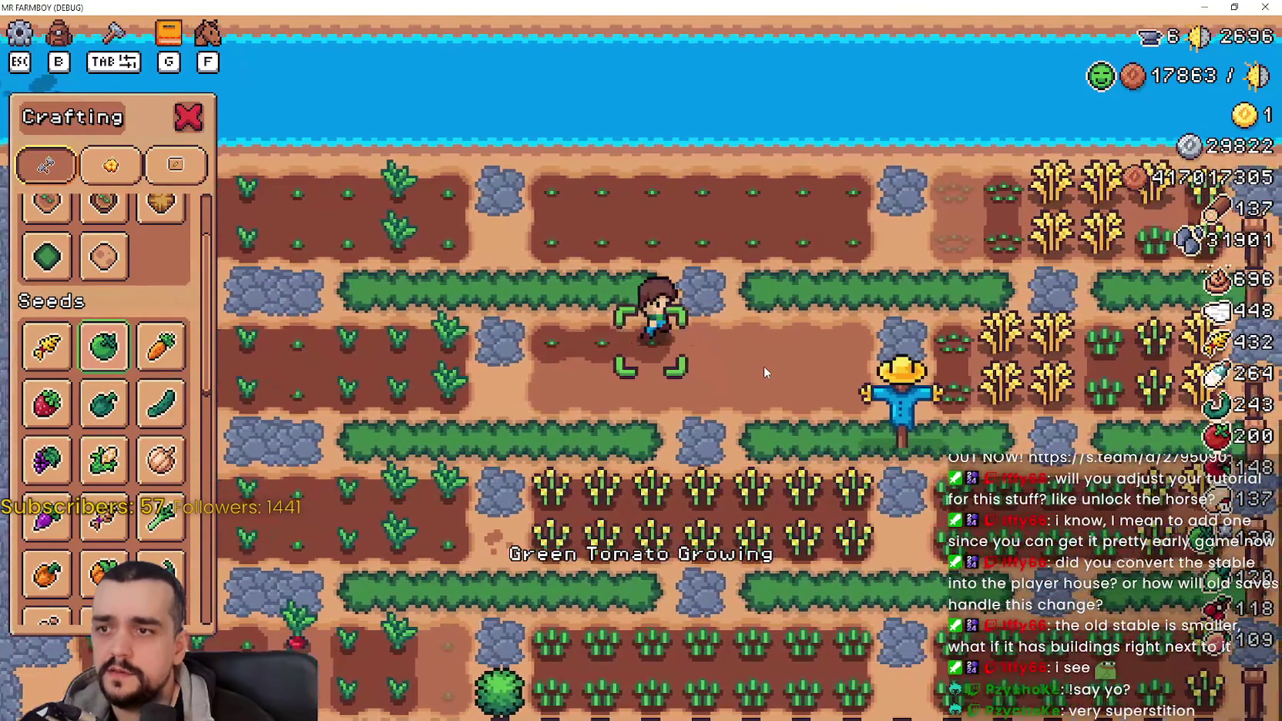
pyautogui.press('d')
pyautogui.click(763, 365)
pyautogui.click(737, 390)
# Step: Plant the remaining Green Tomato seeds beside the scarecrow and close the crafting panel
pyautogui.scroll(3, 724, 432)
pyautogui.press('d')
pyautogui.click(644, 390)
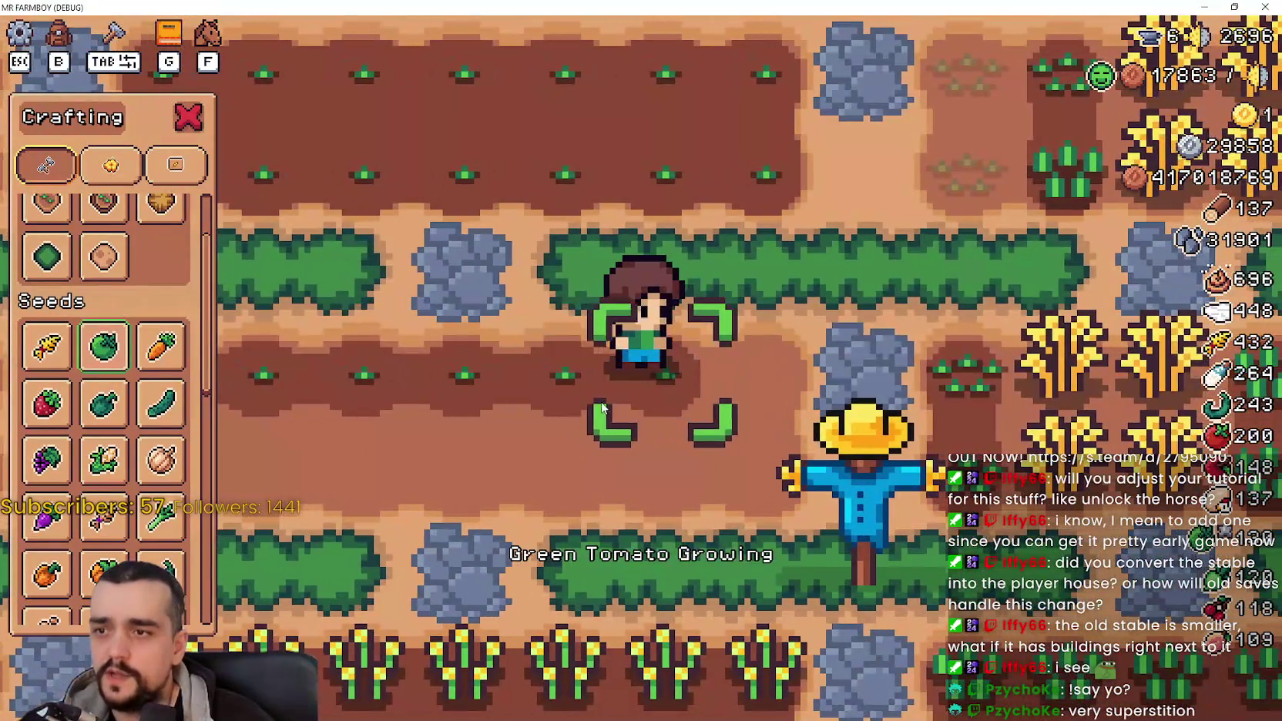
pyautogui.press('a')
pyautogui.click(554, 440)
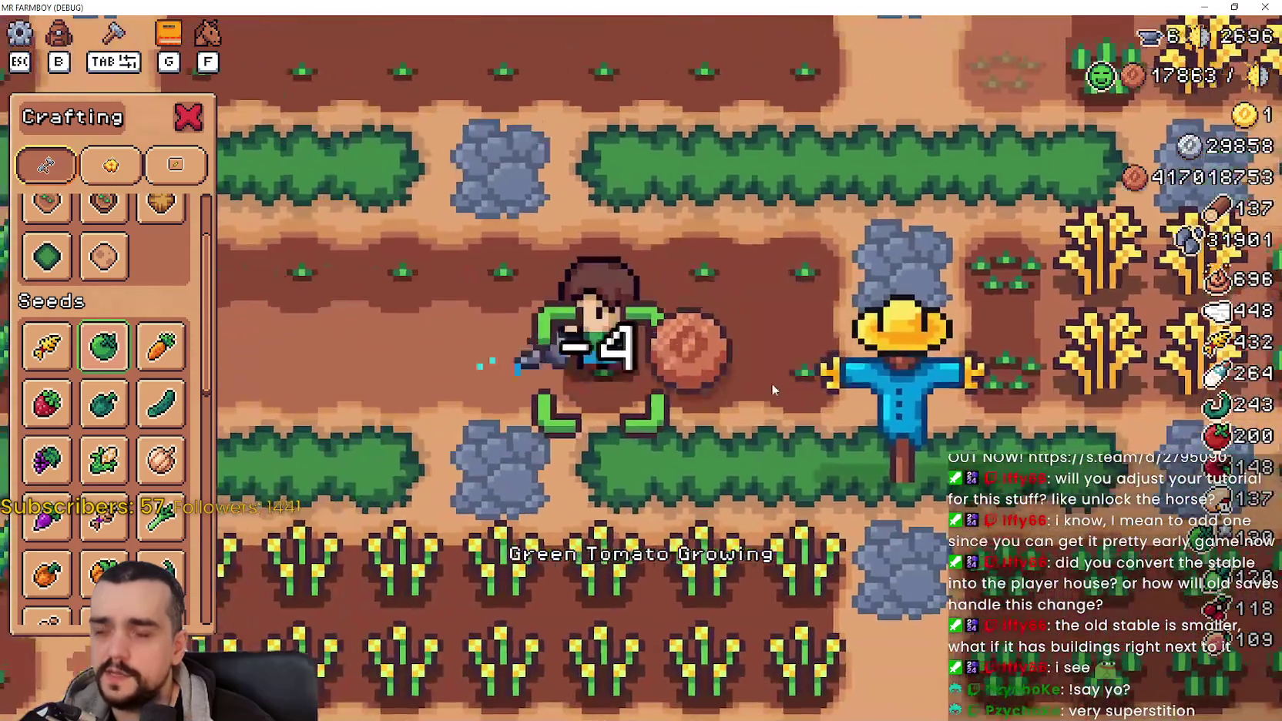
pyautogui.click(774, 394)
pyautogui.press('a')
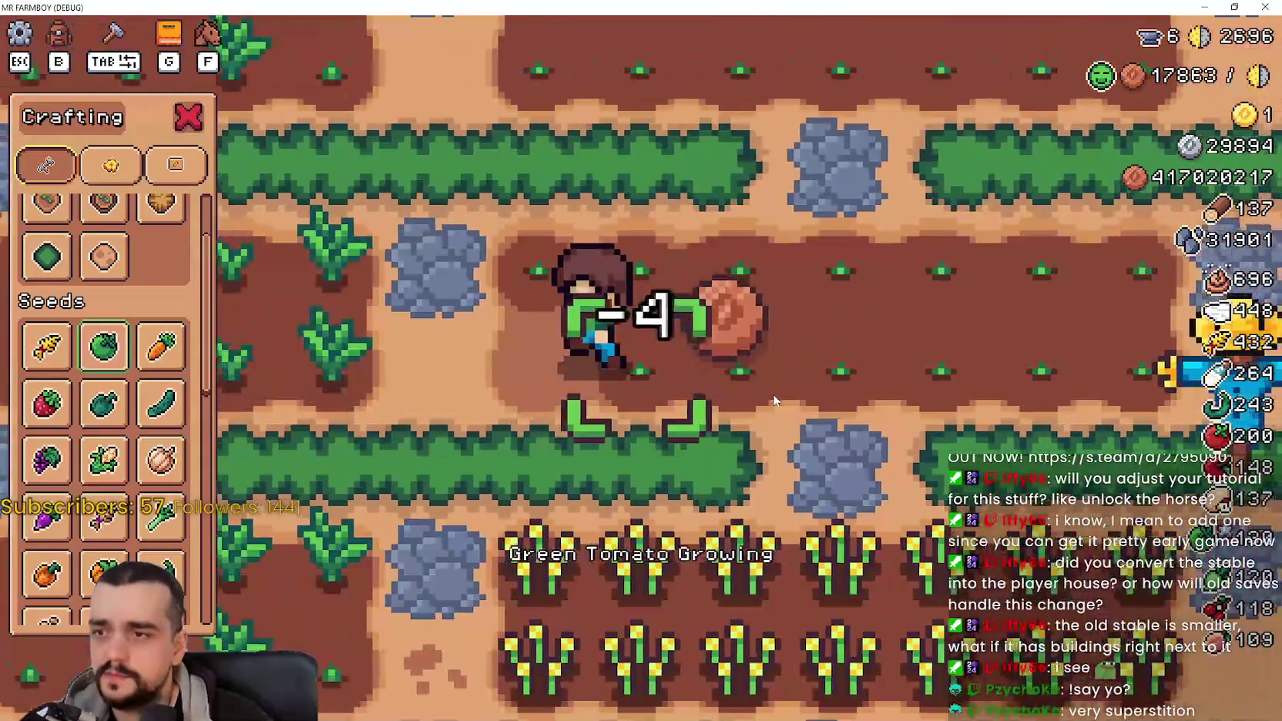
pyautogui.scroll(-1, 794, 441)
pyautogui.click(790, 442)
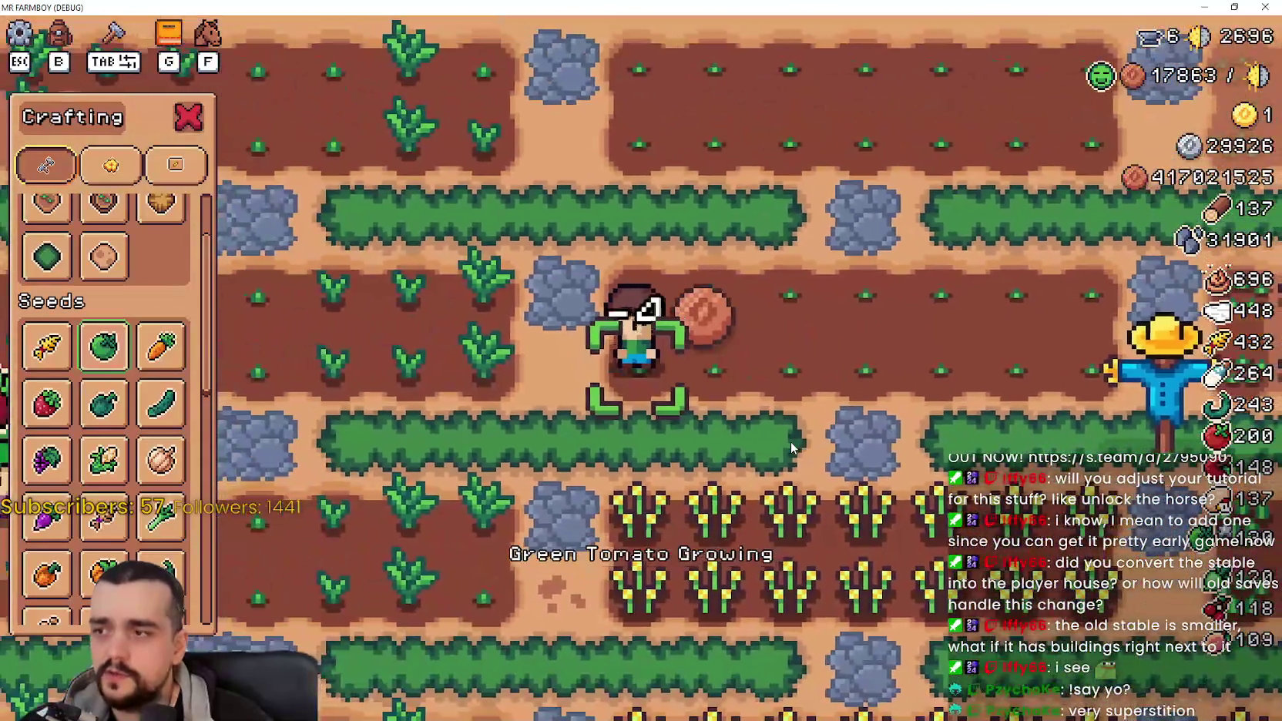
pyautogui.press('Escape')
# Step: Walk the farmer around the wheat plot toward the ripe wheat
pyautogui.press('d')
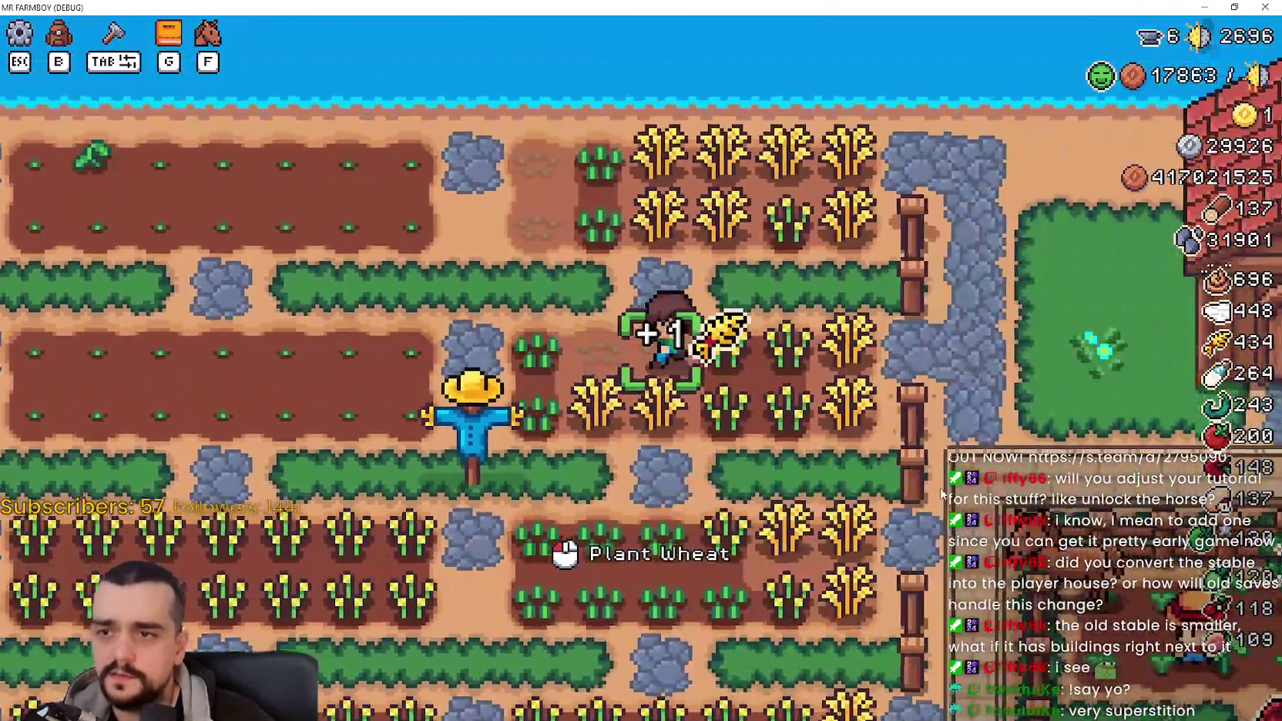
pyautogui.press('d')
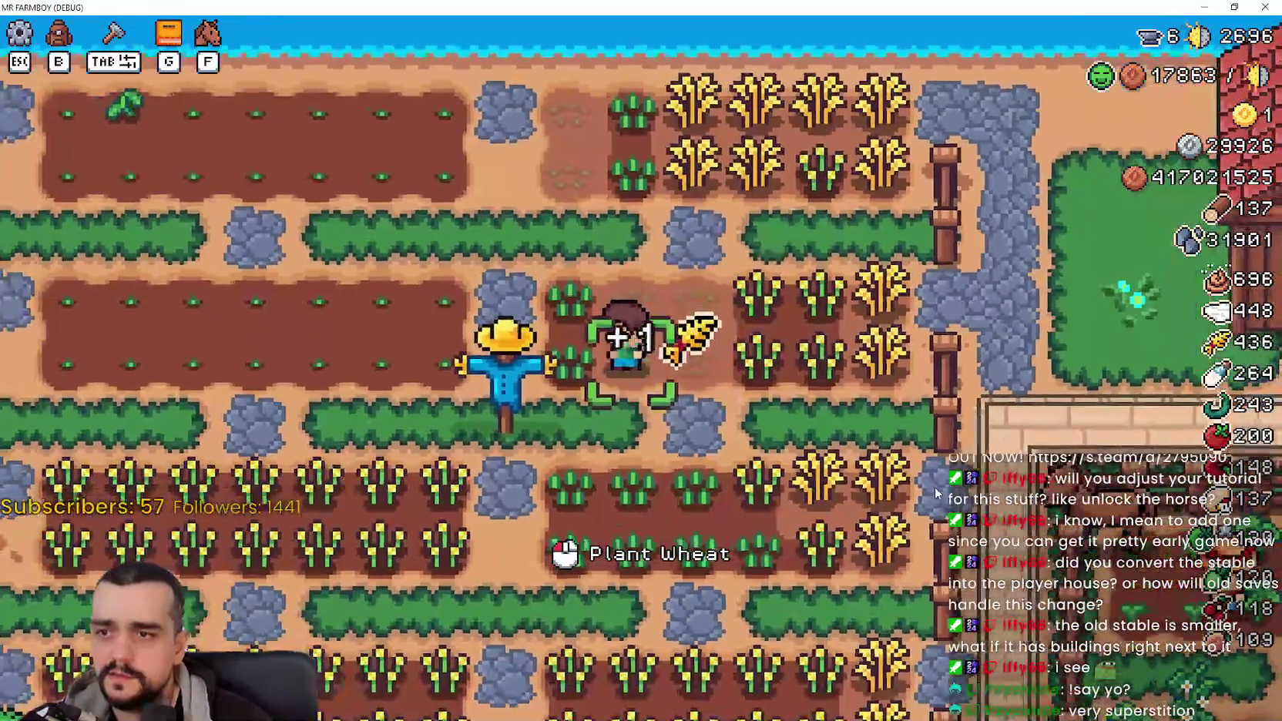
pyautogui.press('s')
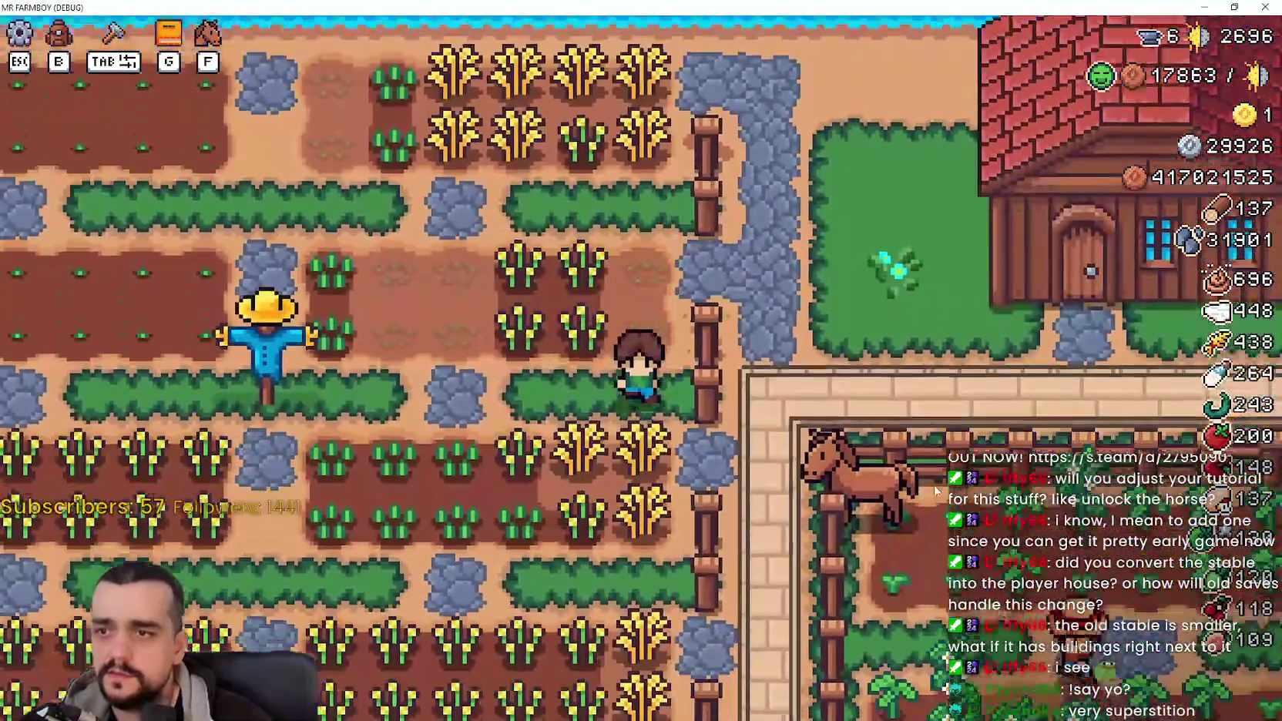
pyautogui.press('s')
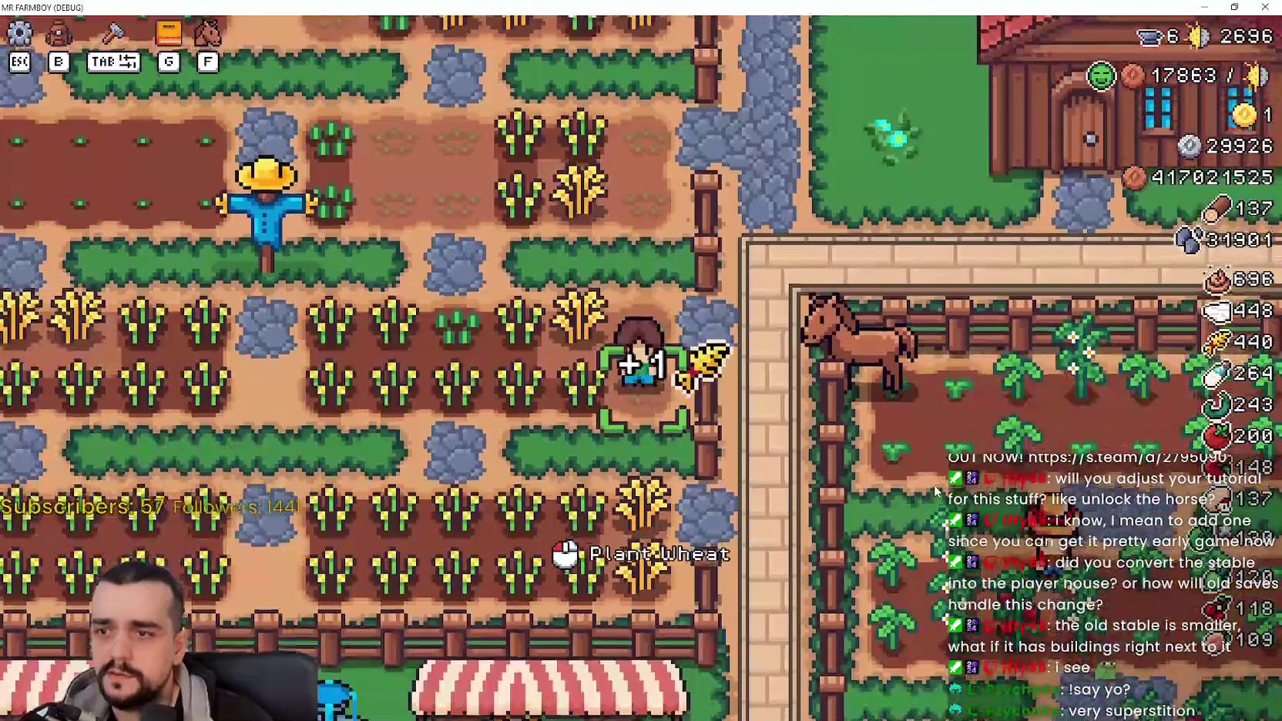
pyautogui.press('a')
pyautogui.press('w')
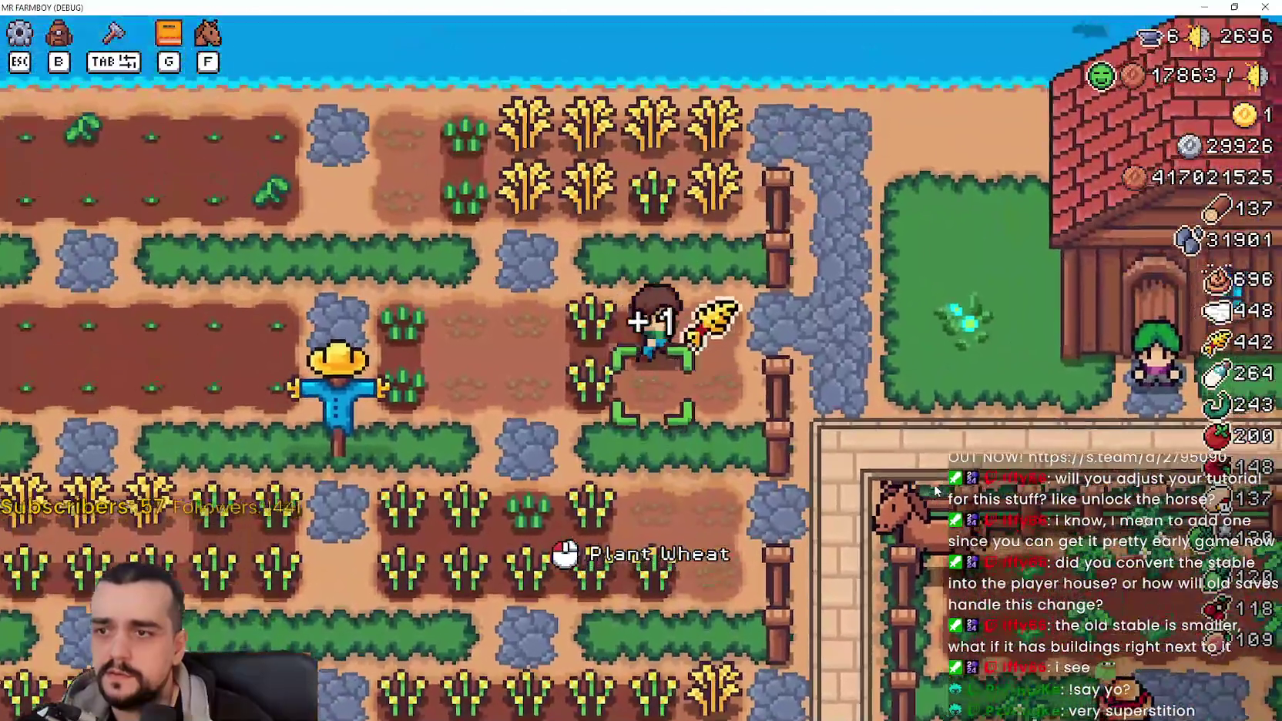
pyautogui.press('w')
pyautogui.press('d')
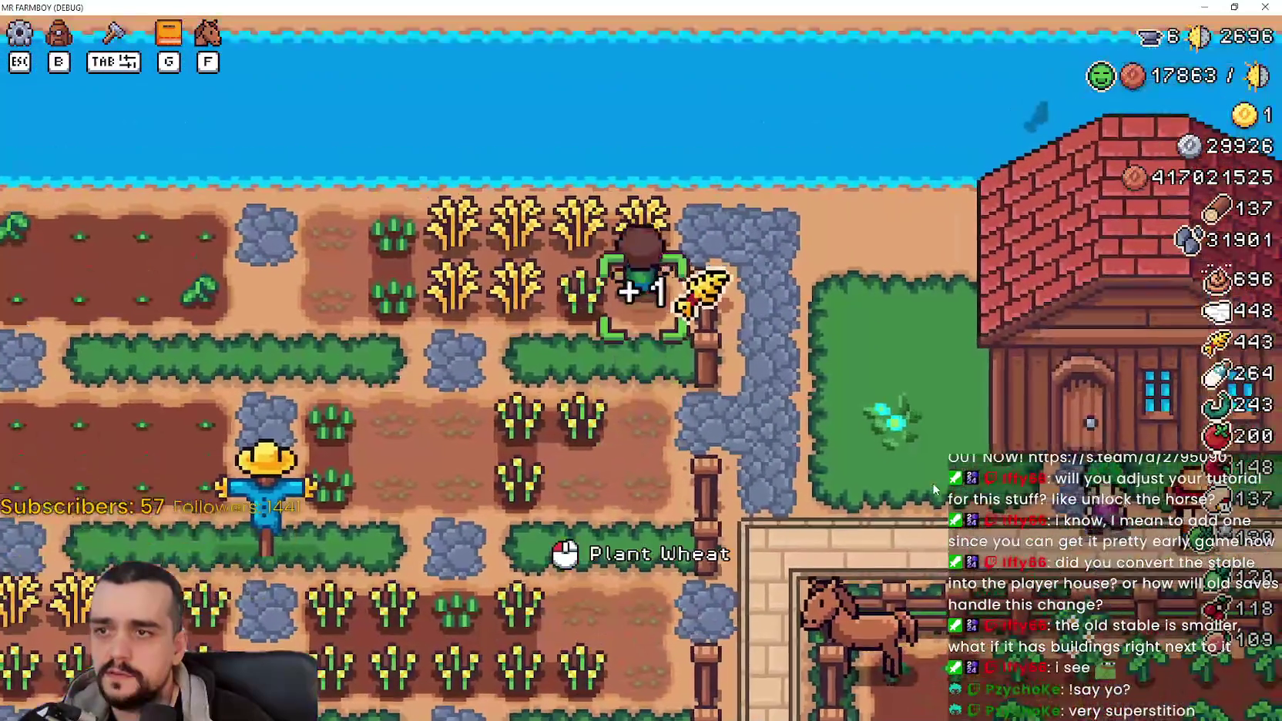
pyautogui.press('a')
pyautogui.press('d')
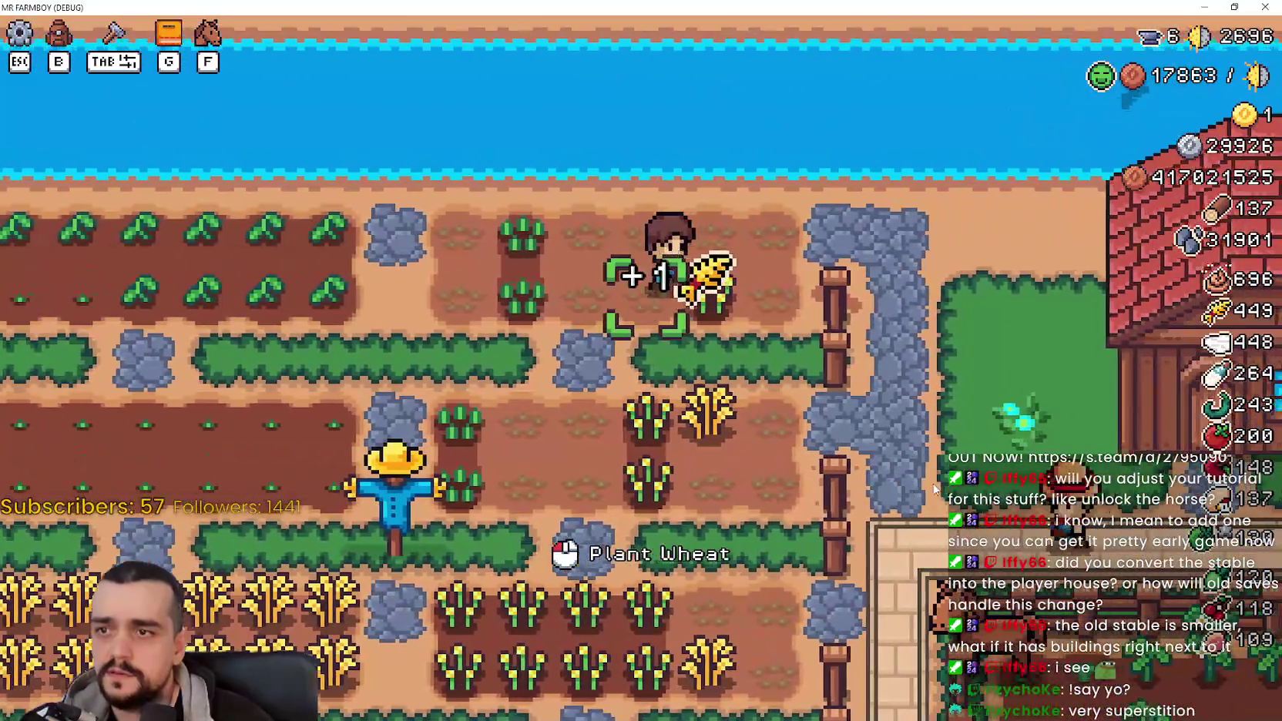
pyautogui.press('w')
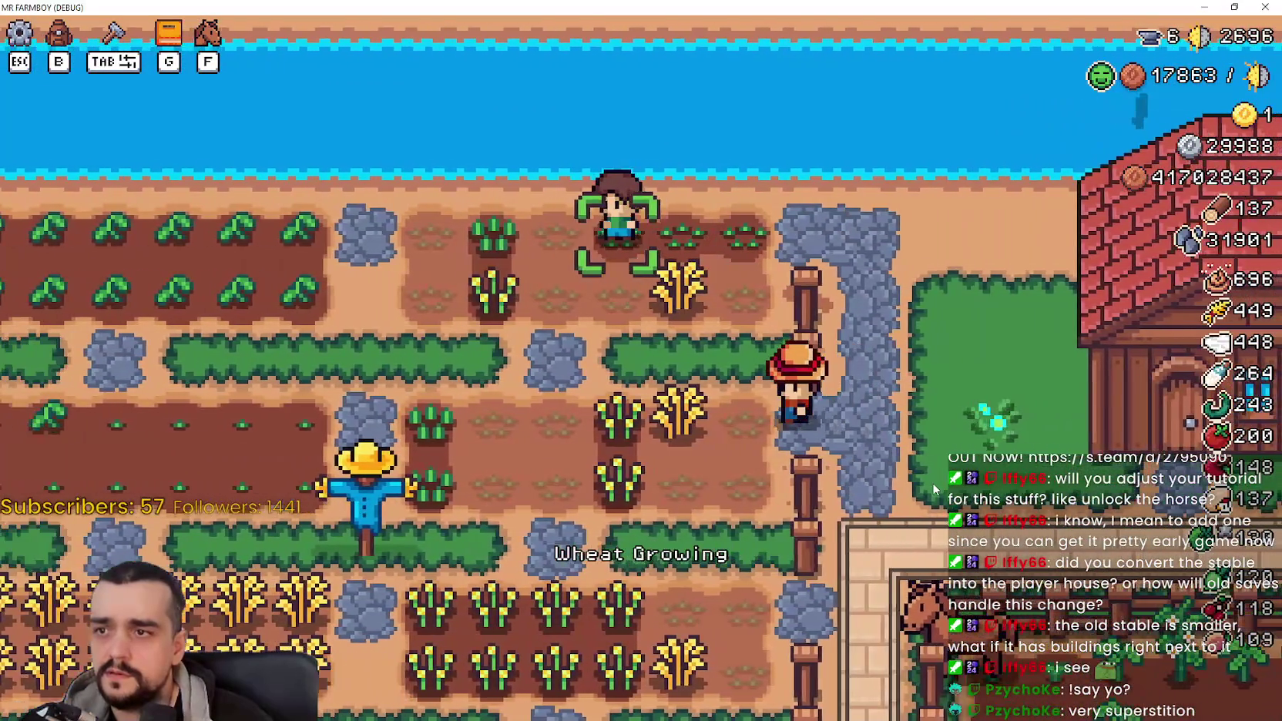
pyautogui.press('a')
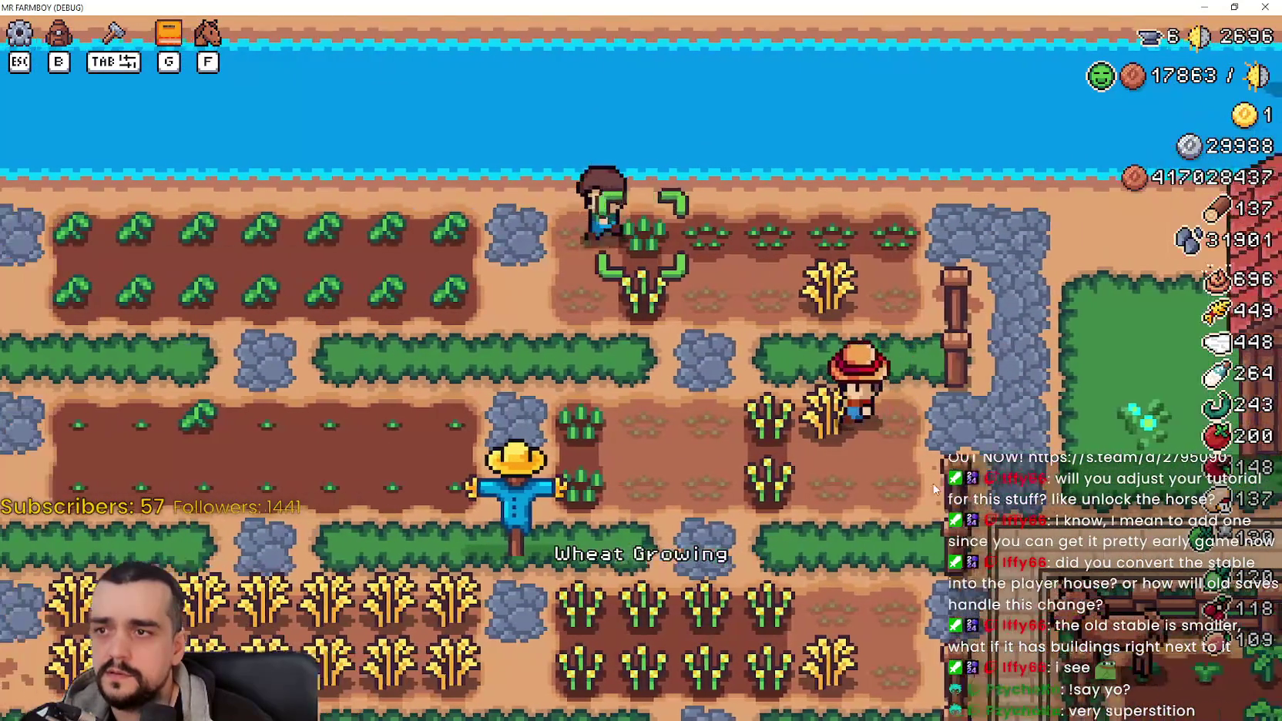
pyautogui.press('w')
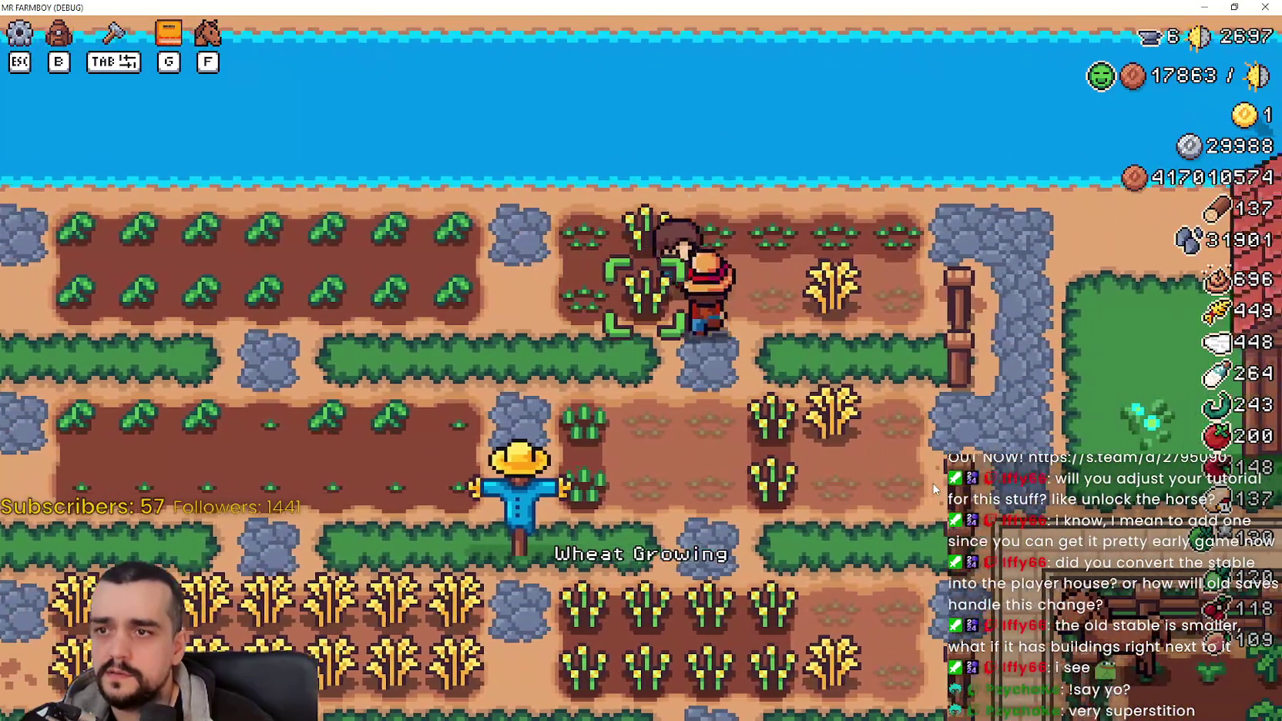
pyautogui.press('w')
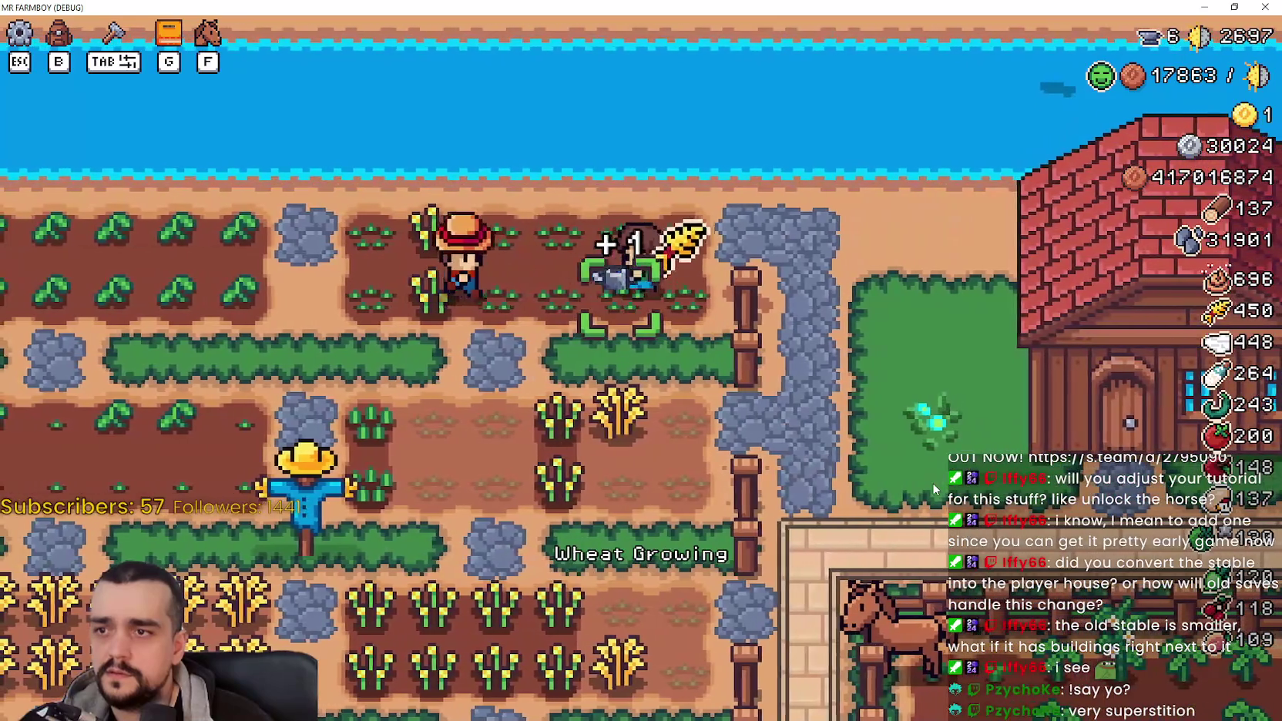
pyautogui.press('s')
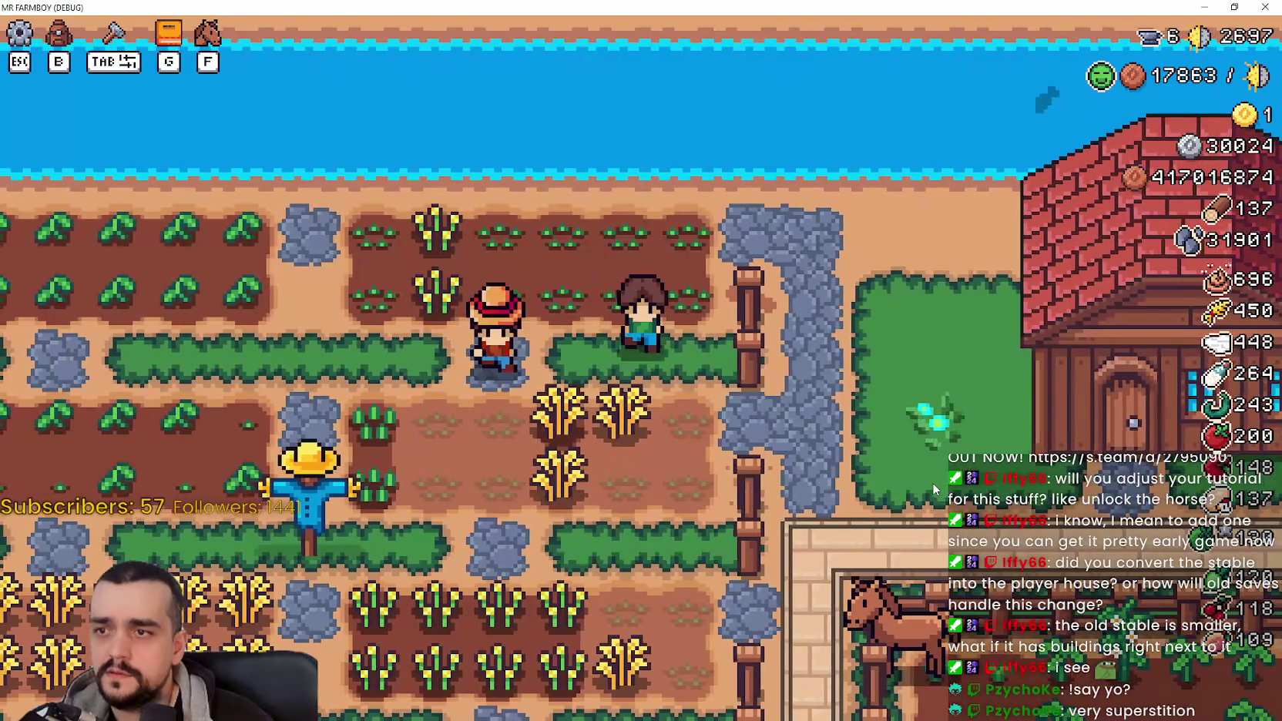
pyautogui.press('d')
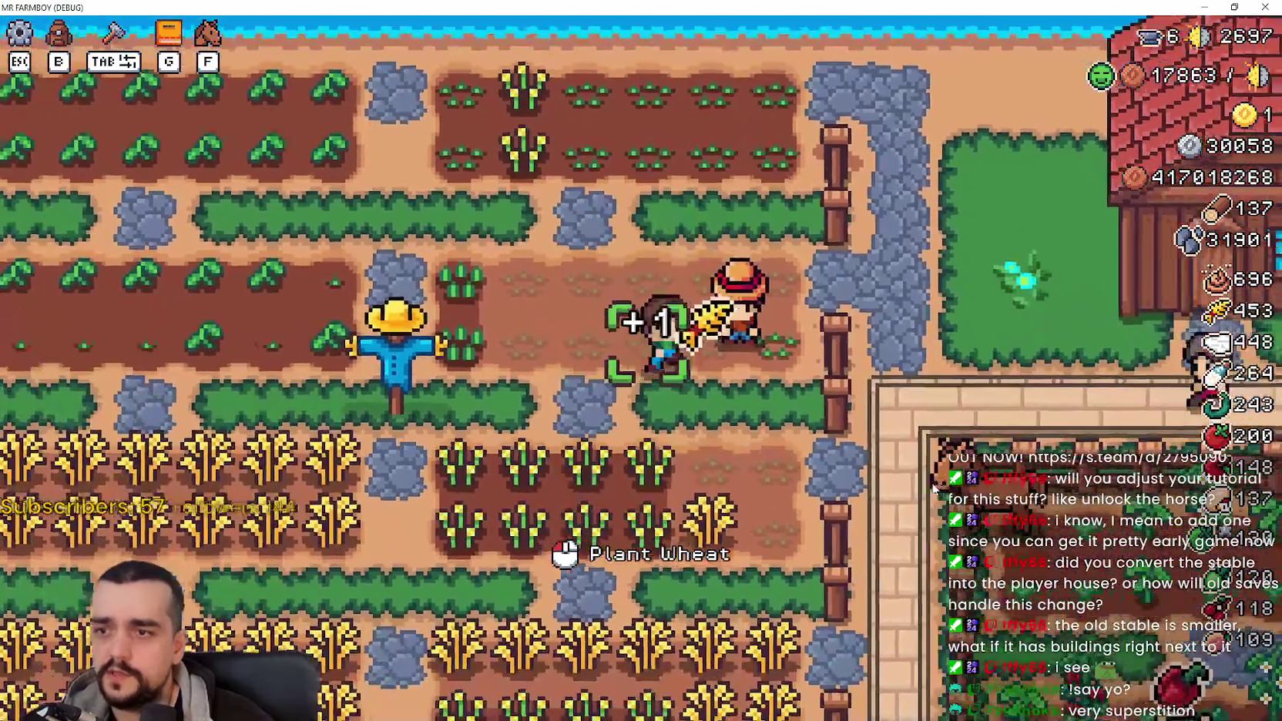
pyautogui.press('a')
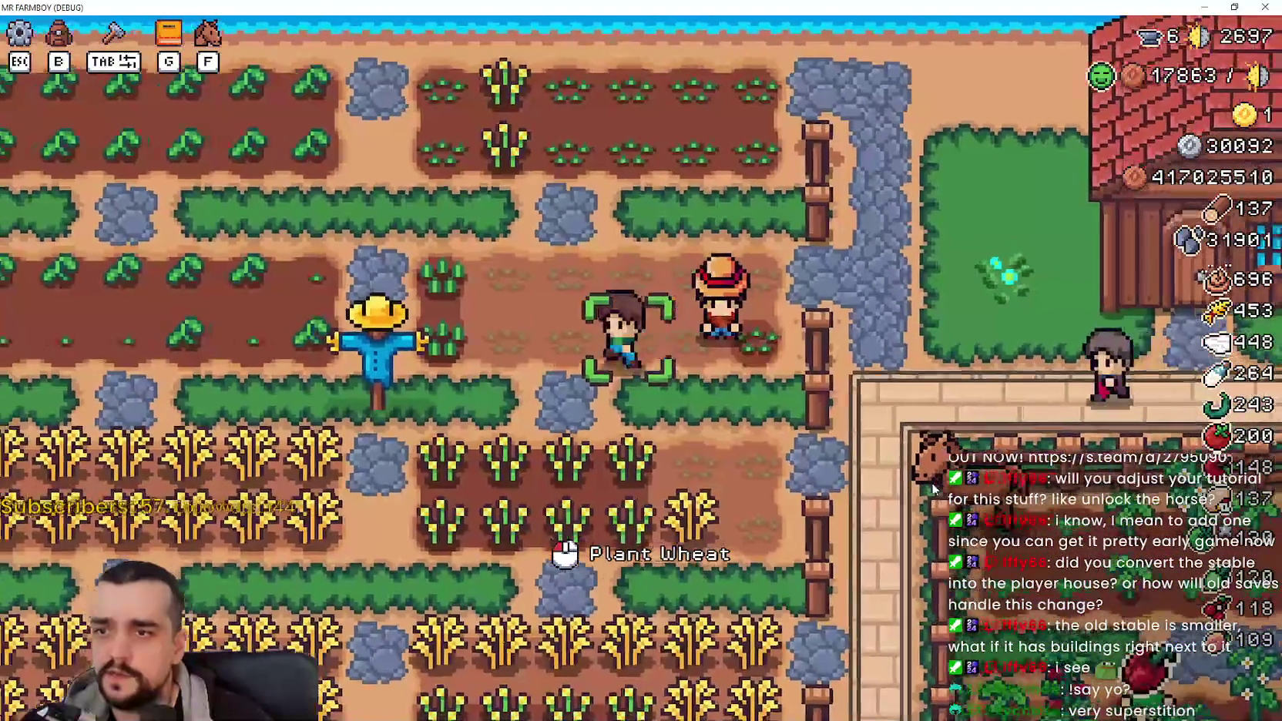
pyautogui.press('w')
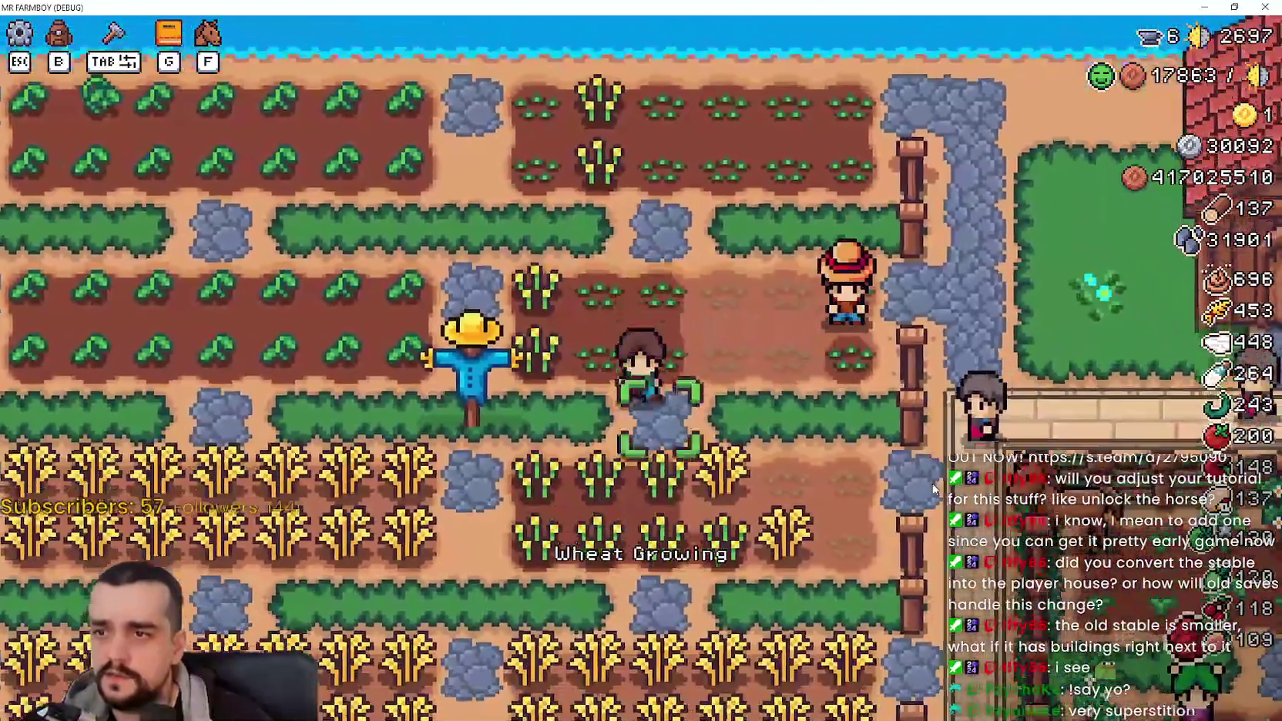
pyautogui.press('s')
pyautogui.press('d')
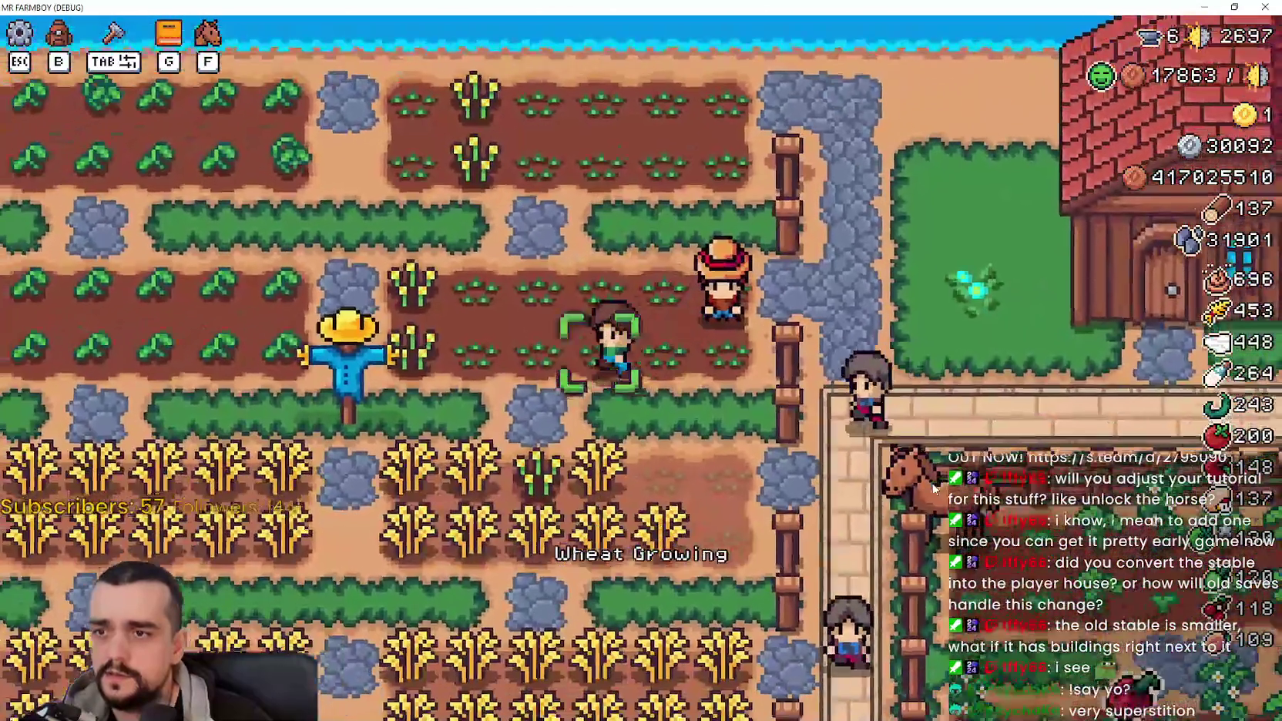
# Step: Harvest the ripe wheat along the row while walking across the plot
pyautogui.click(931, 490)
pyautogui.press('a')
pyautogui.press('s')
pyautogui.press('d')
pyautogui.click(930, 490)
pyautogui.press('a')
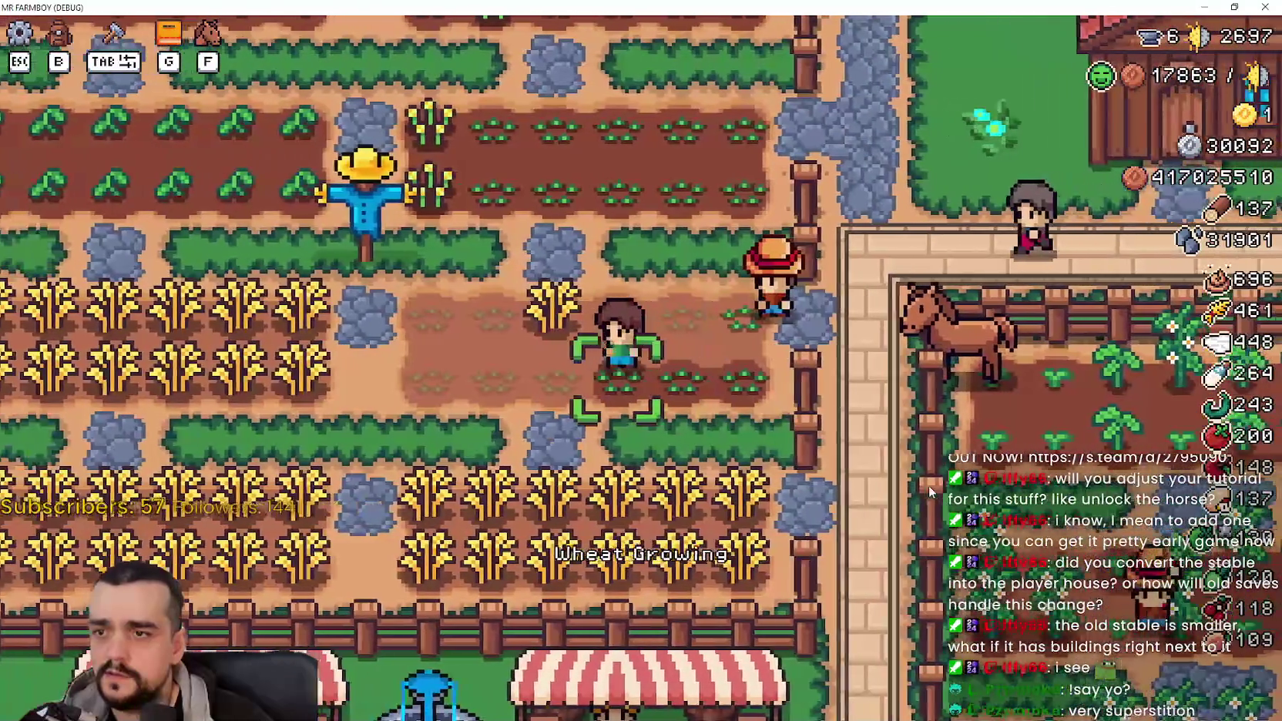
pyautogui.press('w')
pyautogui.press('d')
pyautogui.click(929, 486)
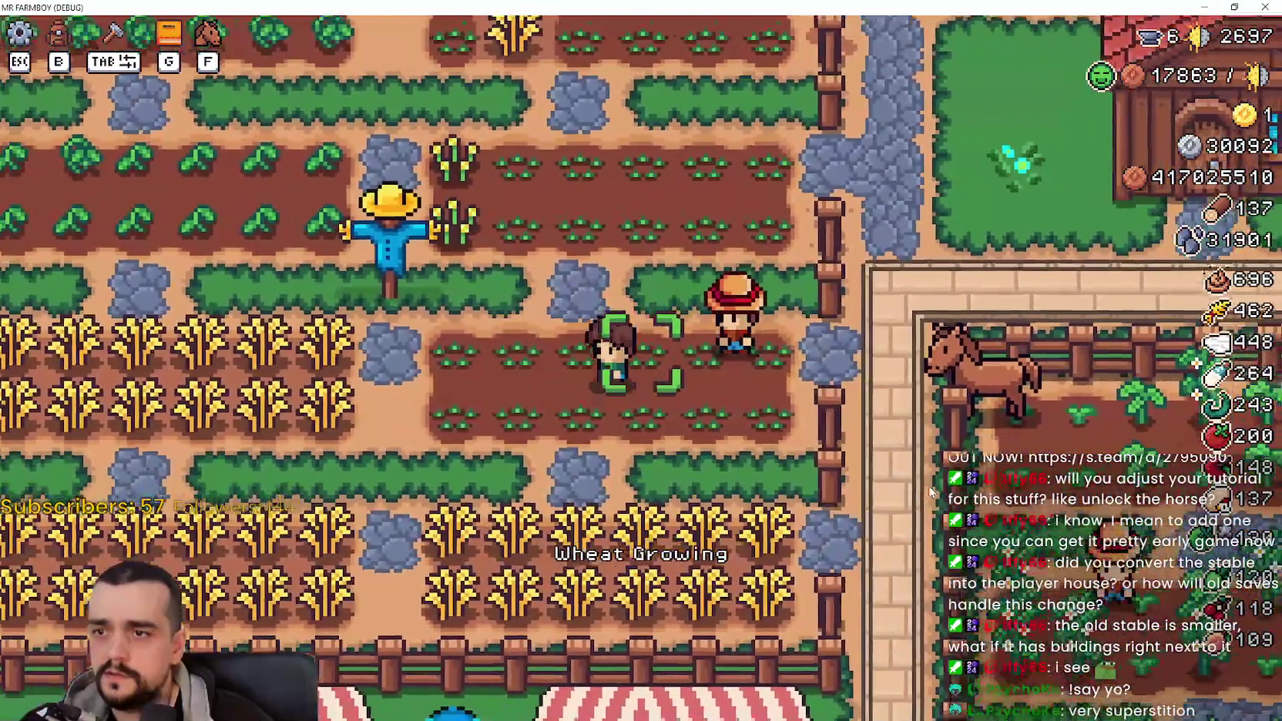
pyautogui.press('s')
pyautogui.press('a')
pyautogui.press('w')
pyautogui.click(927, 485)
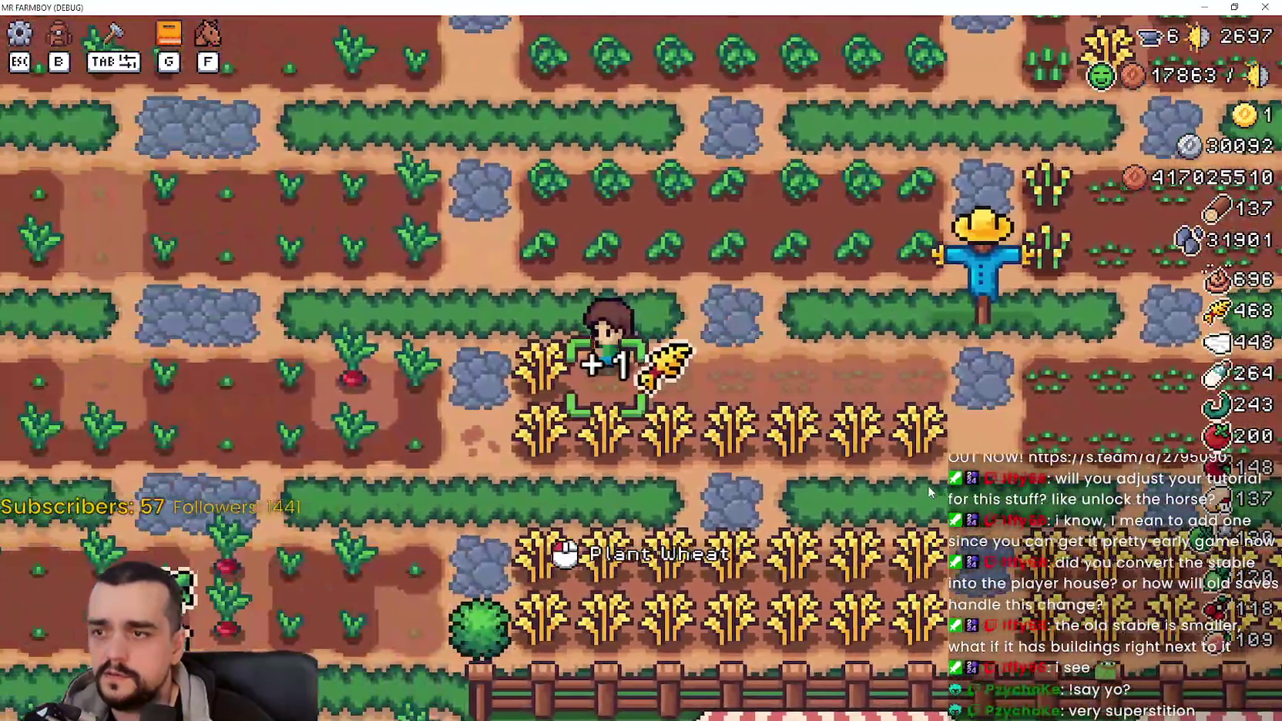
pyautogui.press('d')
pyautogui.click(927, 485)
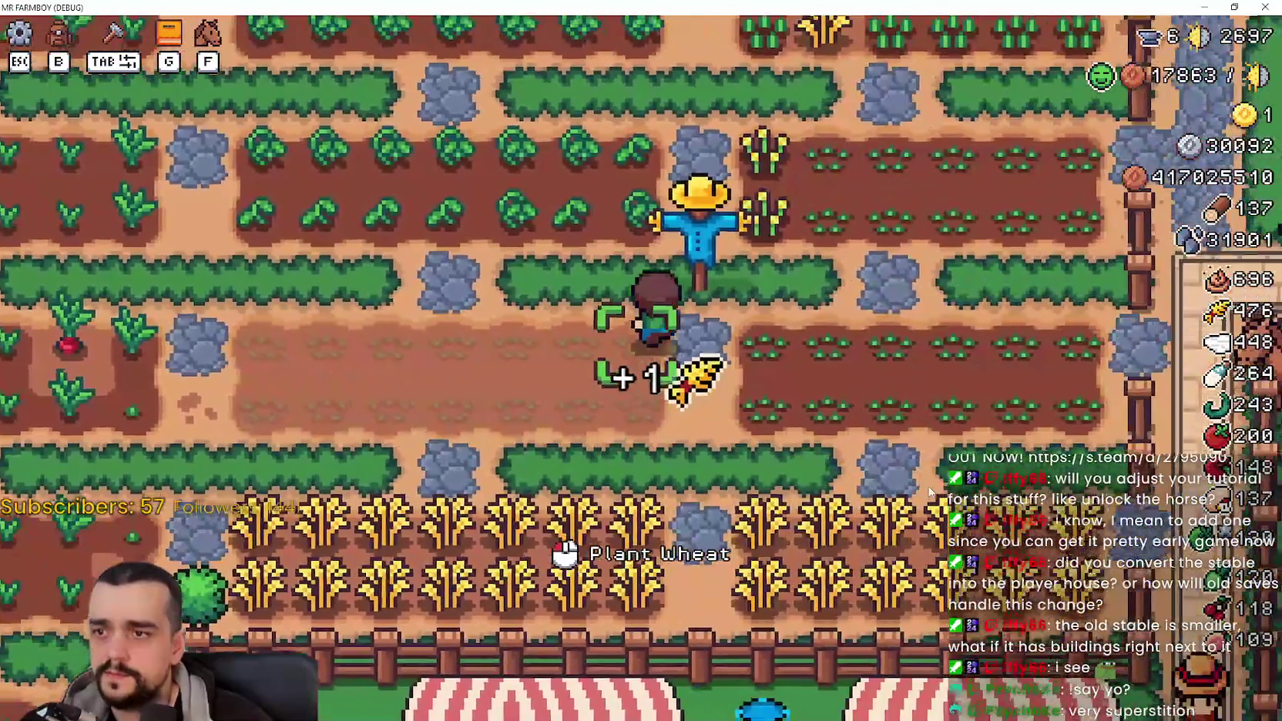
# Step: Plant wheat seeds in the tilled row, walk toward the scarecrow, and open Crafting with Tab
pyautogui.press('a')
pyautogui.click(927, 485)
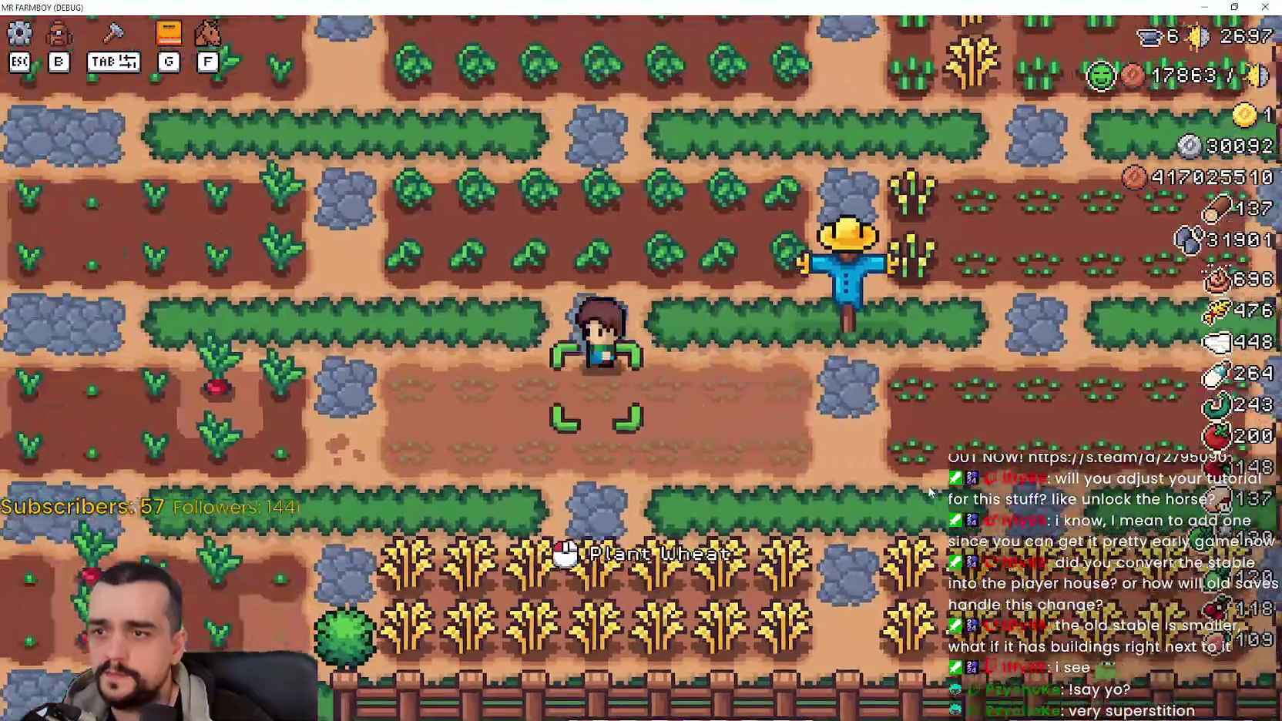
pyautogui.press('d')
pyautogui.press('s')
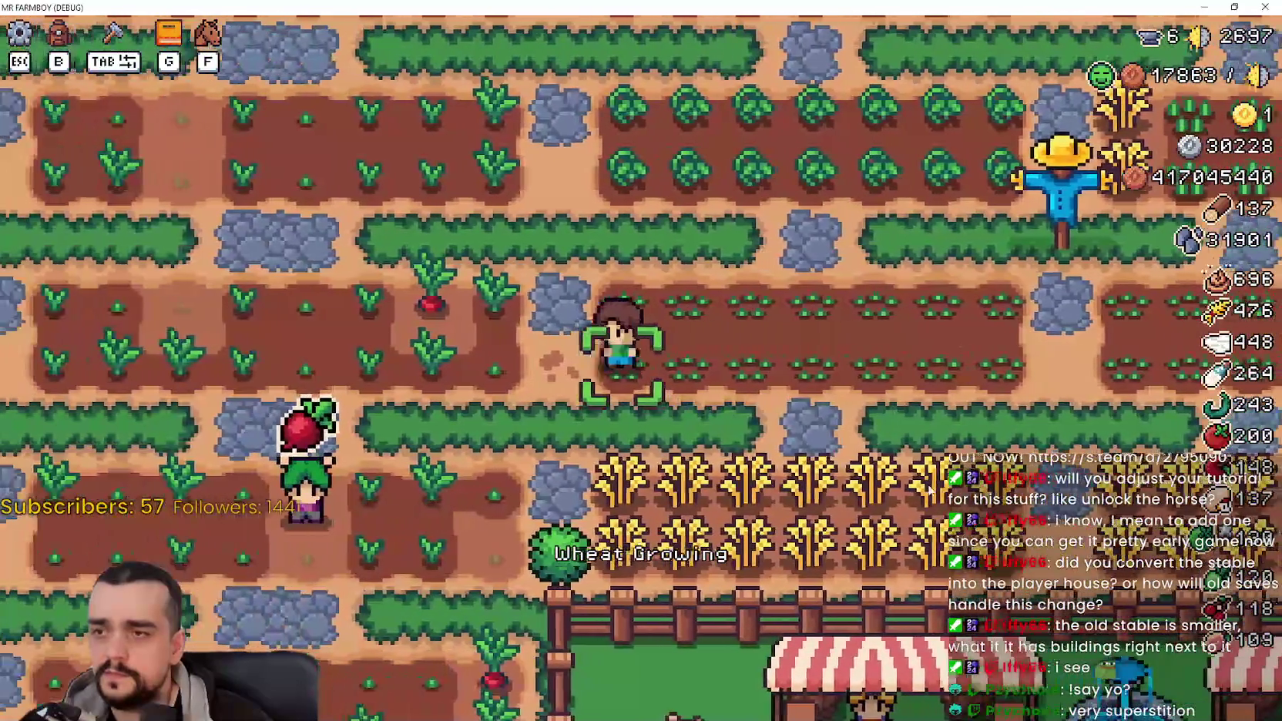
pyautogui.scroll(-3, 930, 491)
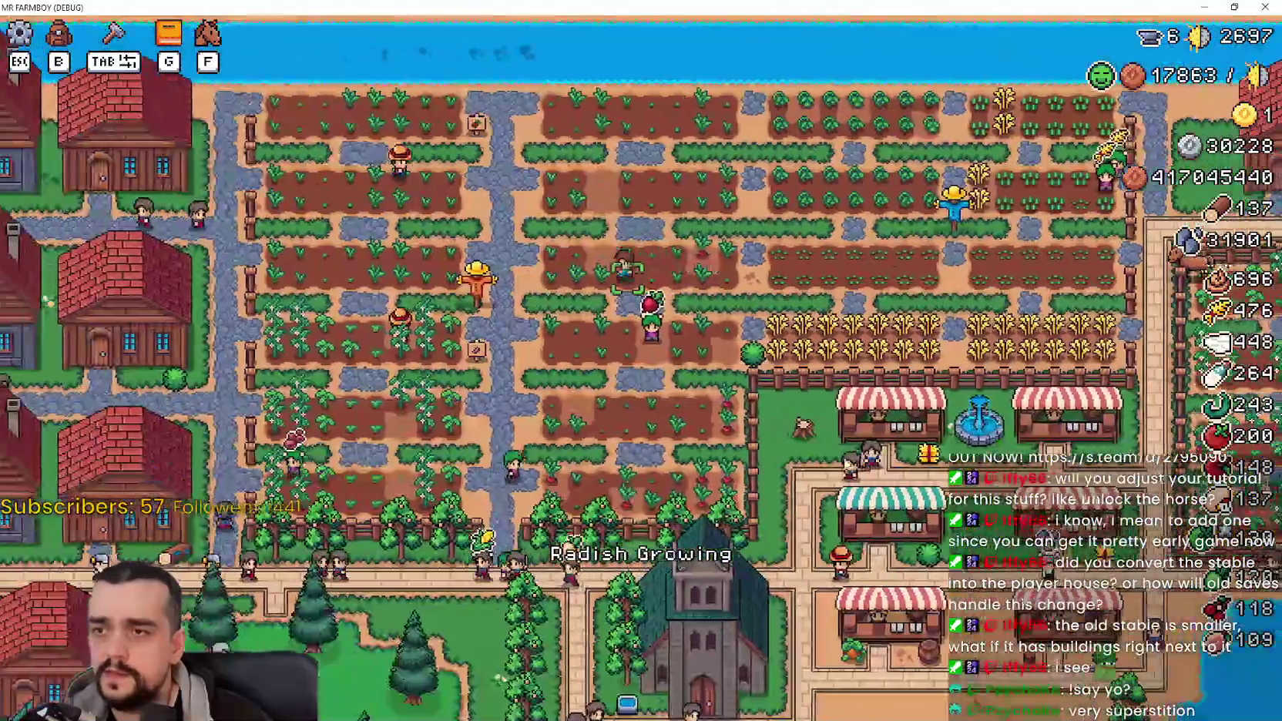
pyautogui.scroll(5, 885, 437)
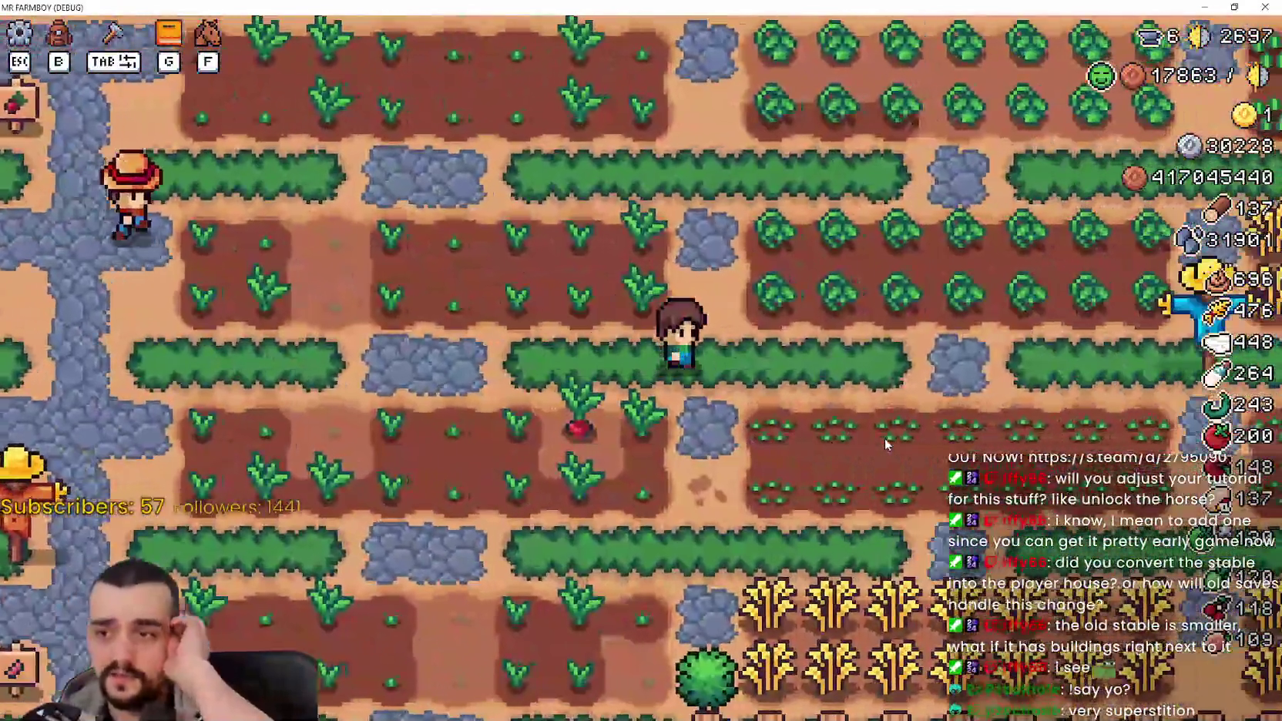
pyautogui.press('d')
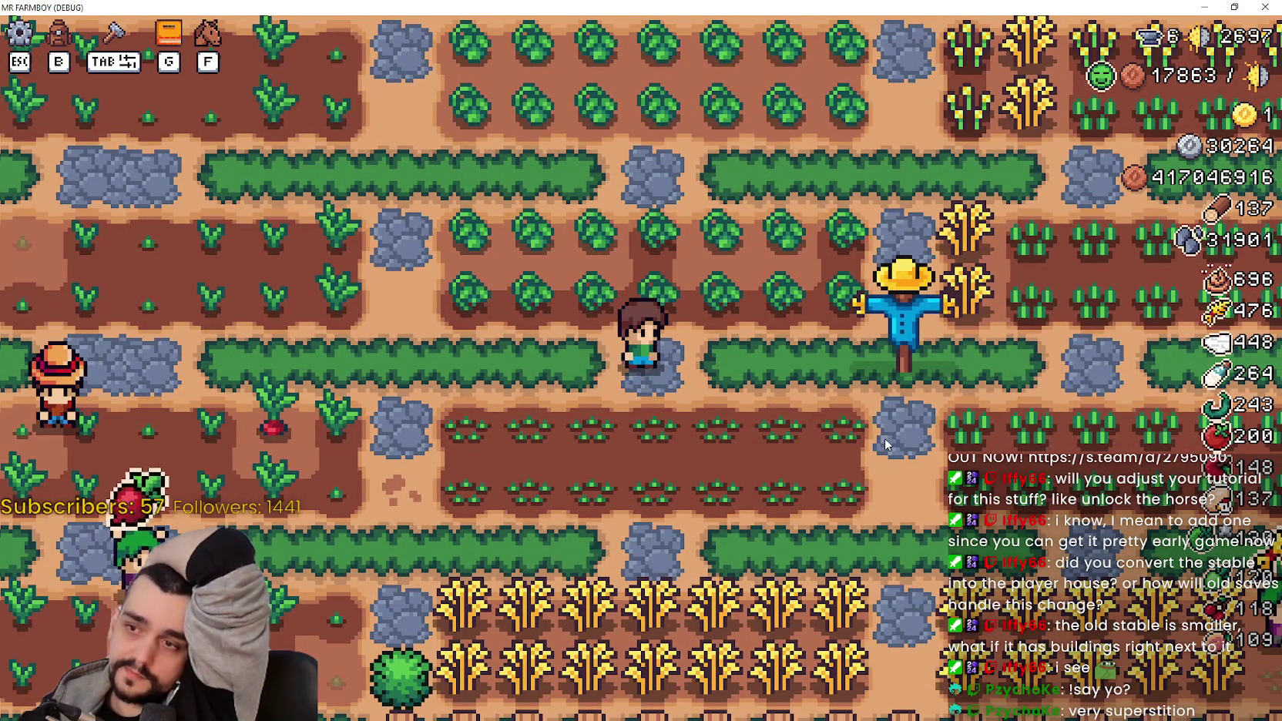
pyautogui.press('Tab')
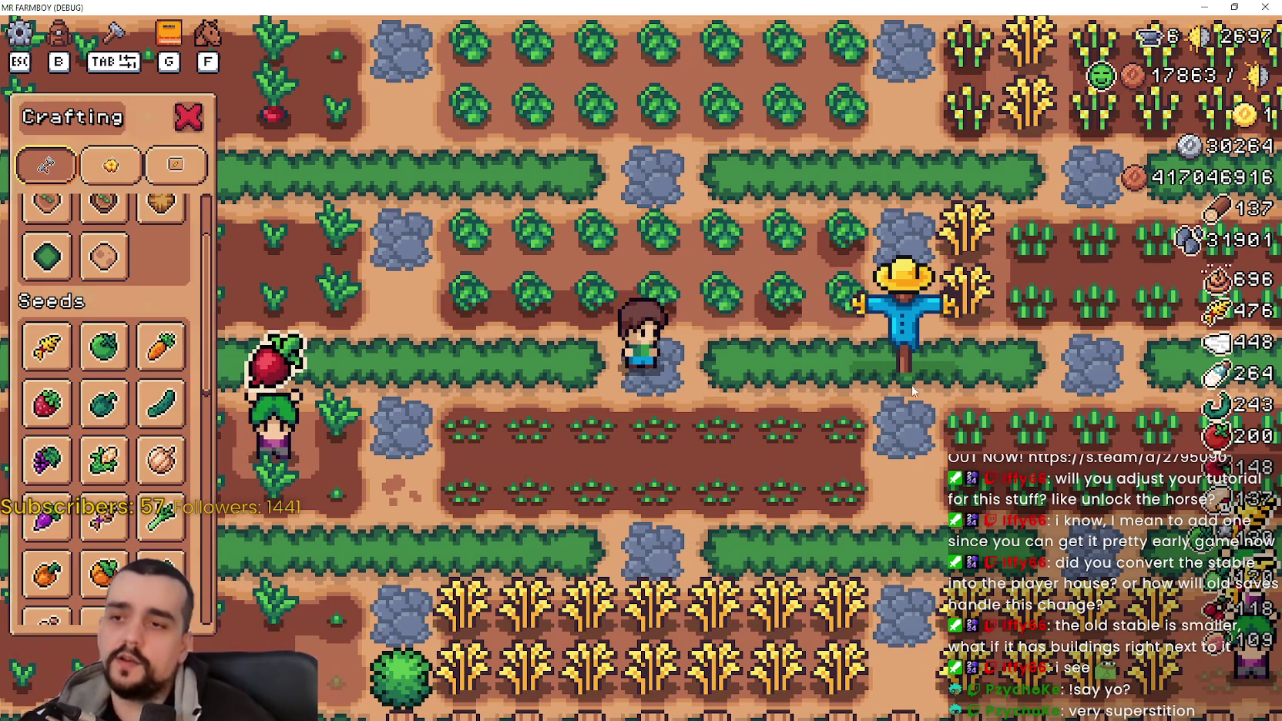
# Step: Lay road tiles along the farmer's path from the Land section
pyautogui.scroll(2, 154, 400)
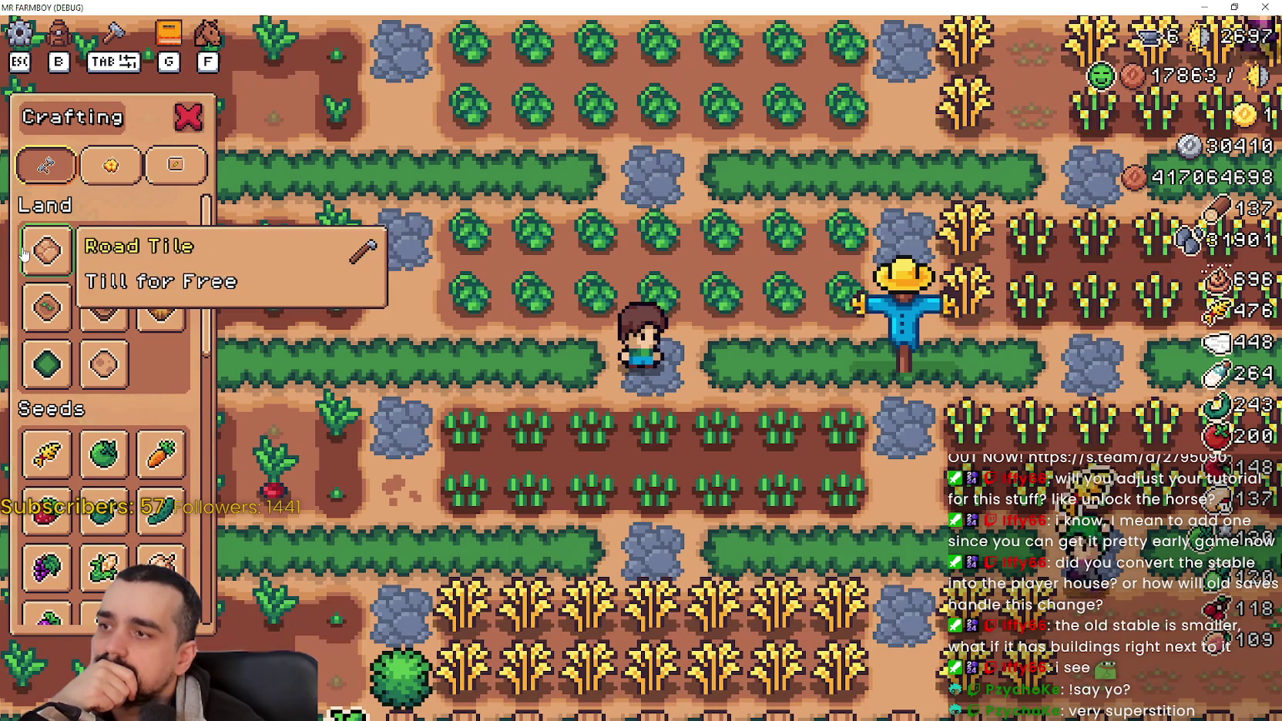
pyautogui.press('a')
pyautogui.moveTo(846, 459); pyautogui.dragTo(844, 457)
pyautogui.press('d')
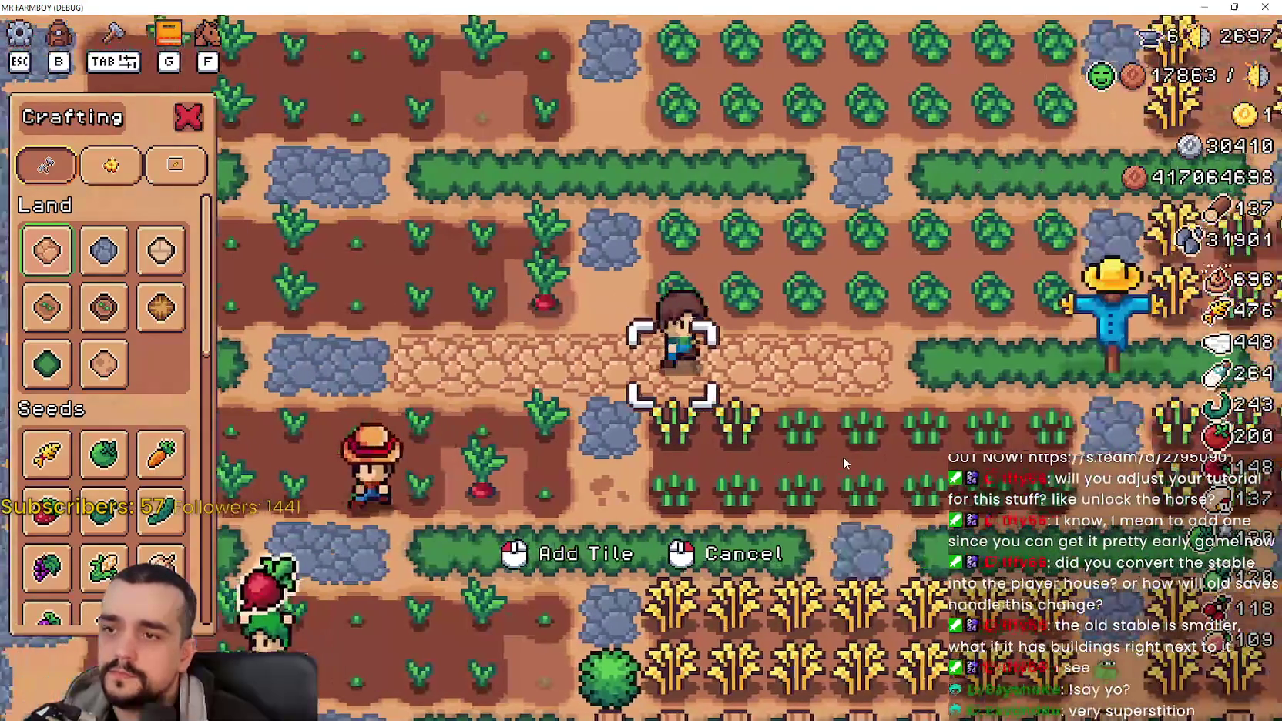
# Step: Walk the farmer along the new road past the fence to the paved area by the house
pyautogui.press('a')
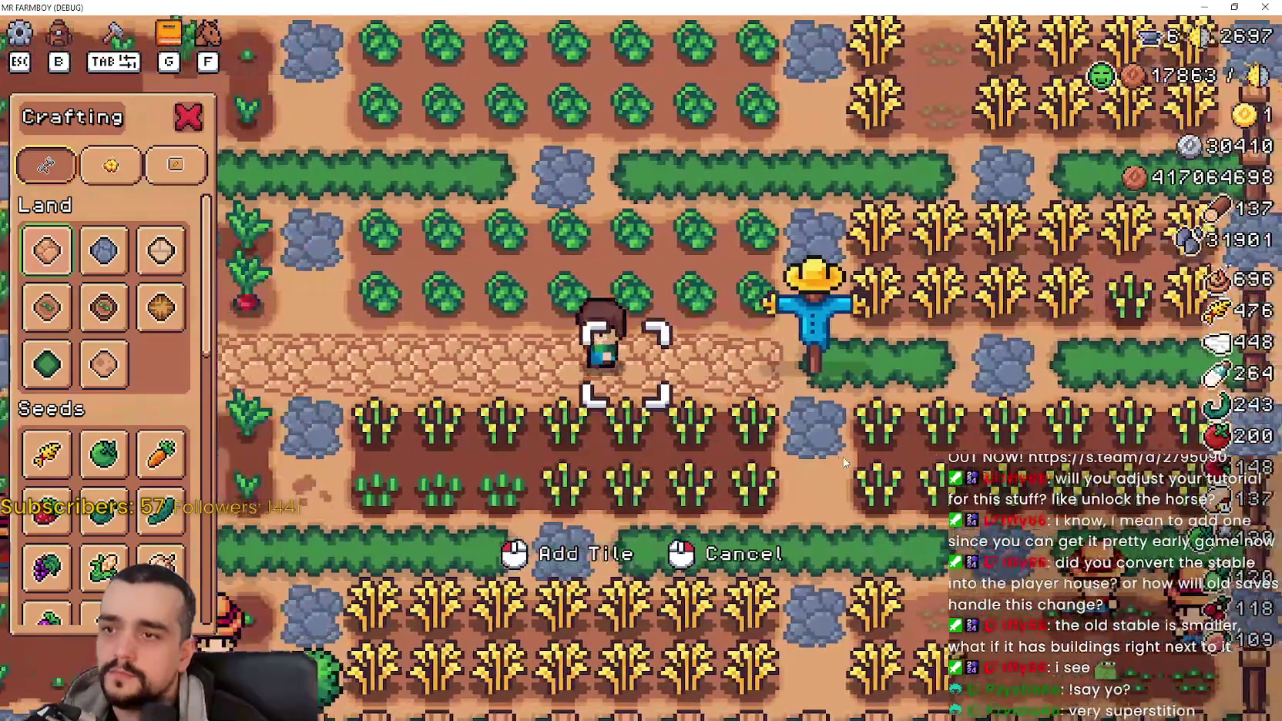
pyautogui.press('a')
pyautogui.press('w')
pyautogui.press('d')
pyautogui.press('d')
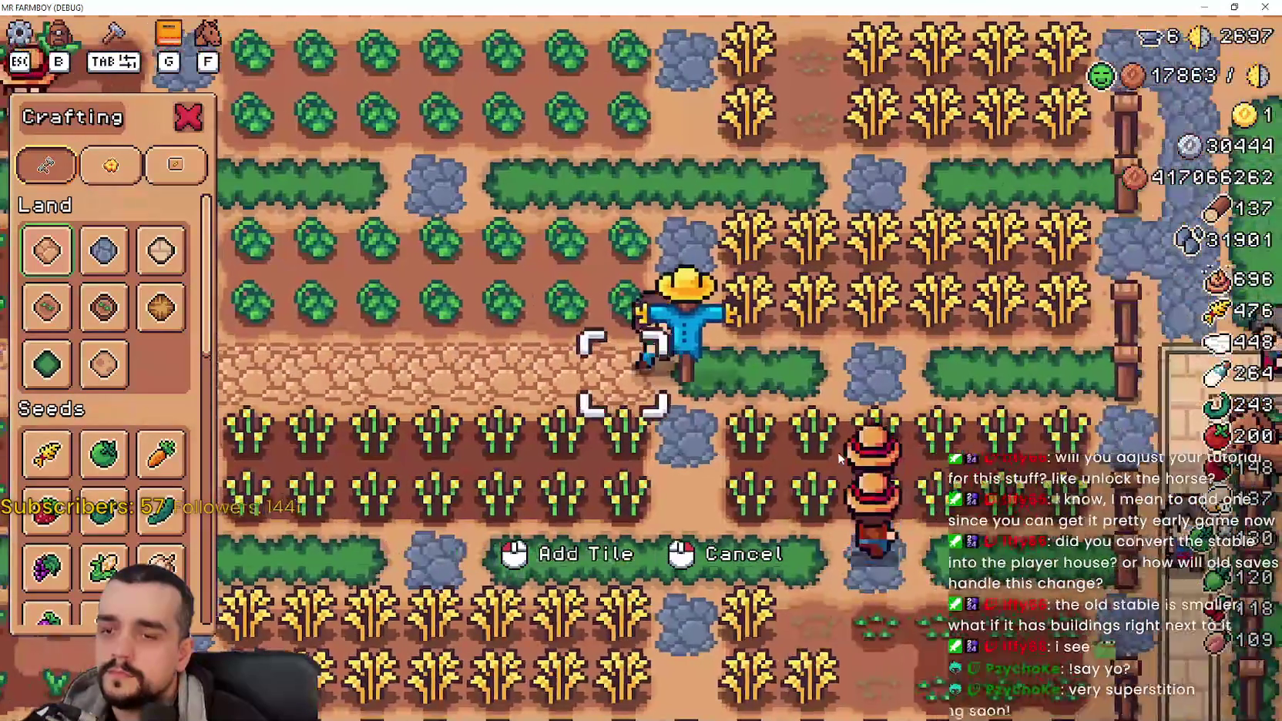
pyautogui.press('d')
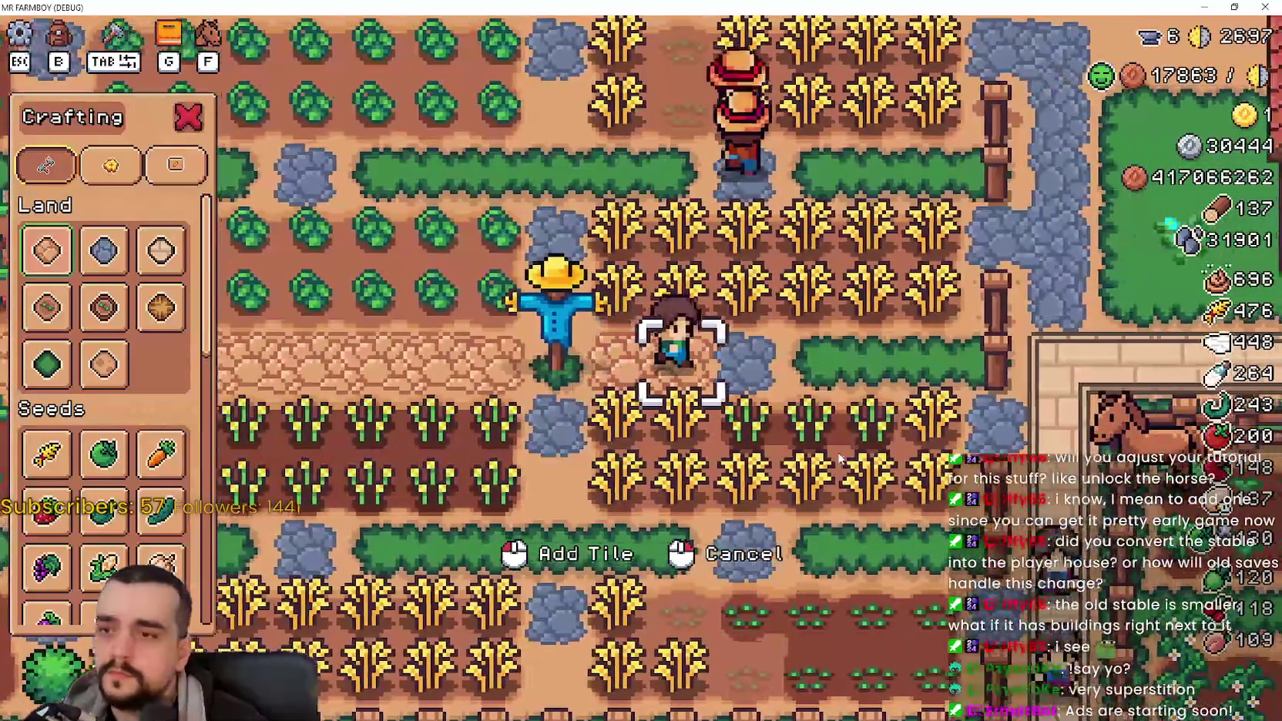
pyautogui.press('a')
pyautogui.press('d')
pyautogui.press('d')
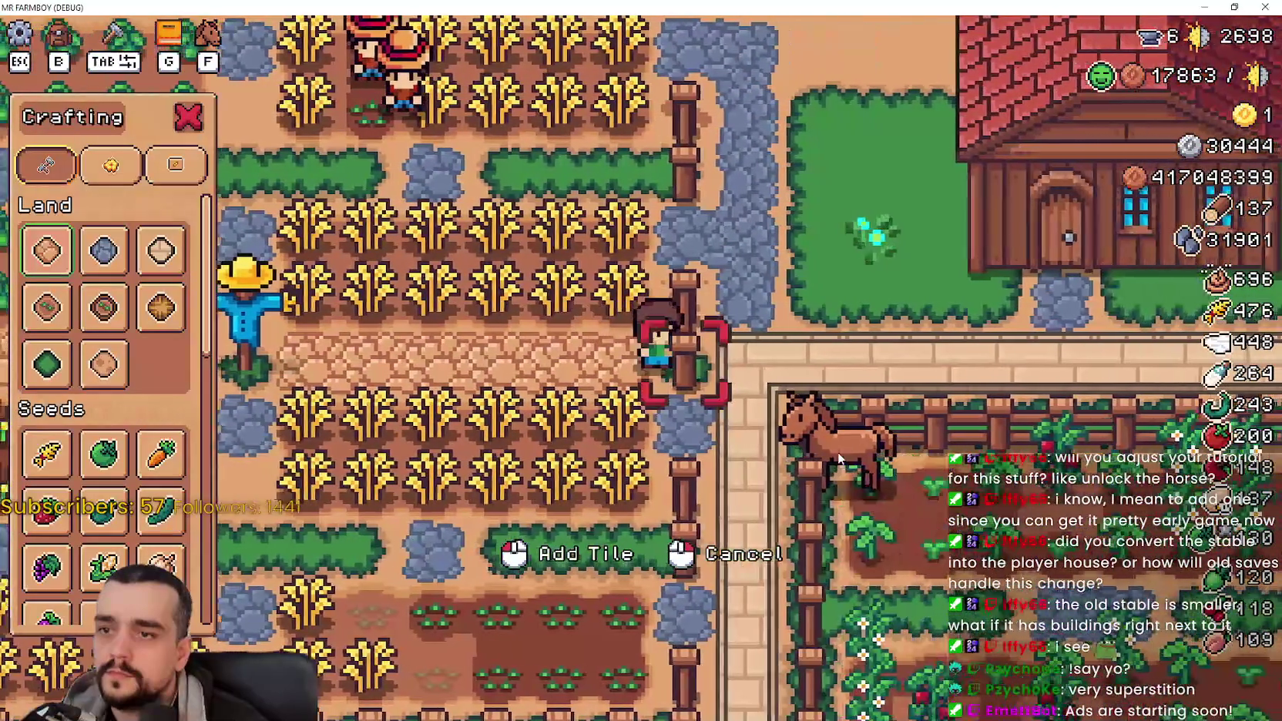
pyautogui.press('w')
pyautogui.press('w')
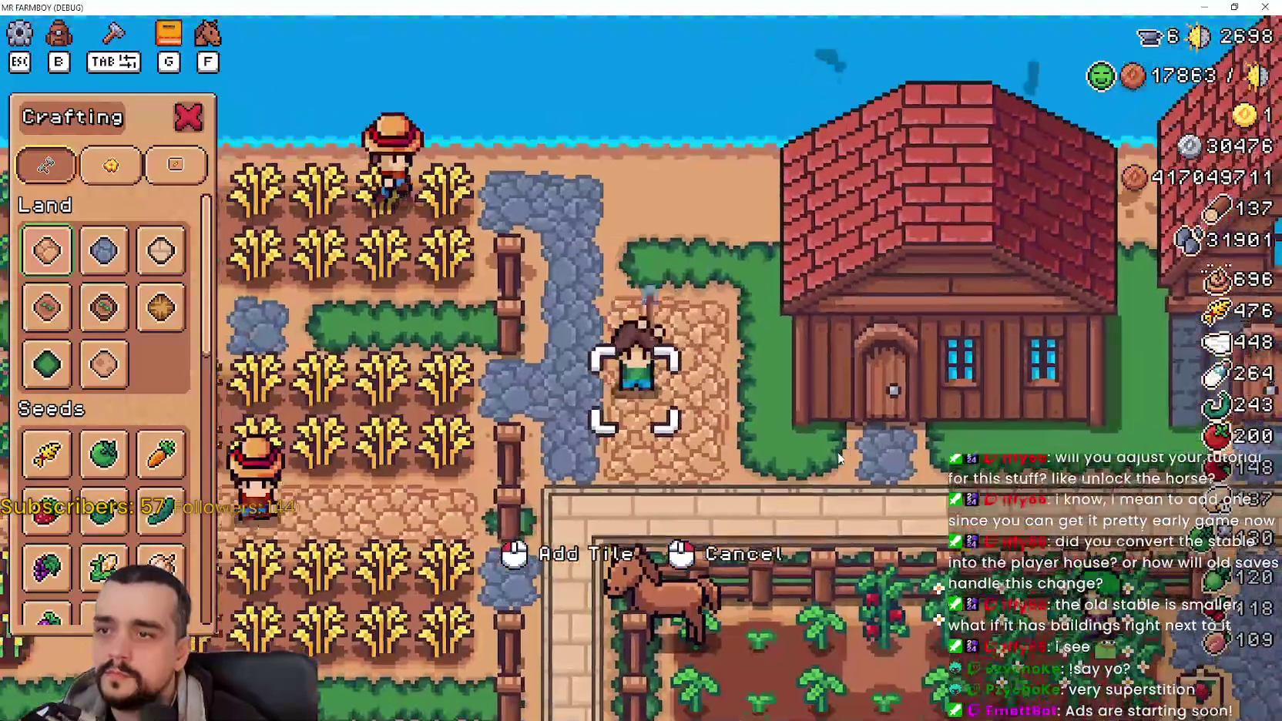
pyautogui.press('s')
pyautogui.press('s')
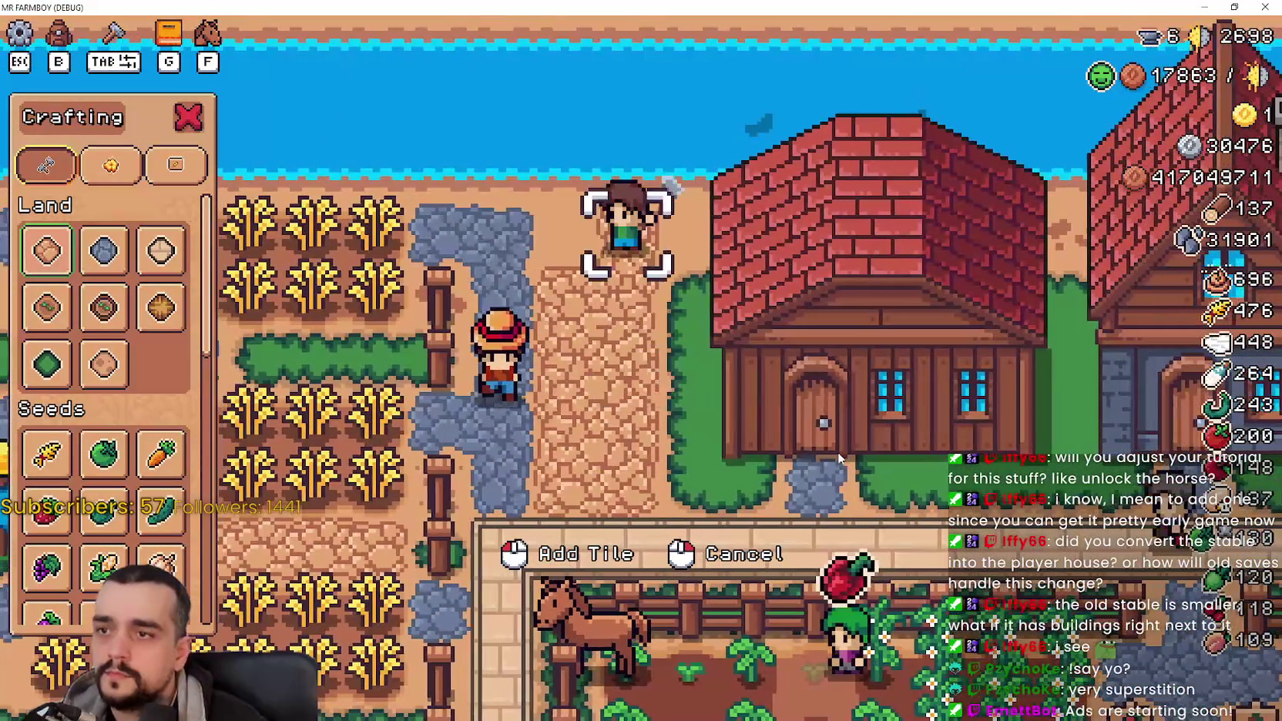
pyautogui.press('d')
pyautogui.press('d')
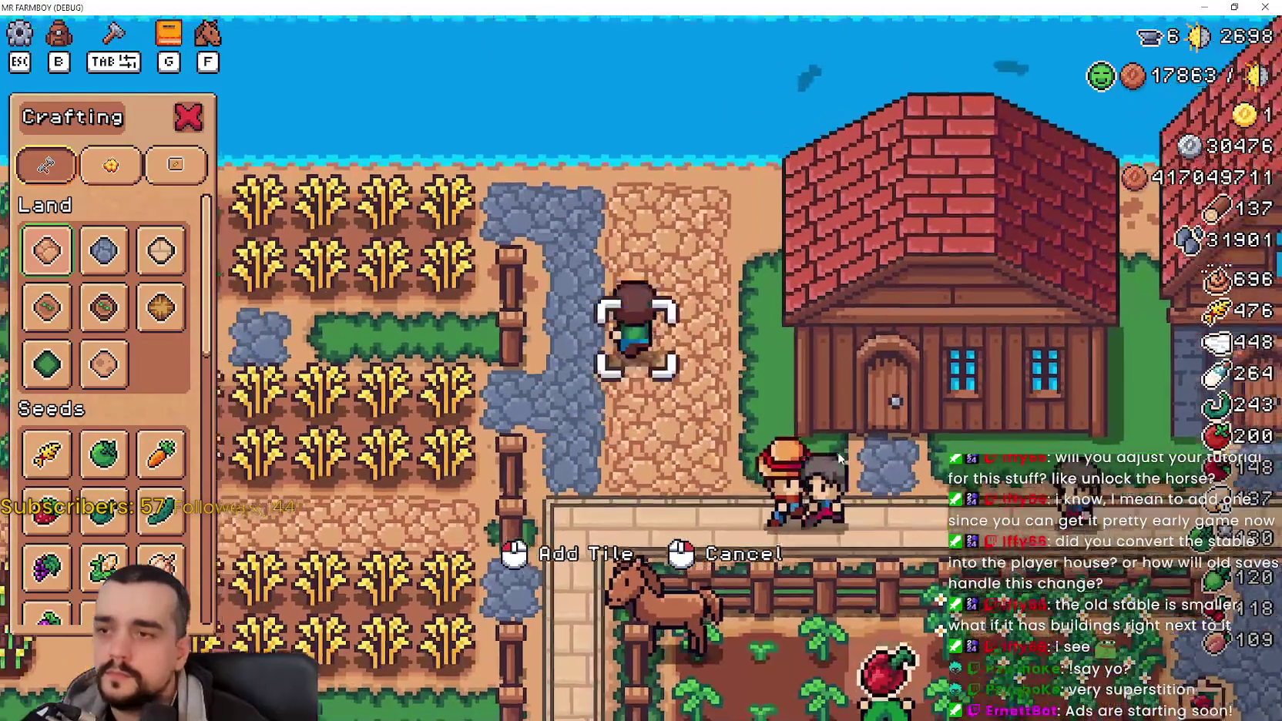
pyautogui.press('a')
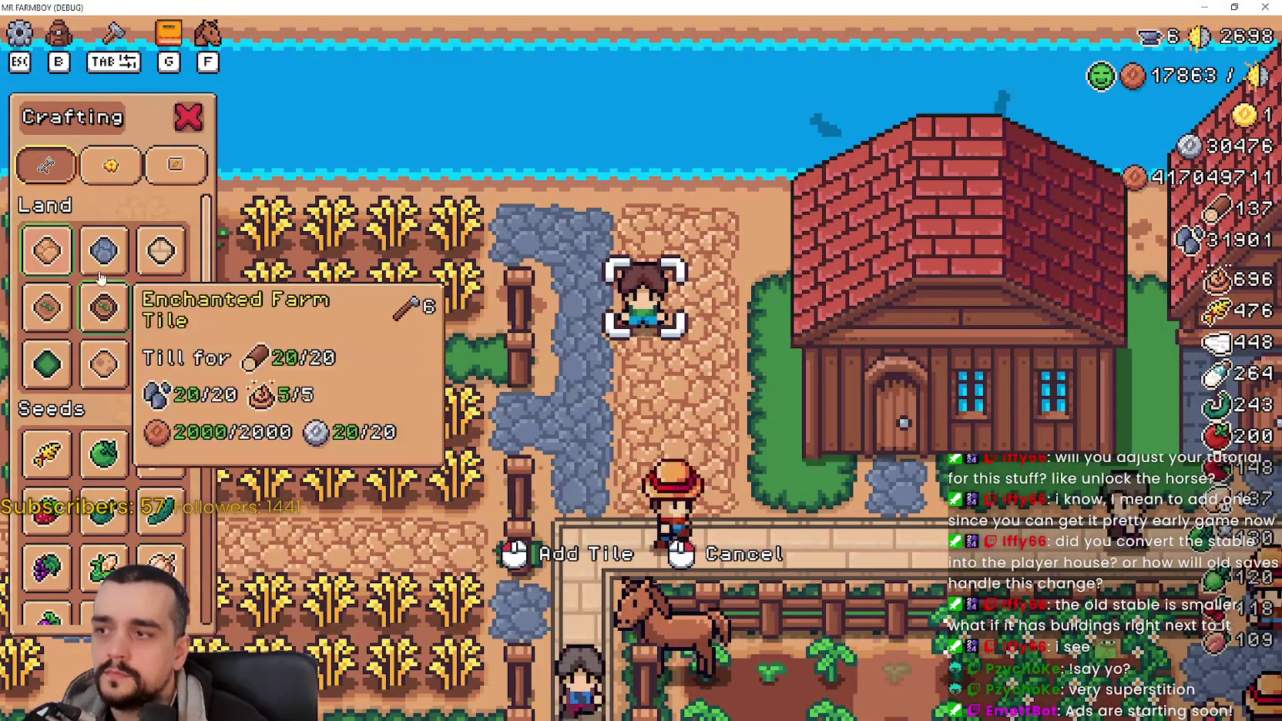
# Step: Choose Road Tile and paint a large patch of grey stone road around the farmer
pyautogui.click(104, 250)
pyautogui.press('s')
pyautogui.click(686, 350)
pyautogui.moveTo(685, 350)
pyautogui.mouseDown()
pyautogui.moveTo(674, 379)
pyautogui.moveTo(688, 396)
pyautogui.mouseUp()
pyautogui.press('w')
pyautogui.press('d')
pyautogui.press('s')
pyautogui.press('a')
pyautogui.press('a')
pyautogui.press('a')
pyautogui.press('a')
# Step: Repaint a stretch of the stone road as sandy road
pyautogui.press('d')
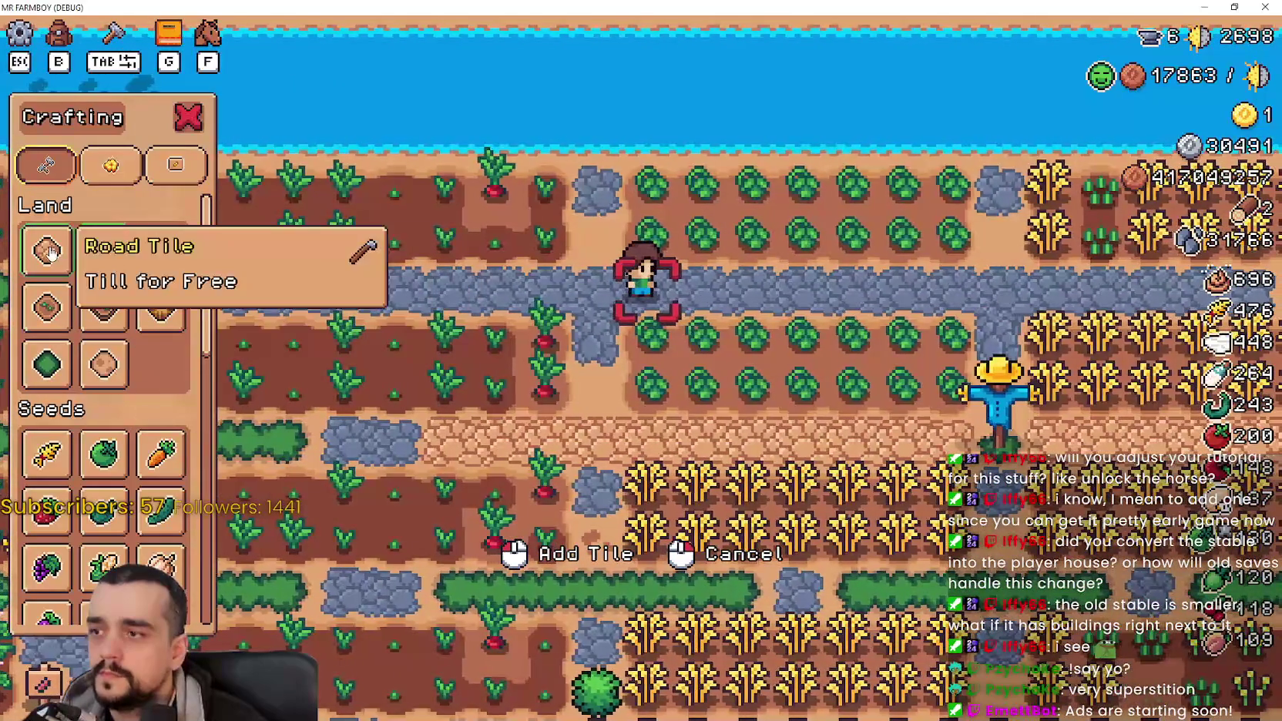
pyautogui.press('d')
pyautogui.moveTo(398, 329); pyautogui.dragTo(701, 377)
pyautogui.press('a')
pyautogui.click(701, 378)
# Step: Walk the farmer across the farm, then switch back to the Godot editor
pyautogui.press('d')
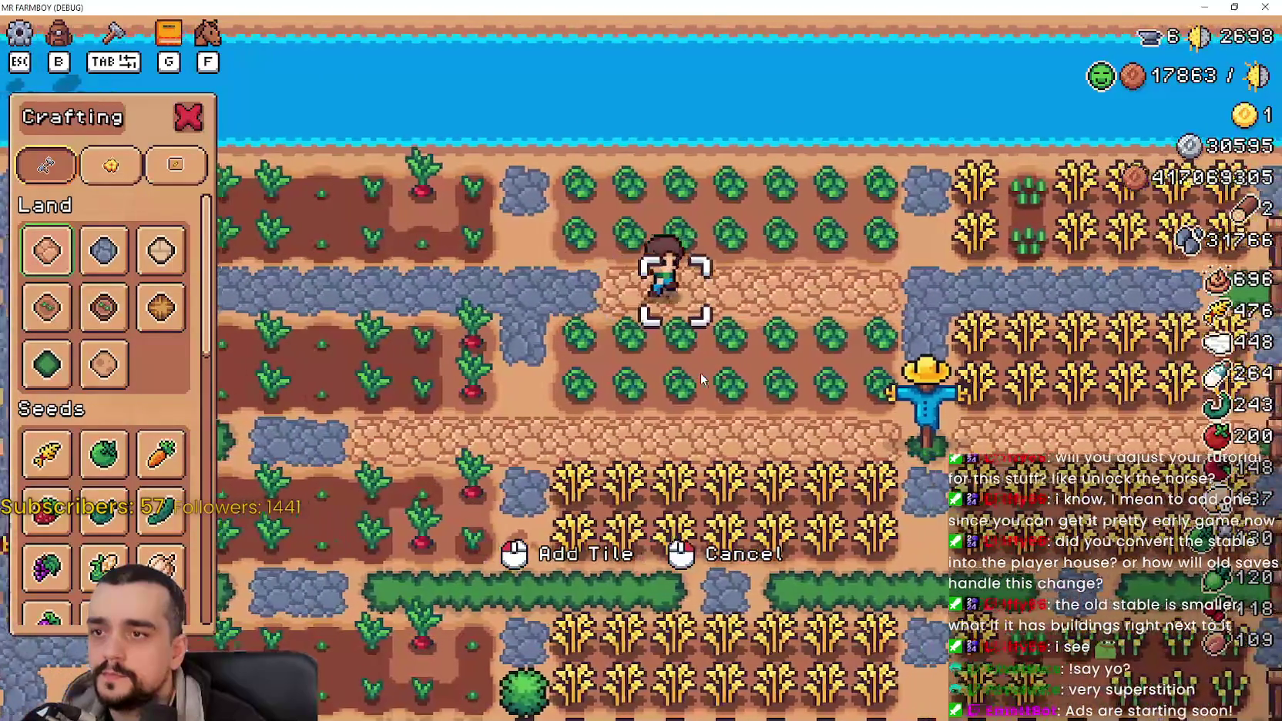
pyautogui.press('d')
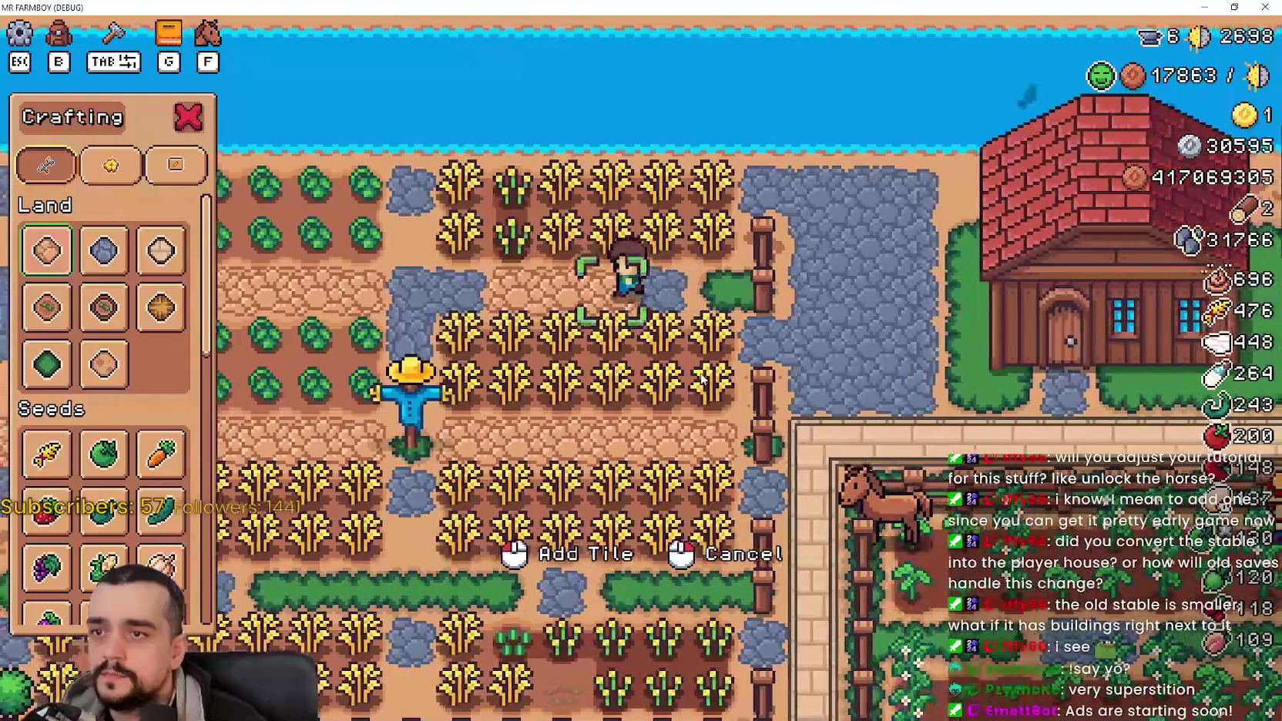
pyautogui.press('a')
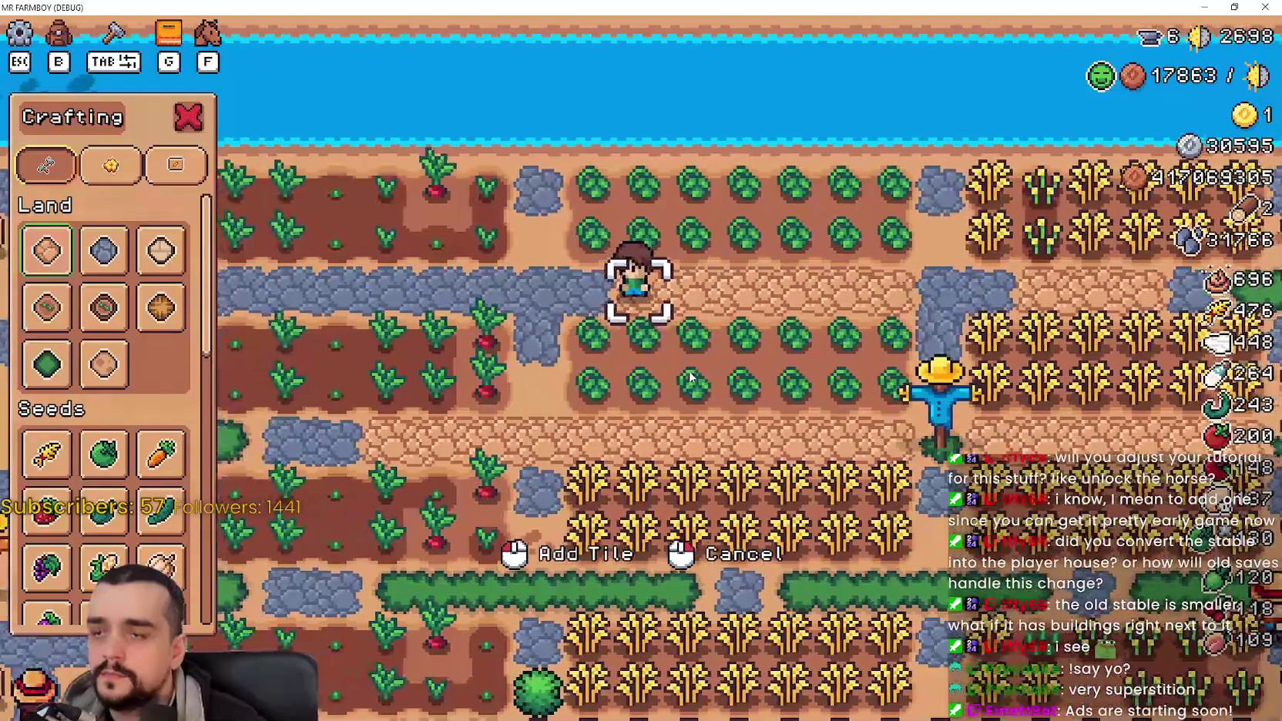
pyautogui.press('a')
pyautogui.press('s')
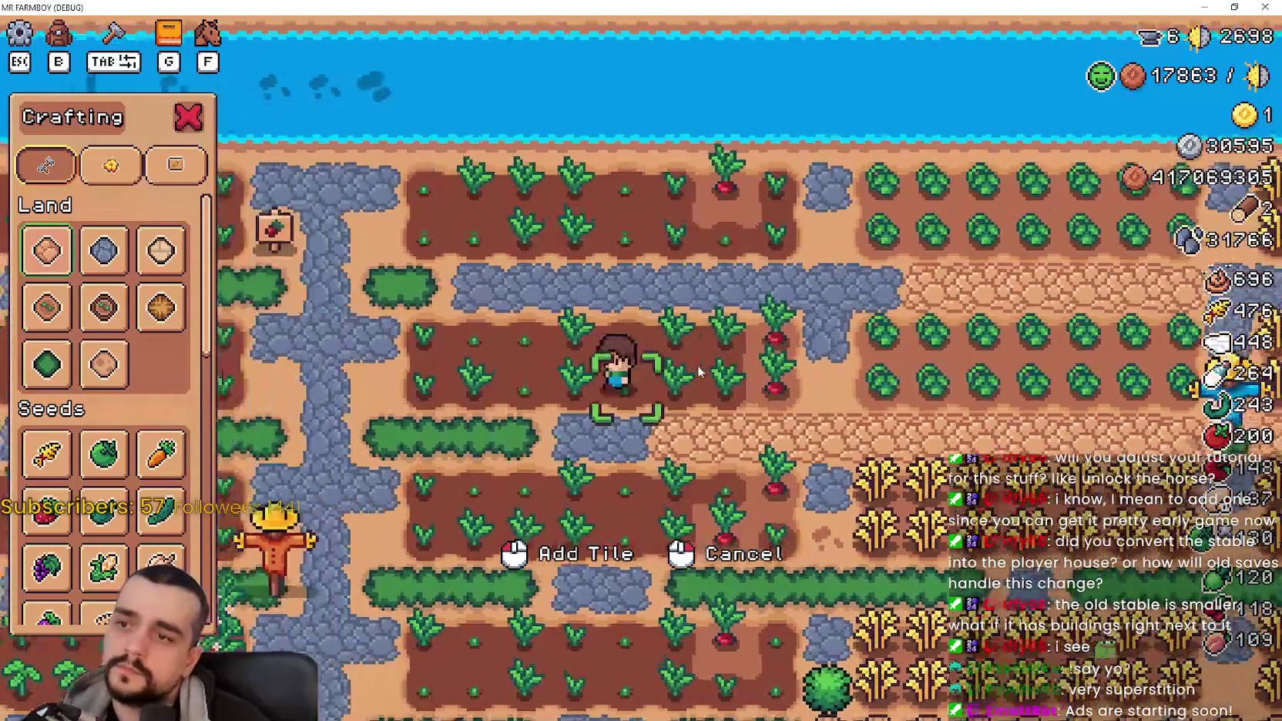
pyautogui.press('a')
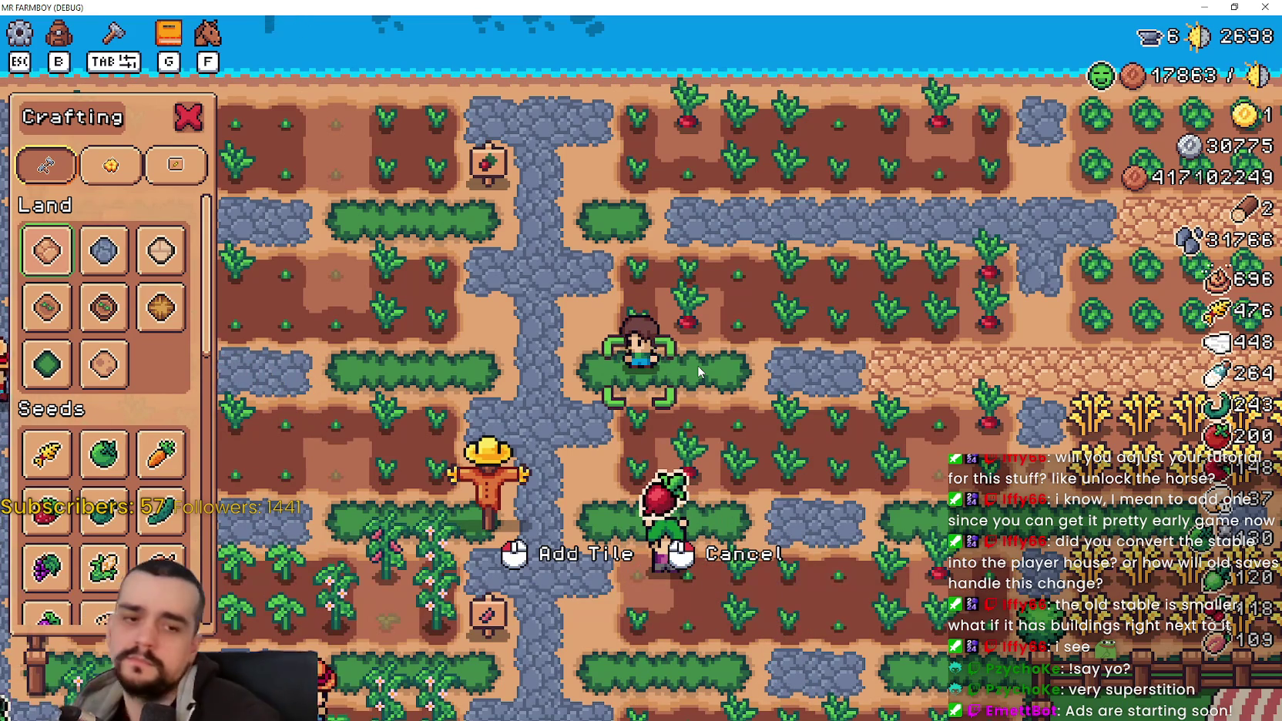
pyautogui.hotkey('alt', 'Tab')
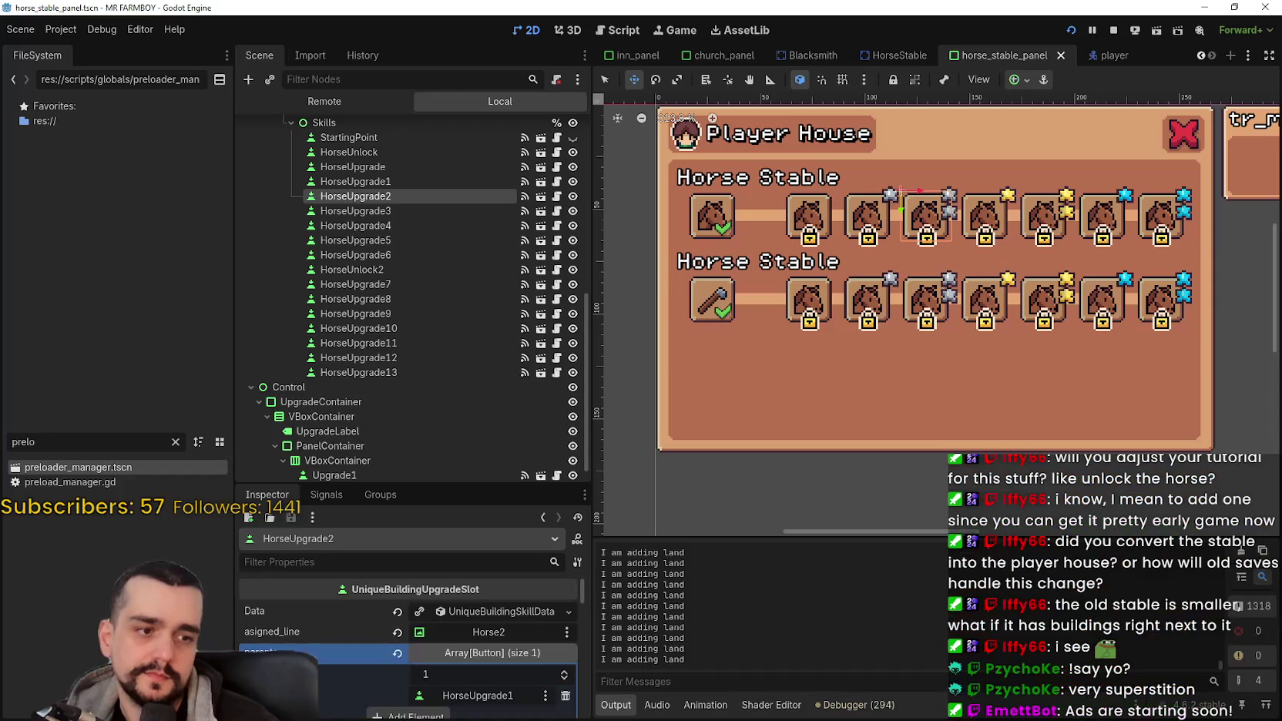
# Step: Filter FileSystem for 'player', check the Remote tree, then open player.tscn for editing
pyautogui.scroll(5, 539, 293)
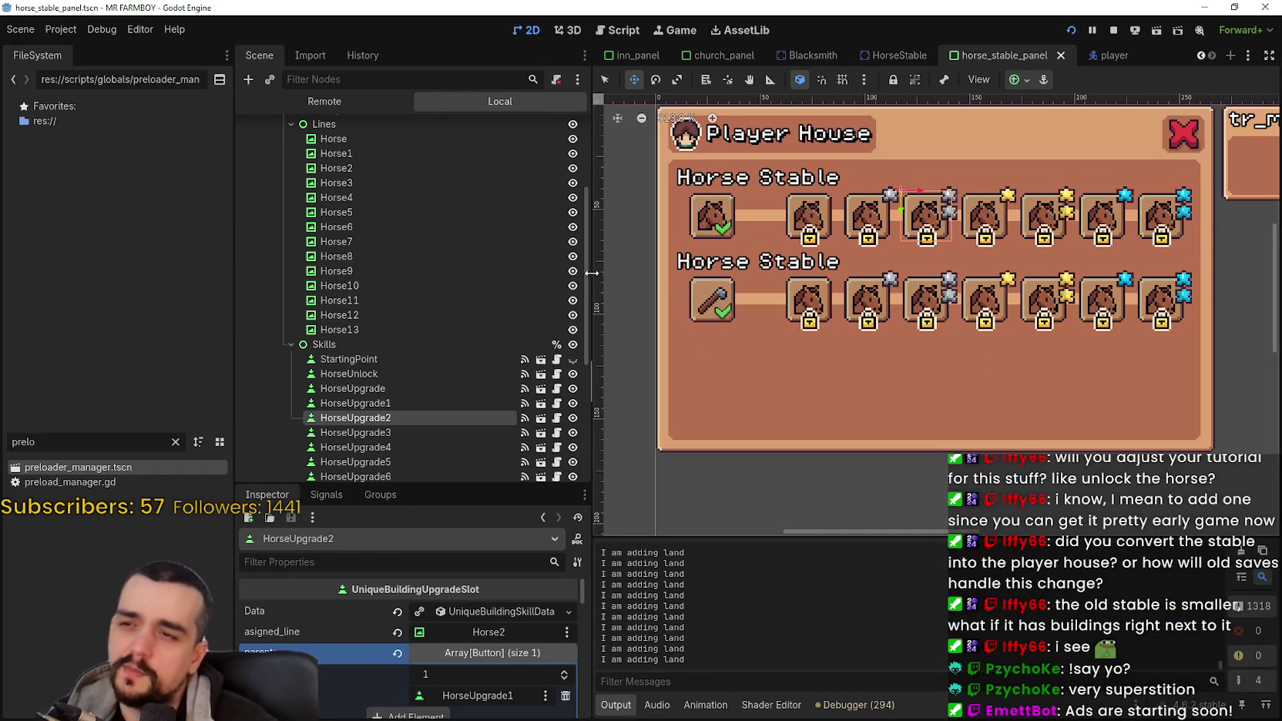
pyautogui.scroll(5, 574, 155)
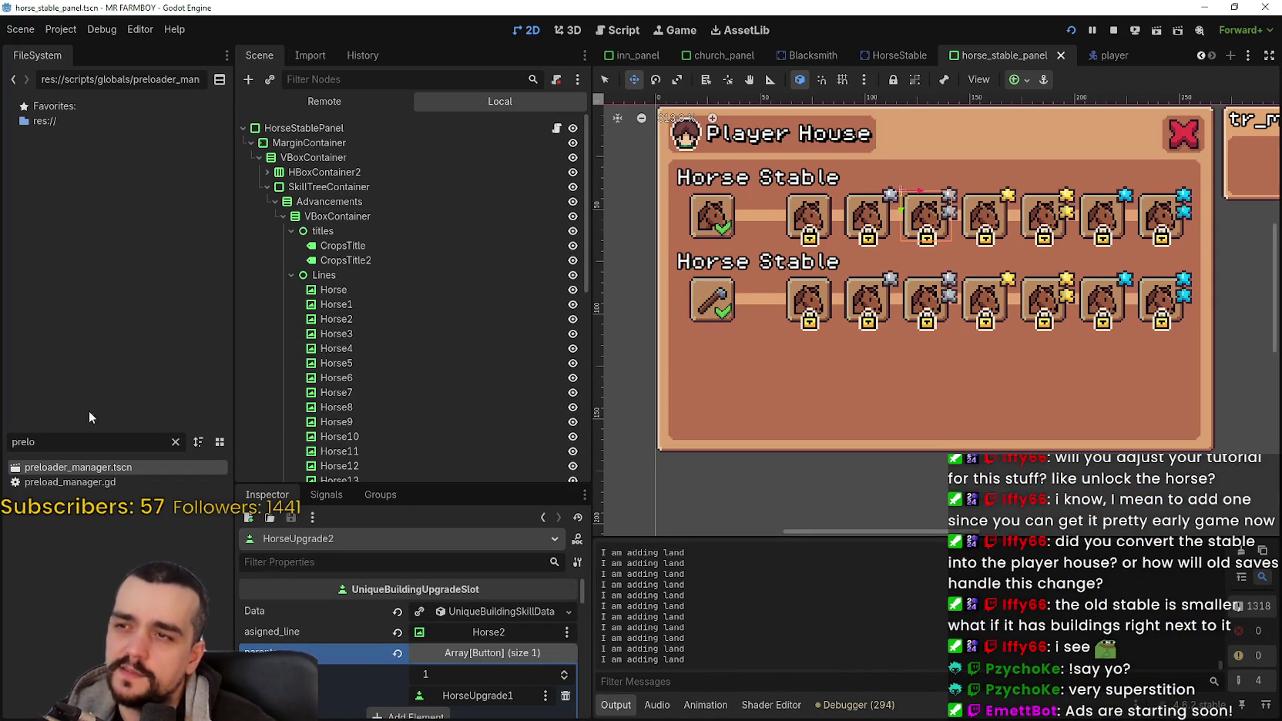
pyautogui.write('player')
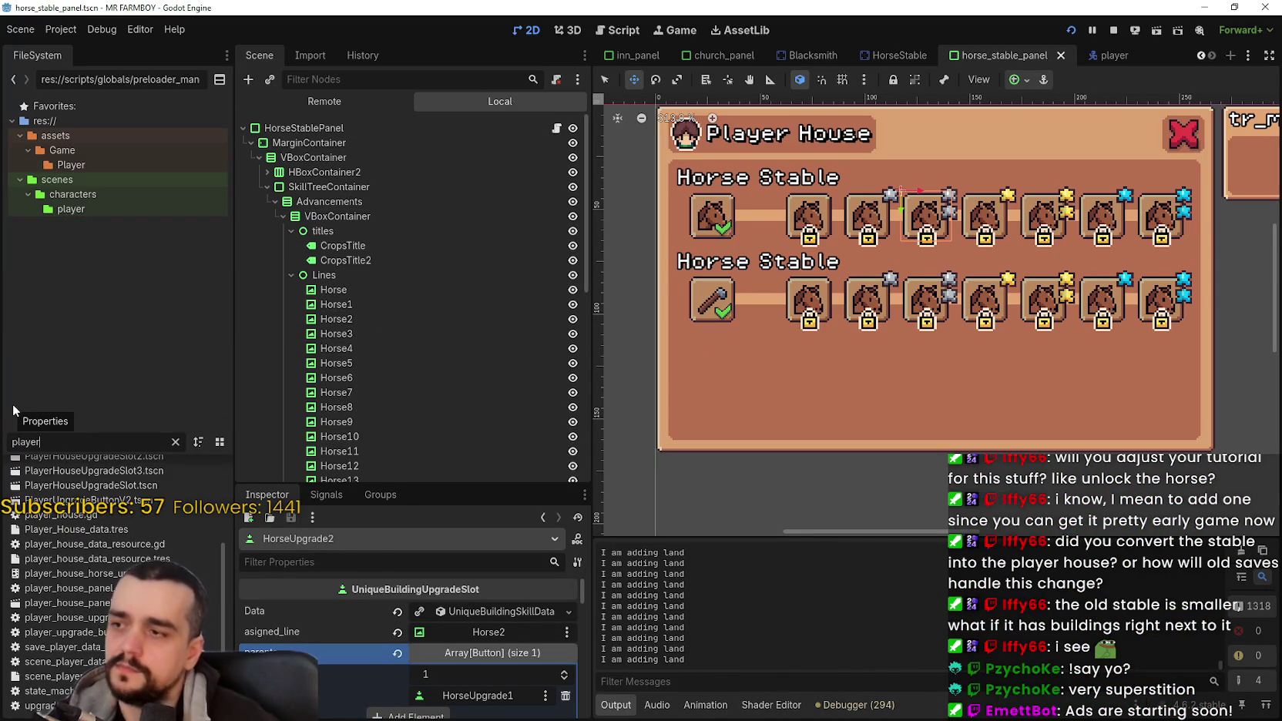
pyautogui.scroll(5, 120, 526)
pyautogui.click(92, 525)
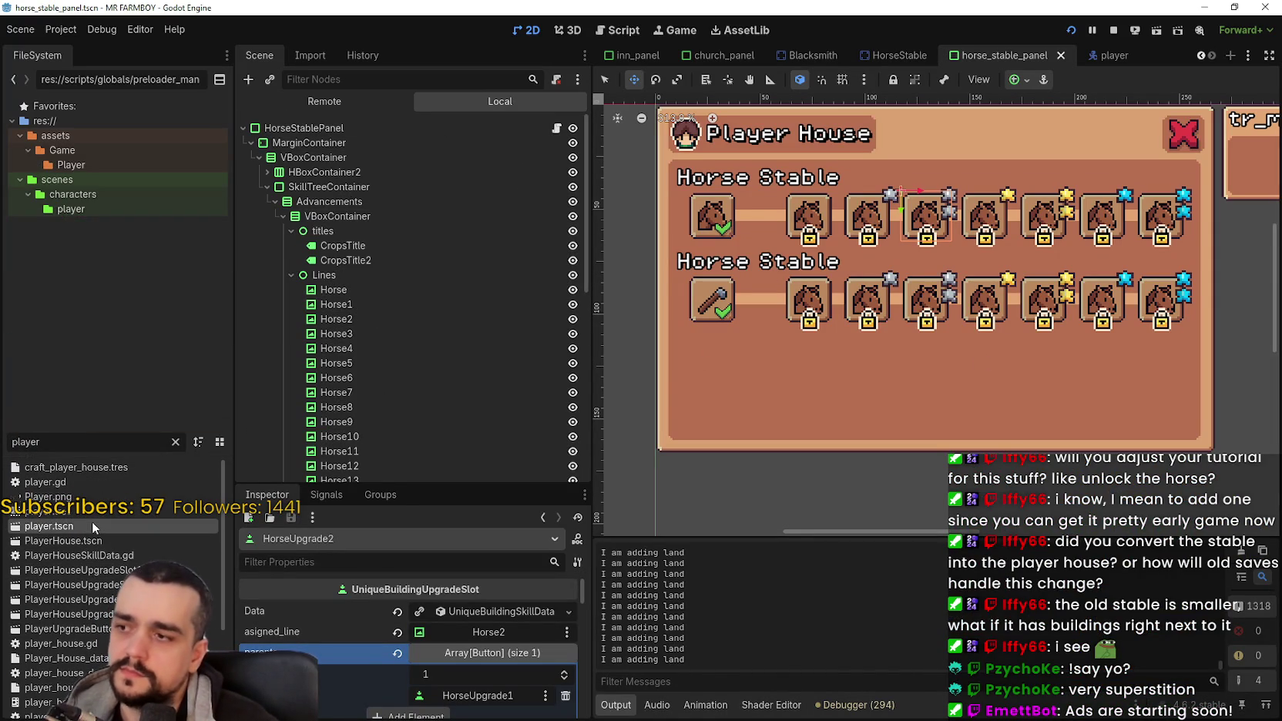
pyautogui.click(339, 105)
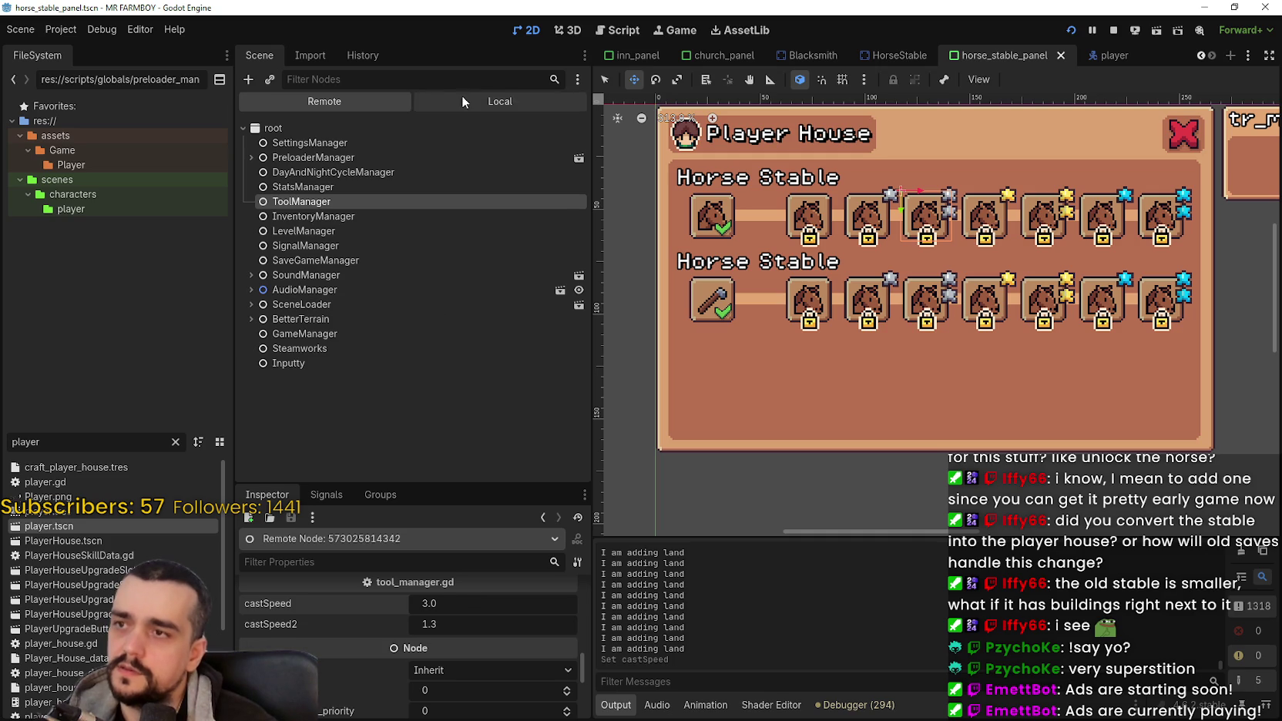
pyautogui.click(464, 98)
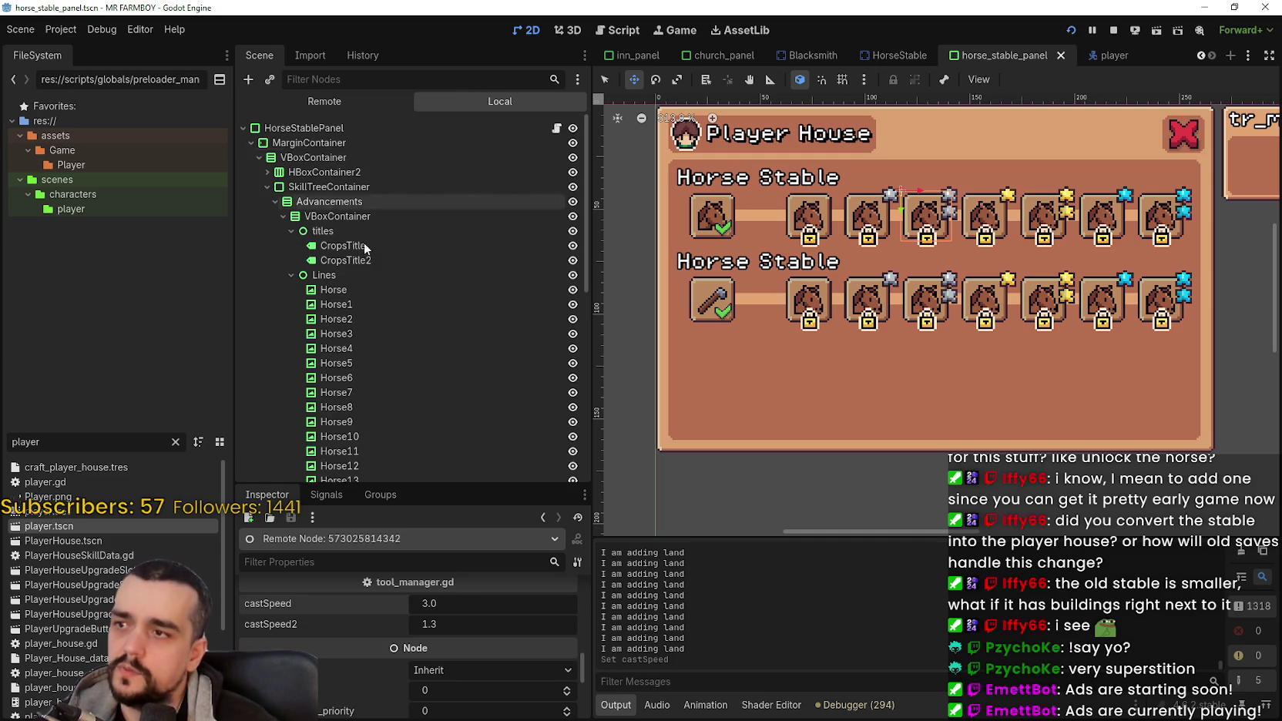
pyautogui.doubleClick(55, 527)
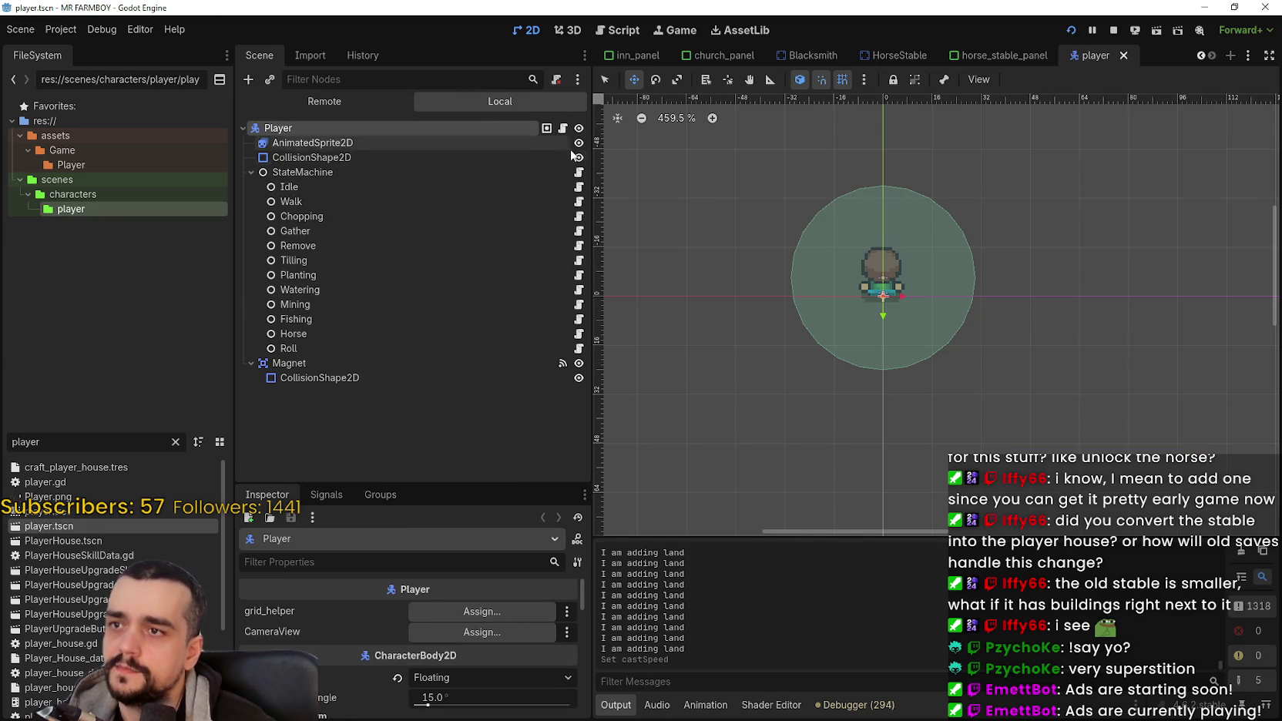
# Step: Open tilling_state.gd from the Tilling node and inspect the _on_enter function body
pyautogui.click(579, 262)
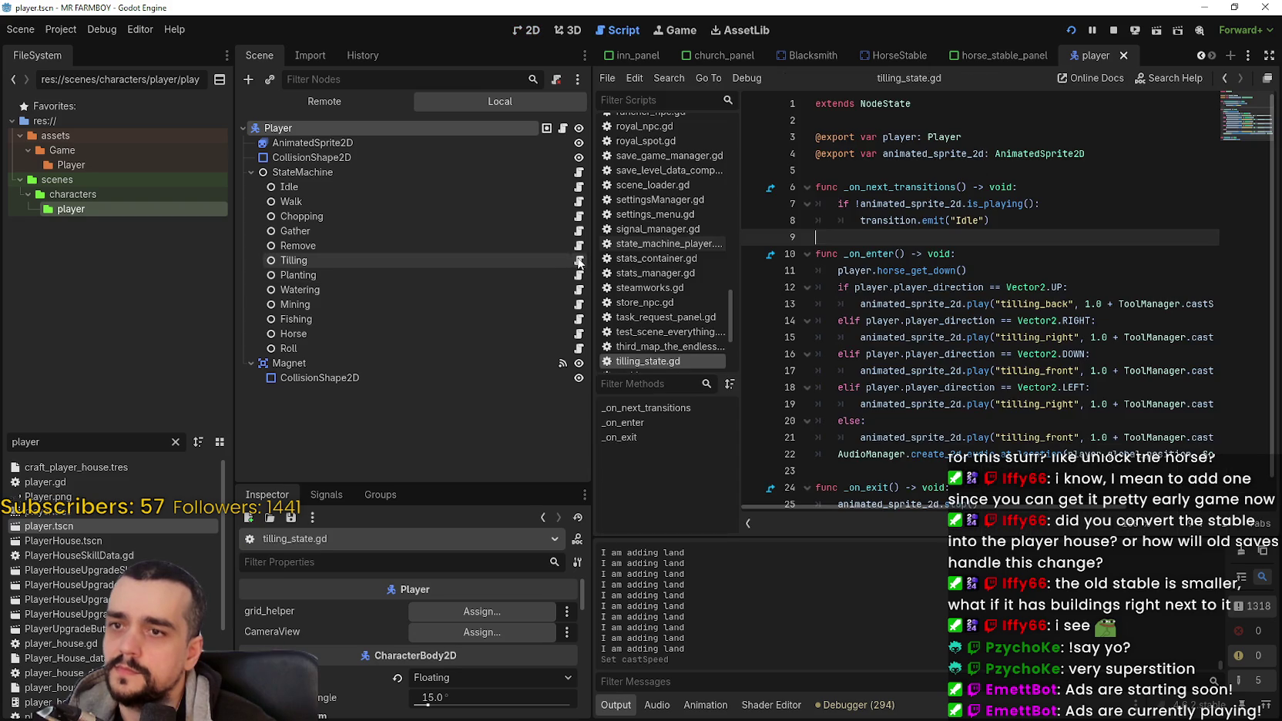
pyautogui.scroll(-1, 1081, 396)
pyautogui.click(911, 225)
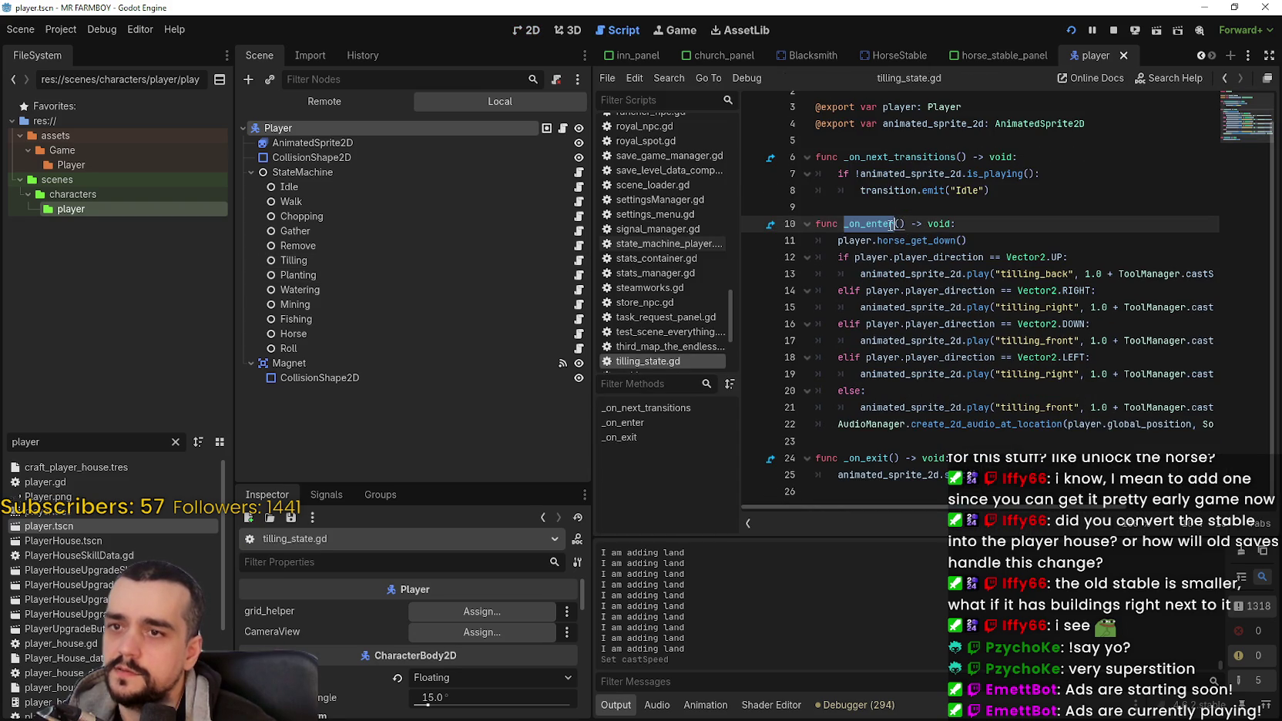
pyautogui.click(1008, 243)
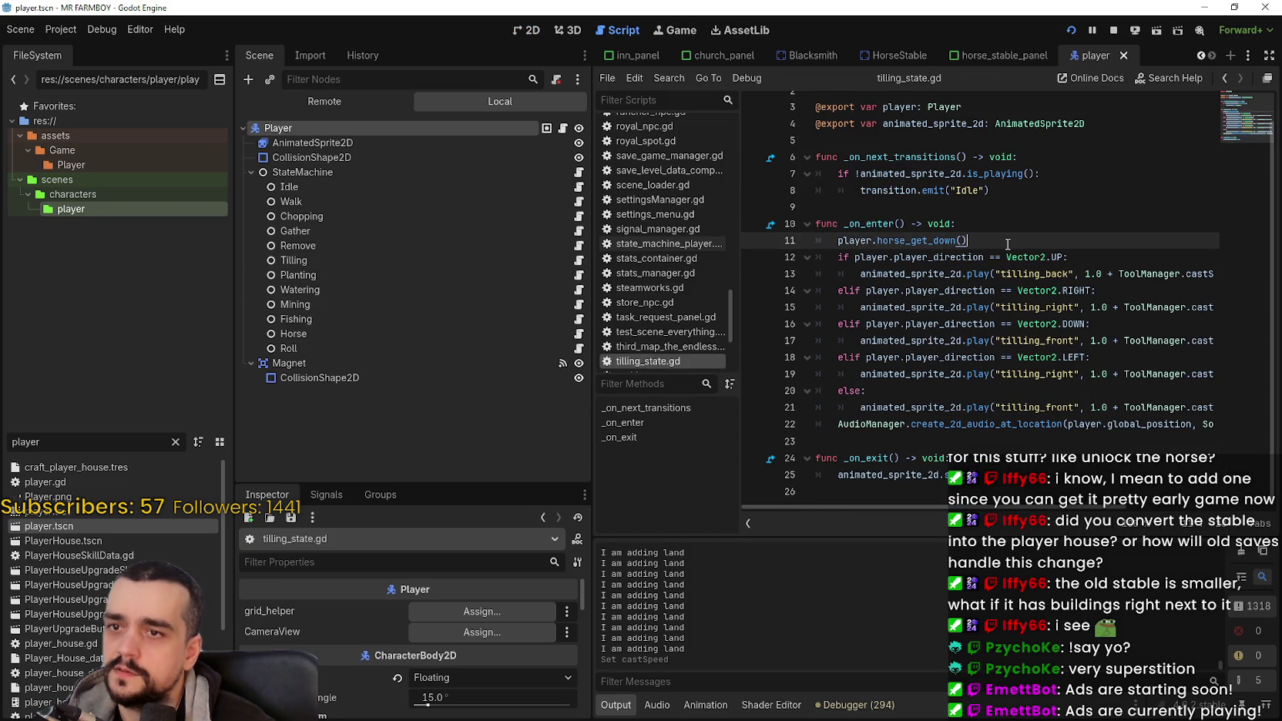
pyautogui.click(912, 444)
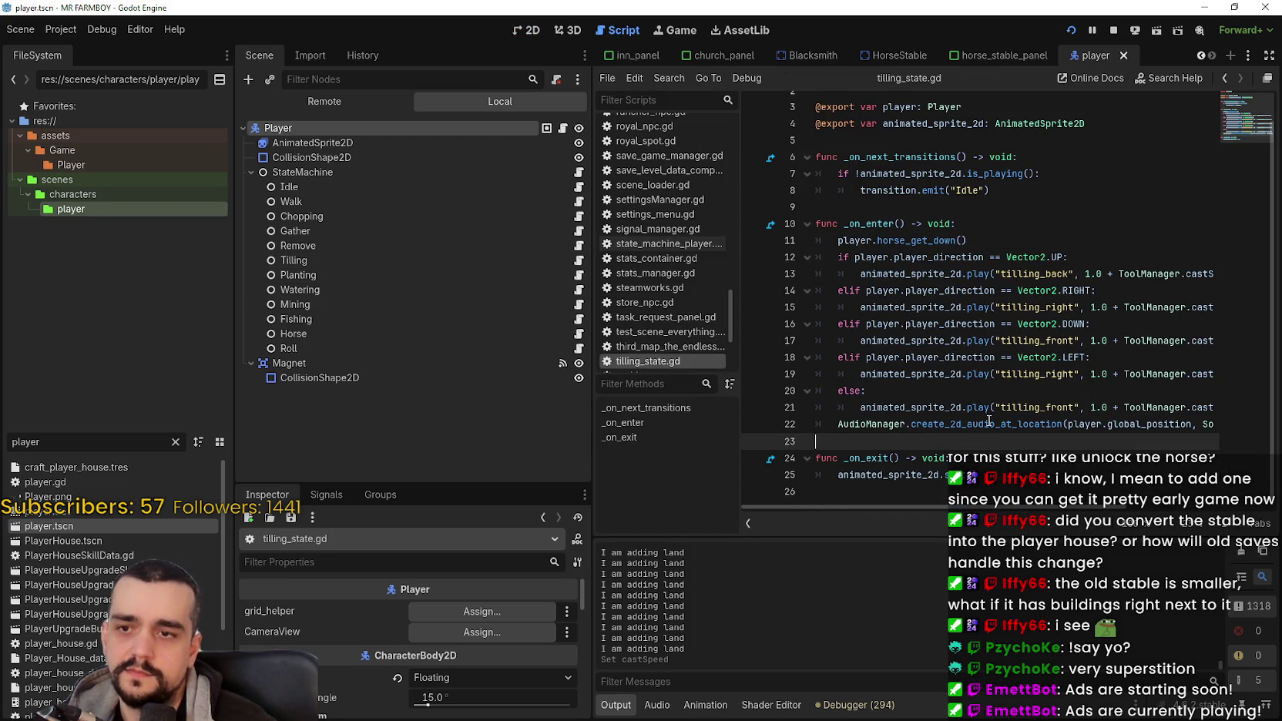
pyautogui.keyDown('shift'); pyautogui.click(794, 245); pyautogui.keyUp('shift')
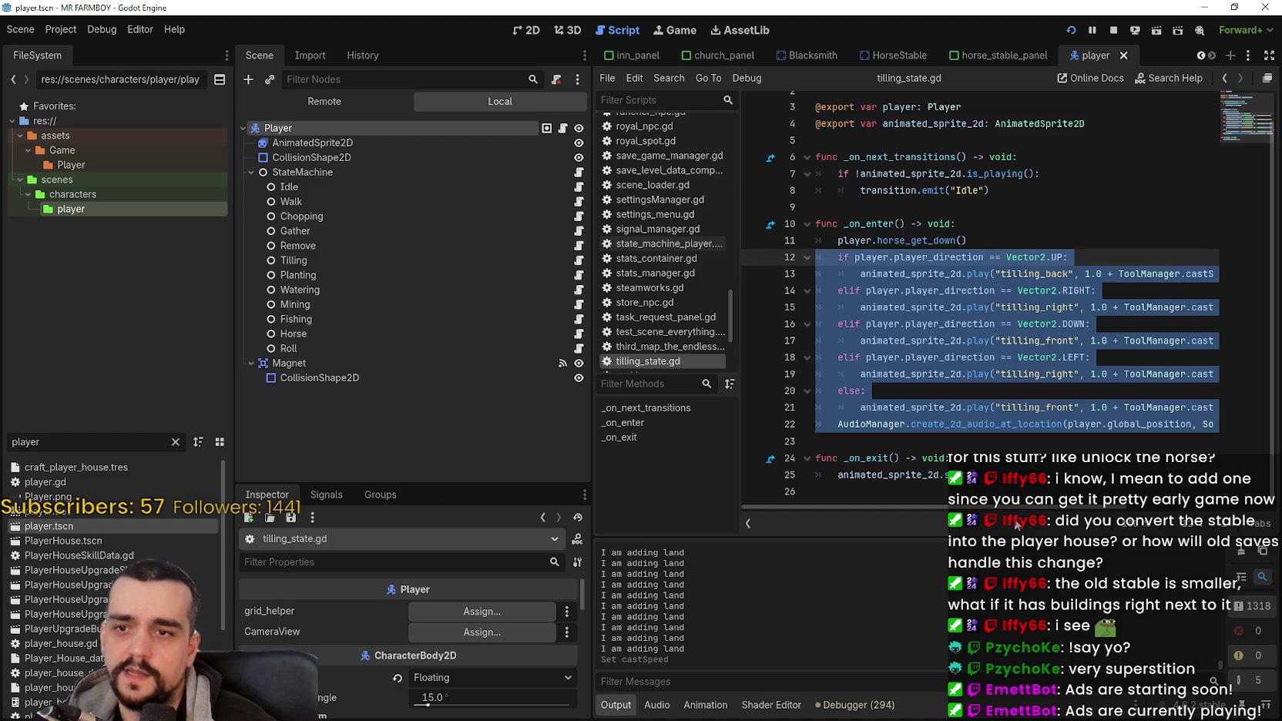
pyautogui.moveTo(1009, 510)
pyautogui.mouseDown()
pyautogui.moveTo(1094, 508)
pyautogui.moveTo(894, 499)
pyautogui.mouseUp()
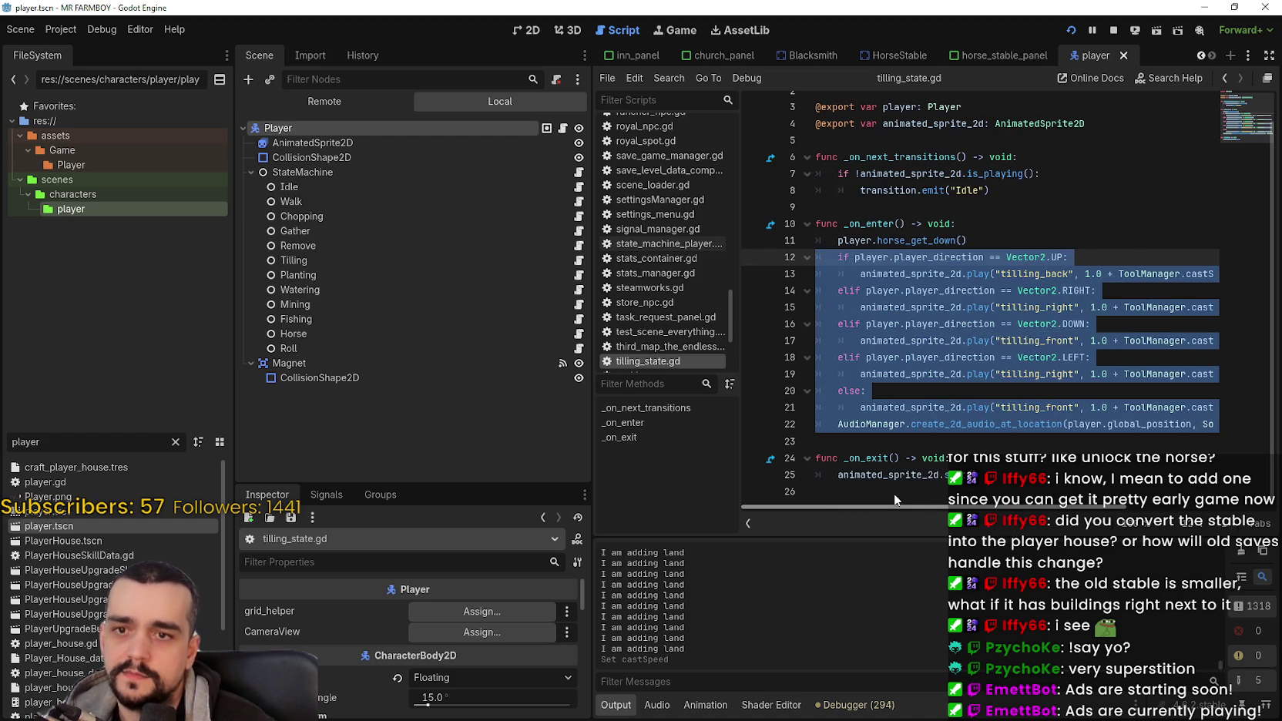
# Step: Comment out the direction-based tilling animation lines in _on_enter with Ctrl+K
pyautogui.click(933, 204)
pyautogui.moveTo(1072, 173); pyautogui.dragTo(820, 159)
pyautogui.moveTo(818, 424)
pyautogui.mouseDown()
pyautogui.moveTo(778, 293)
pyautogui.moveTo(723, 274)
pyautogui.mouseUp()
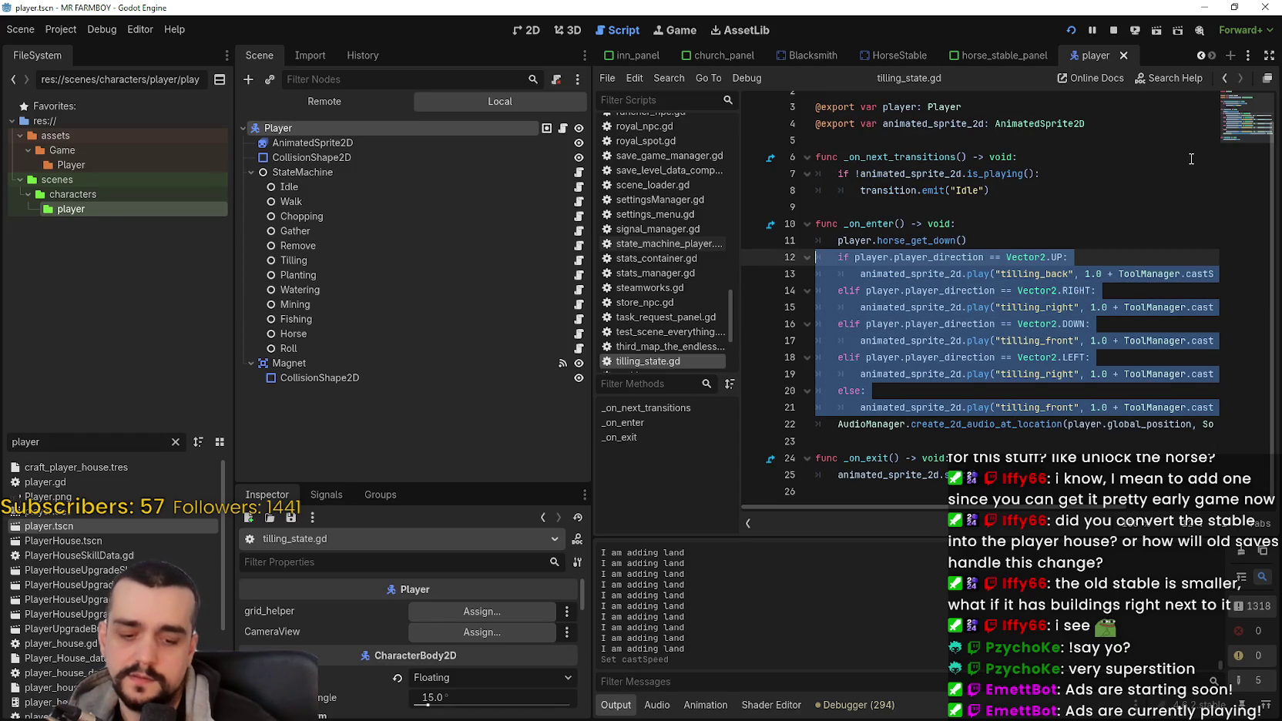
pyautogui.hotkey('ctrl', 'k')
pyautogui.click(1058, 227)
# Step: Save the script, then test Farm Tile placement while walking and cancel it
pyautogui.hotkey('ctrl', 's')
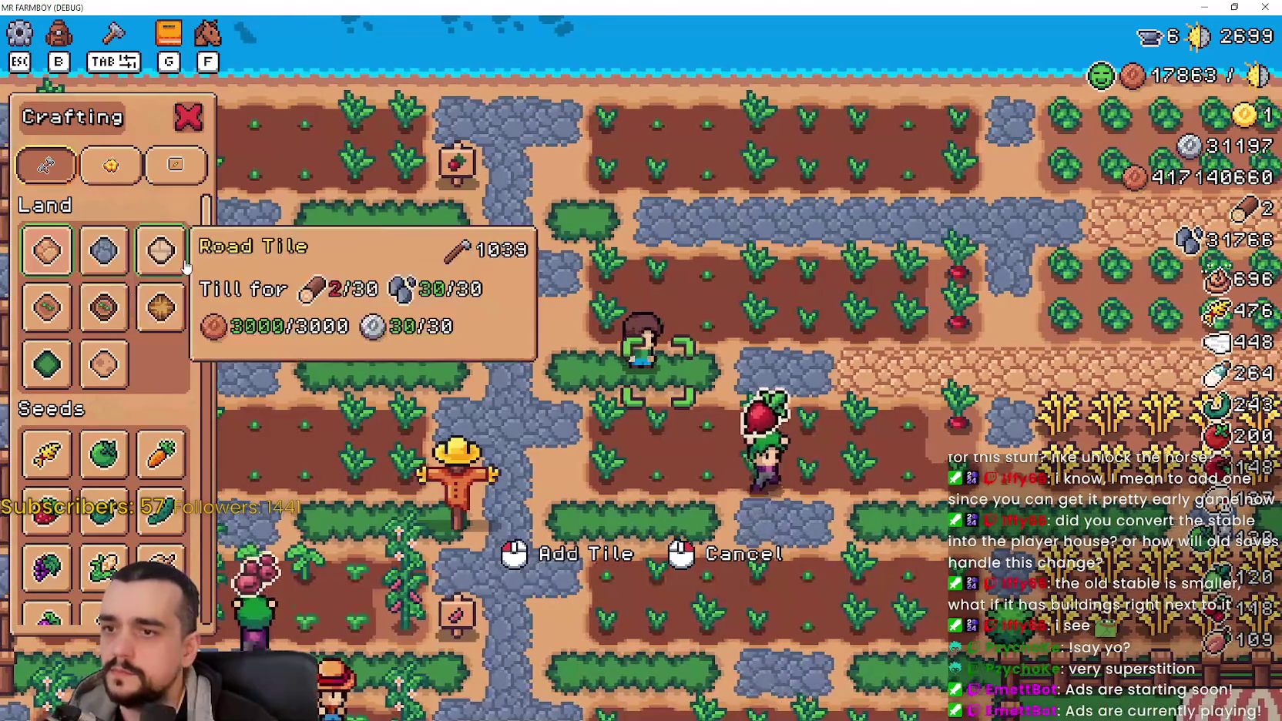
pyautogui.click(46, 308)
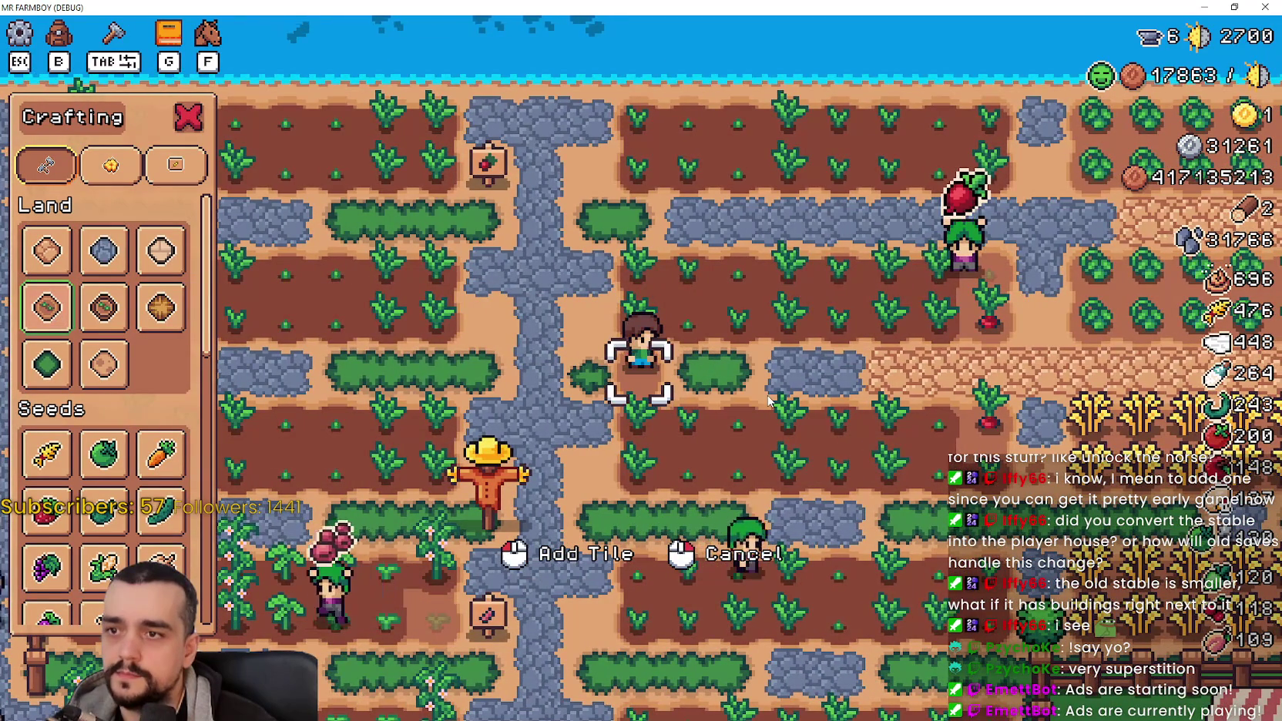
pyautogui.press('d')
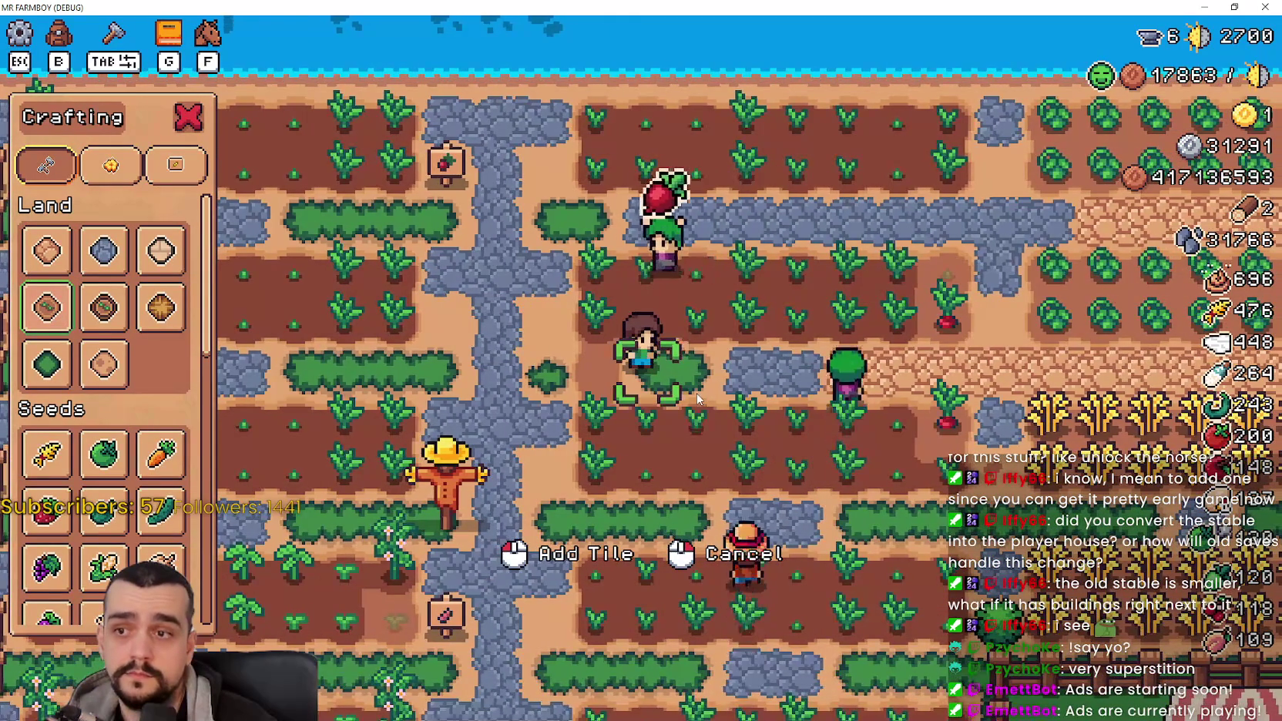
pyautogui.press('a')
pyautogui.press('d')
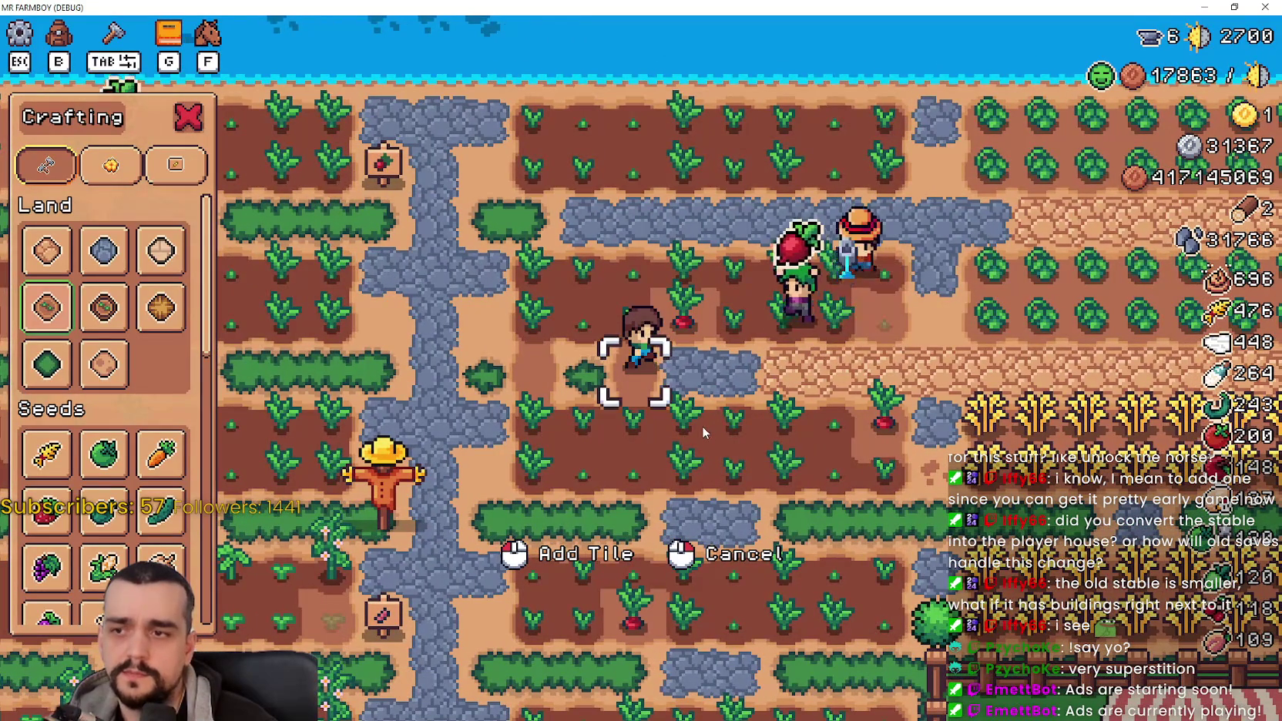
pyautogui.rightClick(697, 408)
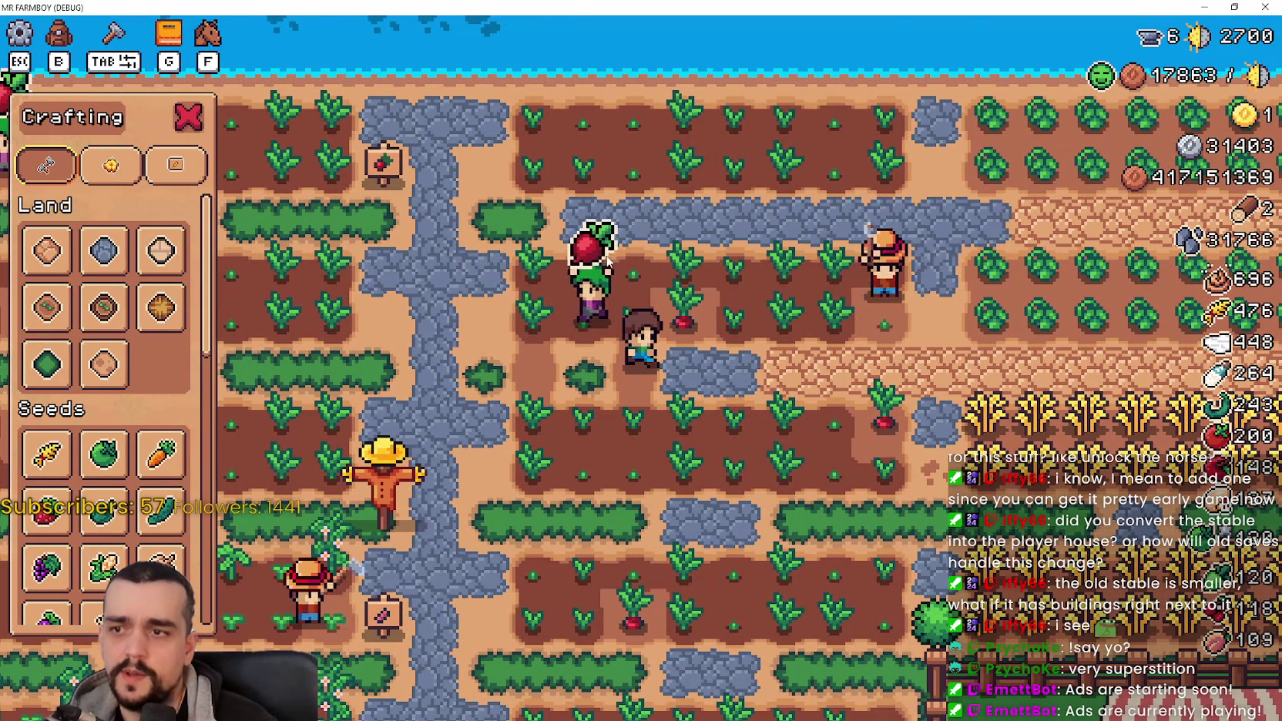
# Step: Resize the game window and return to the Godot editor
pyautogui.click(1235, 7)
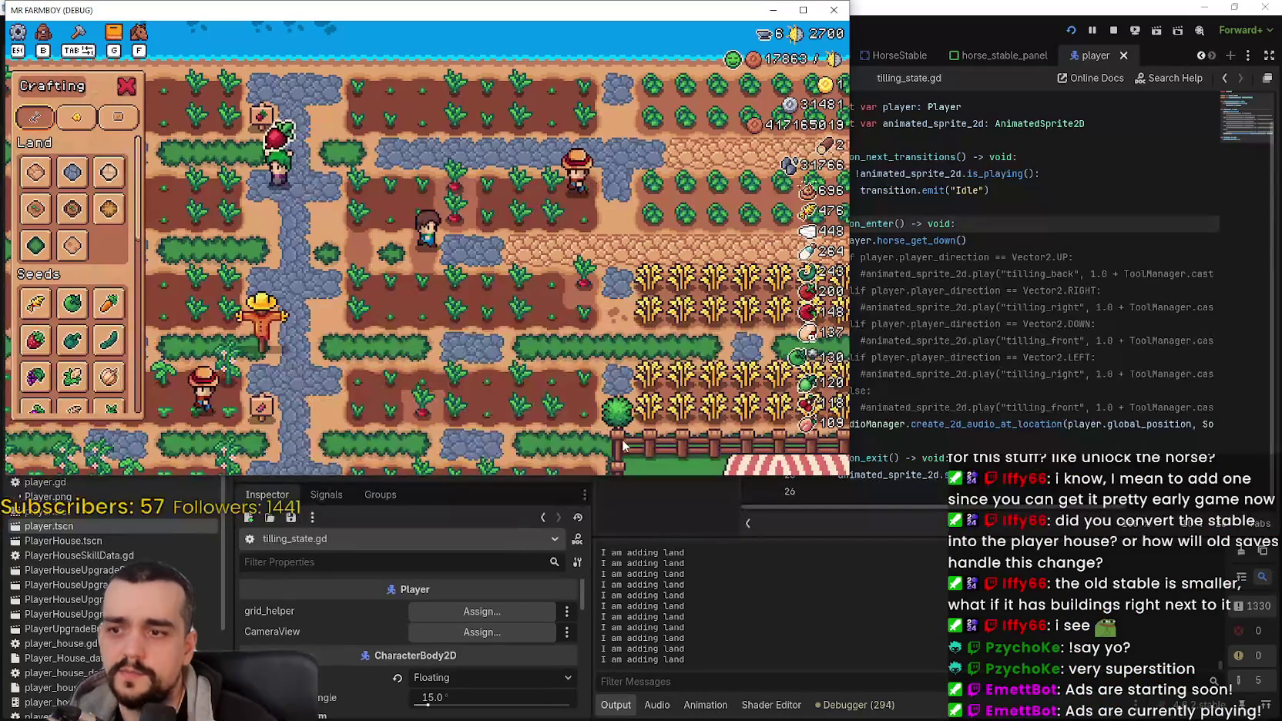
pyautogui.click(802, 11)
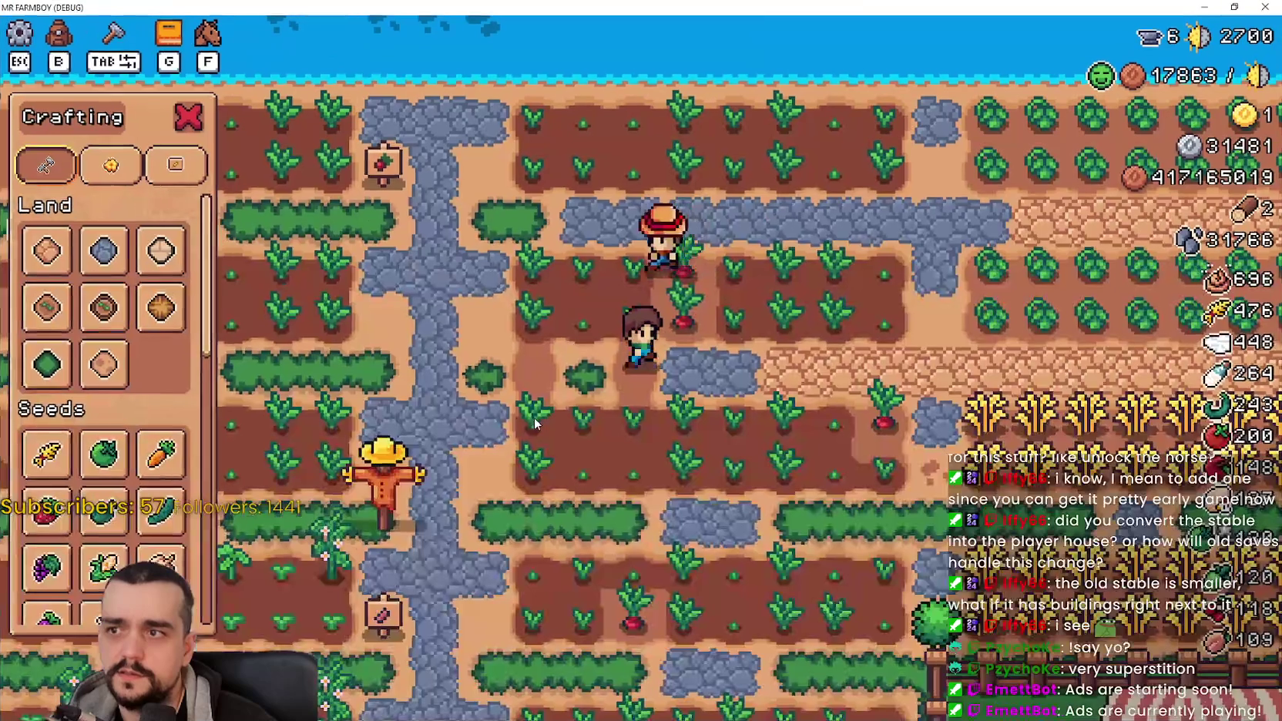
pyautogui.click(1234, 6)
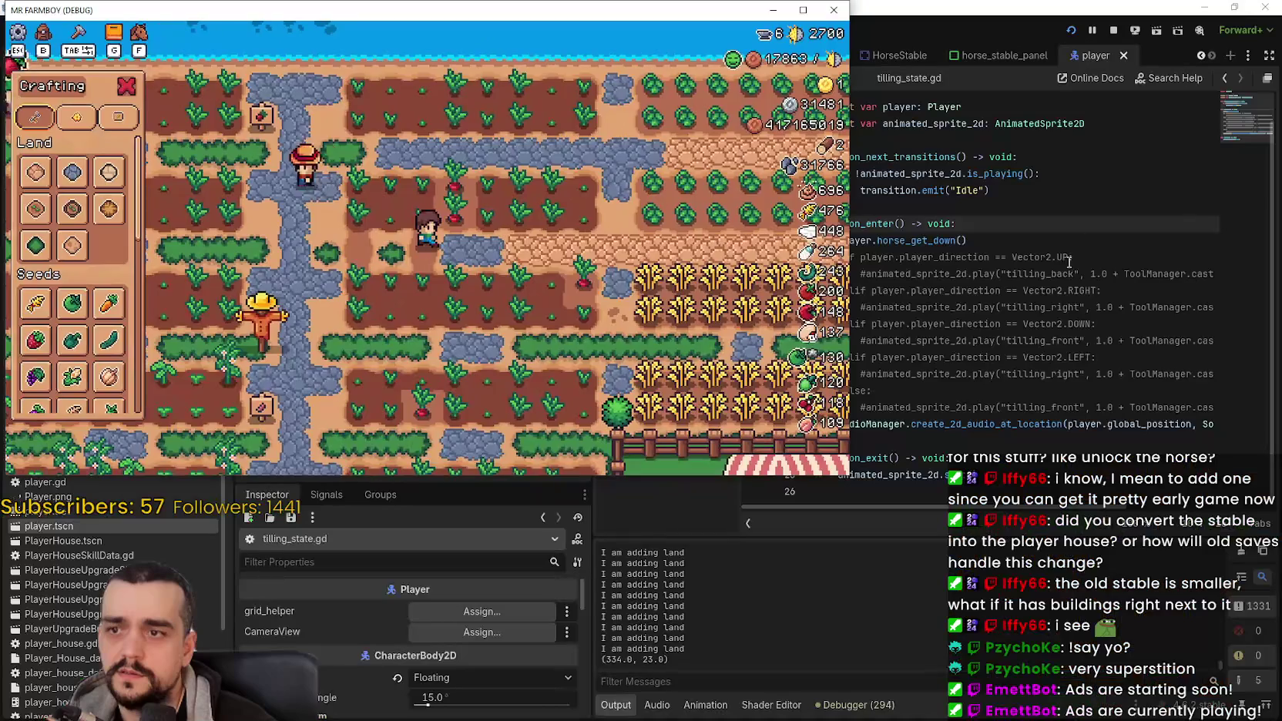
pyautogui.click(999, 244)
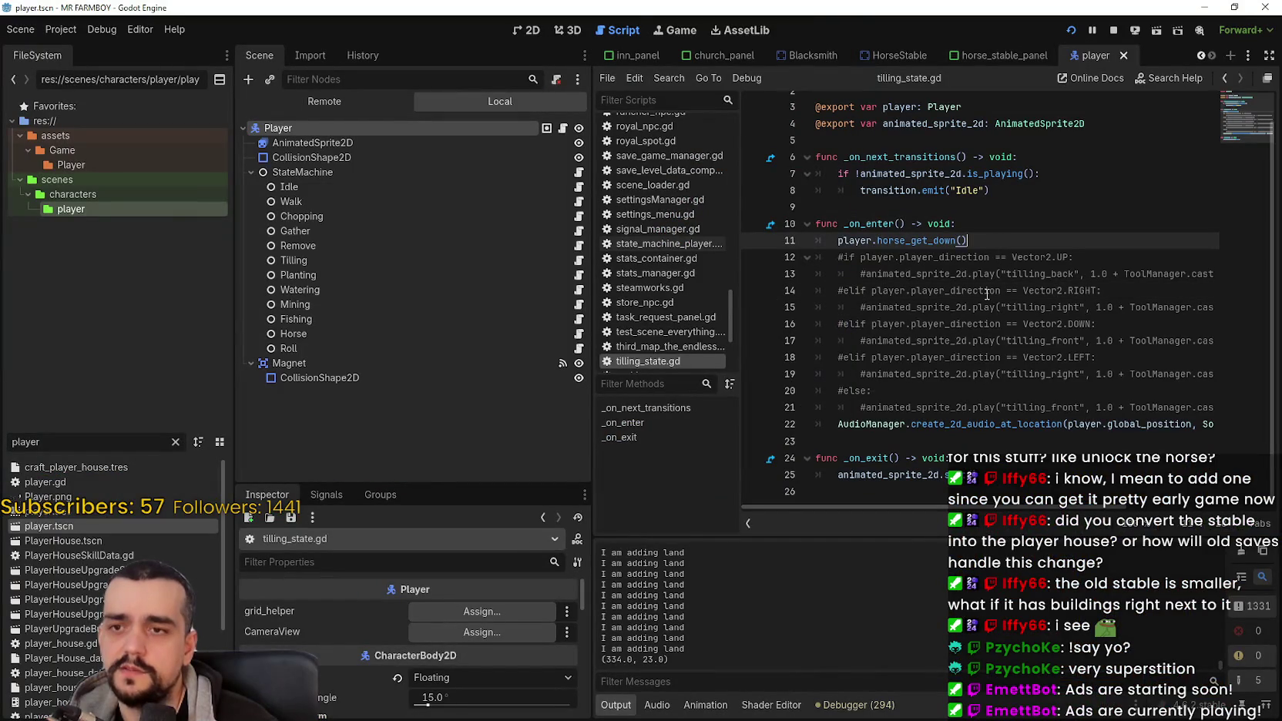
# Step: Stop the running game and insert a blank line after horse_get_down() on line 11
pyautogui.click(1114, 30)
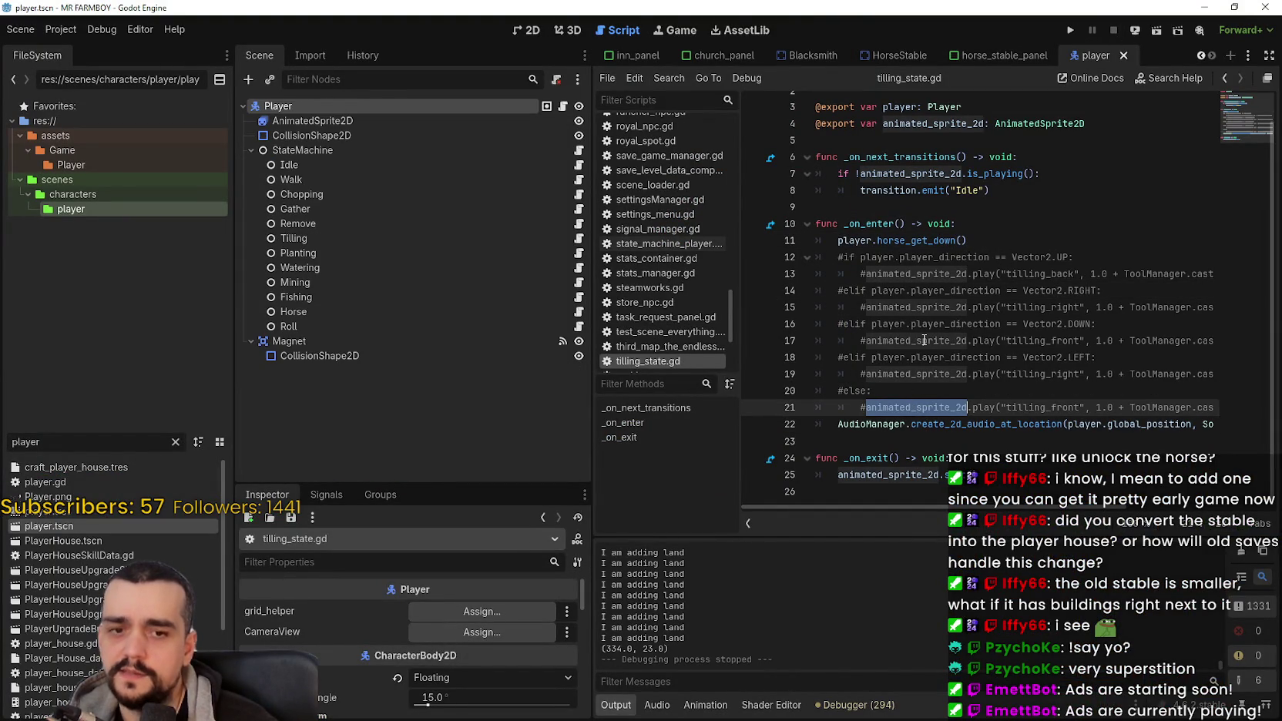
pyautogui.click(1005, 244)
pyautogui.press('Return')
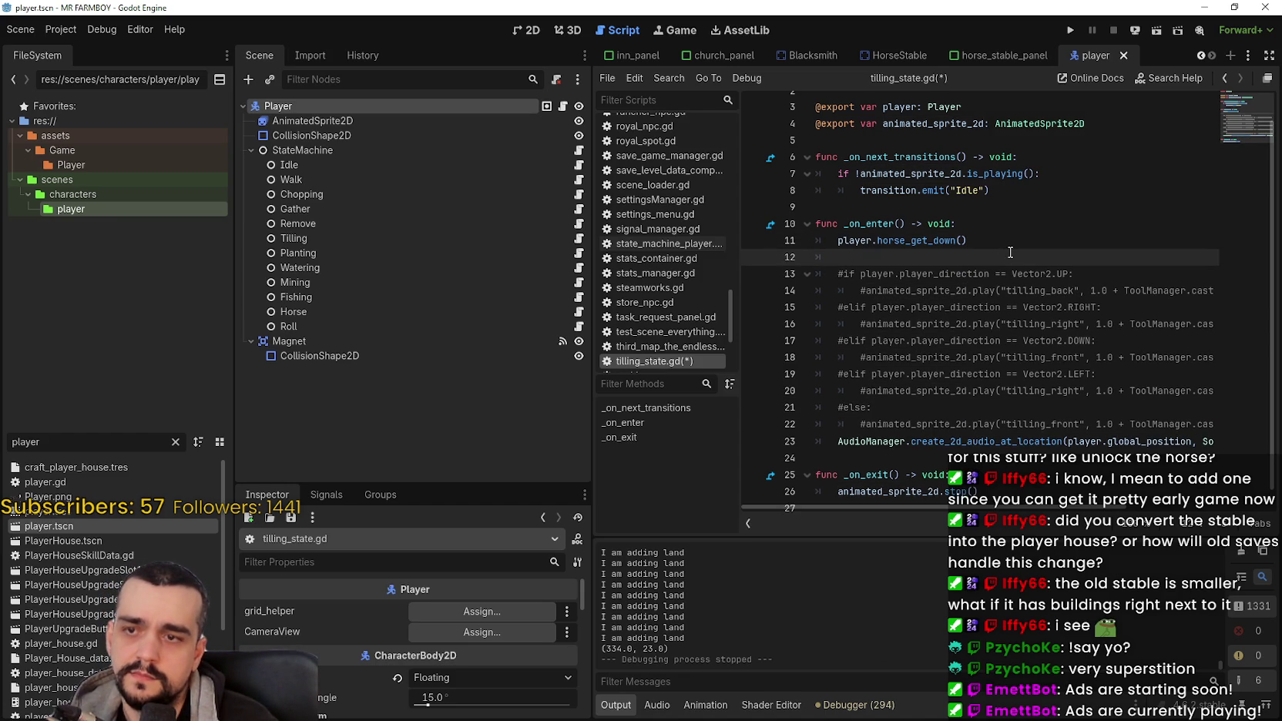
pyautogui.scroll(-1, 955, 450)
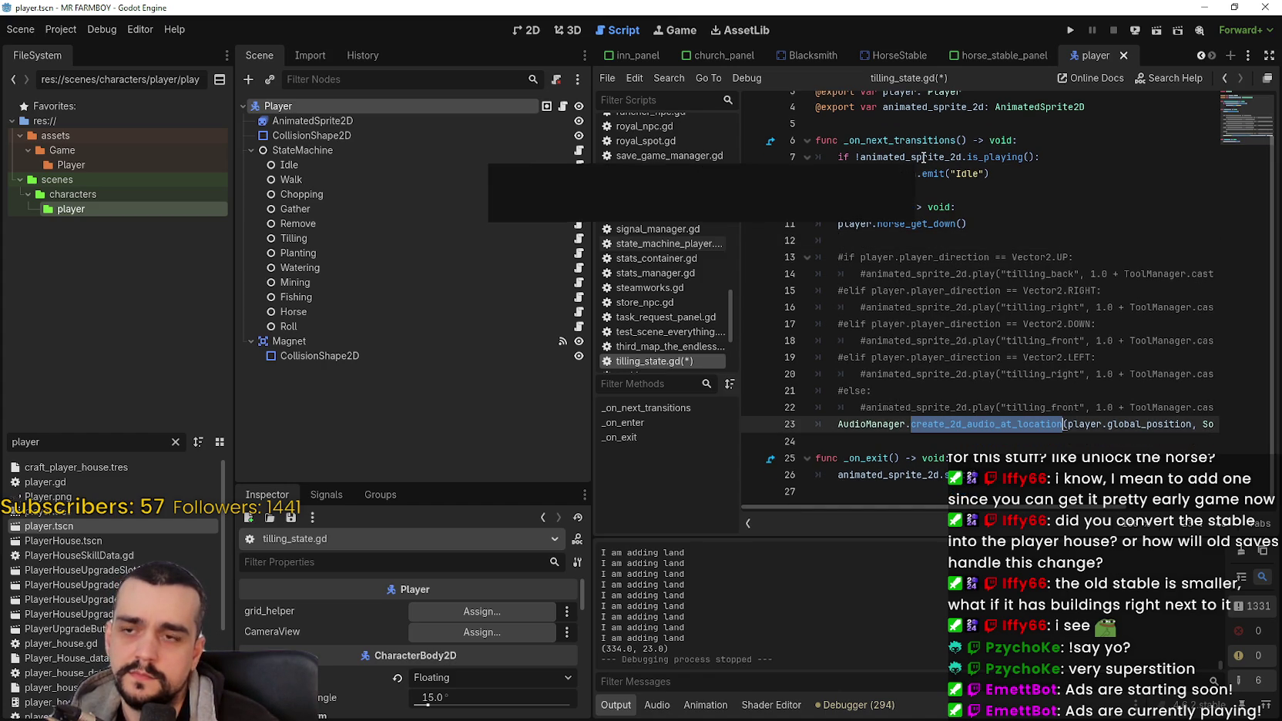
pyautogui.click(939, 245)
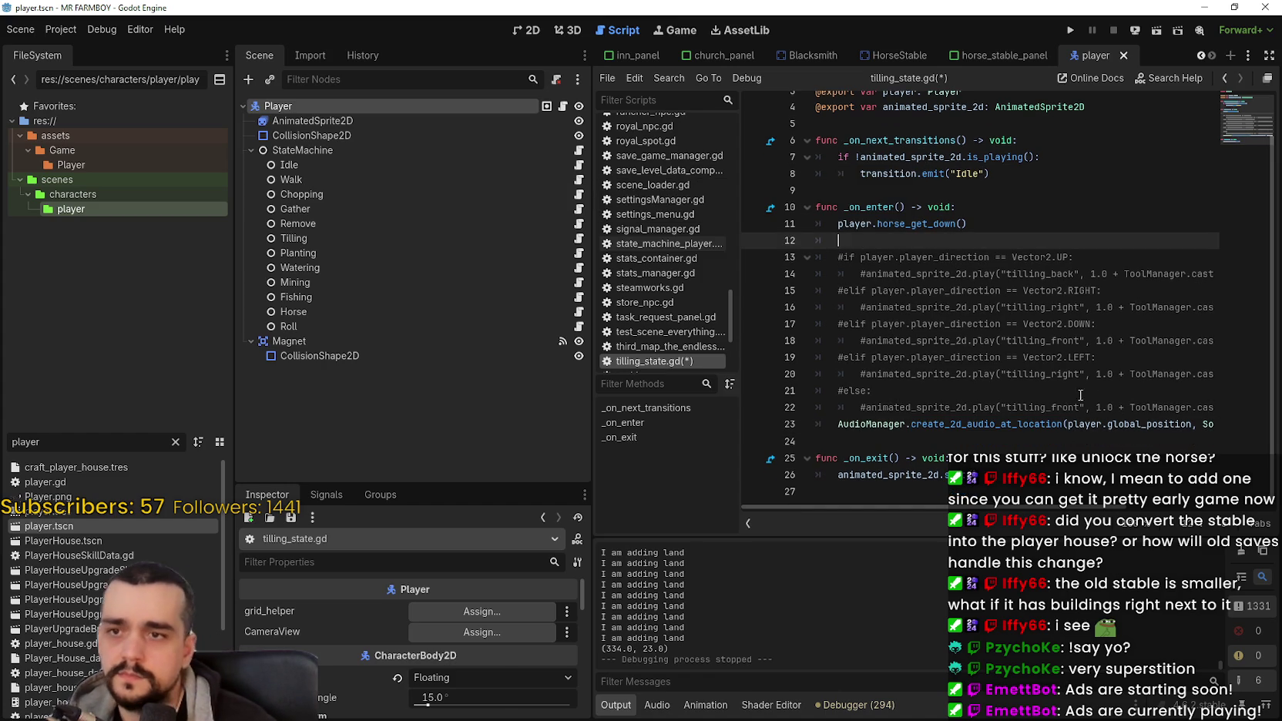
# Step: Select the animated_sprite_2d.play call on line 14, then open the player sprite's animation frames
pyautogui.doubleClick(891, 275)
pyautogui.moveTo(891, 275); pyautogui.dragTo(995, 275)
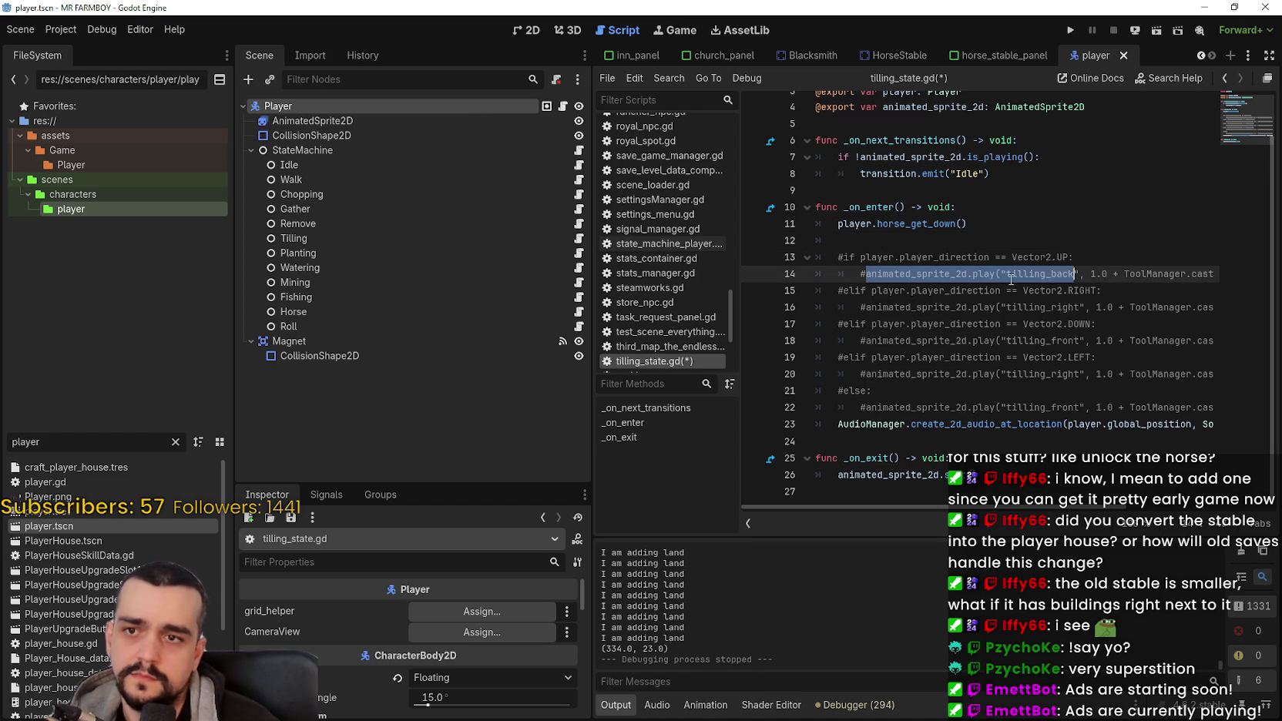
pyautogui.moveTo(987, 510)
pyautogui.mouseDown()
pyautogui.moveTo(1094, 514)
pyautogui.moveTo(970, 505)
pyautogui.mouseUp()
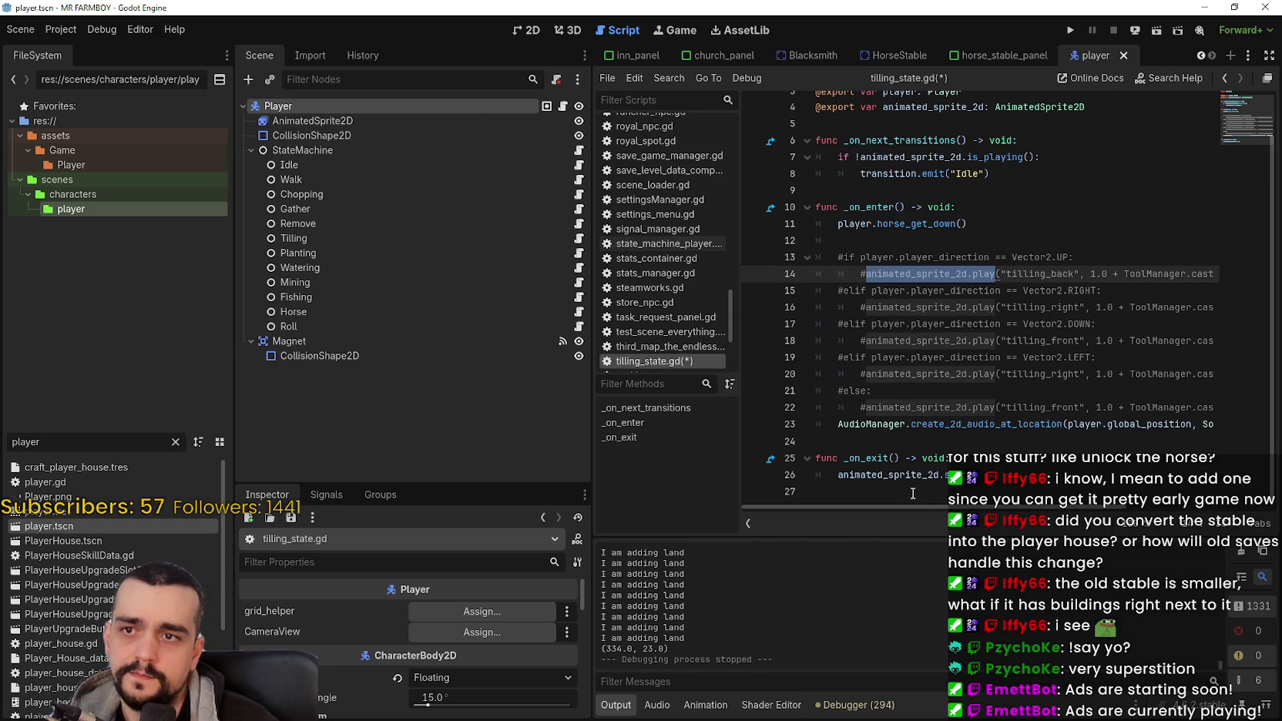
pyautogui.click(896, 244)
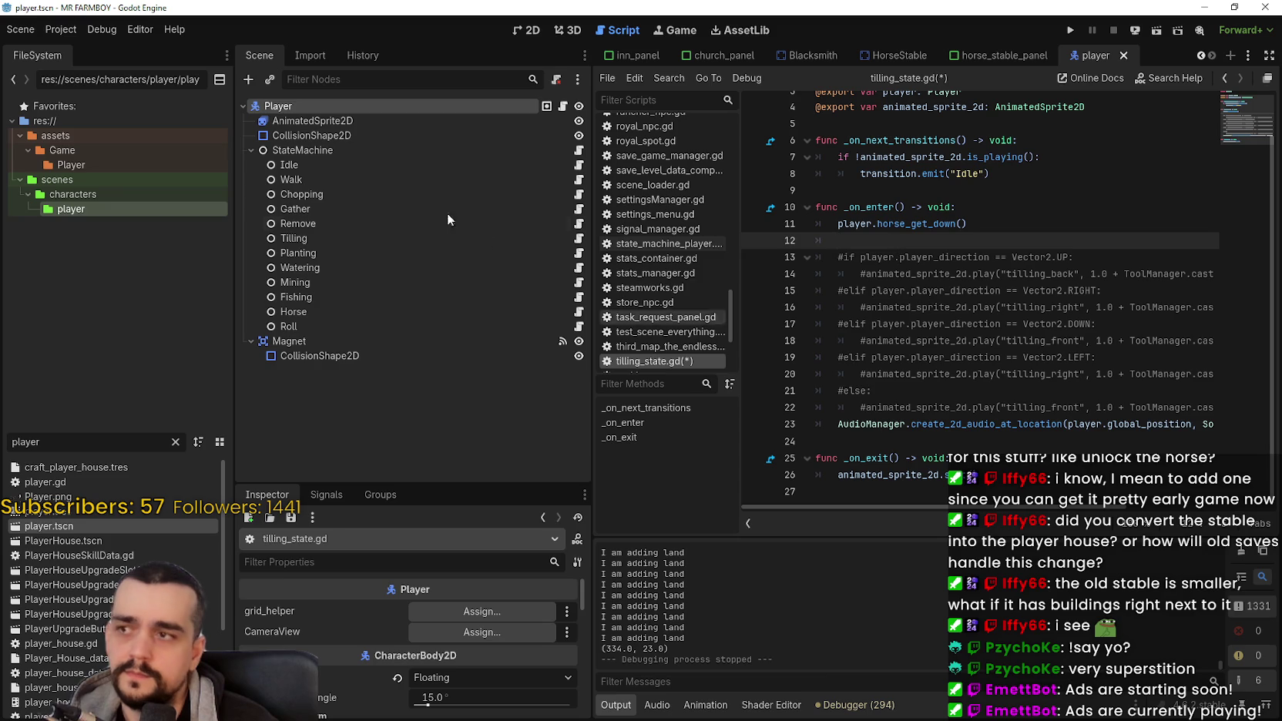
# Step: Preview the idle_back, tilling_front and watering_right animations in SpriteFrames
pyautogui.click(324, 121)
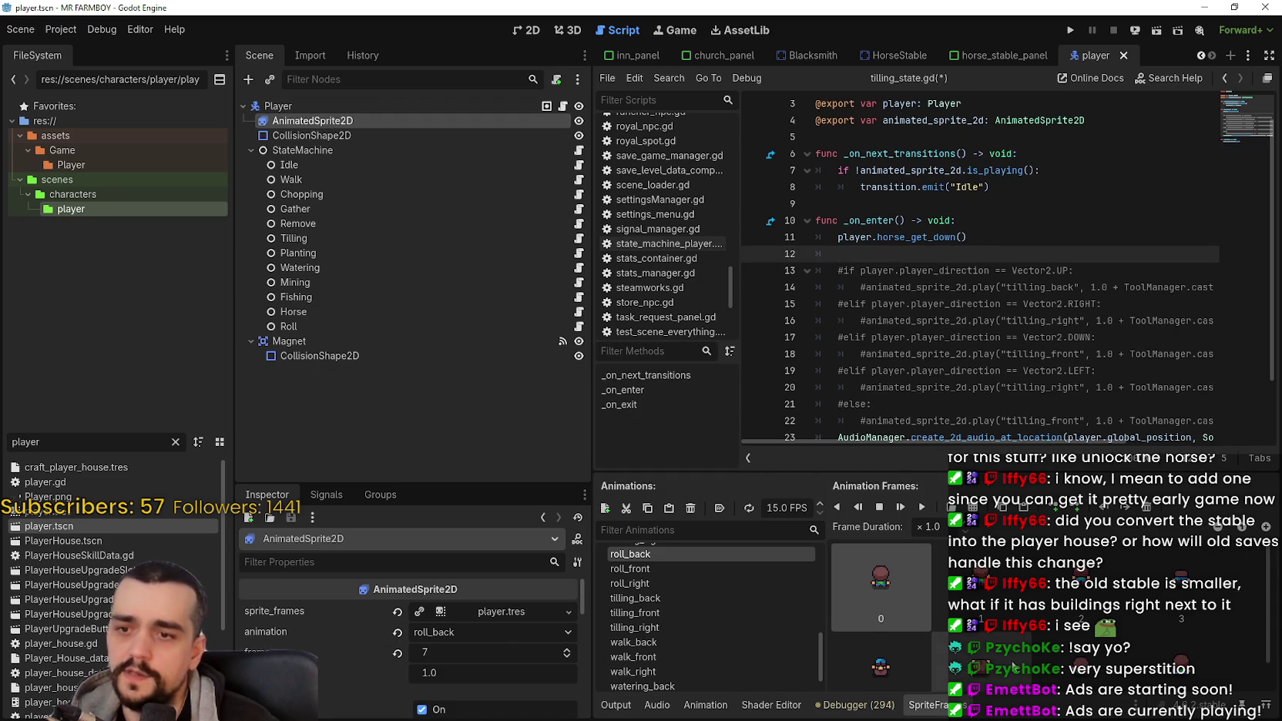
pyautogui.scroll(-2, 731, 609)
pyautogui.scroll(5, 724, 619)
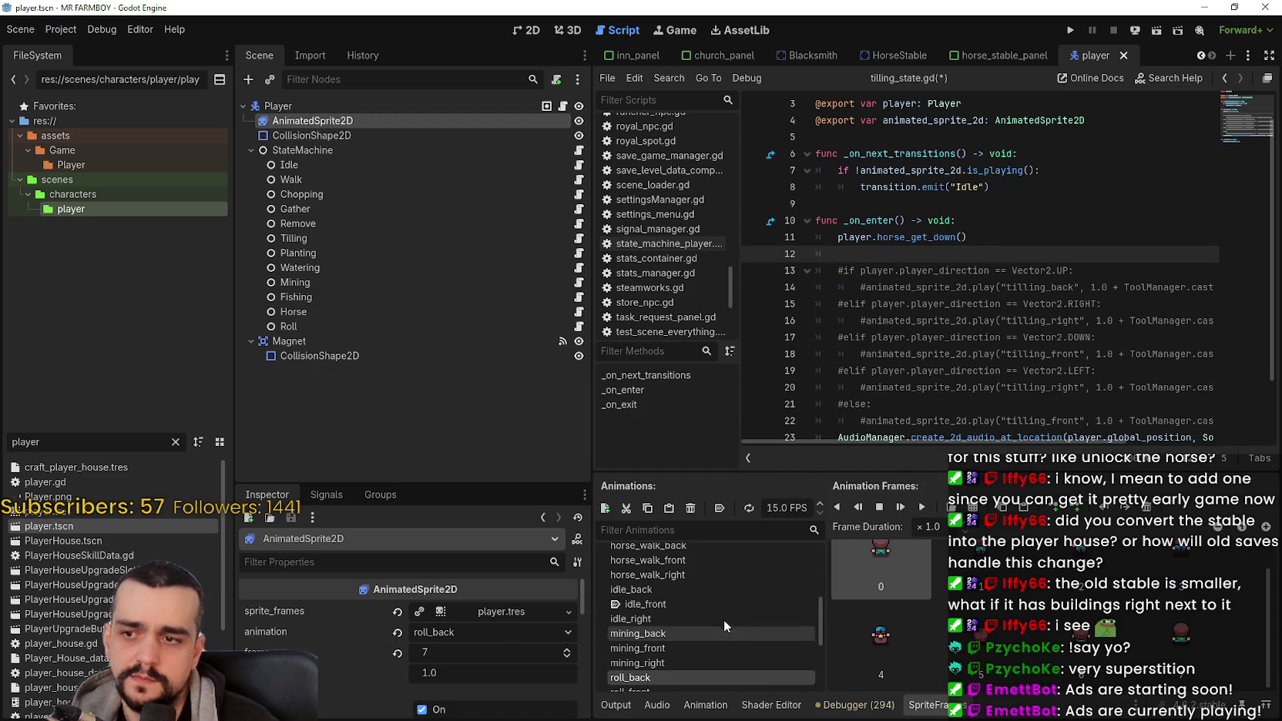
pyautogui.click(684, 624)
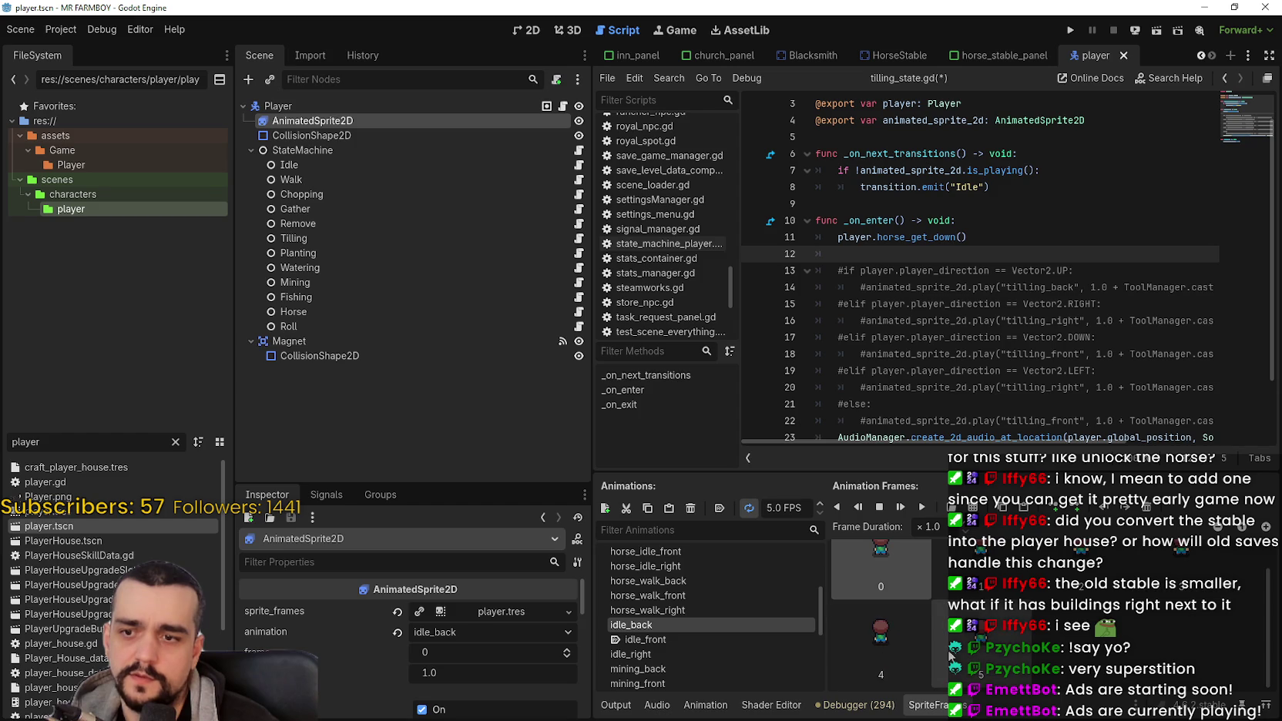
pyautogui.scroll(3, 662, 678)
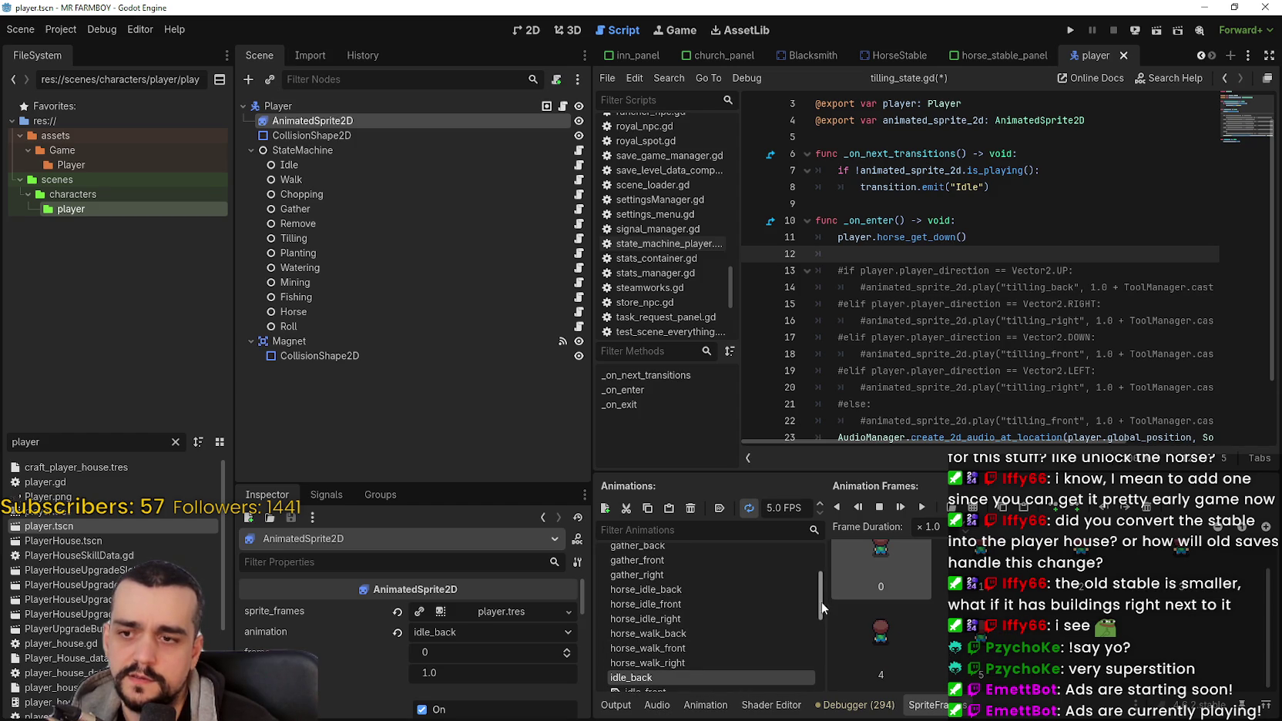
pyautogui.scroll(2, 814, 589)
pyautogui.scroll(-15, 809, 601)
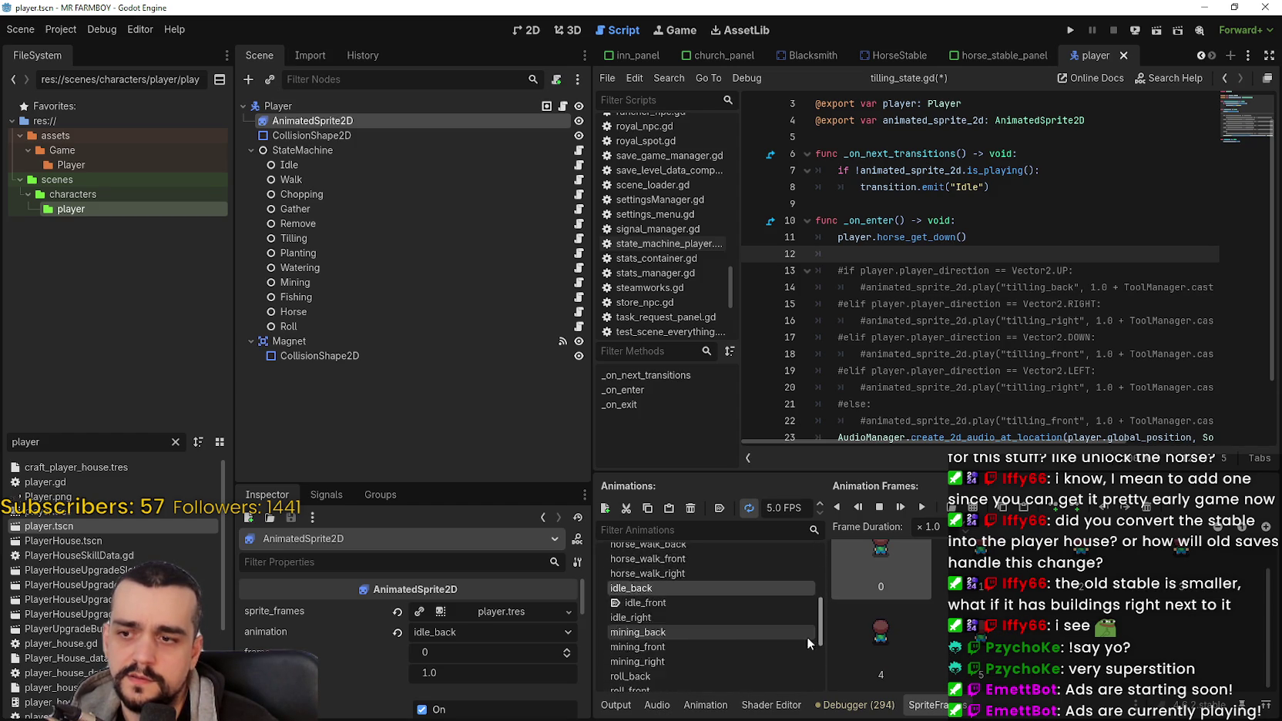
pyautogui.click(654, 578)
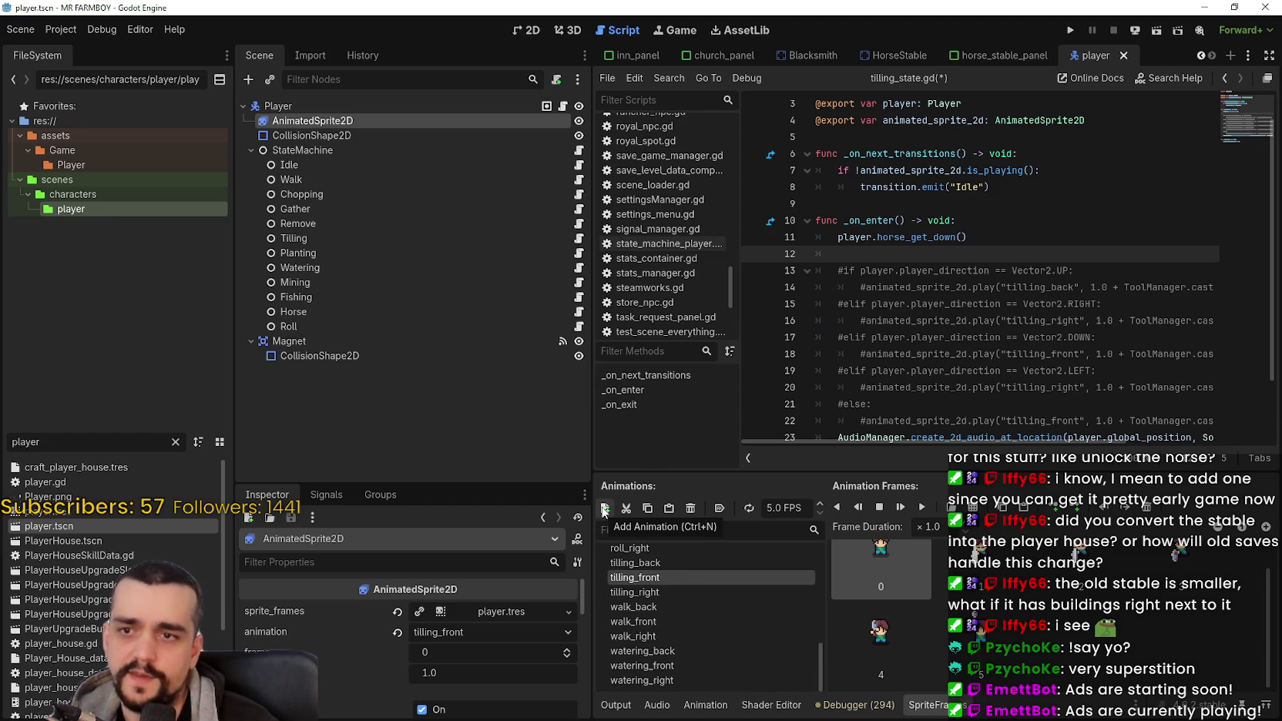
pyautogui.click(688, 677)
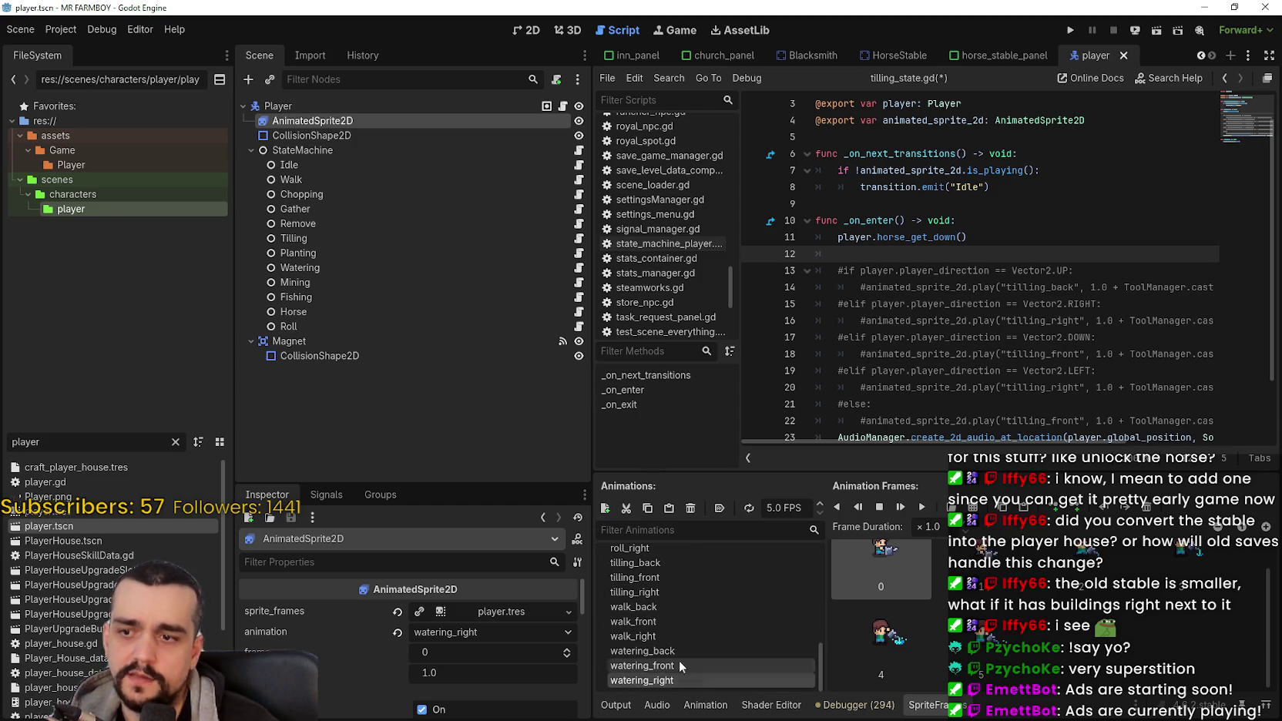
# Step: Add a new animation named upgrade_infinite to the player's sprite frames
pyautogui.click(605, 508)
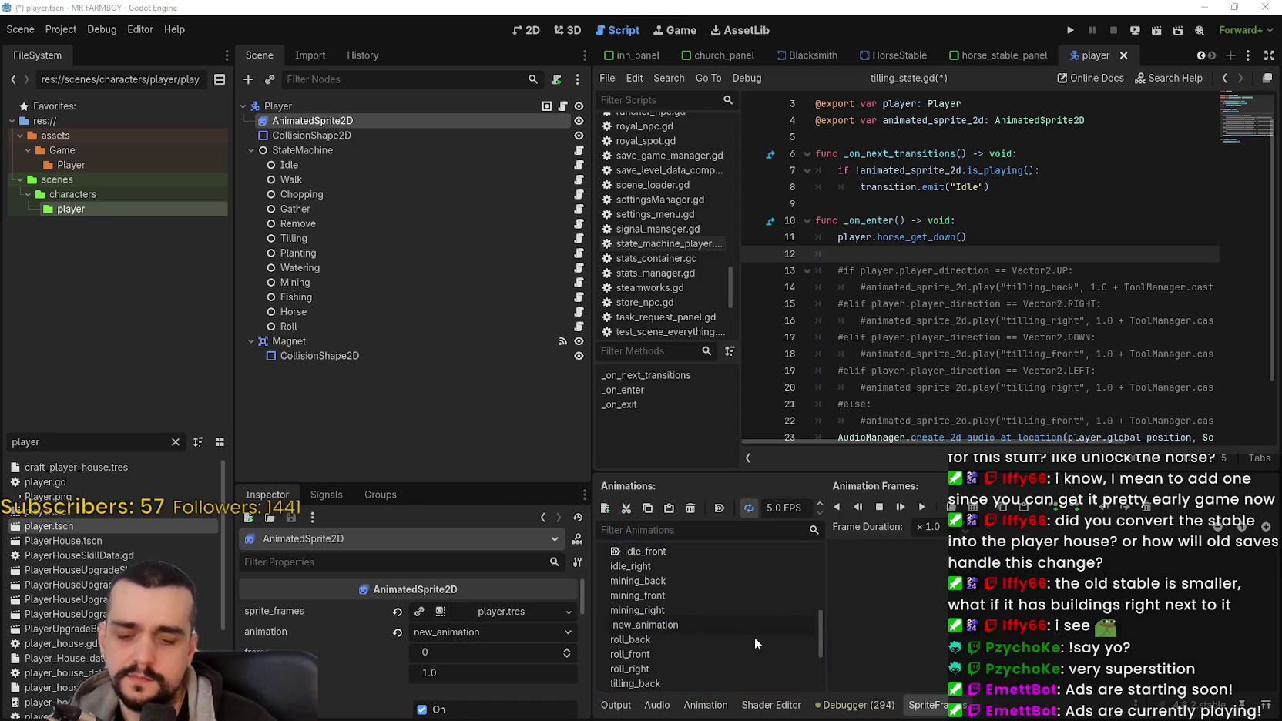
pyautogui.press('BackSpace')
pyautogui.press('BackSpace')
pyautogui.press('BackSpace')
pyautogui.write('upgrade')
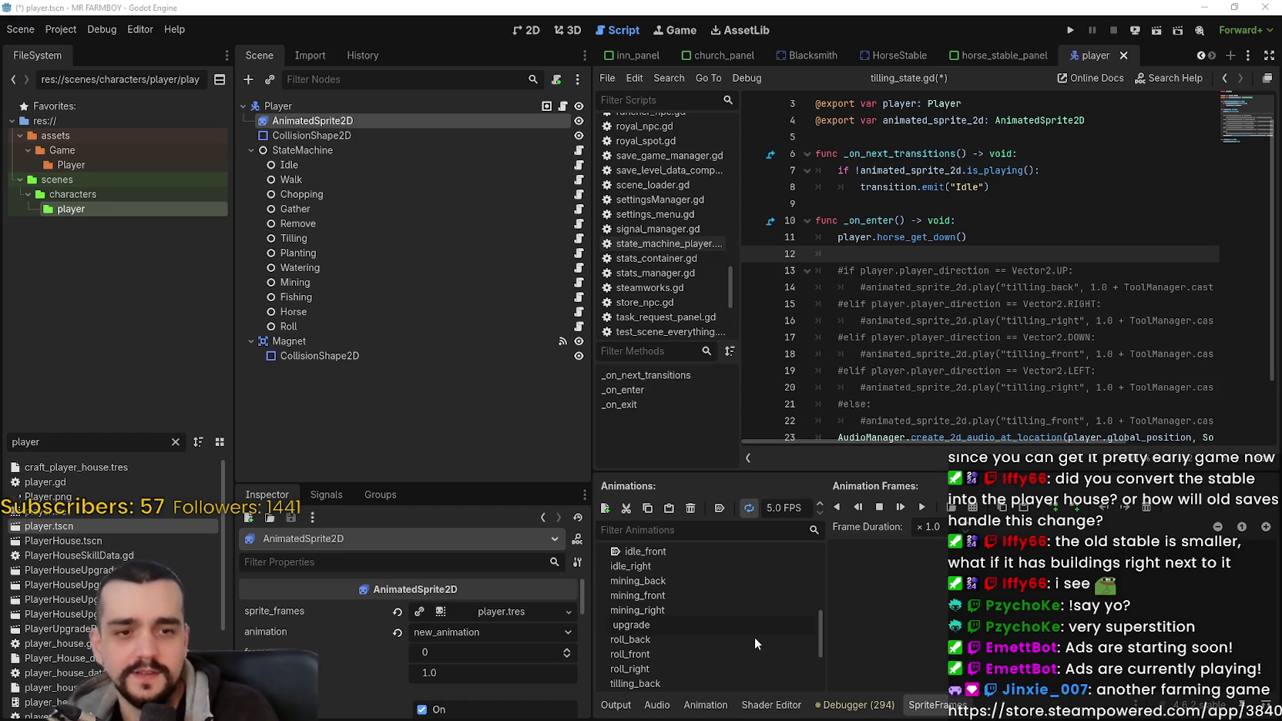
pyautogui.press('BackSpace')
pyautogui.press('BackSpace')
pyautogui.press('BackSpace')
pyautogui.write('upgrade_')
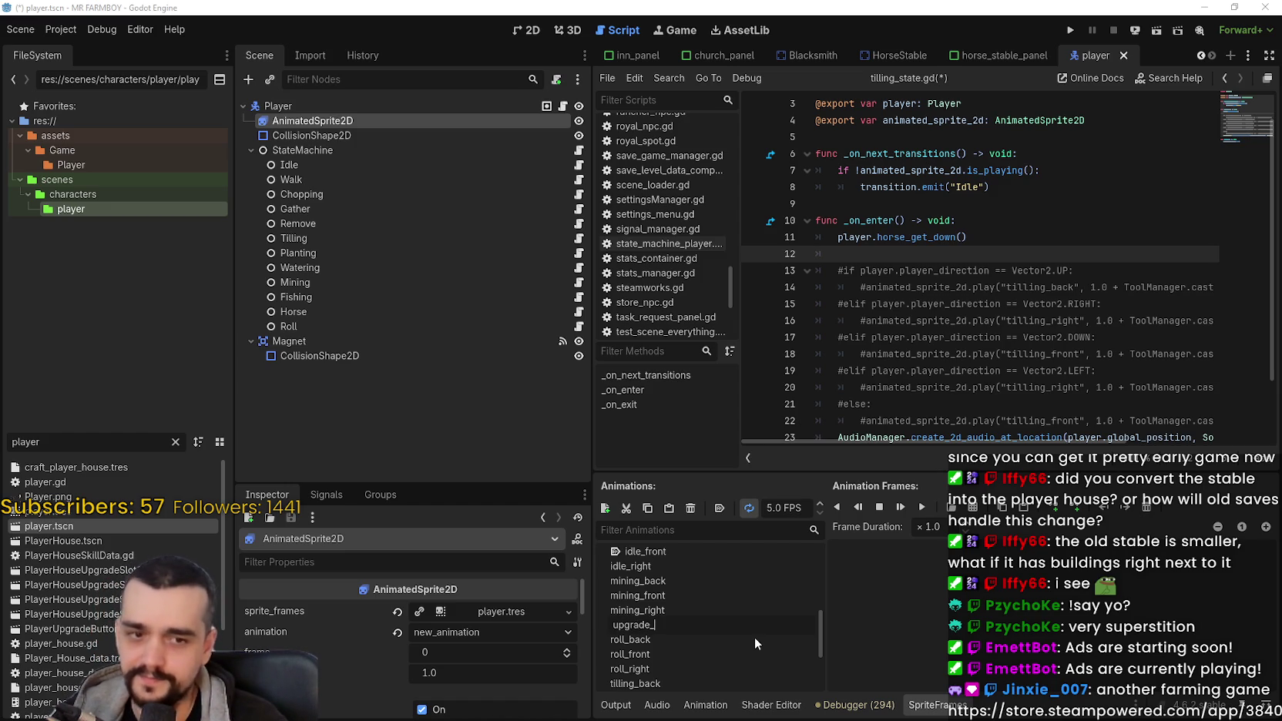
pyautogui.write('infinite')
pyautogui.press('Return')
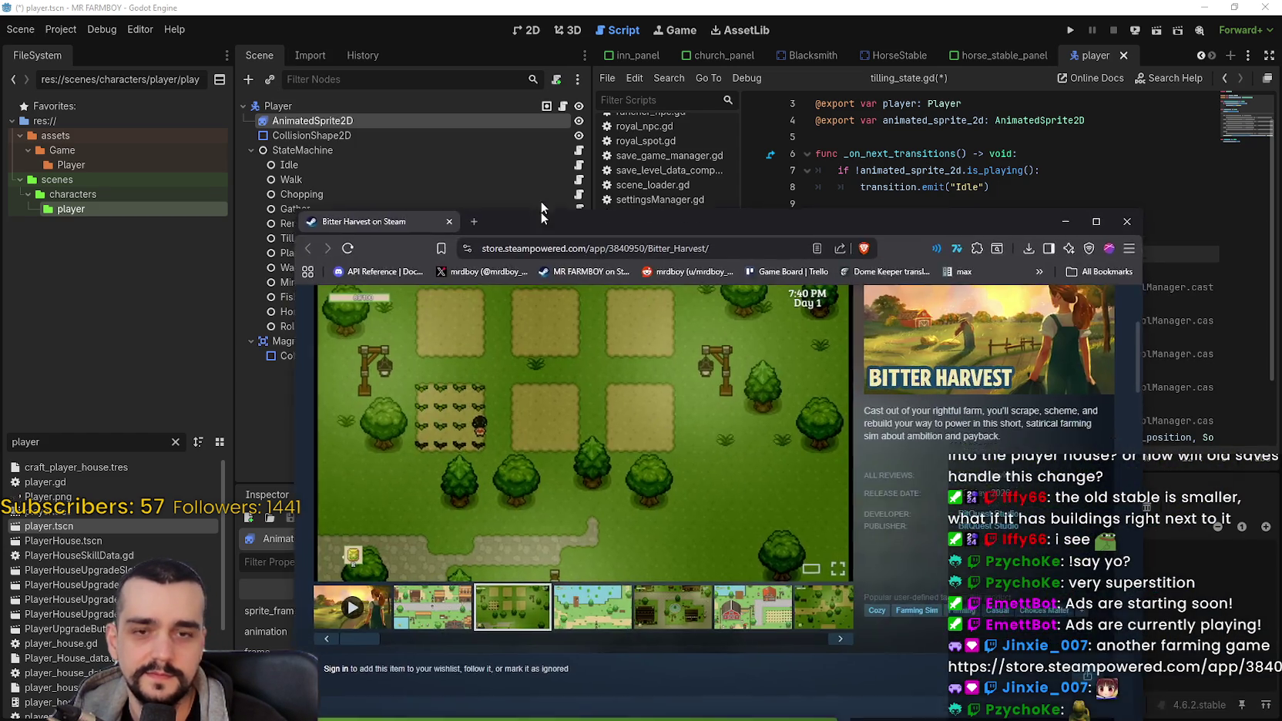
pyautogui.moveTo(540, 211); pyautogui.dragTo(548, 56)
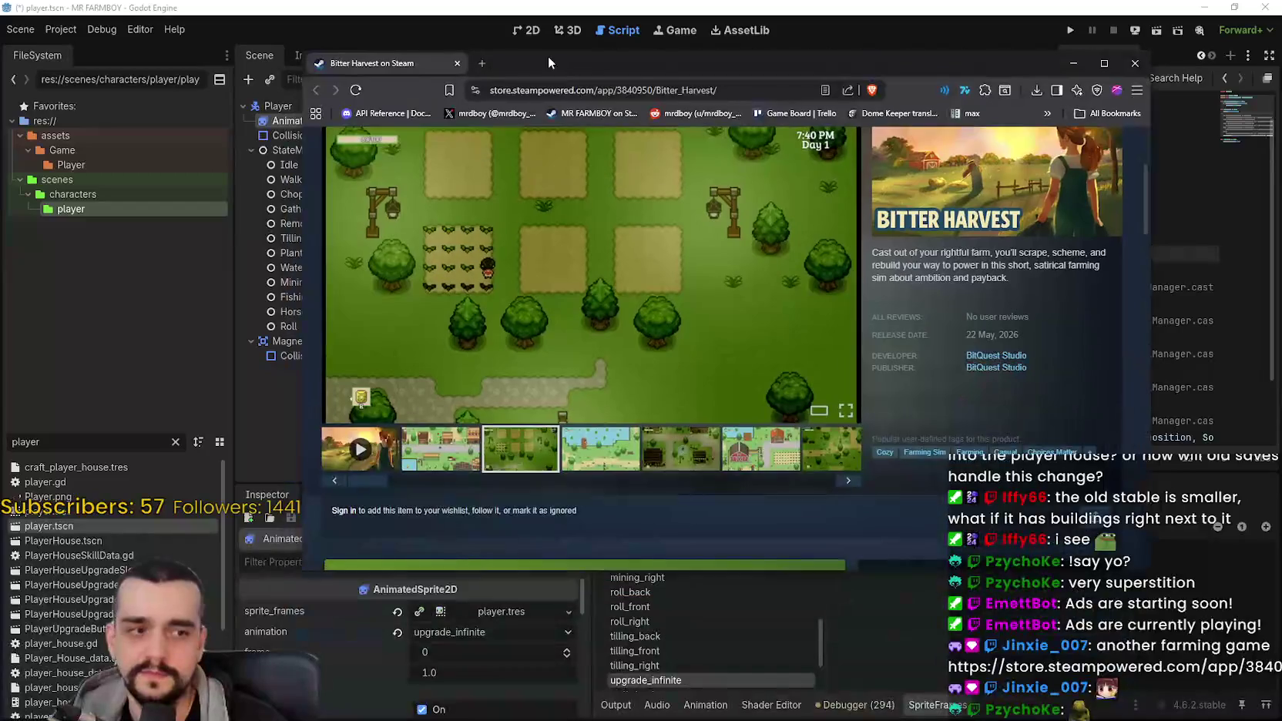
# Step: Highlight parts of Bitter Harvest's description, such as 'satirical' and 'and payback'
pyautogui.scroll(1, 597, 354)
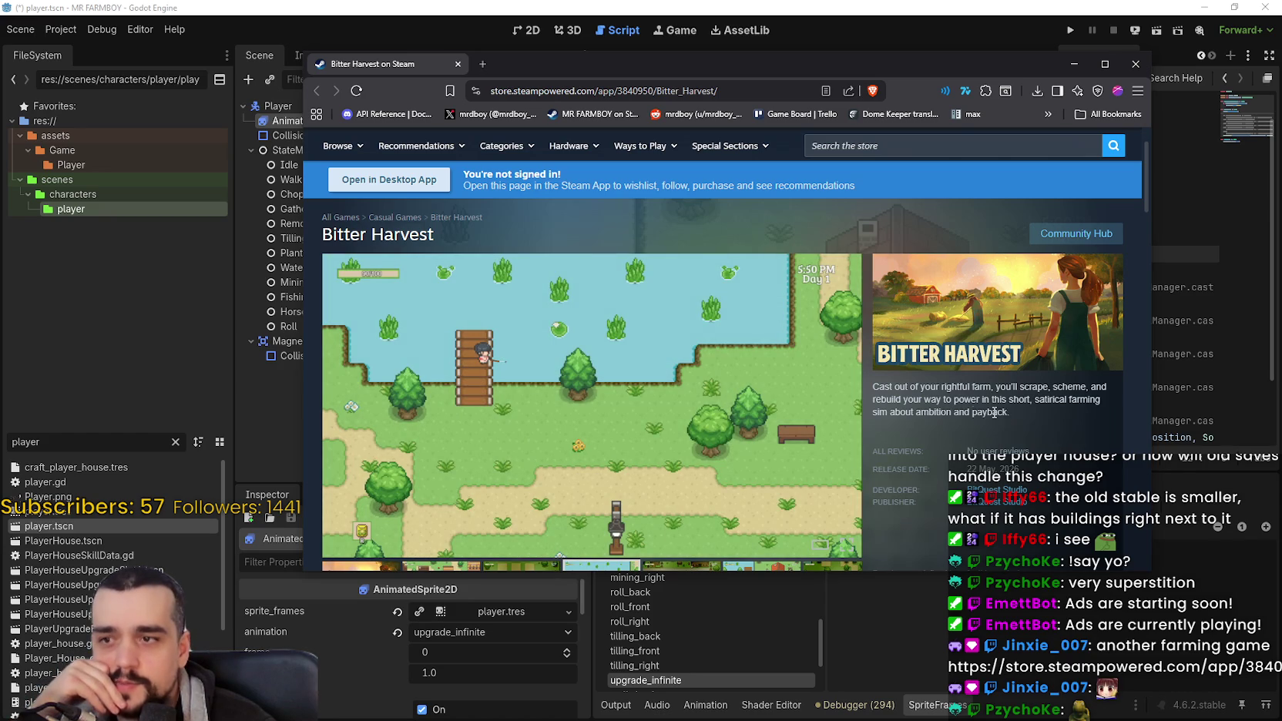
pyautogui.moveTo(1007, 412)
pyautogui.mouseDown()
pyautogui.moveTo(922, 396)
pyautogui.moveTo(994, 402)
pyautogui.moveTo(1019, 429)
pyautogui.moveTo(986, 403)
pyautogui.mouseUp()
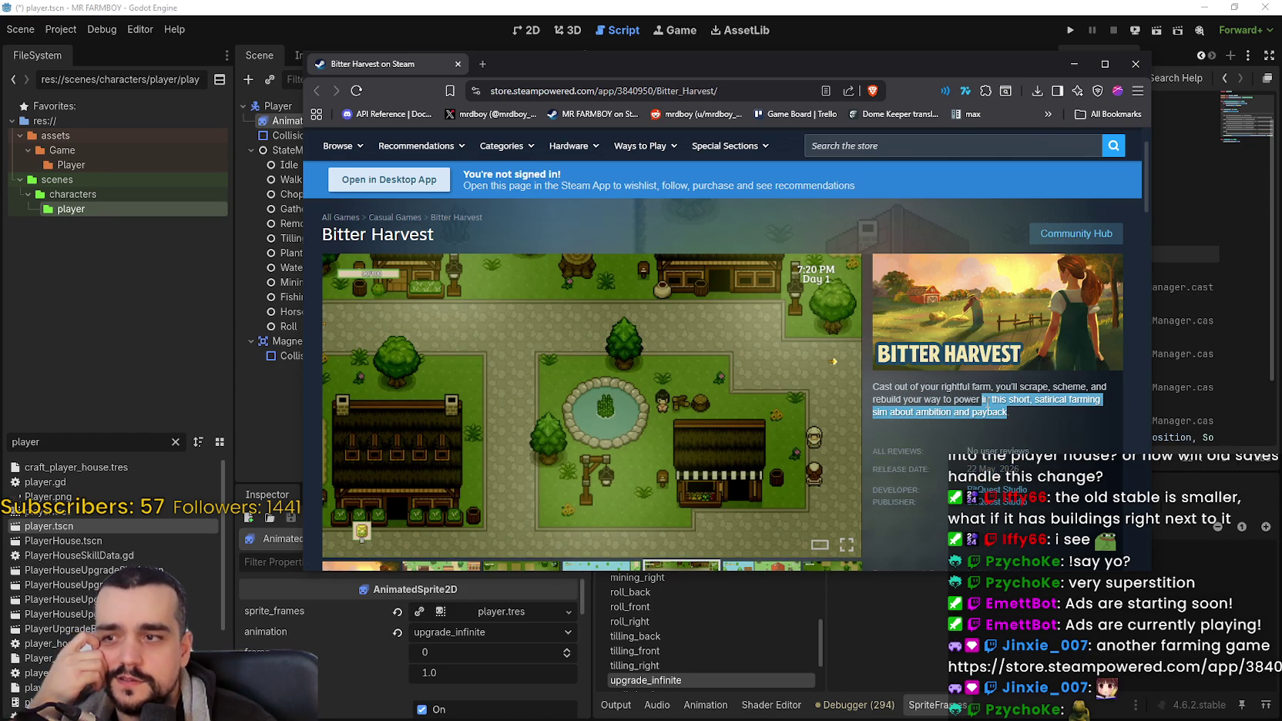
pyautogui.click(1083, 409)
pyautogui.doubleClick(1054, 399)
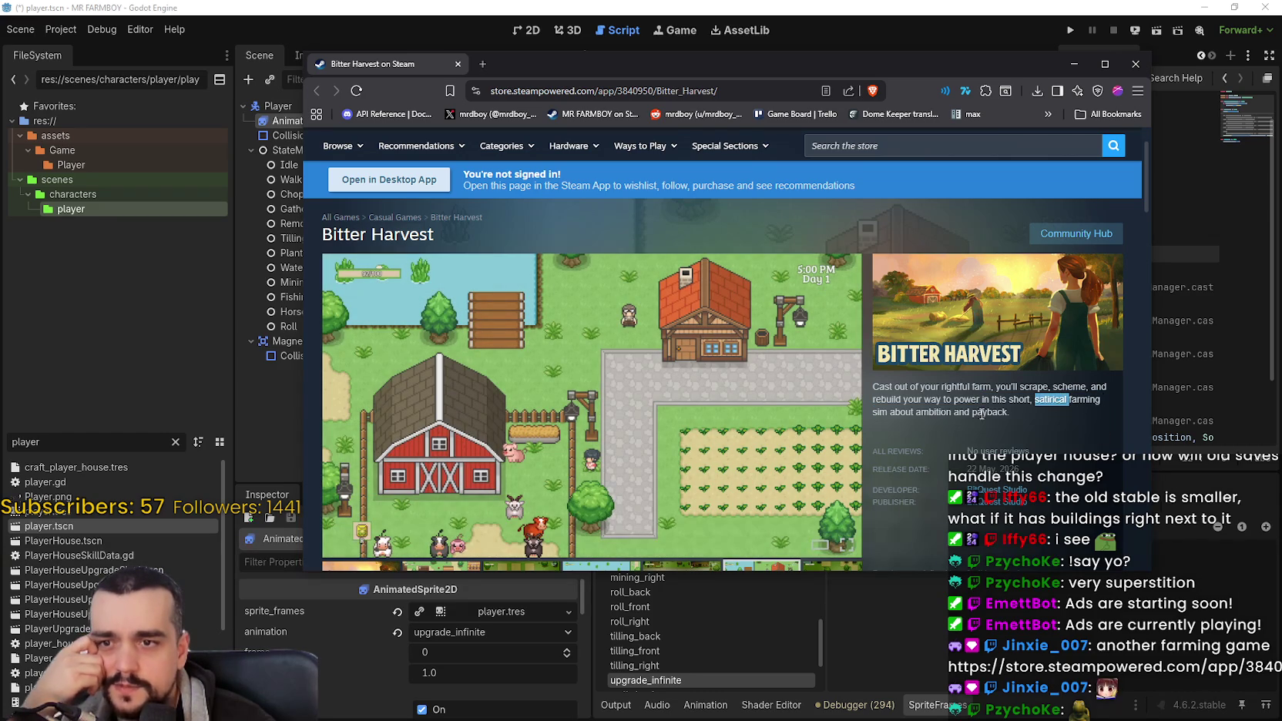
pyautogui.moveTo(1006, 412); pyautogui.dragTo(958, 414)
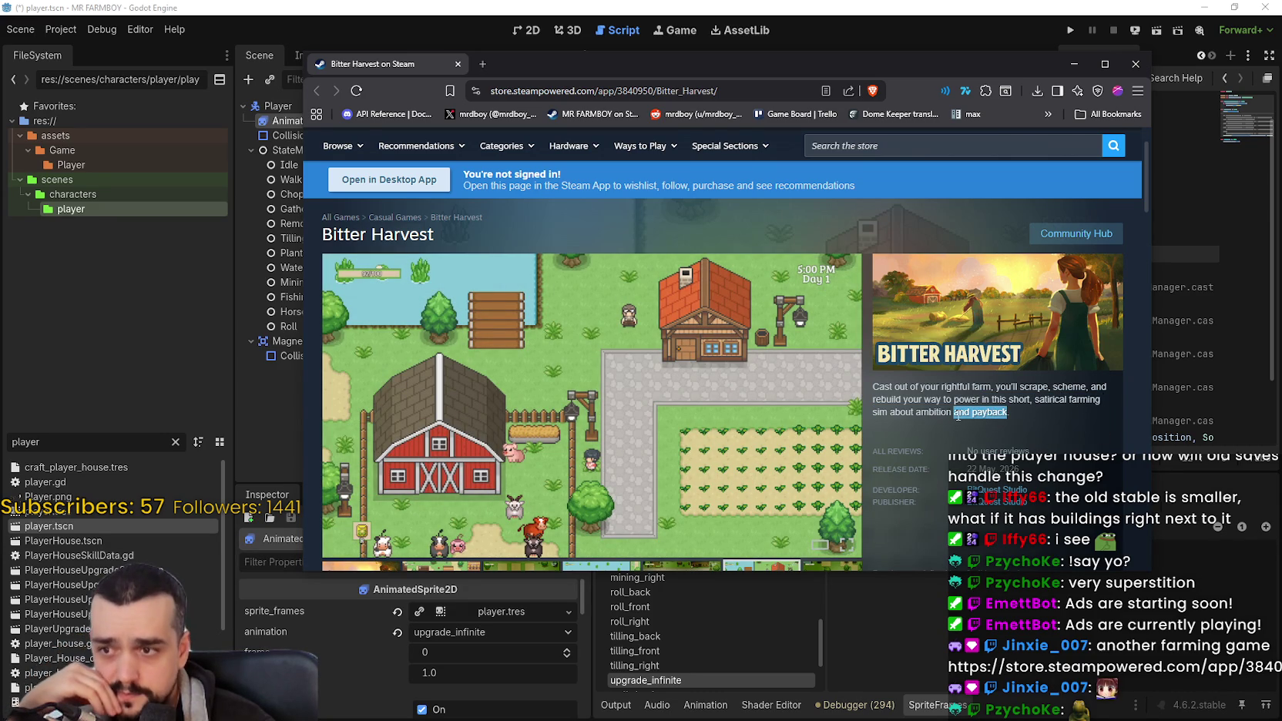
# Step: Enlarge Bitter Harvest's screenshots and step through them to the cooking menu one
pyautogui.click(686, 423)
pyautogui.click(1032, 358)
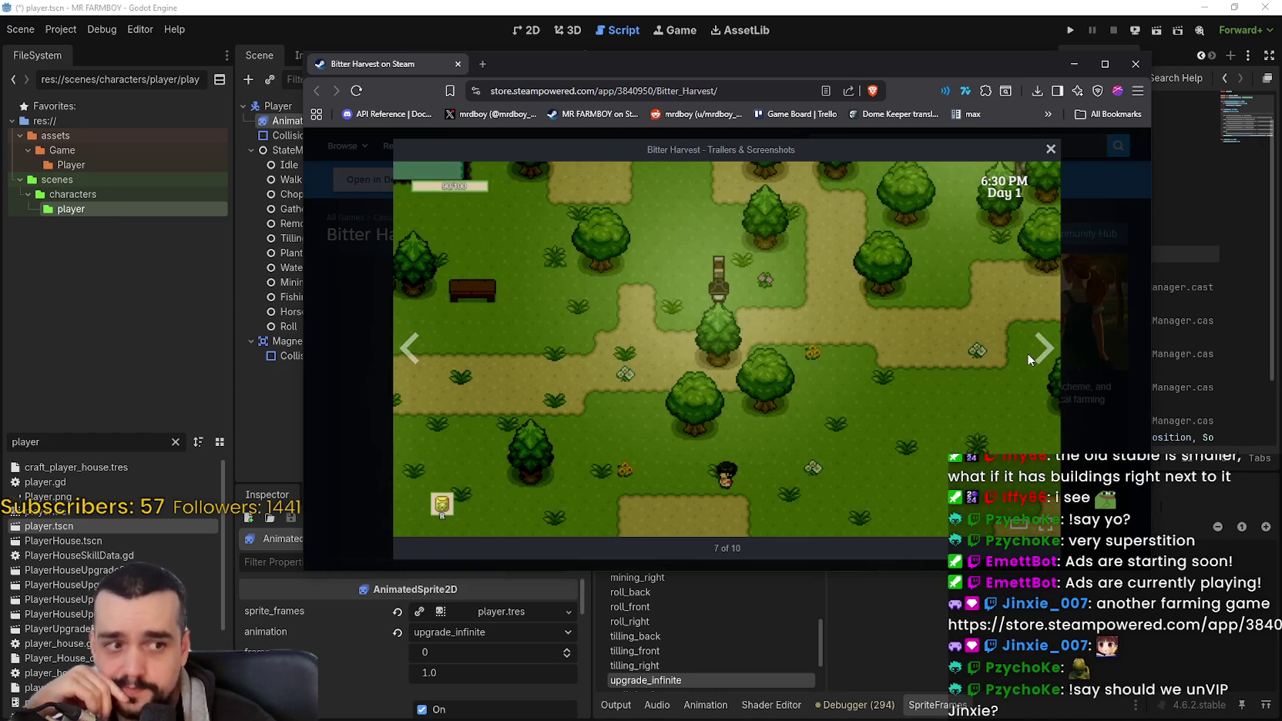
pyautogui.click(1038, 368)
pyautogui.click(1039, 370)
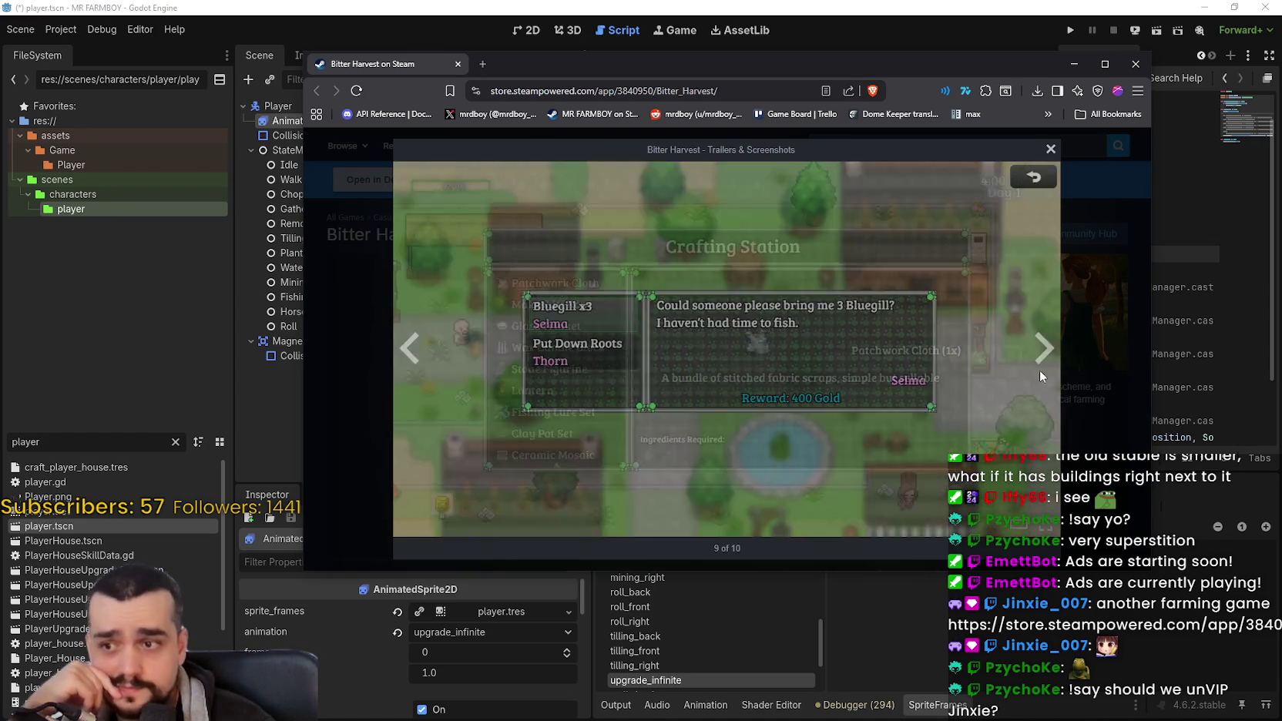
pyautogui.click(1037, 370)
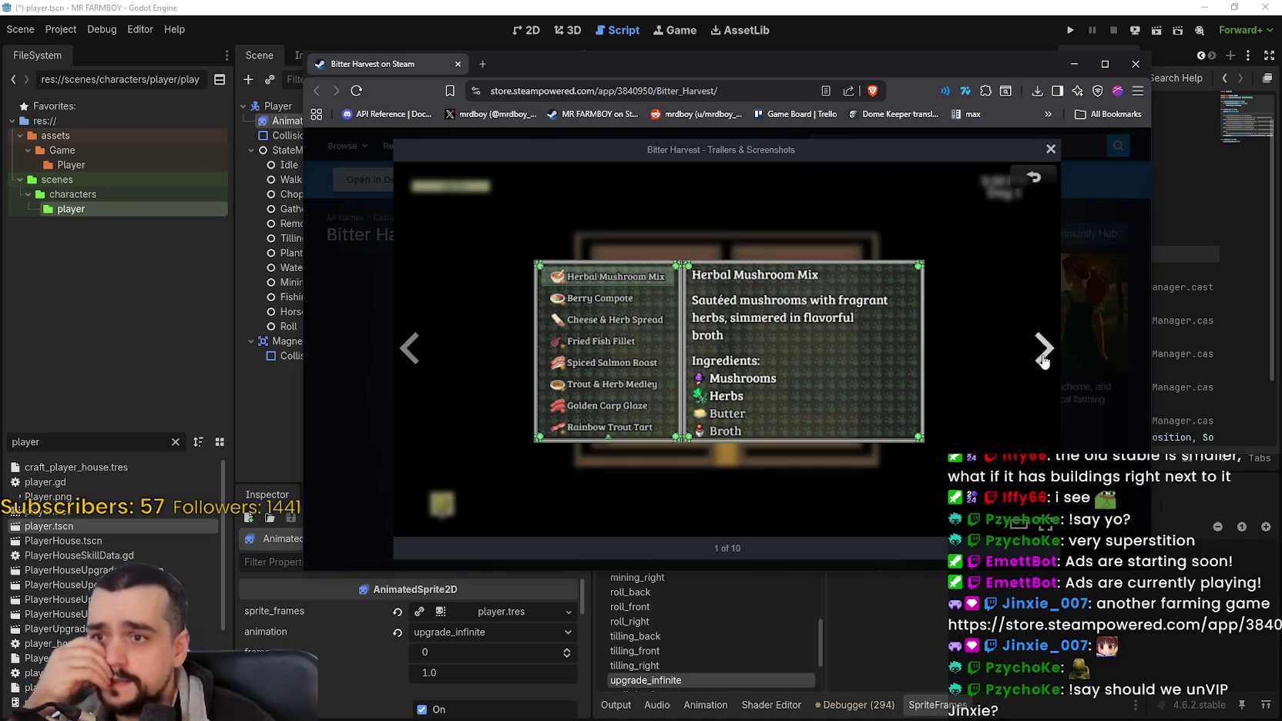
# Step: Play Bitter Harvest's trailer with the volume raised, skip to its end, and close it
pyautogui.click(1042, 355)
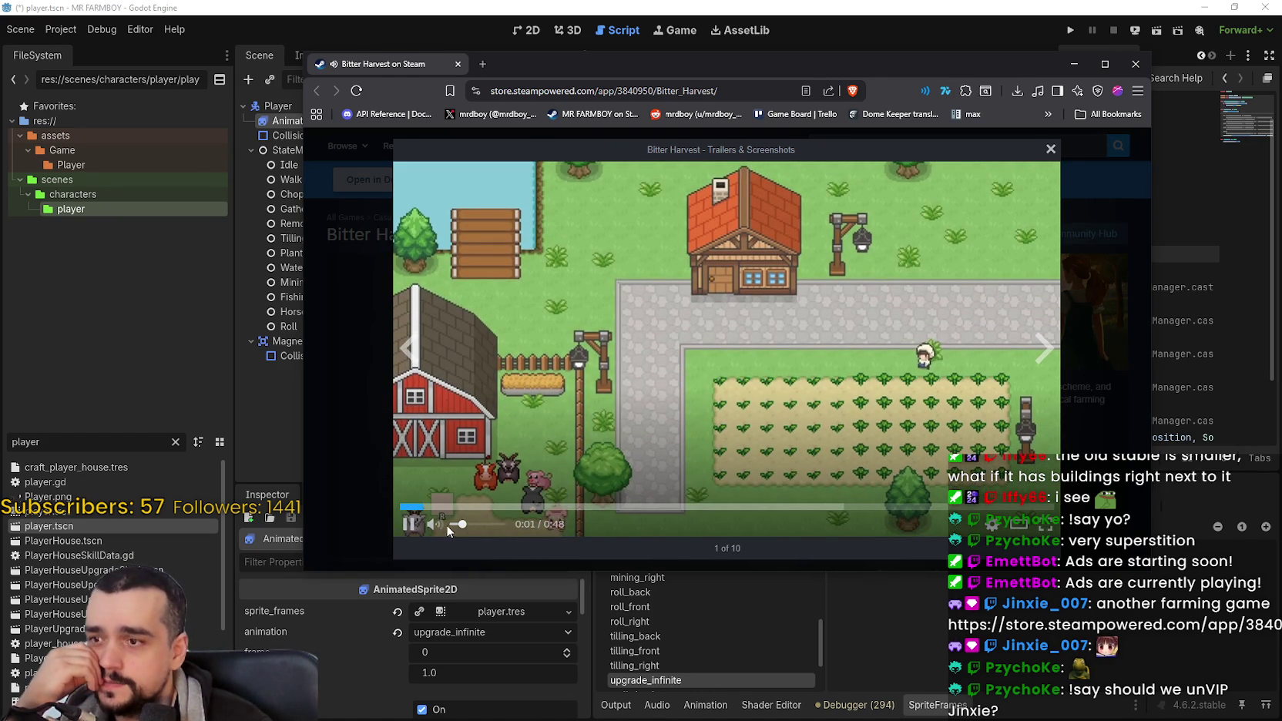
pyautogui.moveTo(462, 524); pyautogui.dragTo(502, 527)
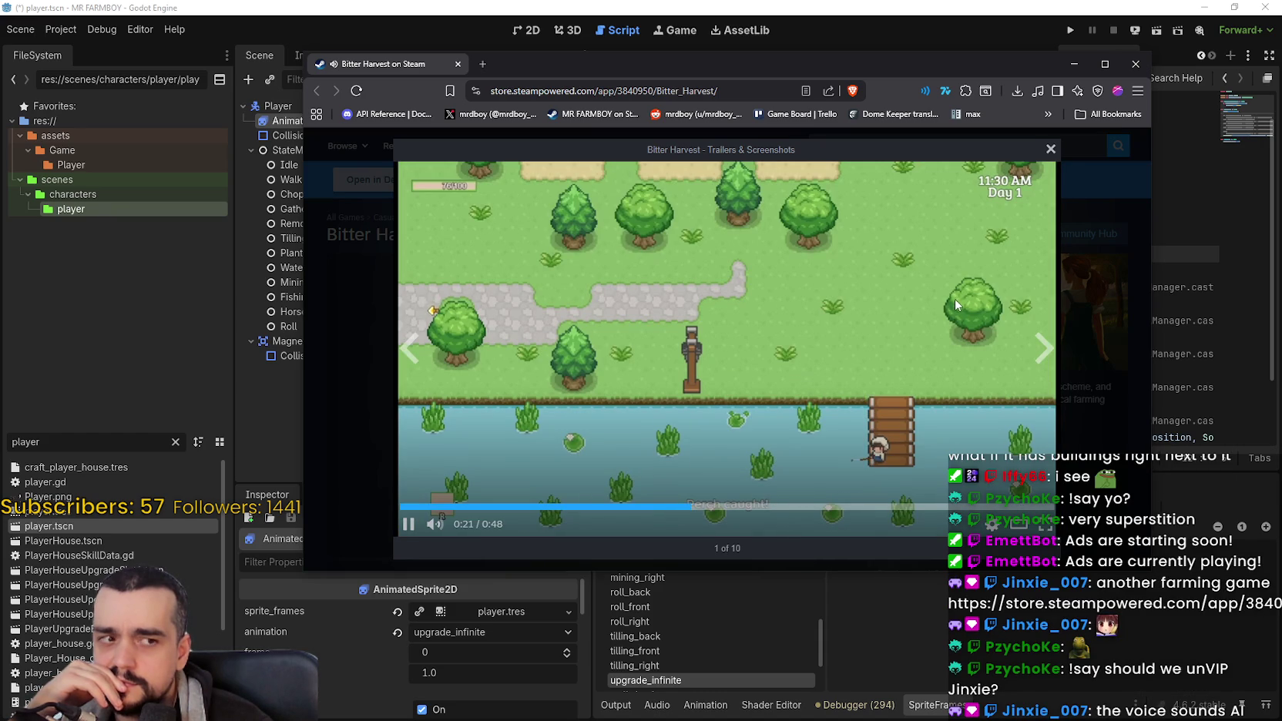
pyautogui.click(860, 506)
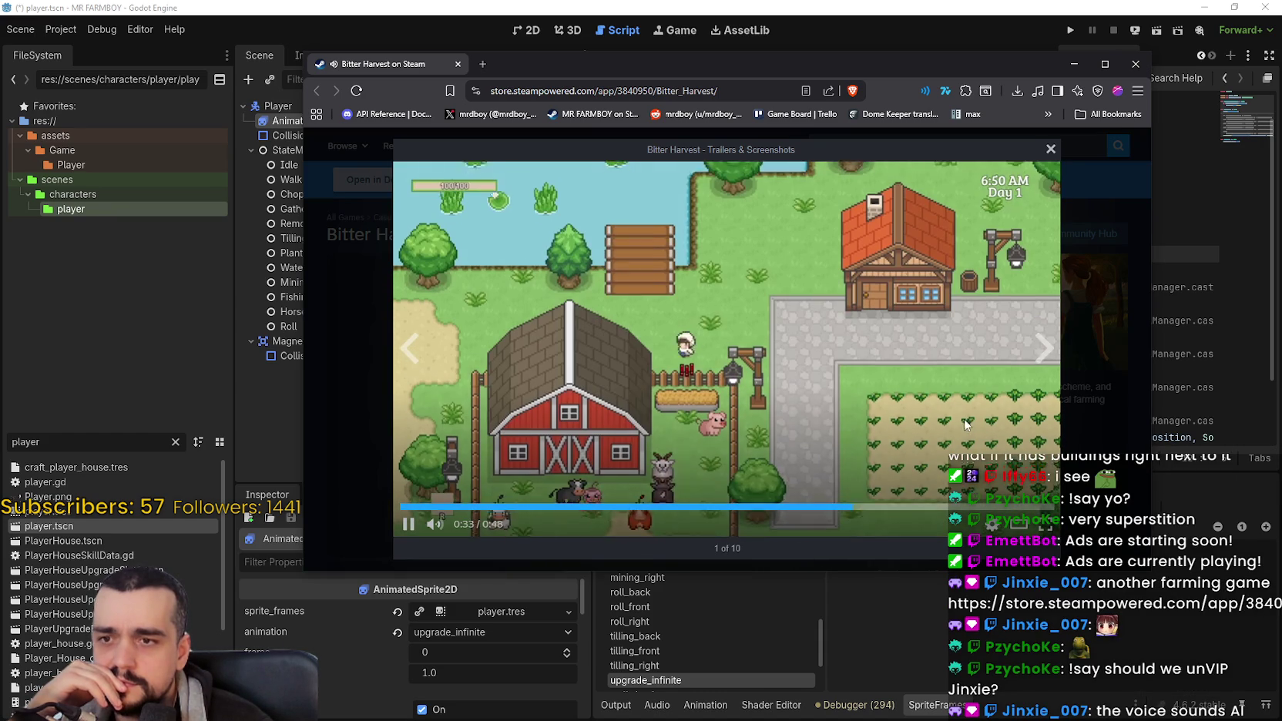
pyautogui.click(972, 506)
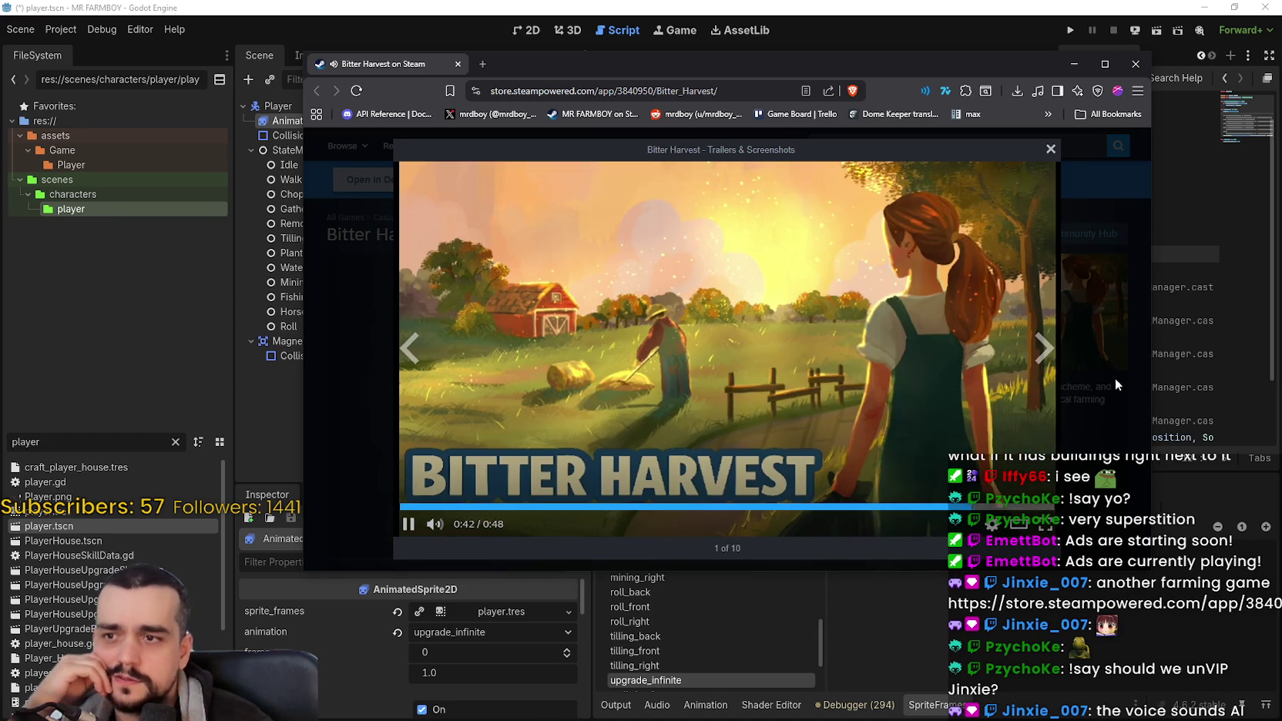
pyautogui.click(1115, 378)
# Step: Scroll the store page and expand the full features list
pyautogui.scroll(-10, 961, 487)
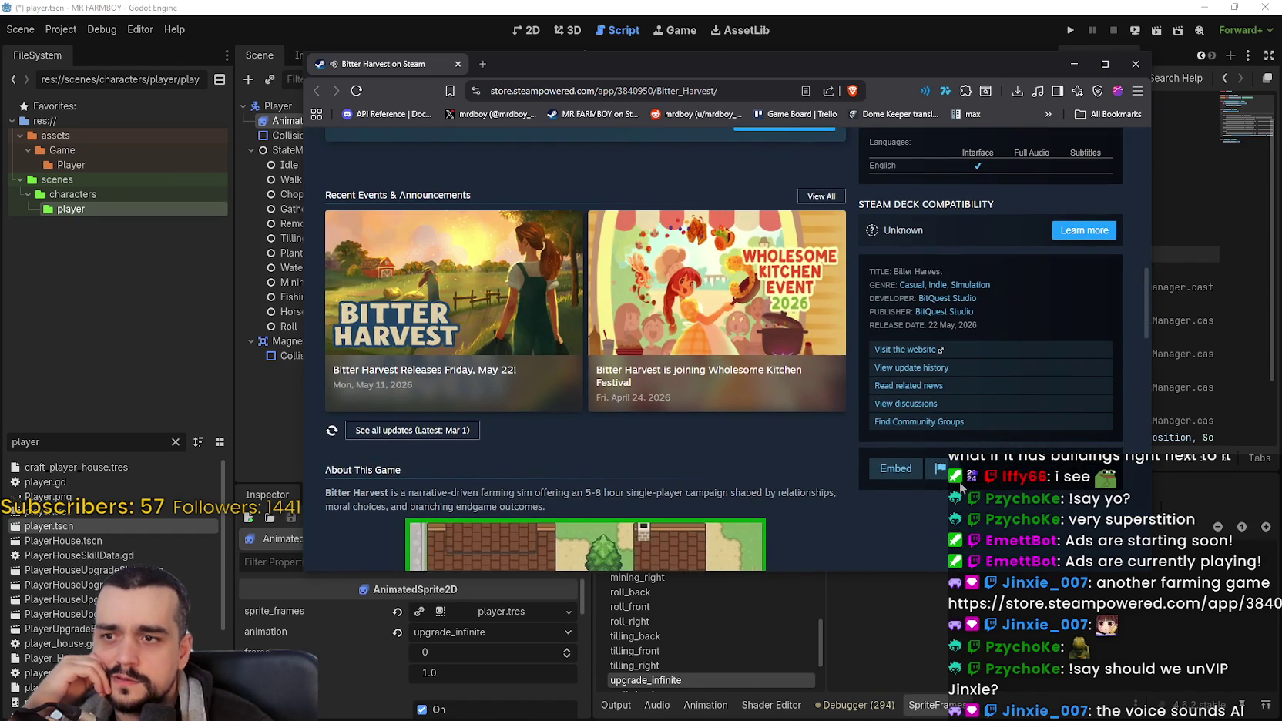
pyautogui.scroll(-8, 924, 465)
pyautogui.click(713, 420)
pyautogui.scroll(-5, 849, 439)
pyautogui.scroll(15, 1132, 493)
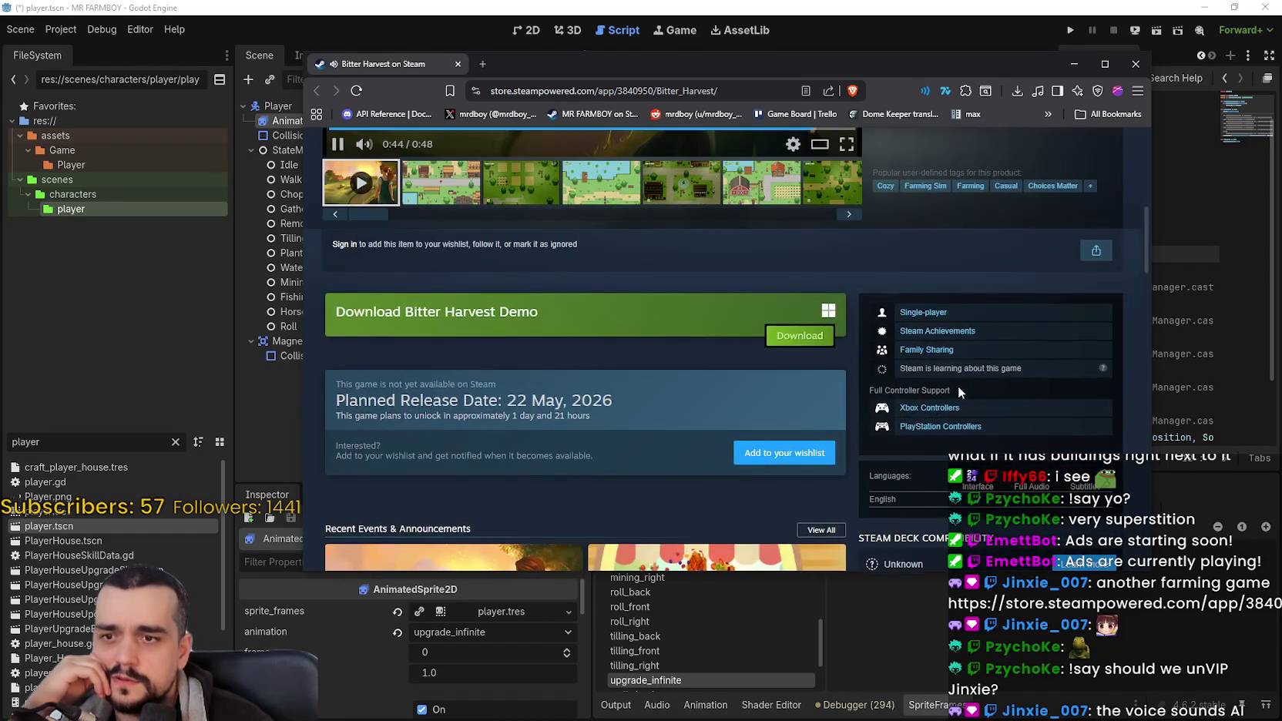
pyautogui.scroll(5, 959, 382)
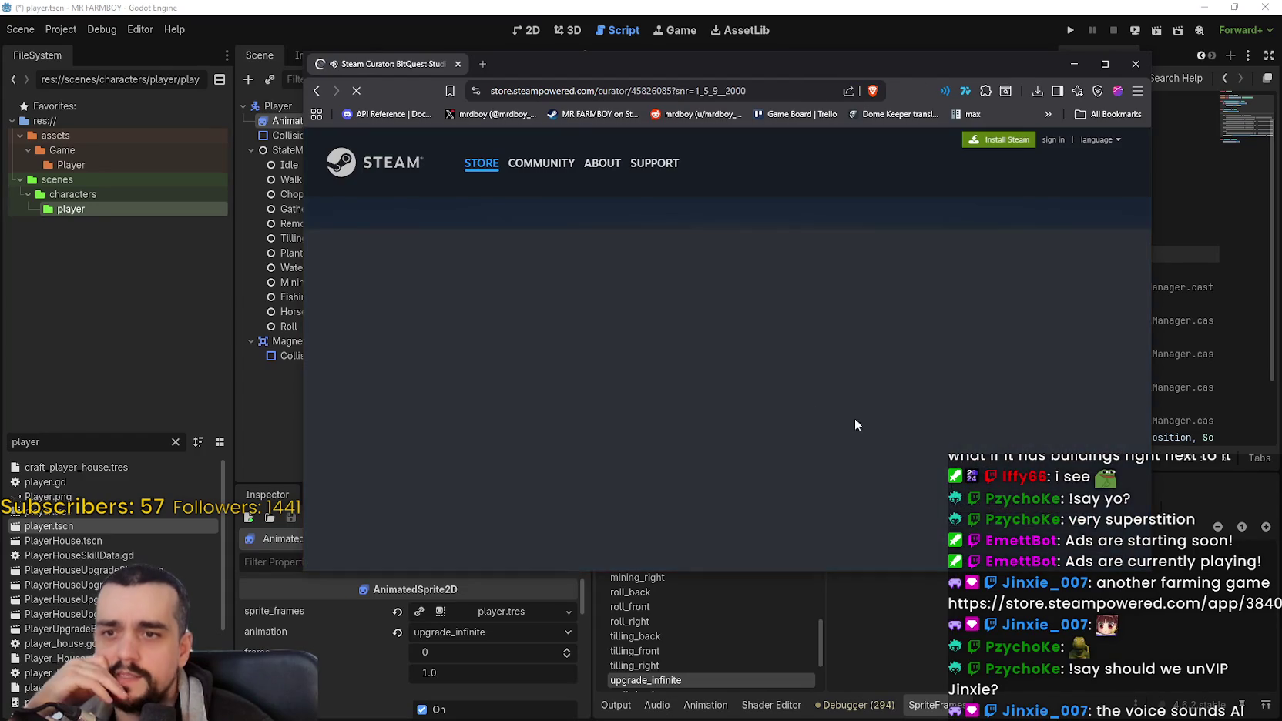
# Step: Scroll BitQuest Studio's game list and open the Little Library store page
pyautogui.scroll(-3, 709, 281)
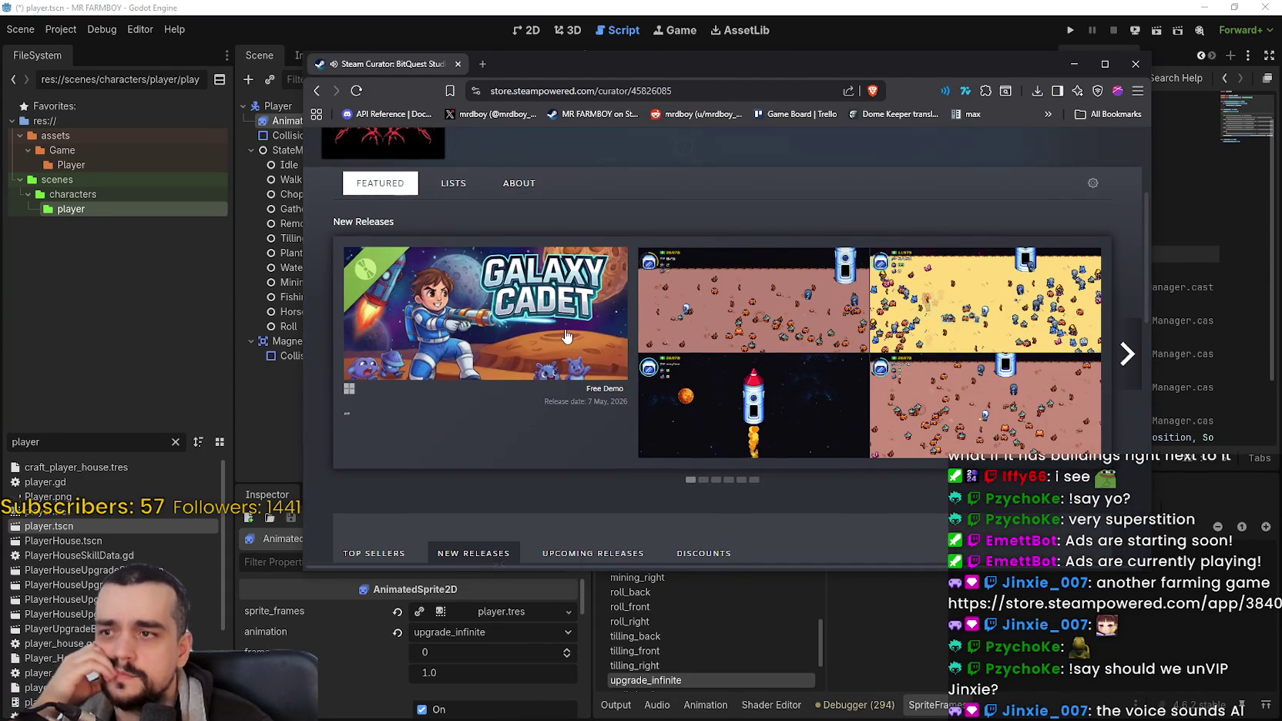
pyautogui.scroll(-5, 783, 268)
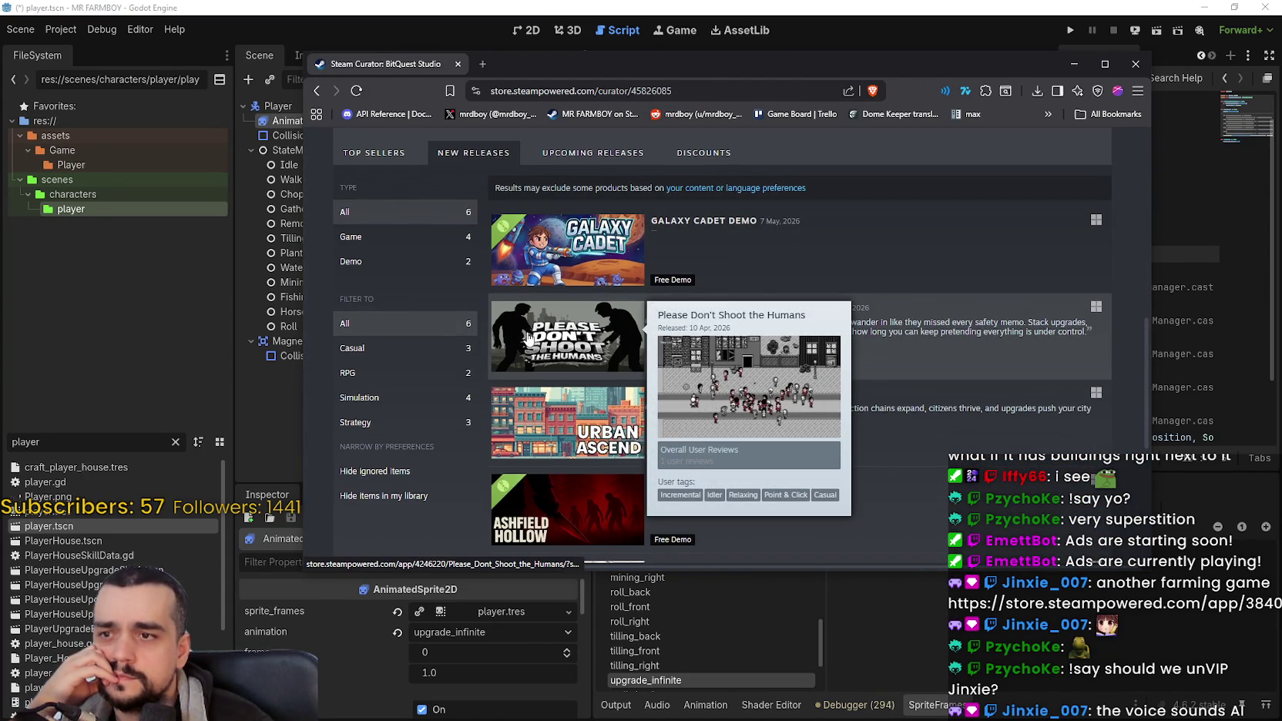
pyautogui.scroll(-2, 528, 338)
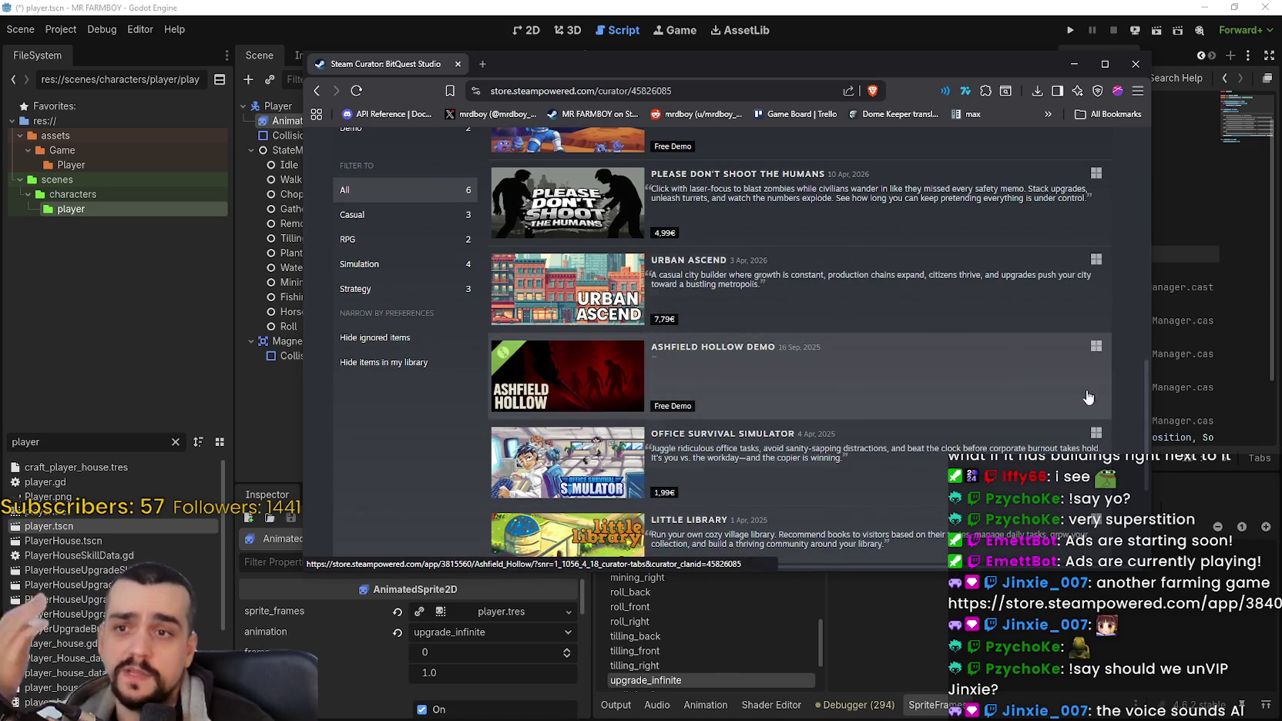
pyautogui.scroll(-1, 509, 421)
pyautogui.scroll(-5, 573, 405)
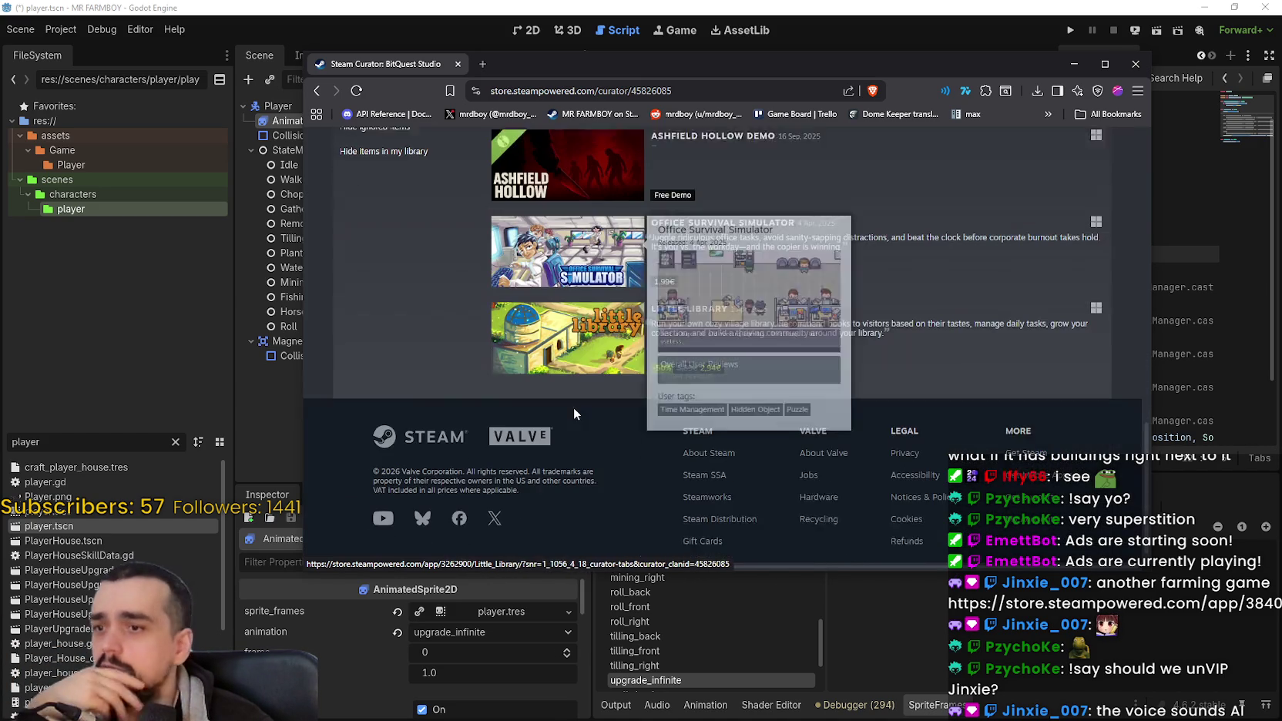
pyautogui.moveTo(564, 352)
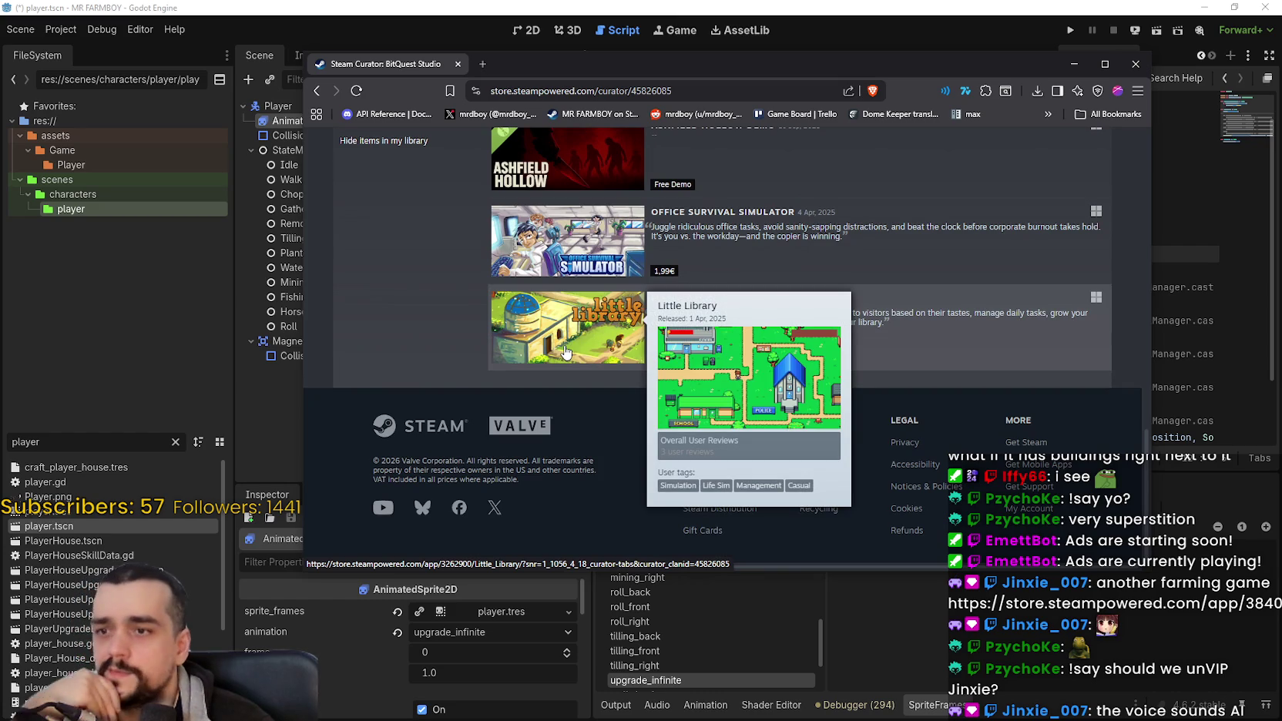
pyautogui.click(565, 352)
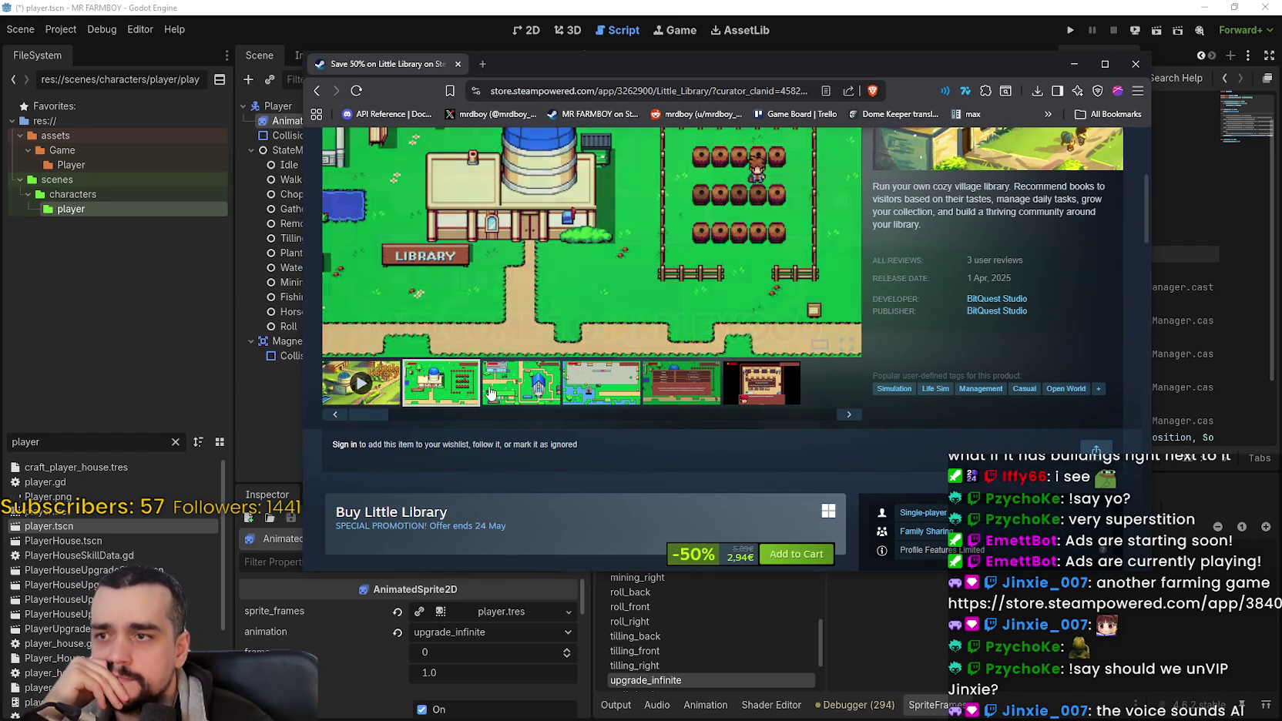
# Step: View Little Library's library interior screenshots, then close the browser
pyautogui.click(534, 394)
pyautogui.click(622, 381)
pyautogui.click(685, 385)
pyautogui.click(762, 395)
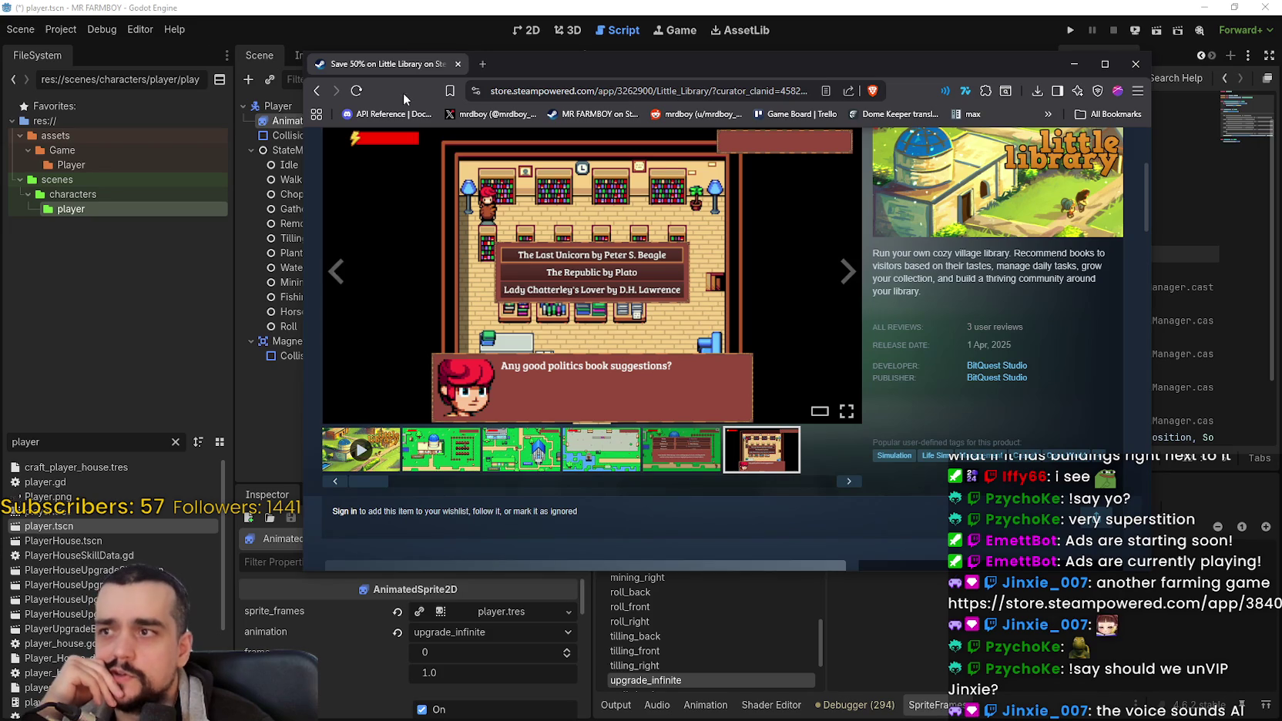
pyautogui.click(1136, 63)
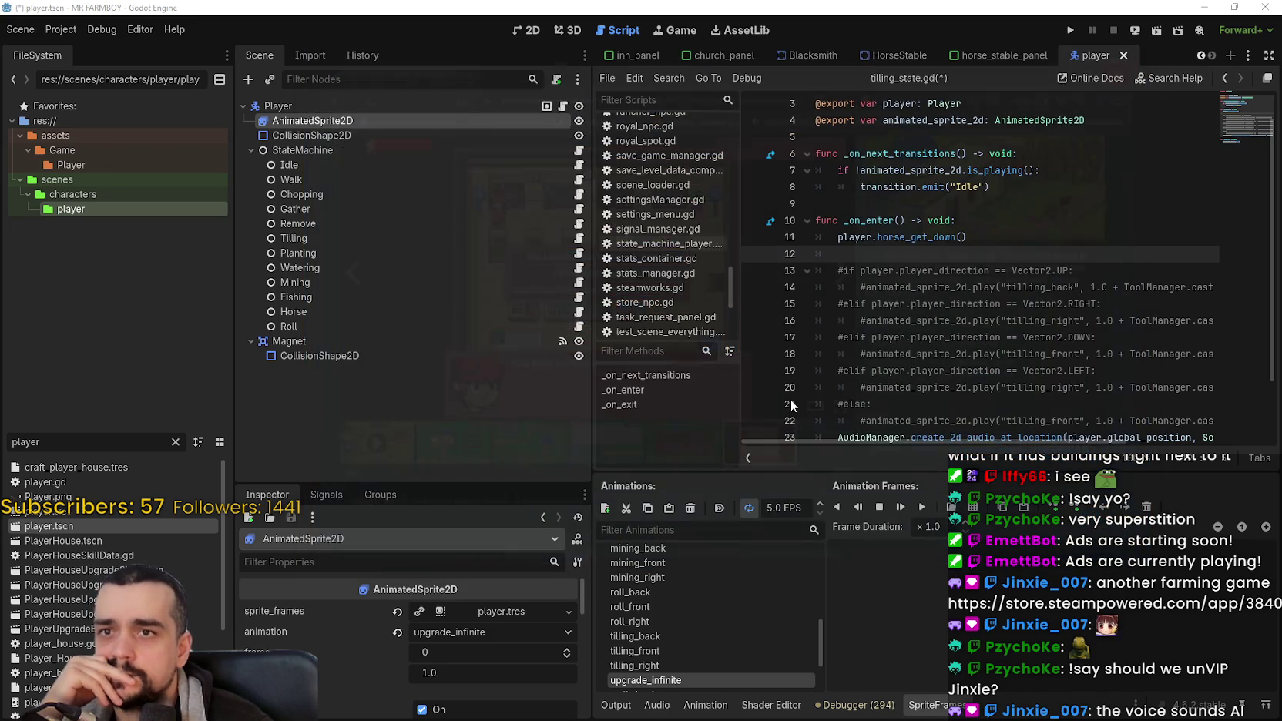
# Step: Insert empty frames into the player's upgrade_infinite animation in the SpriteFrames panel
pyautogui.click(981, 242)
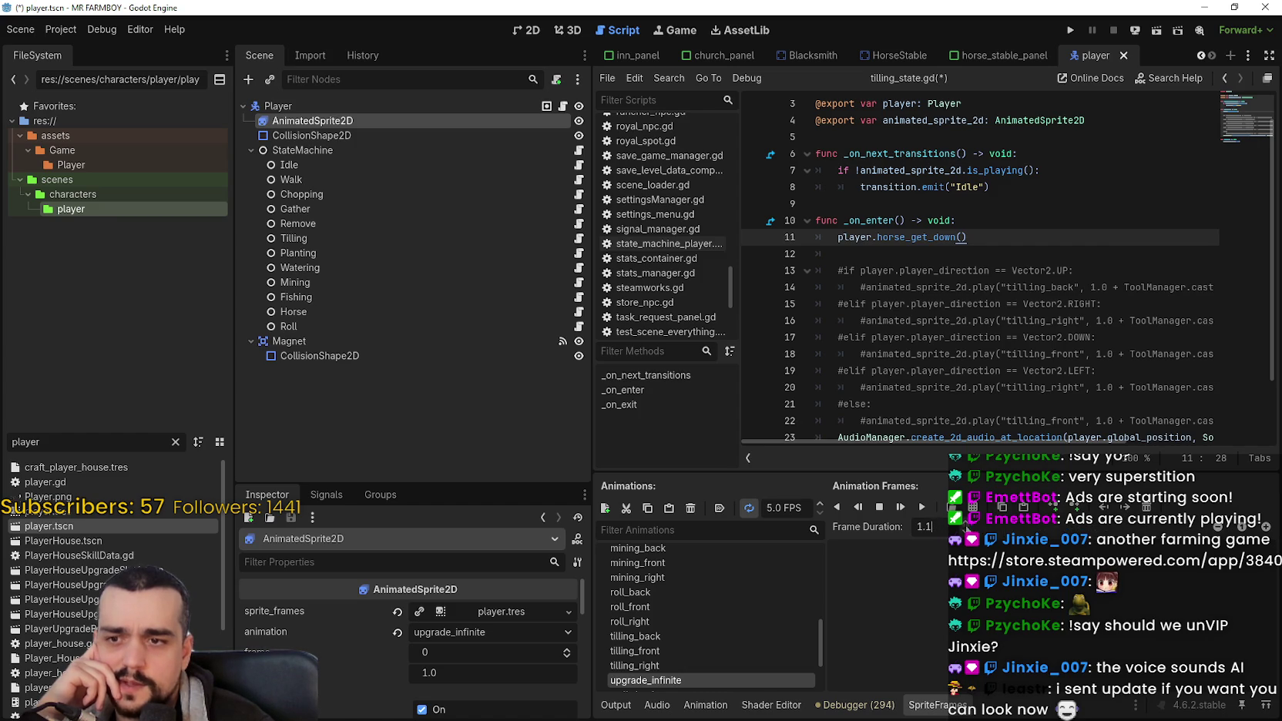
pyautogui.click(1244, 527)
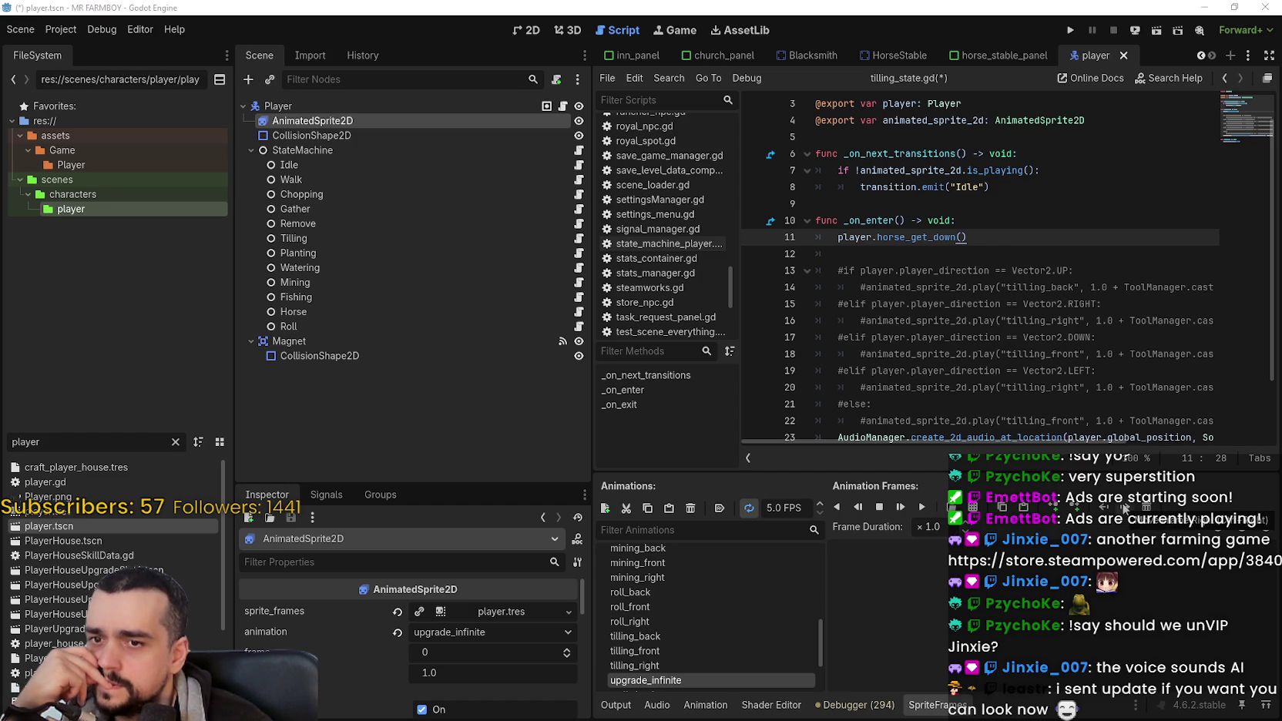
pyautogui.click(1074, 508)
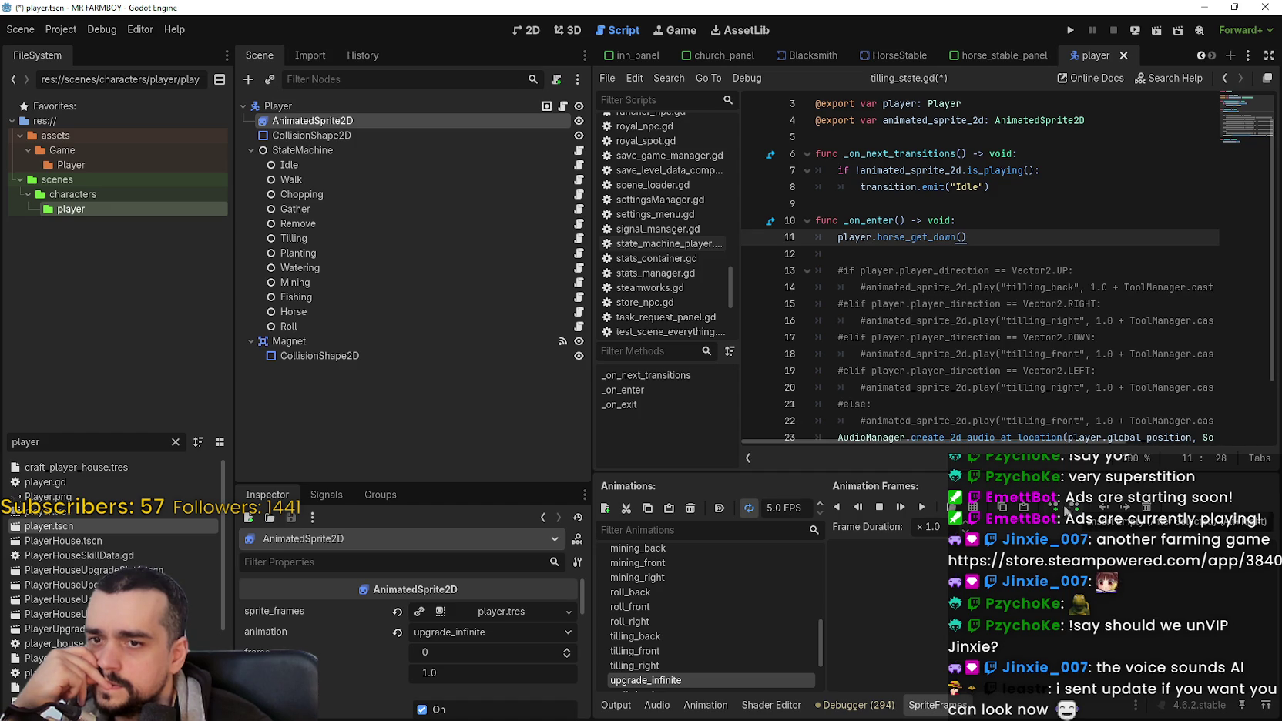
pyautogui.click(1047, 510)
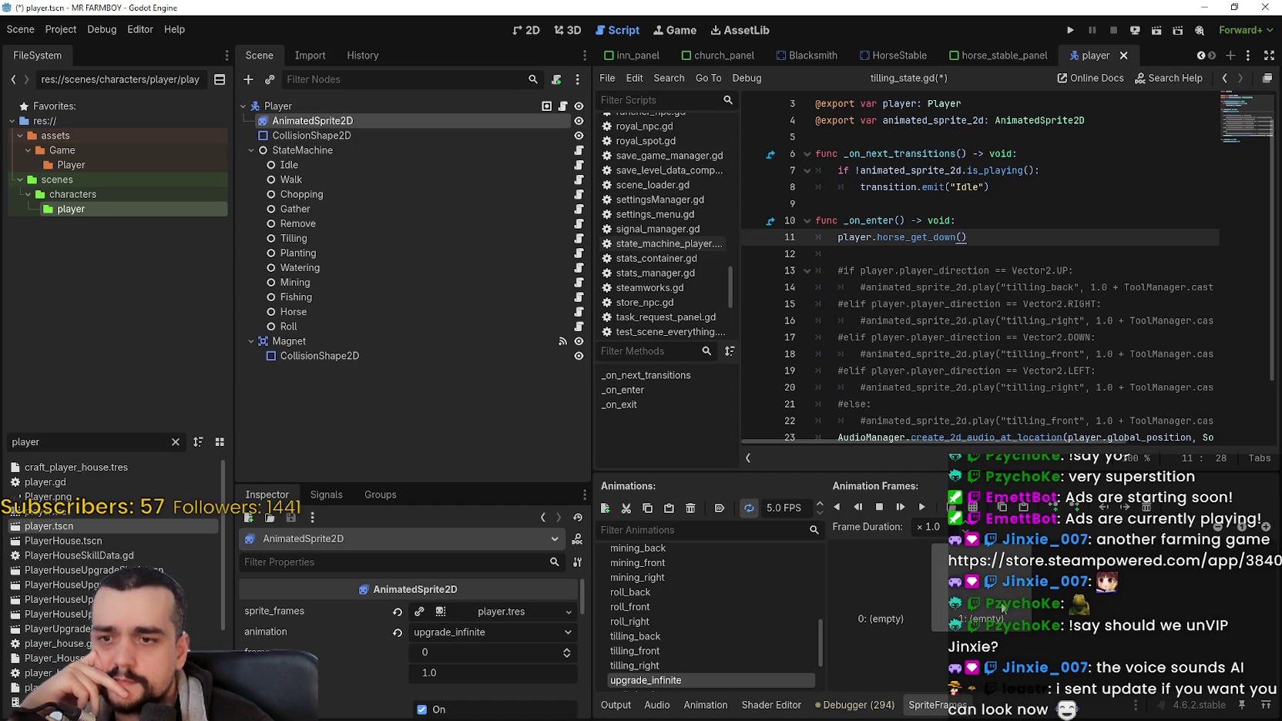
pyautogui.click(949, 254)
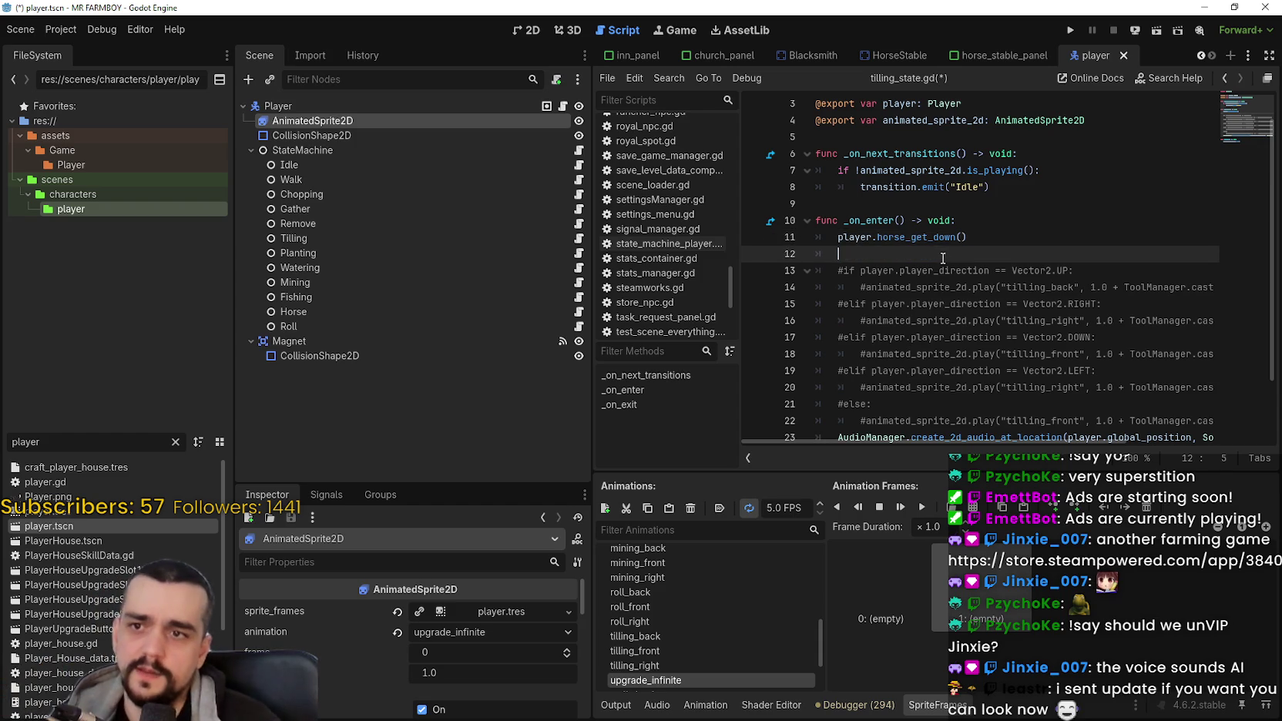
# Step: Save the scene and move to the end of line 22 after the commented block
pyautogui.scroll(-1, 949, 268)
pyautogui.hotkey('ctrl', 's')
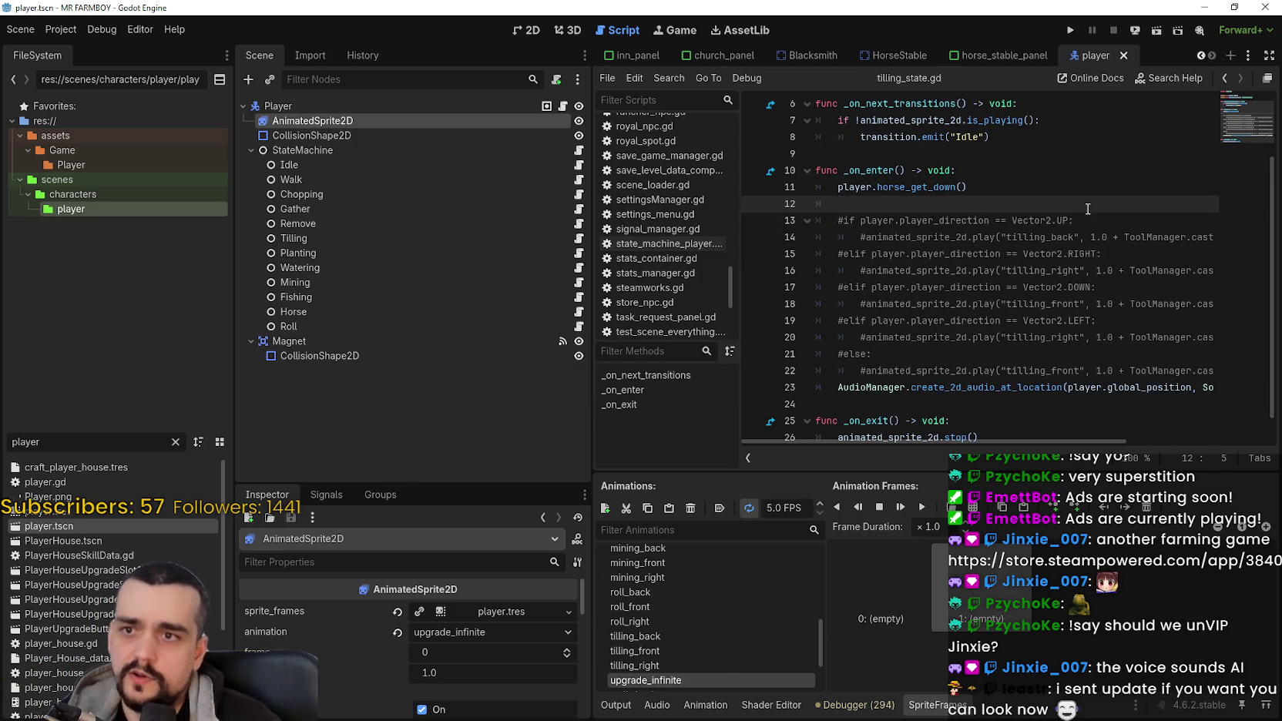
pyautogui.click(862, 371)
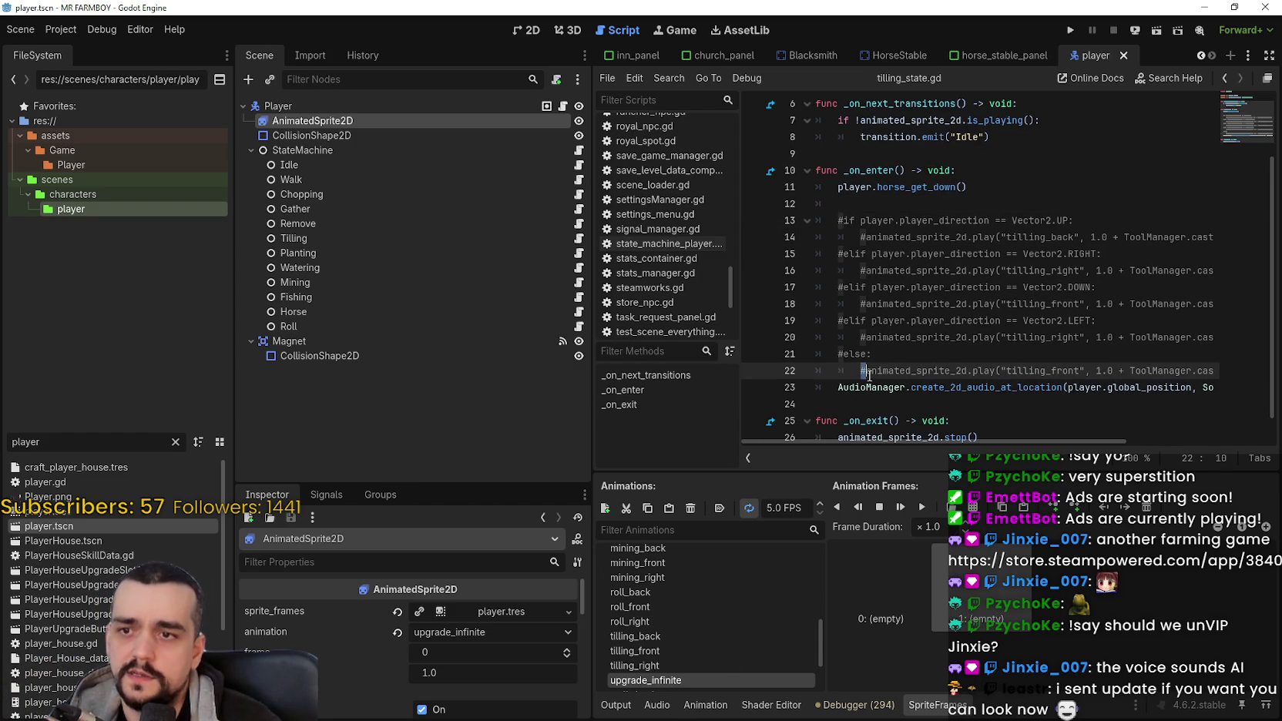
pyautogui.moveTo(861, 370)
pyautogui.mouseDown()
pyautogui.moveTo(1238, 371)
pyautogui.moveTo(861, 370)
pyautogui.mouseUp()
pyautogui.click(956, 372)
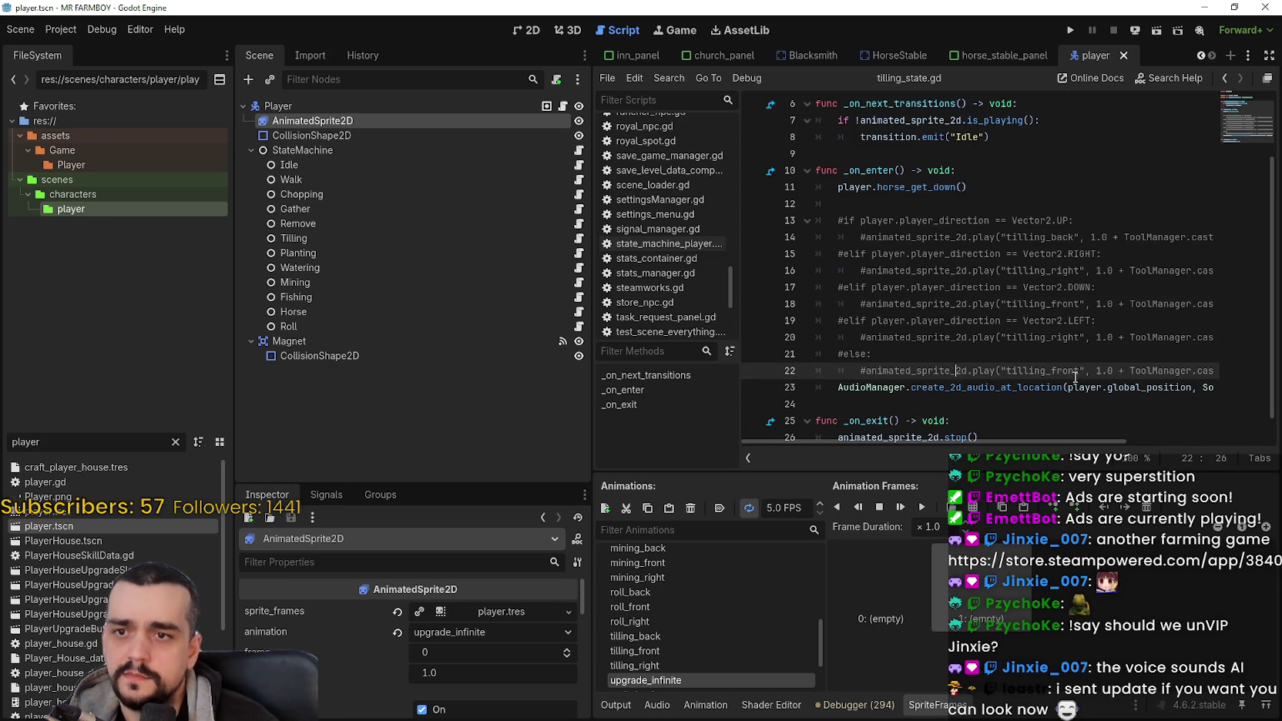
pyautogui.moveTo(1090, 372); pyautogui.dragTo(1221, 372)
pyautogui.click(1197, 370)
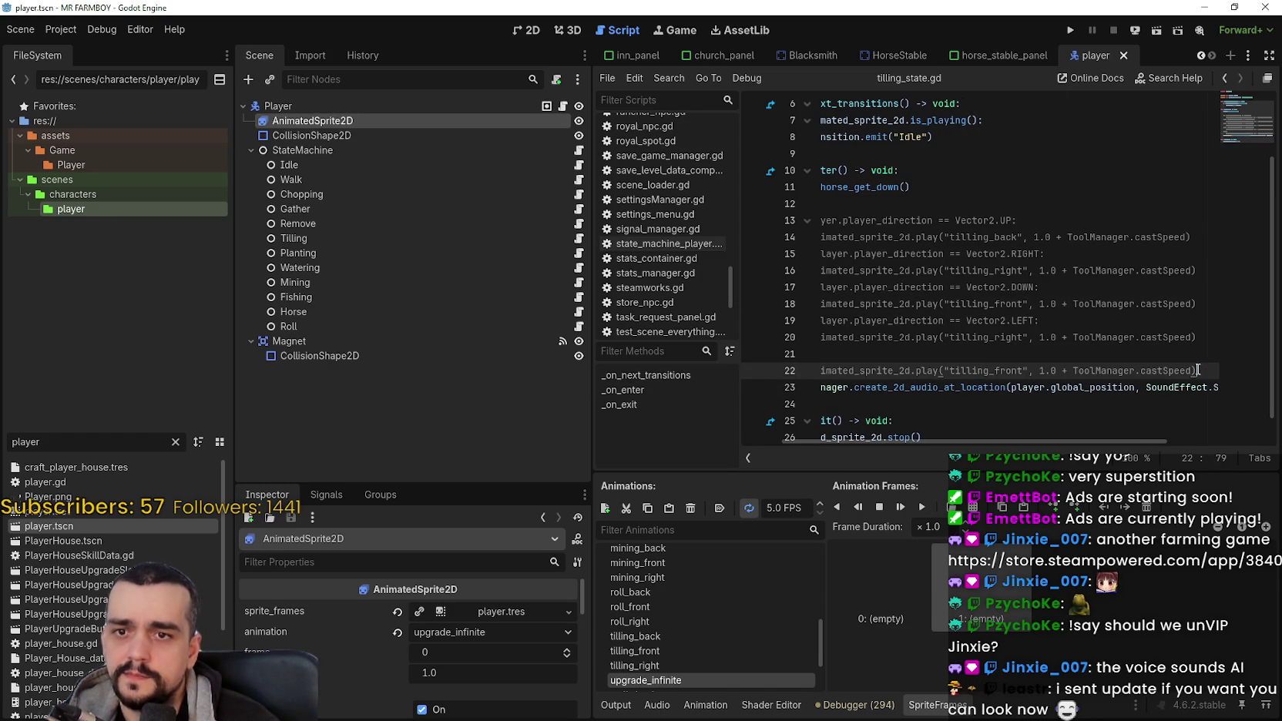
# Step: Add animated_sprite_2d.play("upgrade_infinite") to _on_enter and save tilling_state.gd
pyautogui.press('Return')
pyautogui.write('animate')
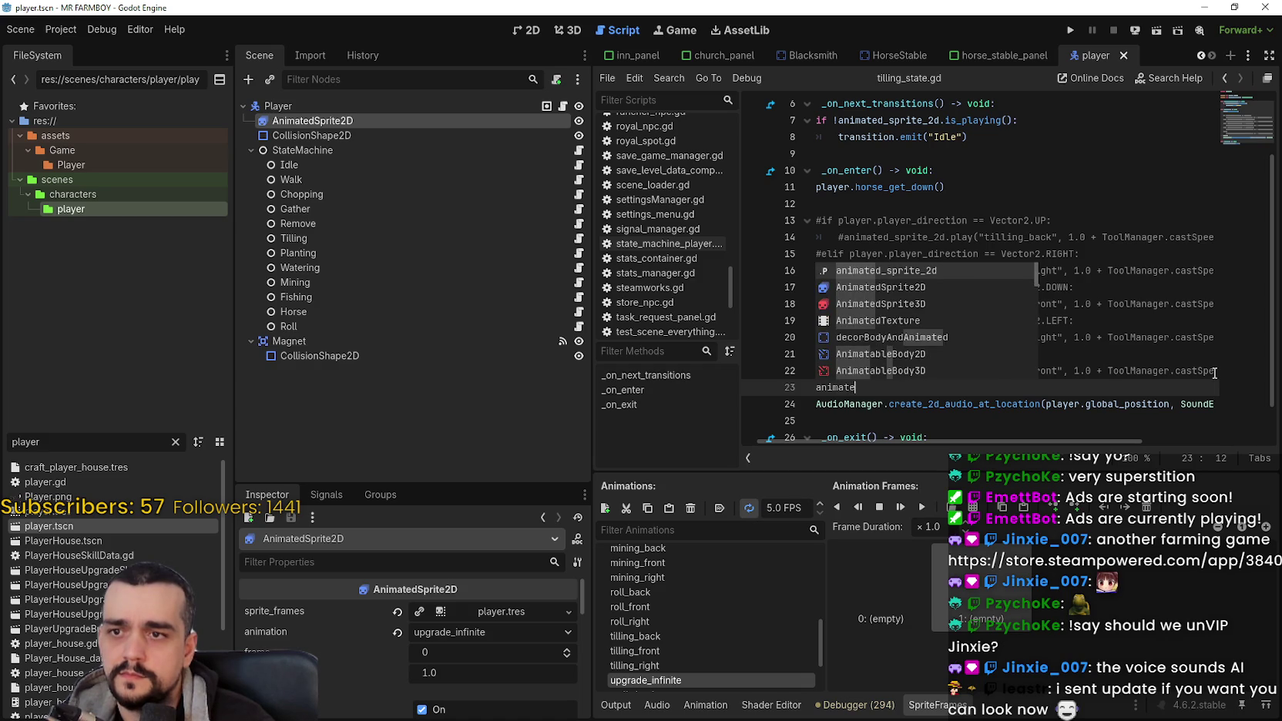
pyautogui.press('Return')
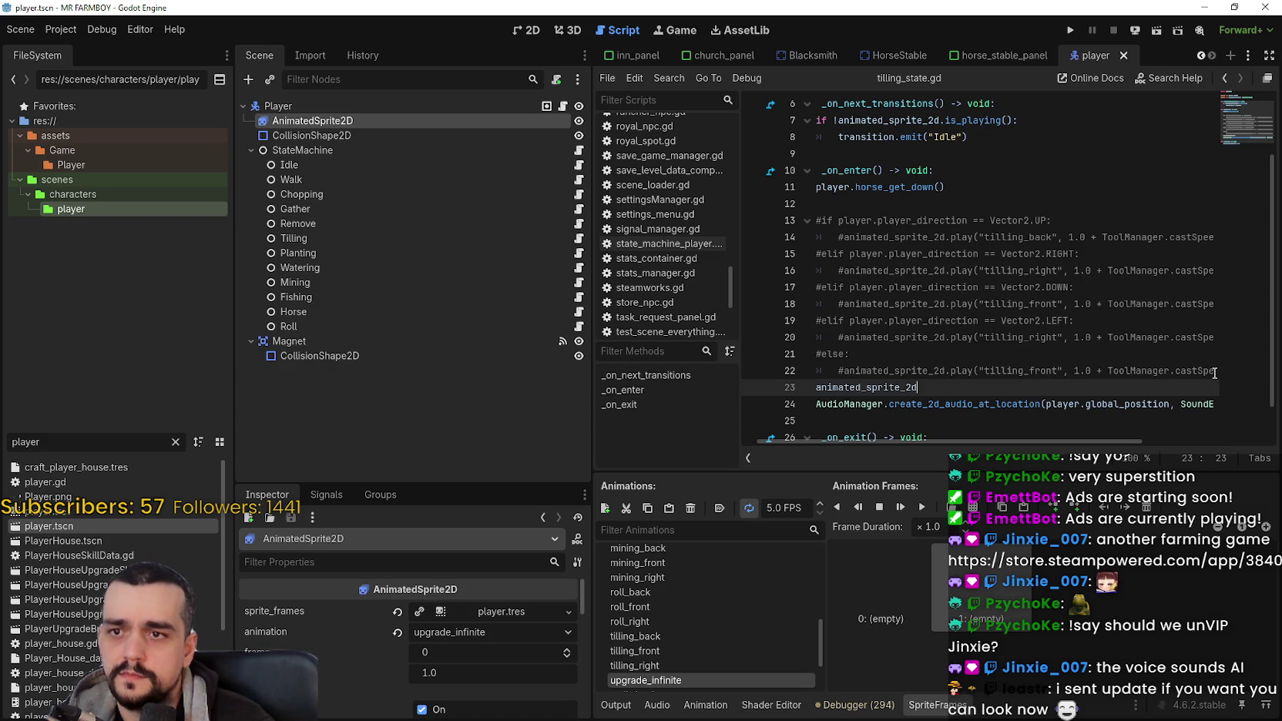
pyautogui.write('.pla')
pyautogui.press('Return')
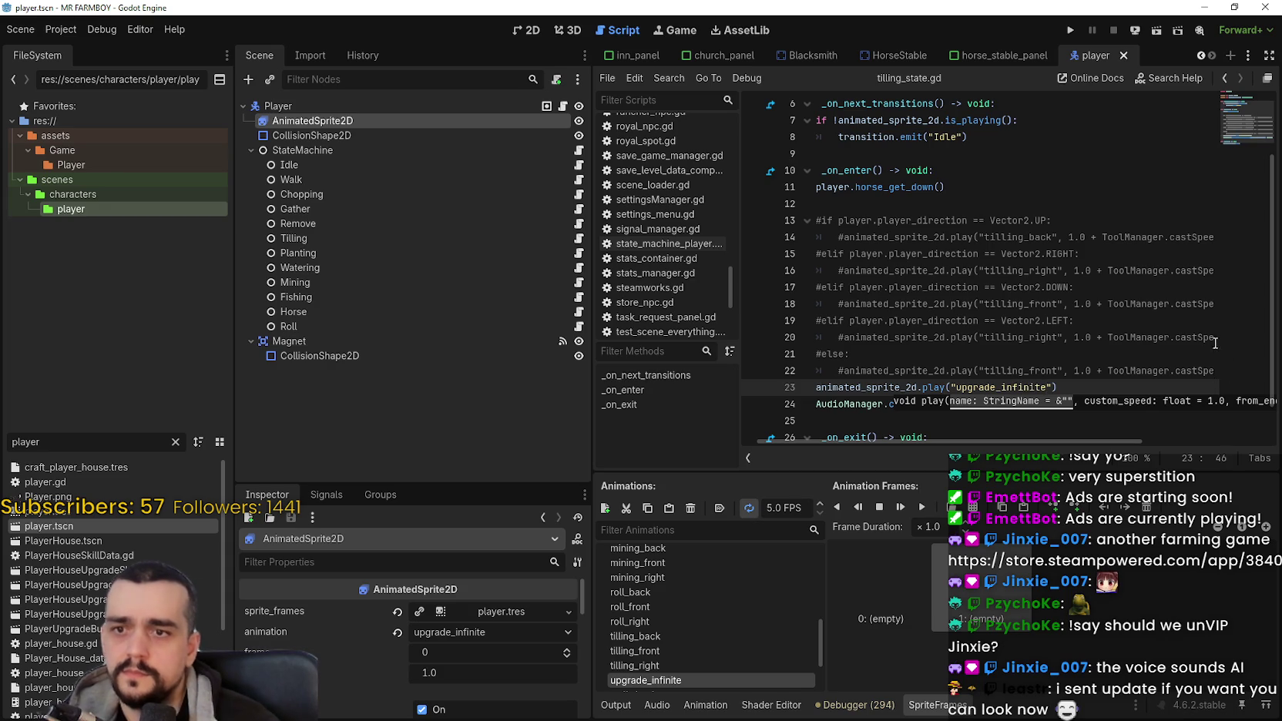
pyautogui.click(1223, 346)
pyautogui.hotkey('ctrl', 's')
pyautogui.moveTo(989, 441); pyautogui.dragTo(955, 440)
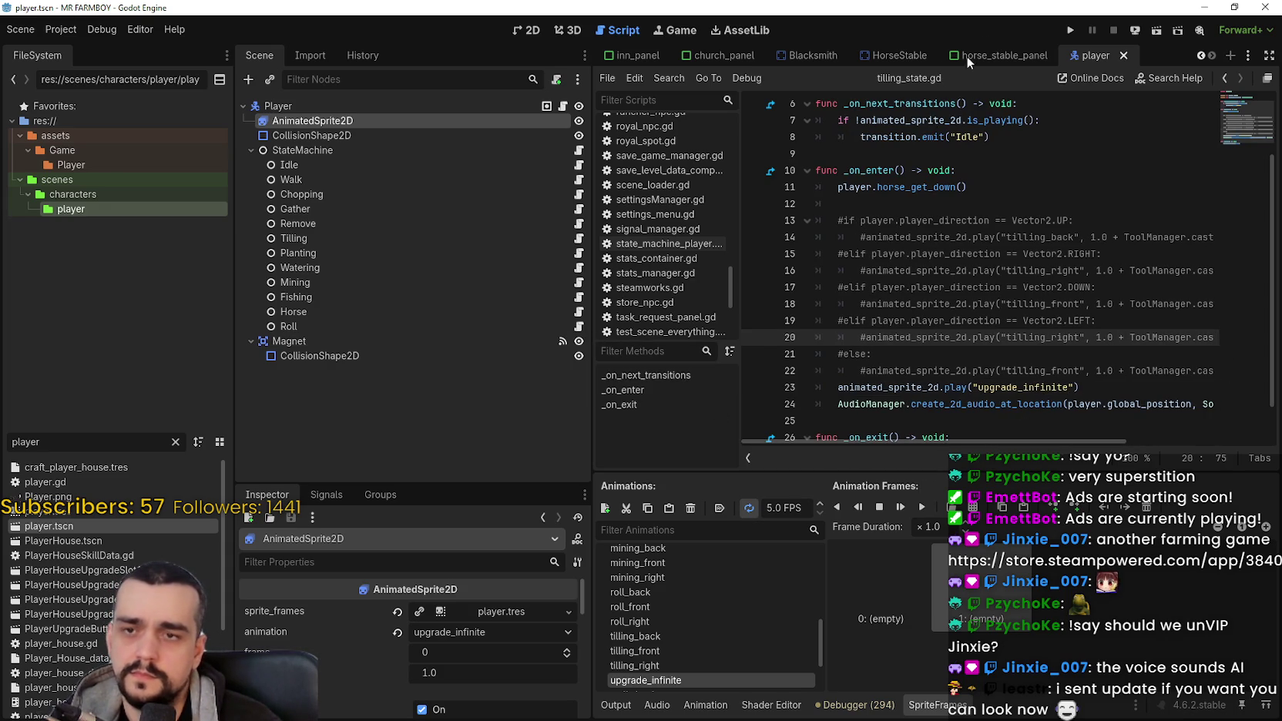
pyautogui.click(1069, 32)
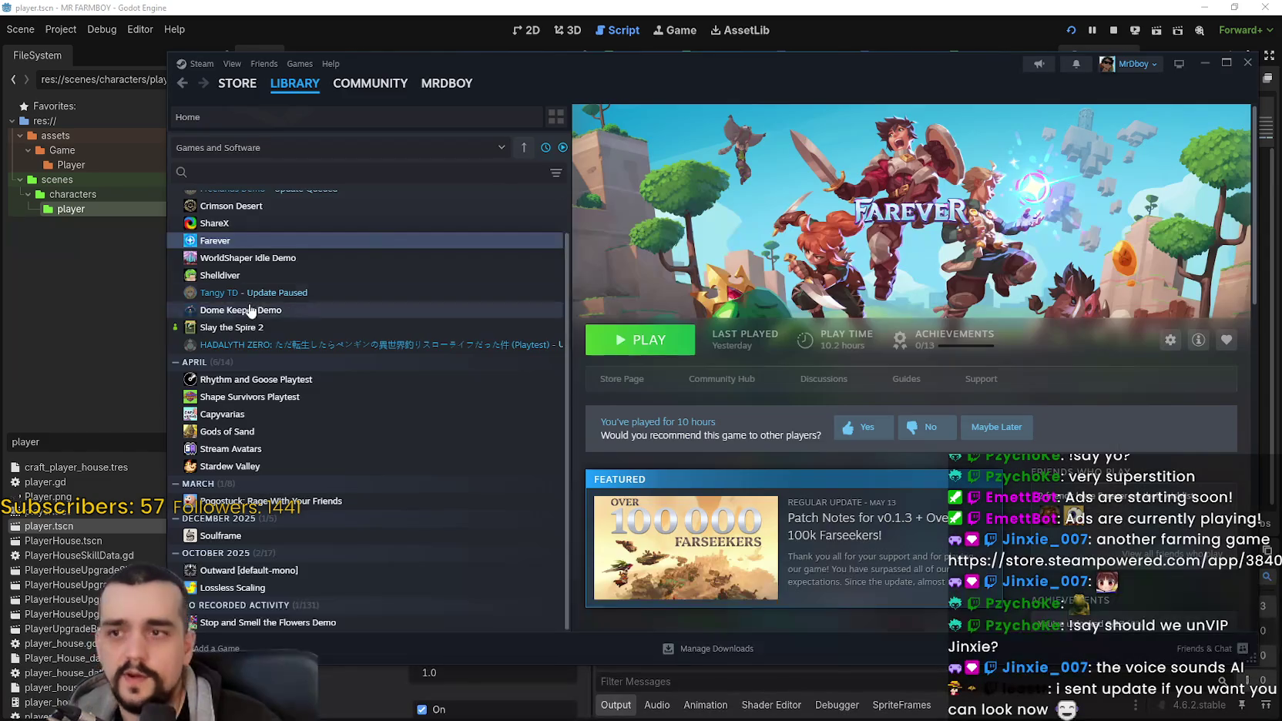
# Step: Open Freelands Demo's install folder from its Steam Properties, under Installed Files
pyautogui.scroll(1, 308, 254)
pyautogui.click(308, 233)
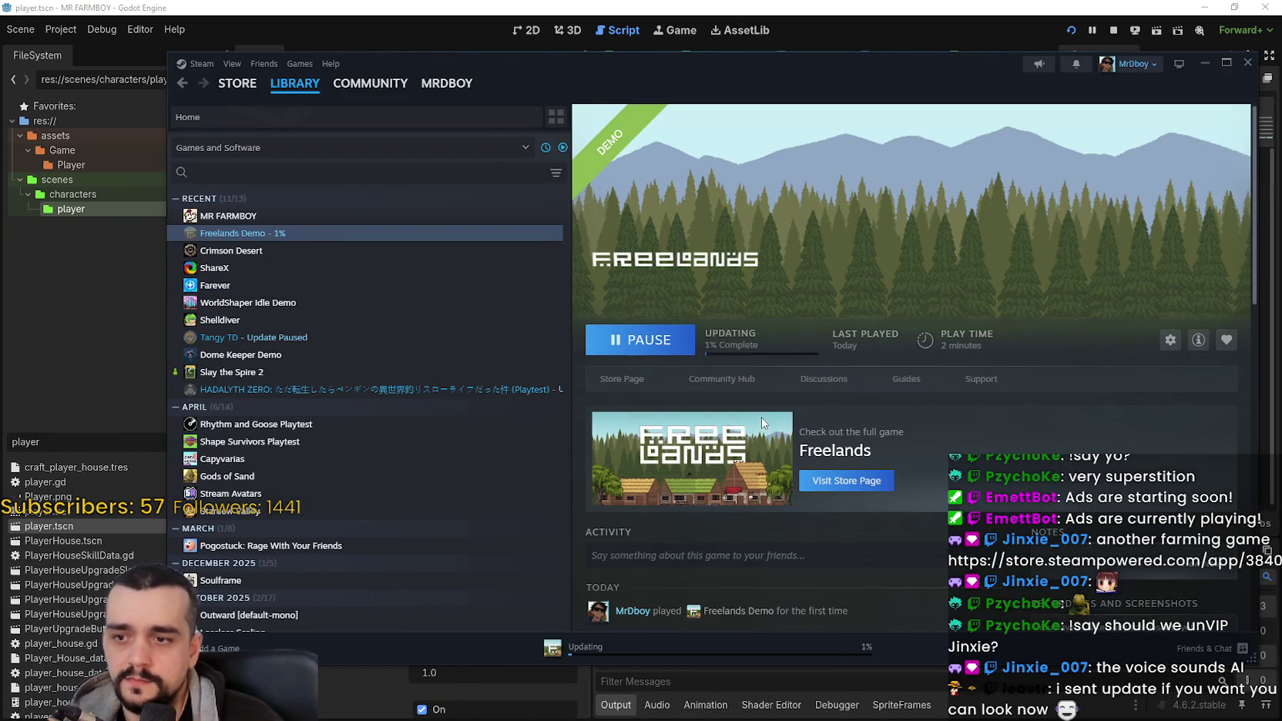
pyautogui.rightClick(353, 234)
pyautogui.click(397, 336)
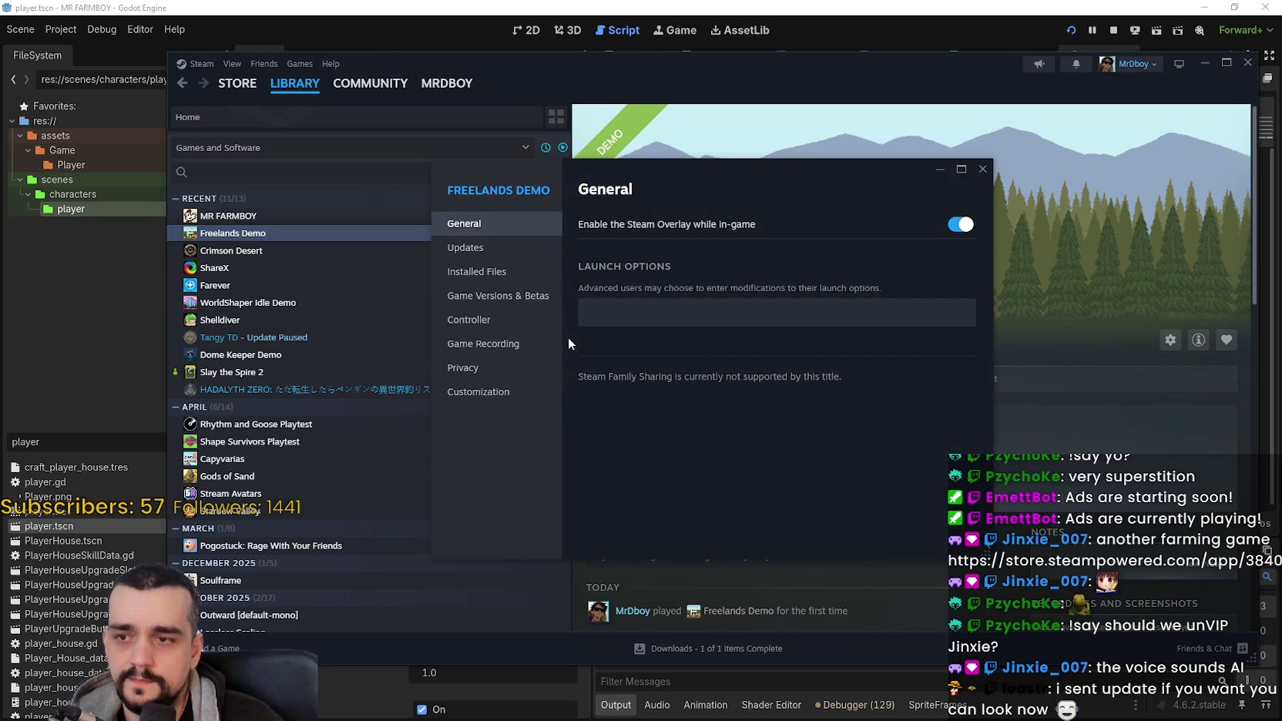
pyautogui.click(484, 271)
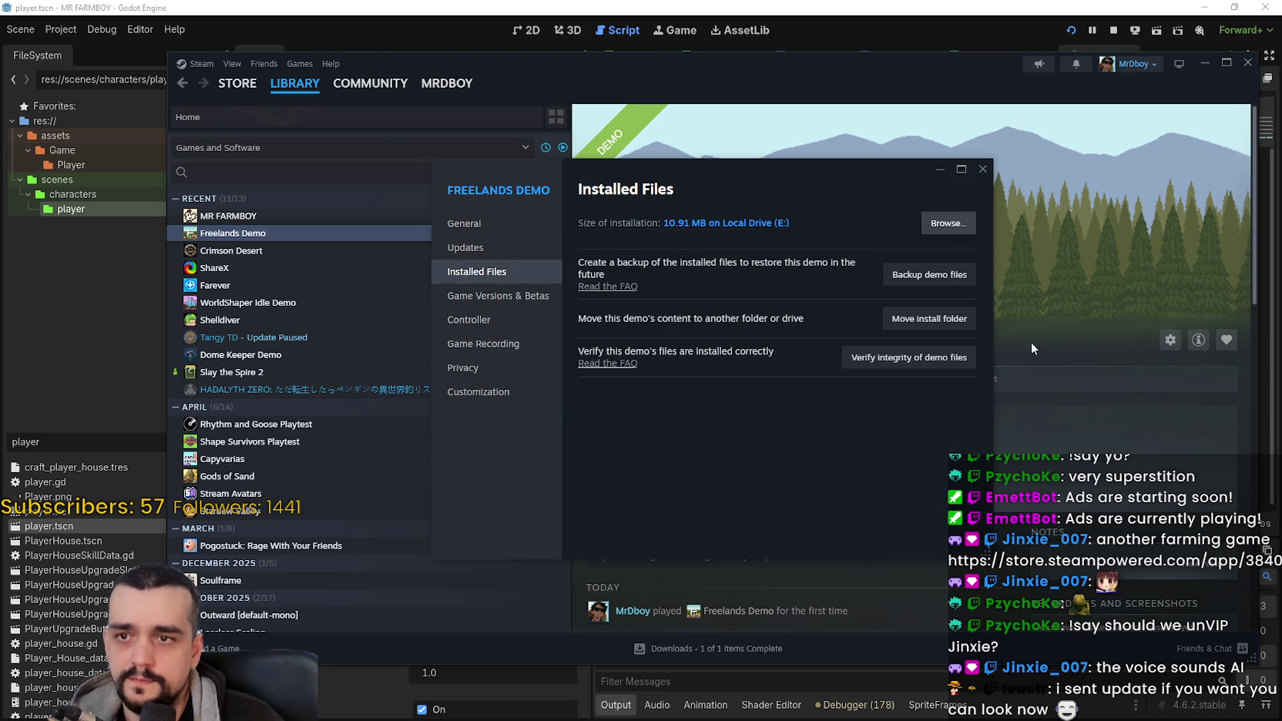
pyautogui.click(982, 168)
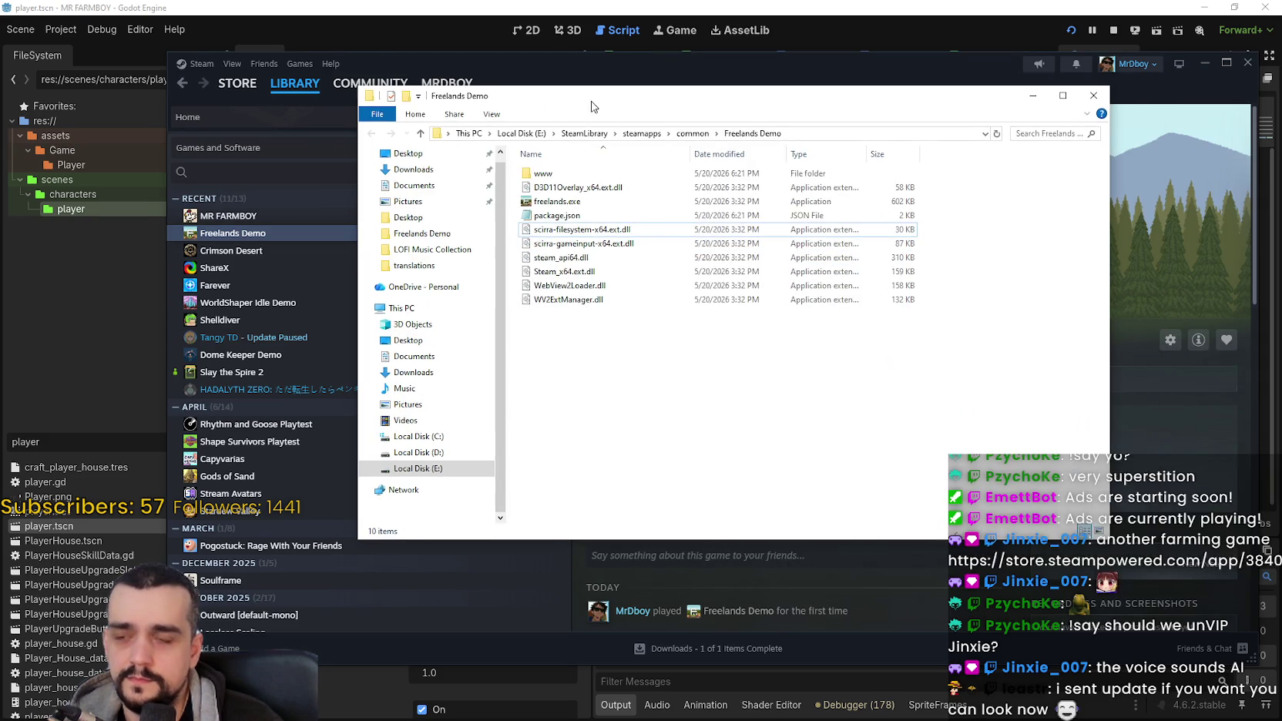
# Step: Scan all Freelands Demo install files with ESET Security Ultimate, then minimize the folder
pyautogui.moveTo(736, 341); pyautogui.dragTo(512, 163)
pyautogui.rightClick(614, 239)
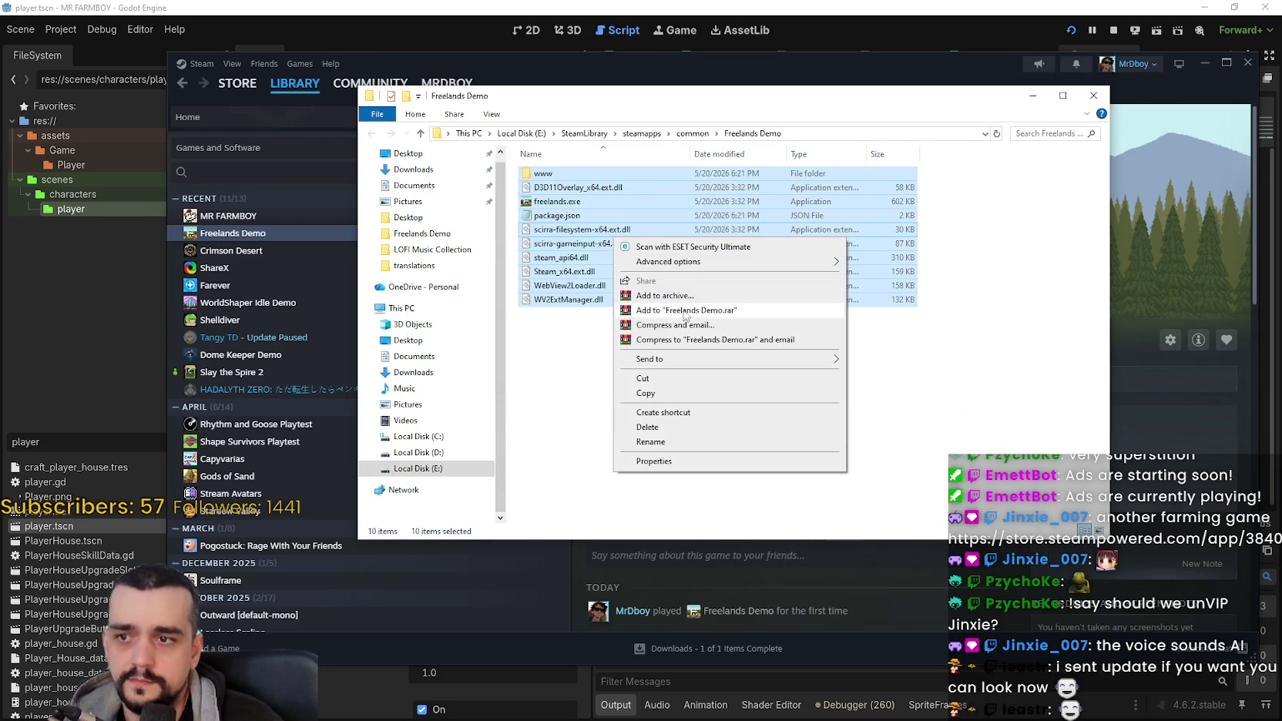
pyautogui.click(680, 248)
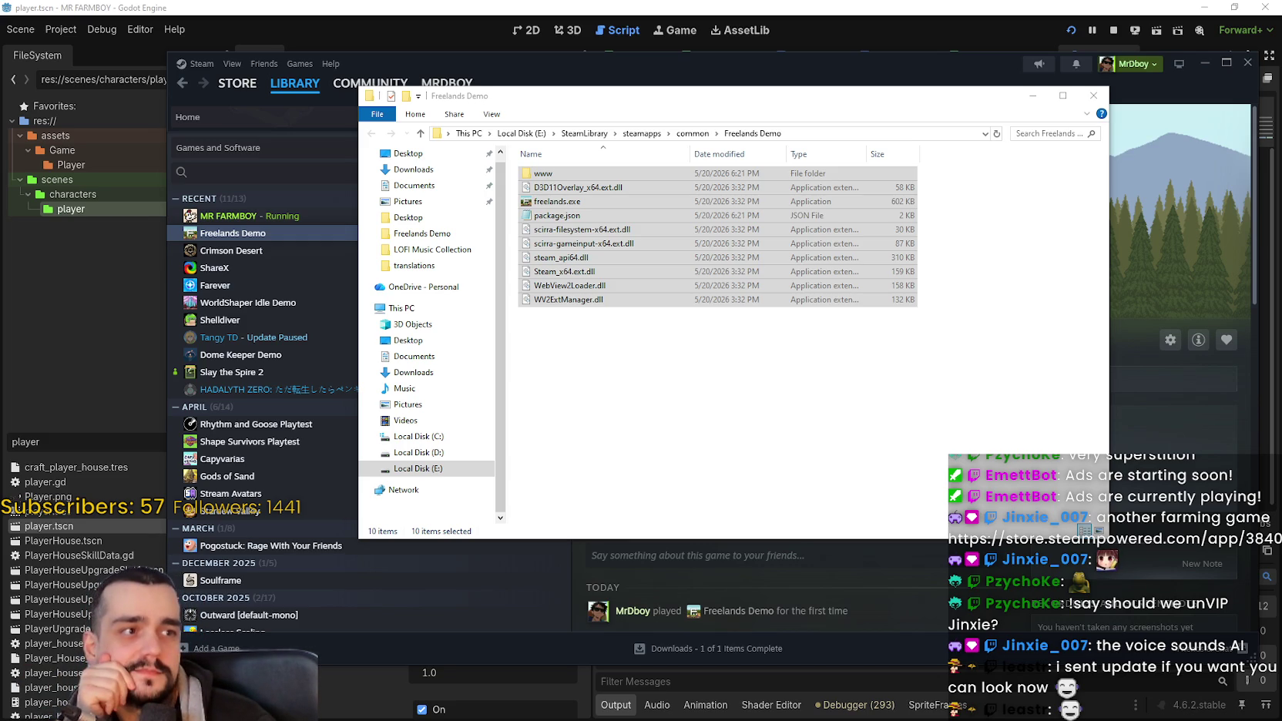
pyautogui.click(989, 281)
pyautogui.click(1032, 96)
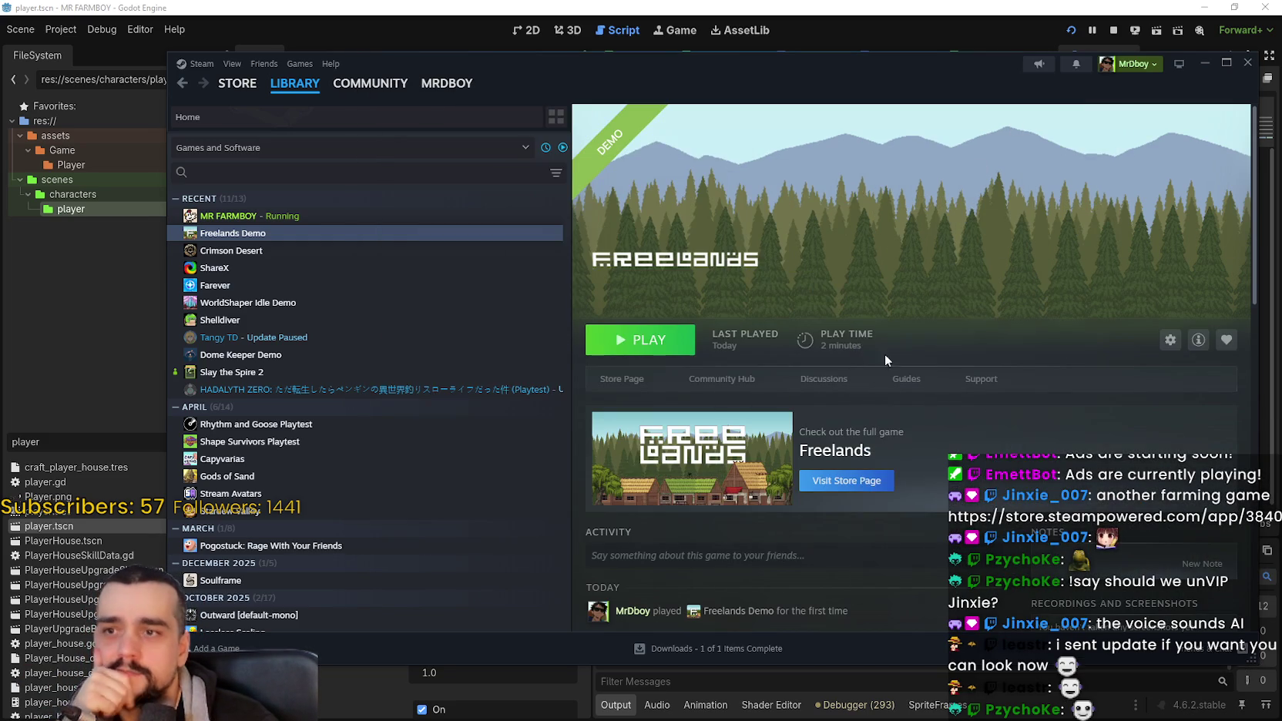
pyautogui.click(912, 6)
# Step: Load the first save slot in the running MR FARMBOY debug game
pyautogui.click(918, 251)
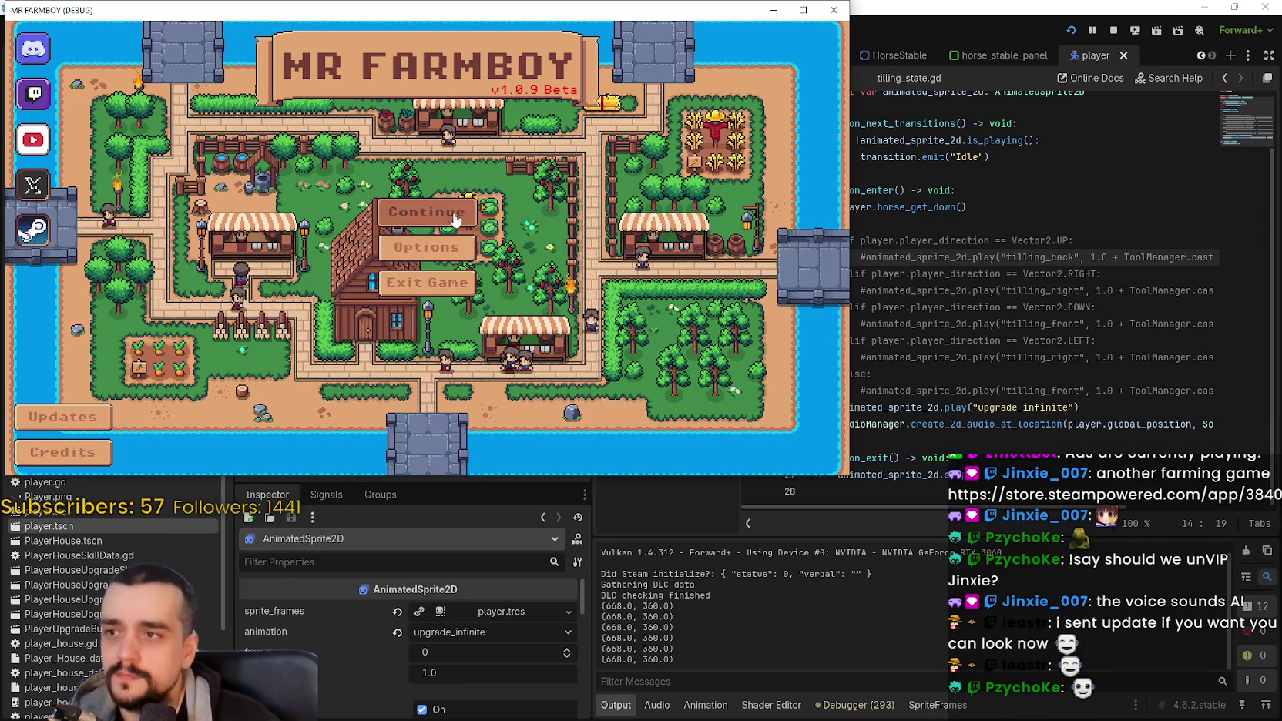
pyautogui.click(380, 206)
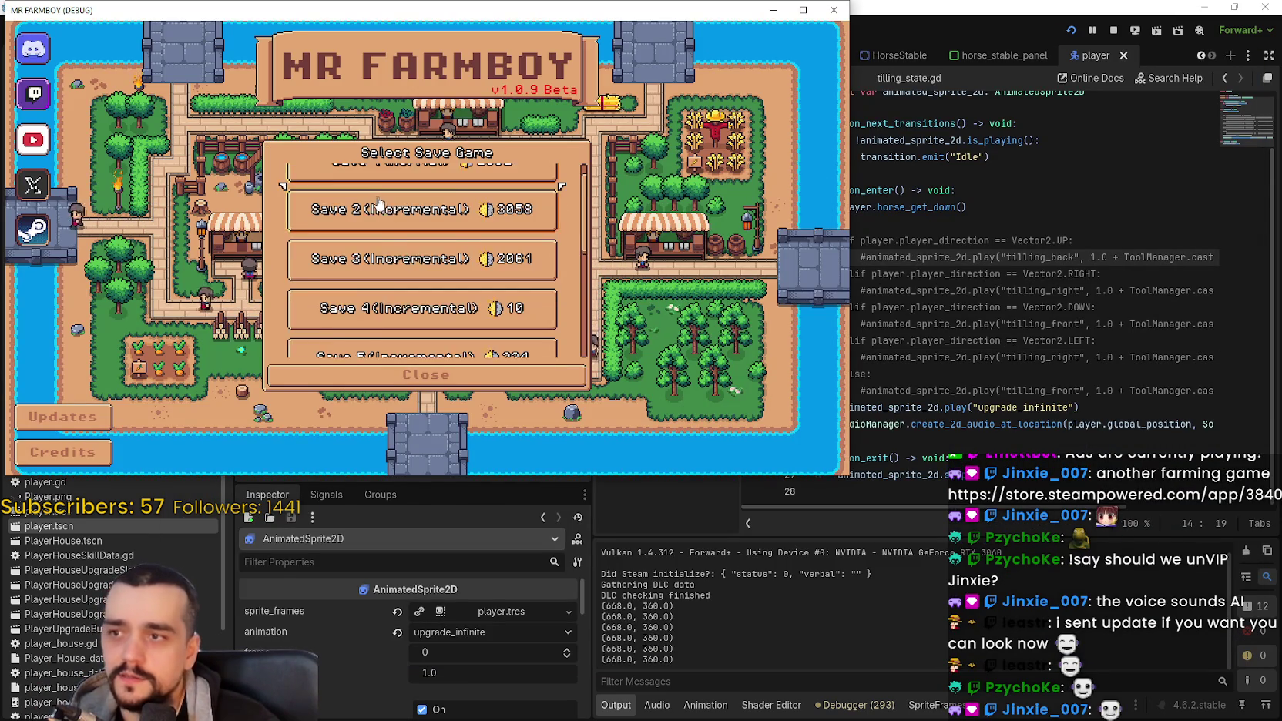
pyautogui.click(380, 206)
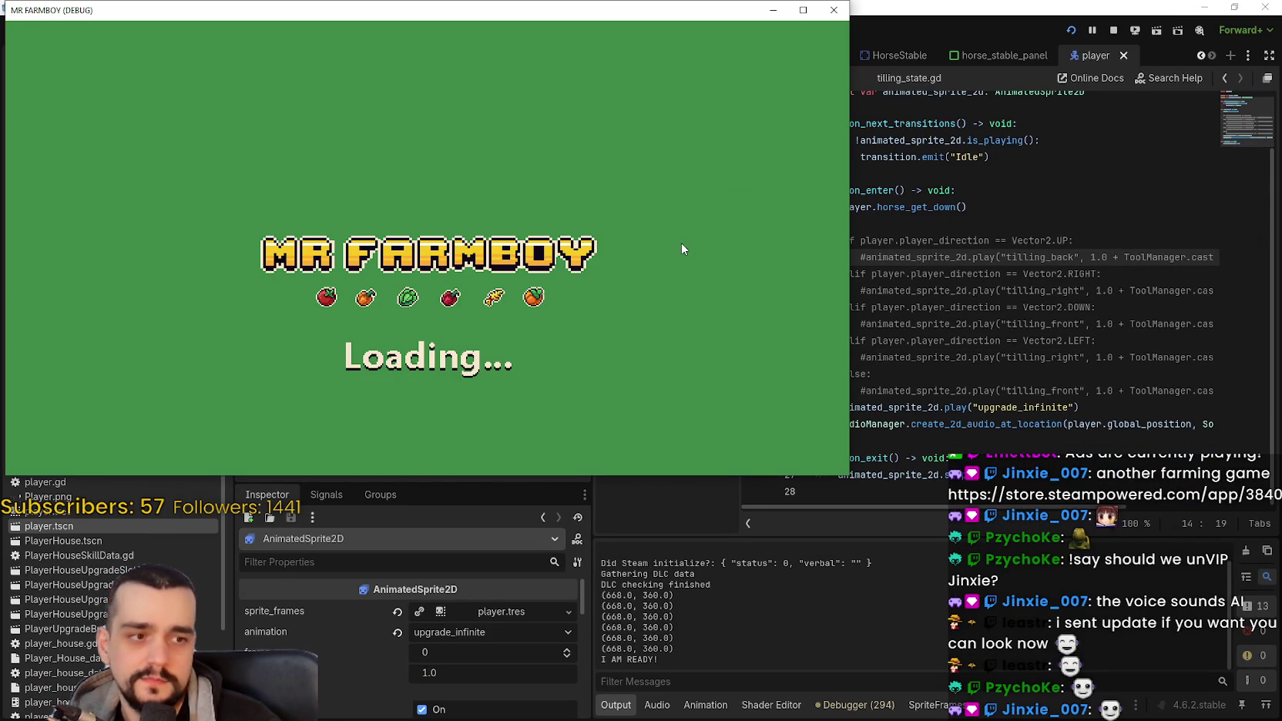
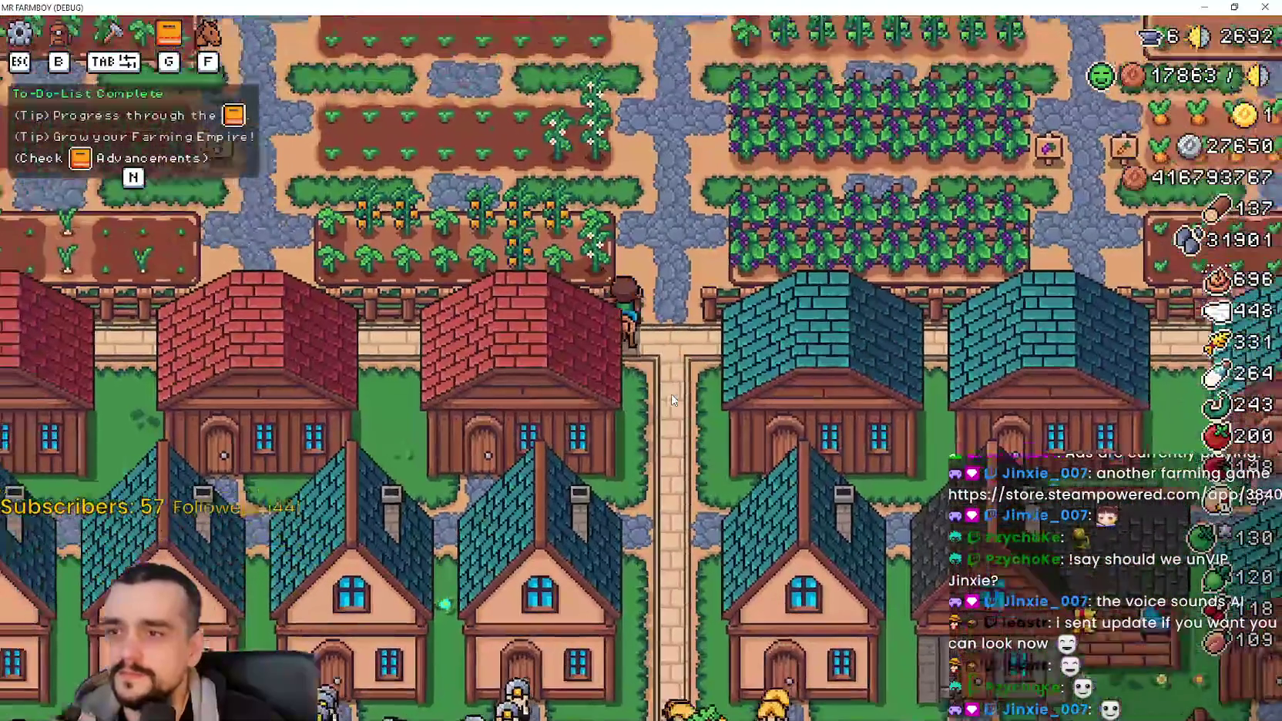
# Step: Ride the horse west and north through the village to the crop fields and dismount
pyautogui.press('a')
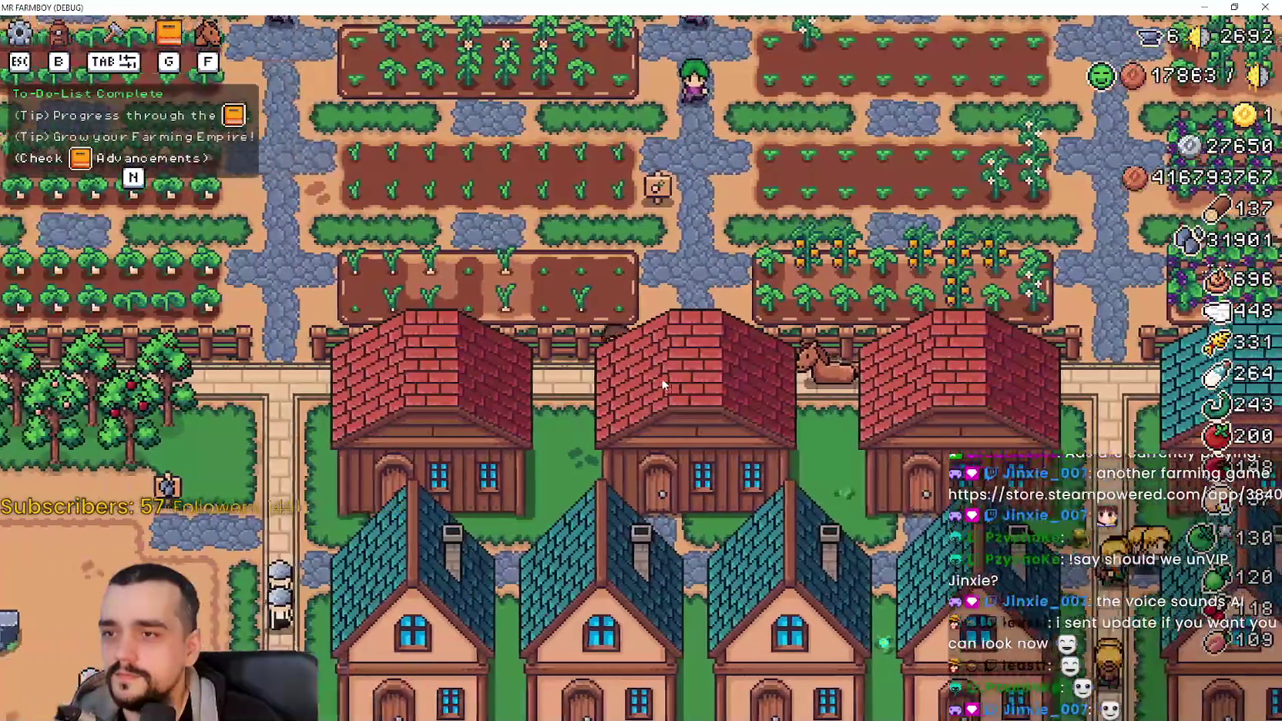
pyautogui.press('a')
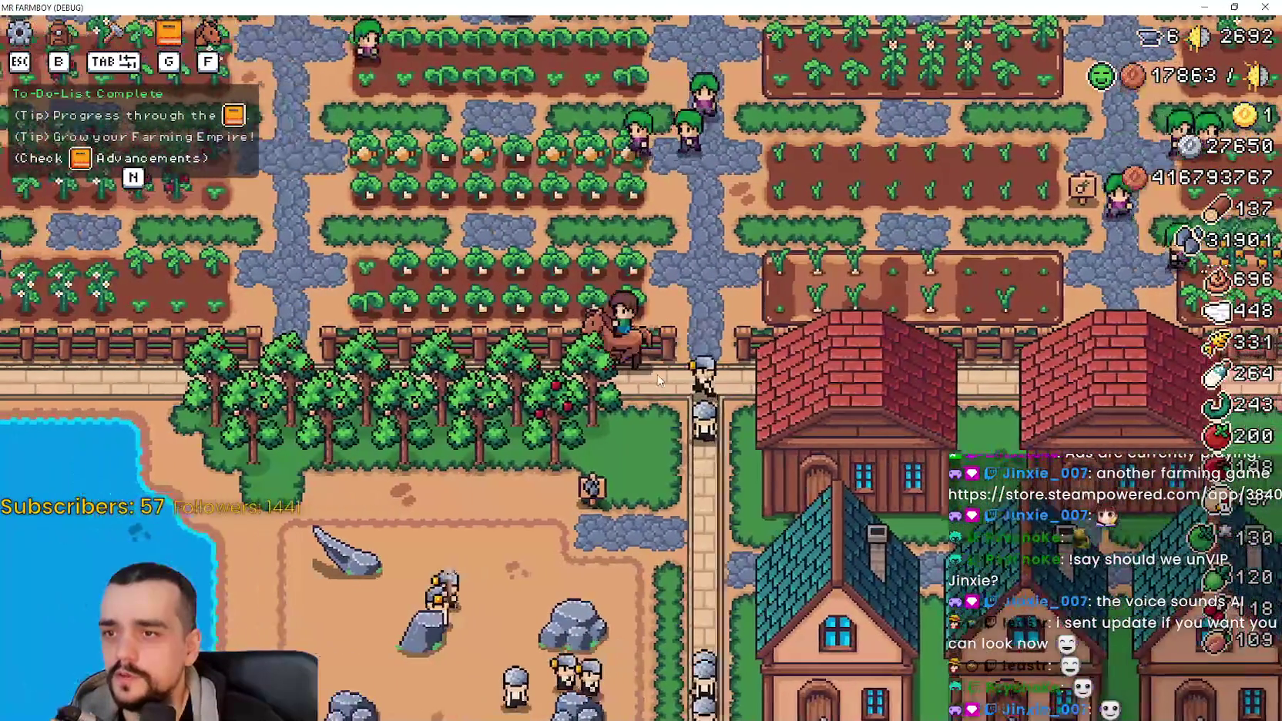
pyautogui.press('w')
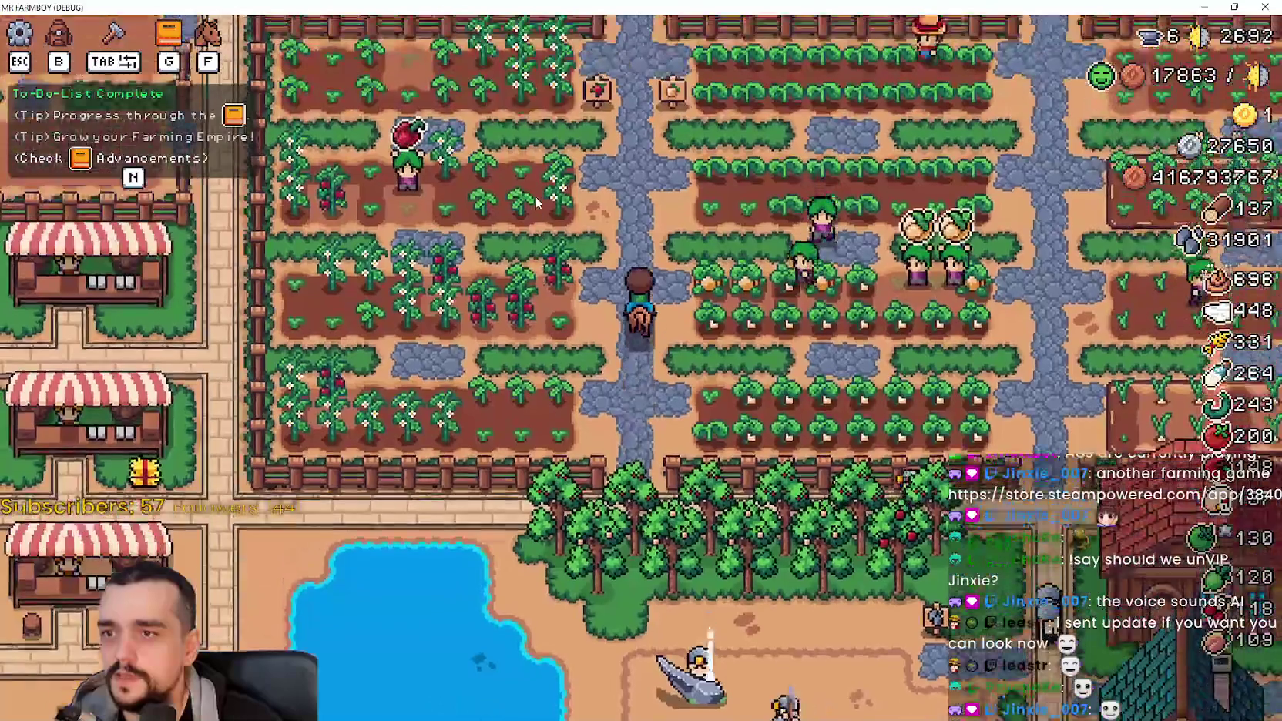
pyautogui.press('w')
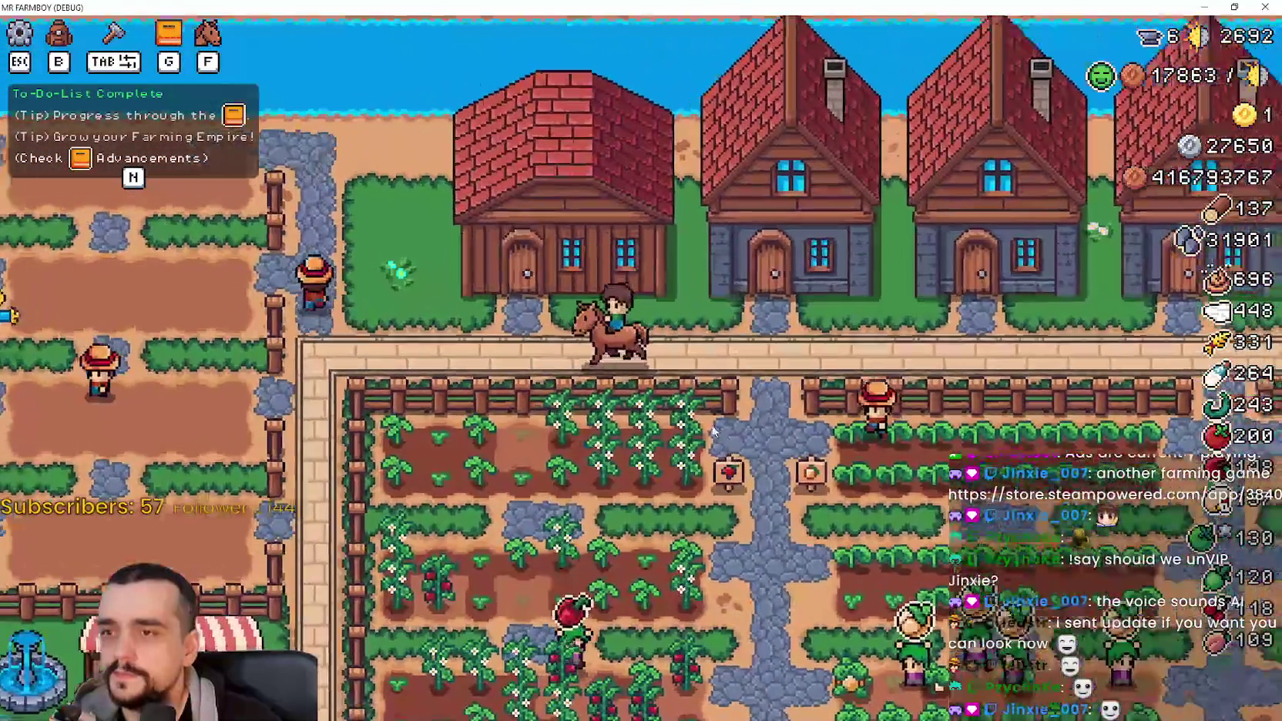
pyautogui.press('a')
pyautogui.press('w')
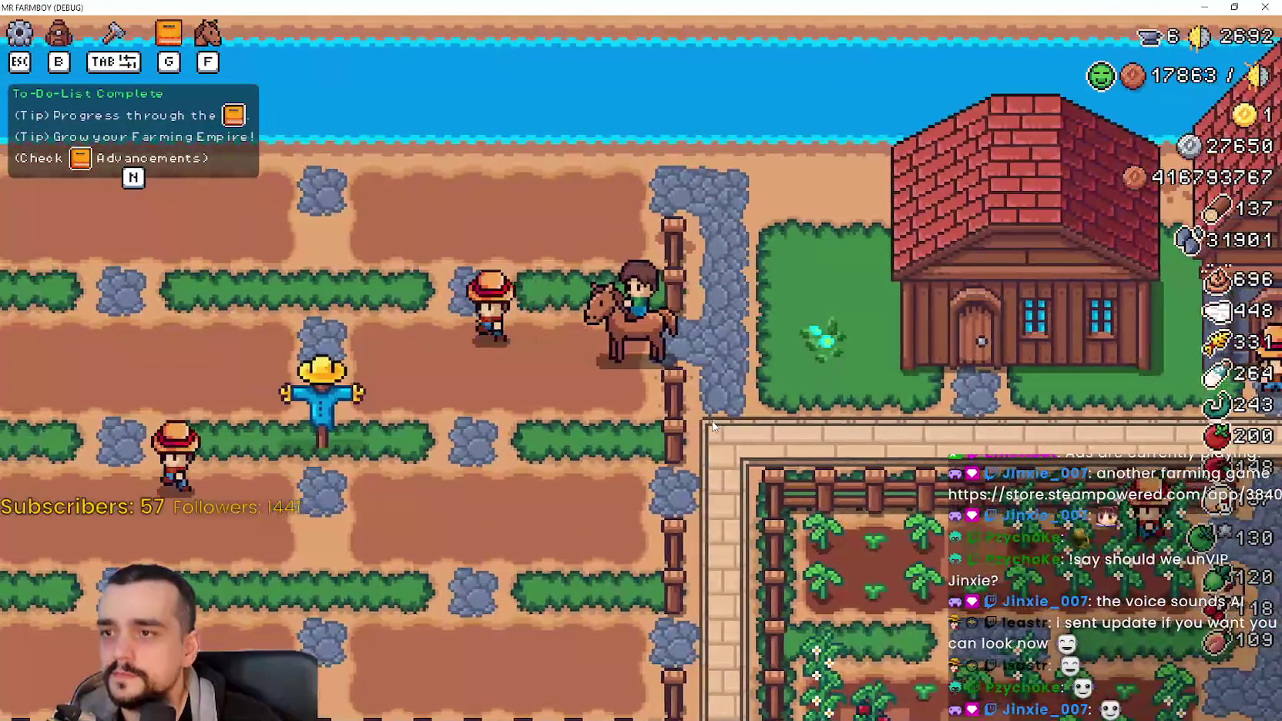
pyautogui.press('a')
pyautogui.press('f')
# Step: Open crafting, choose Wheat seeds, and walk the farmer down to a planting tile
pyautogui.press('Tab')
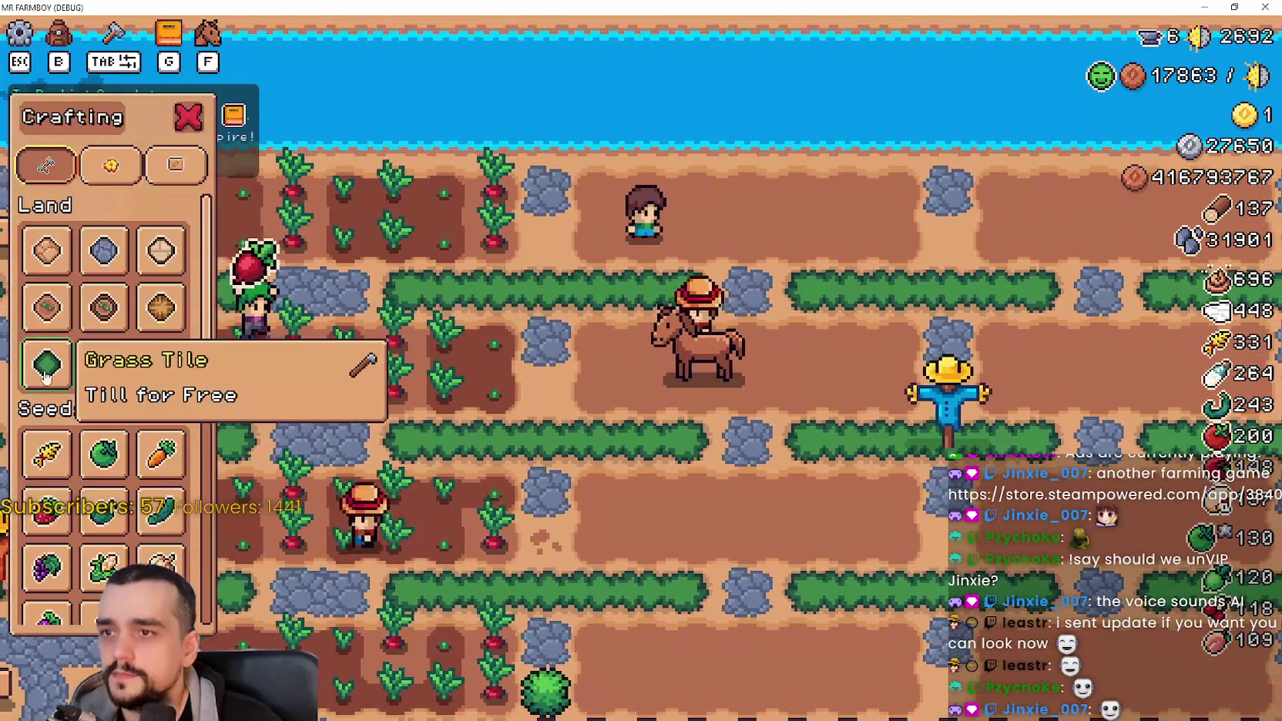
pyautogui.click(46, 453)
pyautogui.press('a')
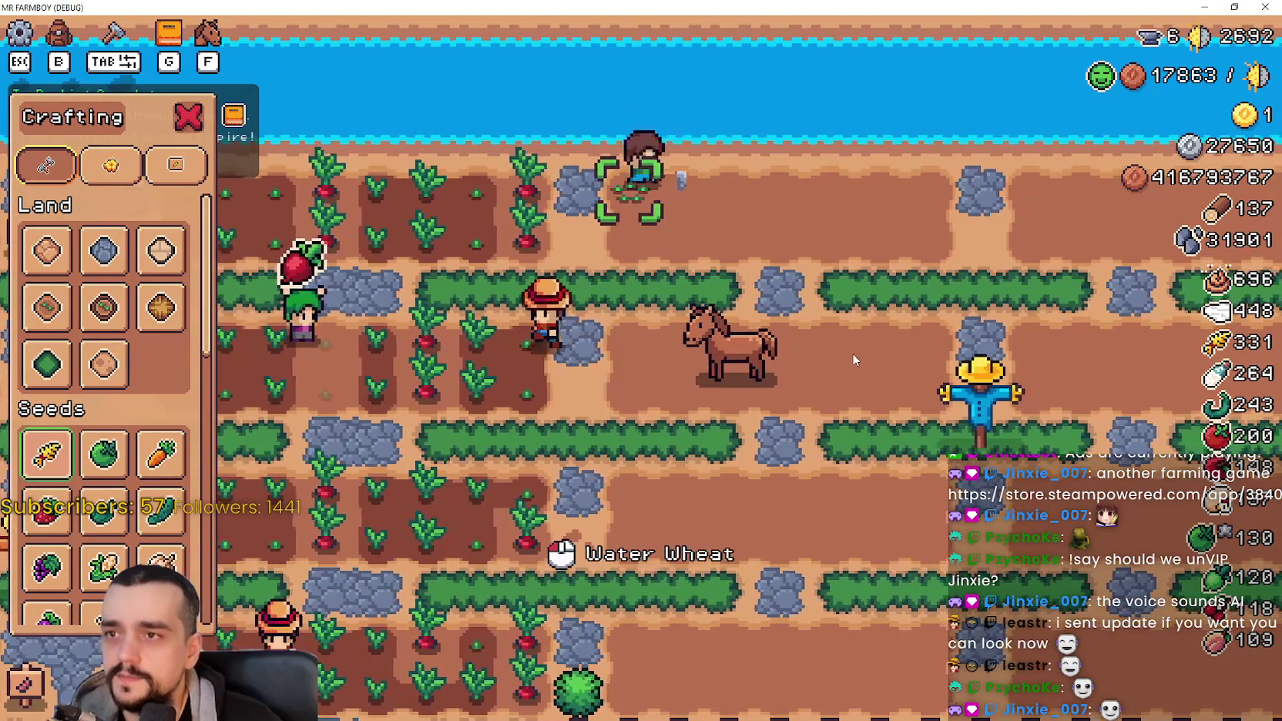
pyautogui.press('s')
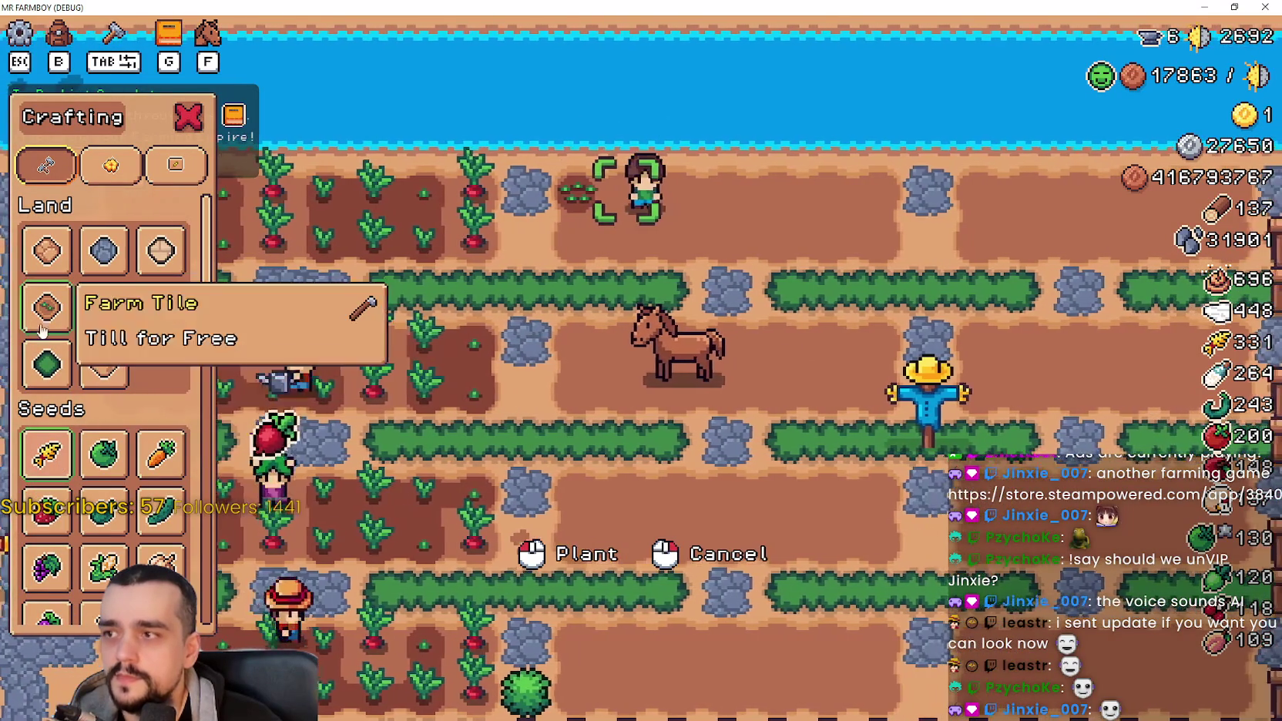
# Step: Select a Land tile, zoom the field view, cancel the placement, and restore the game window
pyautogui.click(84, 361)
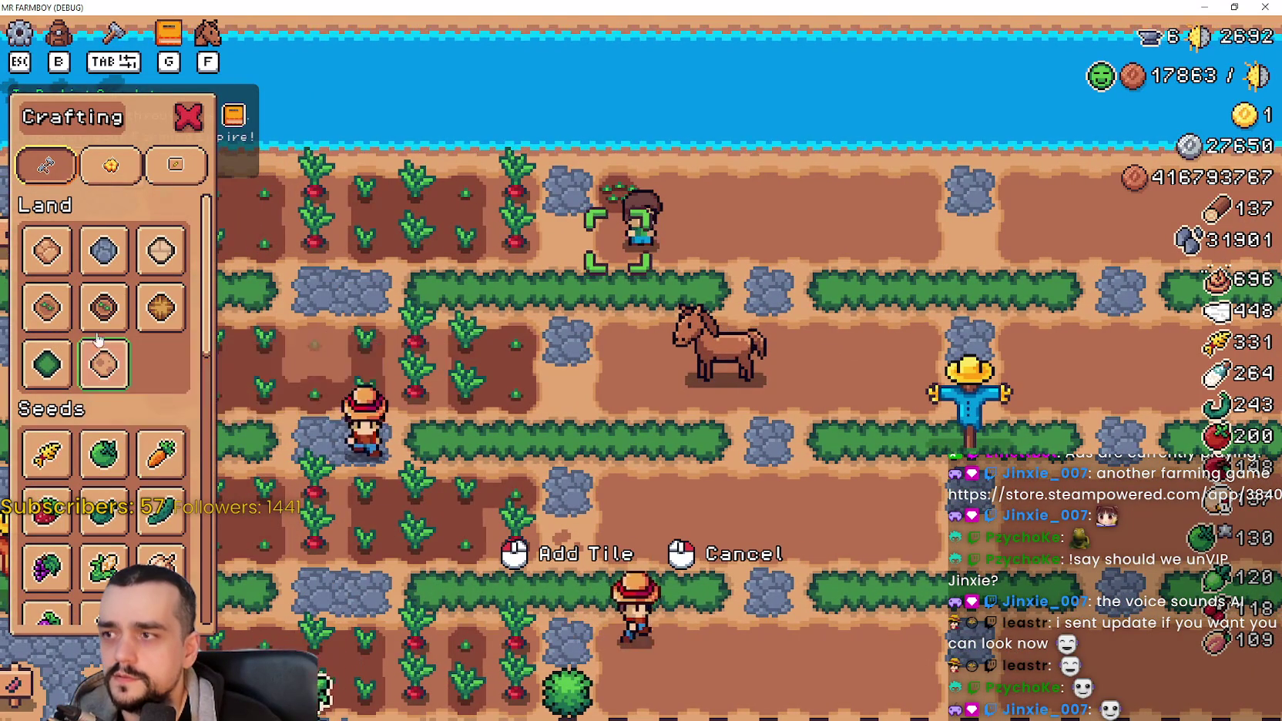
pyautogui.press('a')
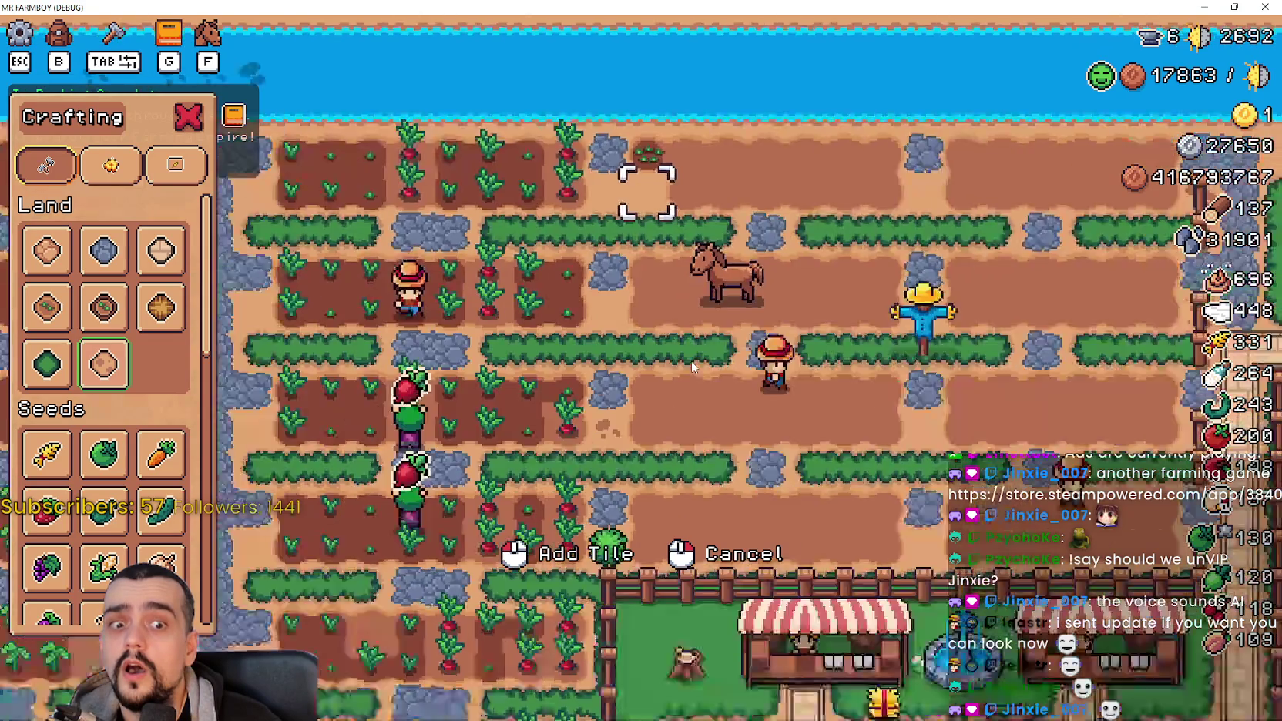
pyautogui.scroll(-2, 692, 363)
pyautogui.scroll(4, 689, 359)
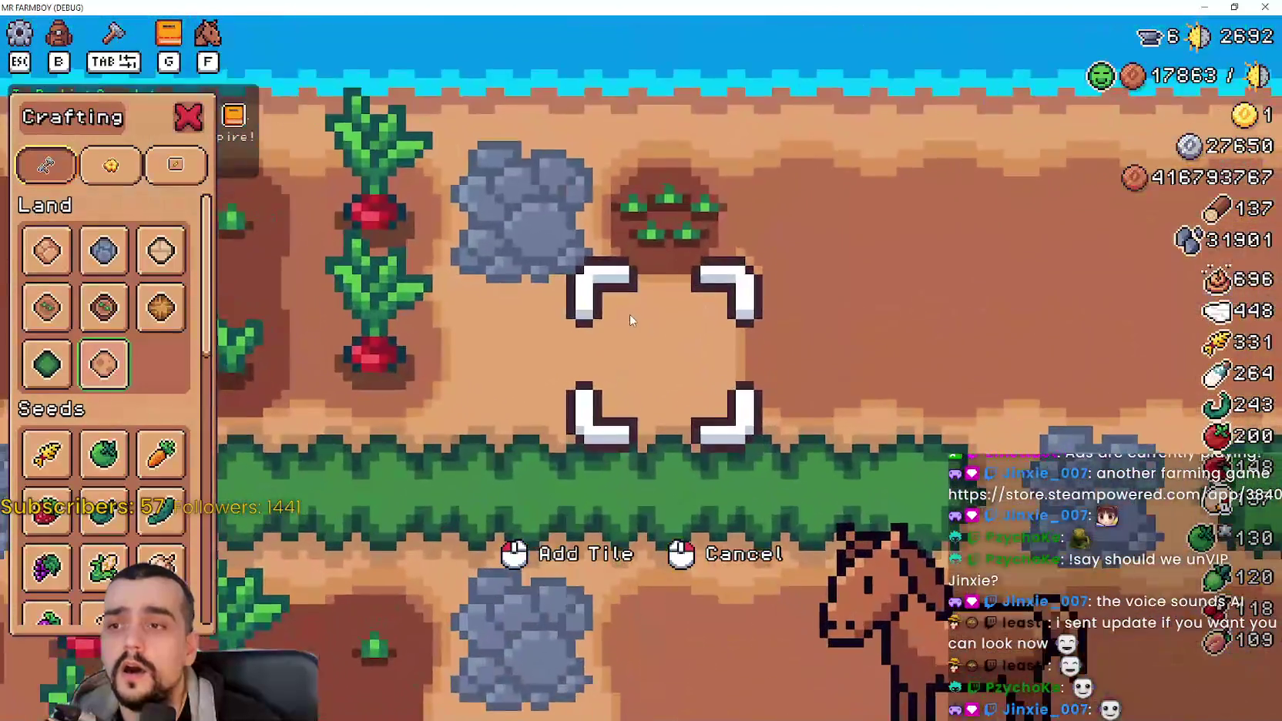
pyautogui.scroll(-2, 628, 314)
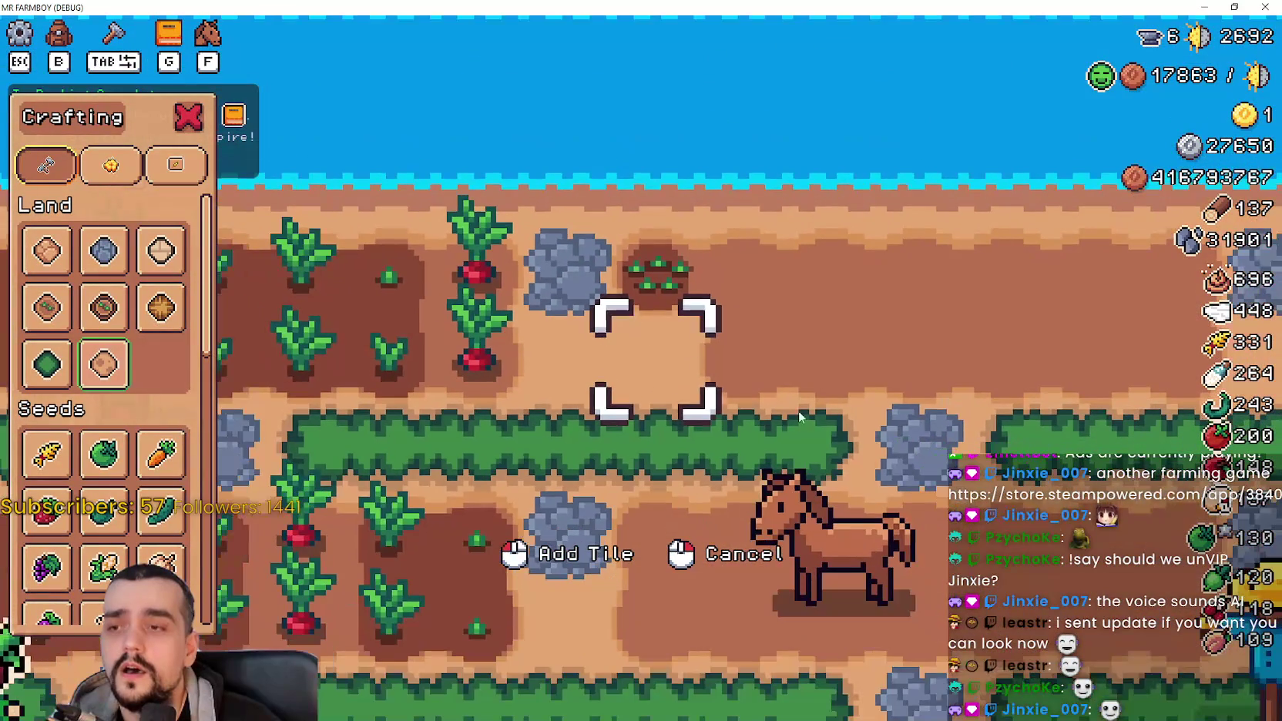
pyautogui.scroll(-2, 812, 418)
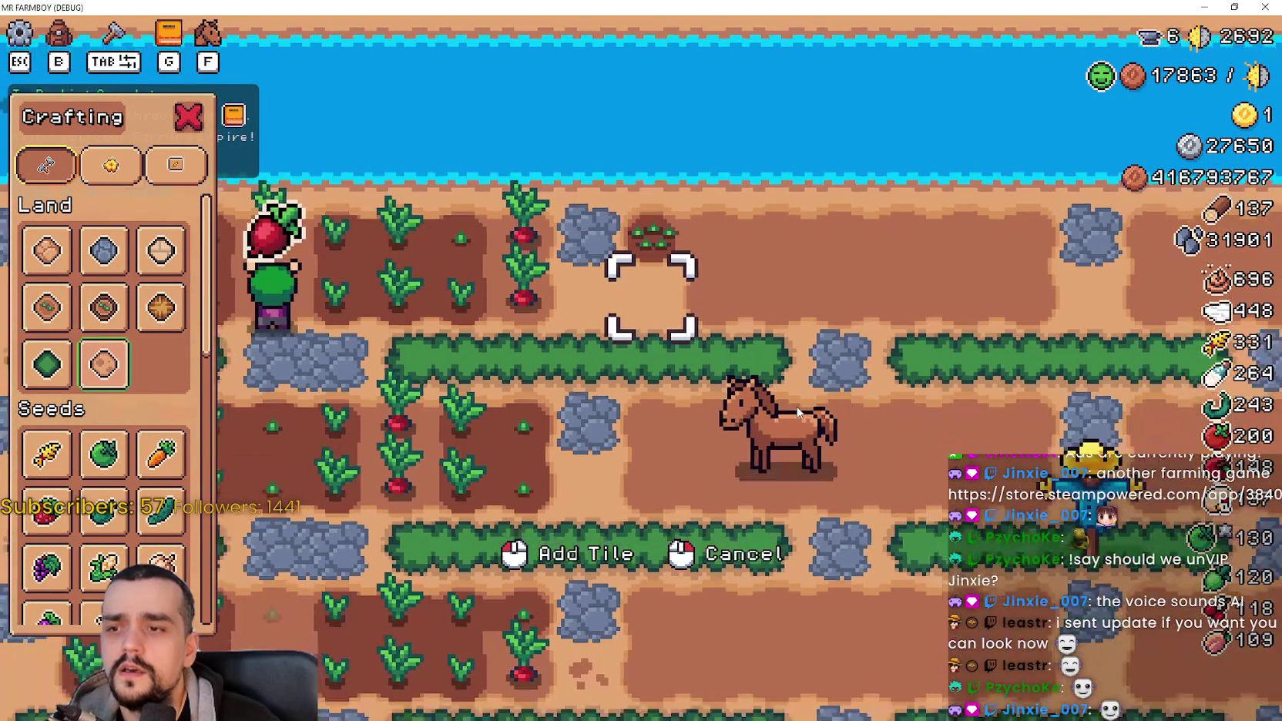
pyautogui.rightClick(798, 412)
pyautogui.scroll(-1, 798, 413)
pyautogui.scroll(-2, 798, 412)
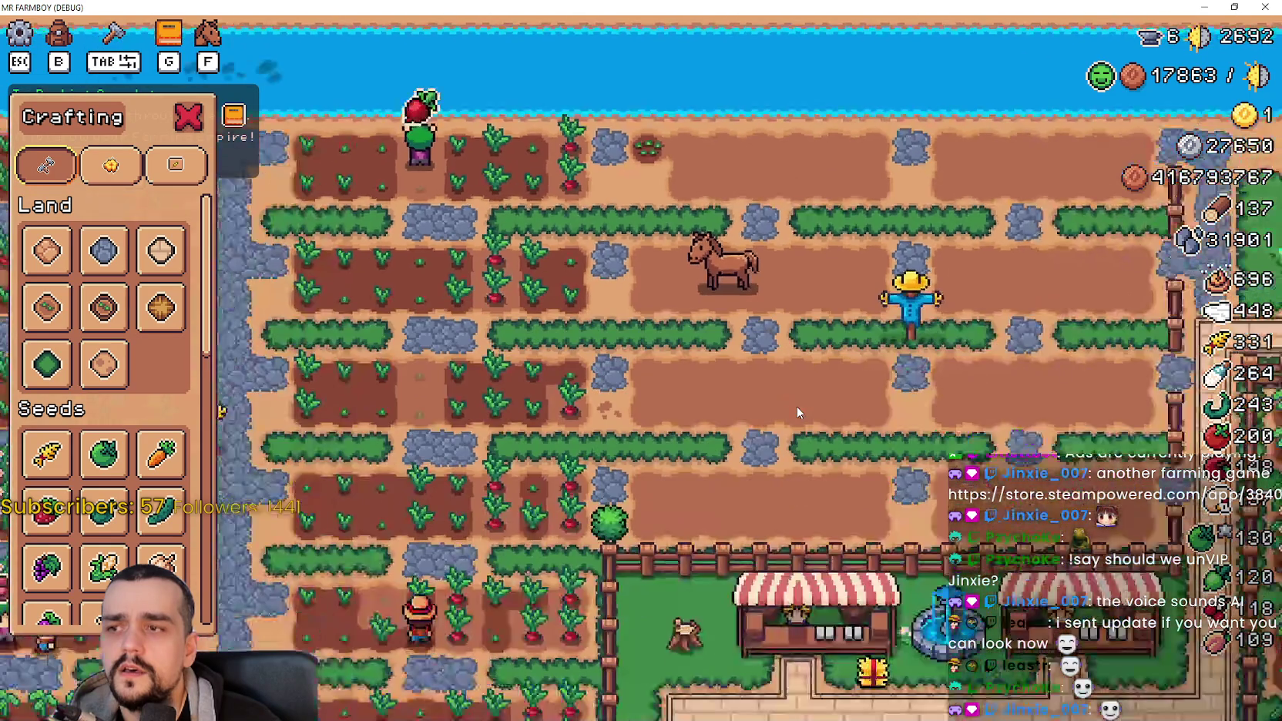
pyautogui.scroll(3, 798, 412)
pyautogui.scroll(4, 798, 412)
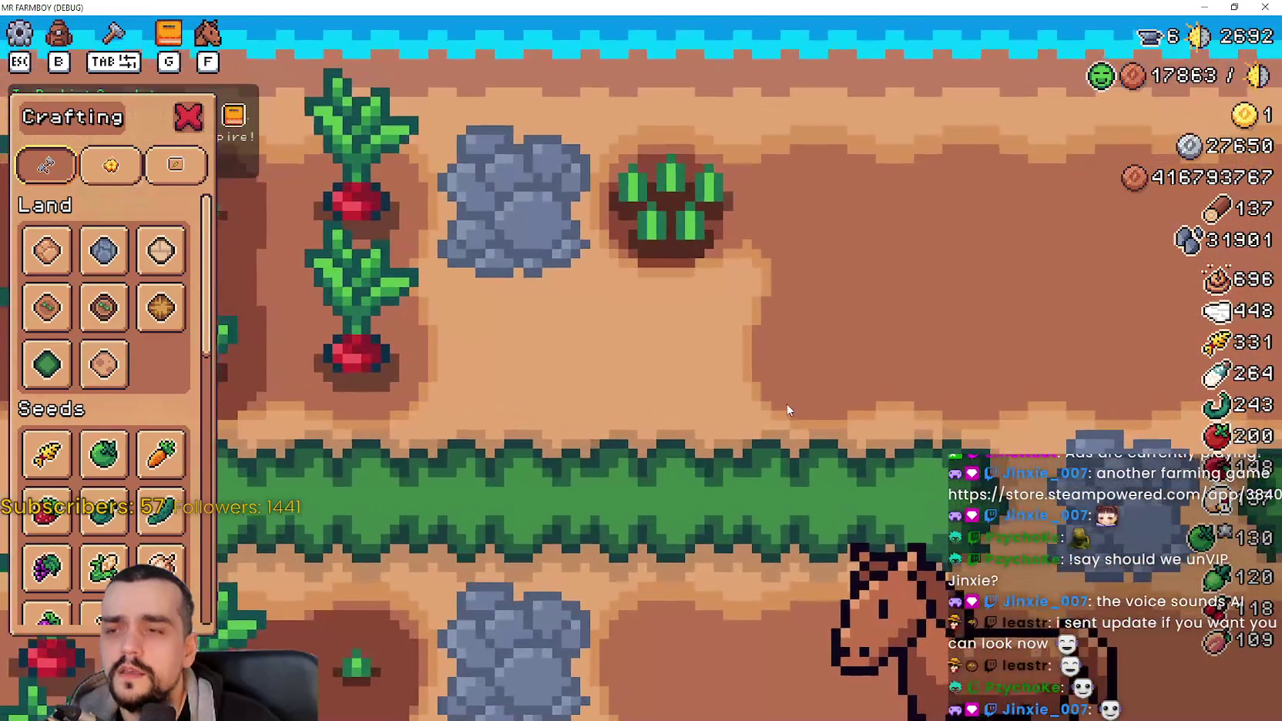
pyautogui.scroll(-6, 737, 384)
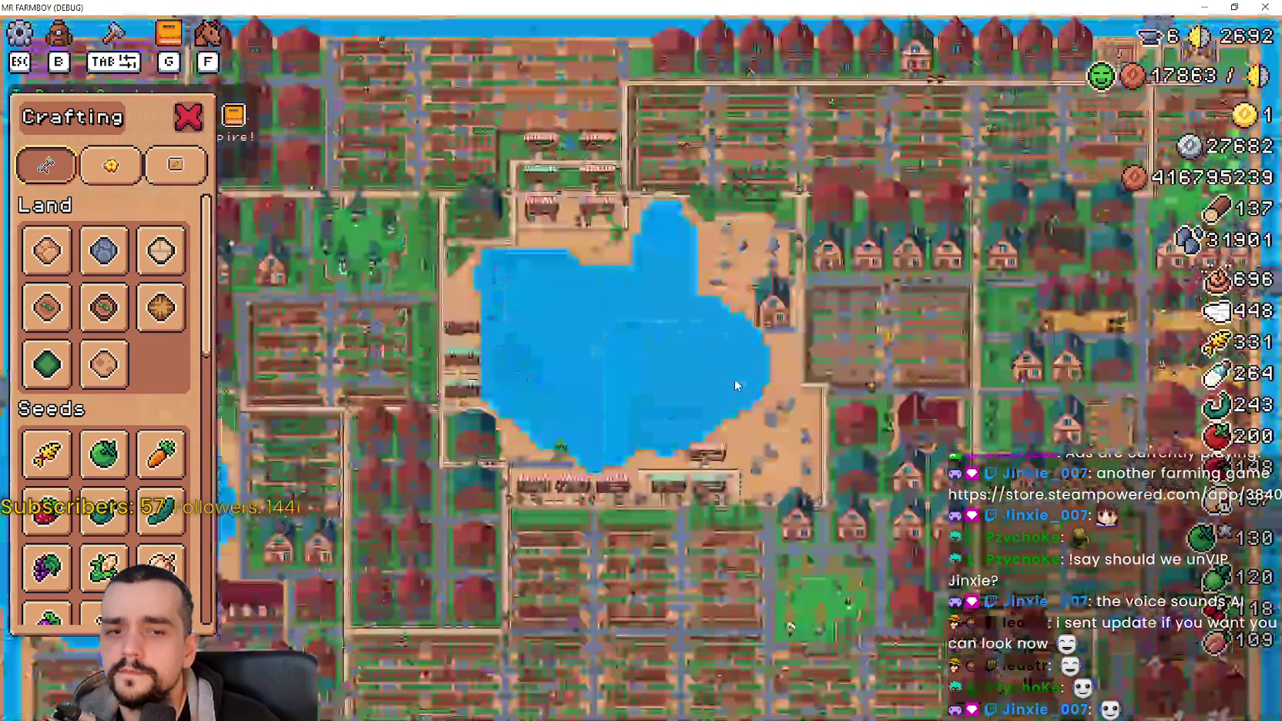
pyautogui.scroll(5, 735, 380)
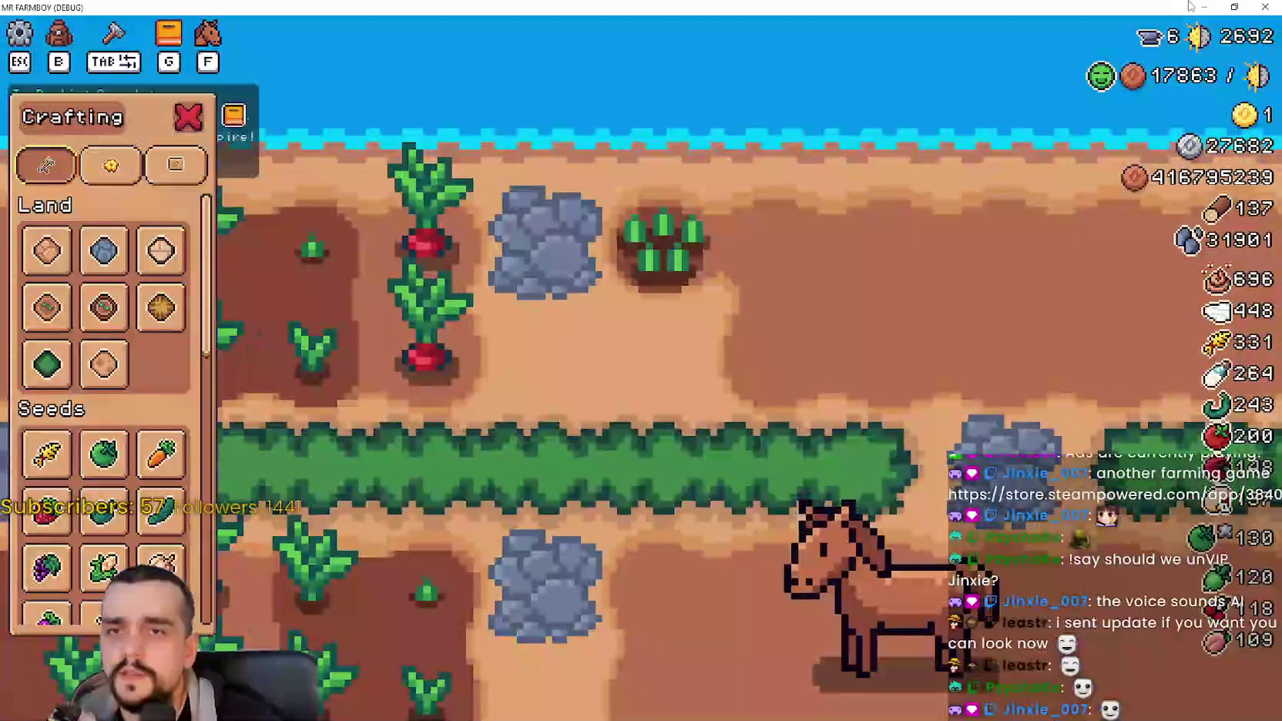
pyautogui.click(1234, 6)
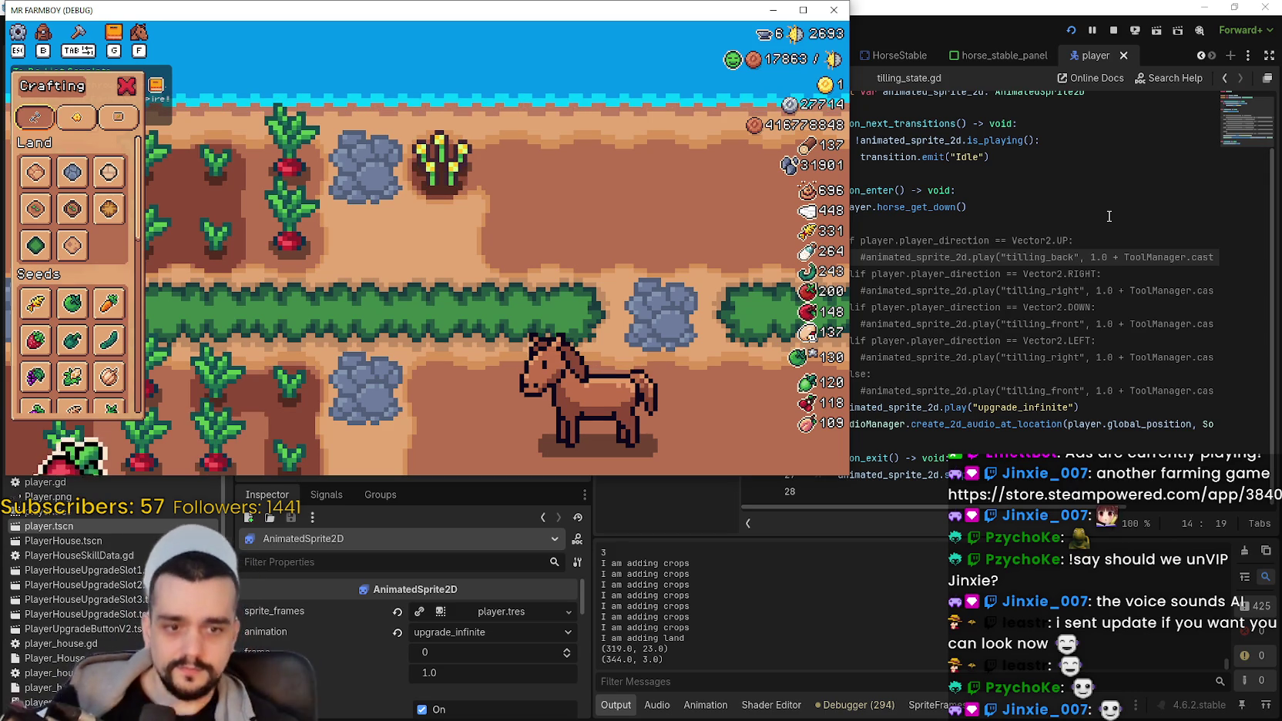
# Step: Stop the running game and review the #else and upgrade_infinite lines in the tilling script
pyautogui.click(1113, 29)
pyautogui.click(956, 306)
pyautogui.click(894, 374)
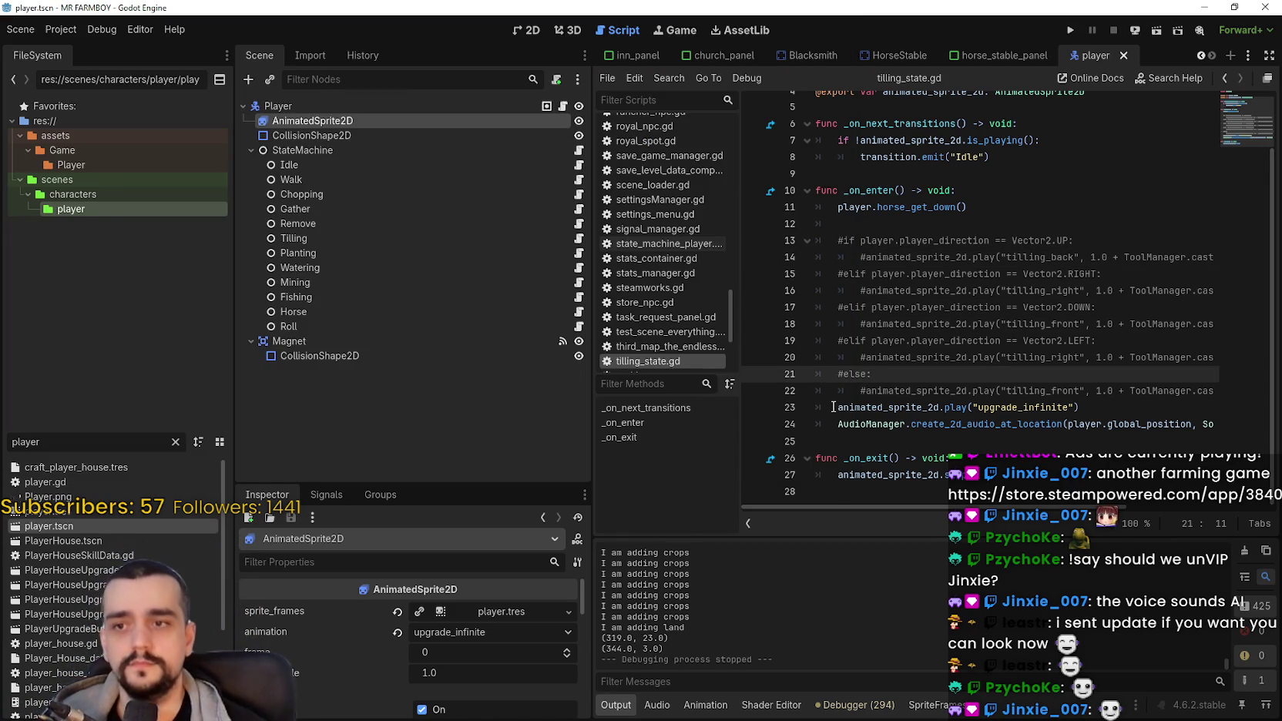
pyautogui.click(833, 406)
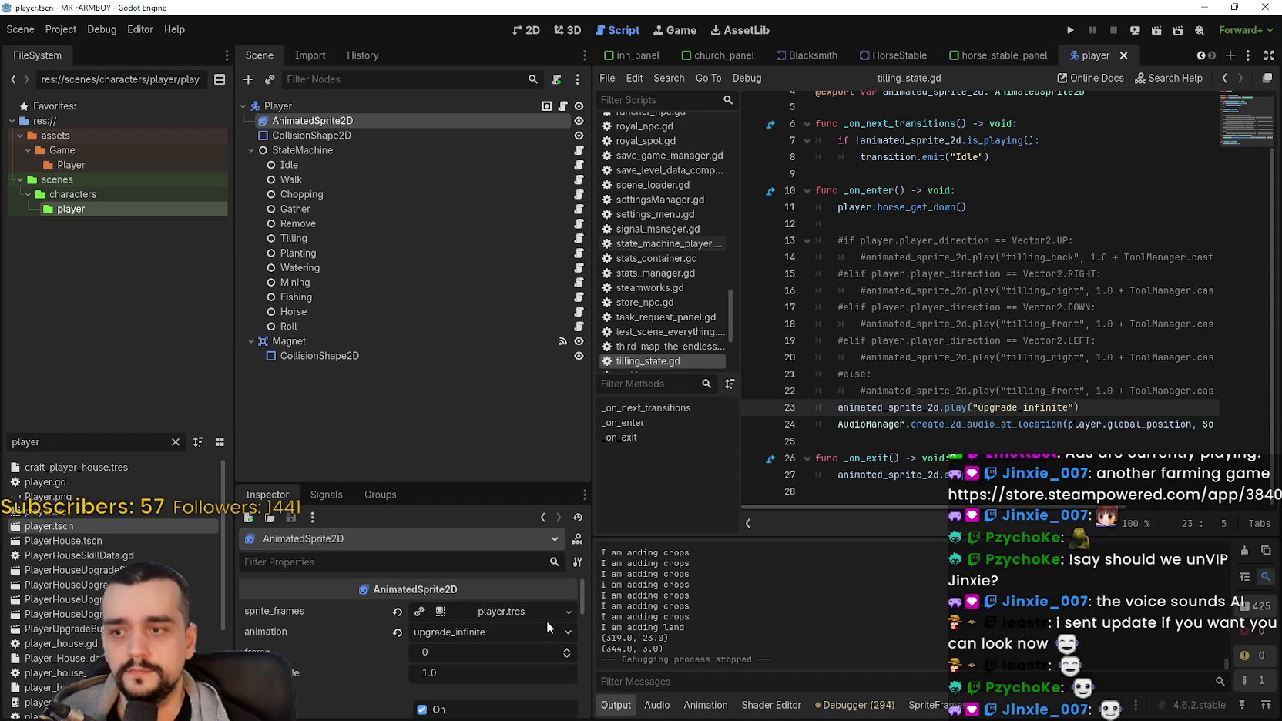
# Step: Delete the upgrade_infinite animation from the player's SpriteFrames and save the player scene
pyautogui.click(924, 704)
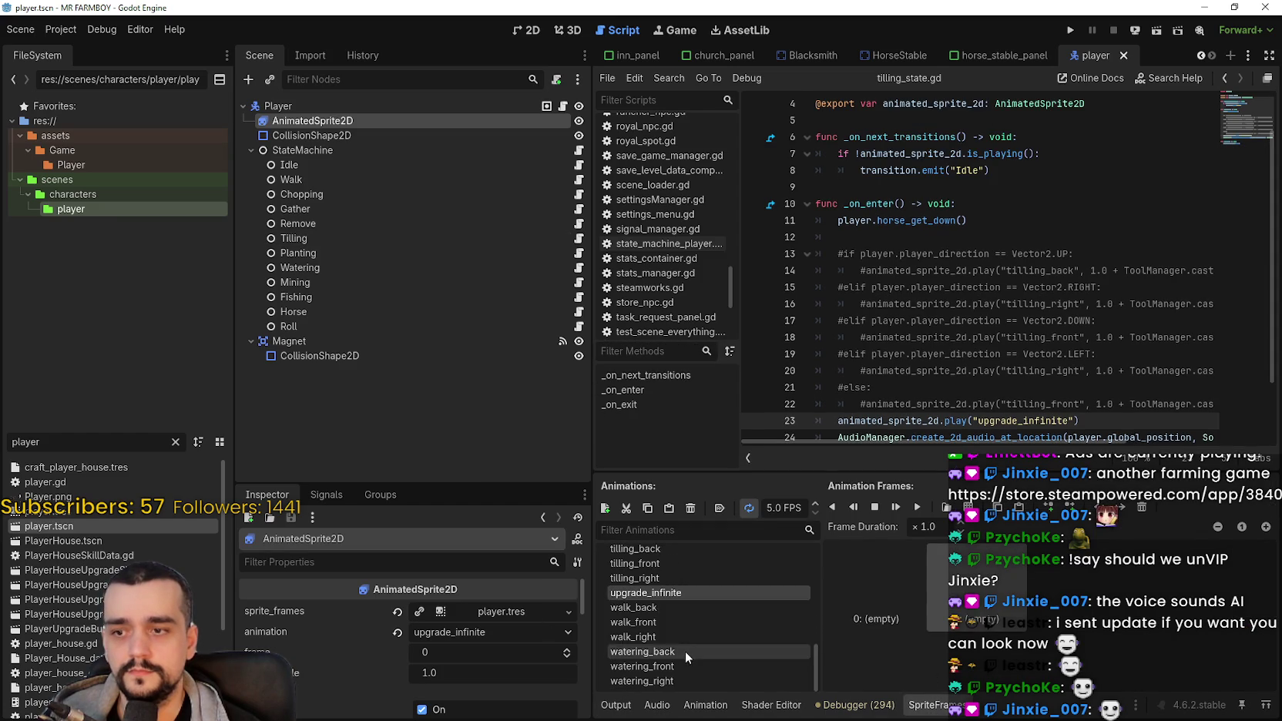
pyautogui.click(697, 513)
pyautogui.click(619, 377)
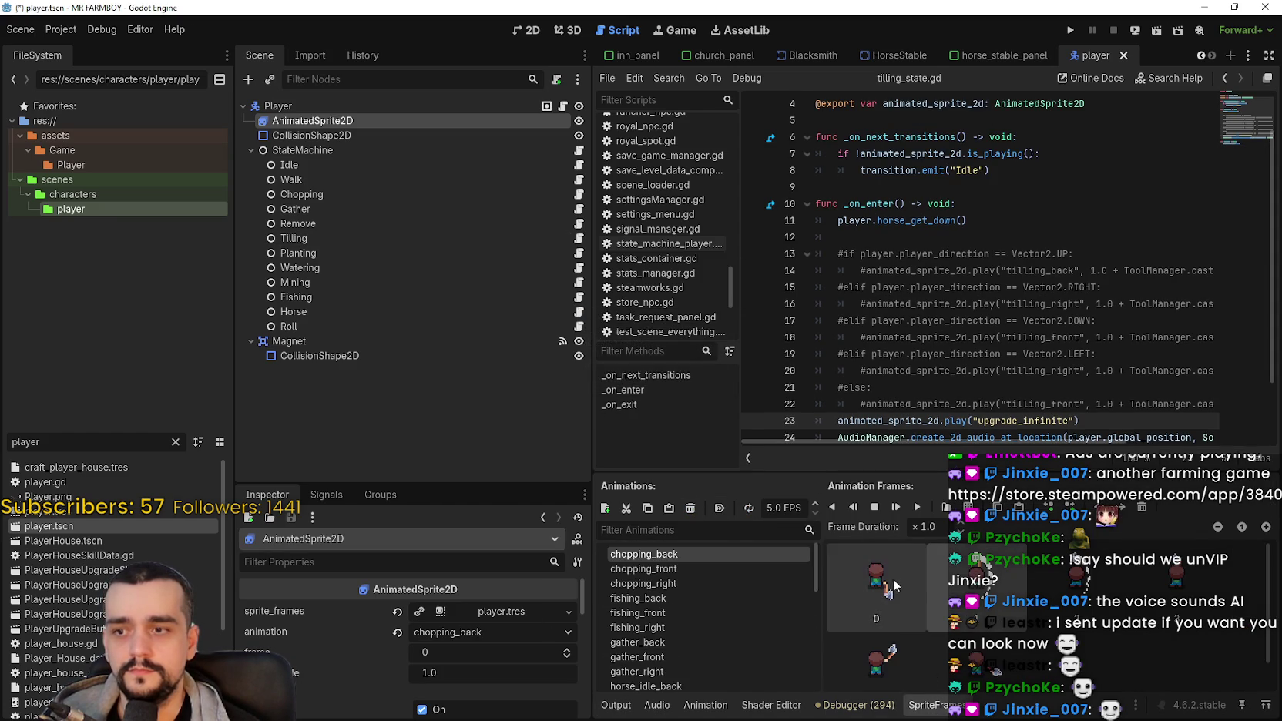
pyautogui.click(976, 305)
pyautogui.hotkey('ctrl', 's')
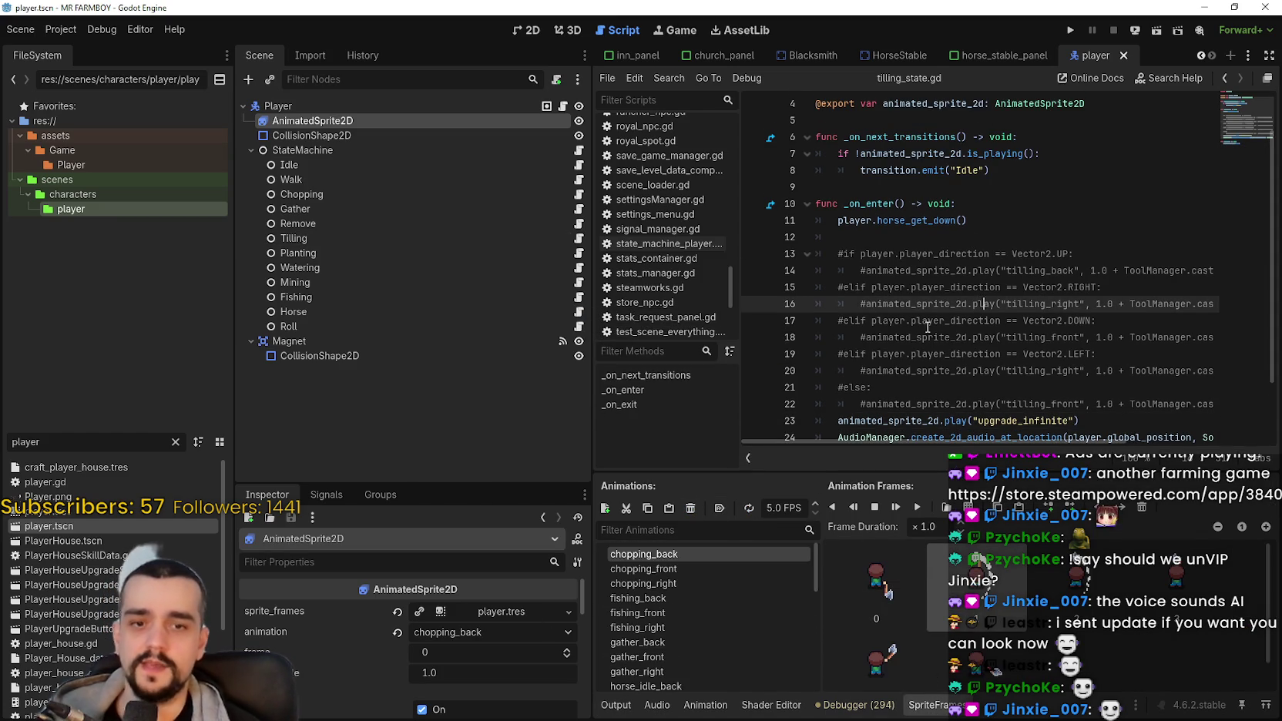
pyautogui.scroll(-2, 928, 327)
pyautogui.click(917, 325)
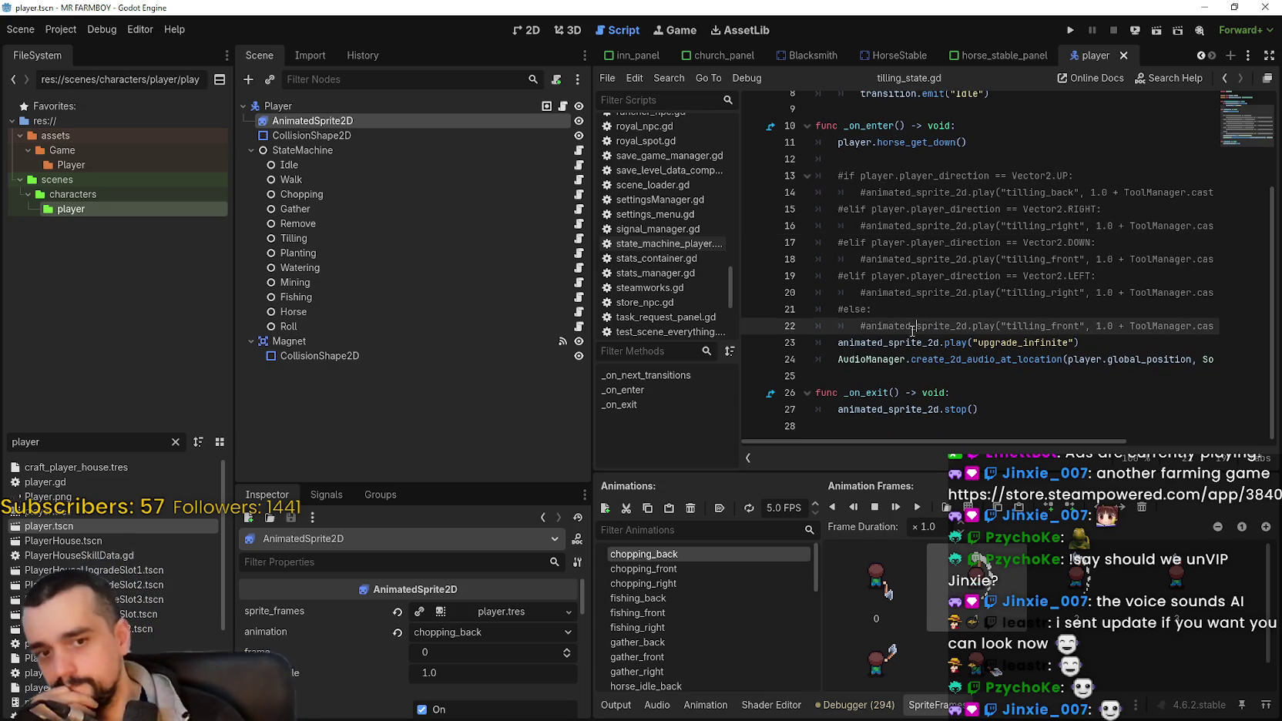
pyautogui.click(1103, 344)
pyautogui.scroll(2, 884, 359)
pyautogui.scroll(-2, 883, 359)
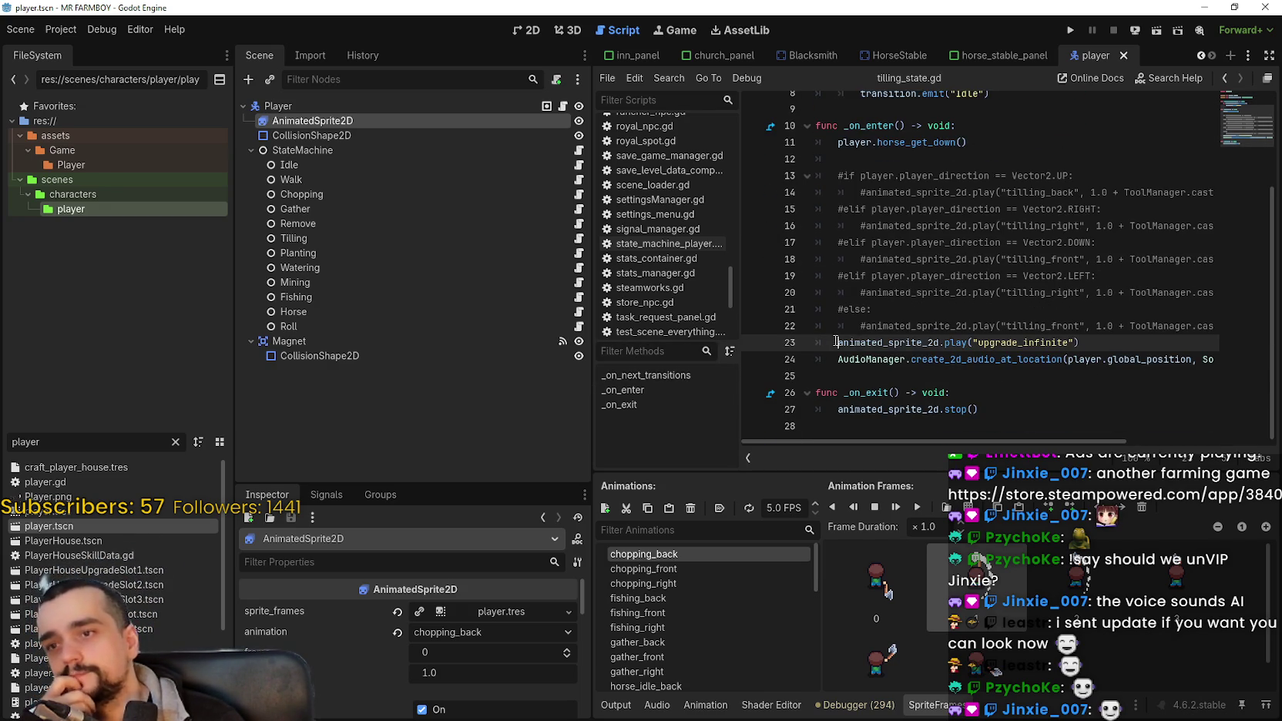
pyautogui.click(837, 342)
pyautogui.write('#')
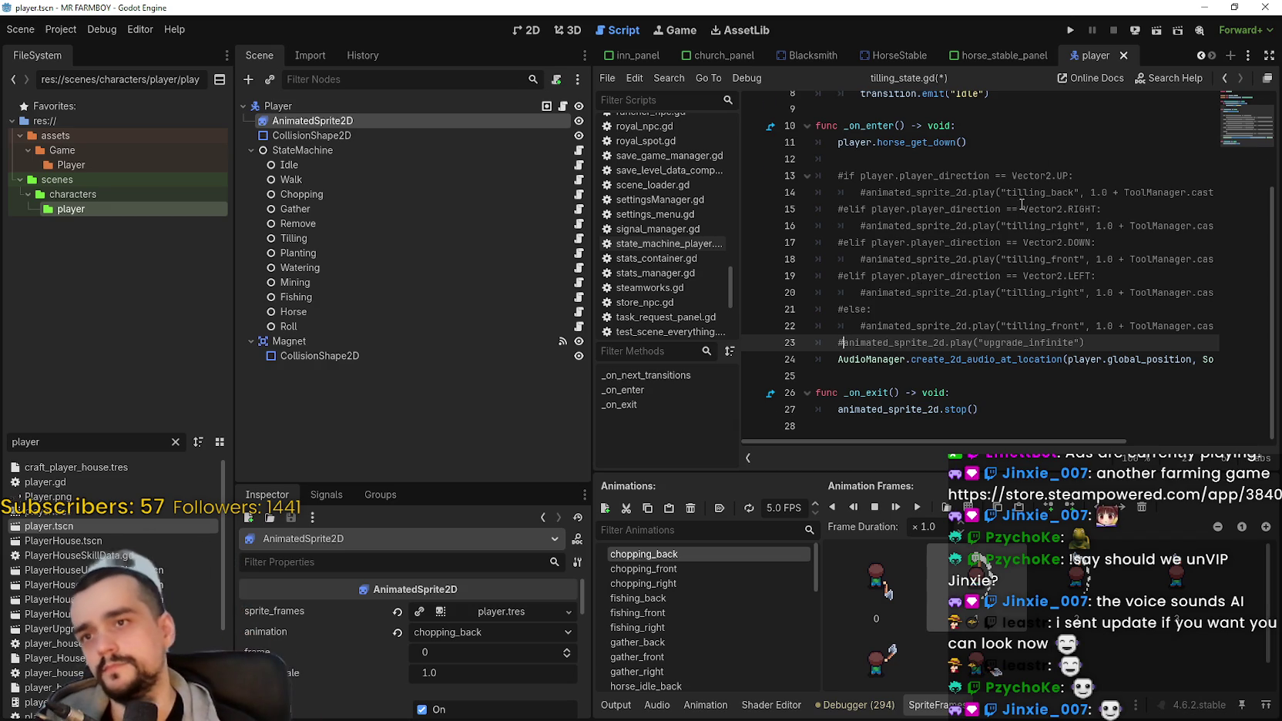
pyautogui.scroll(2, 1004, 243)
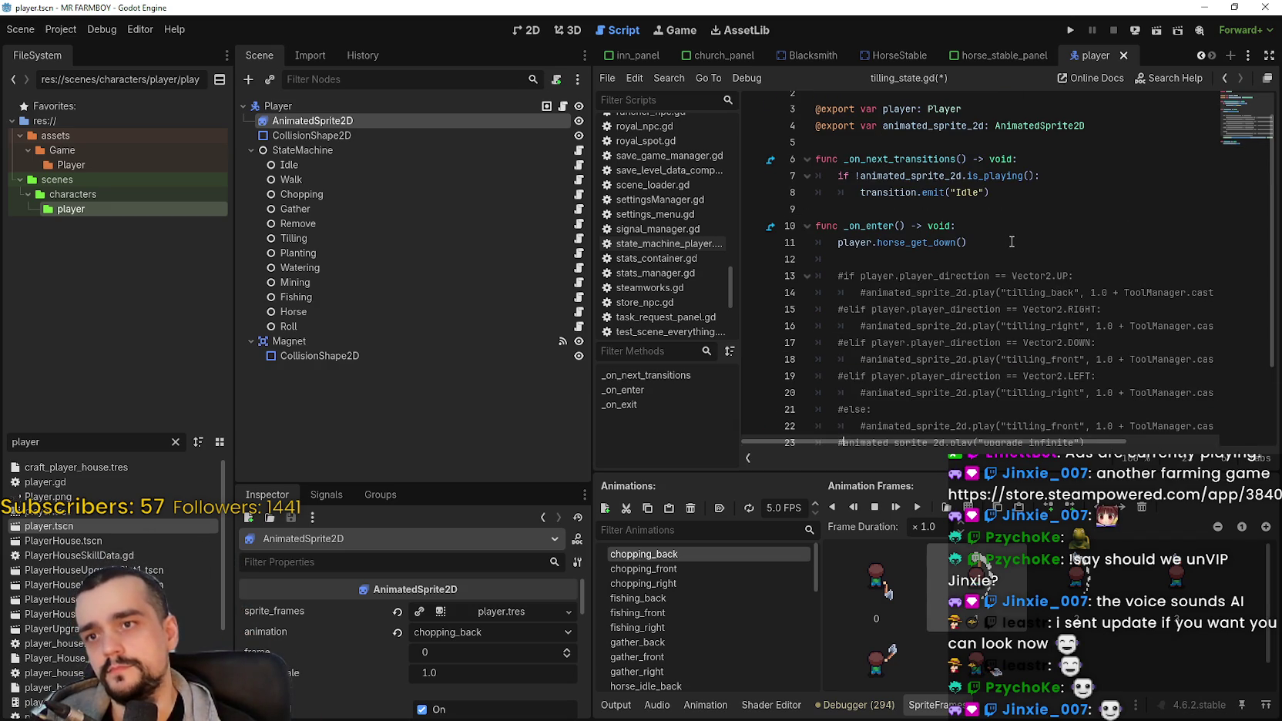
pyautogui.moveTo(967, 242); pyautogui.dragTo(837, 240)
pyautogui.click(991, 245)
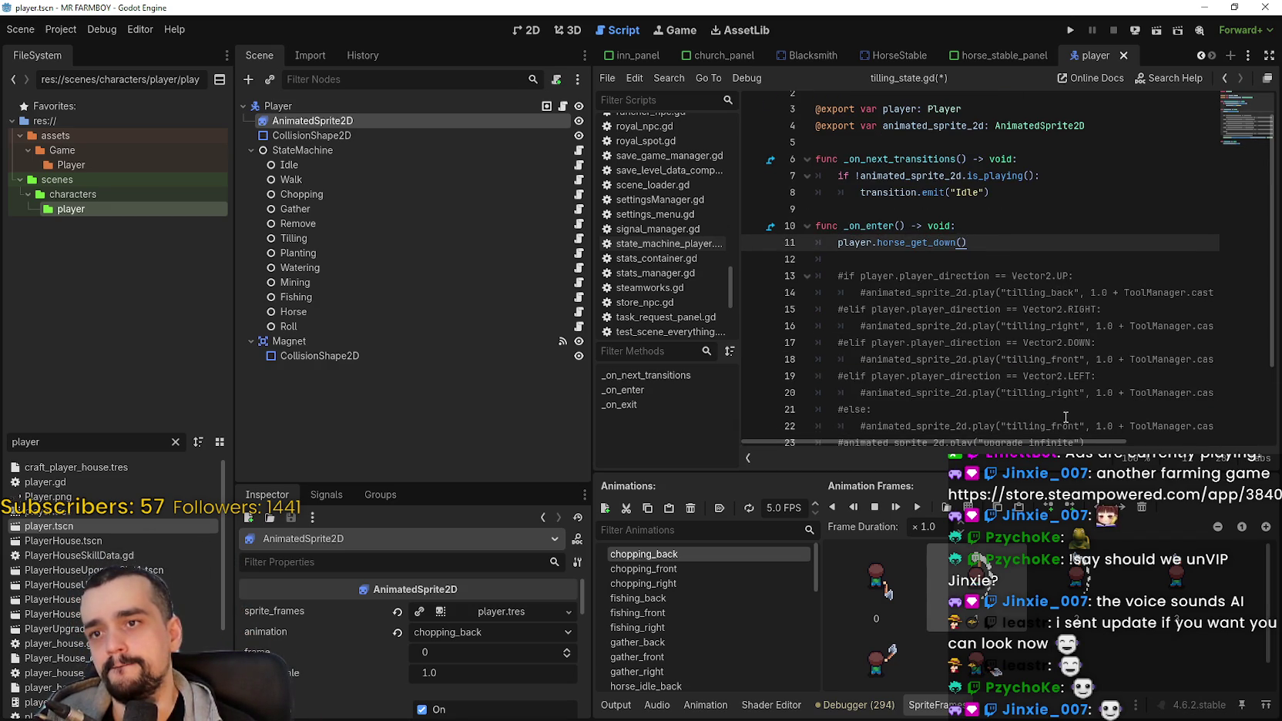
pyautogui.moveTo(989, 192); pyautogui.dragTo(827, 175)
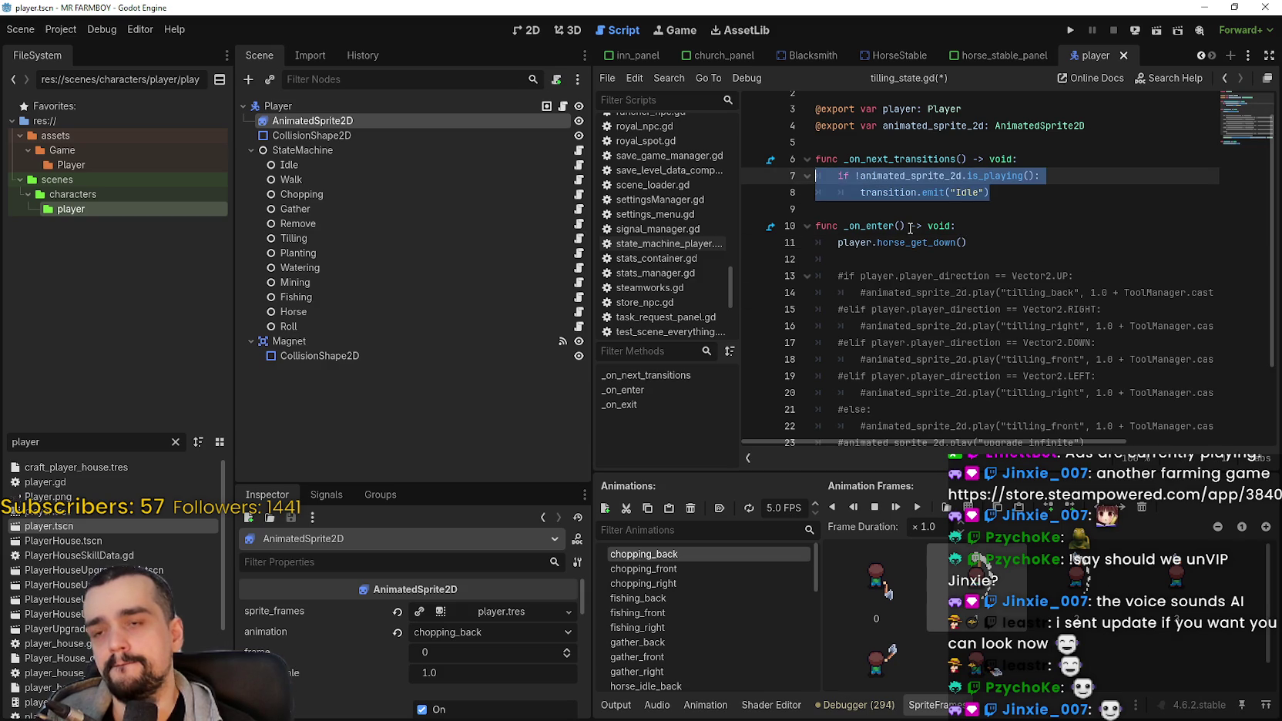
pyautogui.click(1011, 244)
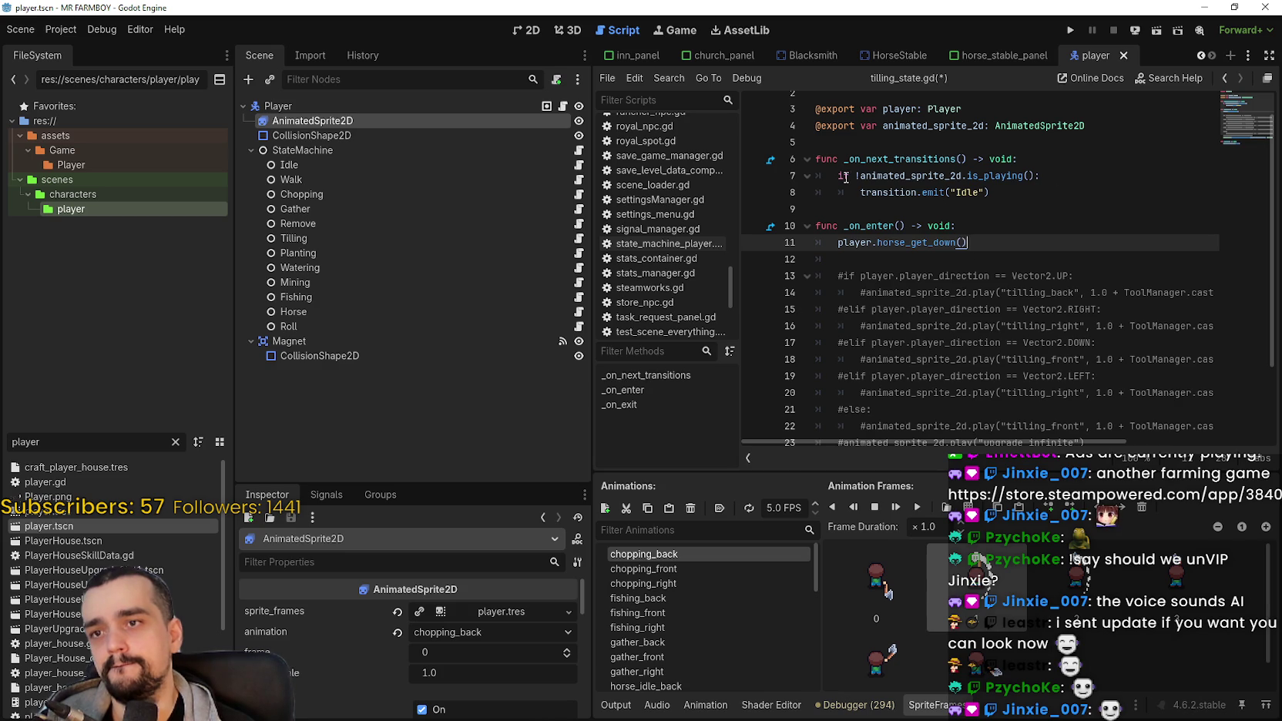
pyautogui.moveTo(990, 192); pyautogui.dragTo(778, 174)
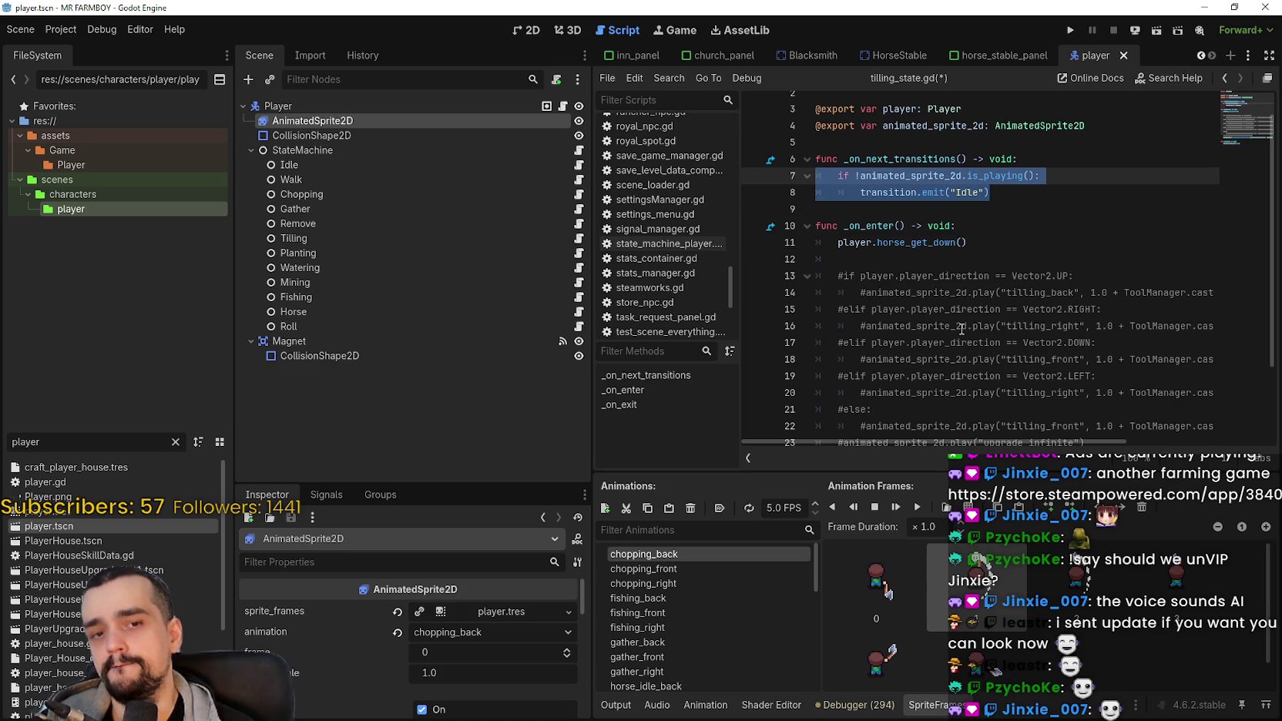
pyautogui.moveTo(860, 192); pyautogui.dragTo(989, 192)
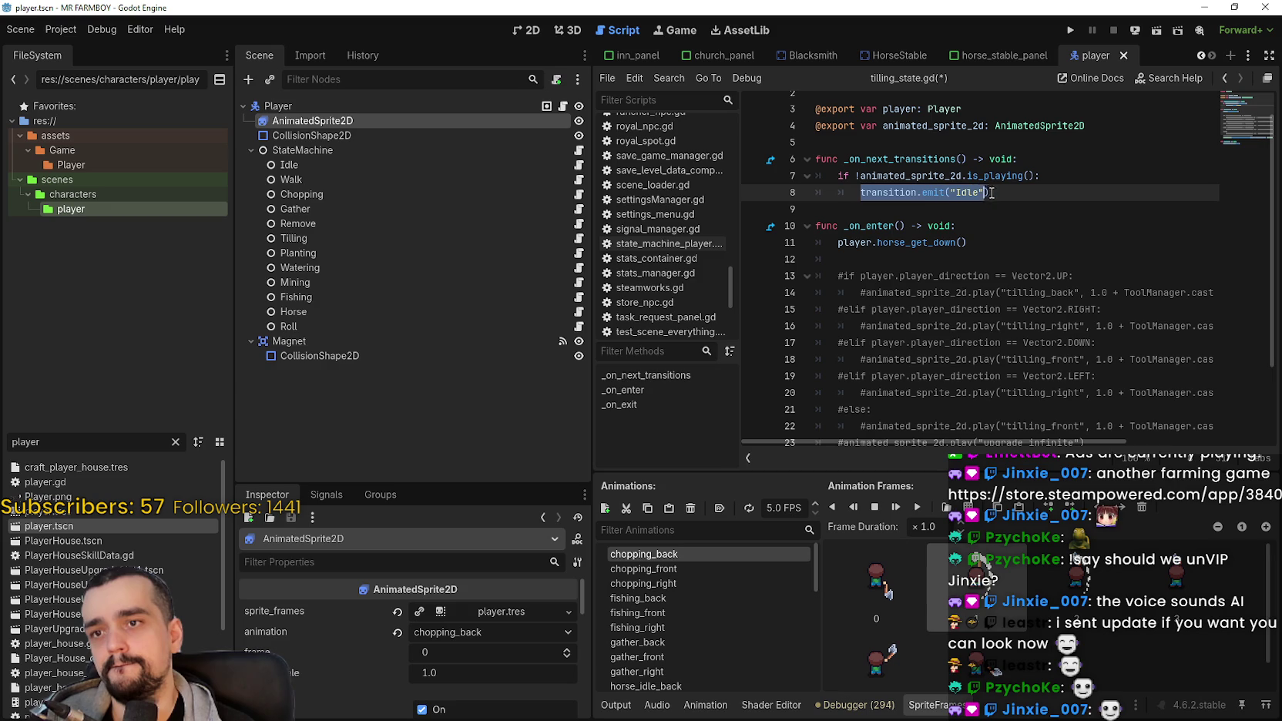
pyautogui.scroll(-2, 885, 239)
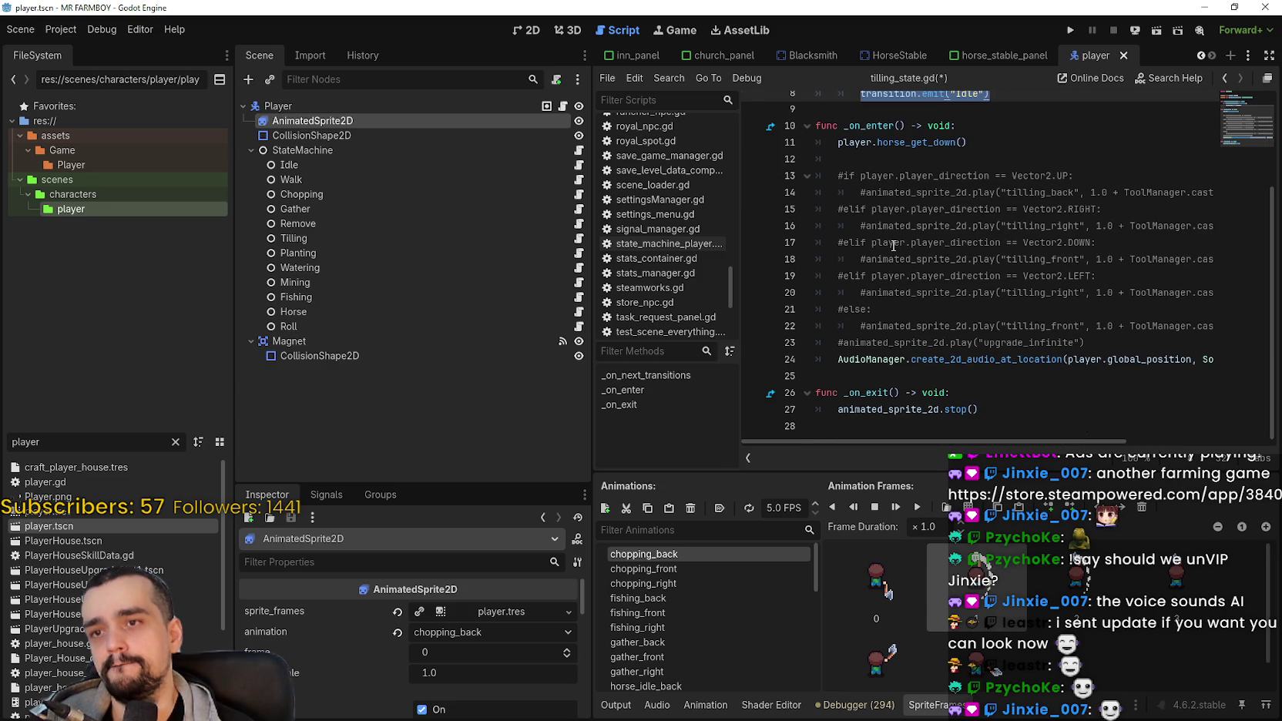
pyautogui.scroll(3, 893, 245)
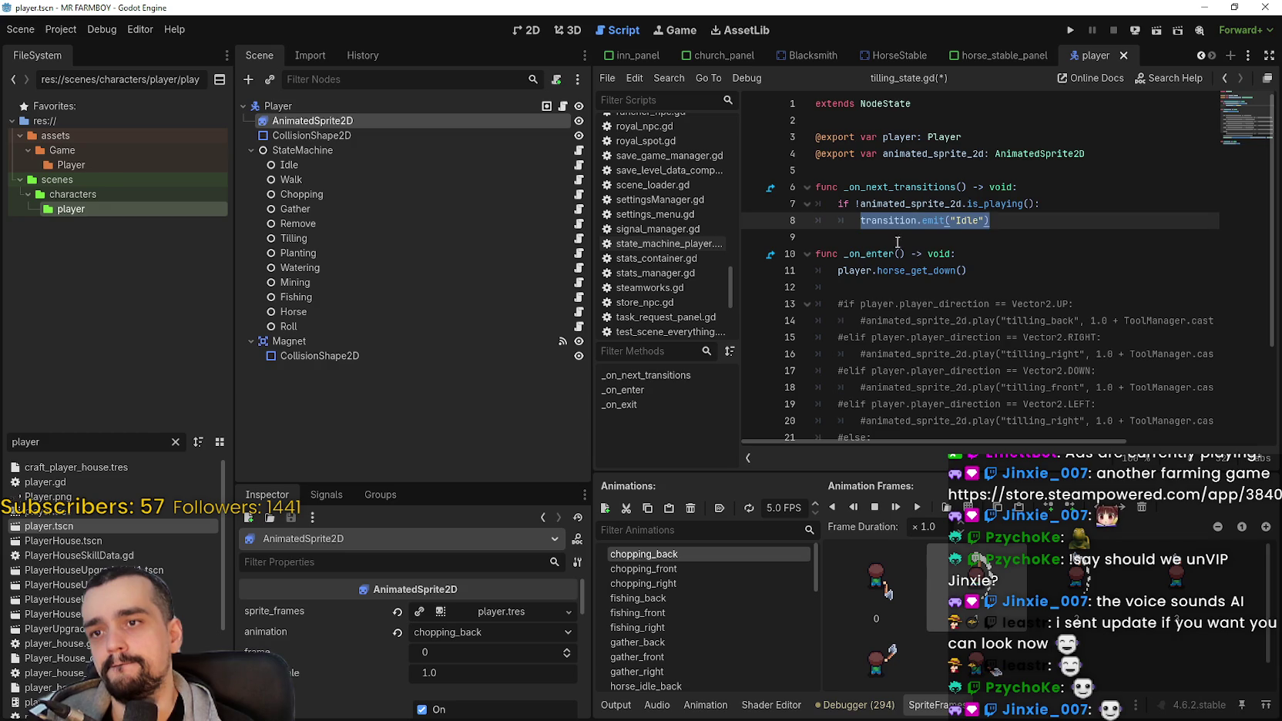
pyautogui.scroll(-3, 913, 273)
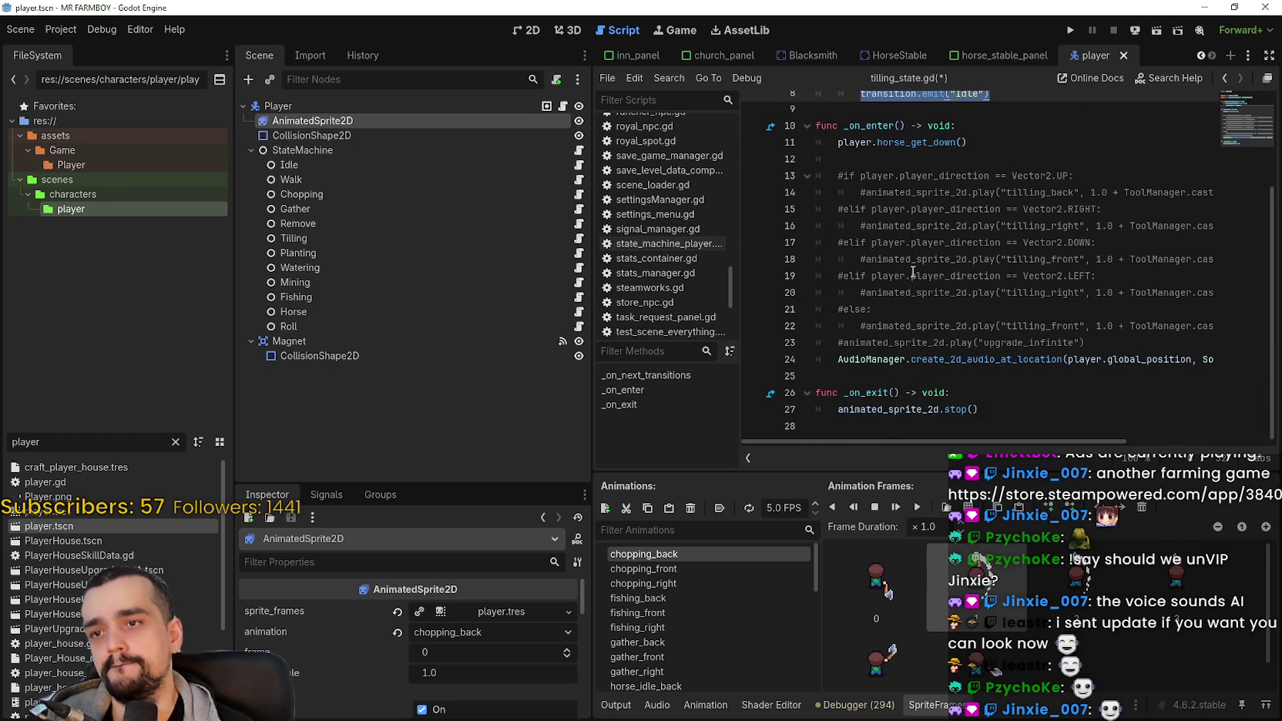
pyautogui.scroll(3, 909, 199)
pyautogui.click(992, 193)
pyautogui.hotkey('shift', 'Up')
pyautogui.hotkey('shift', 'Up')
pyautogui.hotkey('shift', 'Up')
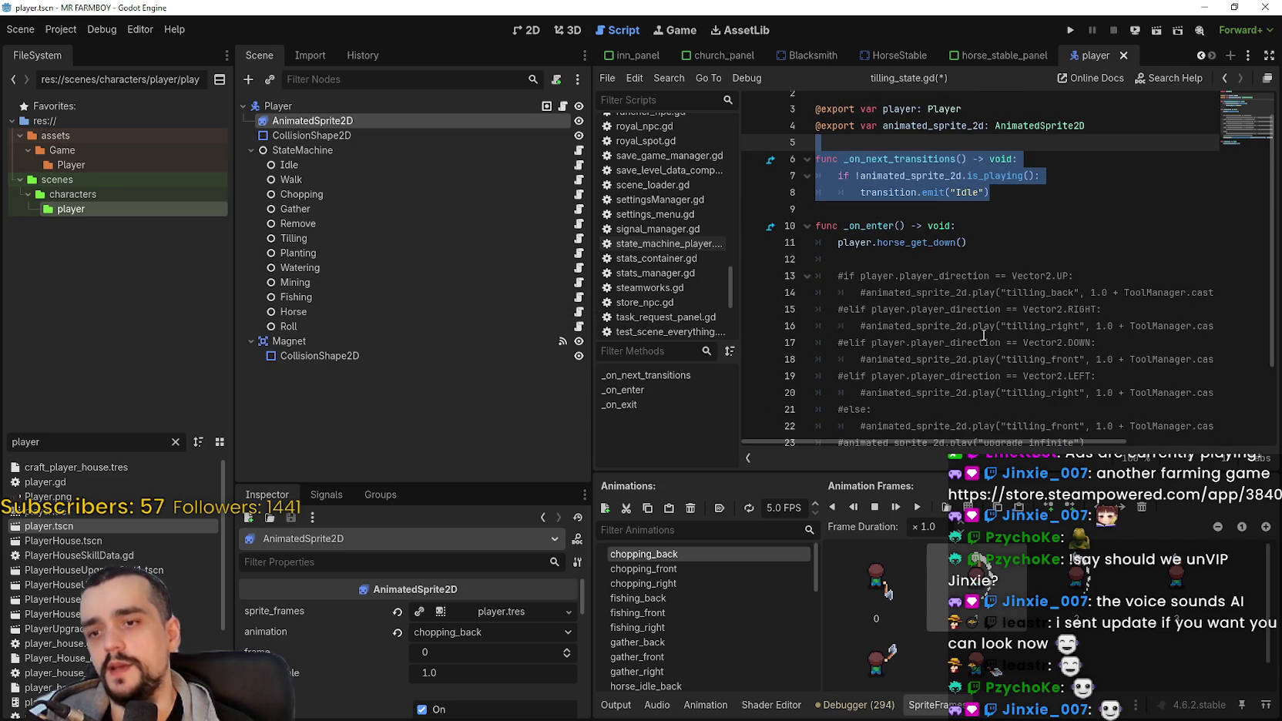
pyautogui.scroll(1, 984, 335)
pyautogui.scroll(-3, 984, 335)
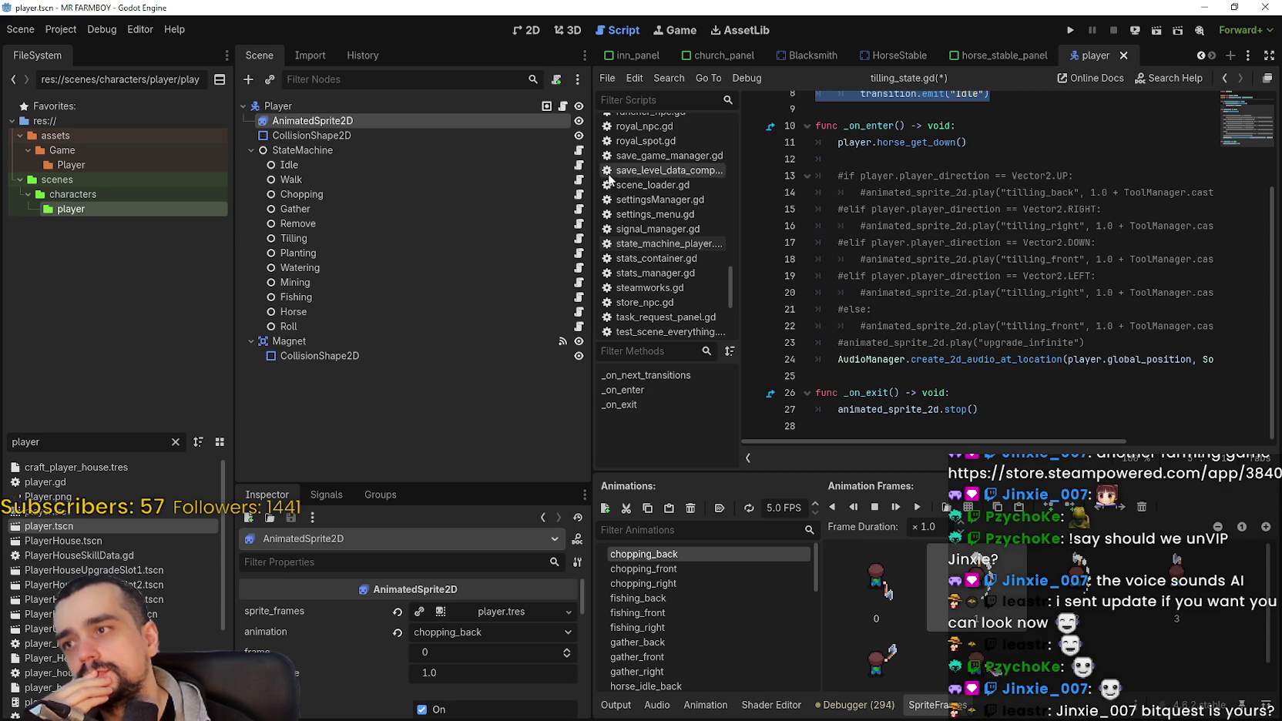
pyautogui.click(579, 150)
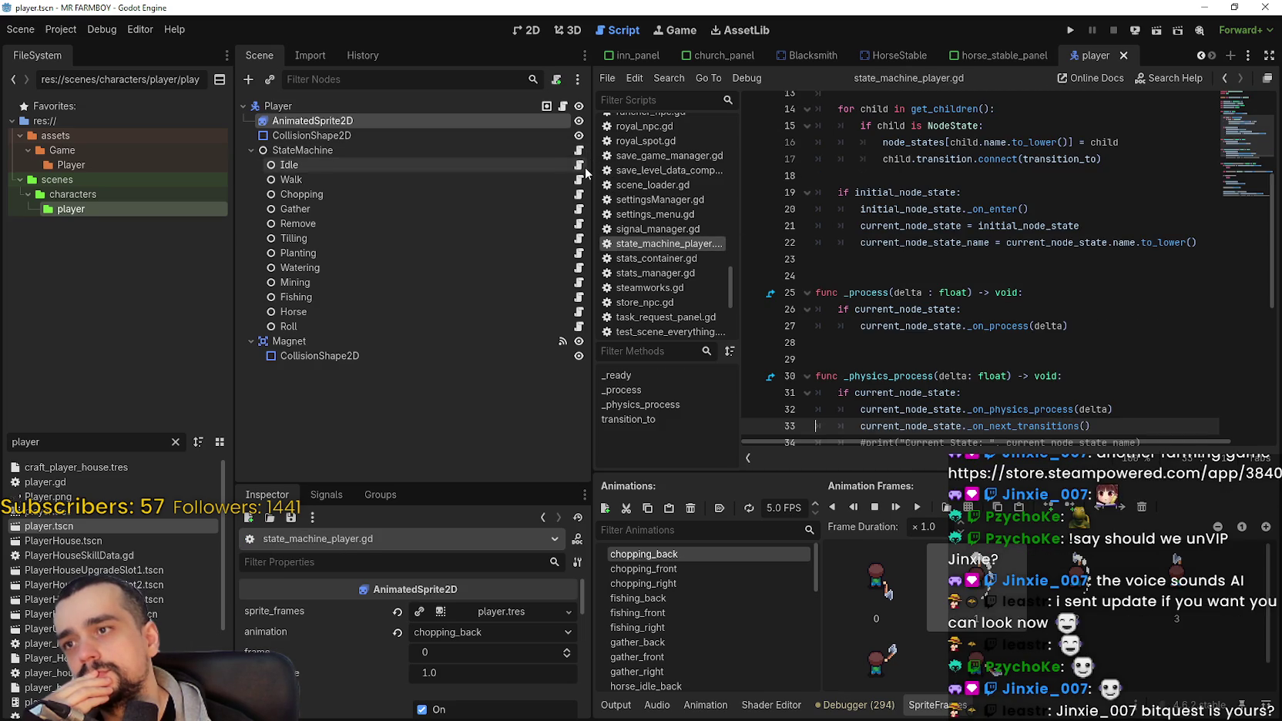
# Step: Open idle_state.gd from the Idle node and scroll down through its state transitions
pyautogui.click(579, 165)
pyautogui.scroll(-3, 924, 247)
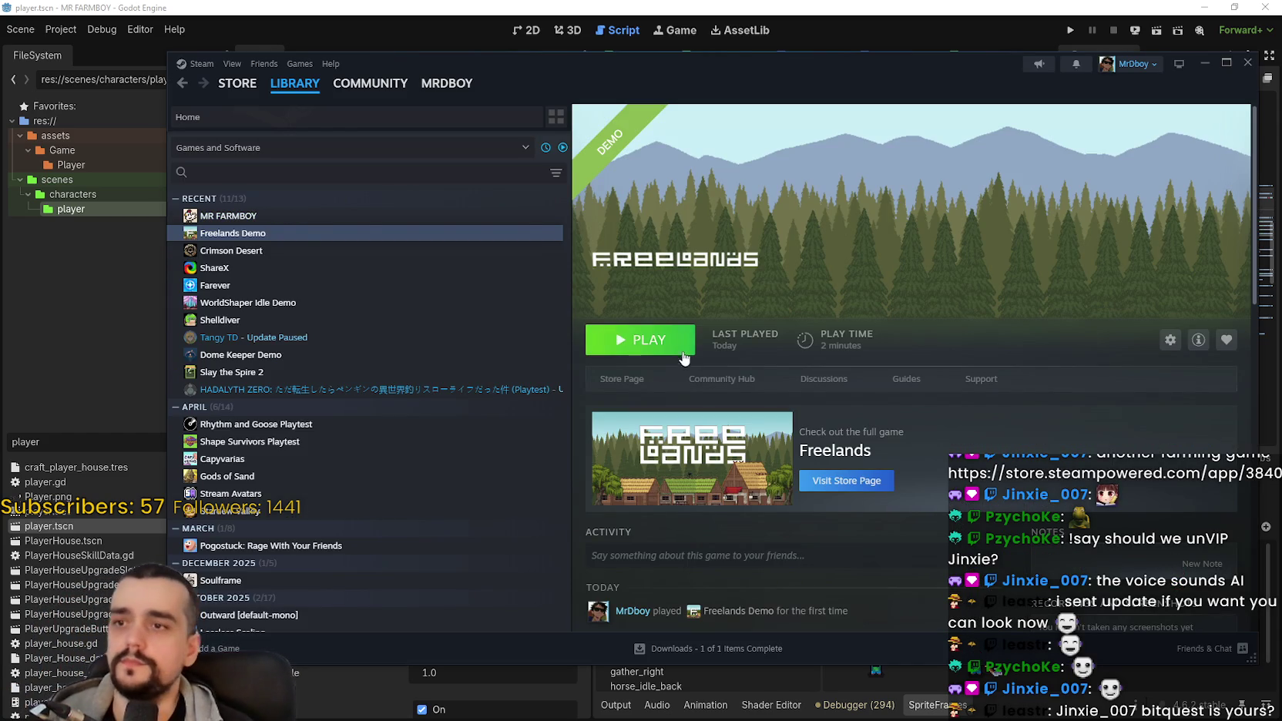
# Step: Launch Freelands Demo from the Steam library and go to its settings
pyautogui.click(682, 351)
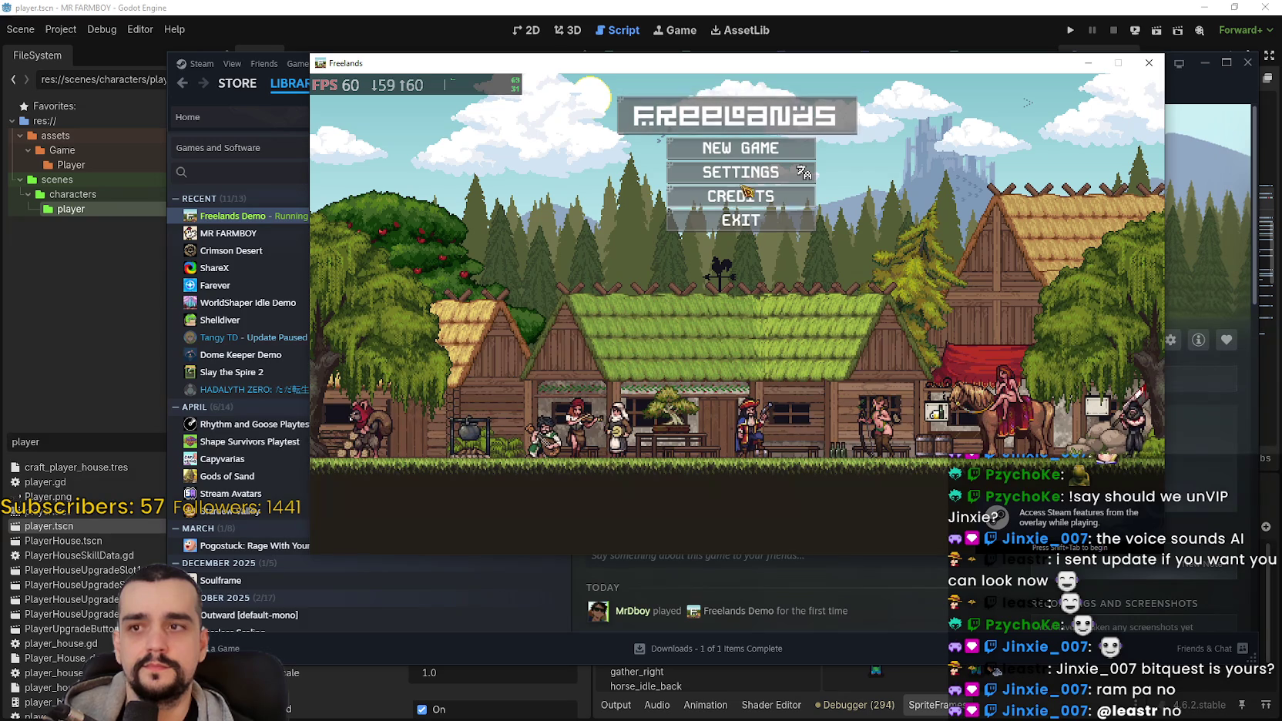
pyautogui.click(749, 181)
# Step: Set display to Fullscreen, Music to 0 and Effects to 14%, then start a new game
pyautogui.click(744, 252)
pyautogui.click(709, 284)
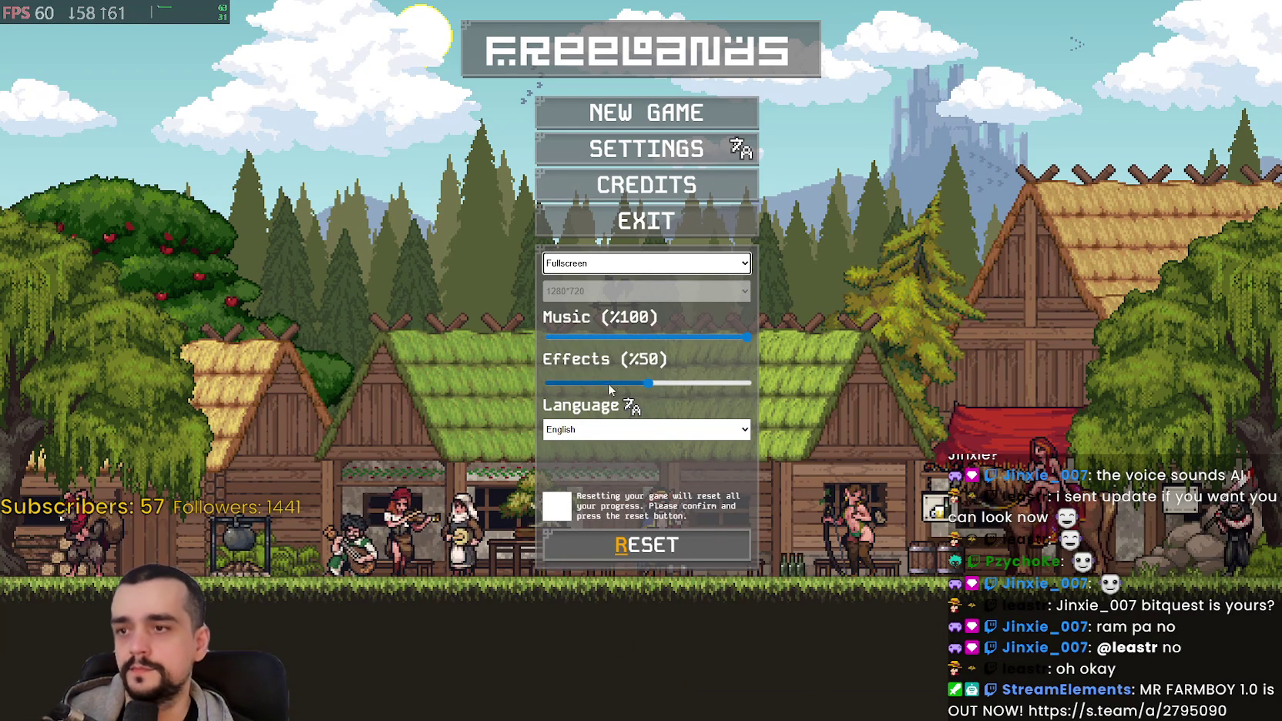
pyautogui.moveTo(649, 381)
pyautogui.mouseDown()
pyautogui.moveTo(548, 376)
pyautogui.moveTo(578, 396)
pyautogui.mouseUp()
pyautogui.click(549, 337)
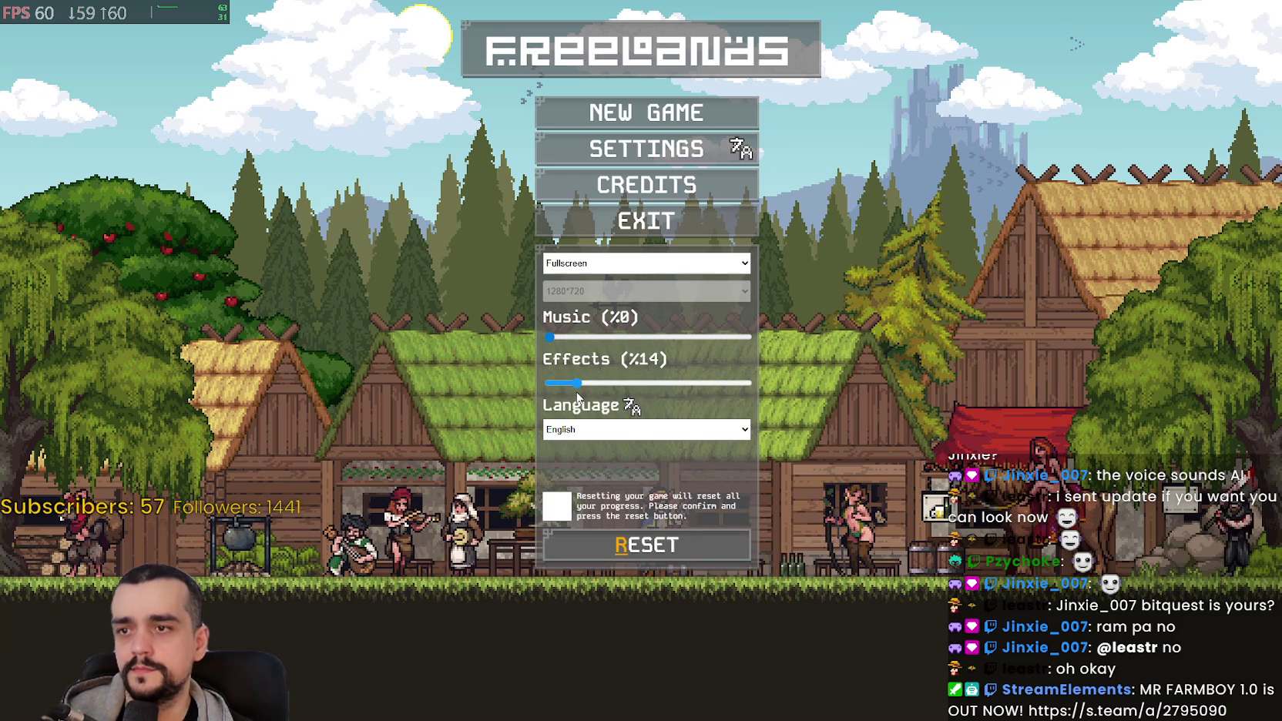
pyautogui.click(663, 113)
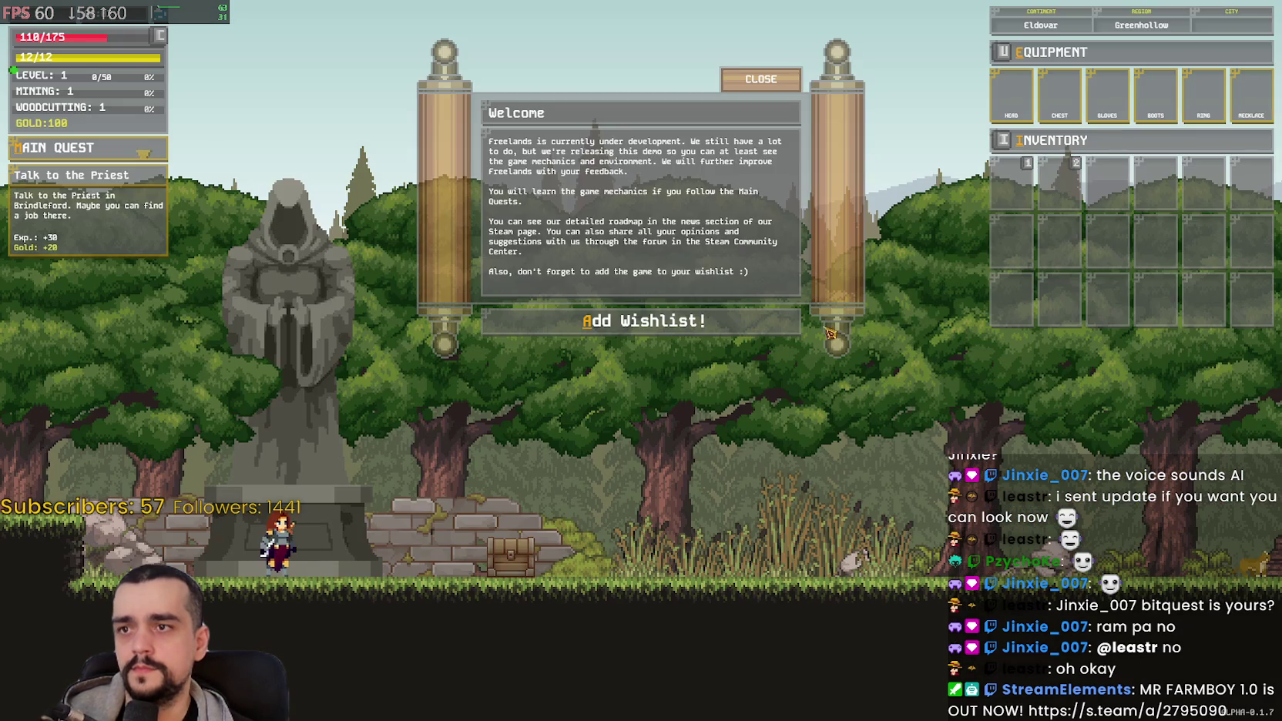
pyautogui.click(493, 574)
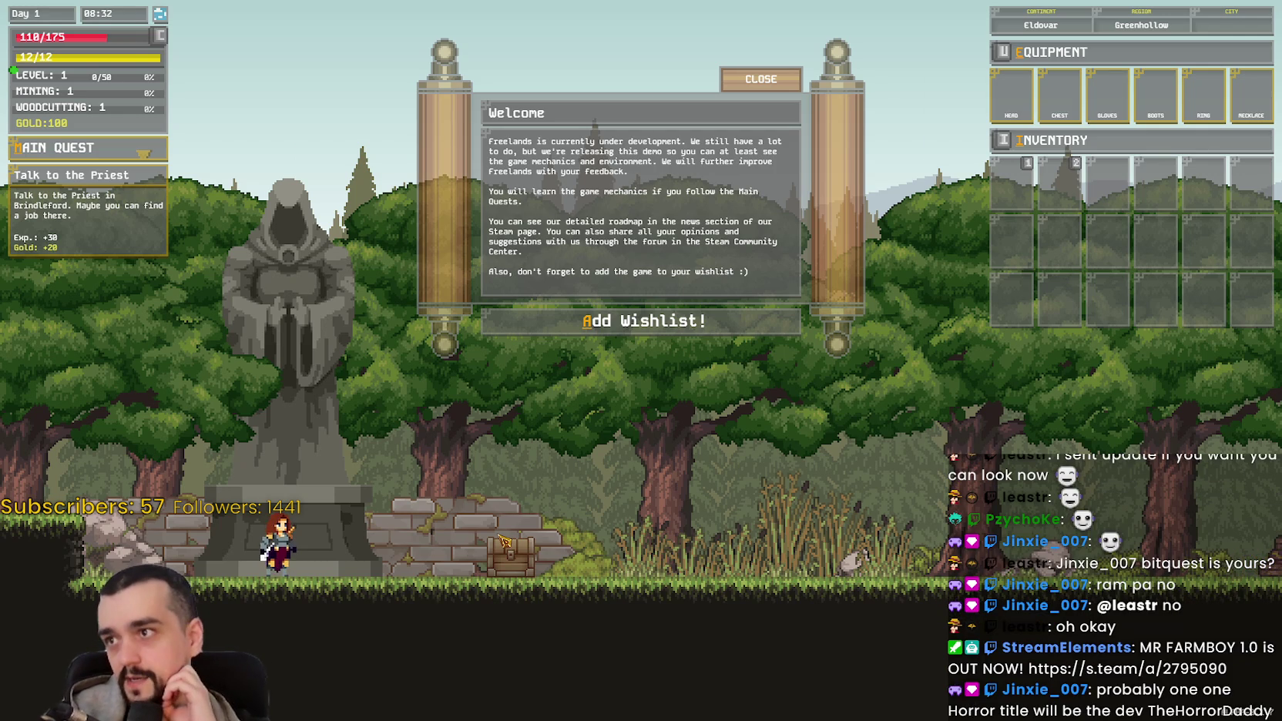
pyautogui.press('d')
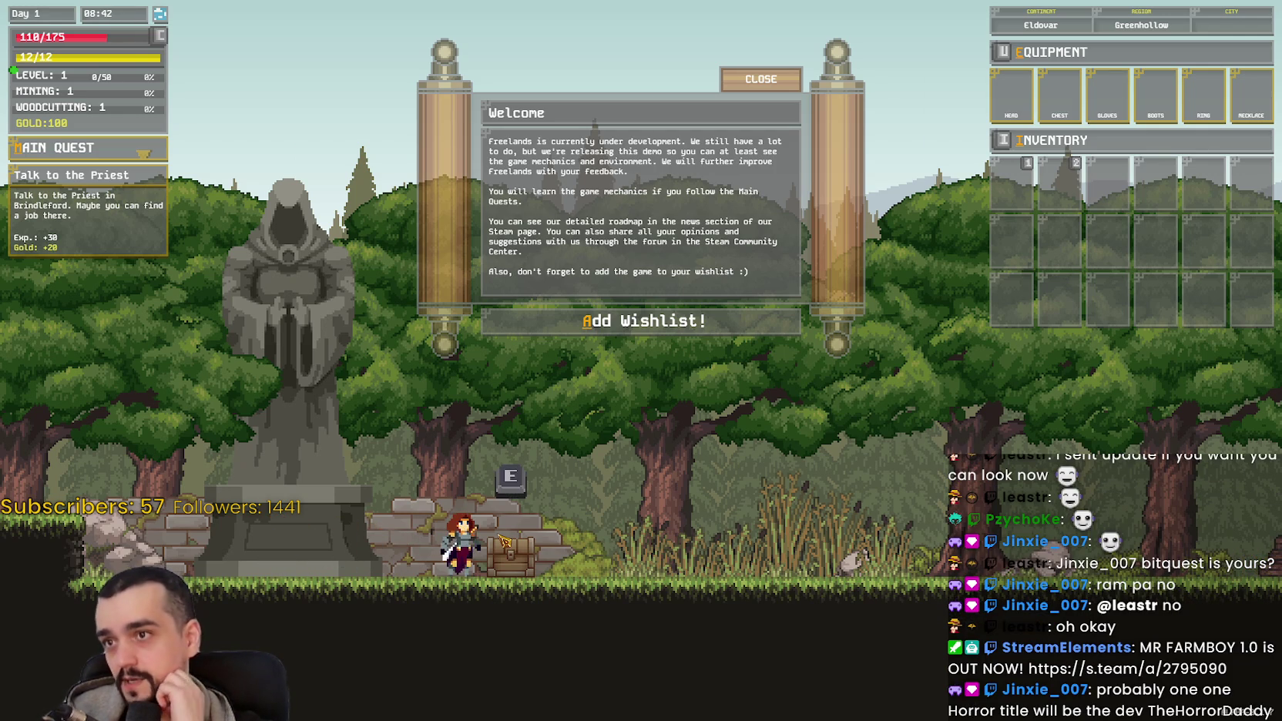
pyautogui.press('a')
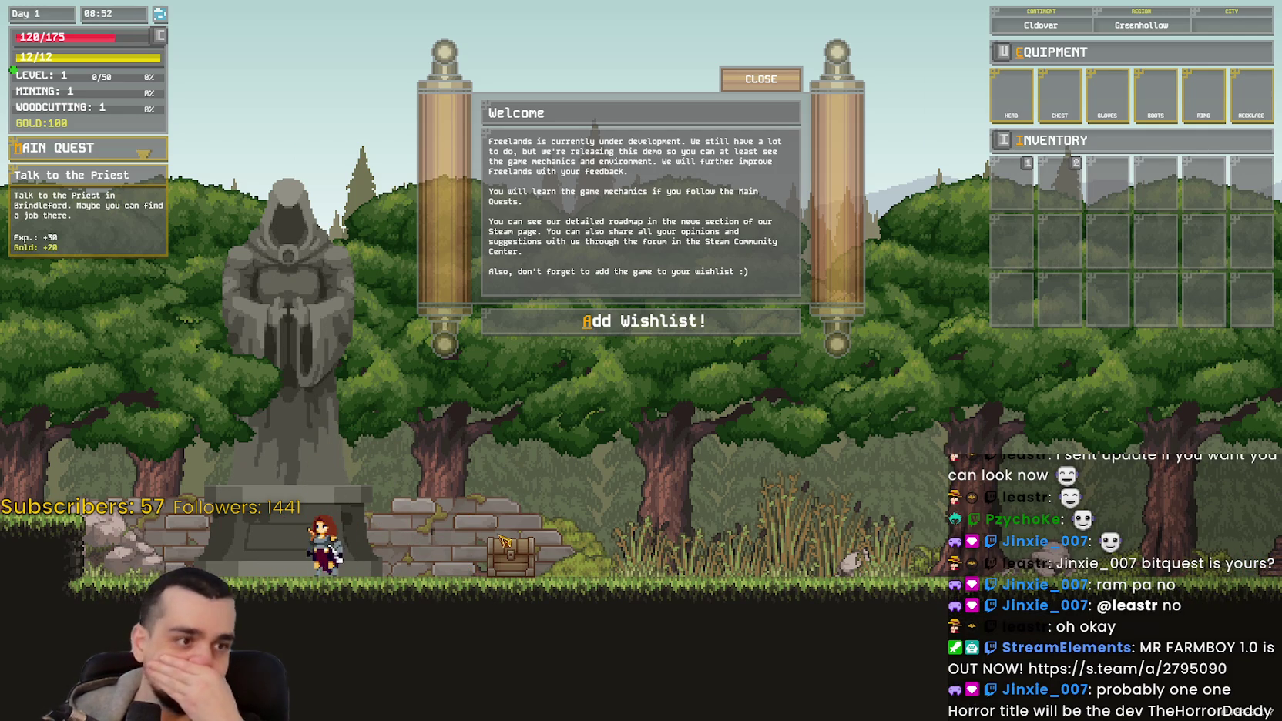
pyautogui.press('d')
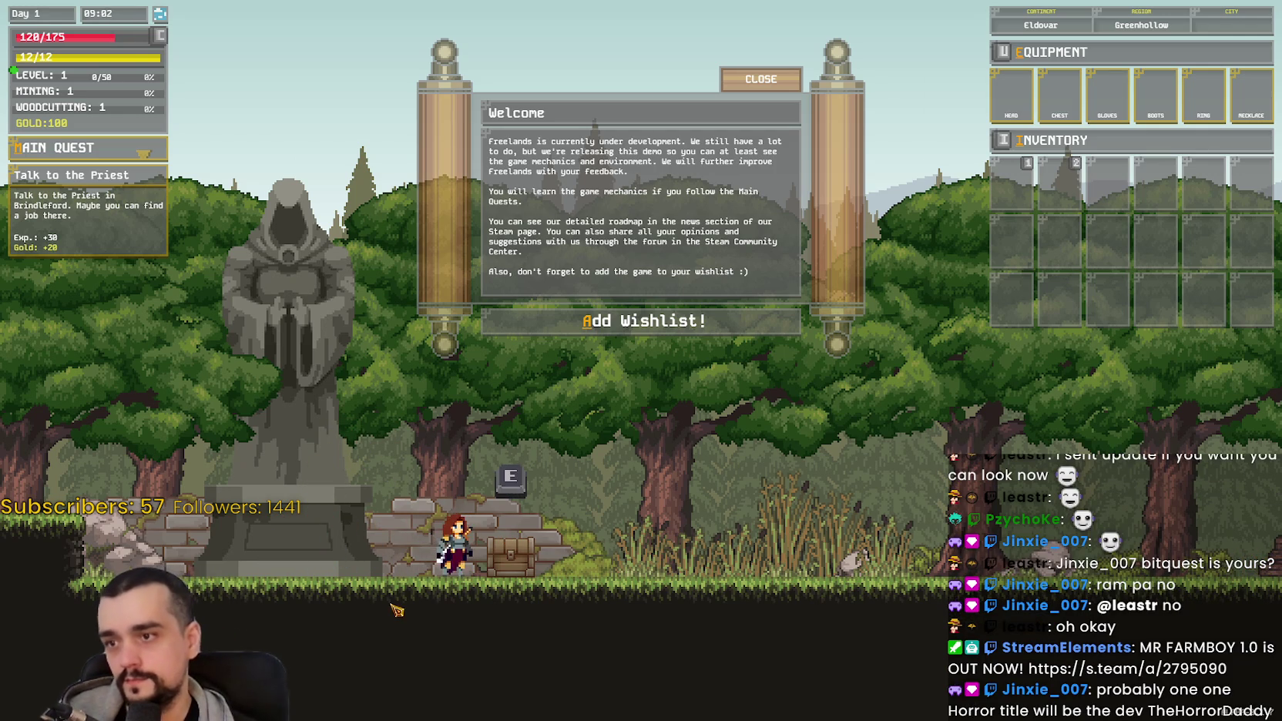
pyautogui.press('a')
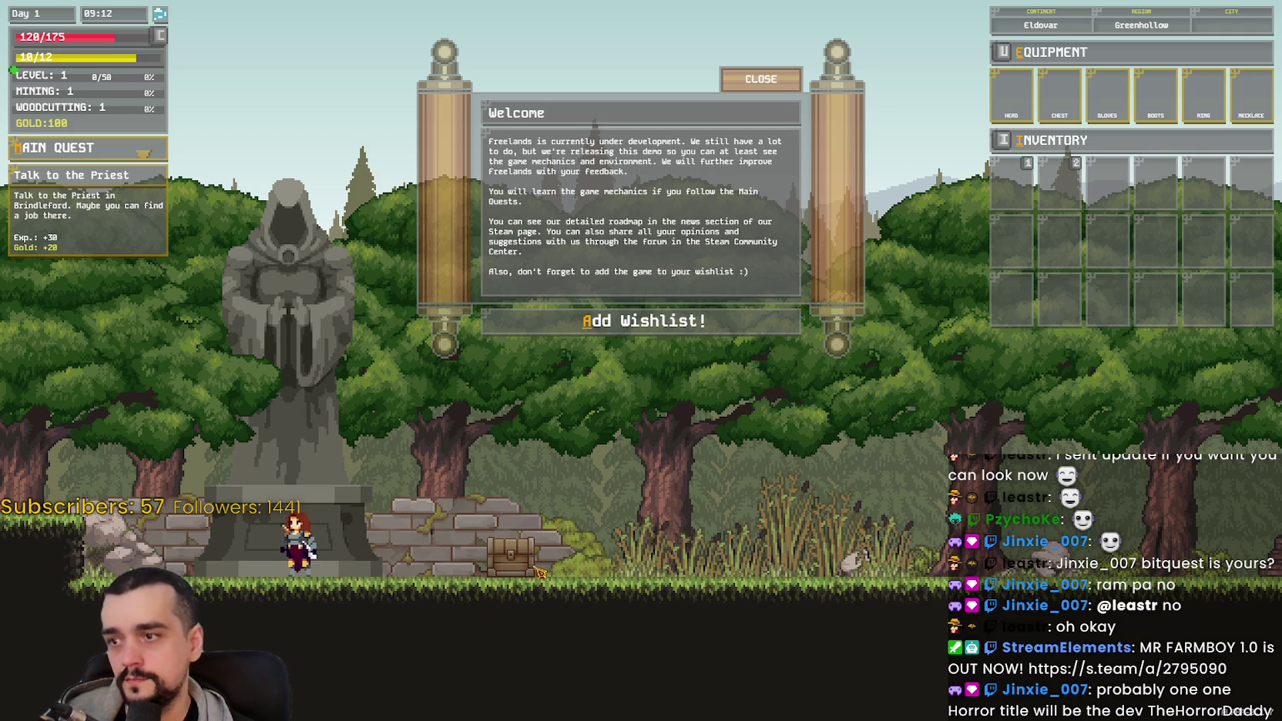
pyautogui.press('d')
pyautogui.click(563, 556)
pyautogui.press('a')
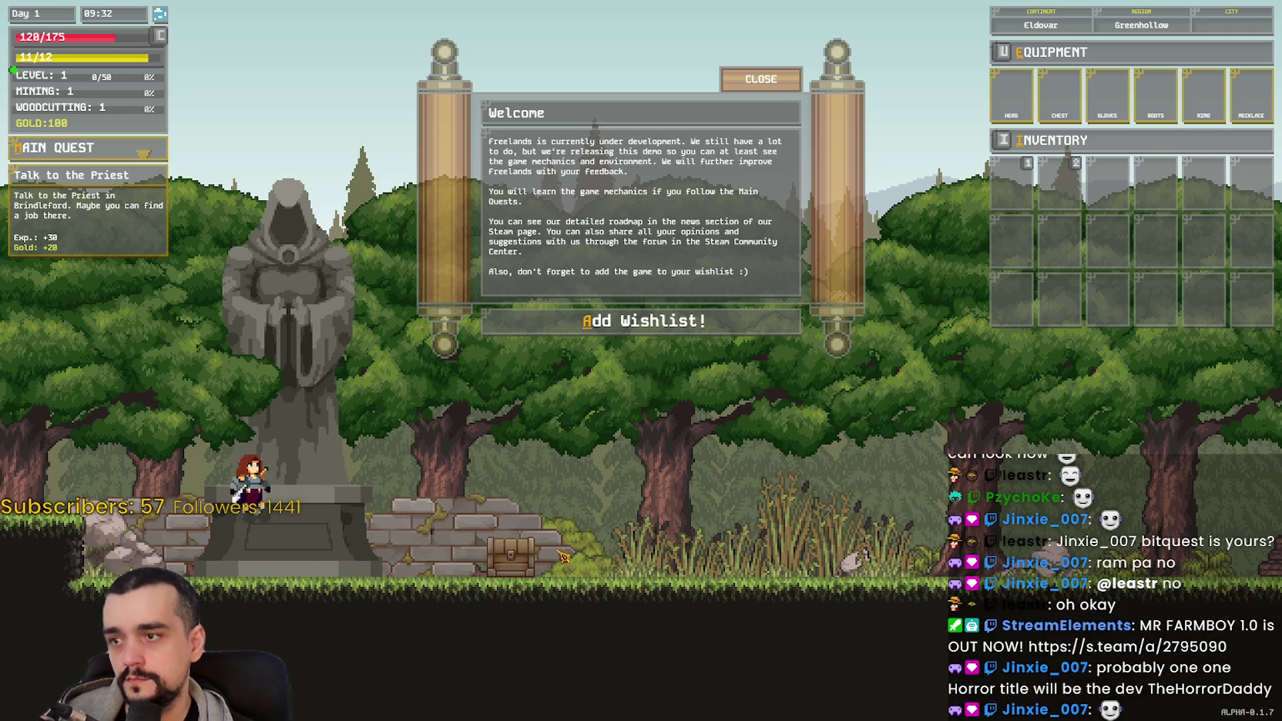
pyautogui.press('d')
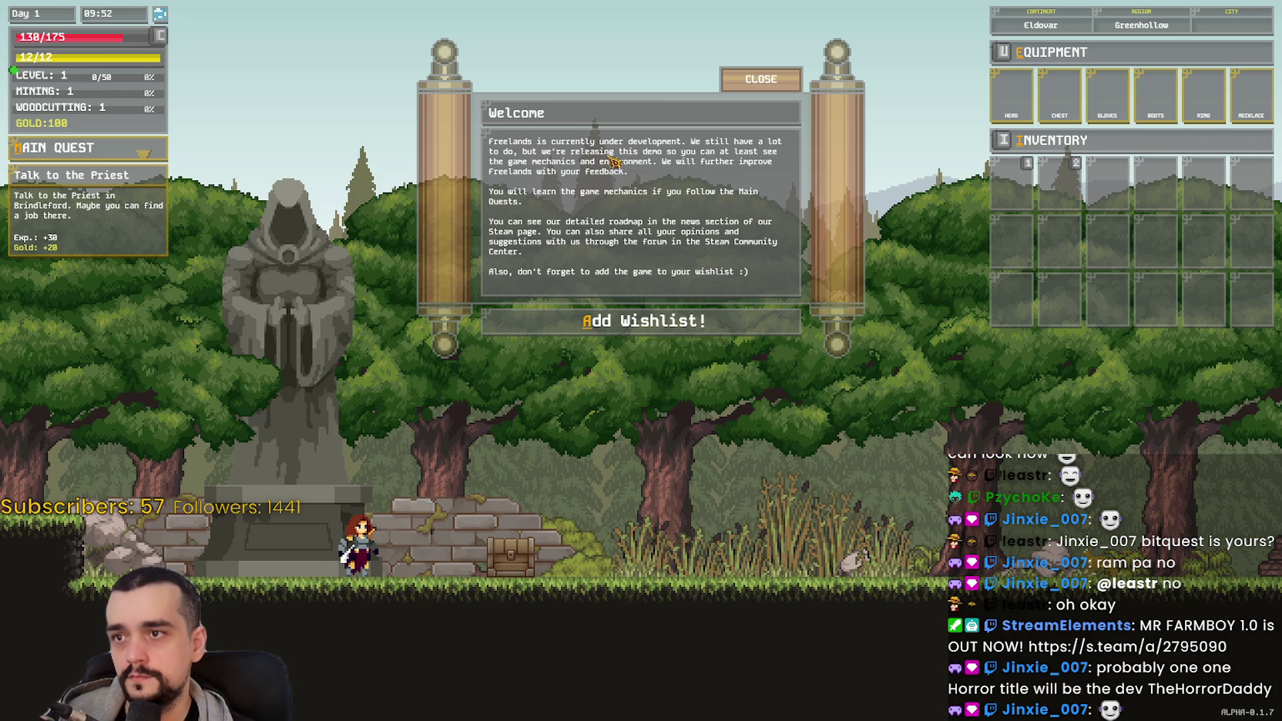
pyautogui.click(755, 78)
pyautogui.click(755, 78)
# Step: Walk right toward the chest and toggle the Inventory and Equipment panels, leaving both open
pyautogui.press('d')
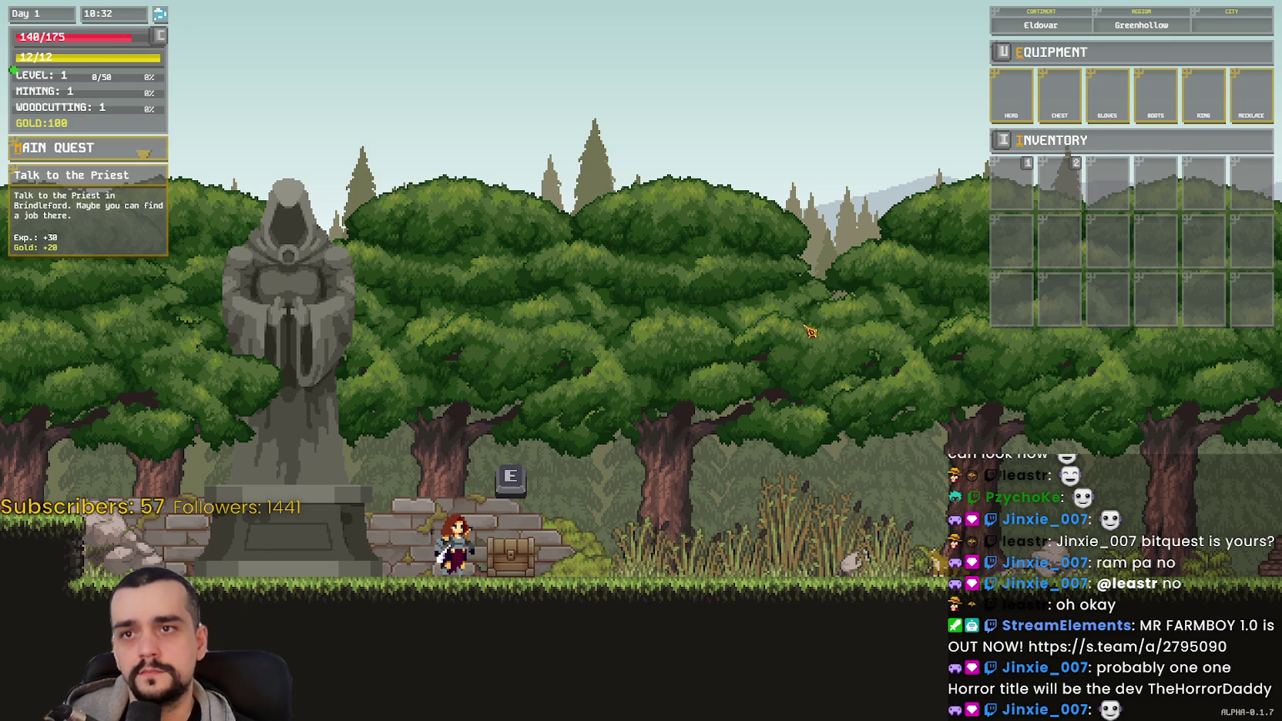
pyautogui.press('u')
pyautogui.press('u')
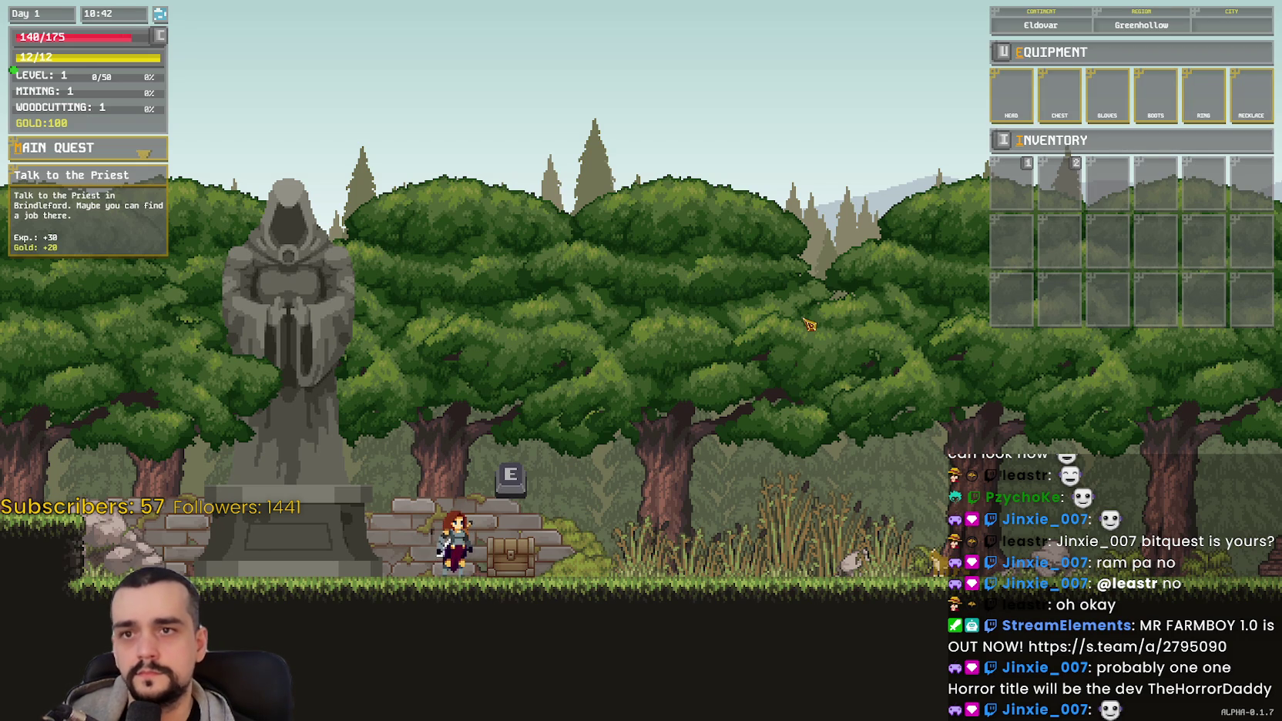
pyautogui.press('i')
pyautogui.press('u')
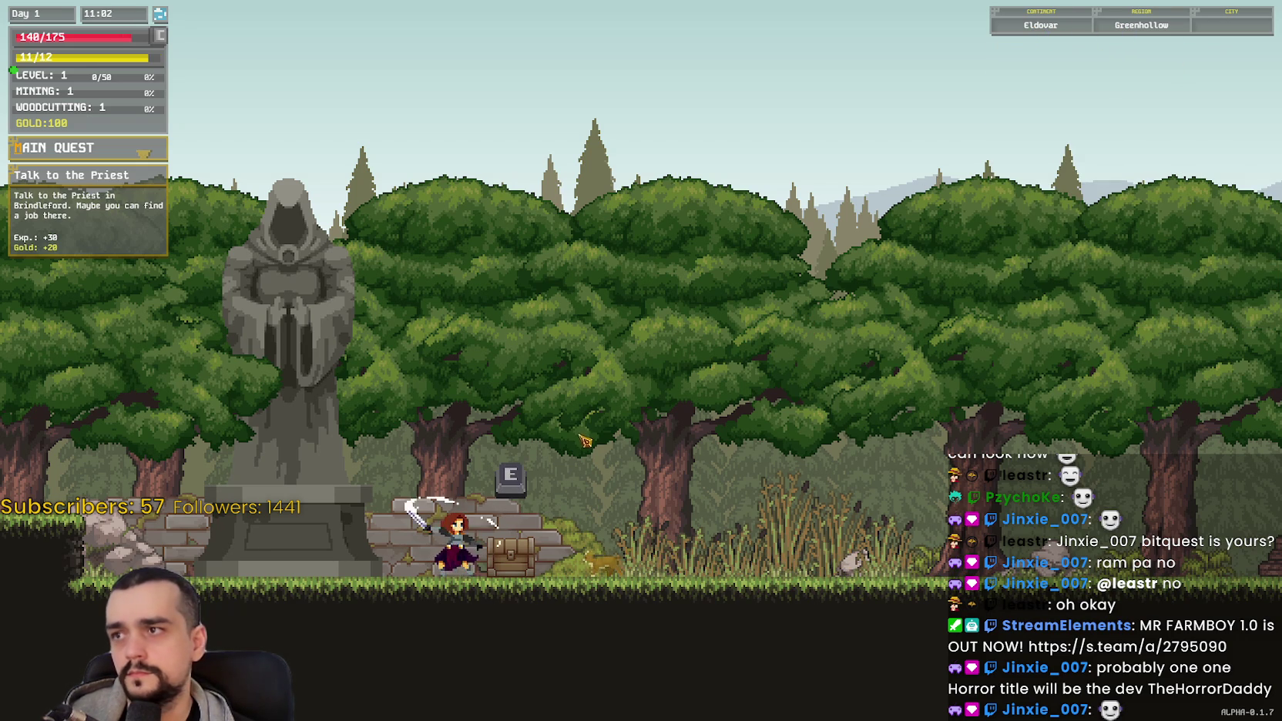
pyautogui.press('i')
pyautogui.press('u')
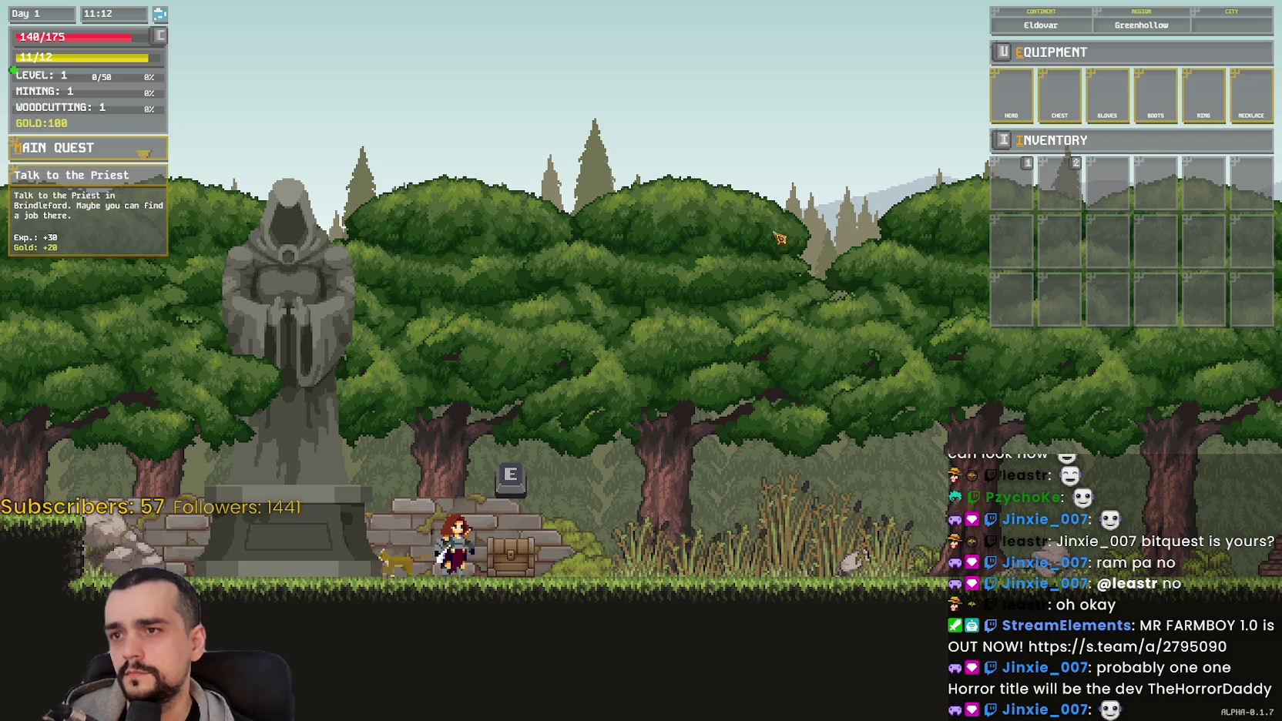
pyautogui.press('i')
pyautogui.press('u')
pyautogui.press('i')
pyautogui.press('u')
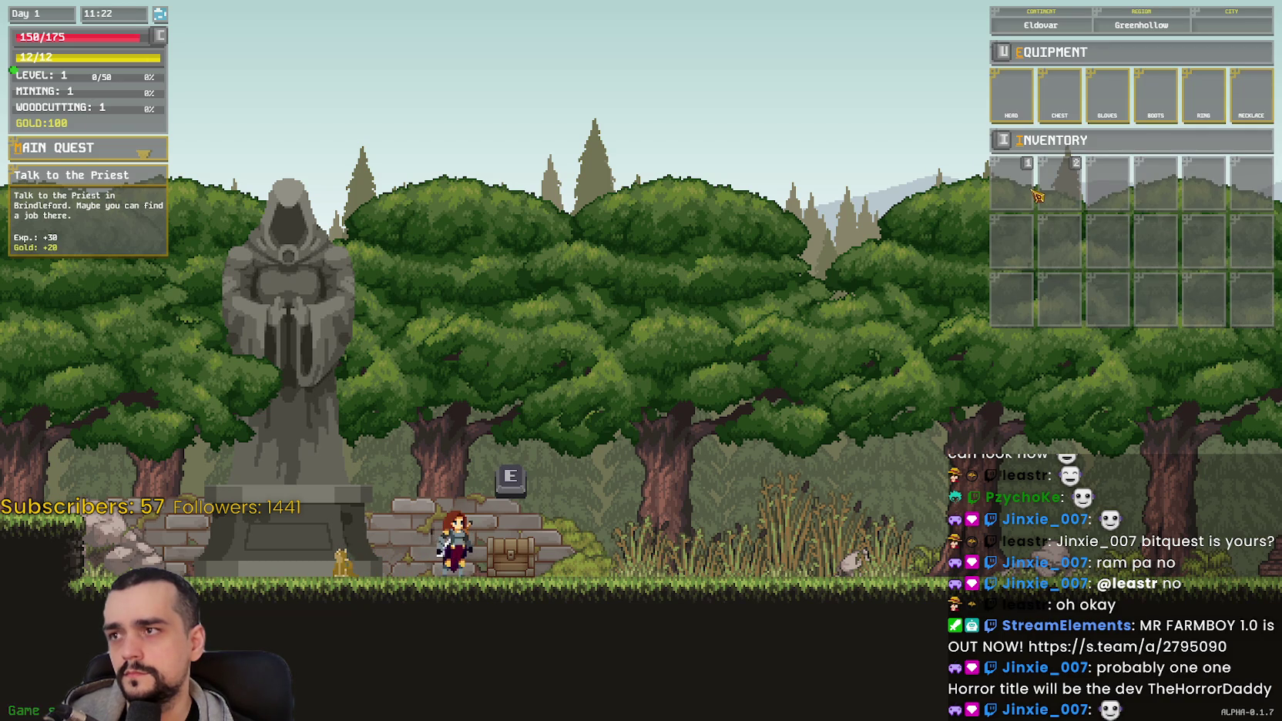
# Step: Toggle the character stats and reputation panel, leaving it open
pyautogui.press('c')
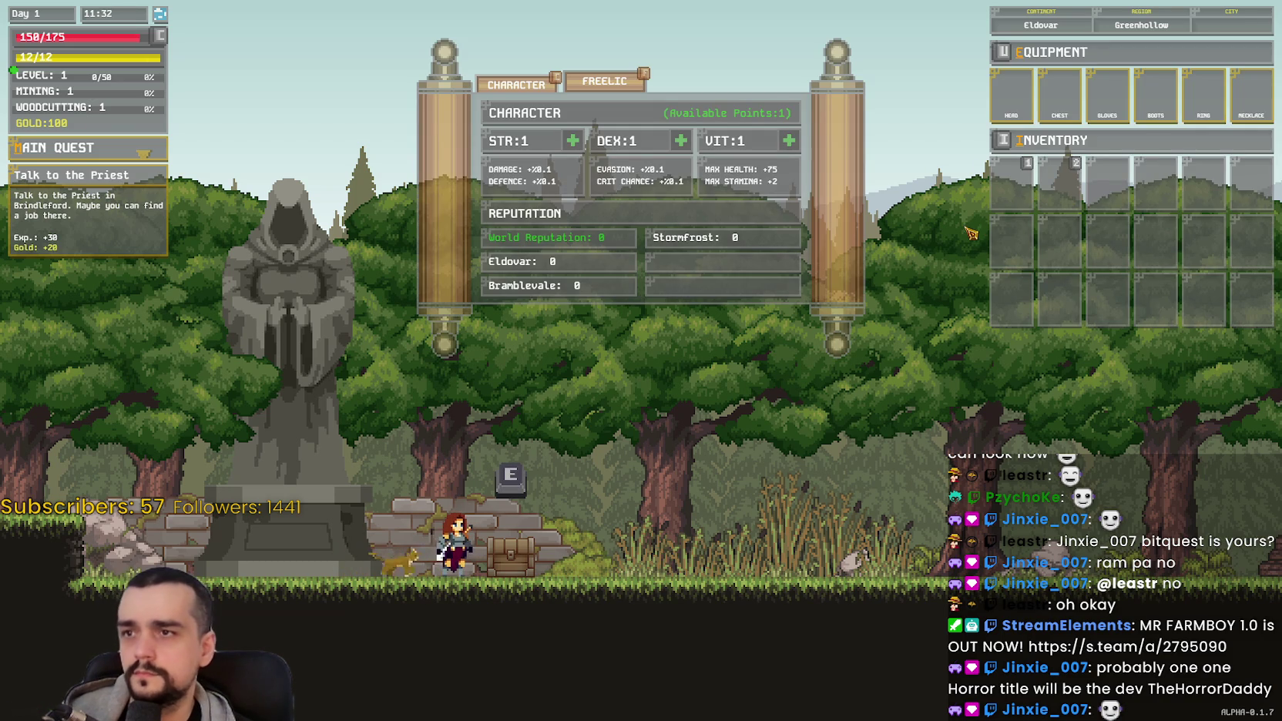
pyautogui.press('c')
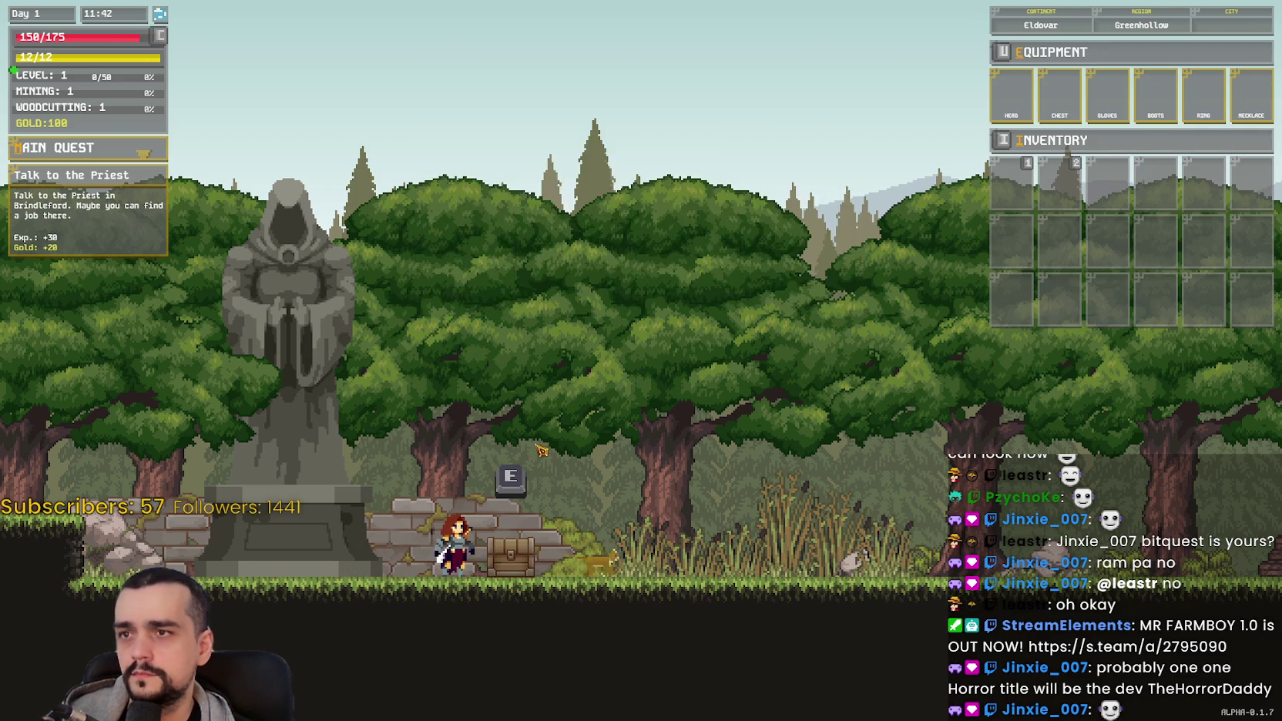
pyautogui.press('c')
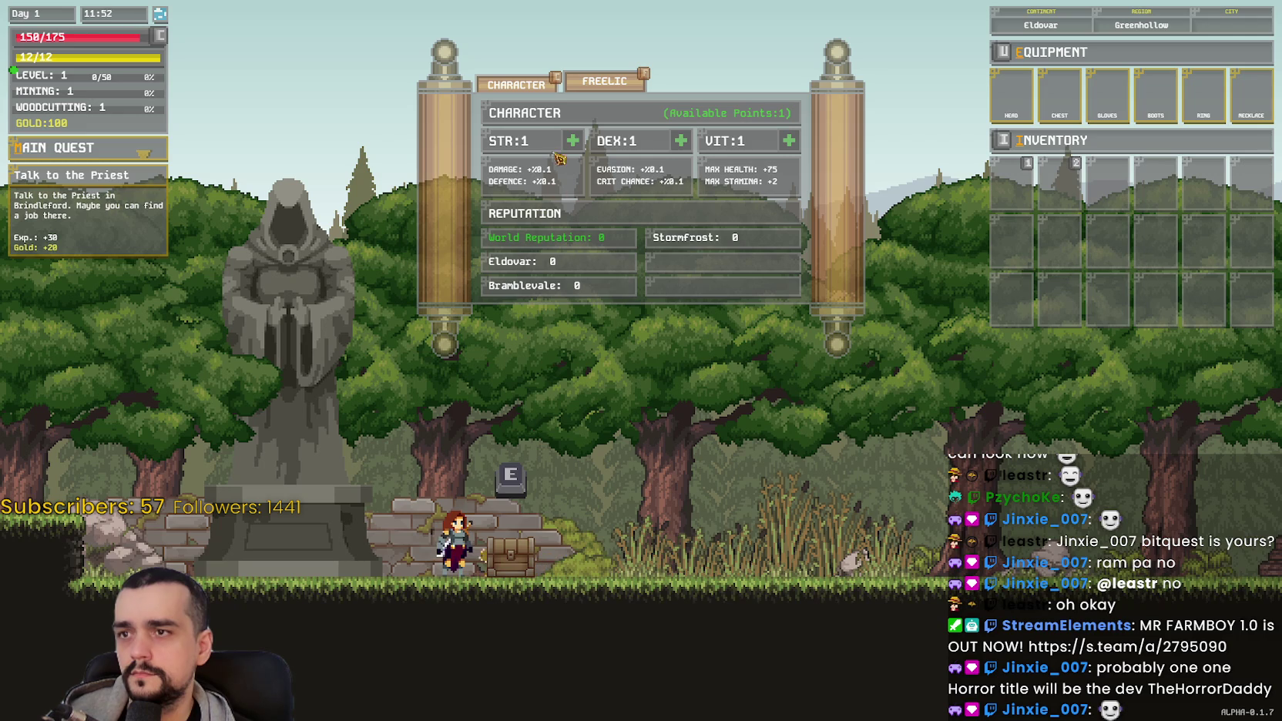
# Step: Close the stats panel, break open the chest, and walk over its dropped potions and item
pyautogui.press('c')
pyautogui.press('d')
pyautogui.press('a')
pyautogui.press('e')
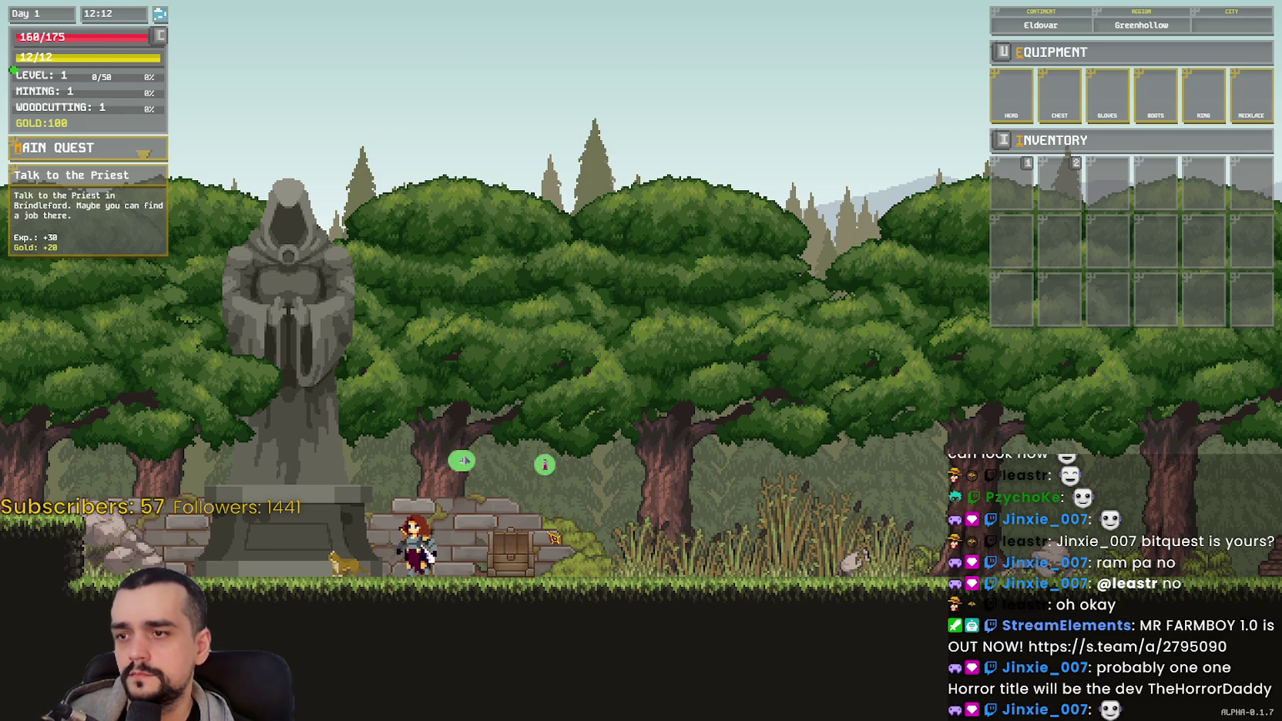
pyautogui.press('d')
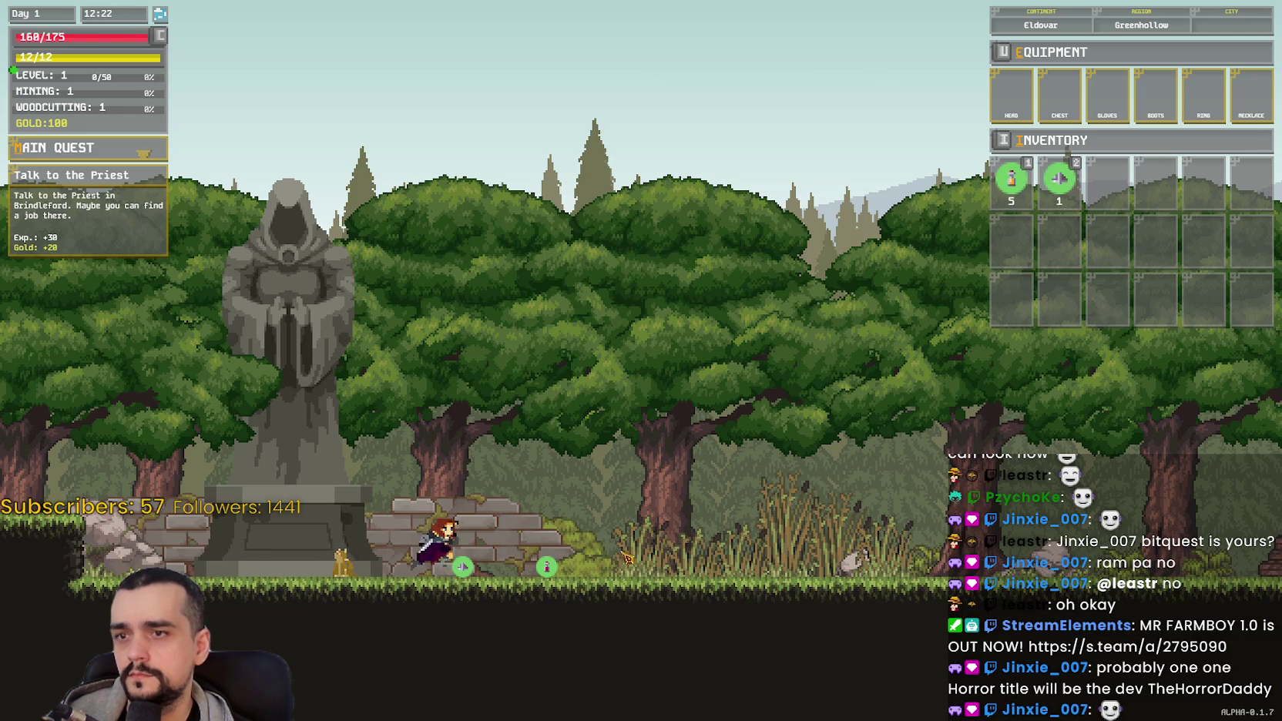
pyautogui.press('a')
# Step: Run right past the merchant camp through the forest to the stranger offering Travel
pyautogui.press('space')
pyautogui.press('d')
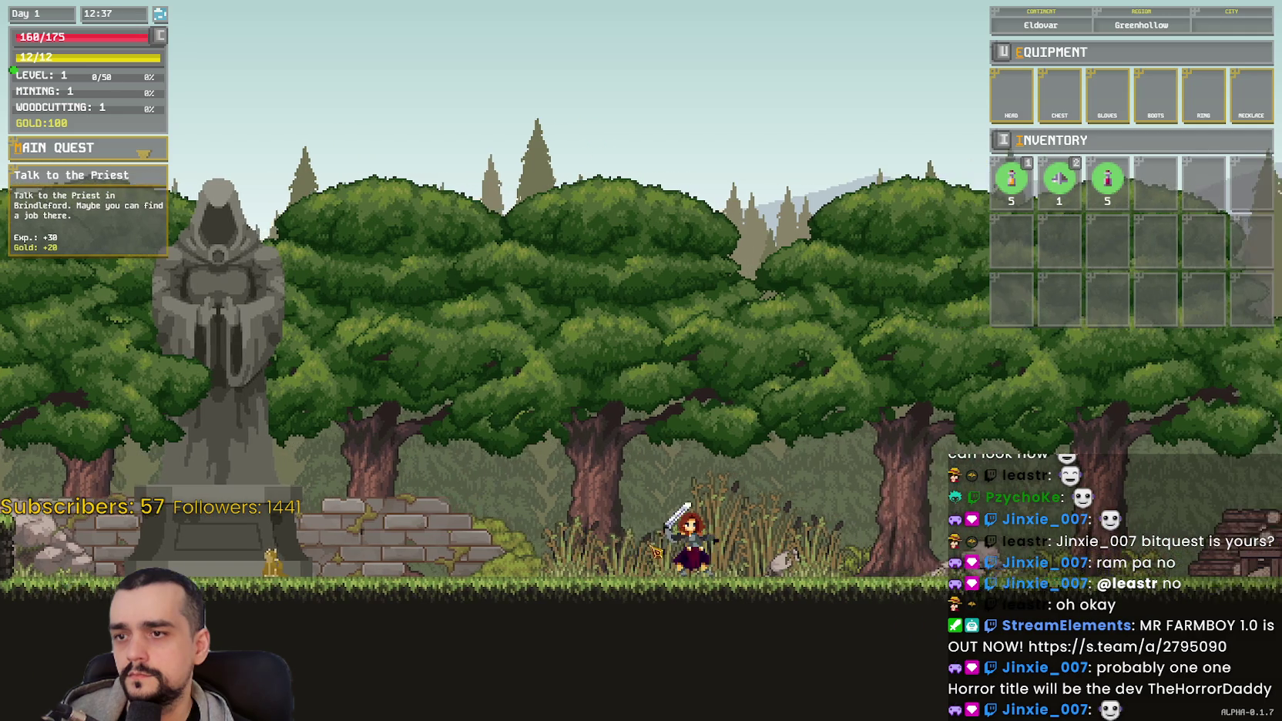
pyautogui.press('d')
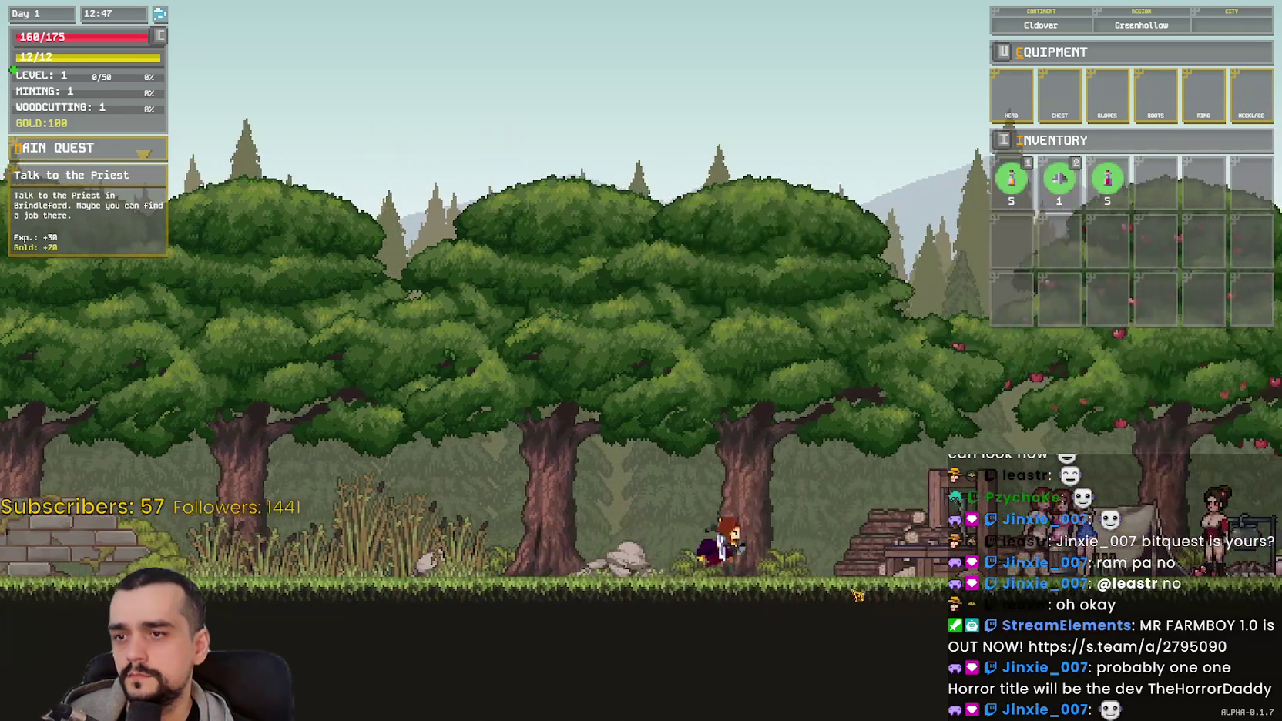
pyautogui.press('d')
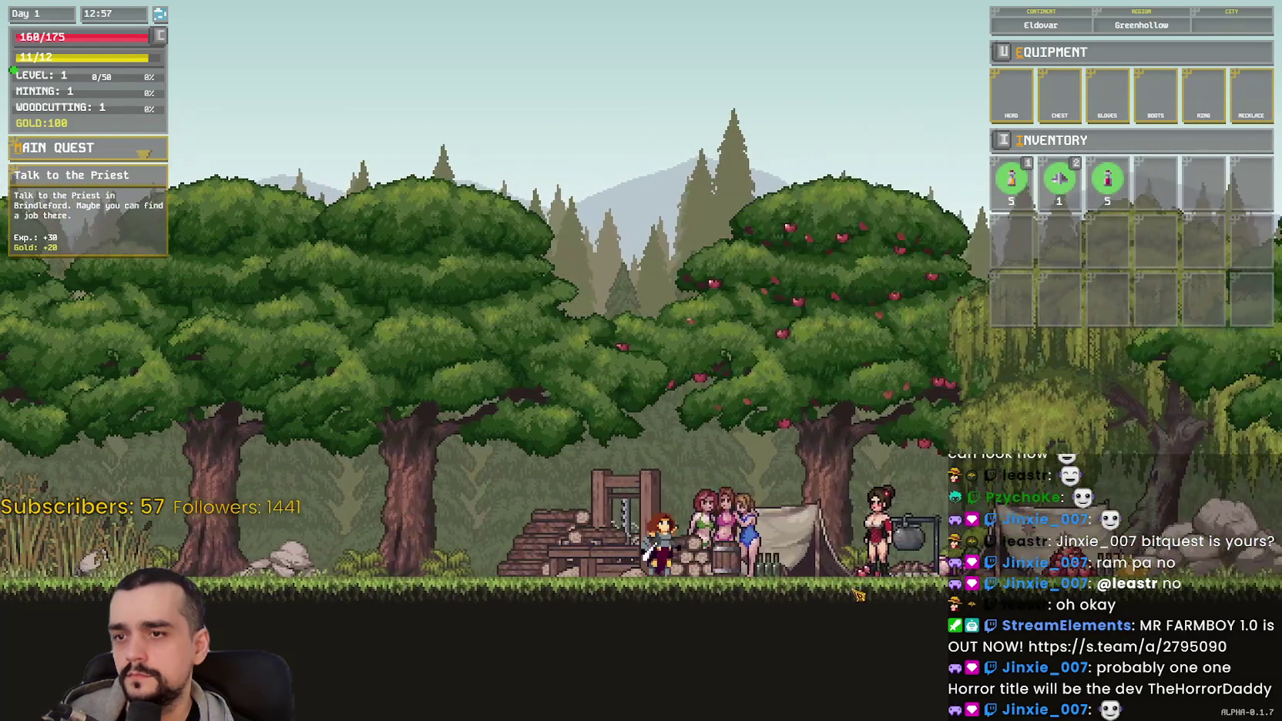
pyautogui.press('d')
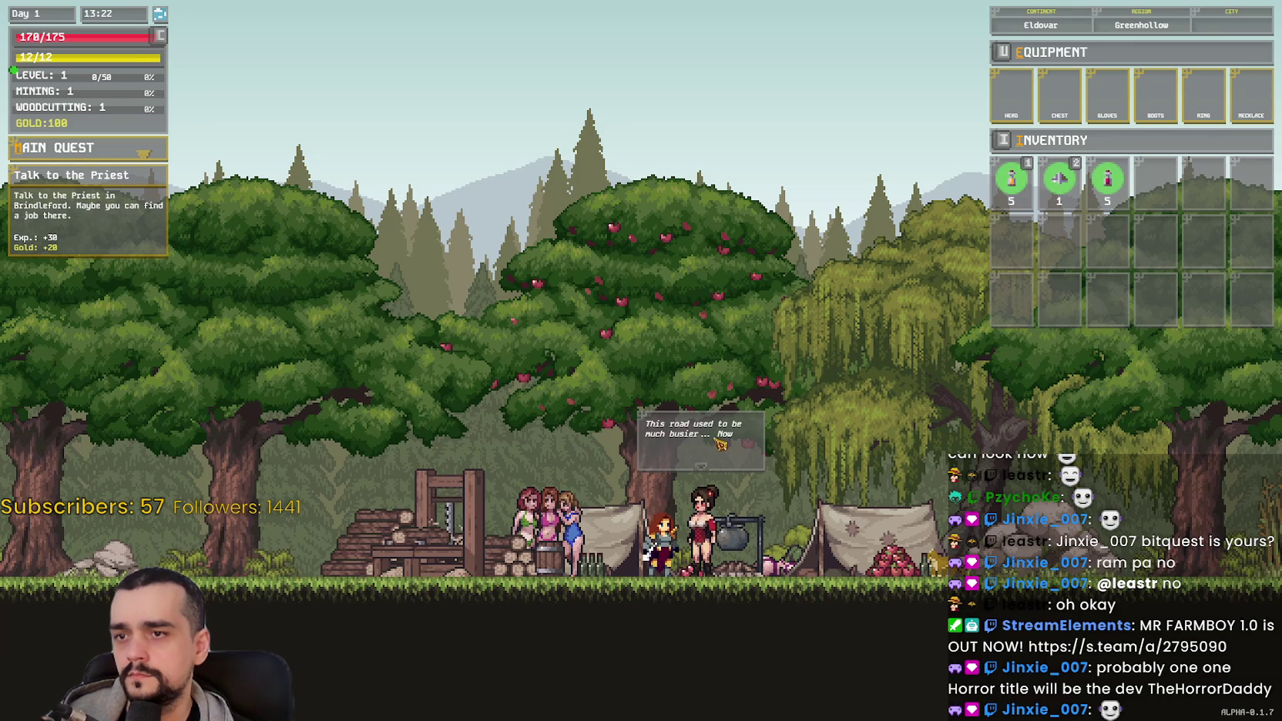
pyautogui.press('Escape')
pyautogui.press('Escape')
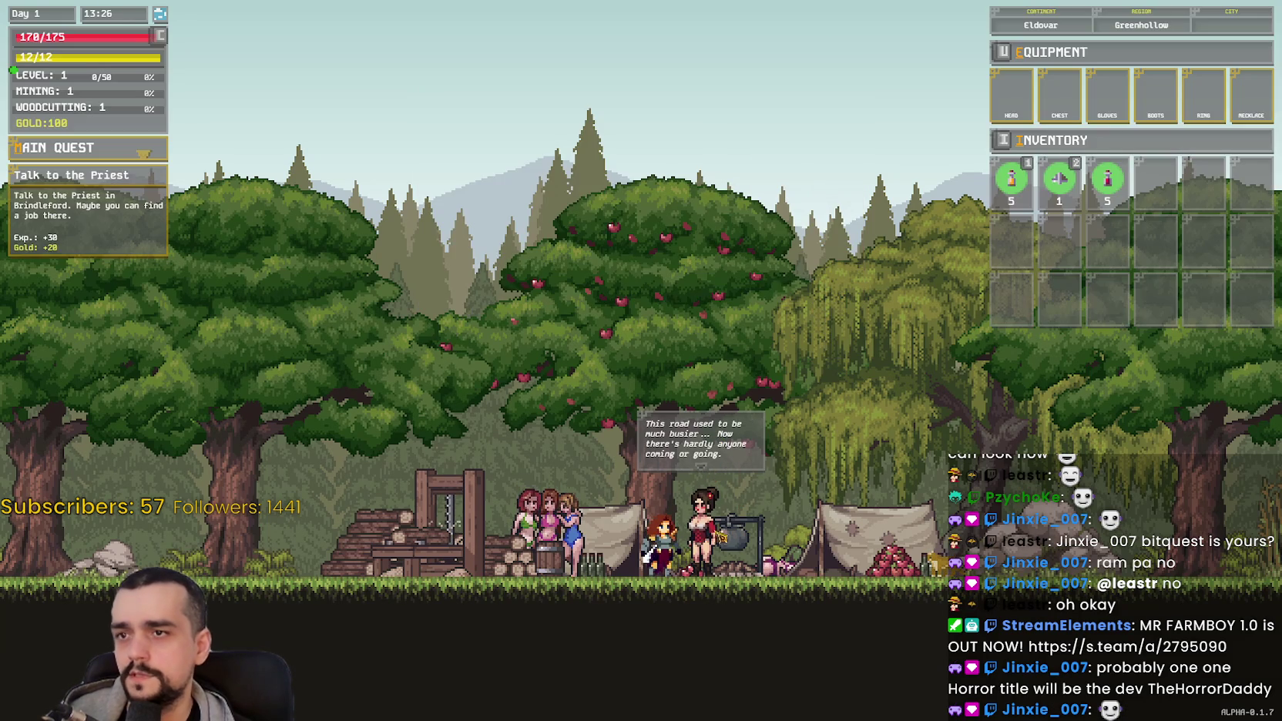
pyautogui.click(703, 460)
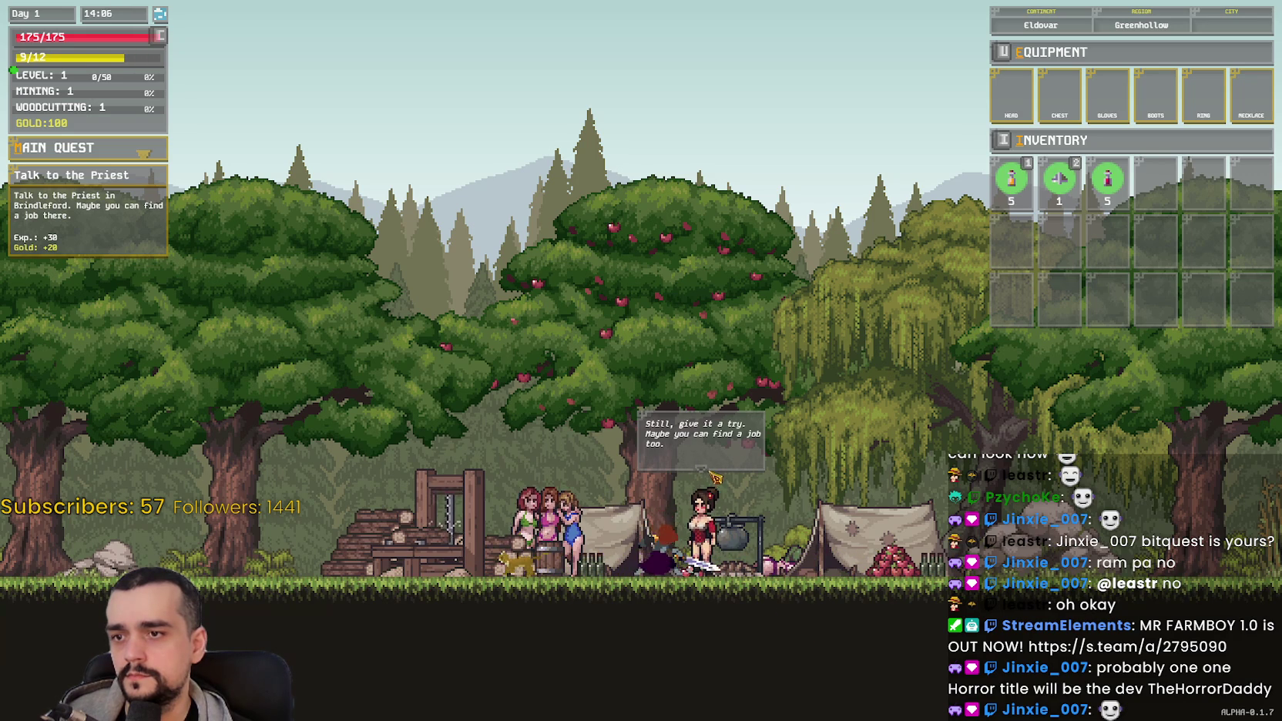
pyautogui.press('d')
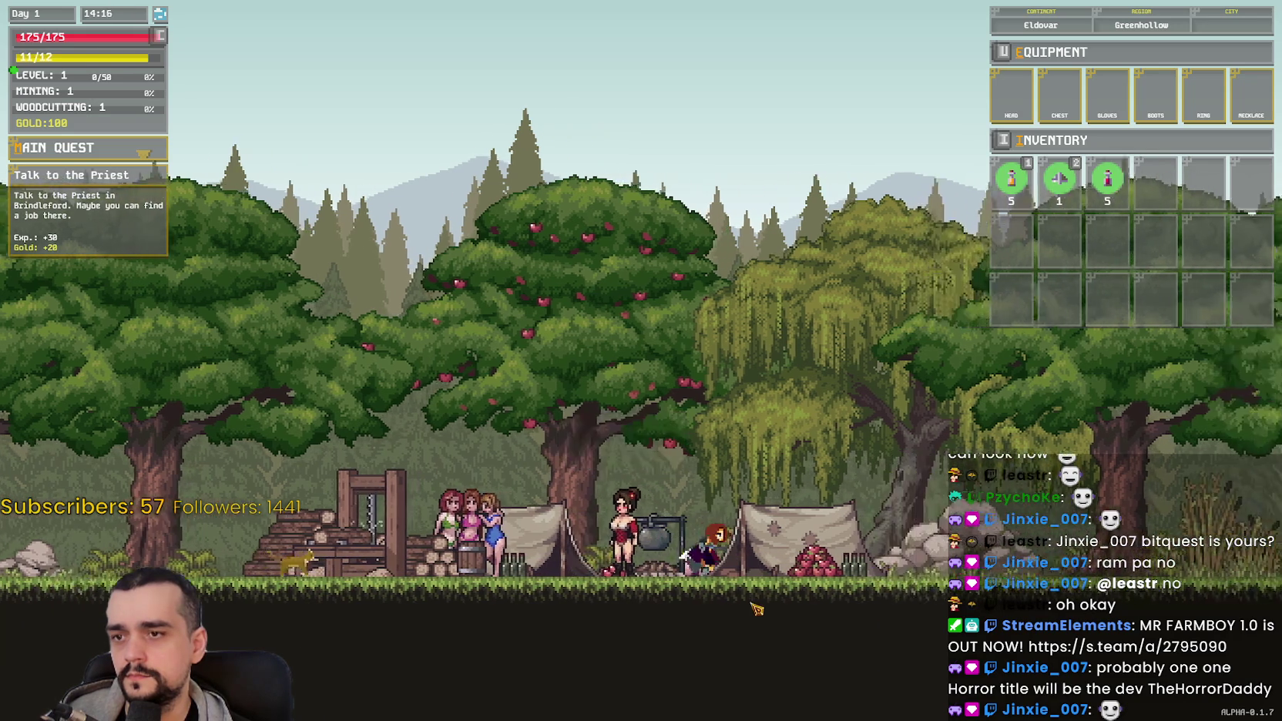
pyautogui.press('d')
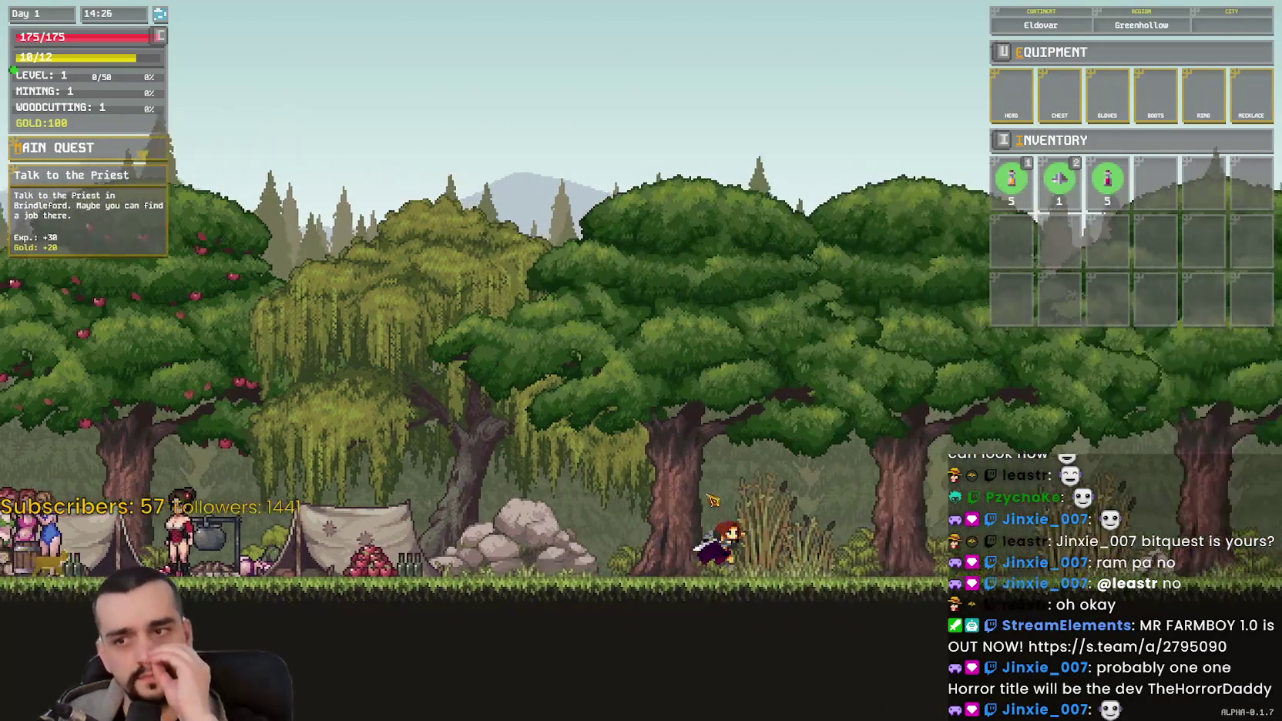
pyautogui.press('d')
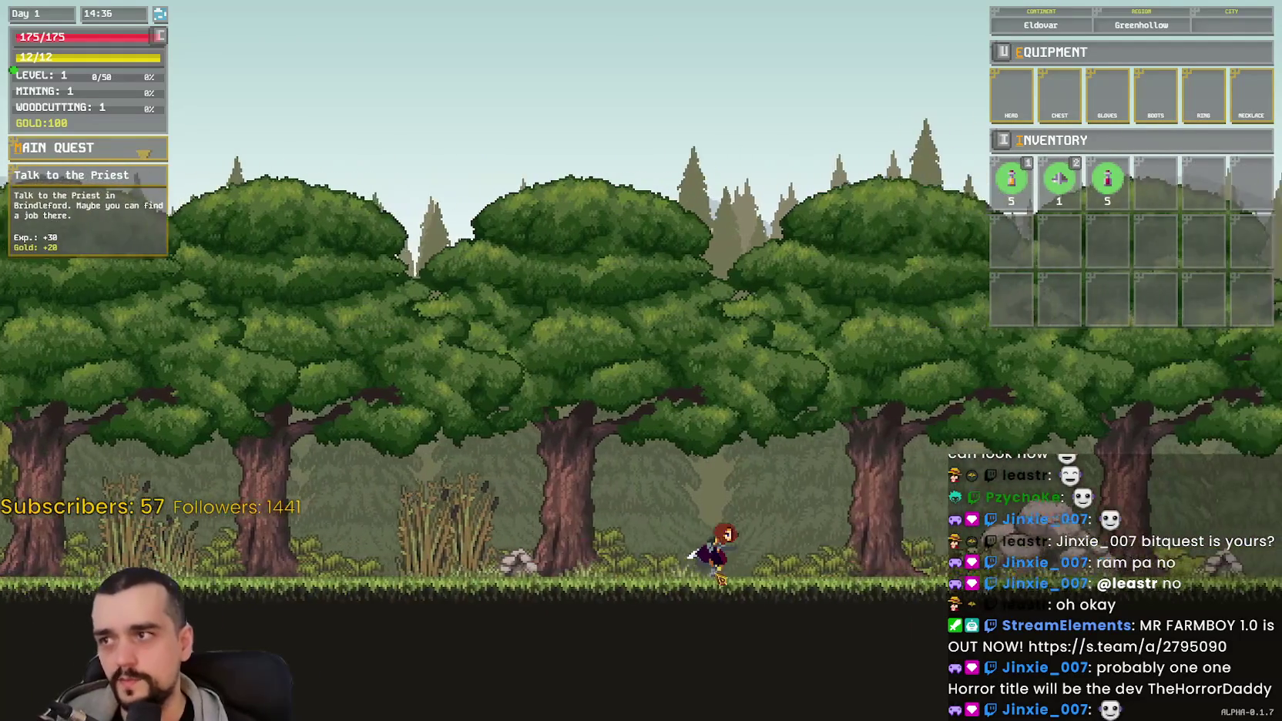
pyautogui.press('d')
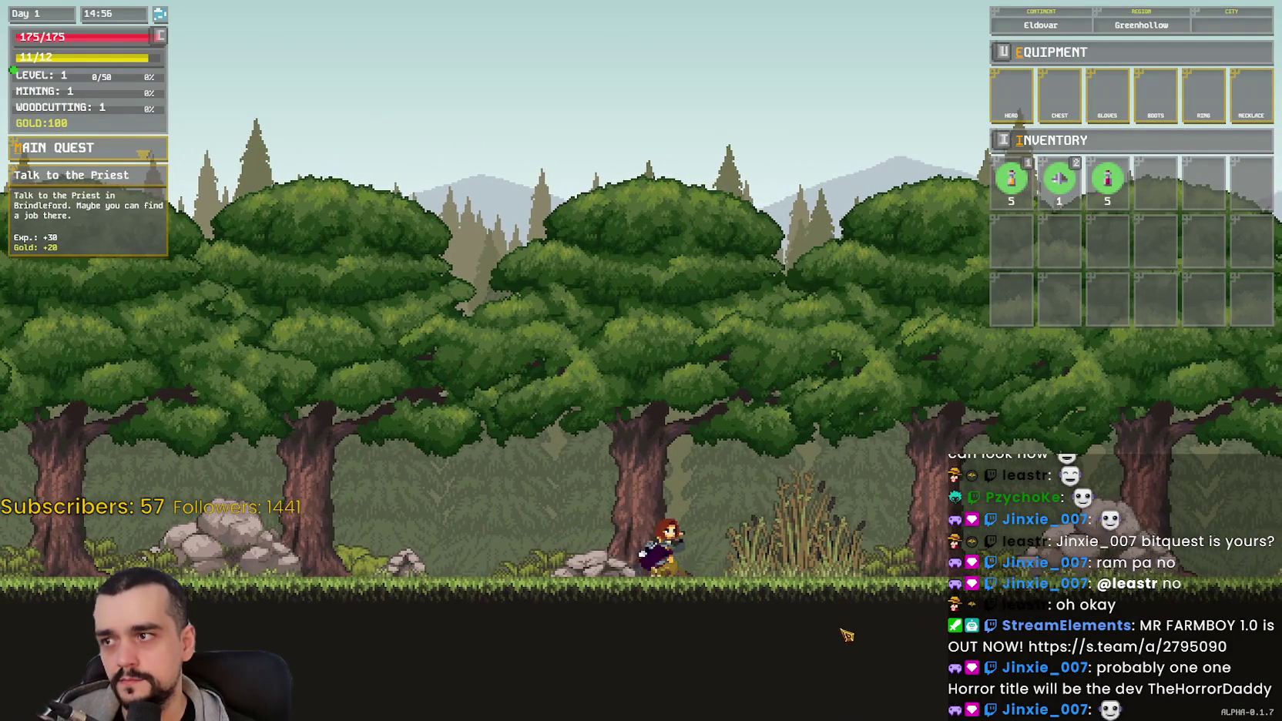
pyautogui.press('d')
pyautogui.press('d')
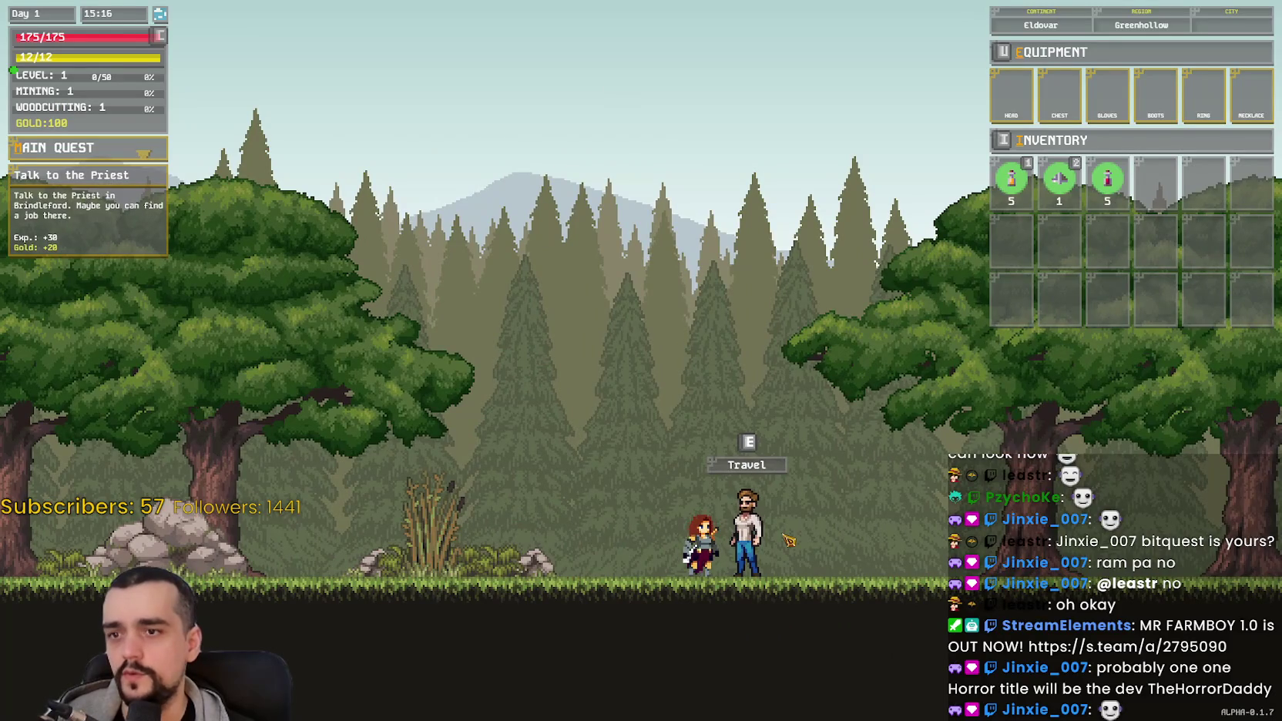
# Step: Travel with the guide into Silverleaf and run past the skeleton into Brindleford
pyautogui.press('e')
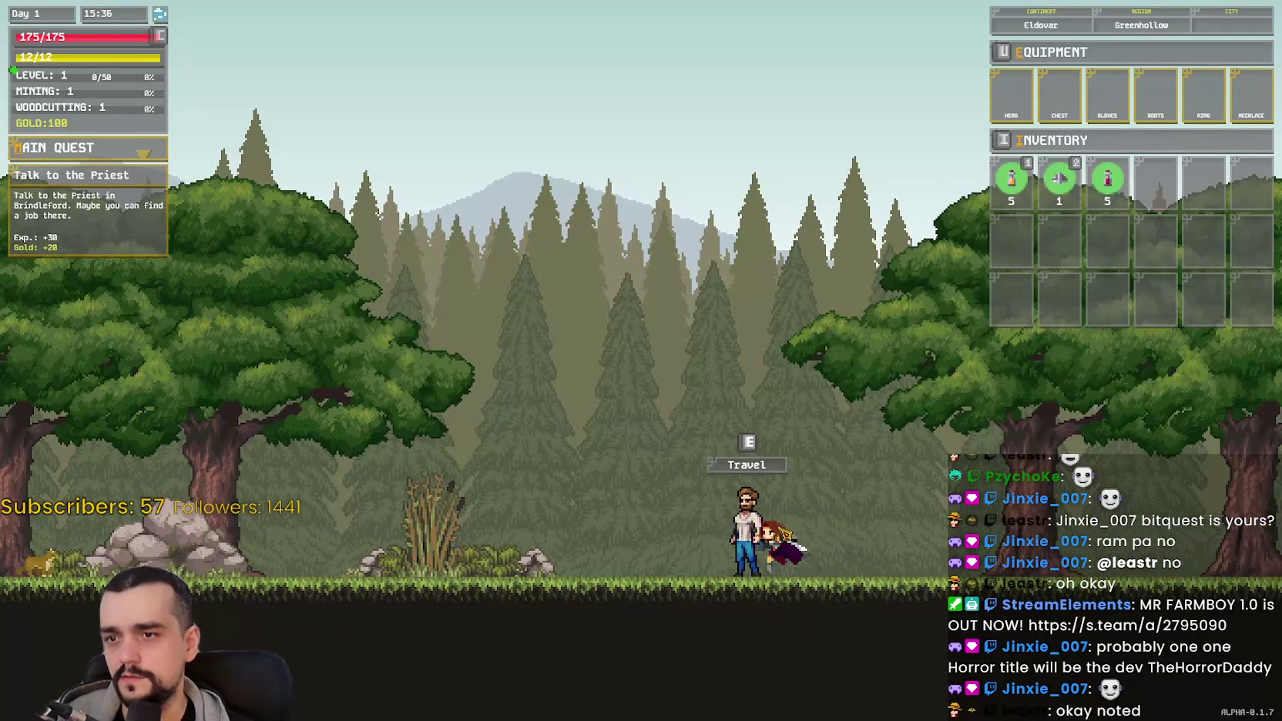
pyautogui.press('e')
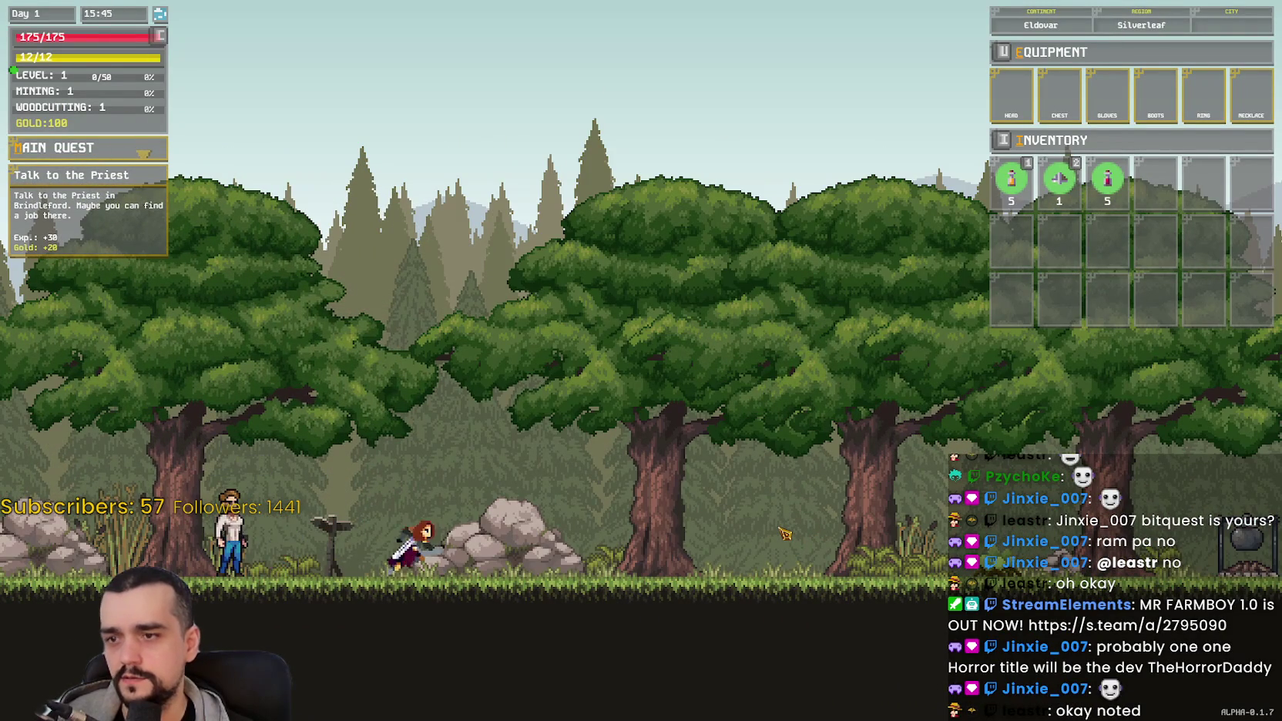
pyautogui.press('d')
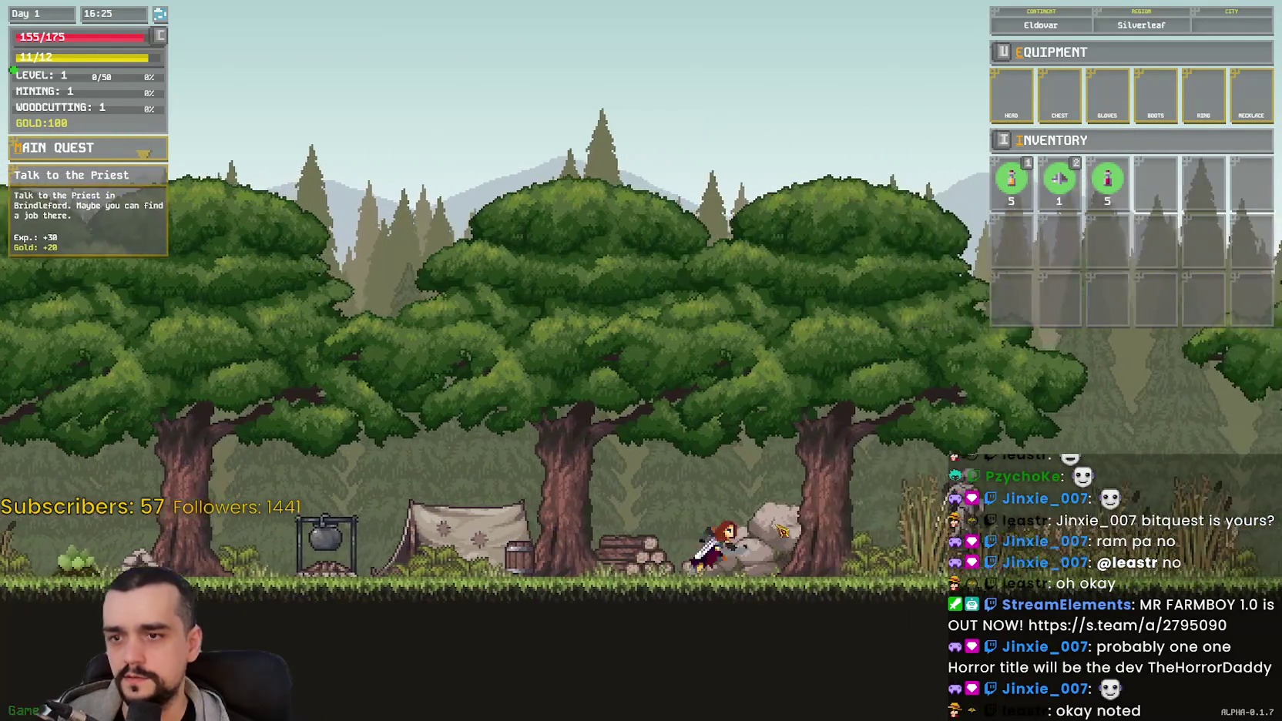
pyautogui.press('d')
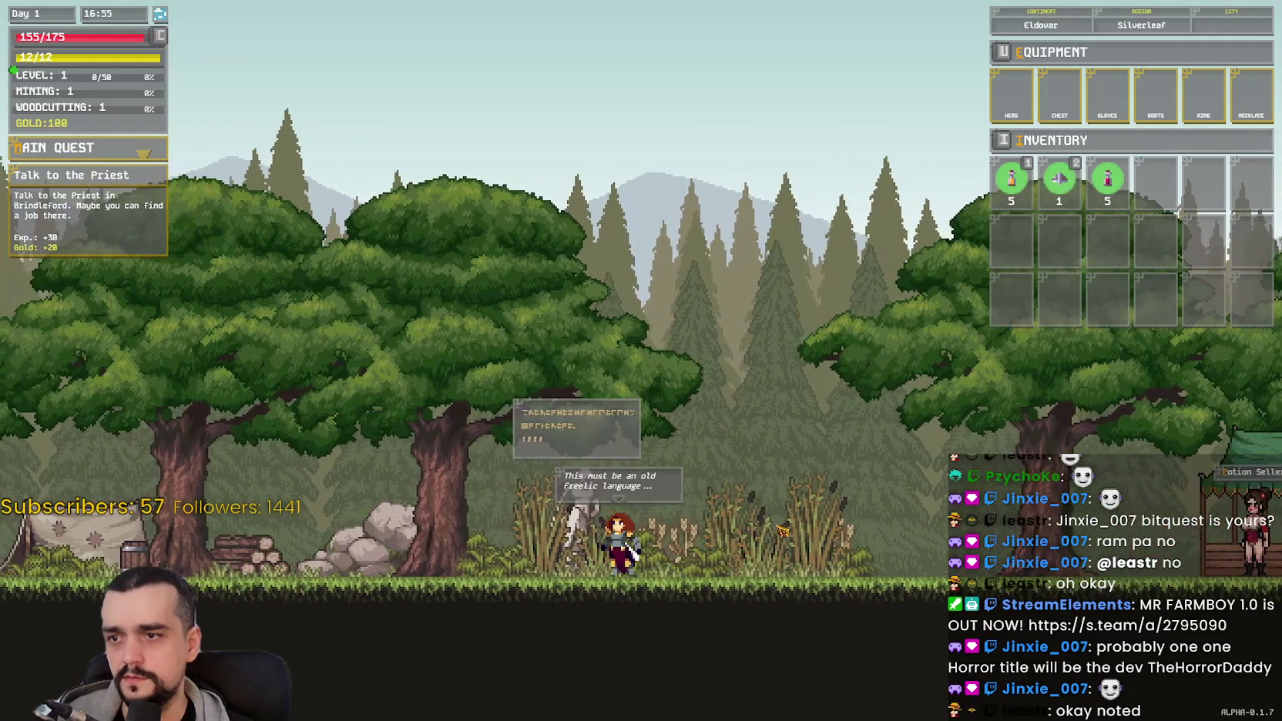
pyautogui.press('d')
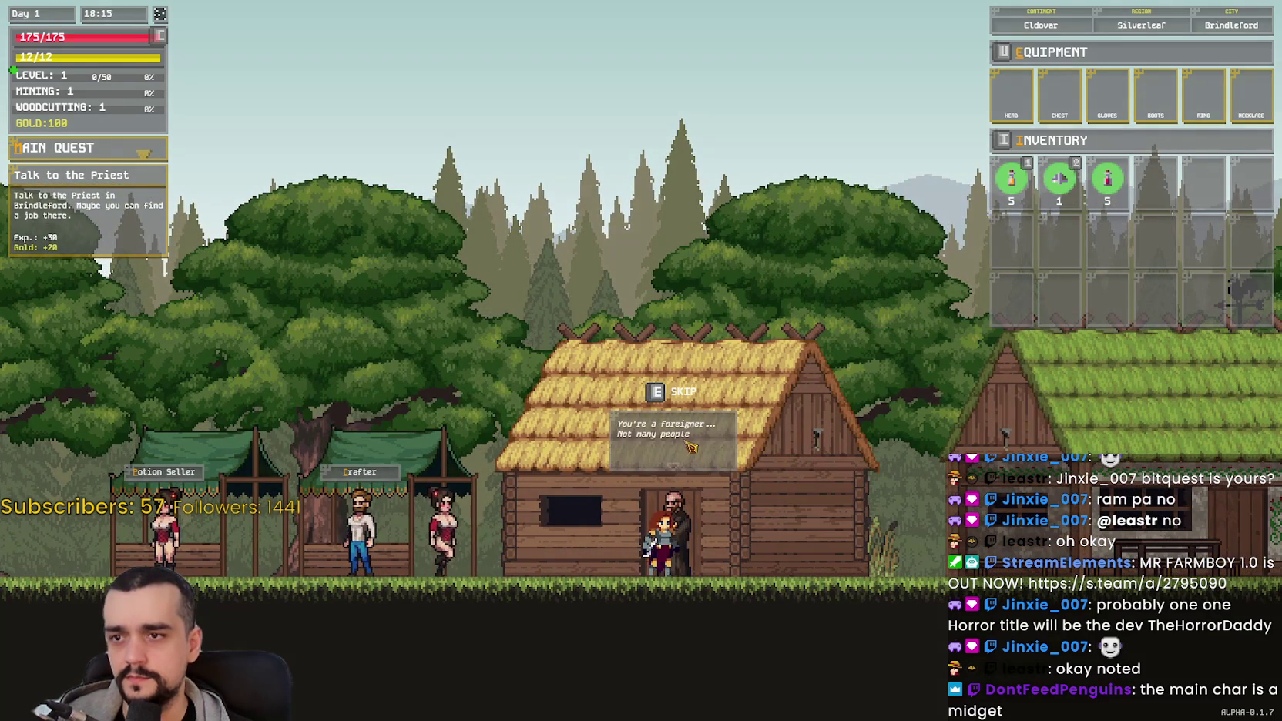
# Step: Finish the priest's dialogue to take the Gathering quest, then check the Fast Travel guide
pyautogui.press('e')
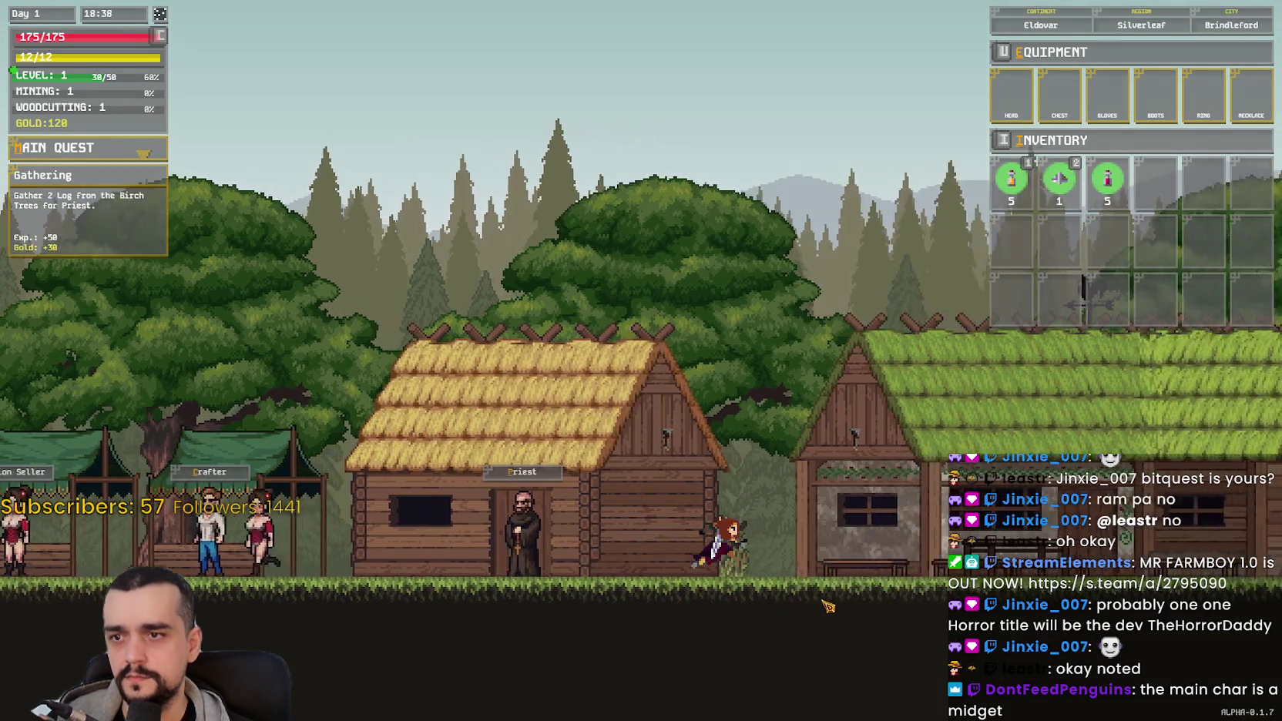
pyautogui.press('d')
pyautogui.moveTo(1107, 187)
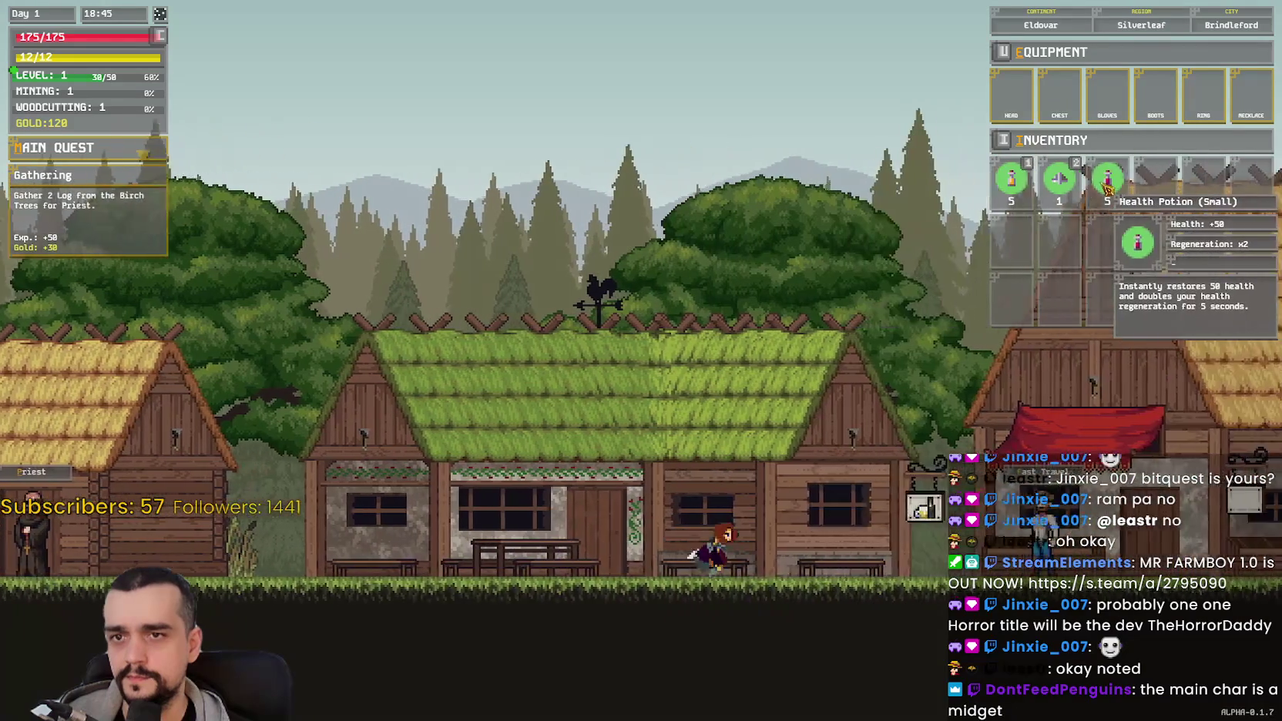
pyautogui.press('d')
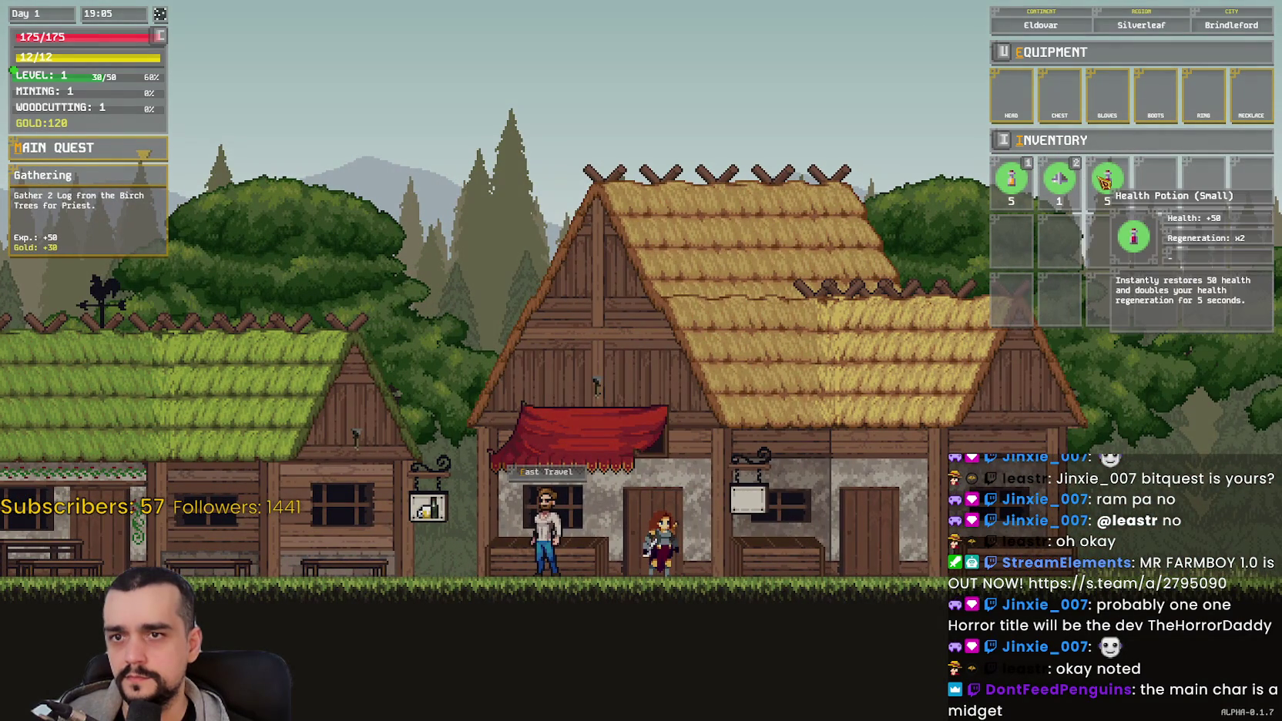
pyautogui.press('d')
pyautogui.press('a')
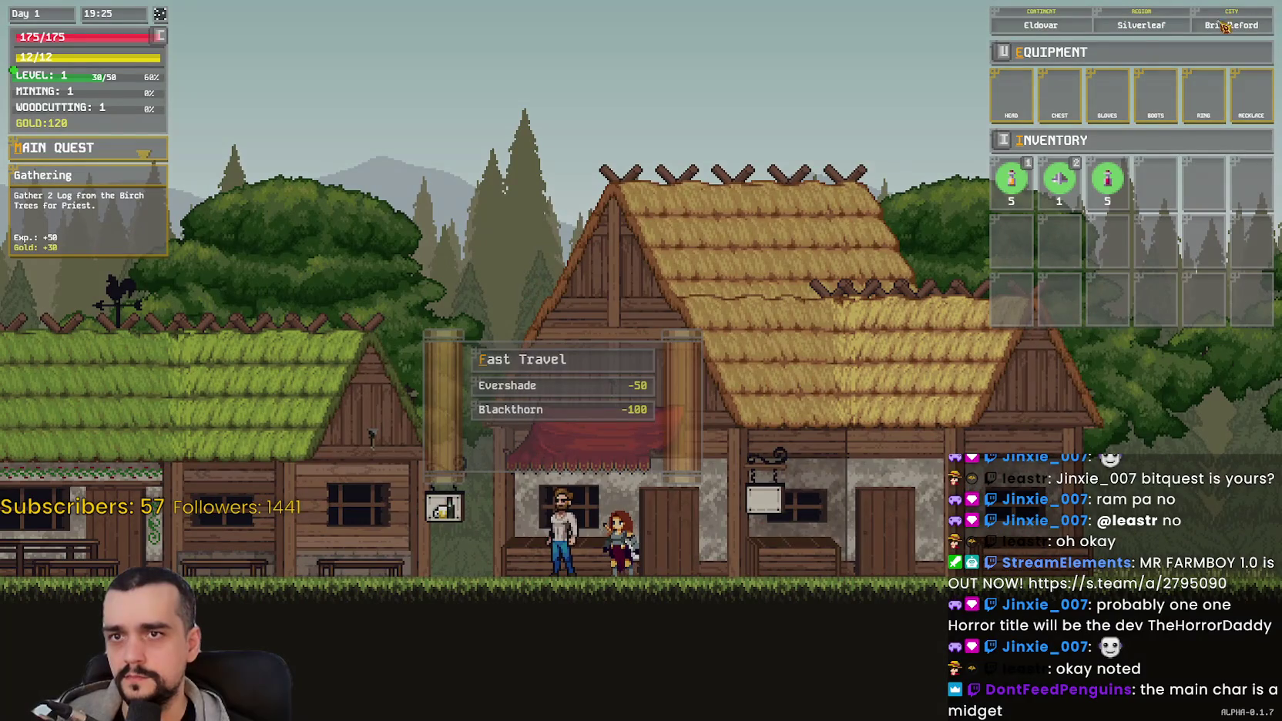
pyautogui.press('a')
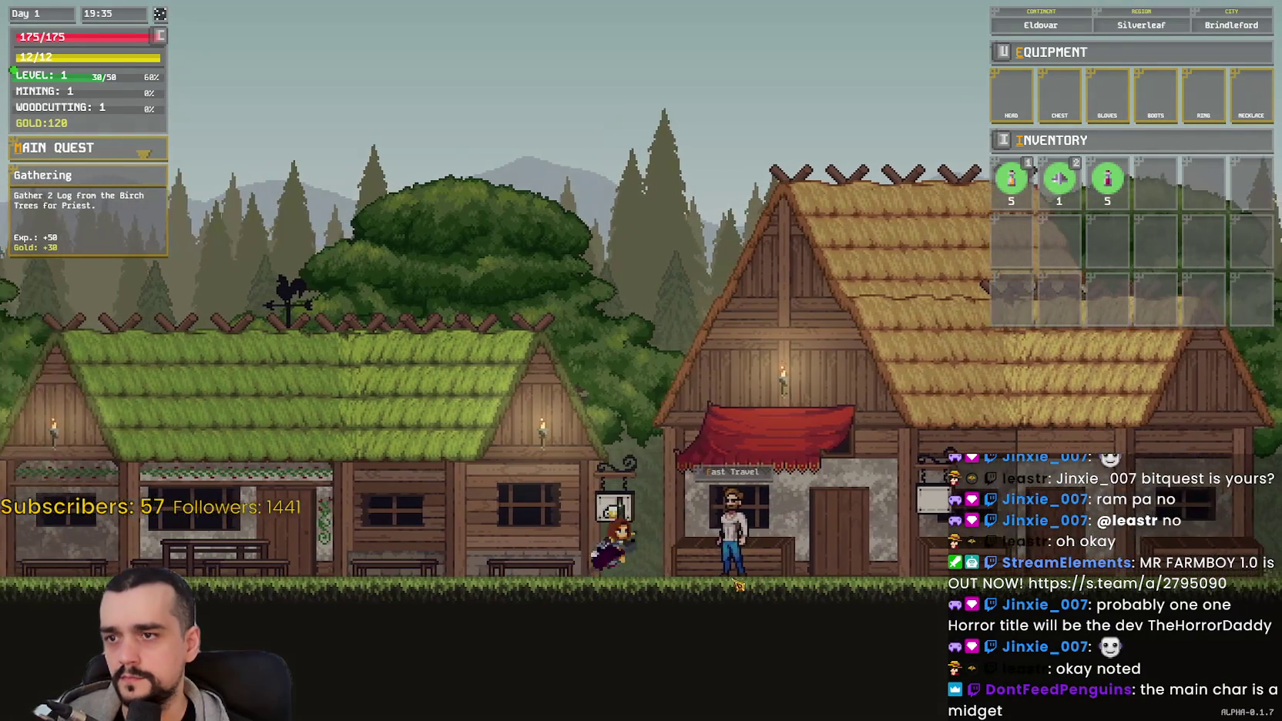
pyautogui.press('d')
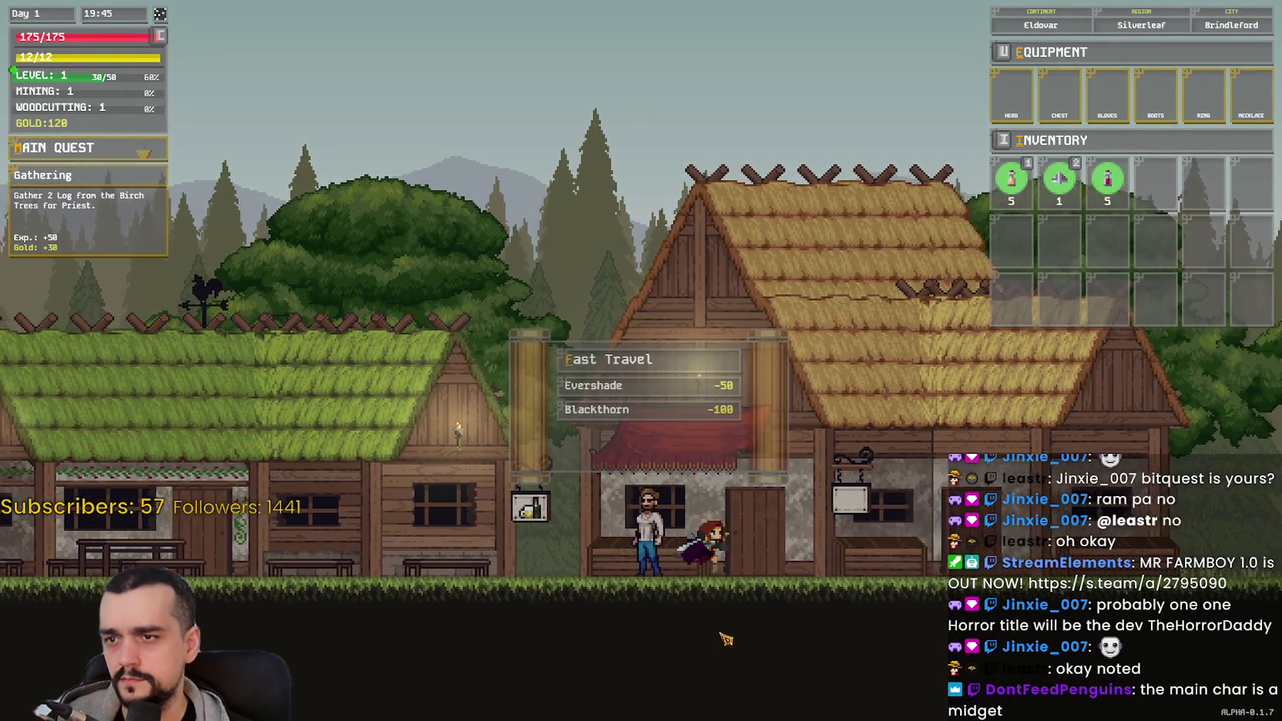
# Step: Run out of Brindleford and strike the helmeted enemy repeatedly with the sword
pyautogui.press('d')
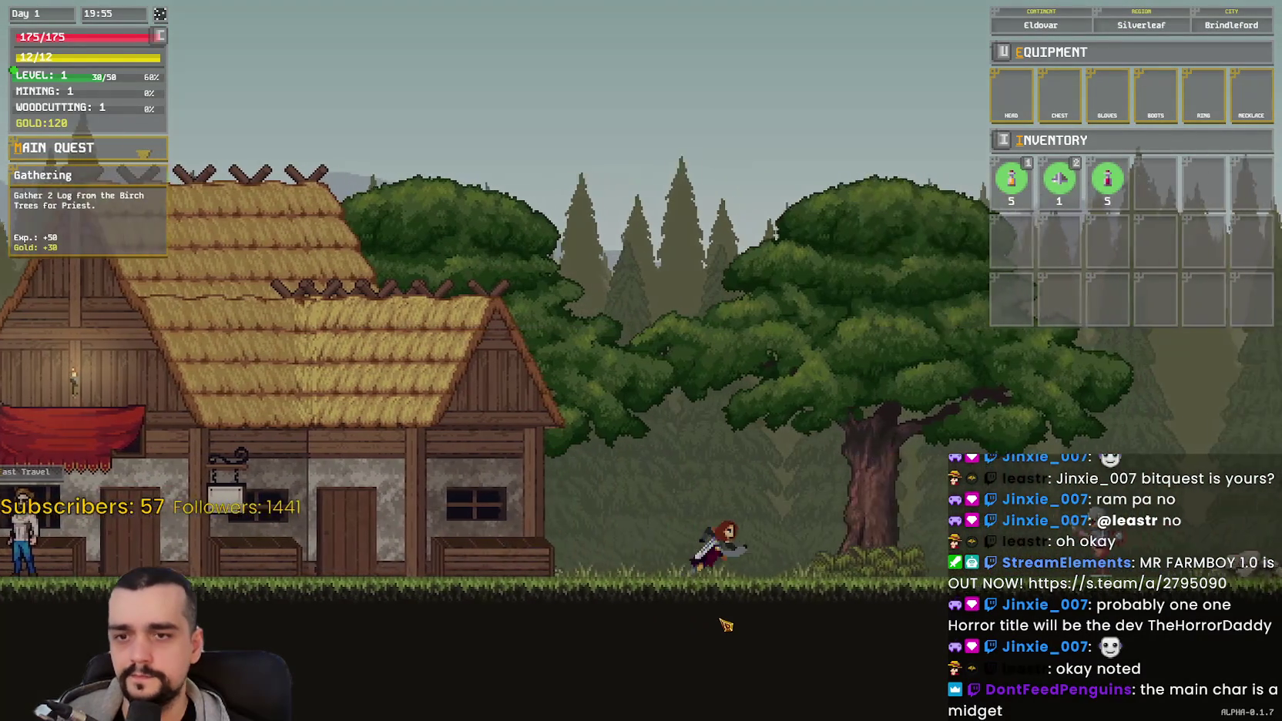
pyautogui.press('d')
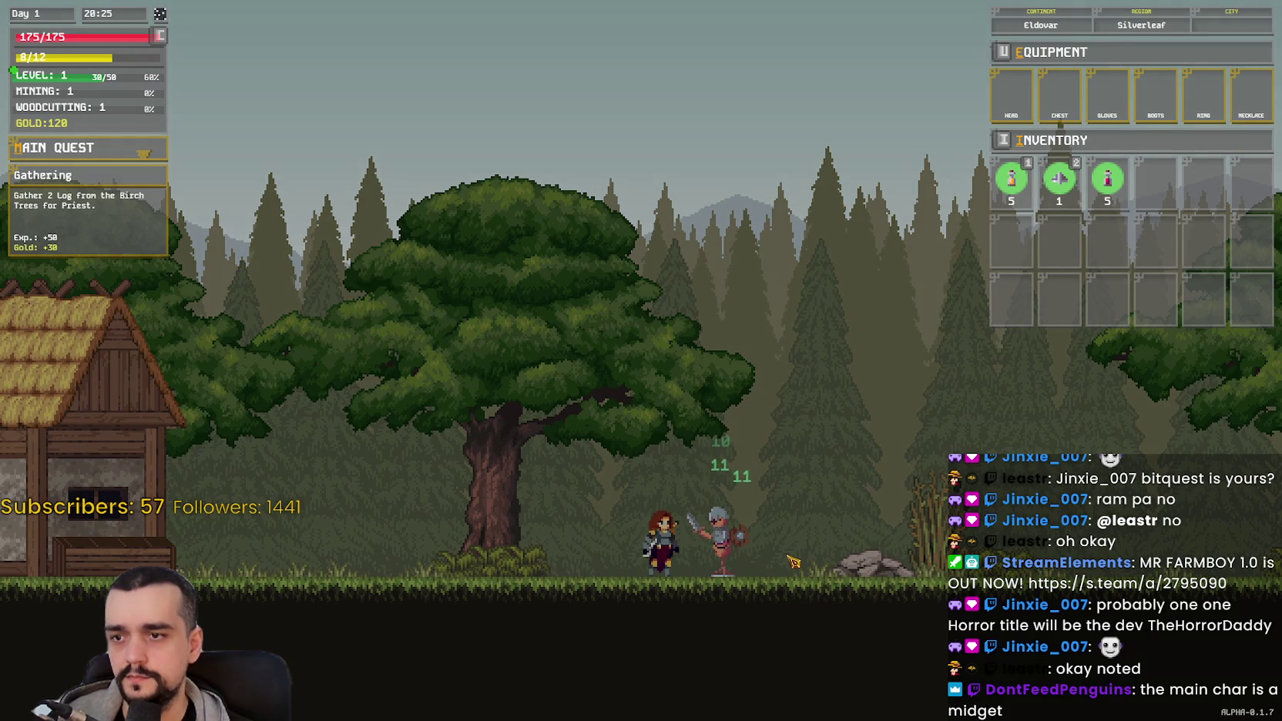
pyautogui.press('a')
pyautogui.click(794, 562)
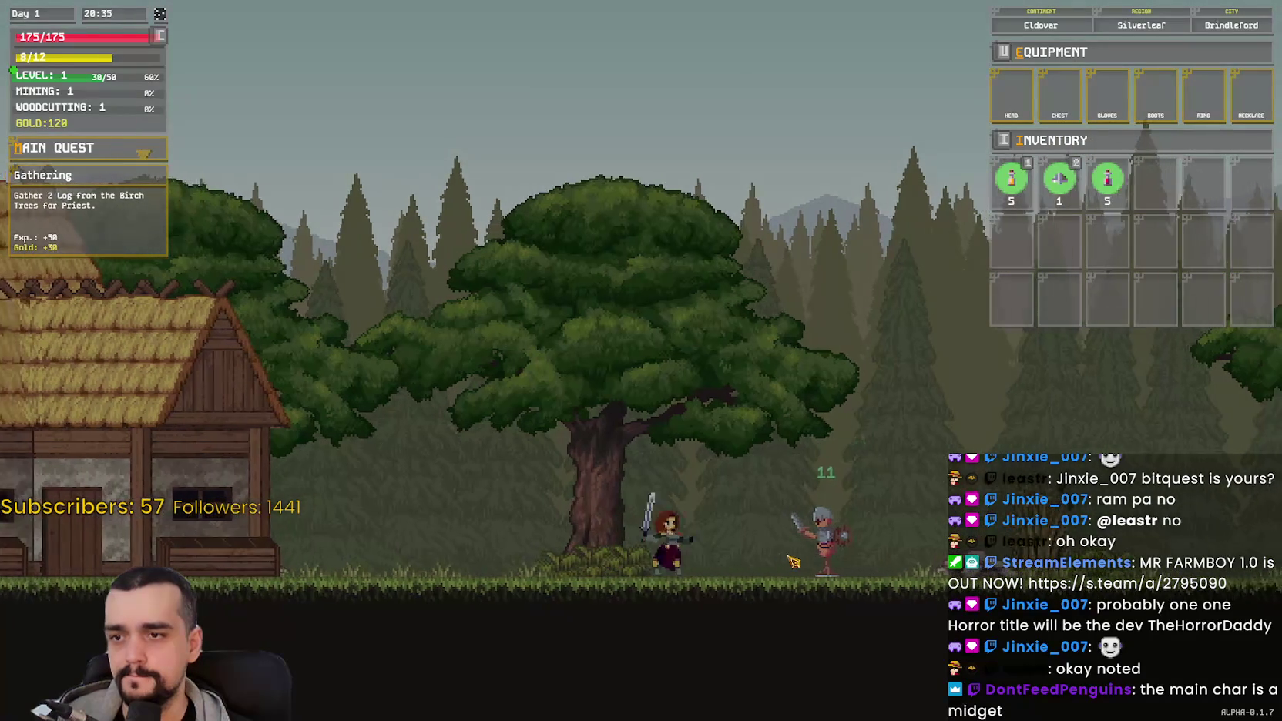
pyautogui.press('d')
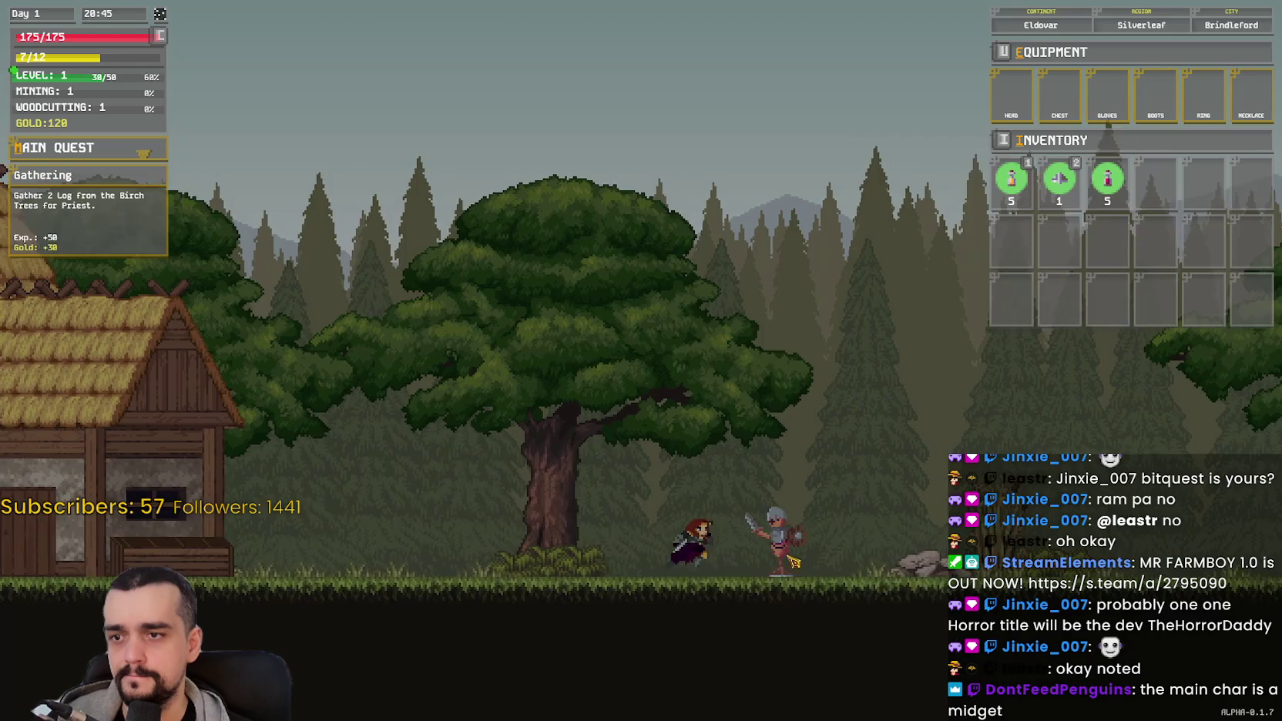
pyautogui.click(792, 564)
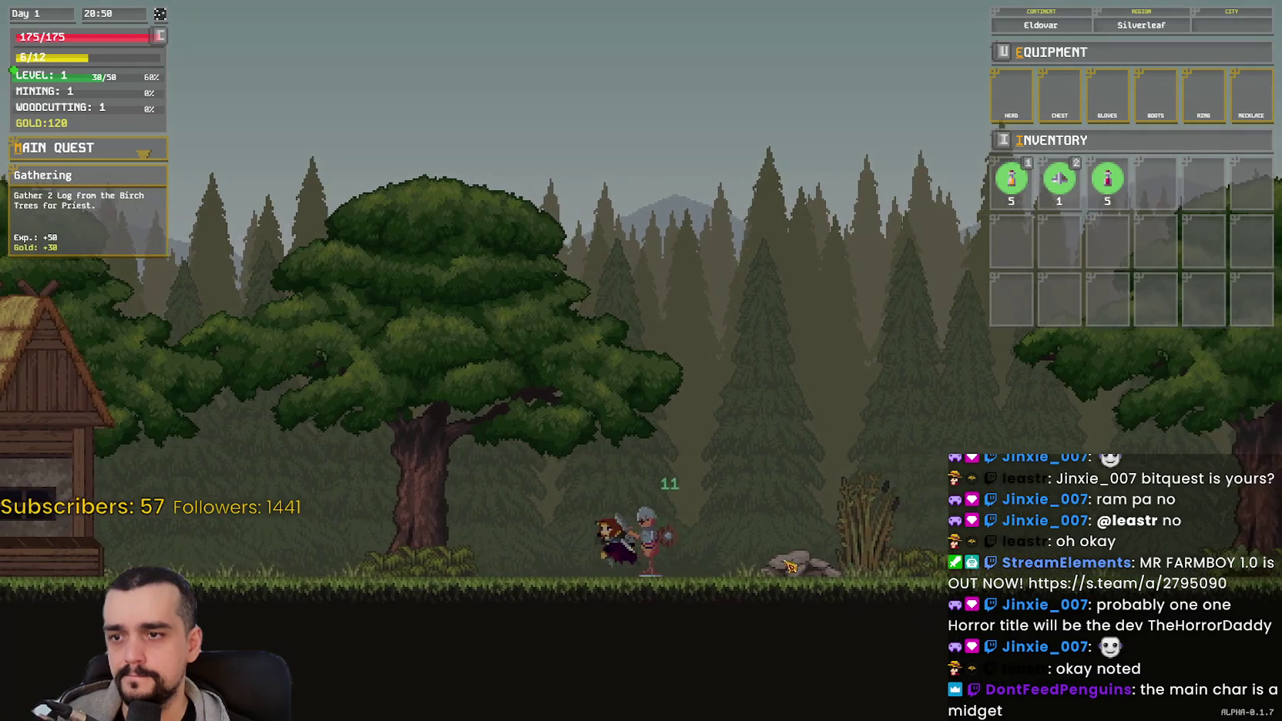
pyautogui.press('d')
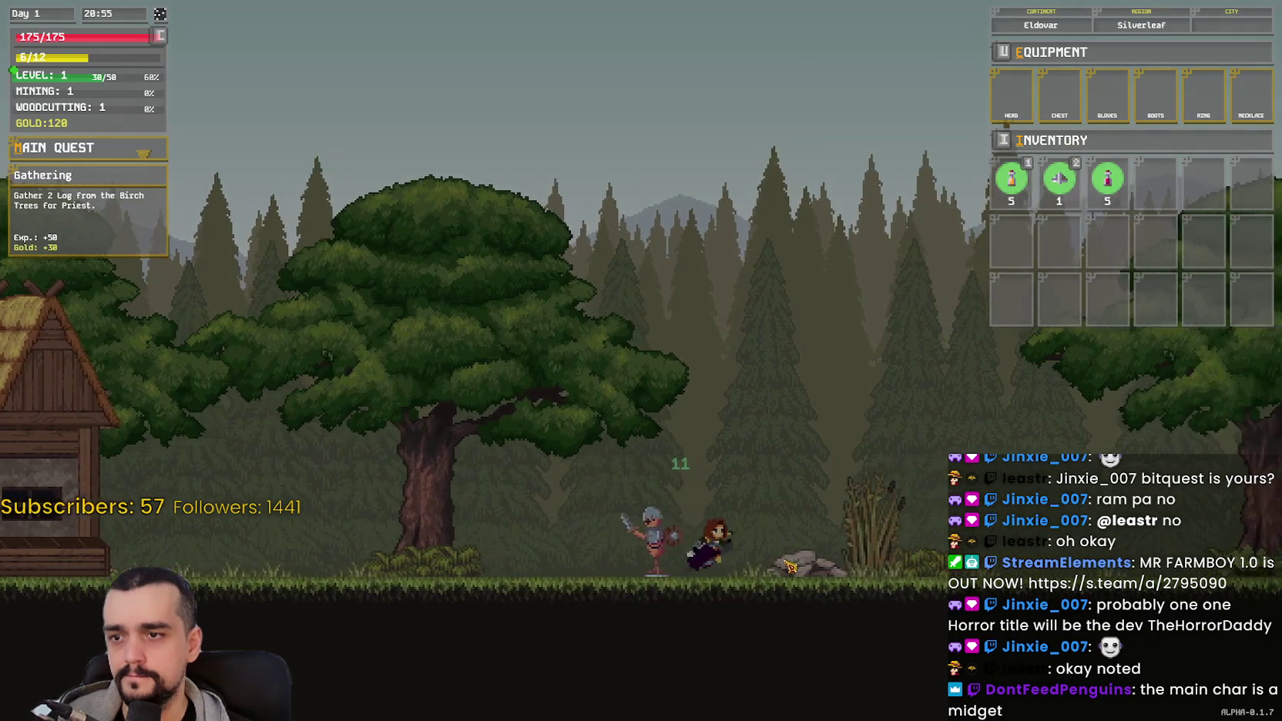
pyautogui.press('a')
pyautogui.click(790, 566)
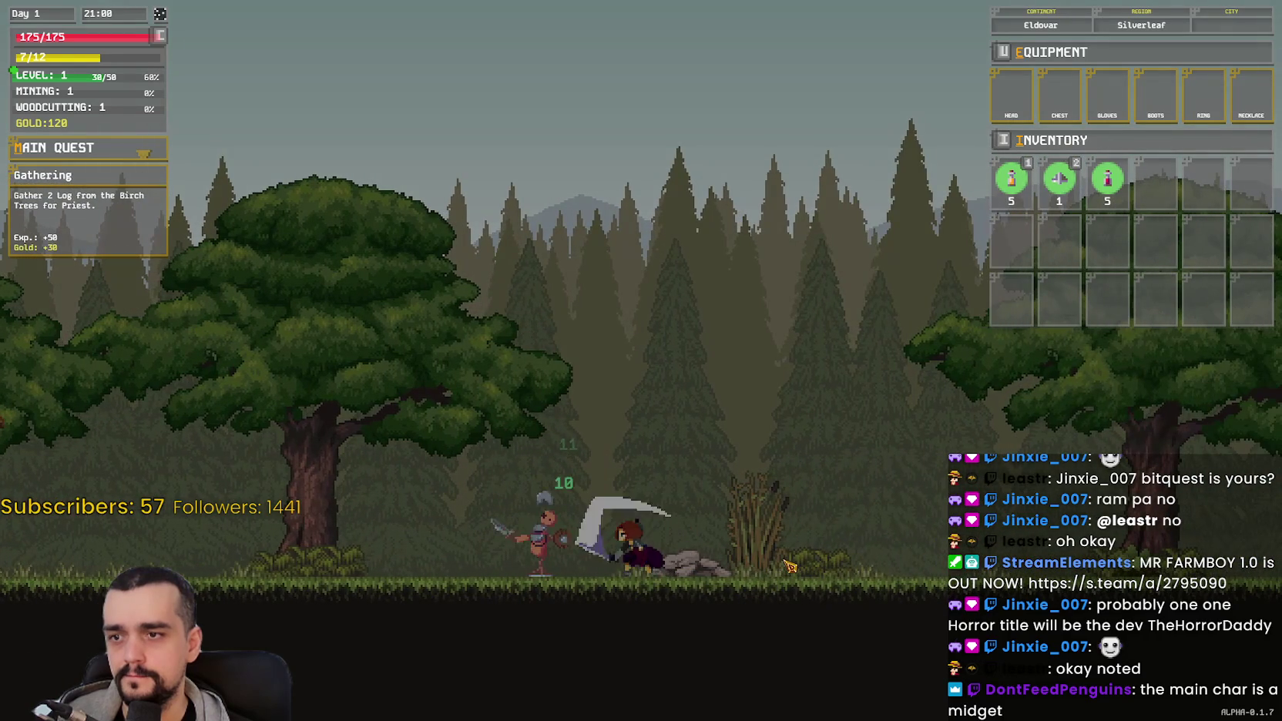
# Step: Land a final strike on the enemy, then start chopping the birch tree
pyautogui.press('a')
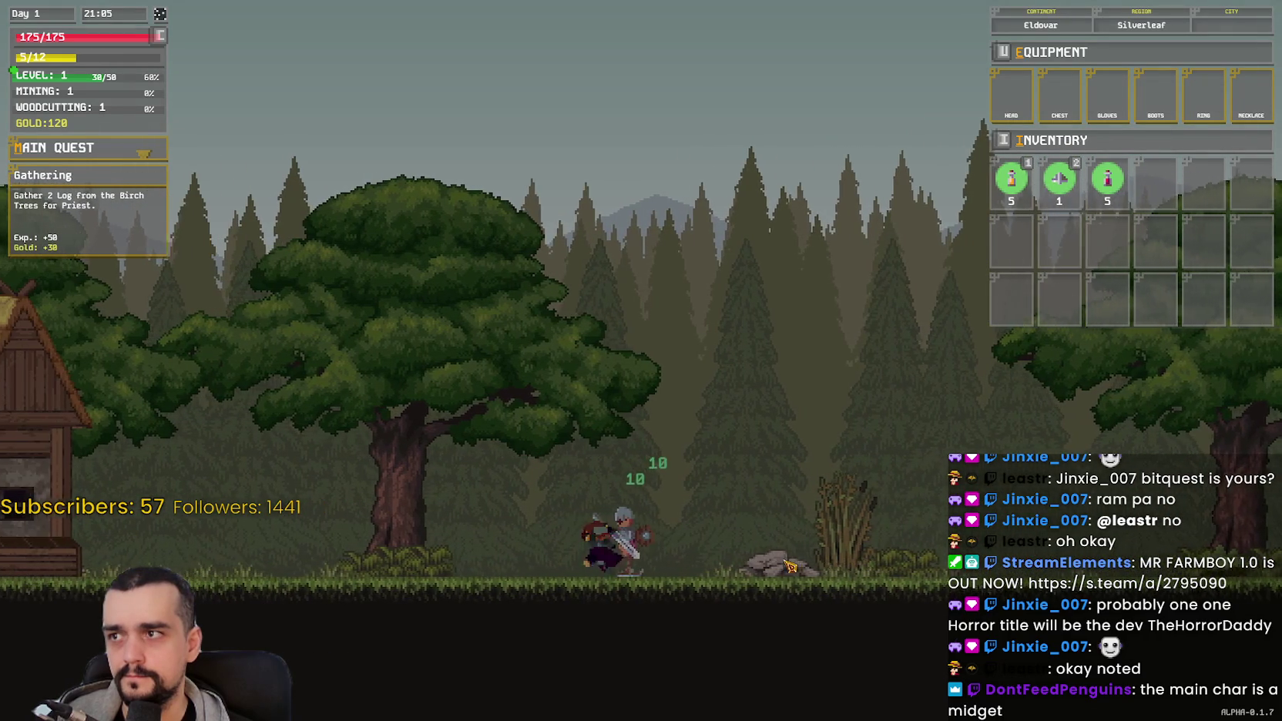
pyautogui.click(801, 565)
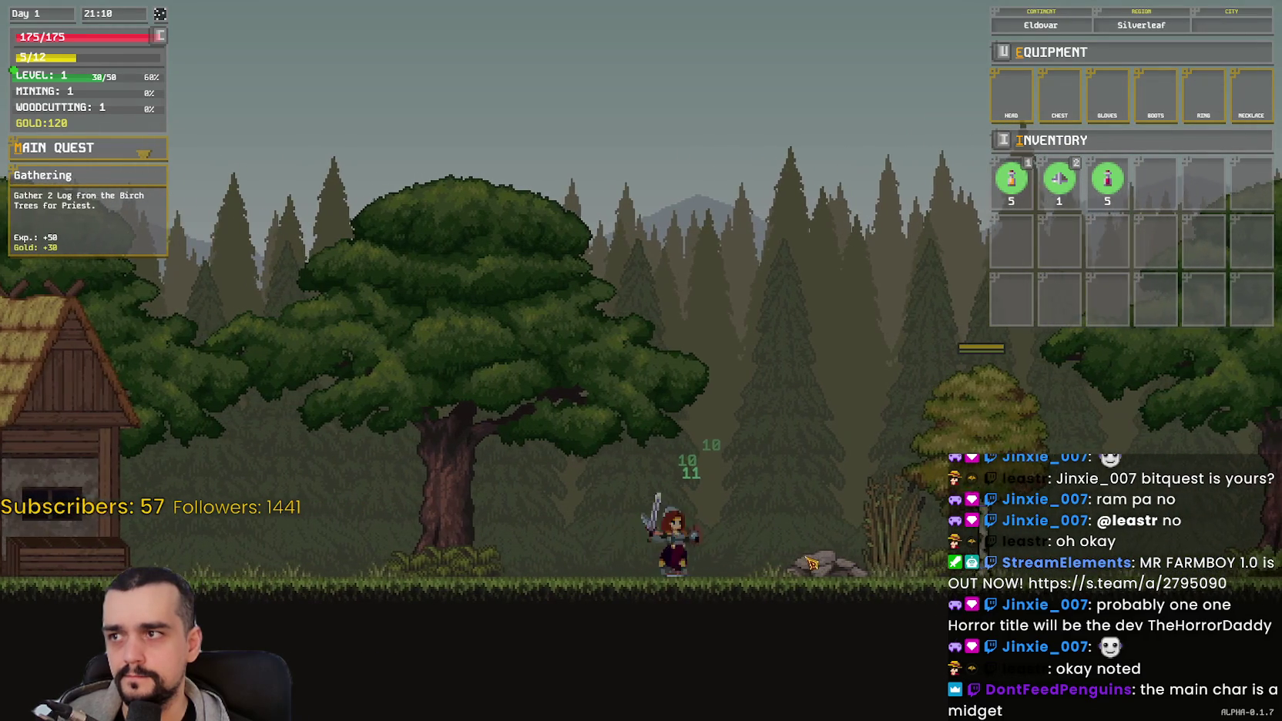
pyautogui.press('d')
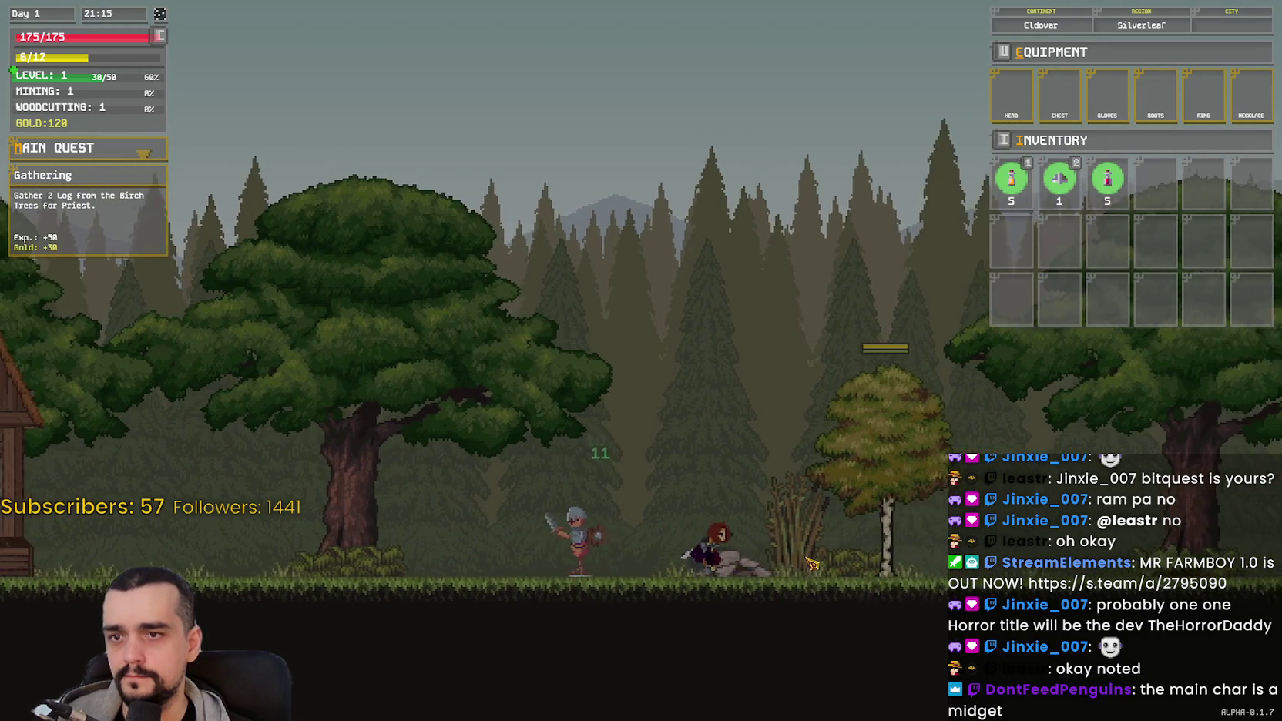
pyautogui.click(764, 563)
pyautogui.press('a')
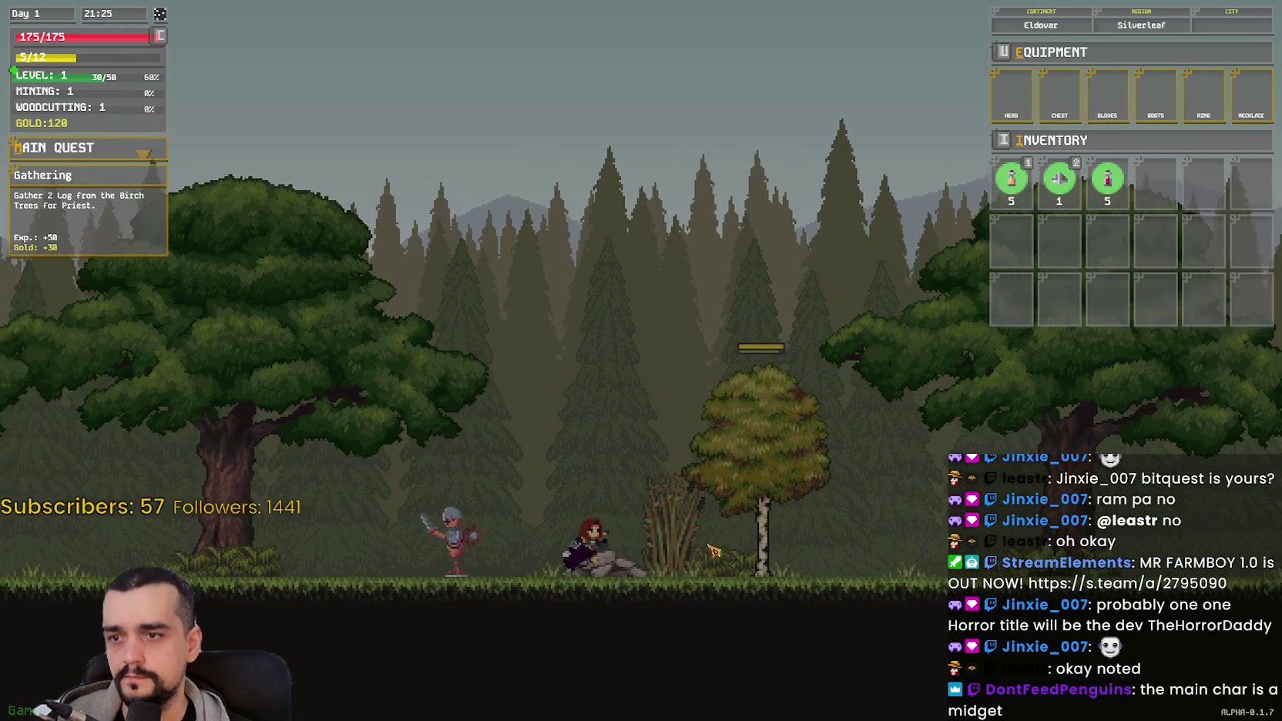
pyautogui.press('d')
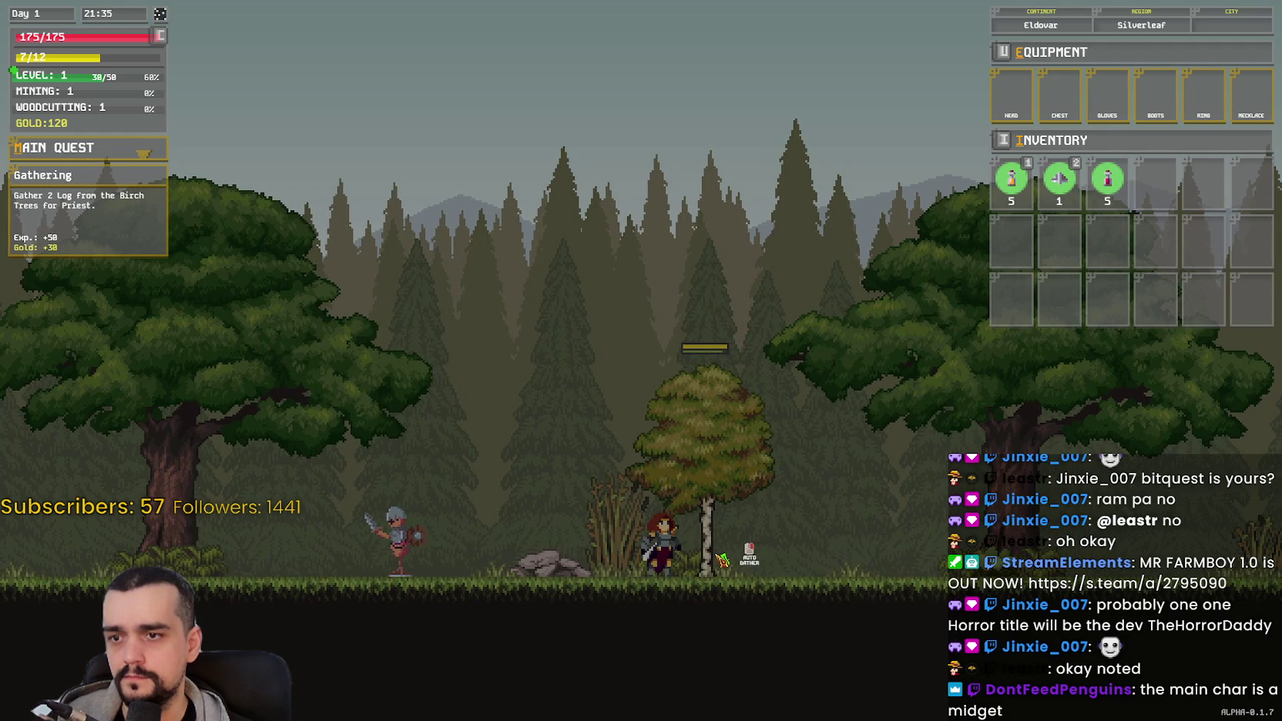
pyautogui.click(722, 560)
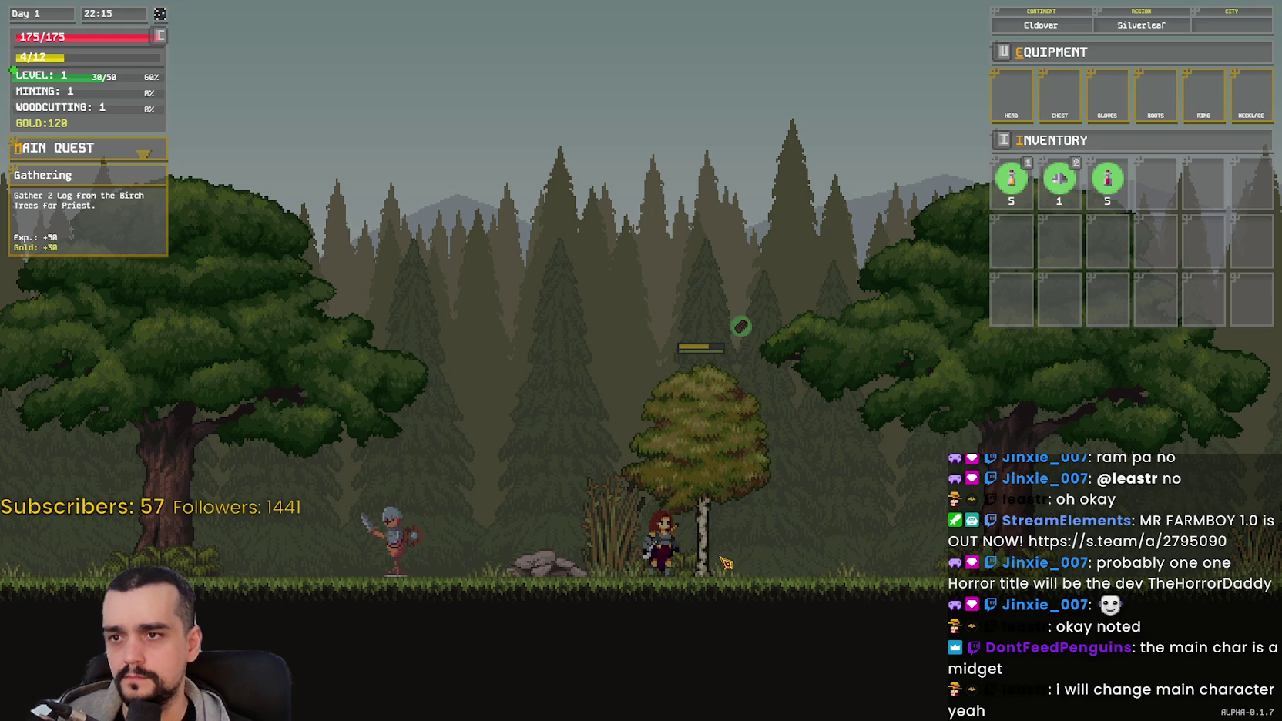
# Step: Collect the birch logs, reaching level 2 with 150 gold and 3 logs
pyautogui.press('a')
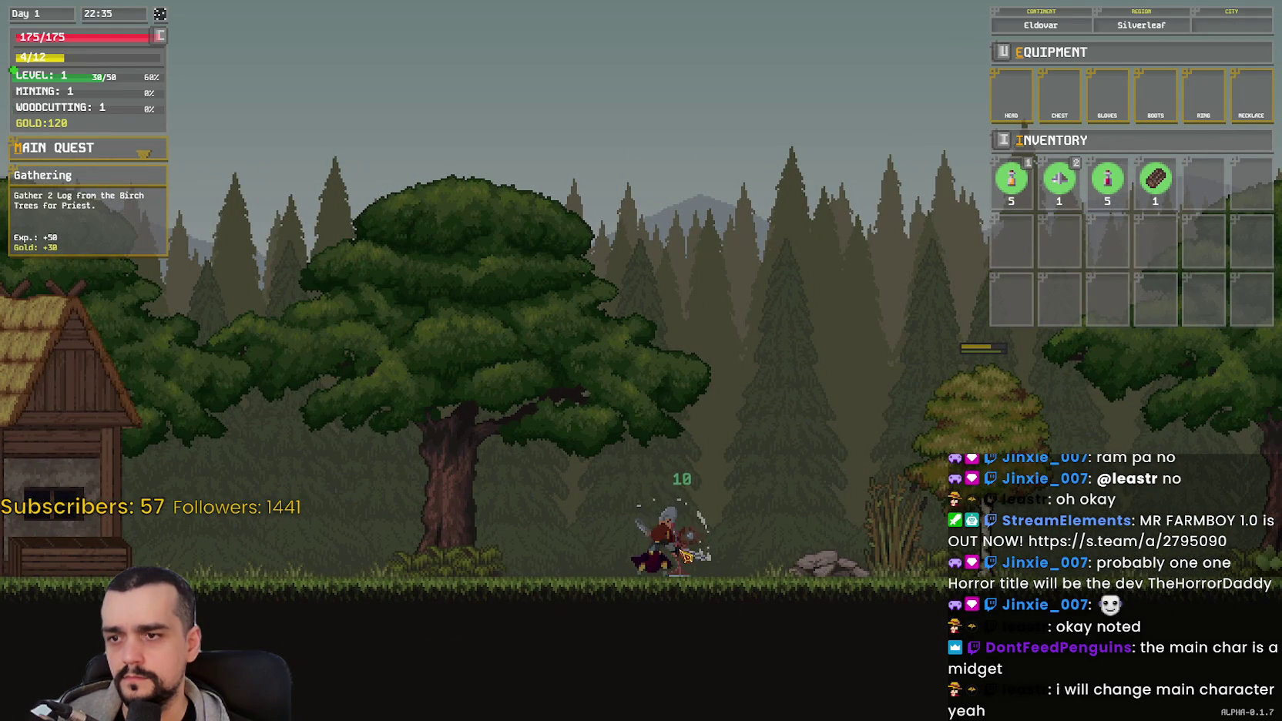
pyautogui.press('d')
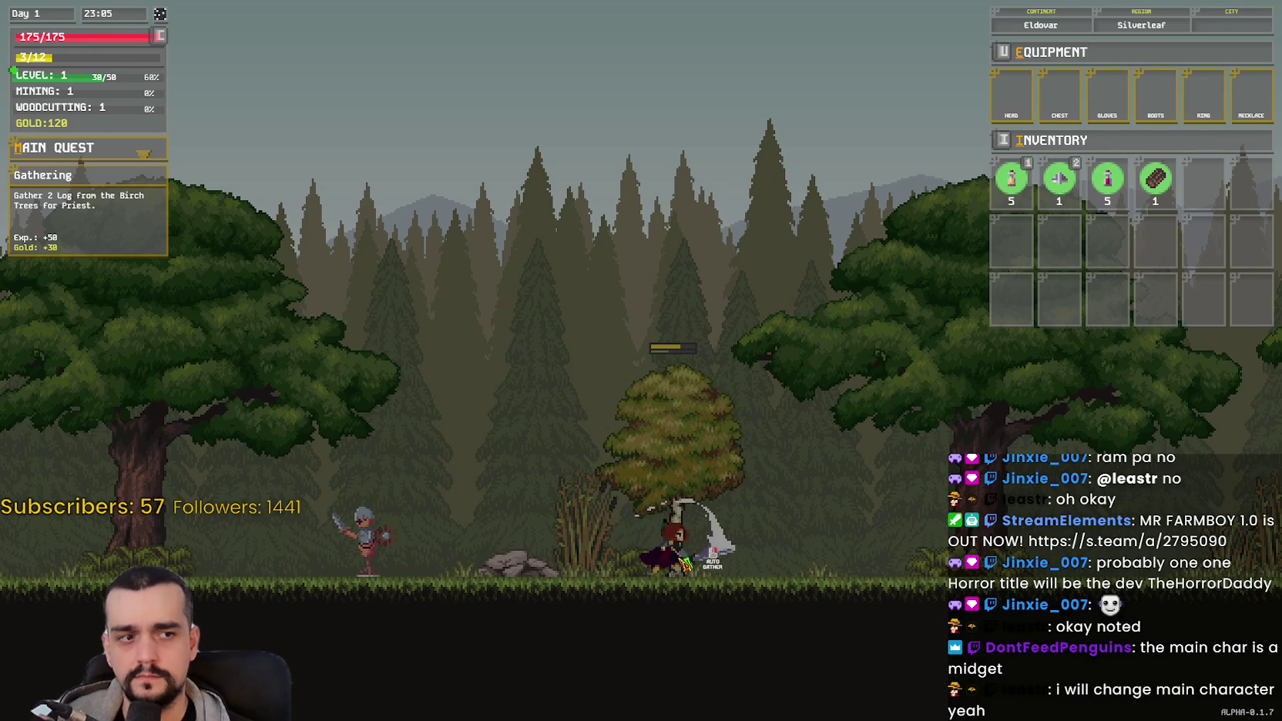
pyautogui.press('a')
pyautogui.press('d')
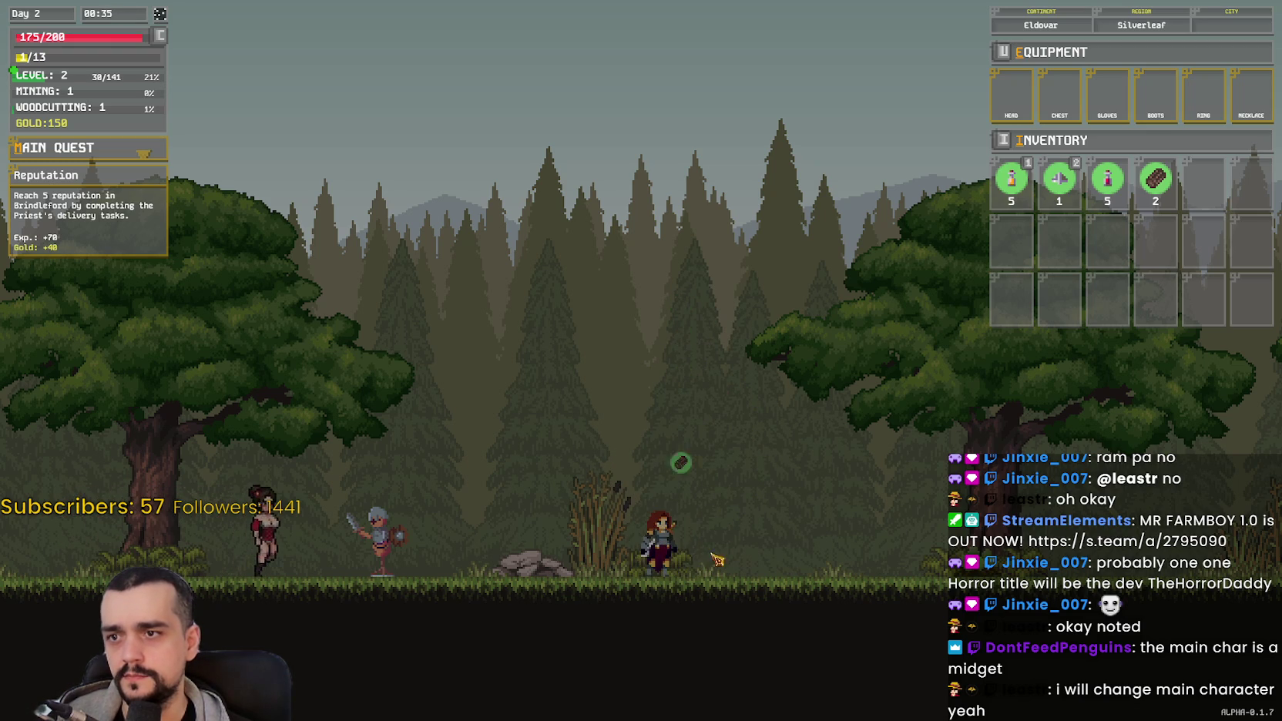
# Step: Run left toward the hut and back, toggling the F3 performance overlay and clock
pyautogui.press('a')
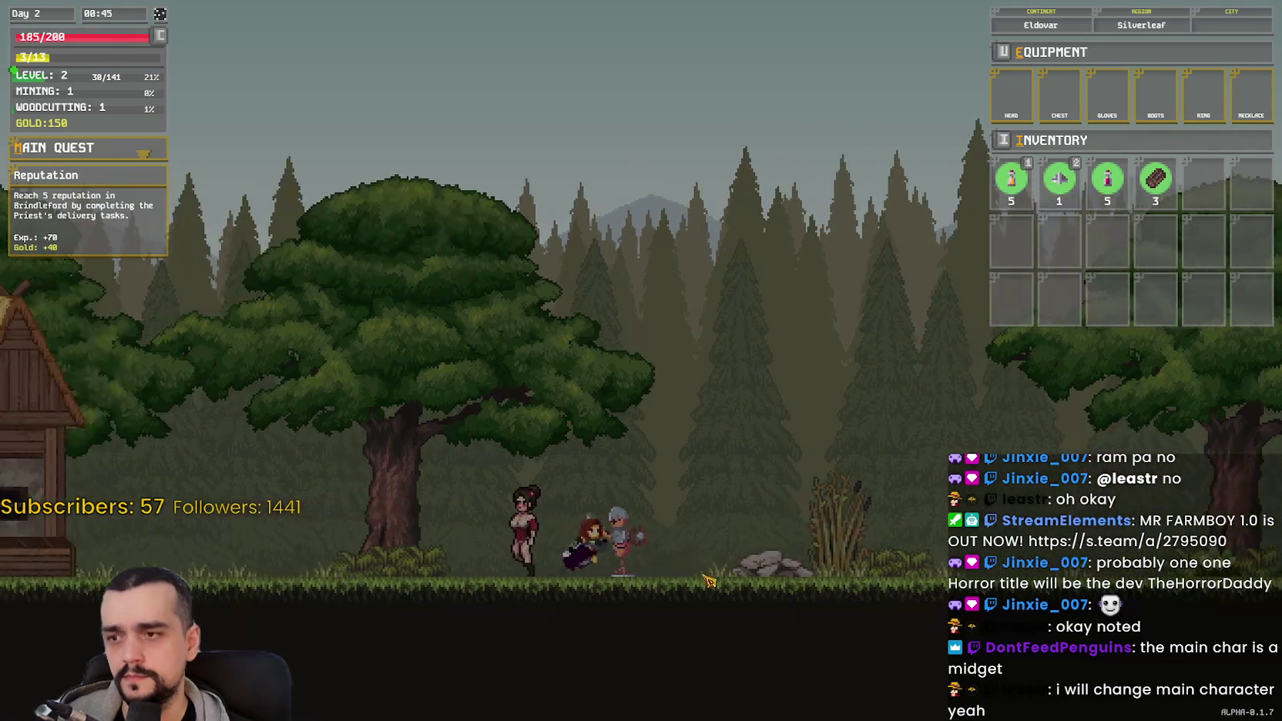
pyautogui.press('d')
pyautogui.press('d')
pyautogui.press('d')
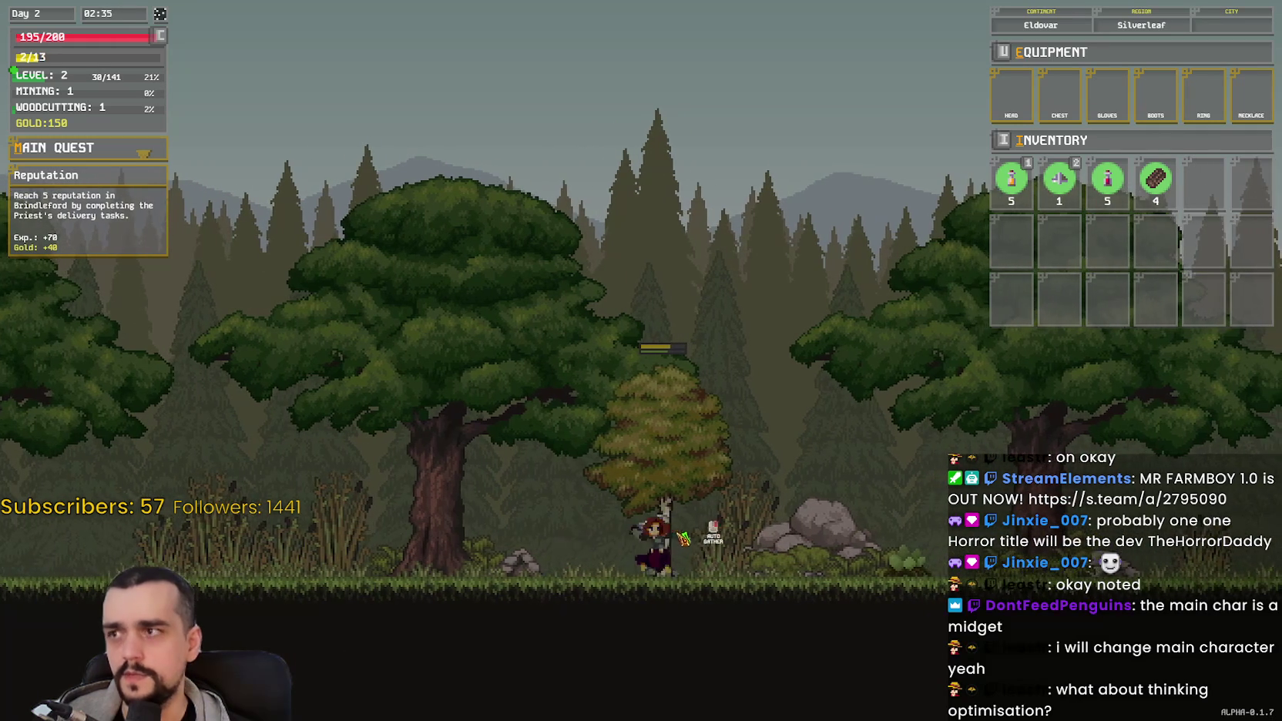
pyautogui.press('F3')
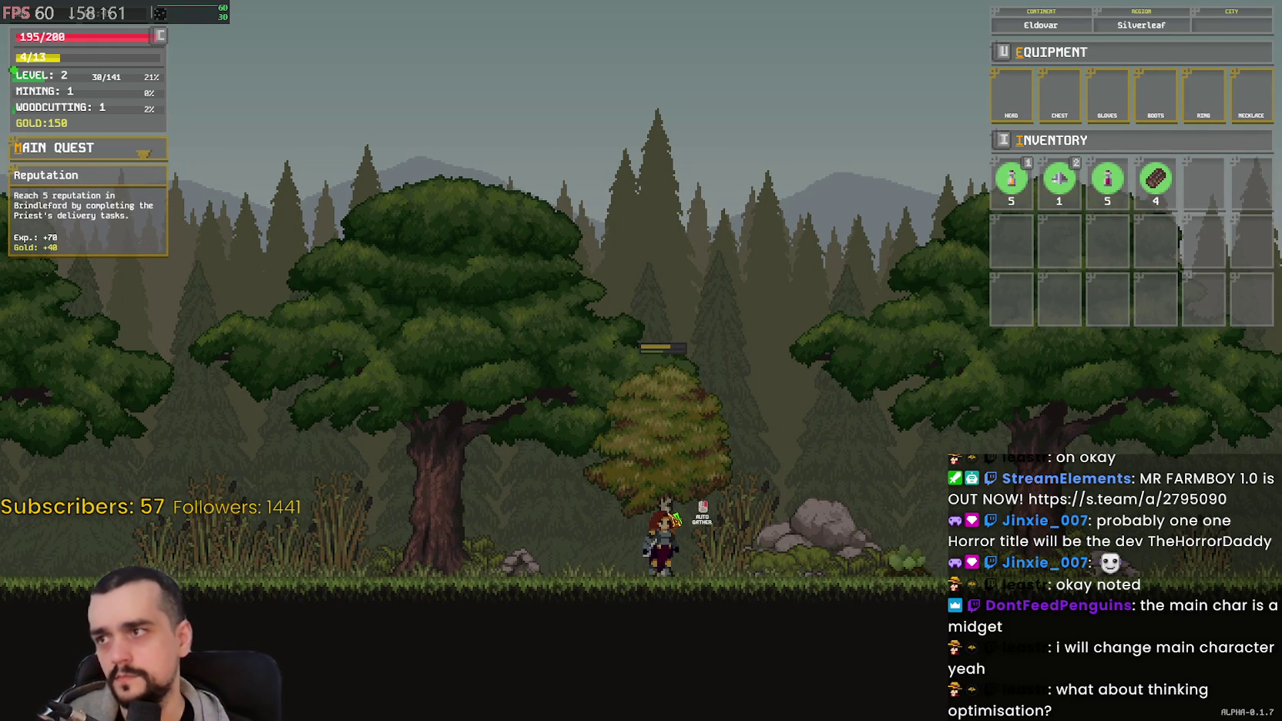
pyautogui.press('F3')
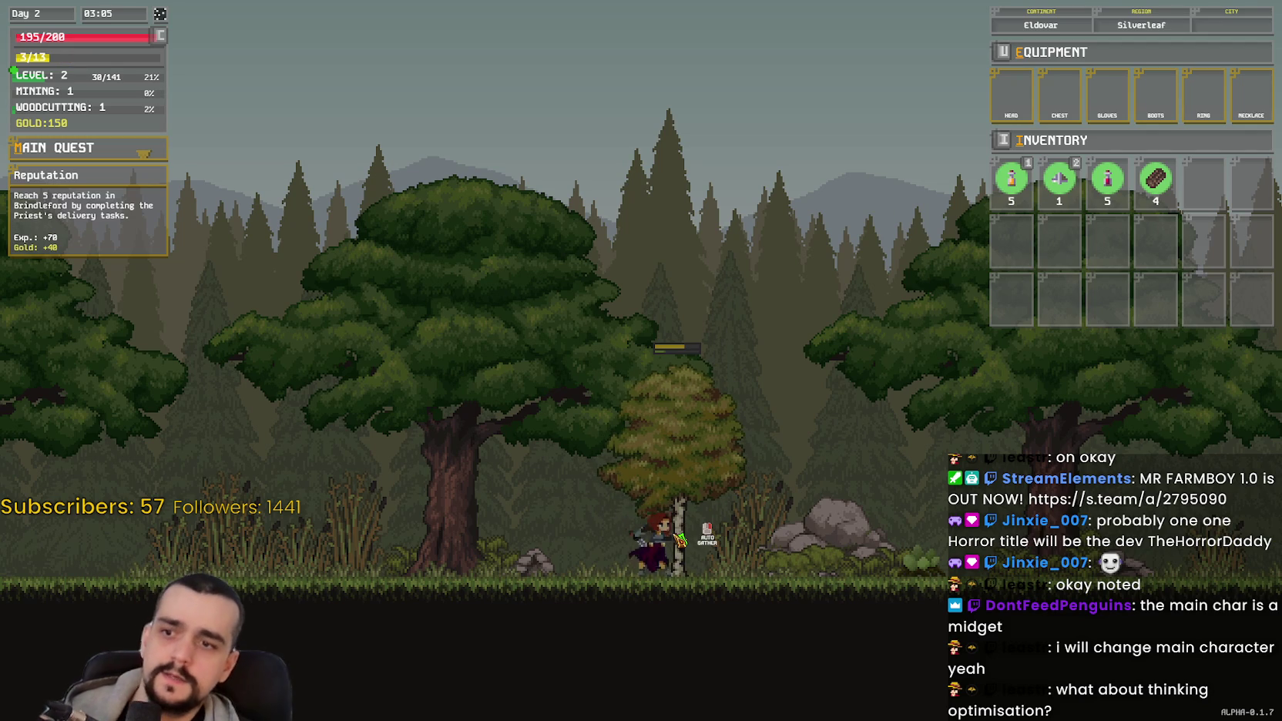
# Step: Shuttle back to the birch tree and chop it until the inventory holds 7 logs
pyautogui.press('a')
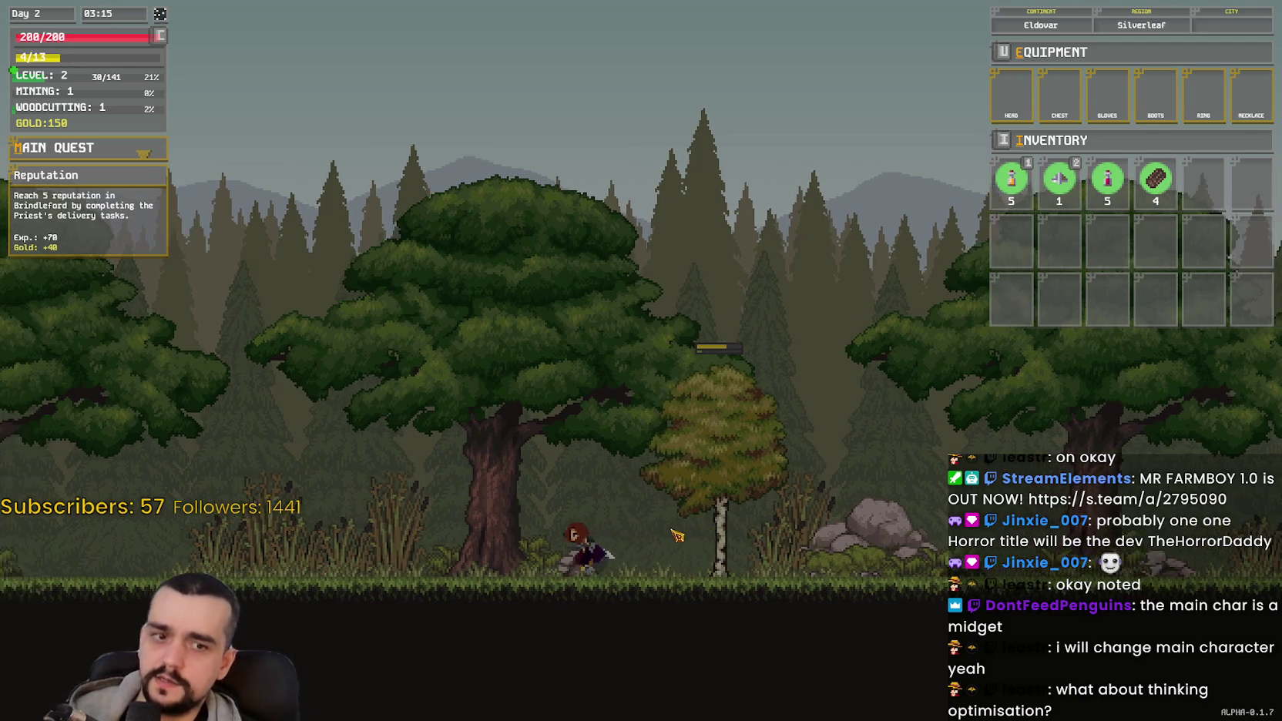
pyautogui.press('d')
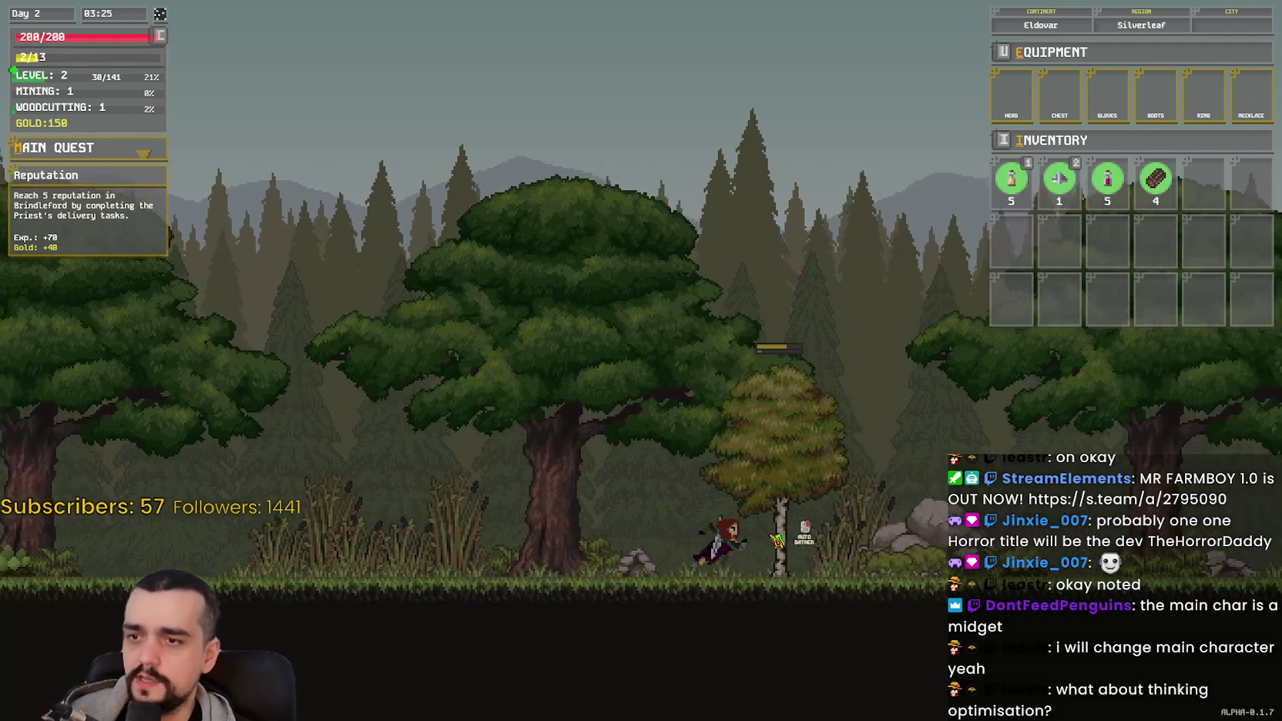
pyautogui.press('a')
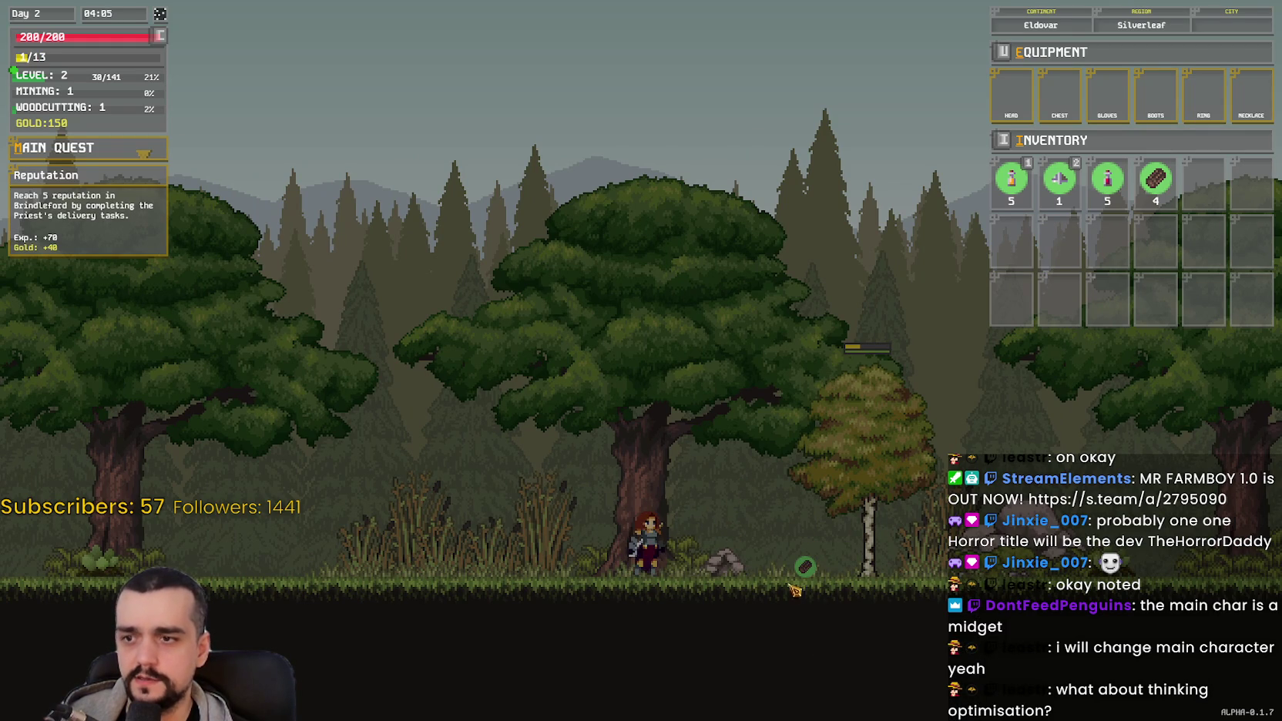
pyautogui.press('d')
pyautogui.click(718, 553)
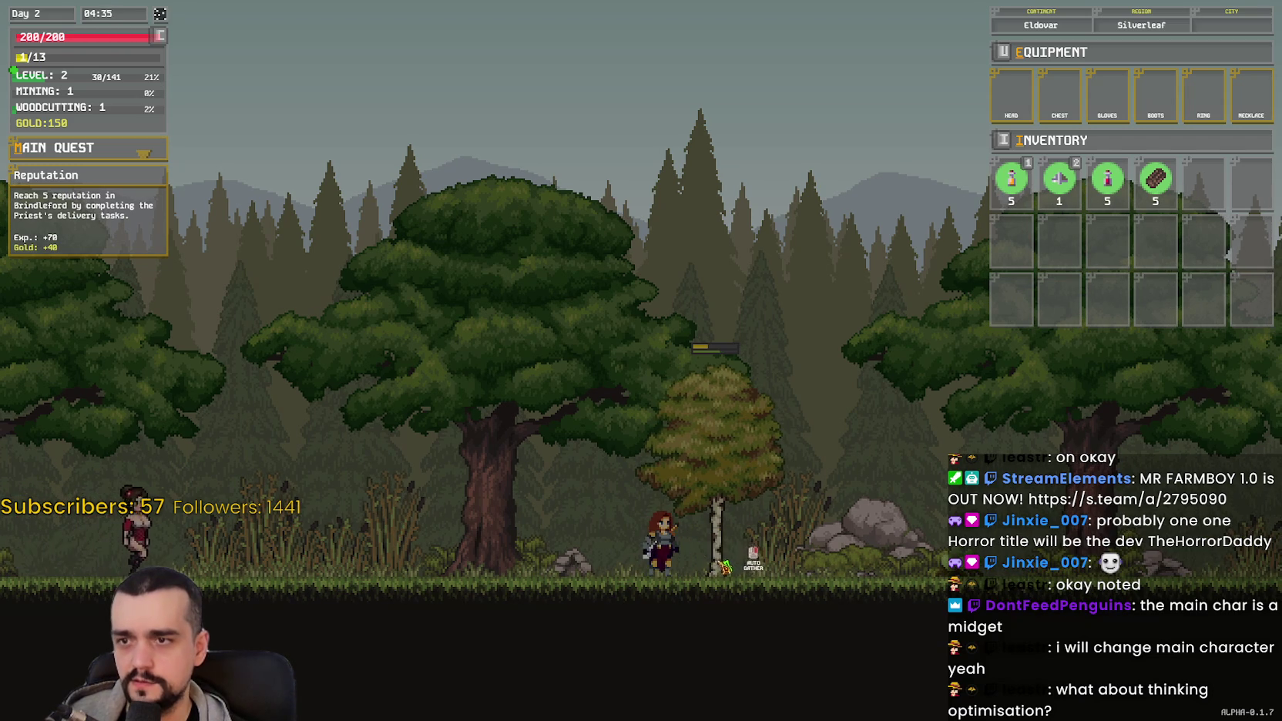
pyautogui.click(707, 552)
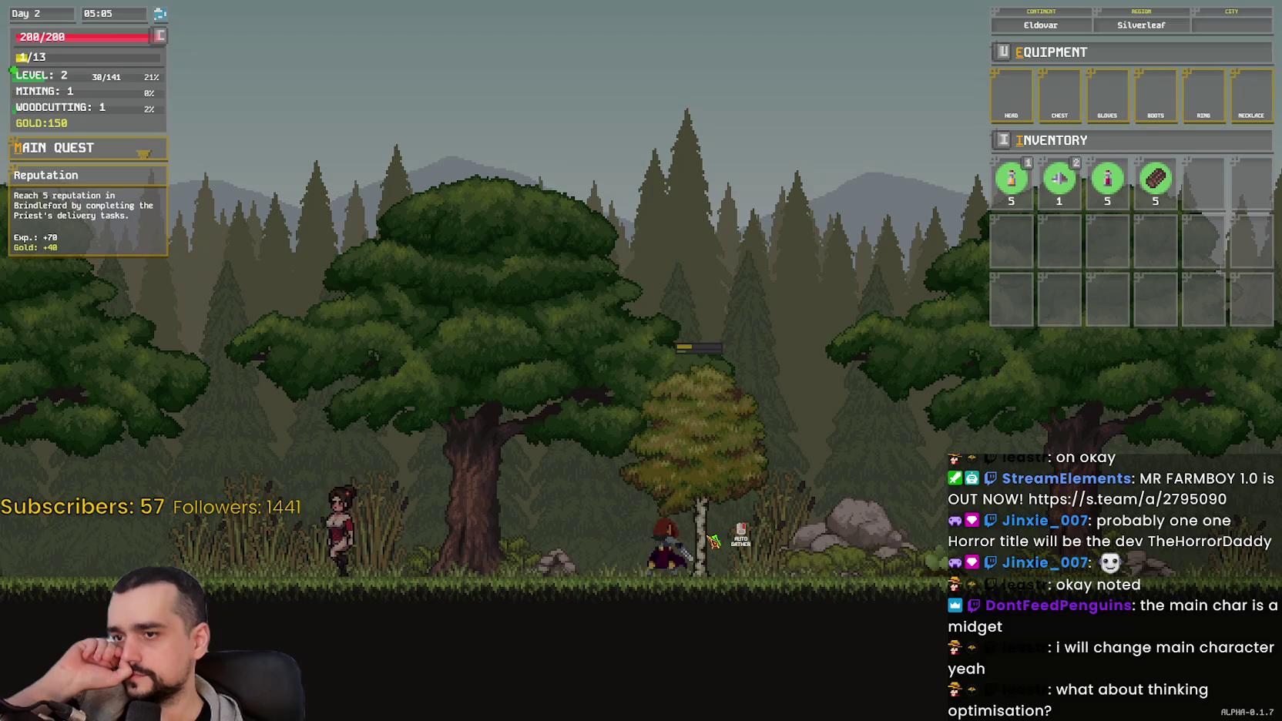
pyautogui.click(554, 506)
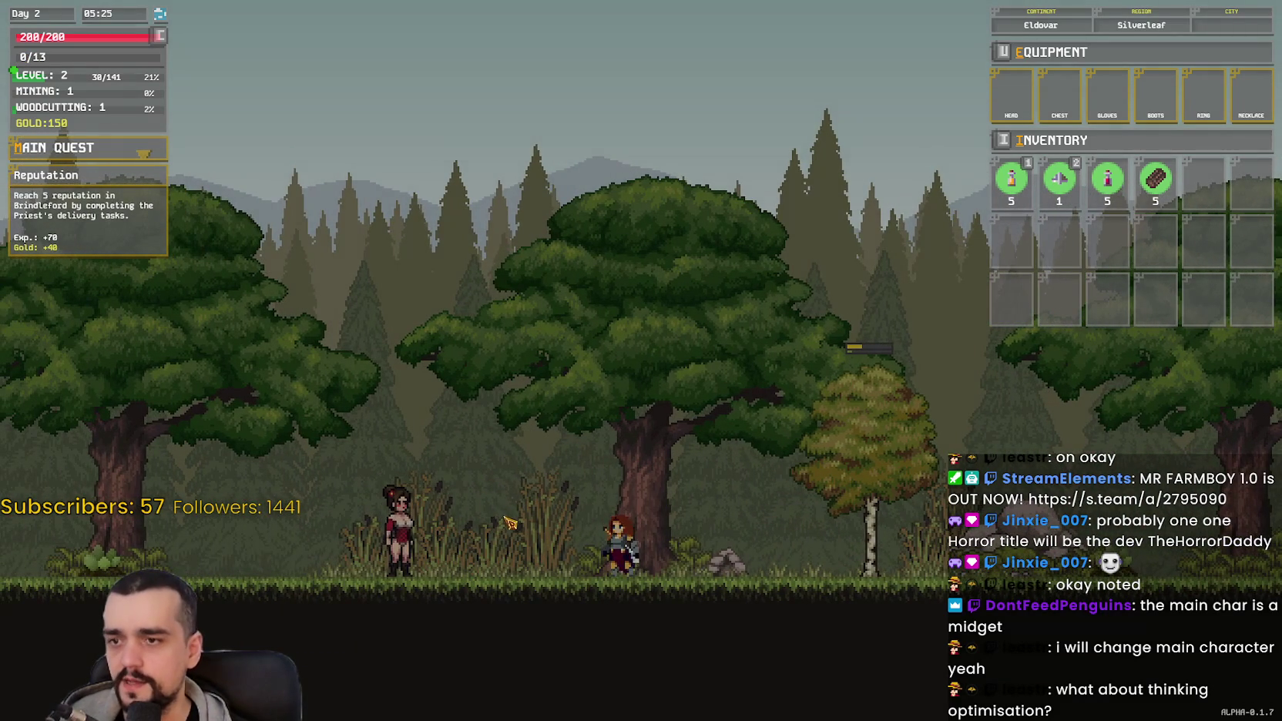
pyautogui.click(722, 585)
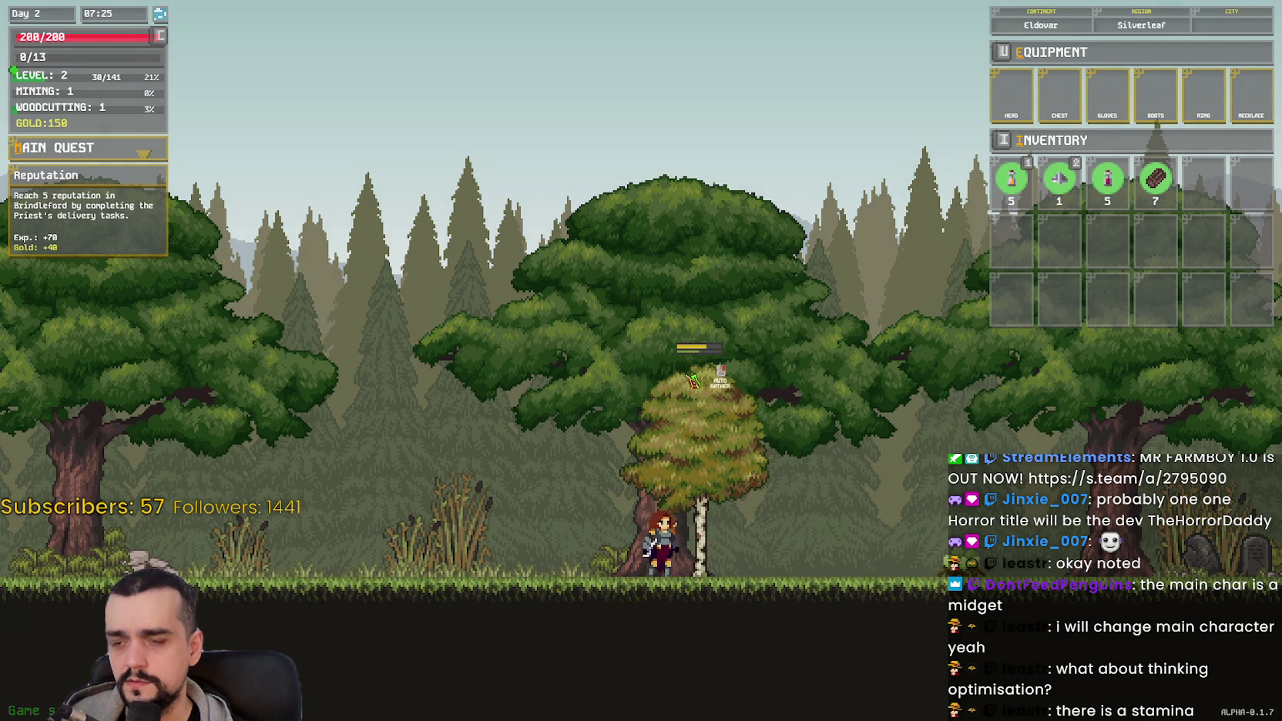
# Step: Chop the birch tree a few more times, bringing the logs to 9
pyautogui.press('a')
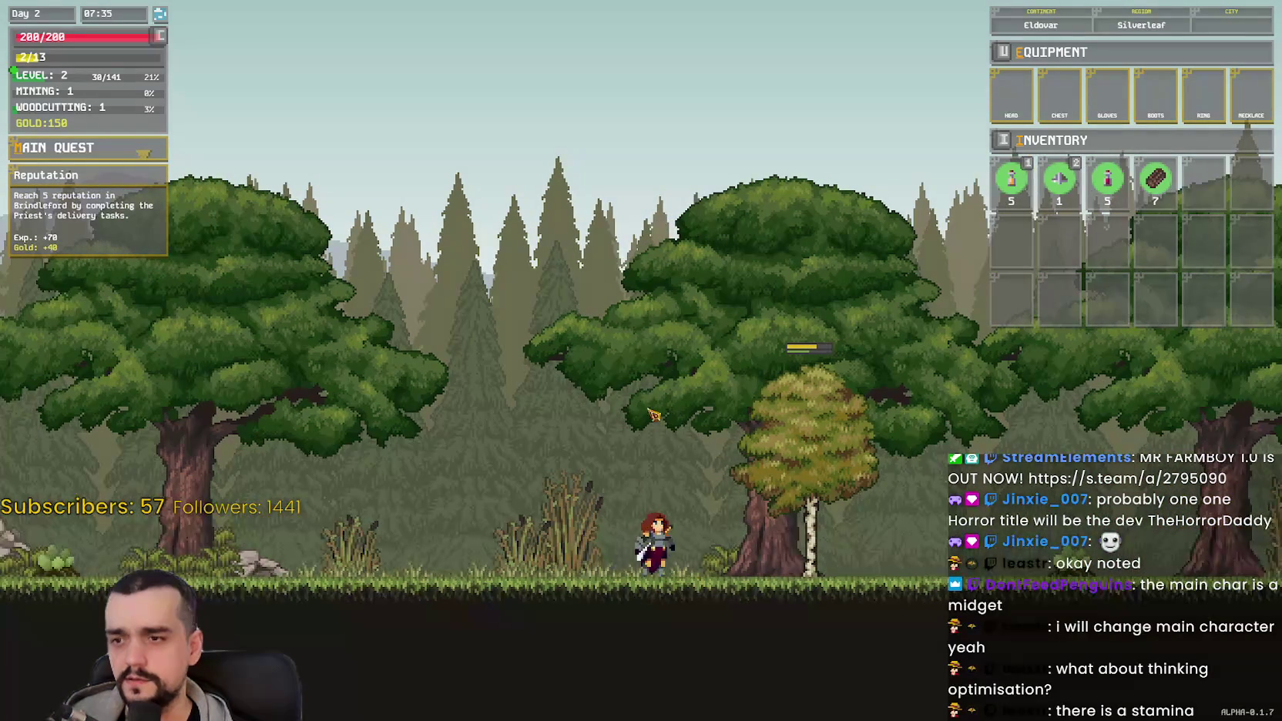
pyautogui.click(799, 574)
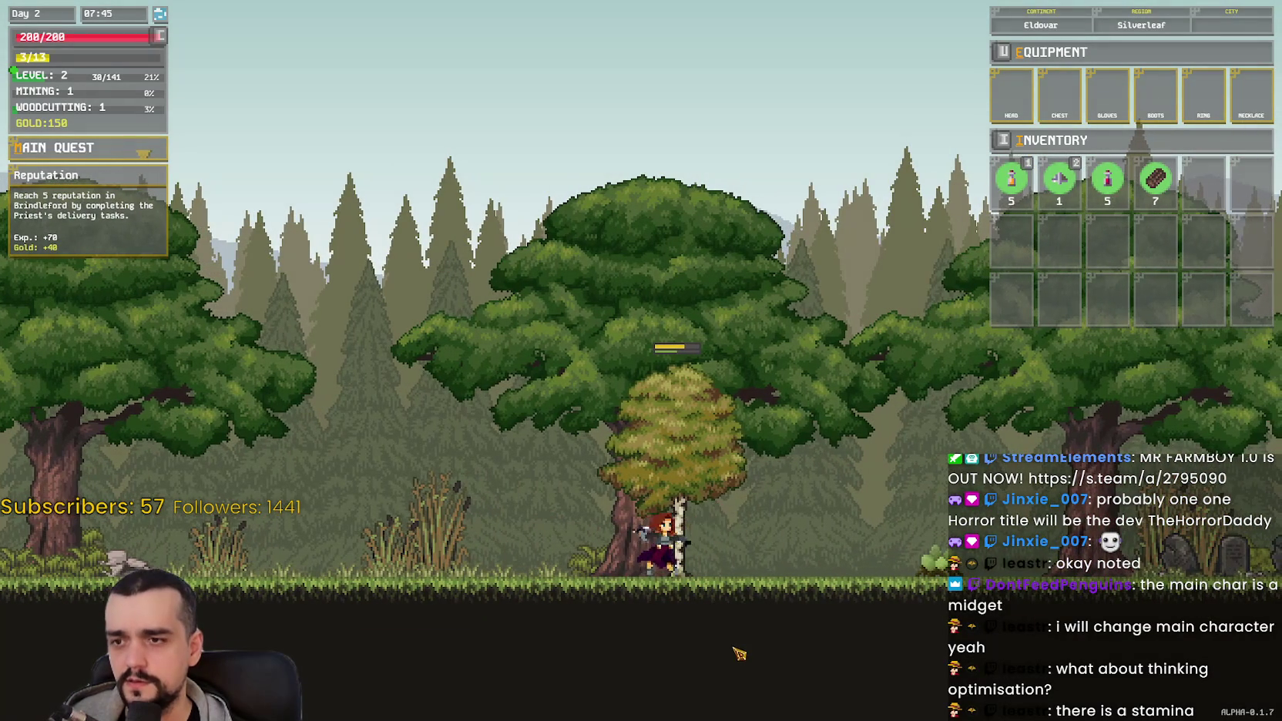
pyautogui.press('a')
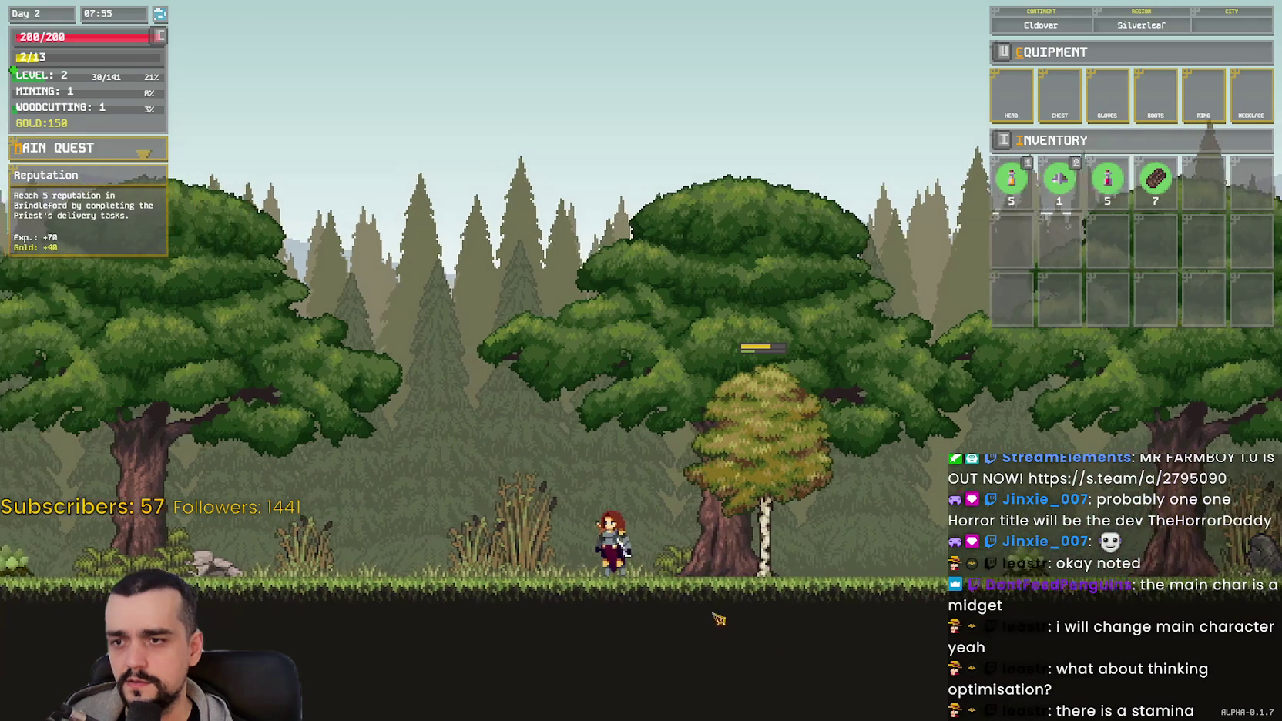
pyautogui.click(771, 527)
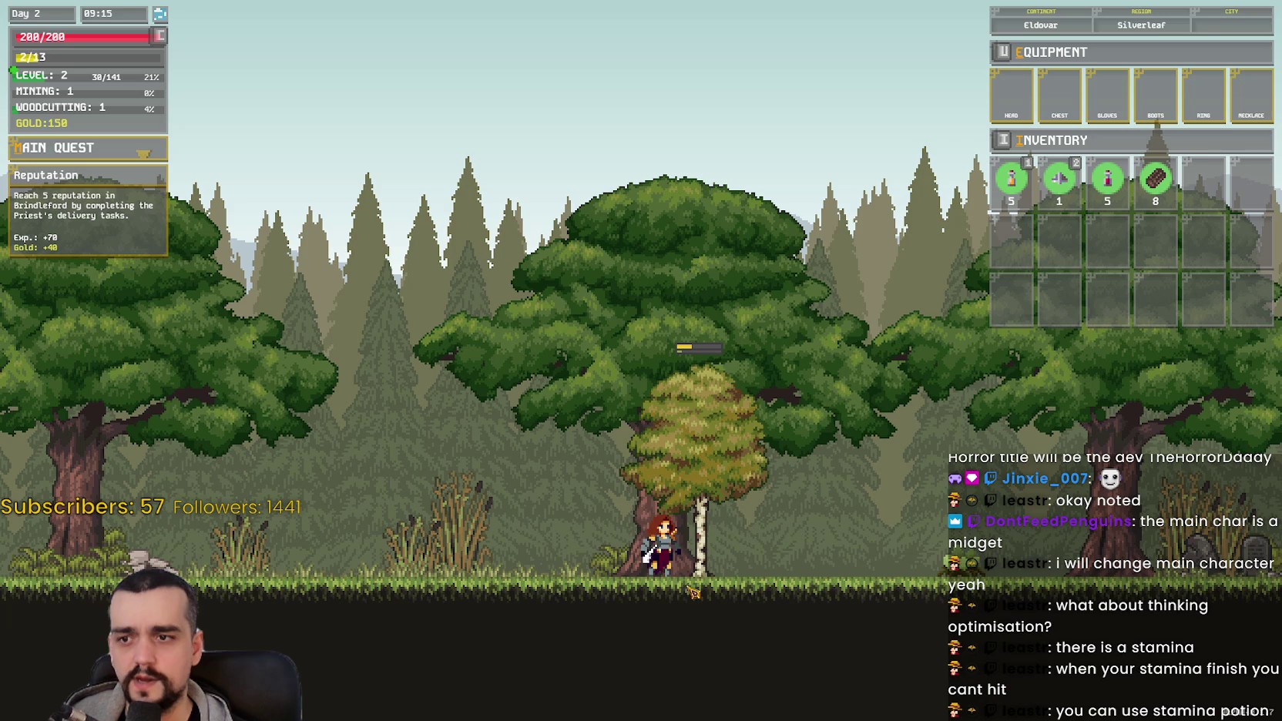
pyautogui.press('a')
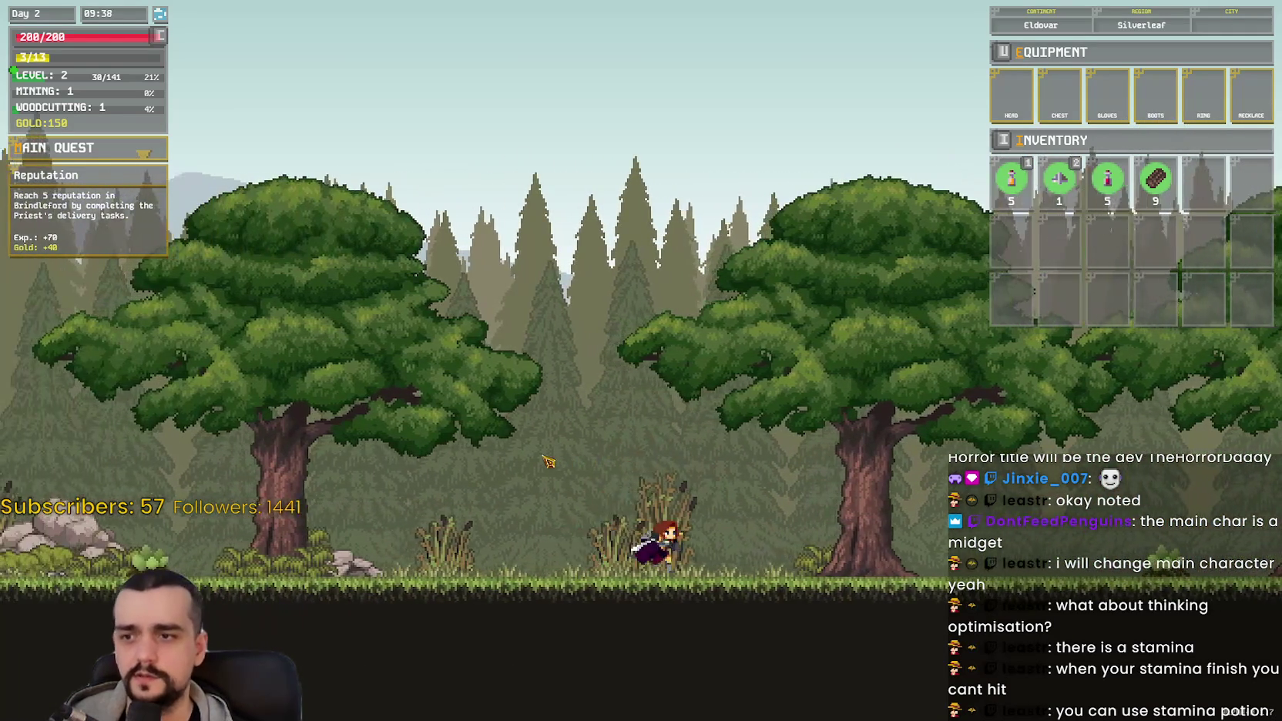
pyautogui.click(780, 550)
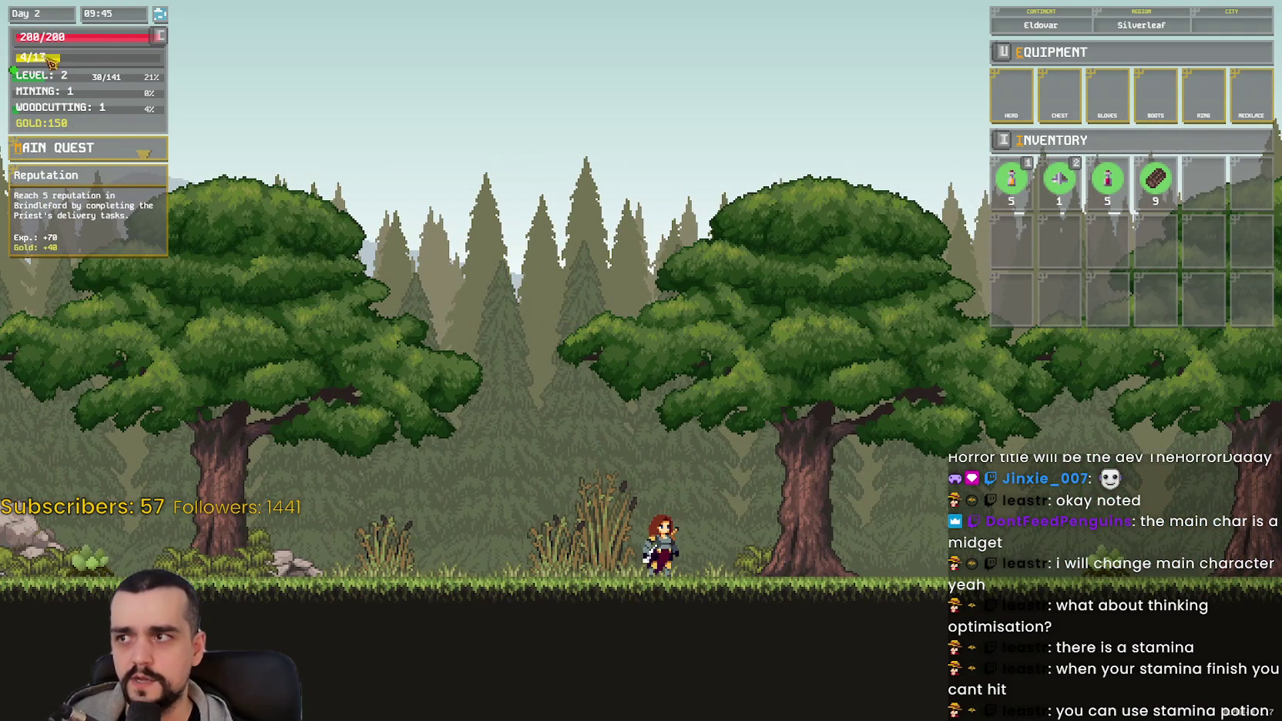
# Step: Jump and run right past the statue toward the thatched hut, swinging the weapon
pyautogui.press('d')
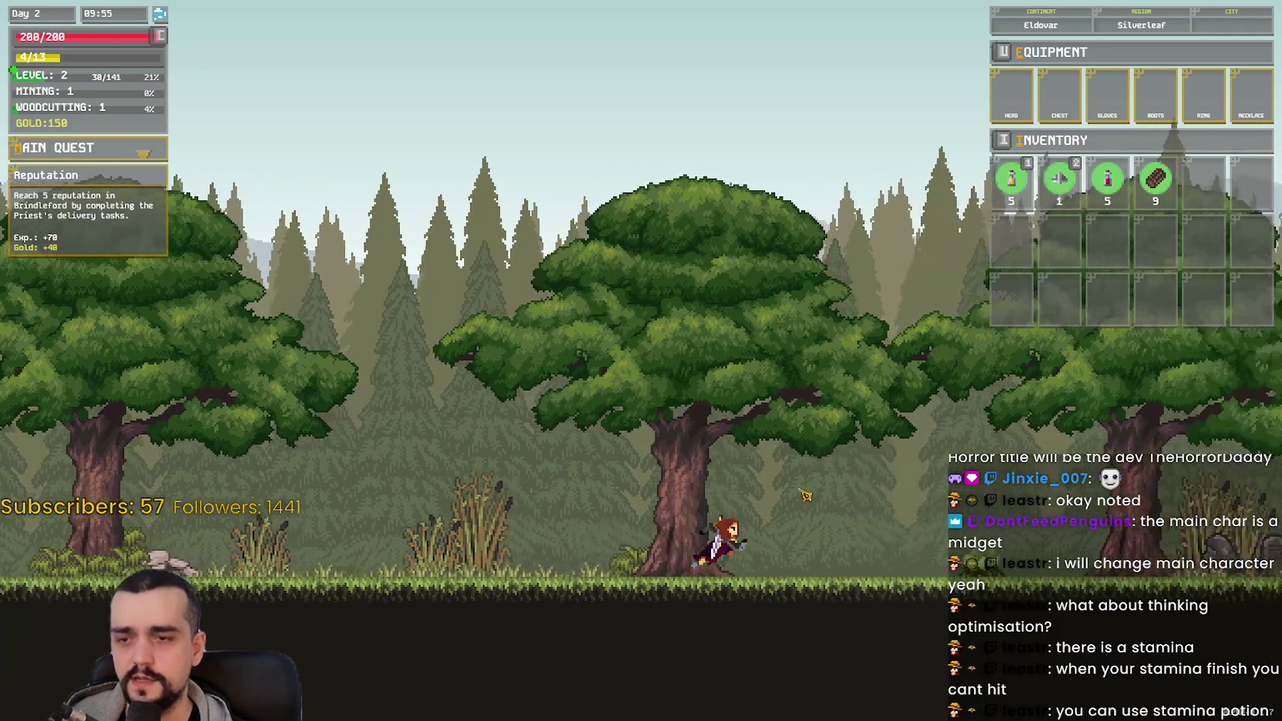
pyautogui.press('space')
pyautogui.press('d')
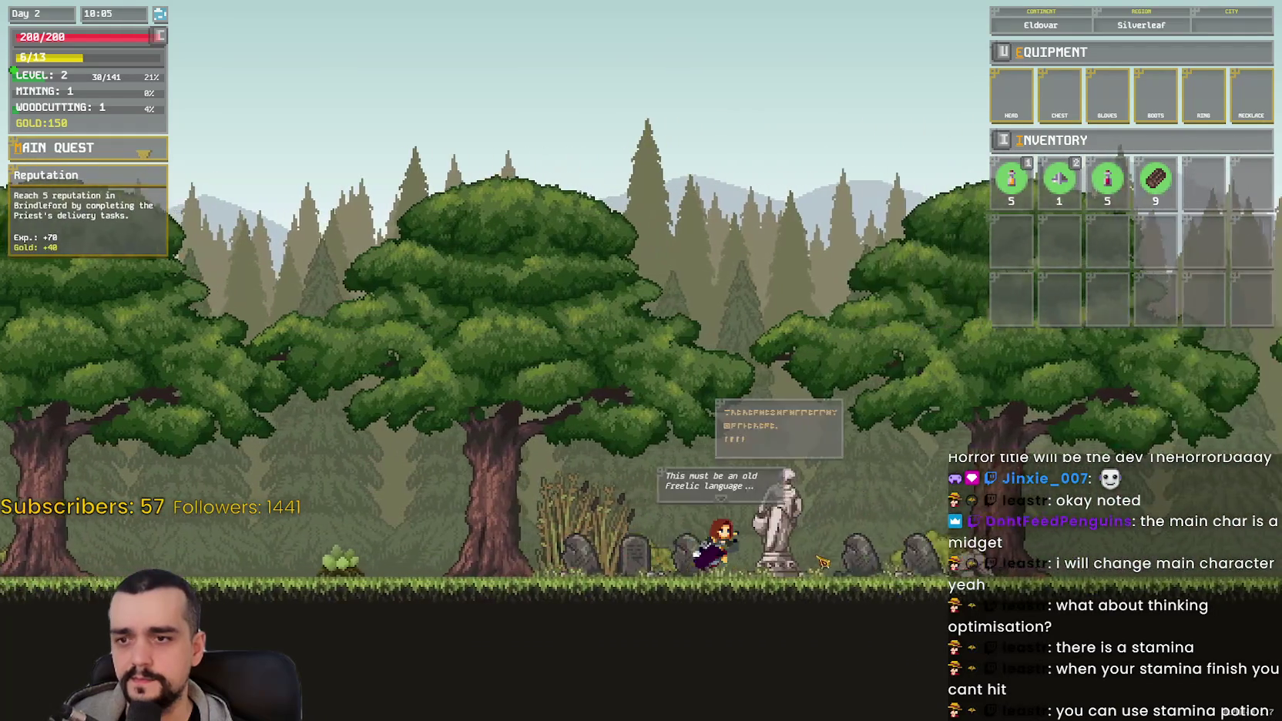
pyautogui.press('d')
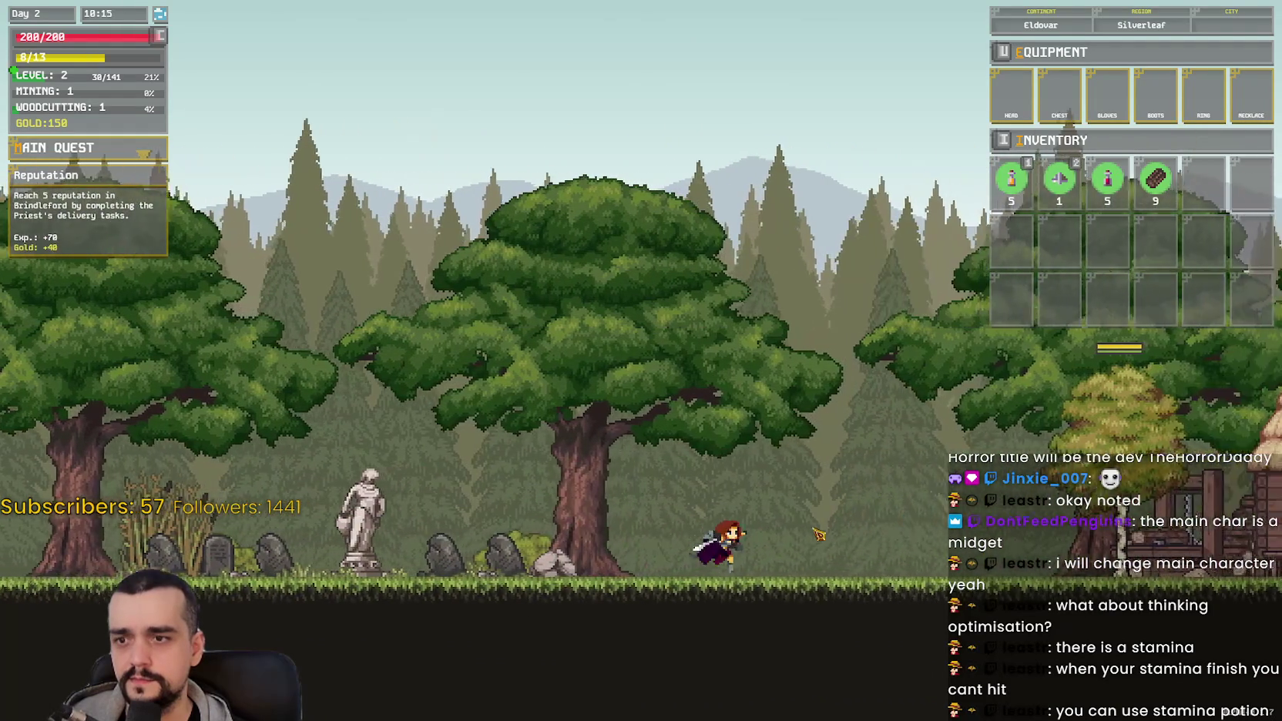
pyautogui.press('d')
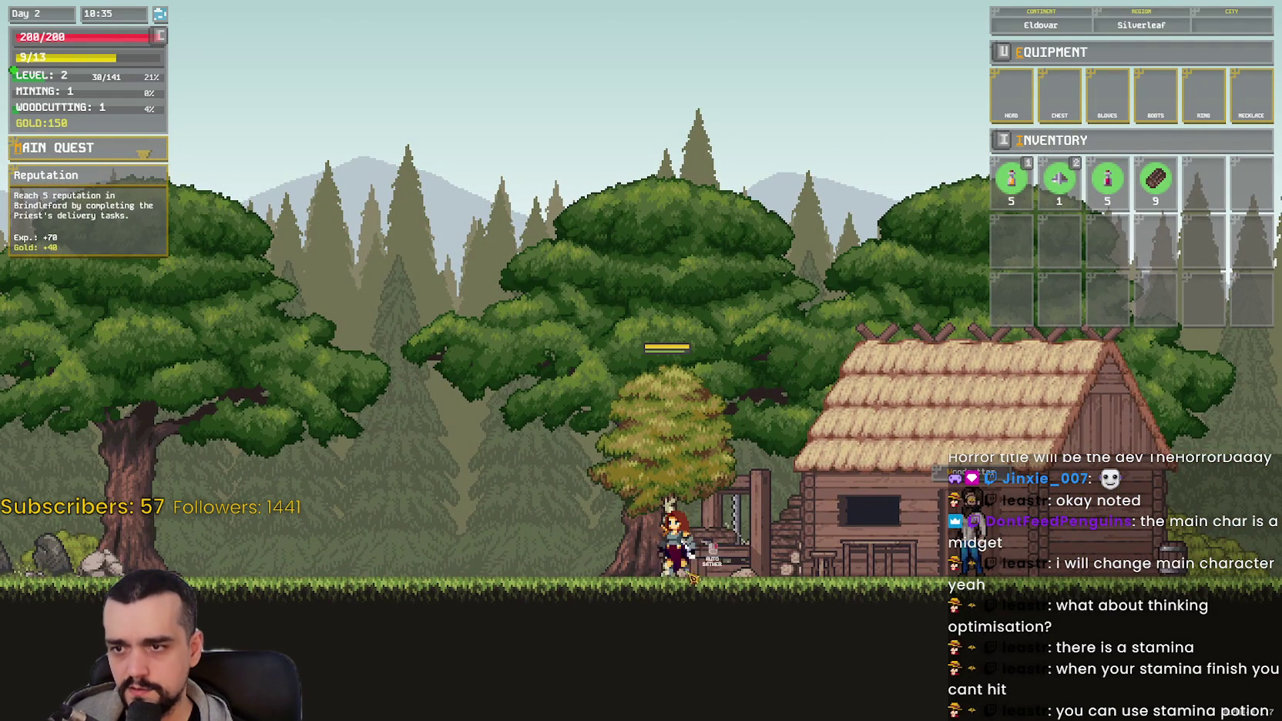
pyautogui.press('a')
pyautogui.click(706, 651)
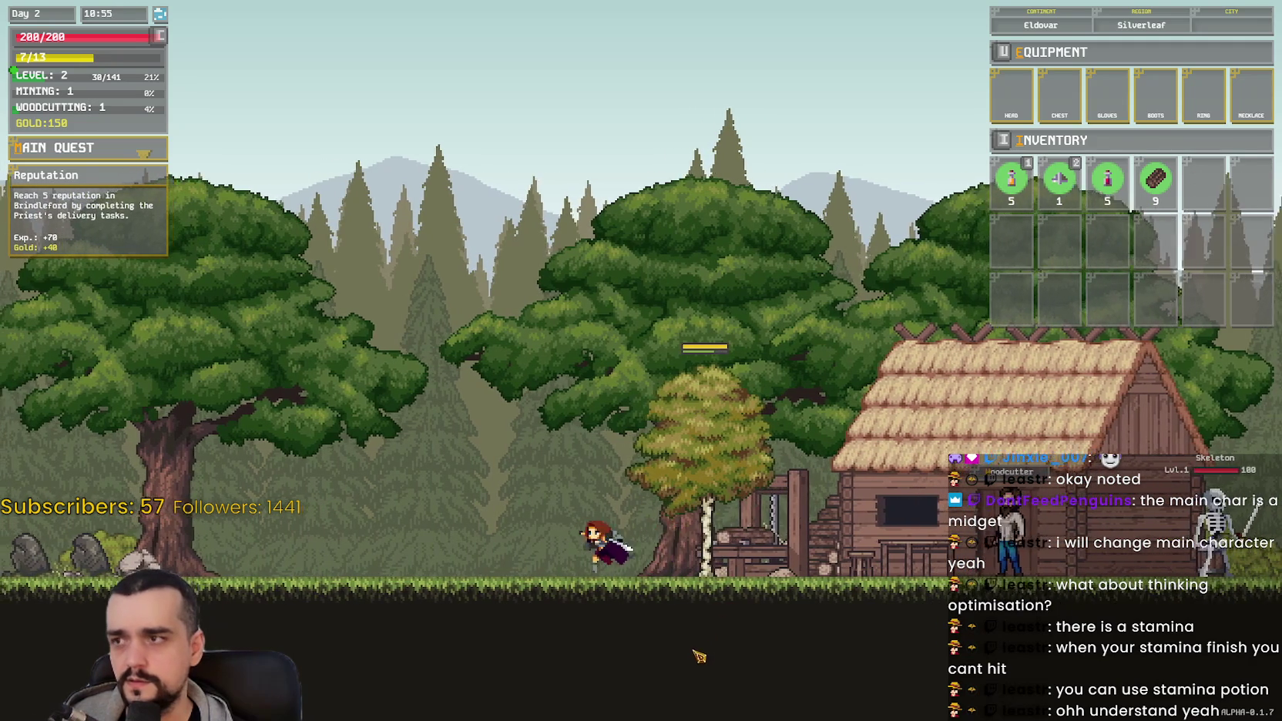
pyautogui.press('a')
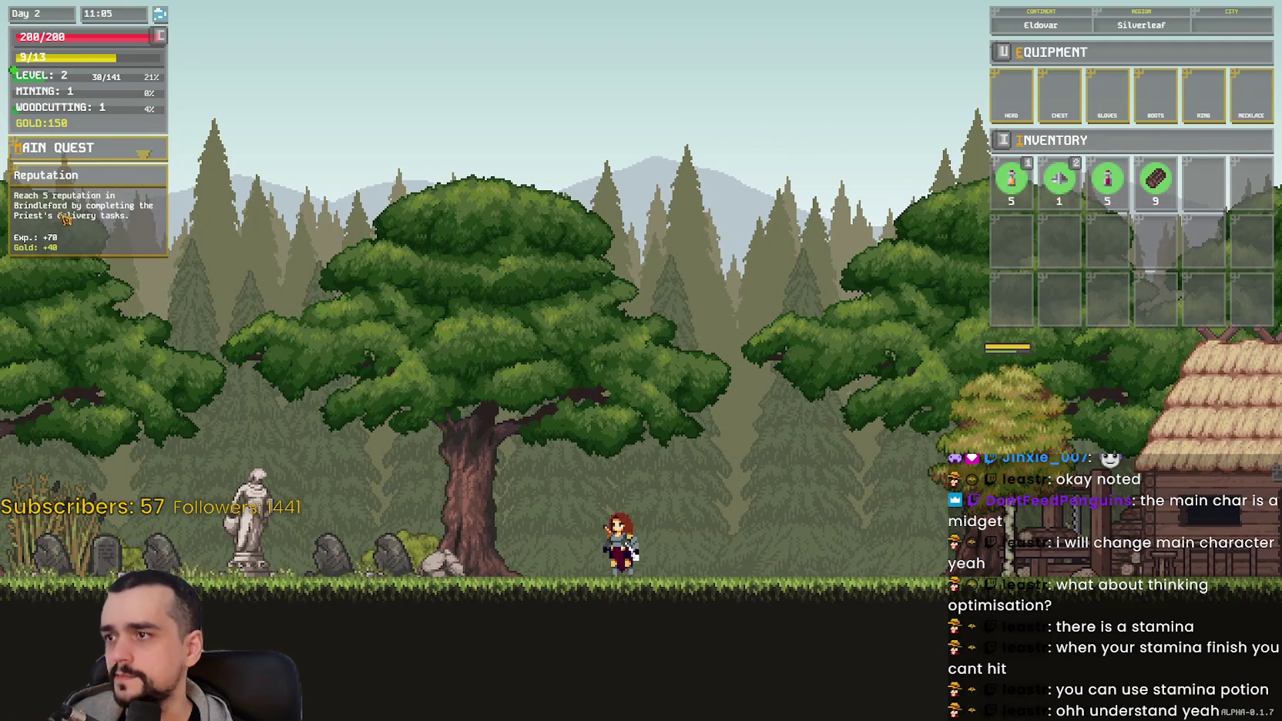
# Step: Run left through the forest, open the character panel and raise VIT to 2
pyautogui.press('a')
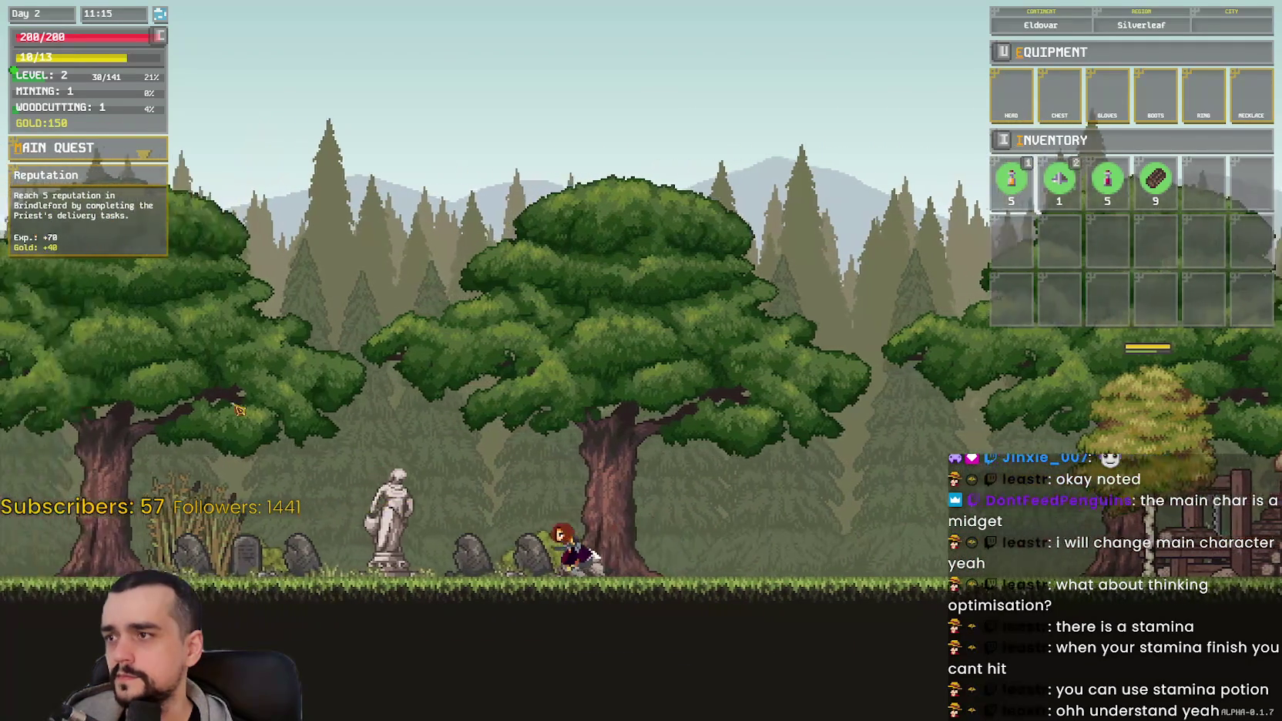
pyautogui.press('space')
pyautogui.press('a')
pyautogui.press('space')
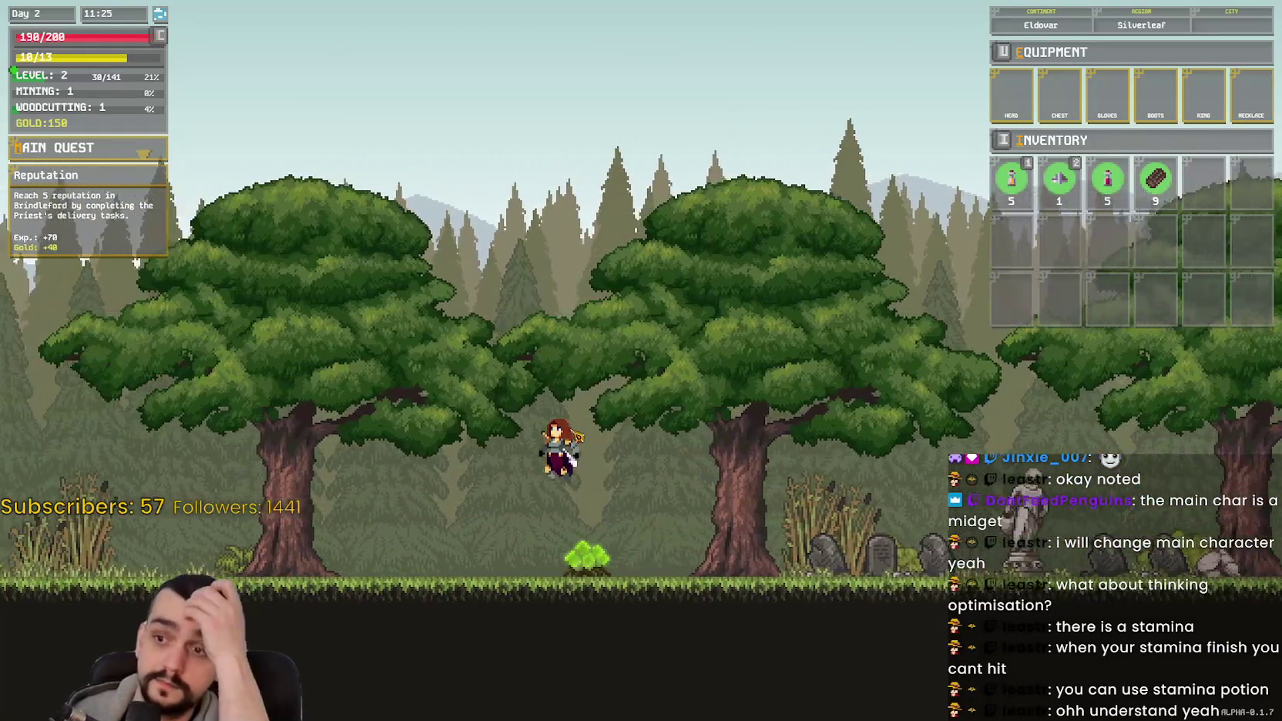
pyautogui.press('space')
pyautogui.press('a')
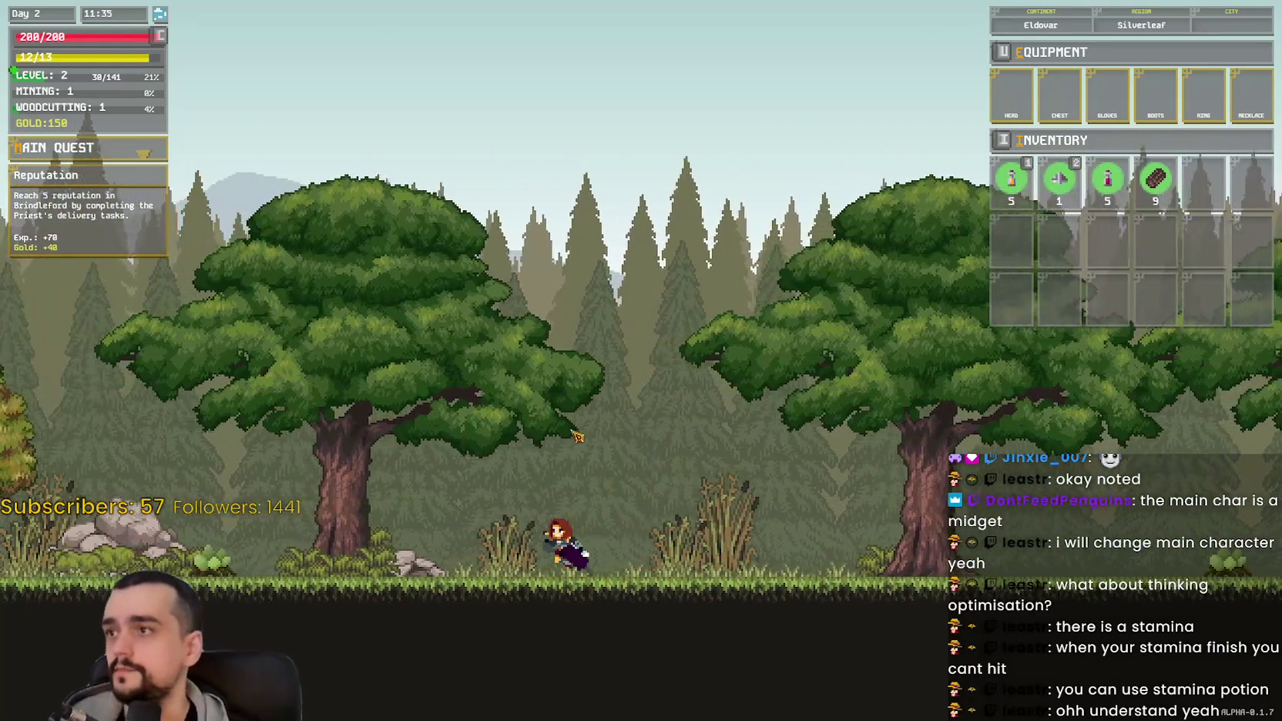
pyautogui.press('c')
pyautogui.press('d')
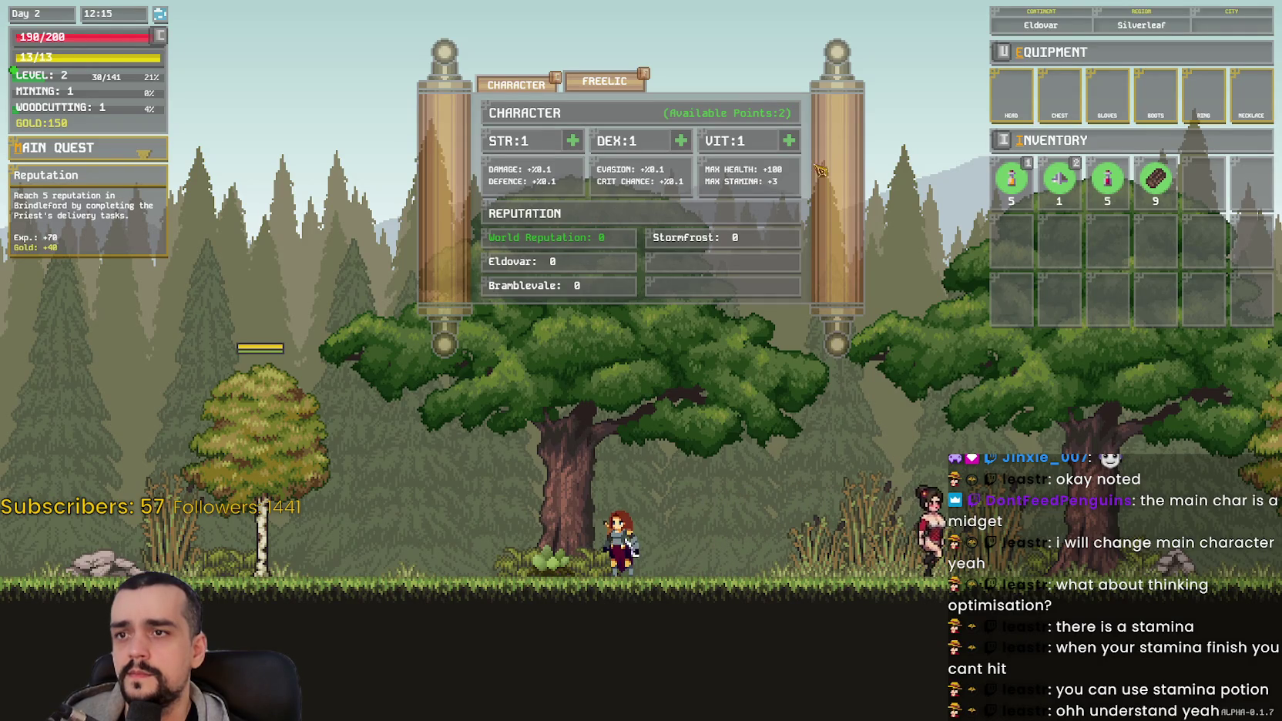
pyautogui.click(789, 141)
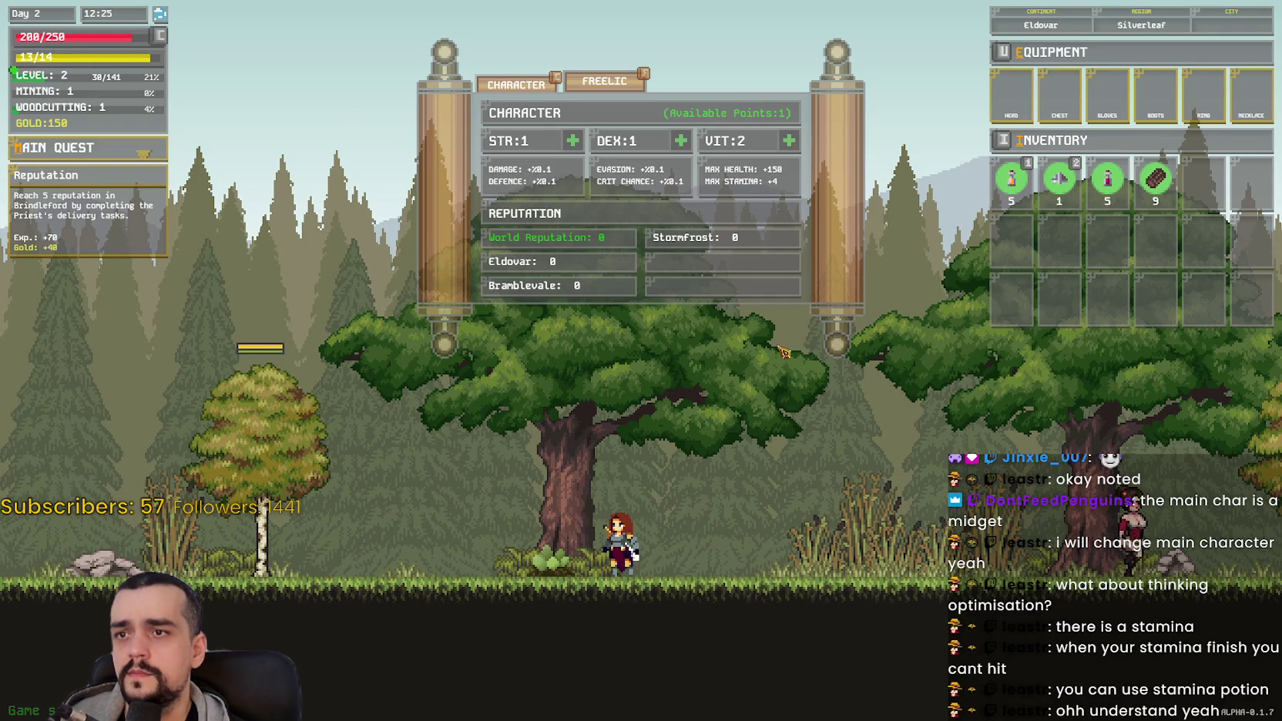
# Step: Put the last point into STR, glance at the Freelic alphabet, return to Character, then attack
pyautogui.click(573, 141)
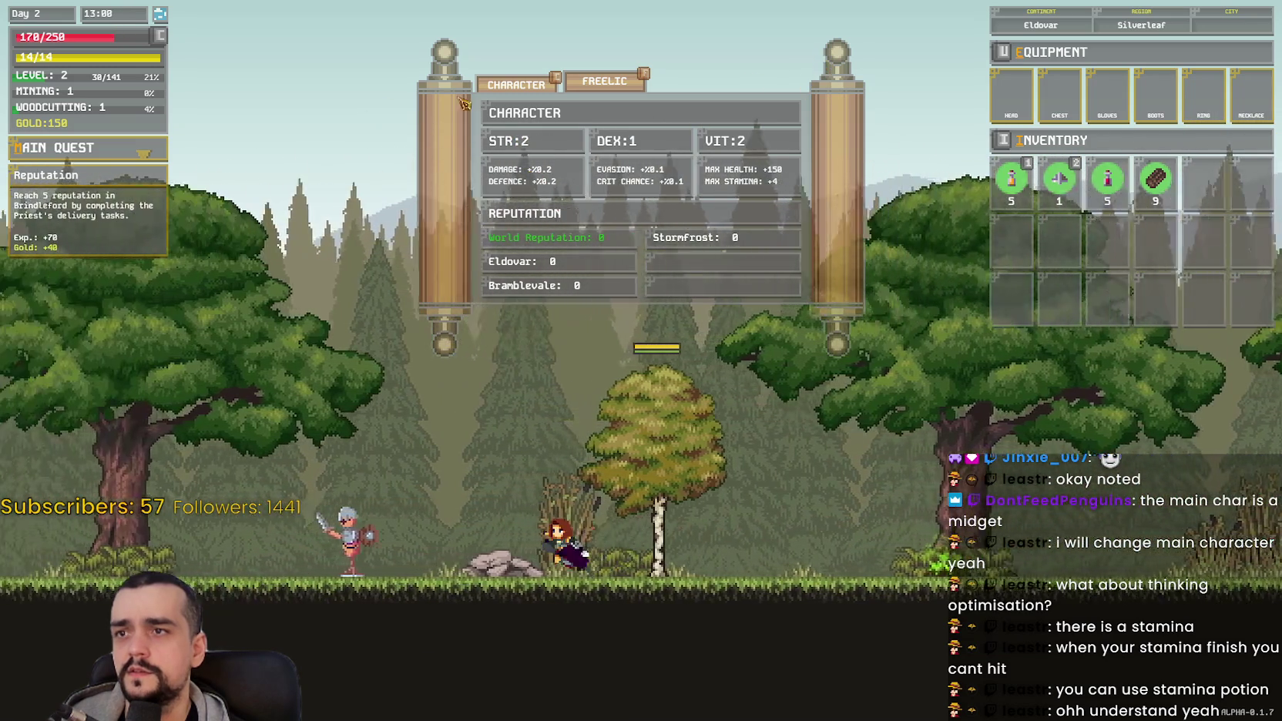
pyautogui.click(574, 88)
pyautogui.press('a')
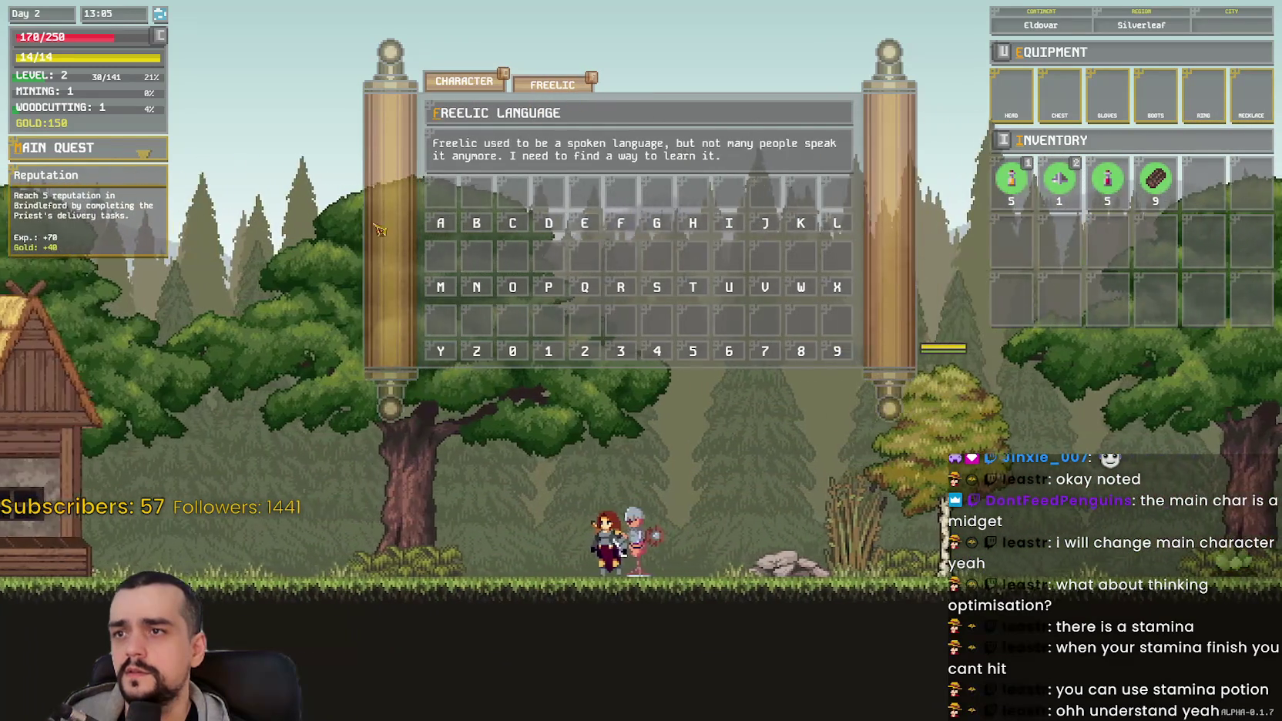
pyautogui.click(460, 86)
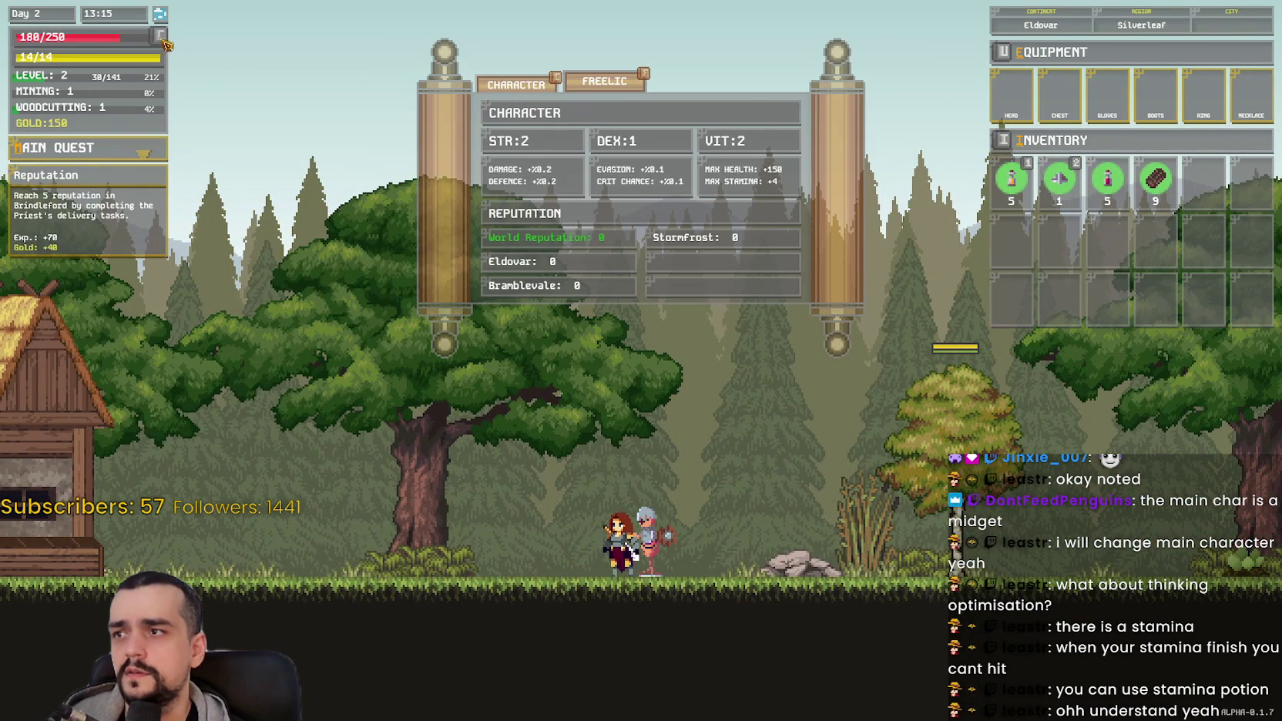
pyautogui.press('a')
pyautogui.click(574, 364)
# Step: Close the character panel, walk to Brindleford's Priest and deliver 2 logs, leaving 5
pyautogui.press('c')
pyautogui.press('a')
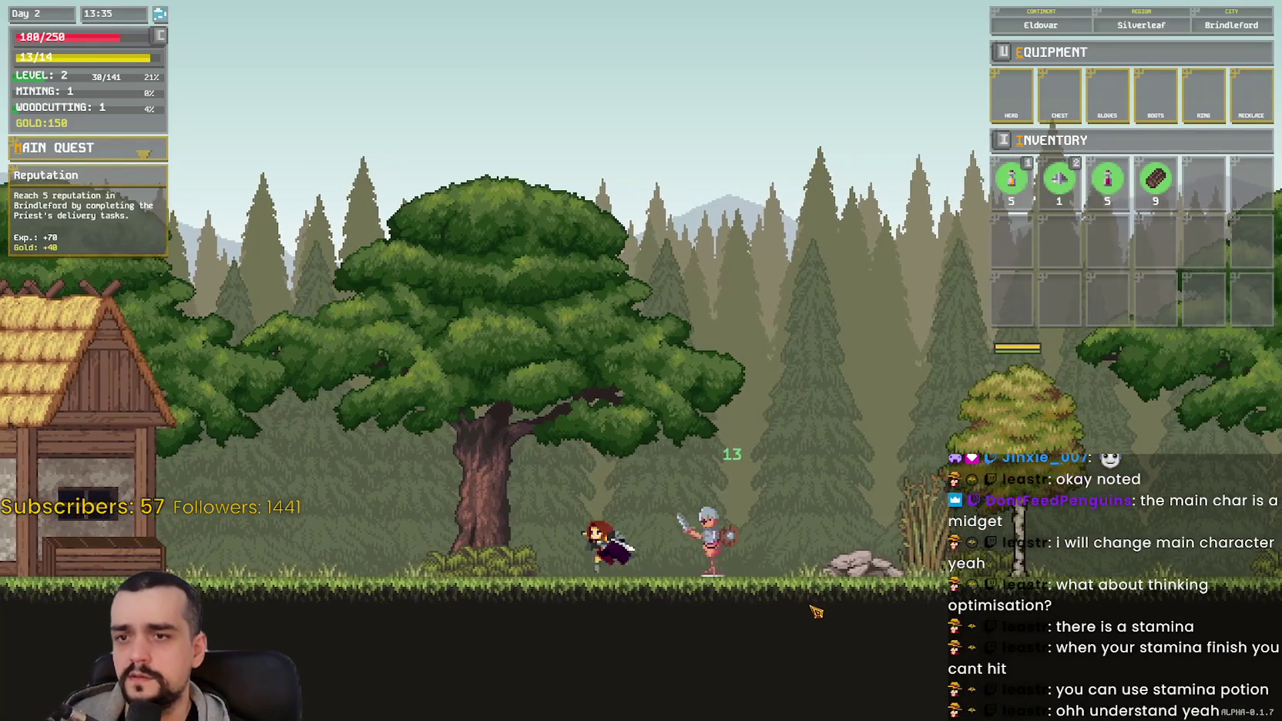
pyautogui.press('a')
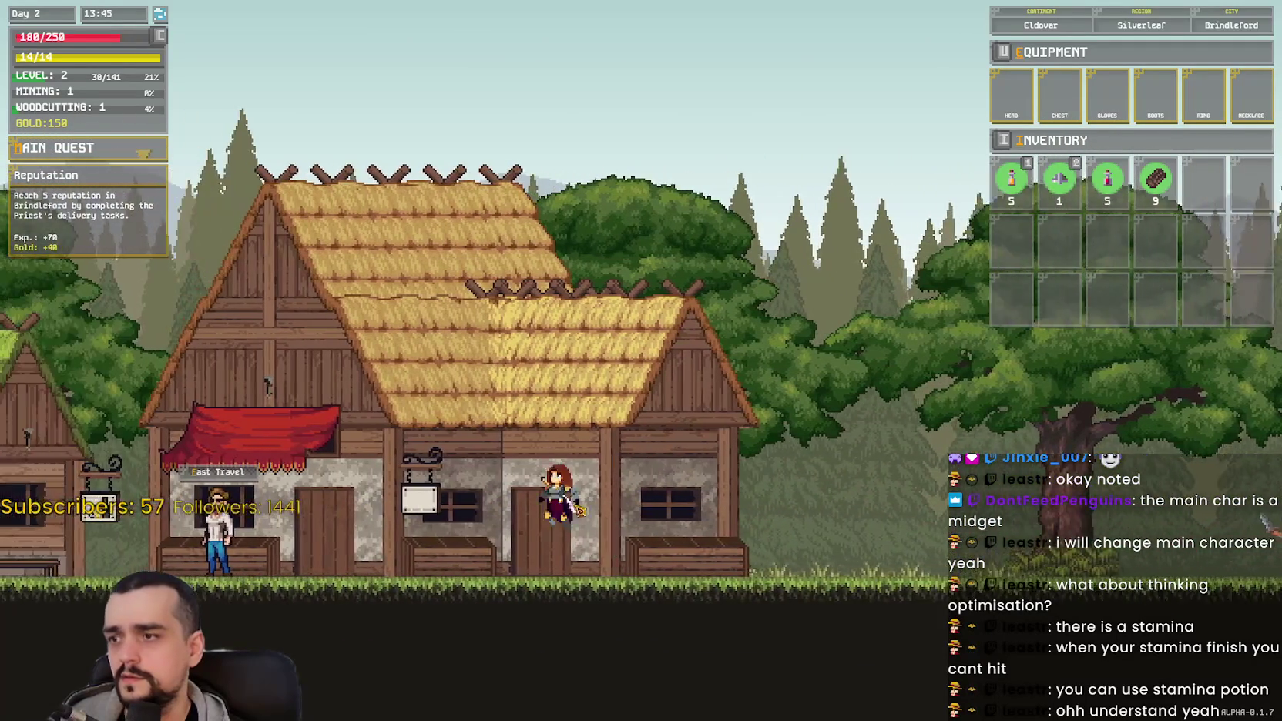
pyautogui.press('a')
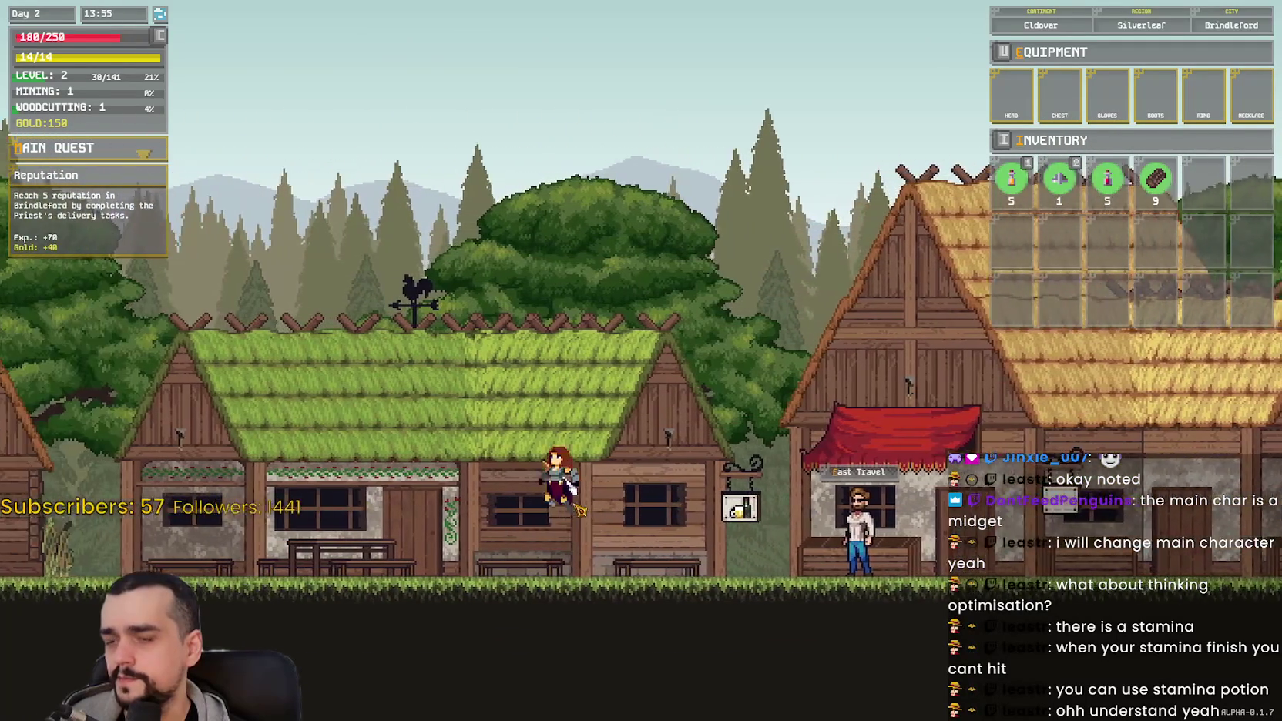
pyautogui.press('a')
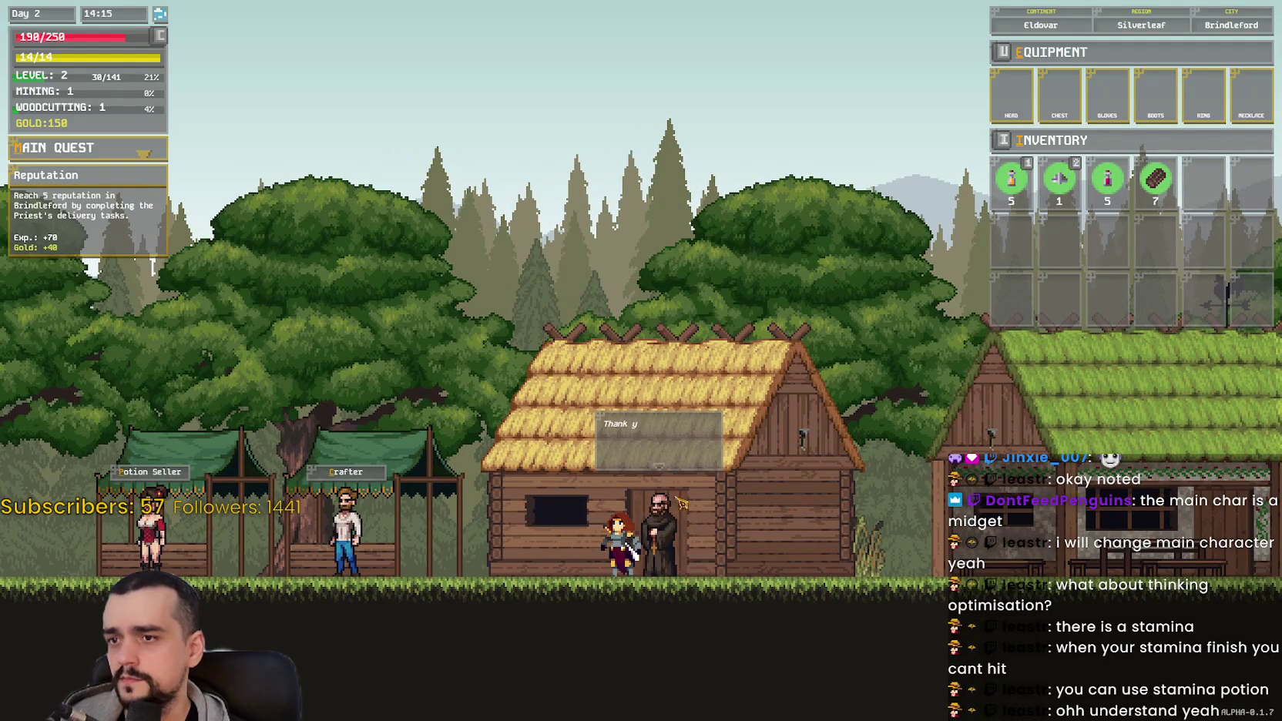
pyautogui.press('d')
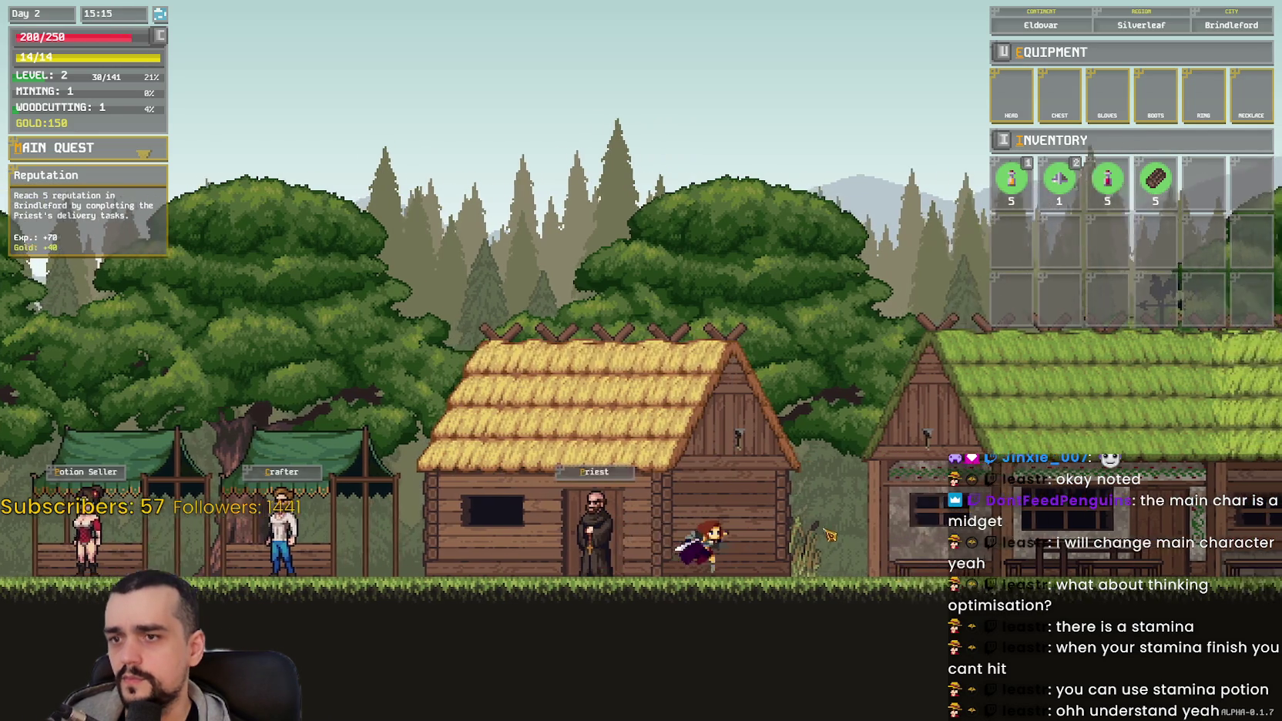
pyautogui.press('d')
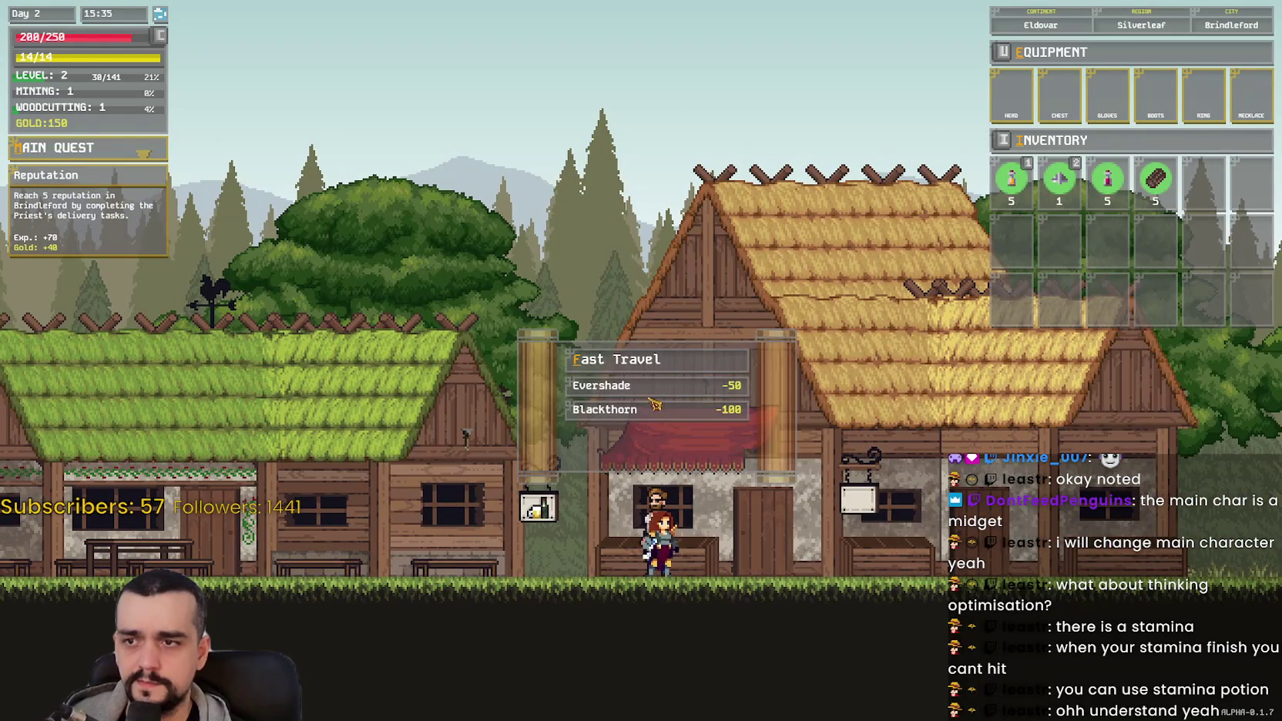
# Step: Run east out of Brindleford through the forest to the statue with the Freelic inscription
pyautogui.press('d')
pyautogui.press('space')
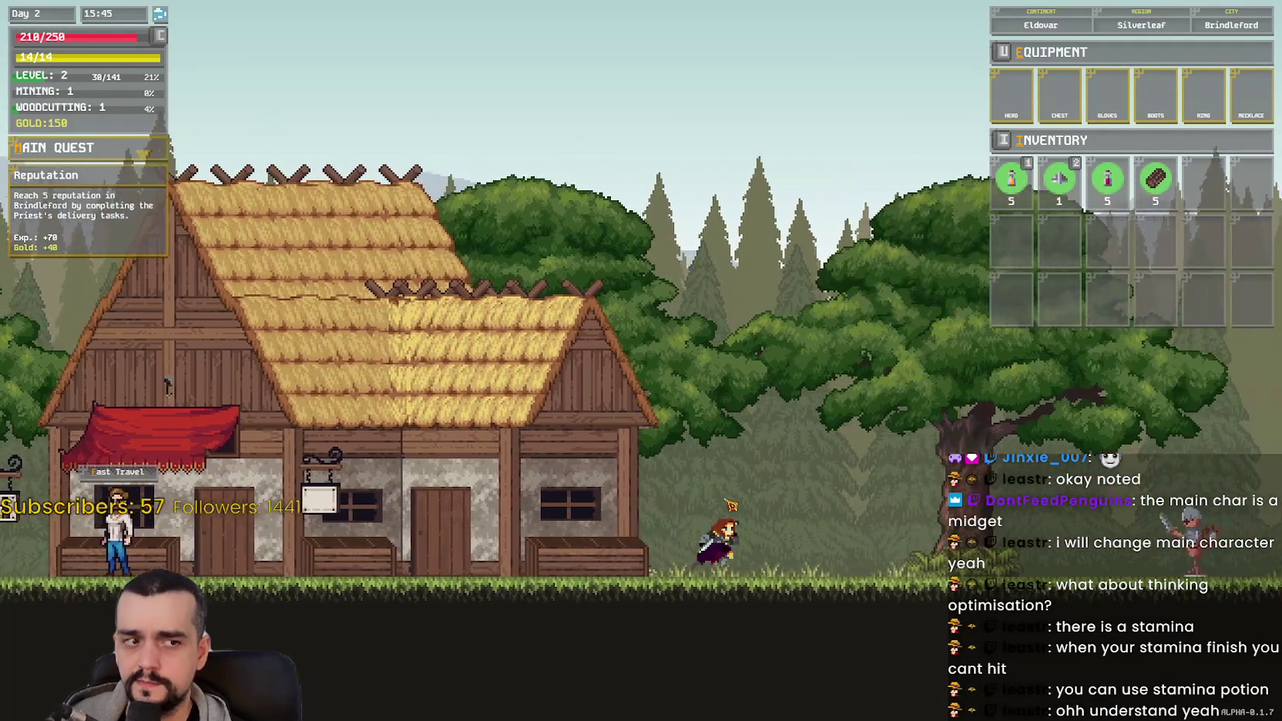
pyautogui.press('d')
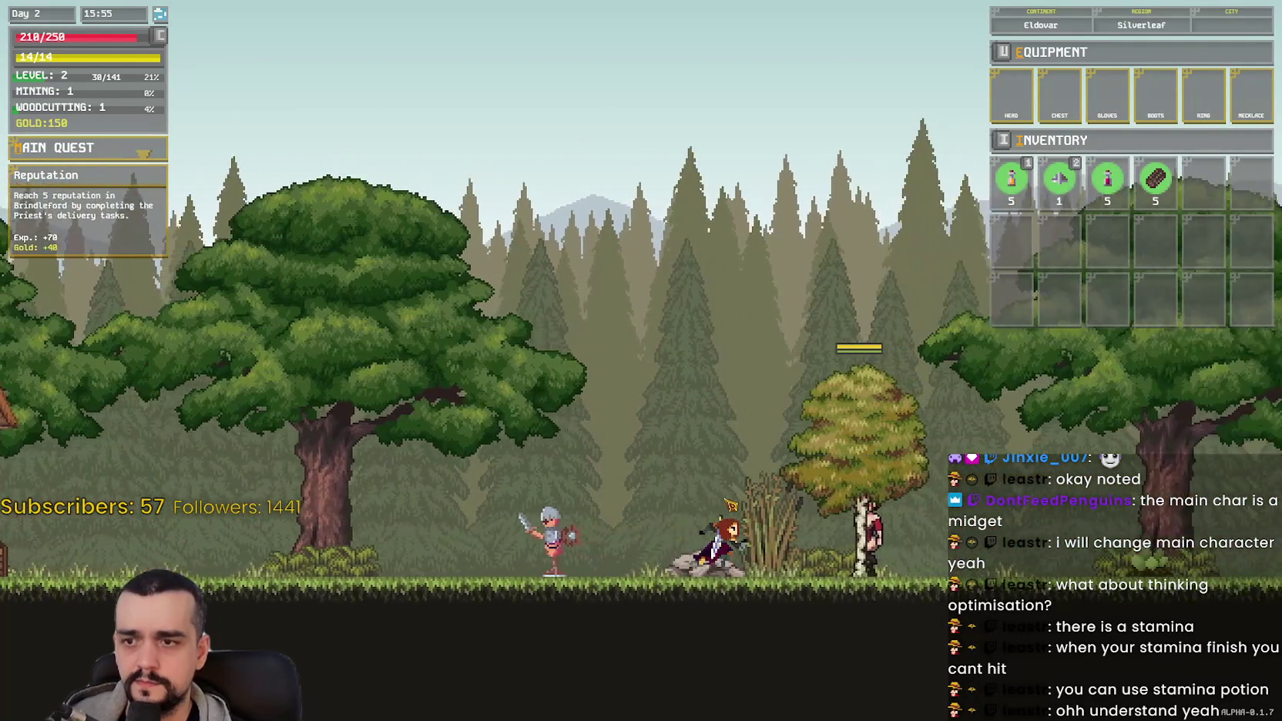
pyautogui.press('d')
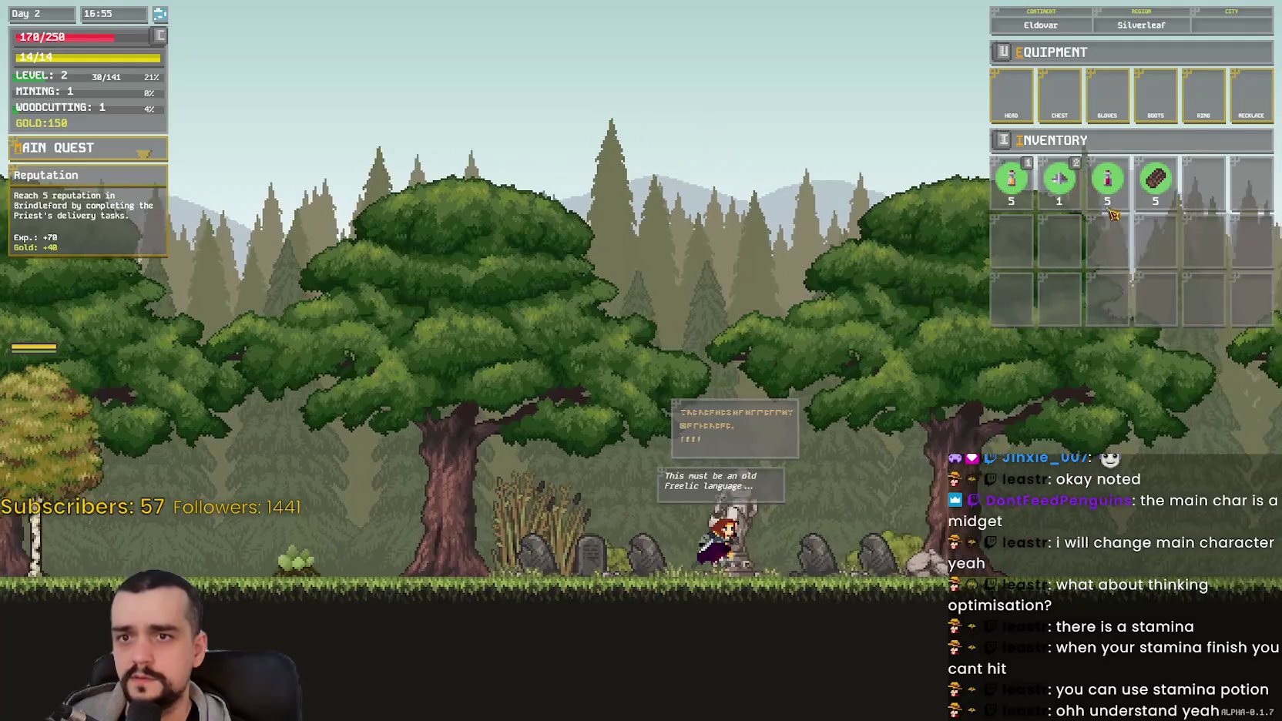
# Step: Run right to the level 1 Skeleton and land a first sword swing
pyautogui.press('d')
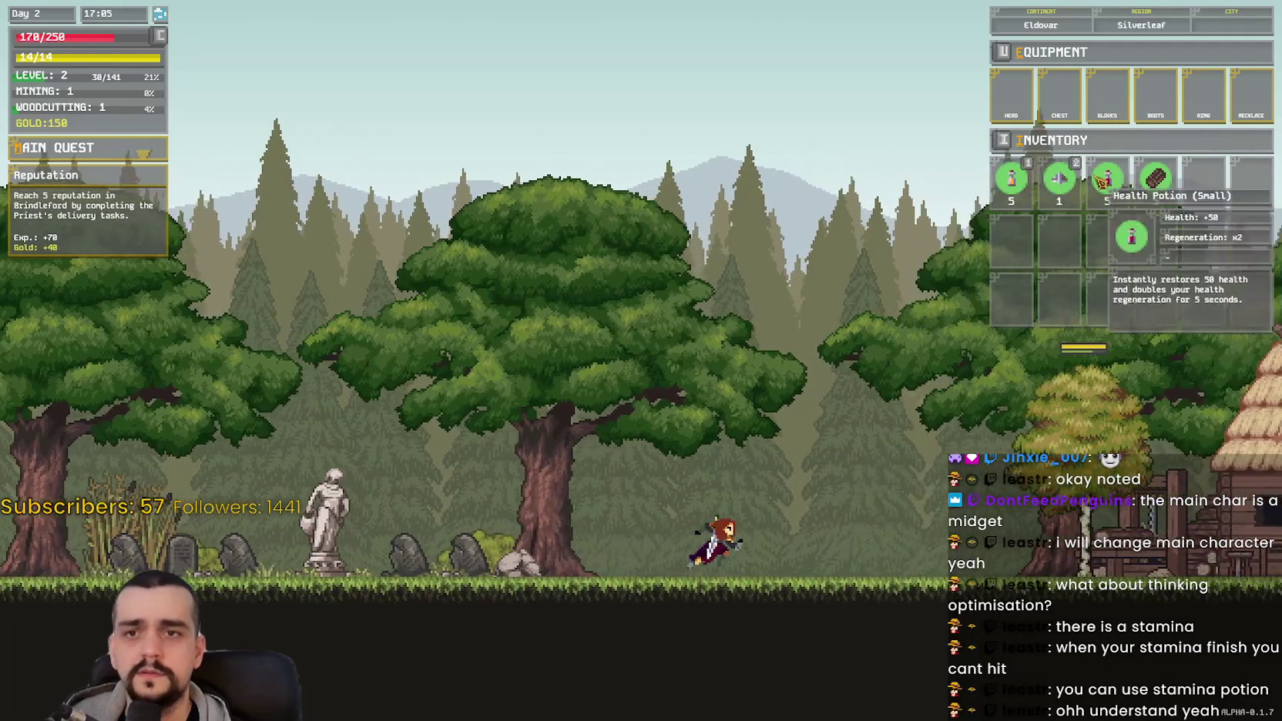
pyautogui.press('d')
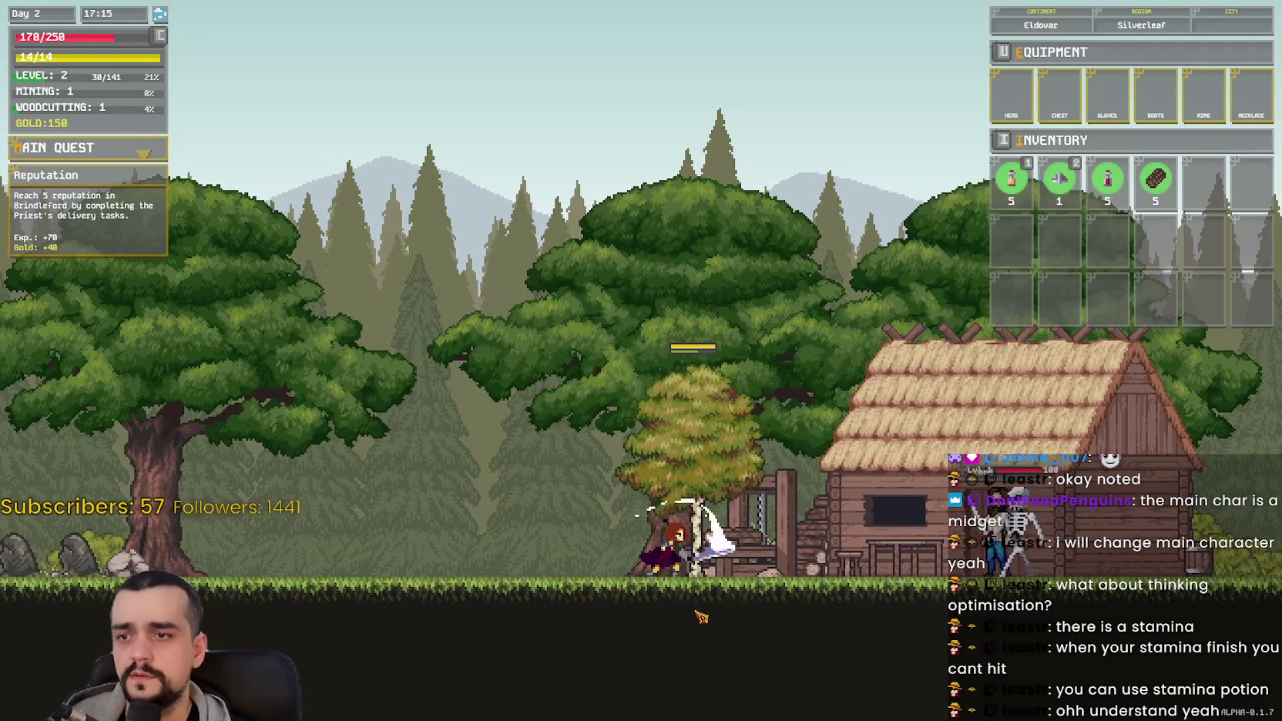
pyautogui.press('a')
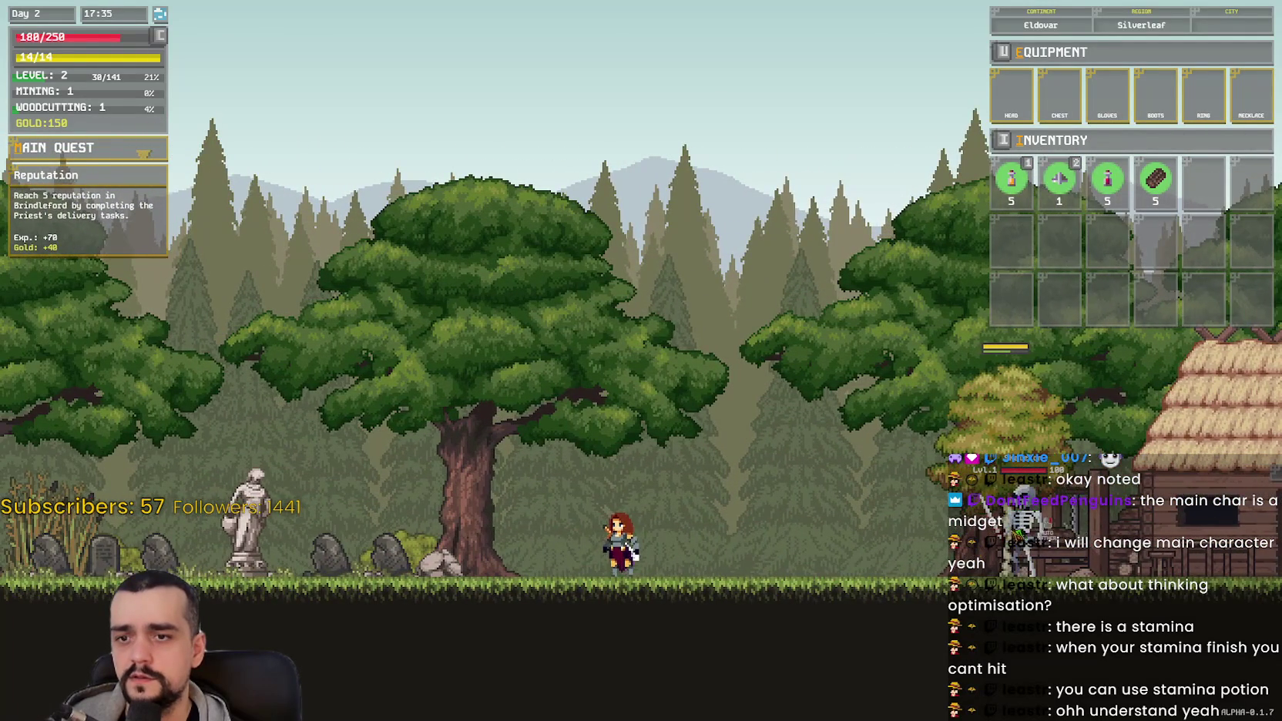
pyautogui.press('d')
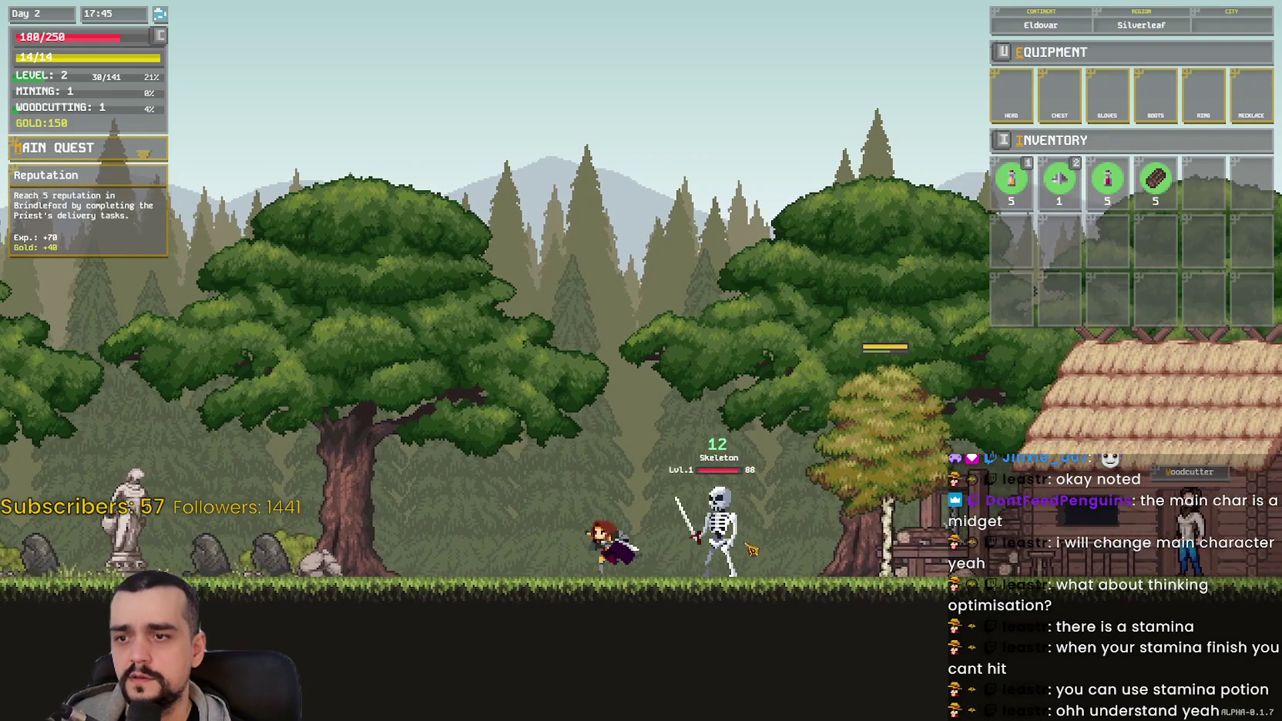
pyautogui.press('a')
pyautogui.press('d')
pyautogui.click(746, 549)
# Step: Keep striking and dodging until the Skeleton dies, reaching 162 gold and 42/141 XP
pyautogui.press('a')
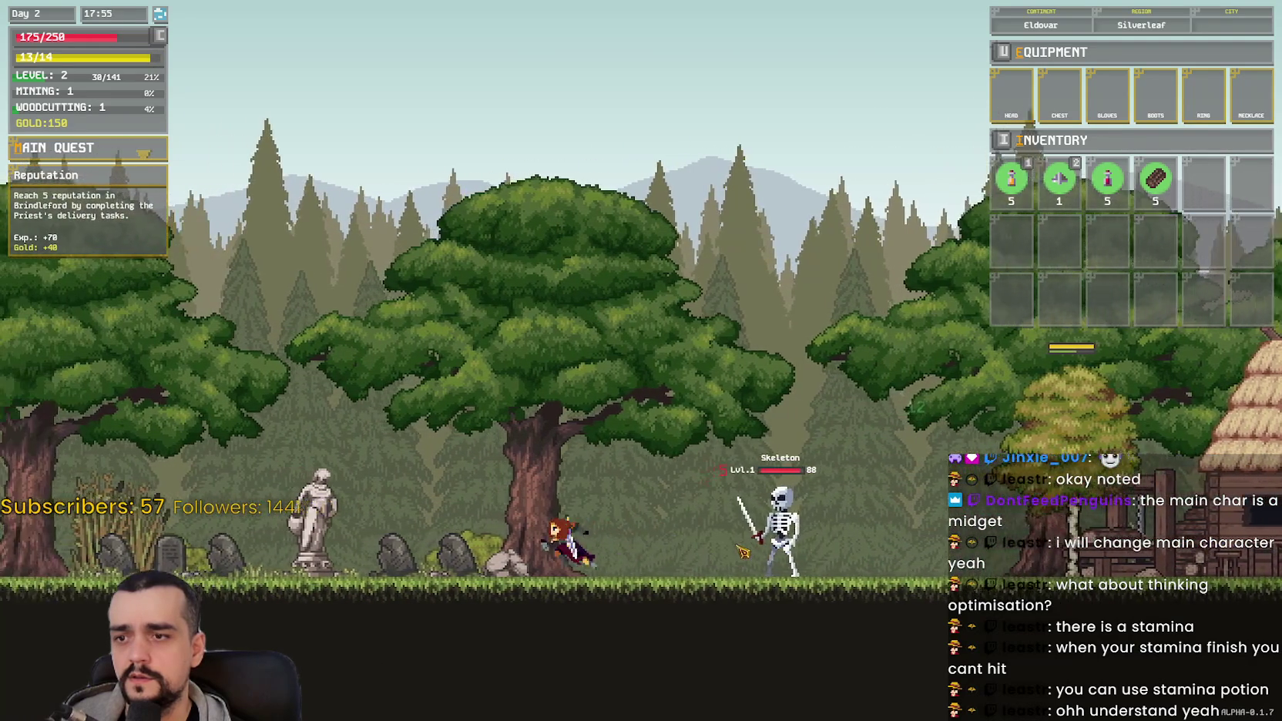
pyautogui.press('d')
pyautogui.click(736, 548)
pyautogui.press('a')
pyautogui.press('d')
pyautogui.click(742, 551)
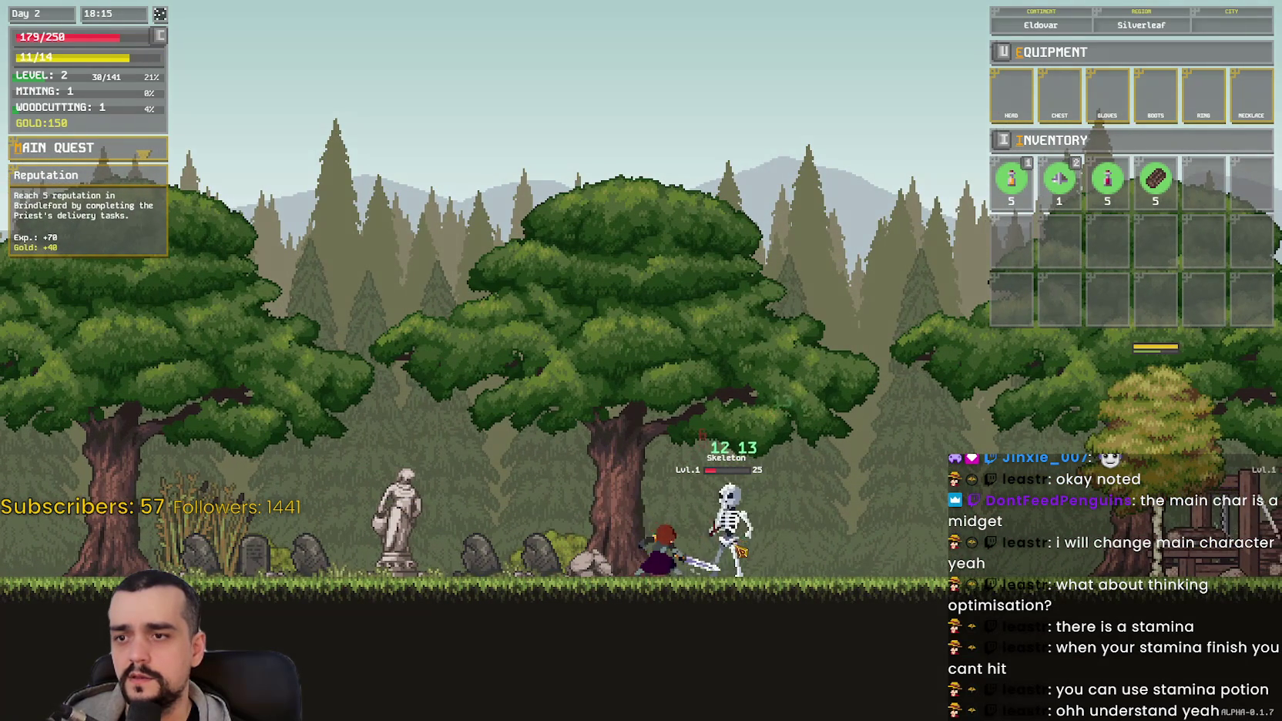
pyautogui.click(743, 550)
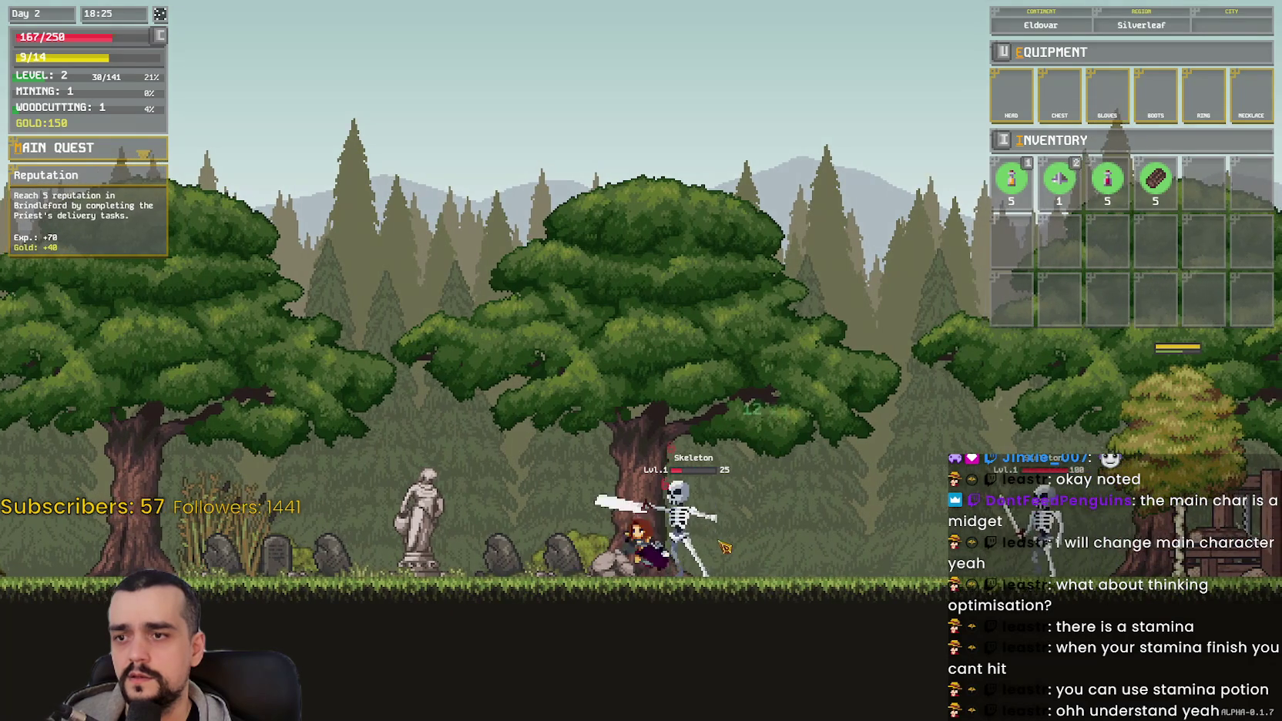
pyautogui.press('a')
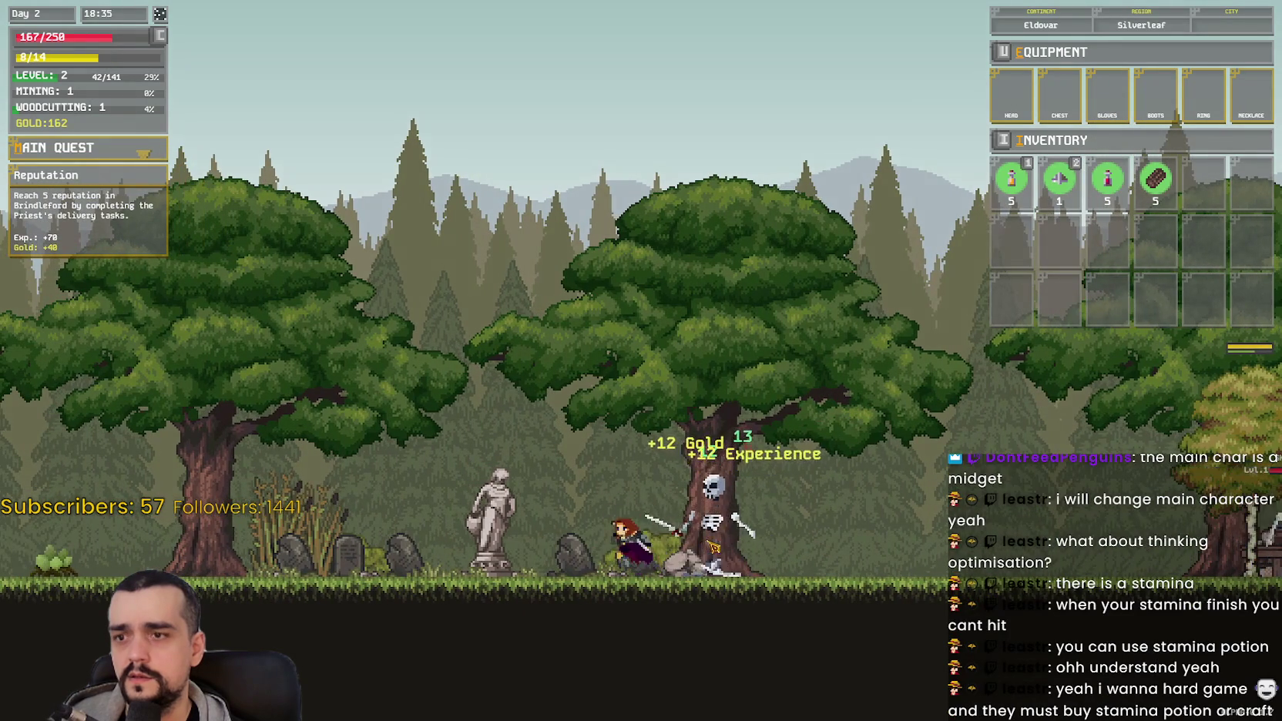
# Step: Run right toward the woodcutter's hut, checking the potion slots, then dash back left
pyautogui.press('d')
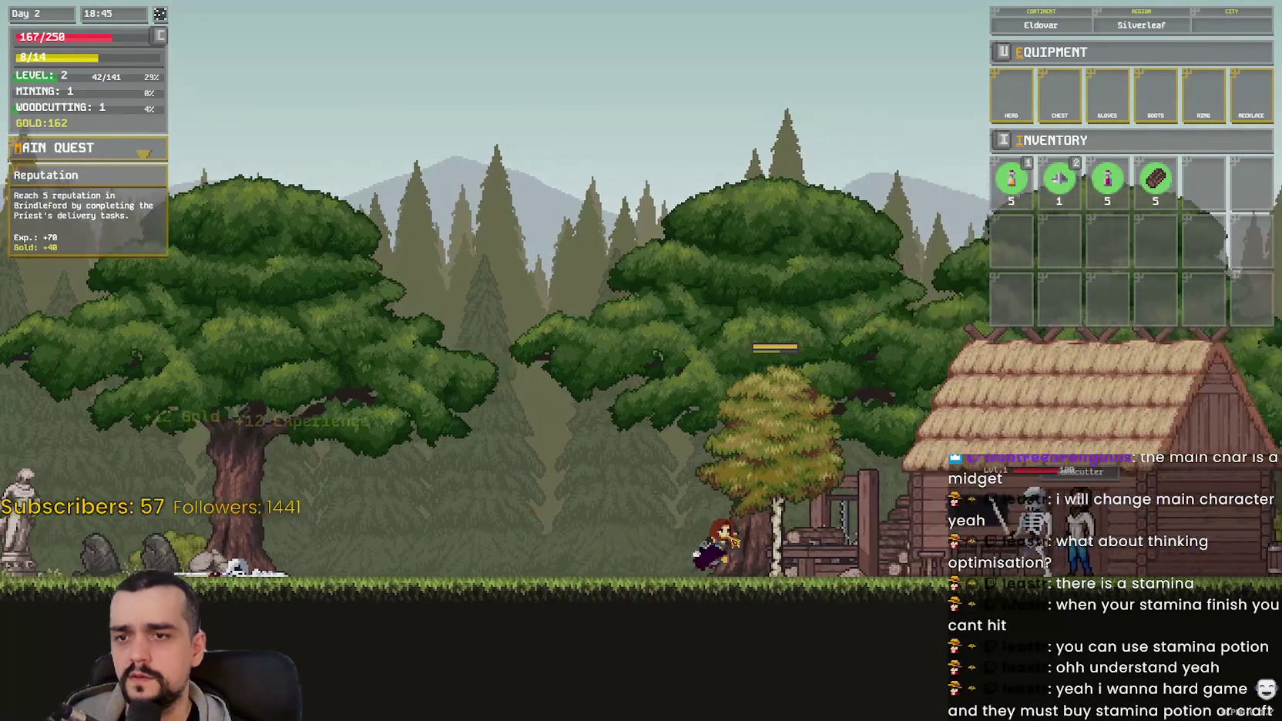
pyautogui.press('d')
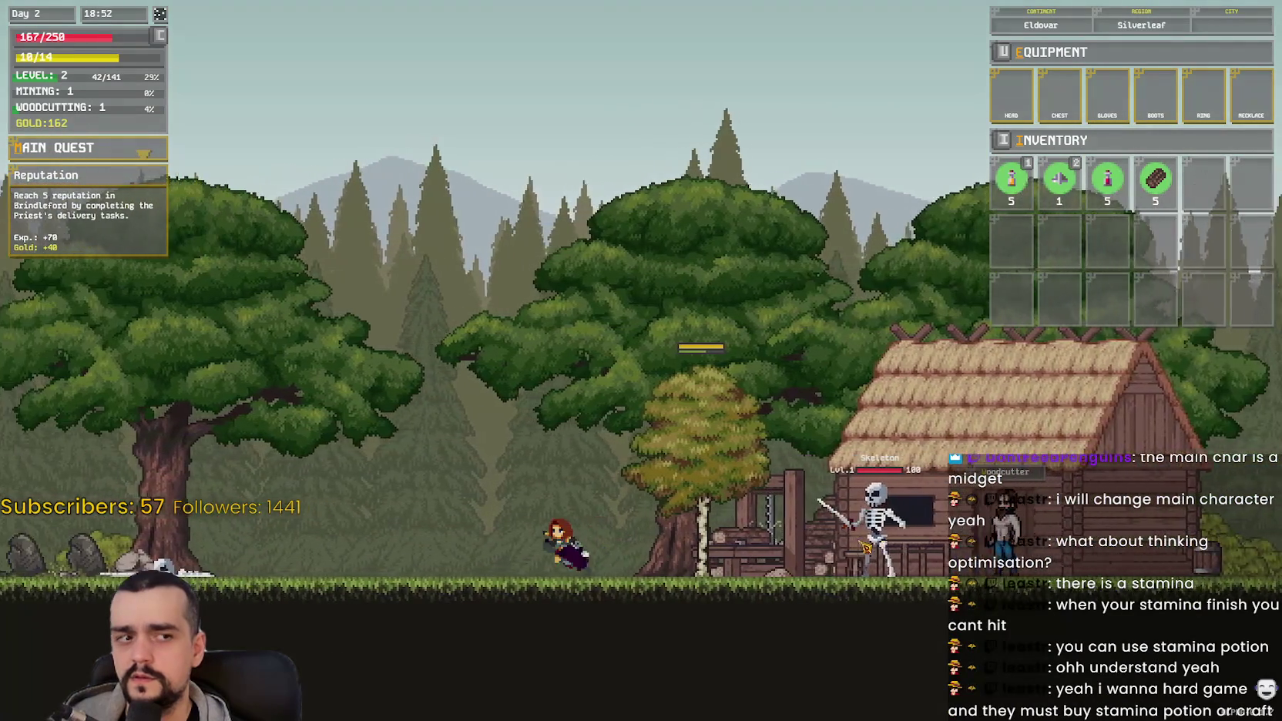
pyautogui.press('a')
pyautogui.press('space')
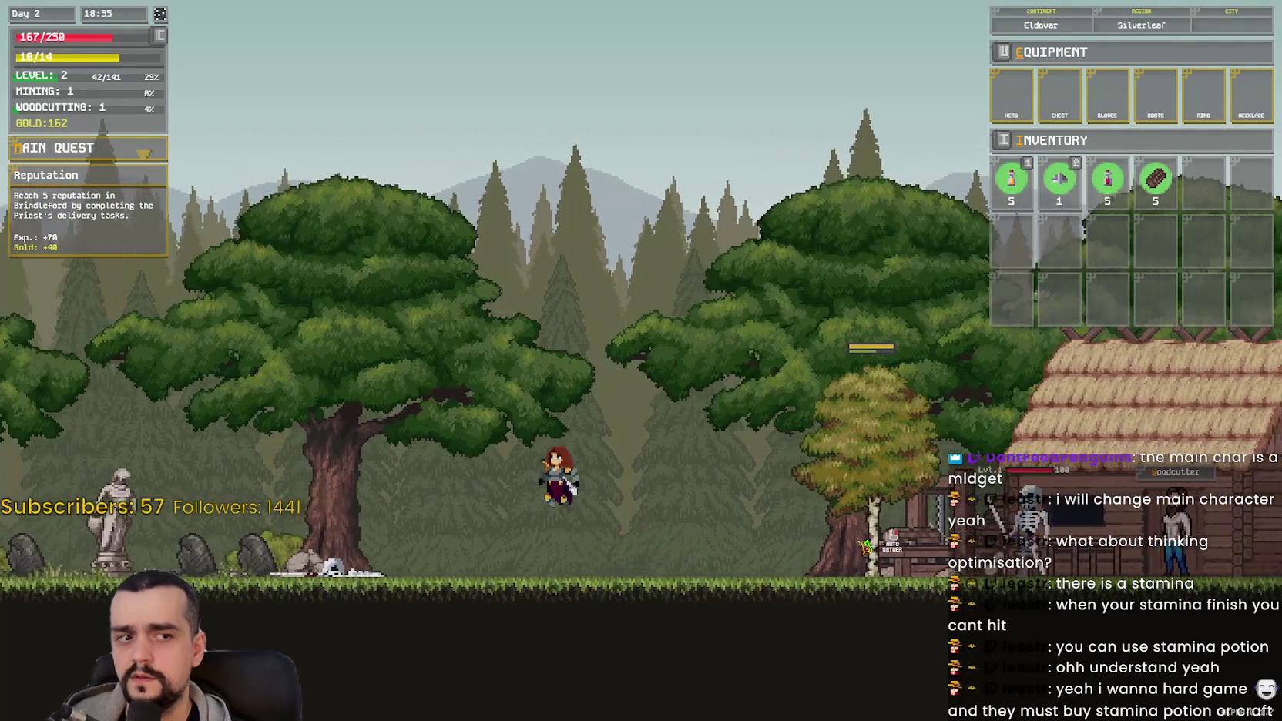
pyautogui.press('d')
pyautogui.moveTo(1113, 193)
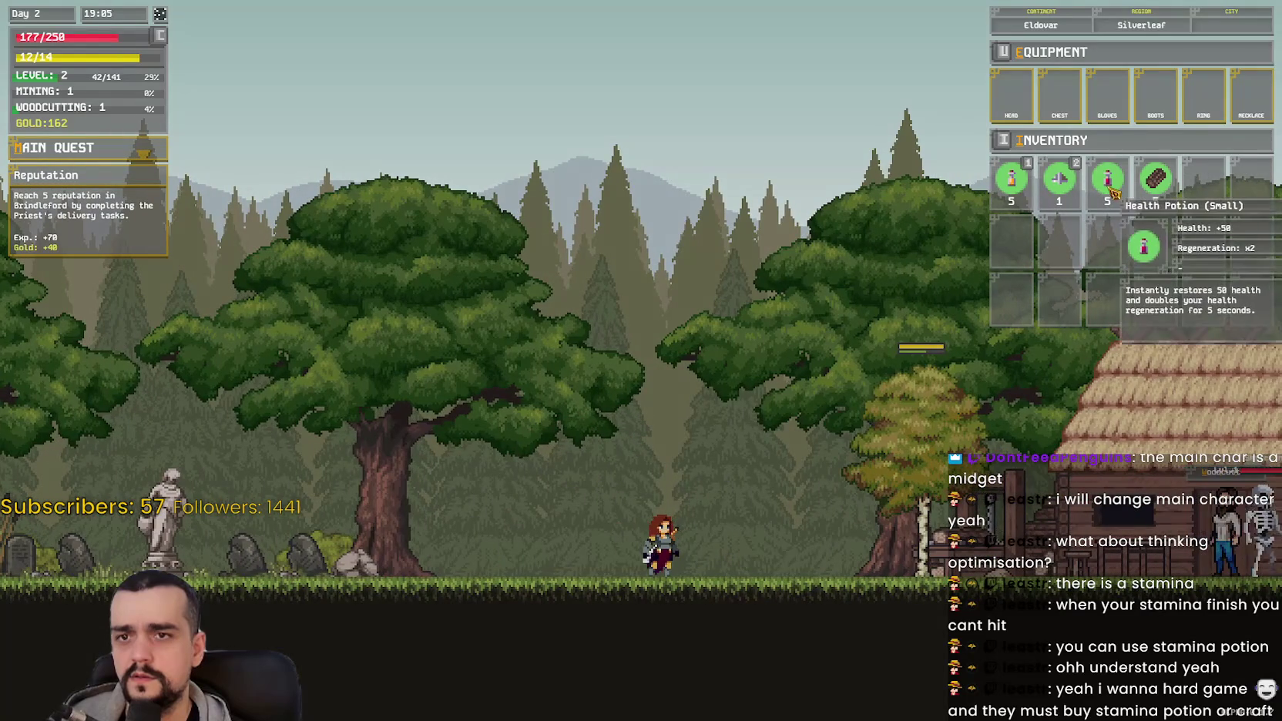
pyautogui.press('d')
pyautogui.moveTo(1015, 185)
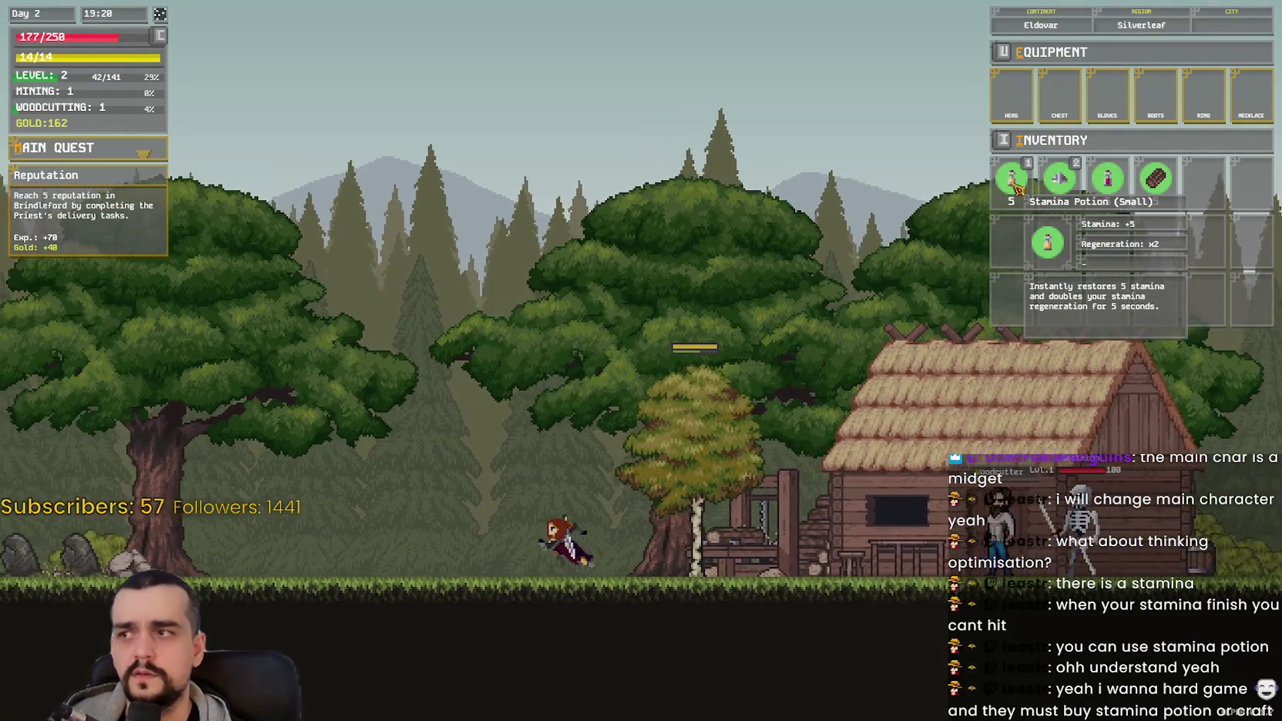
pyautogui.press('a')
pyautogui.press('a')
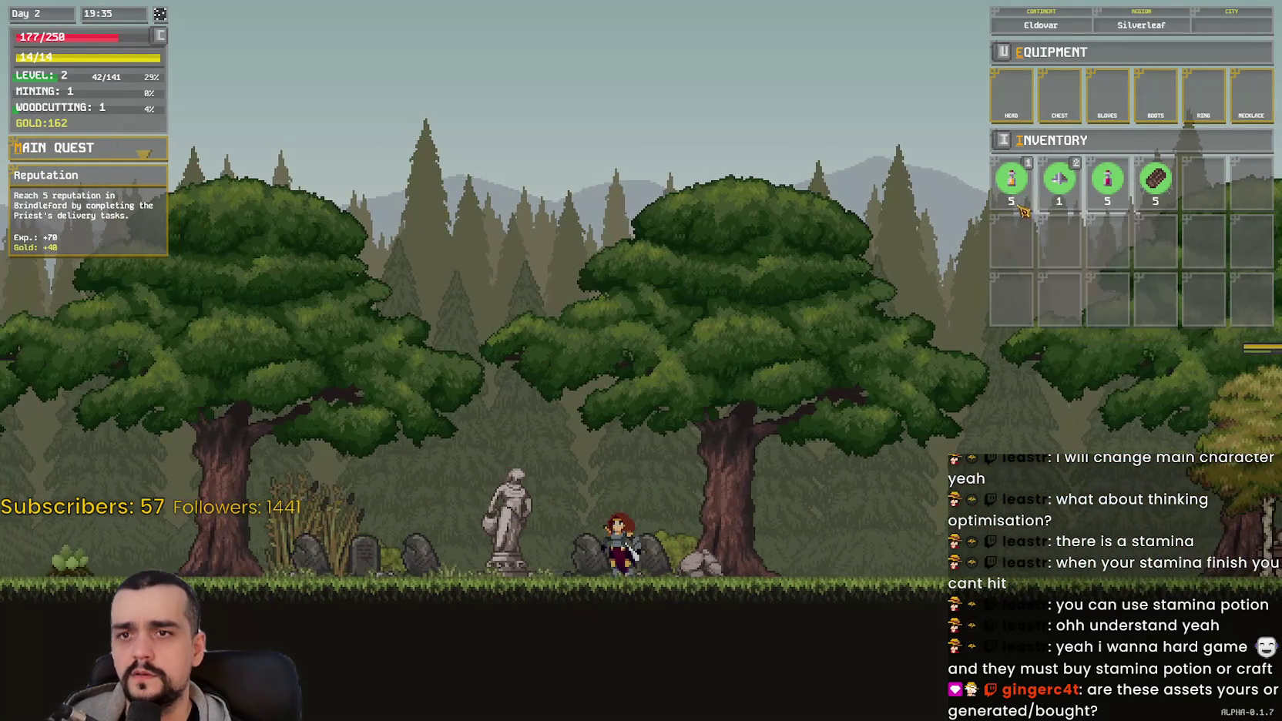
# Step: Attack the skeleton beside the statue until it is down to 1 HP
pyautogui.press('d')
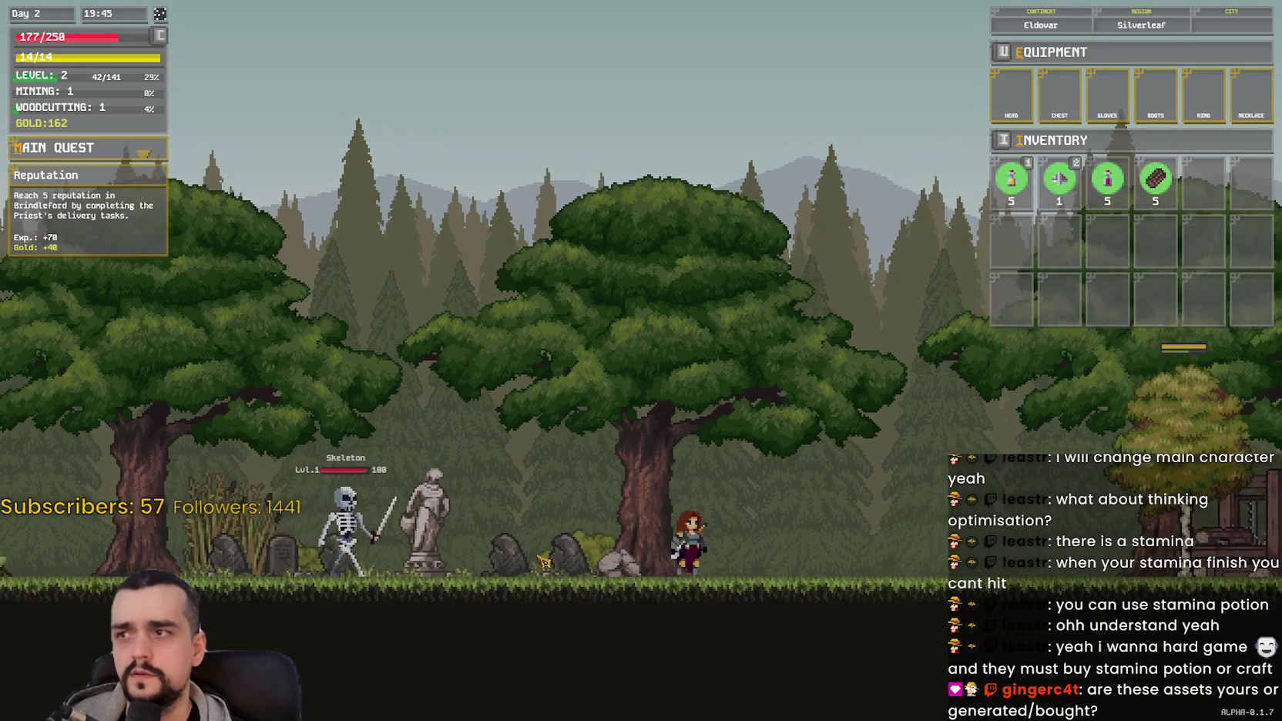
pyautogui.press('a')
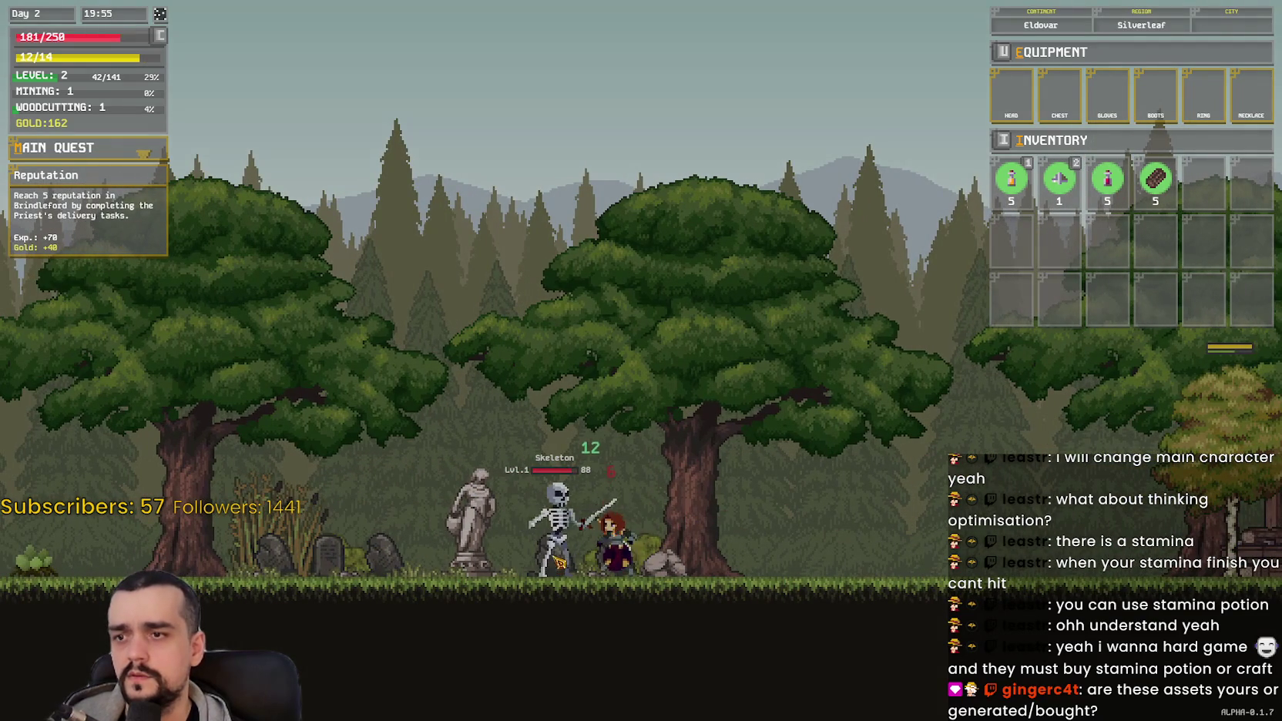
pyautogui.click(559, 560)
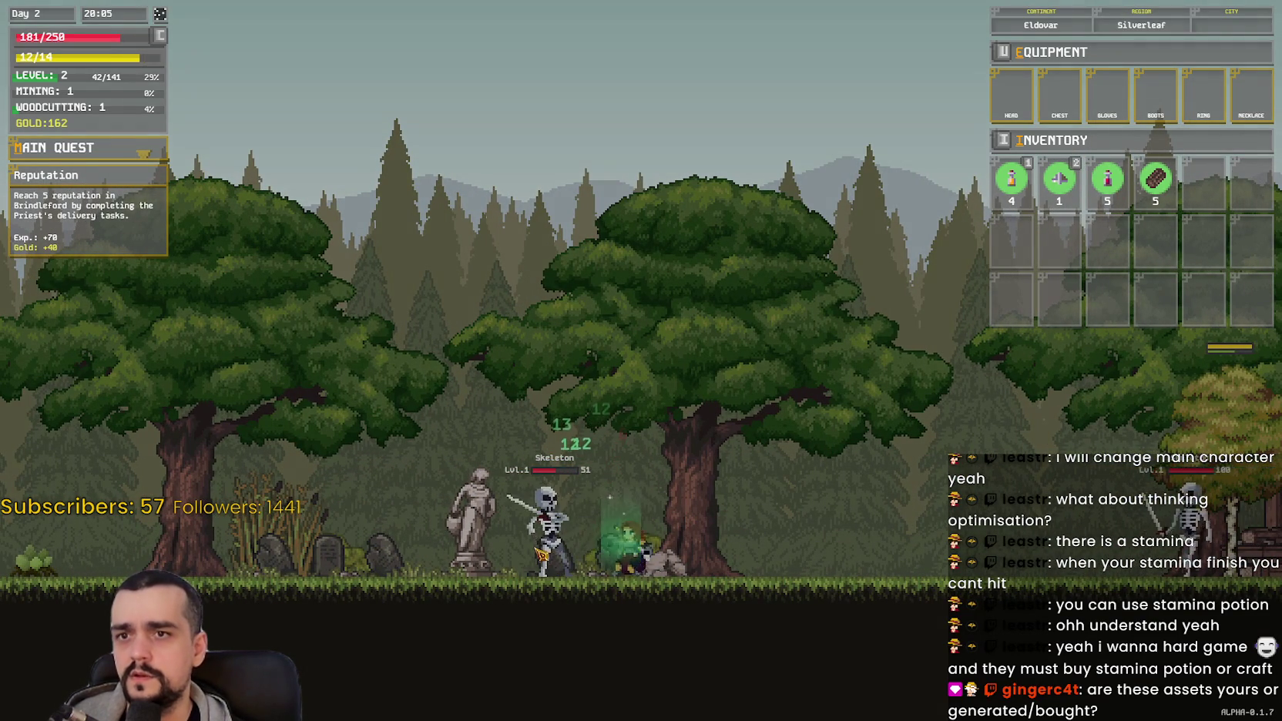
pyautogui.click(551, 558)
pyautogui.click(543, 556)
pyautogui.click(541, 553)
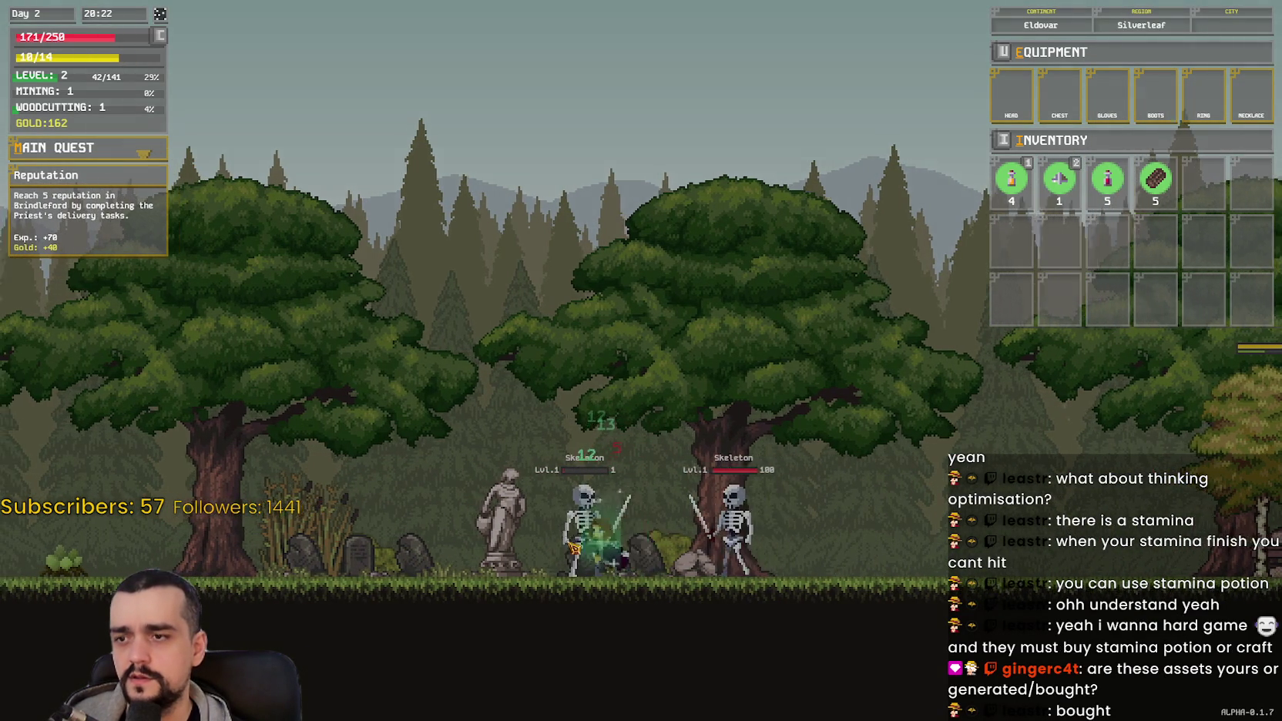
# Step: Finish off both skeletons, then head right to grab the skull toward the woodcutter hut
pyautogui.press('a')
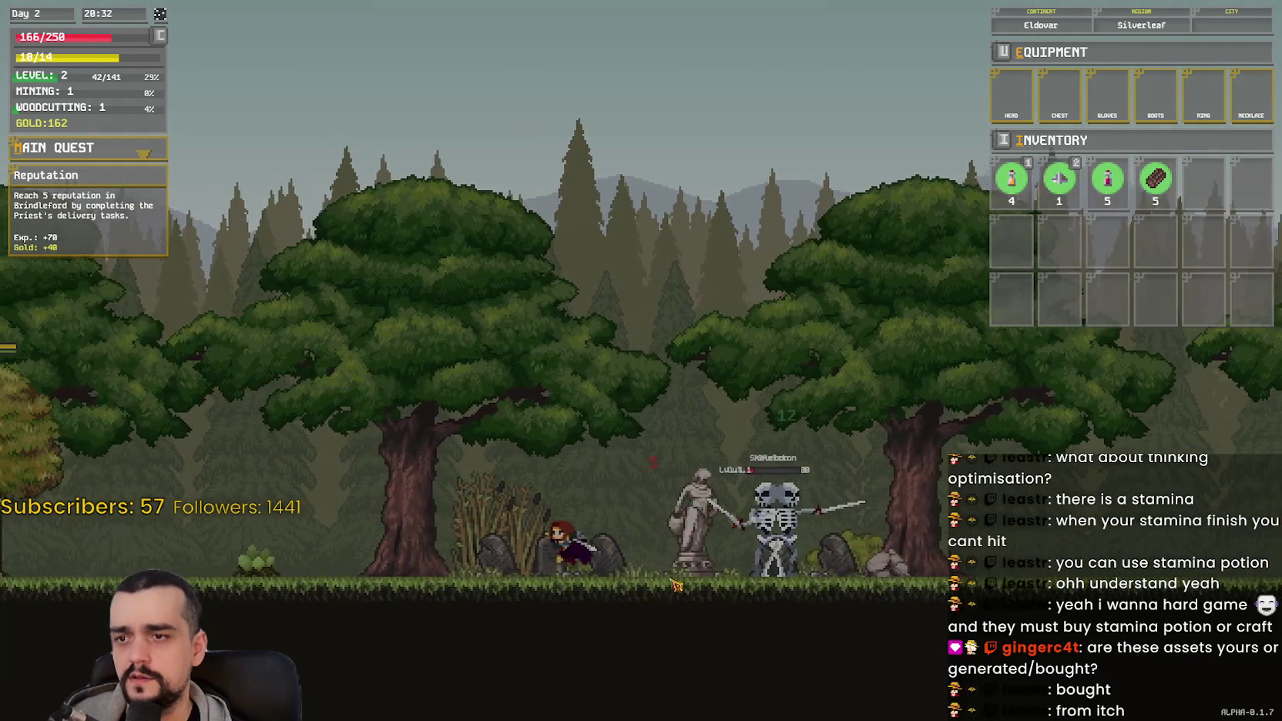
pyautogui.press('d')
pyautogui.click(676, 585)
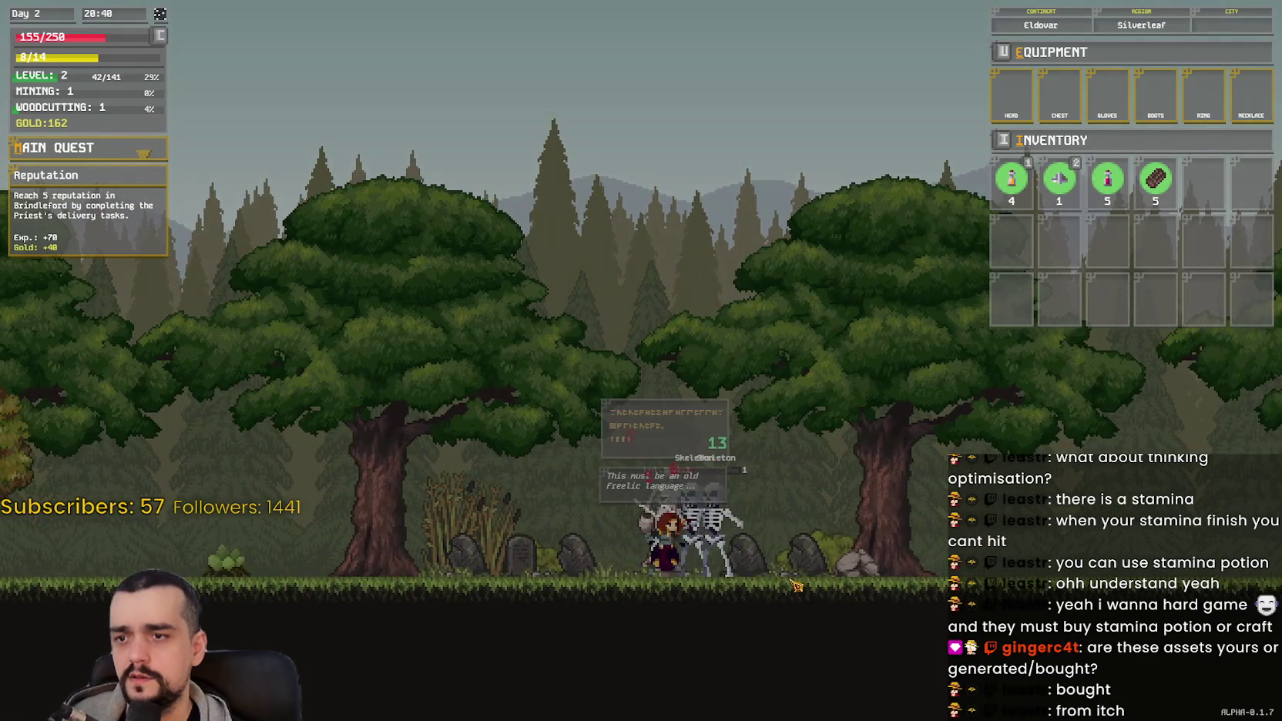
pyautogui.press('a')
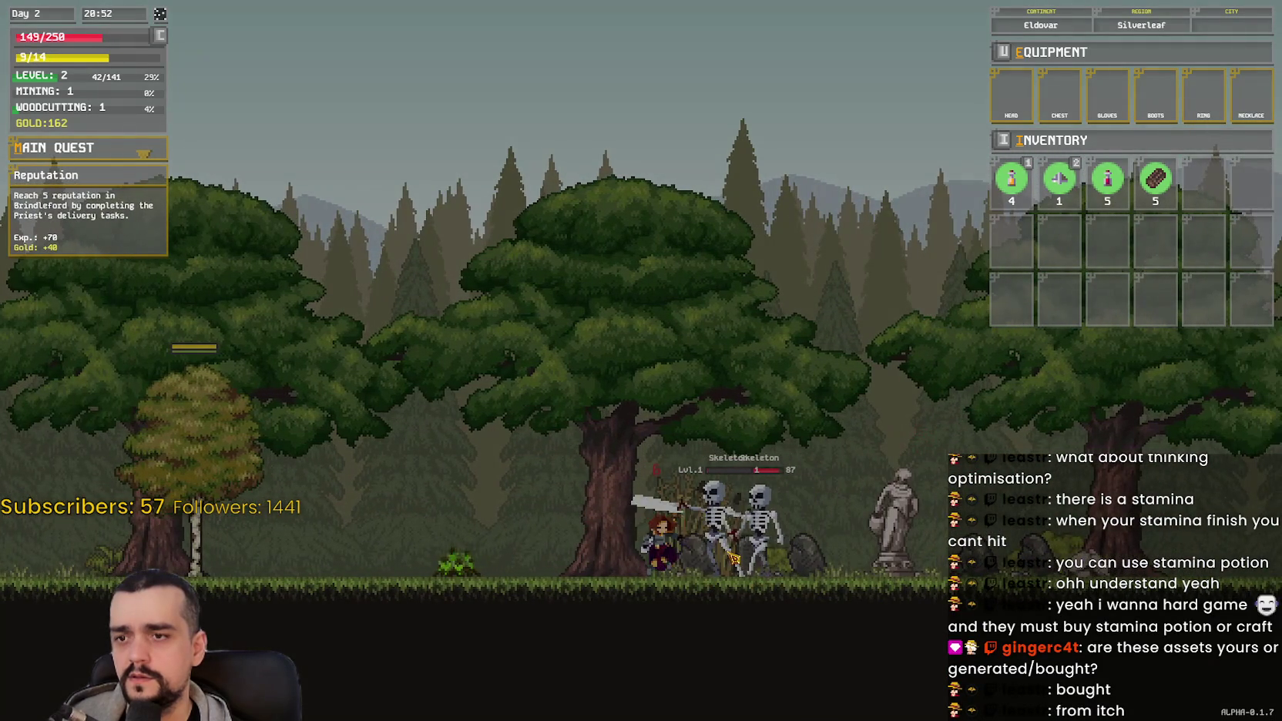
pyautogui.click(736, 554)
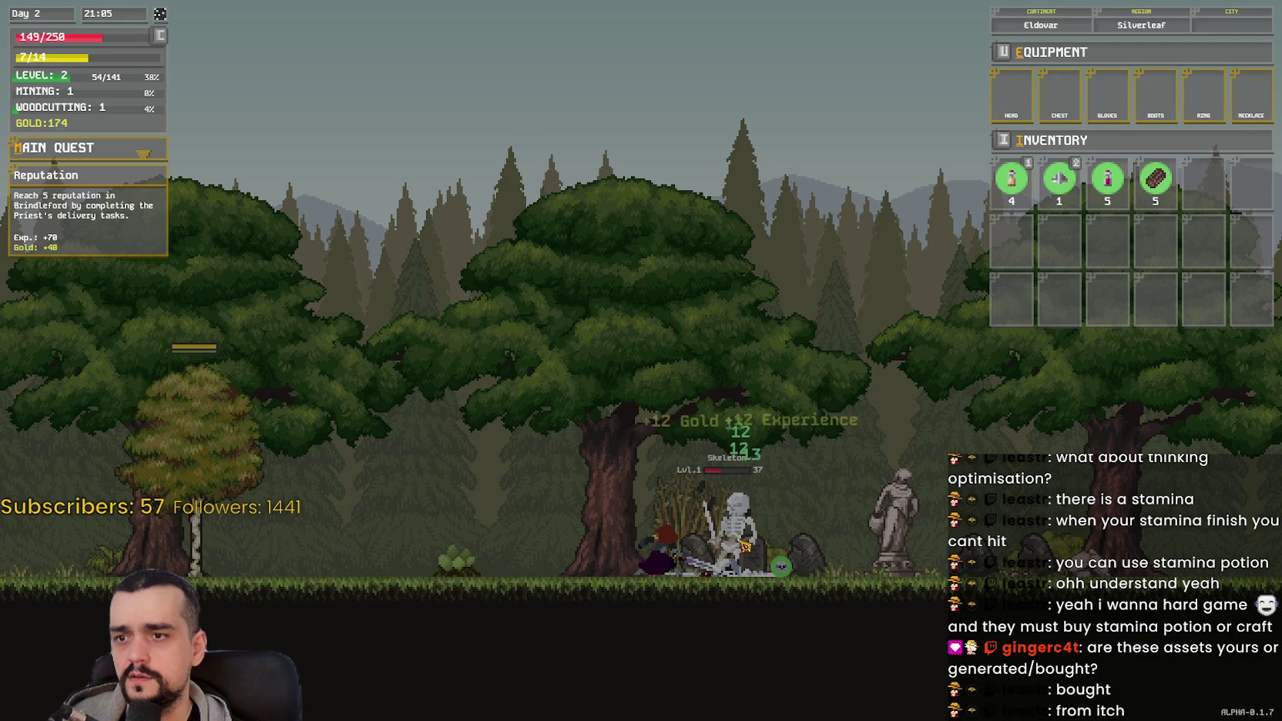
pyautogui.click(740, 512)
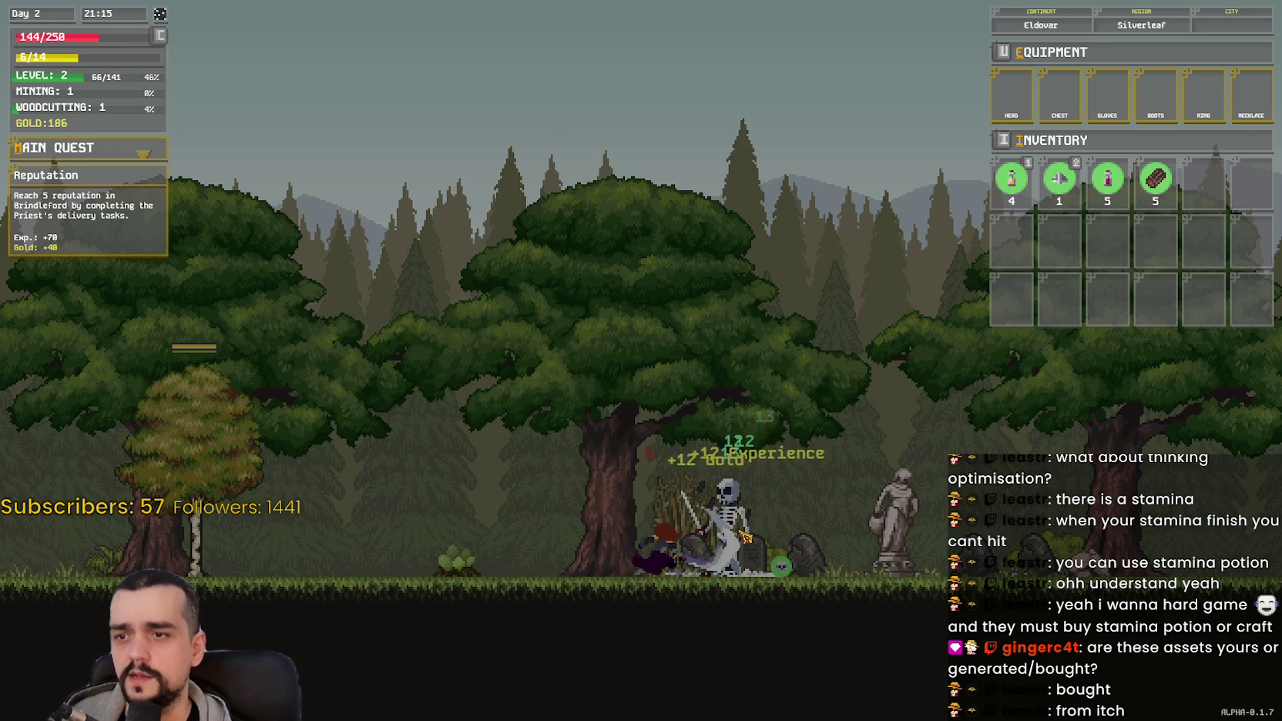
pyautogui.press('d')
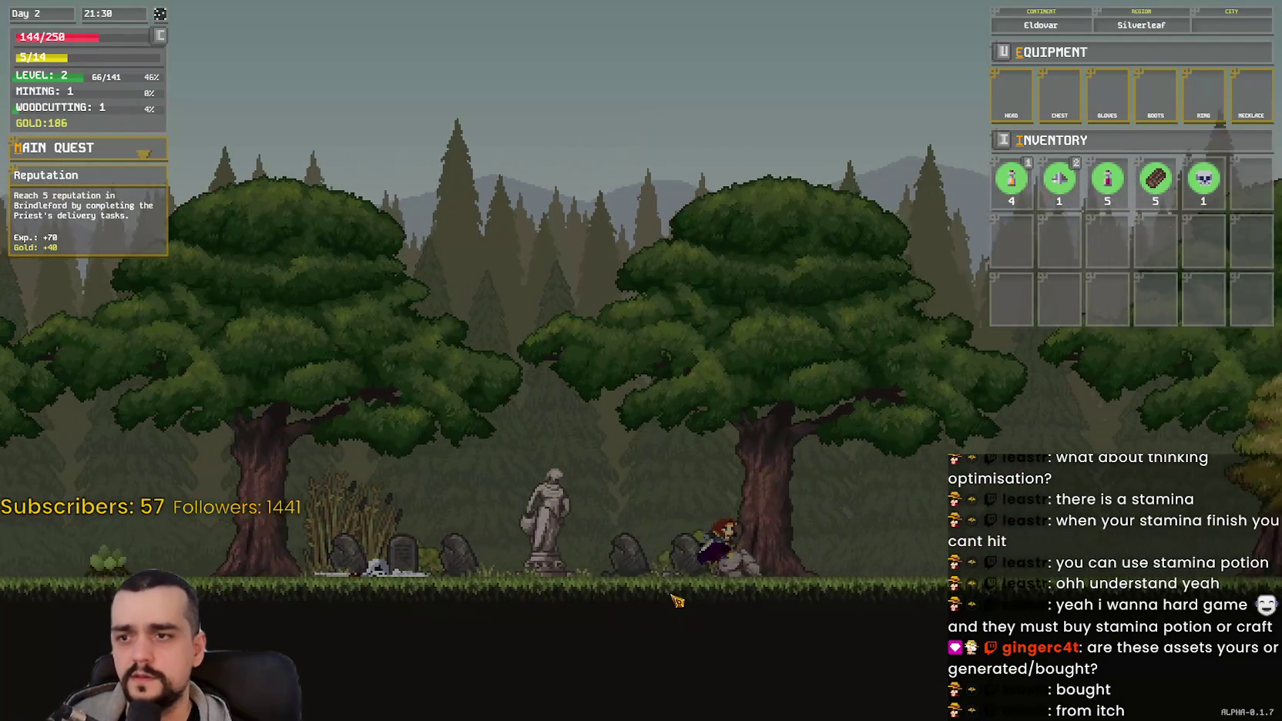
pyautogui.press('d')
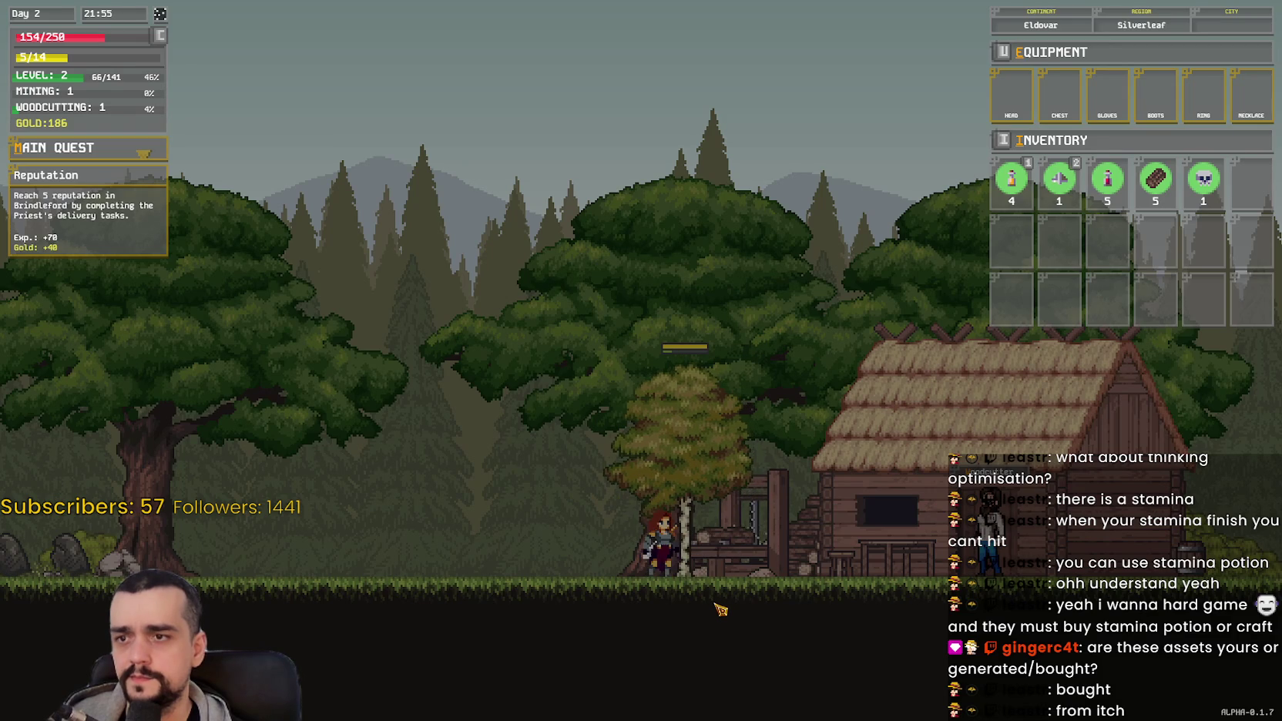
# Step: Chop a sixth log from the tree beside the hut
pyautogui.click(720, 610)
pyautogui.click(720, 610)
pyautogui.click(720, 609)
pyautogui.press('a')
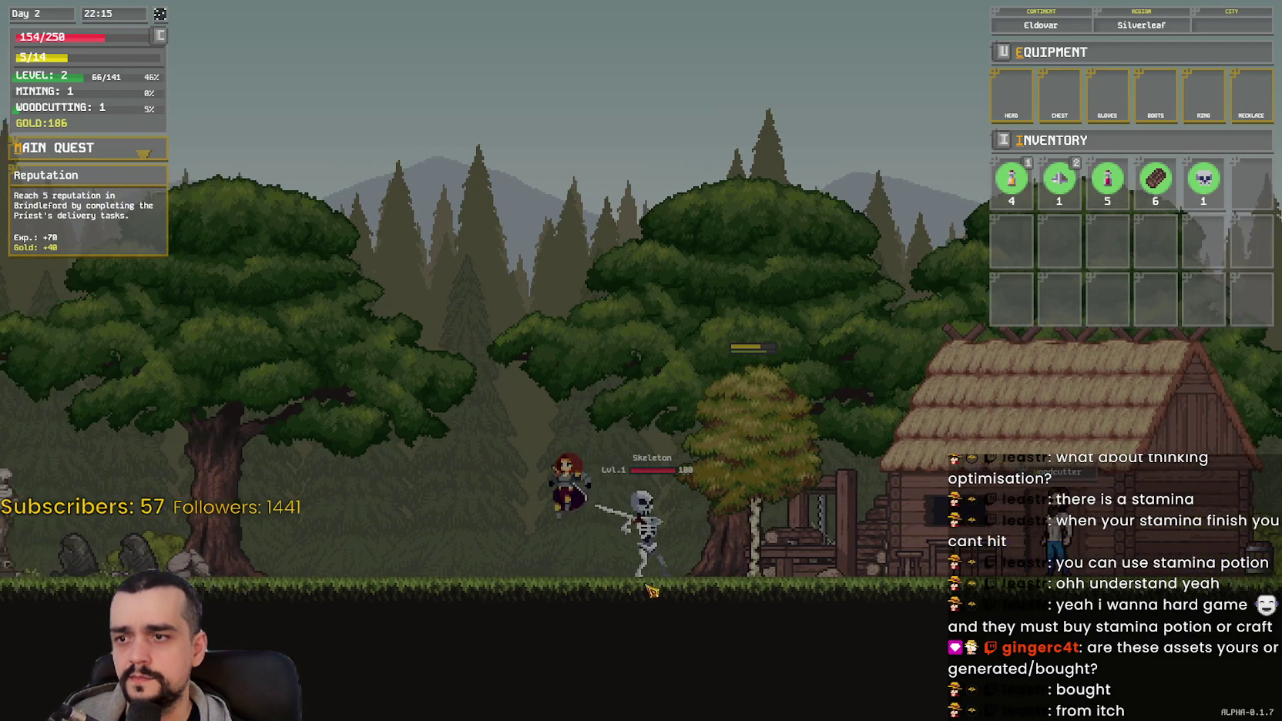
# Step: Kill the approaching skeleton, raising gold to 198 and Skeleton Skulls to 2
pyautogui.click(719, 547)
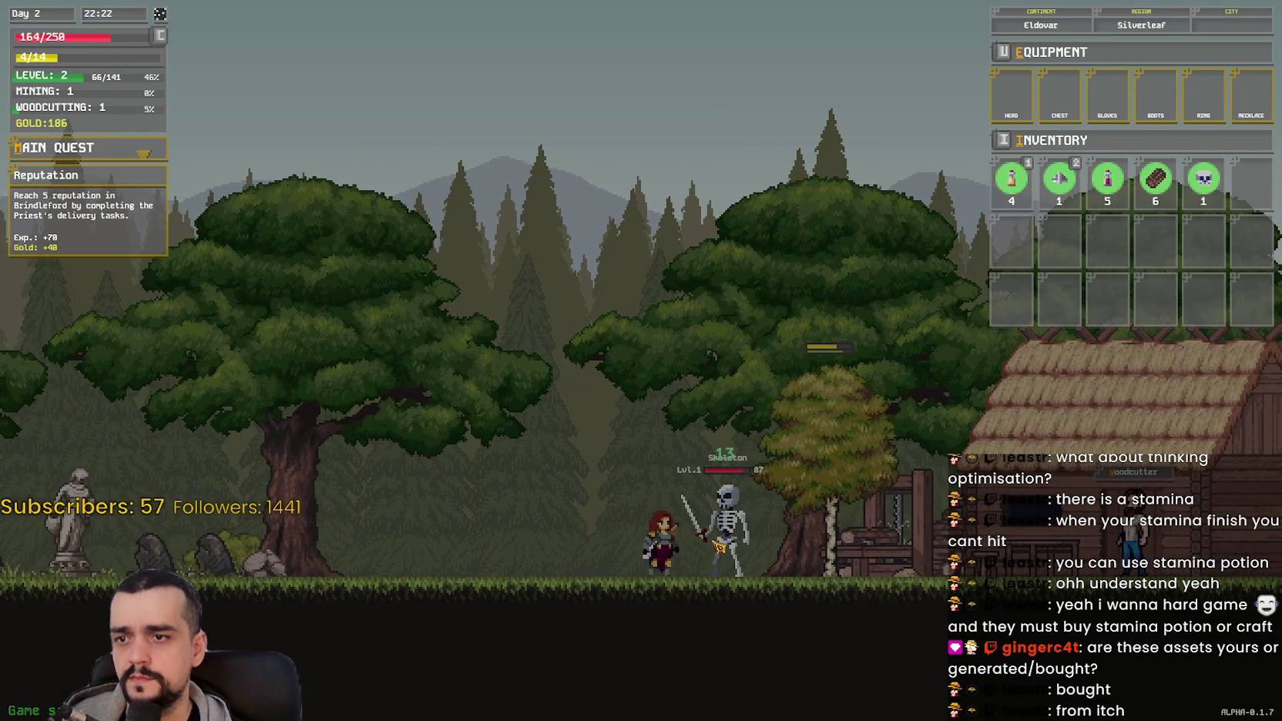
pyautogui.click(719, 547)
pyautogui.click(721, 548)
pyautogui.click(723, 548)
pyautogui.press('a')
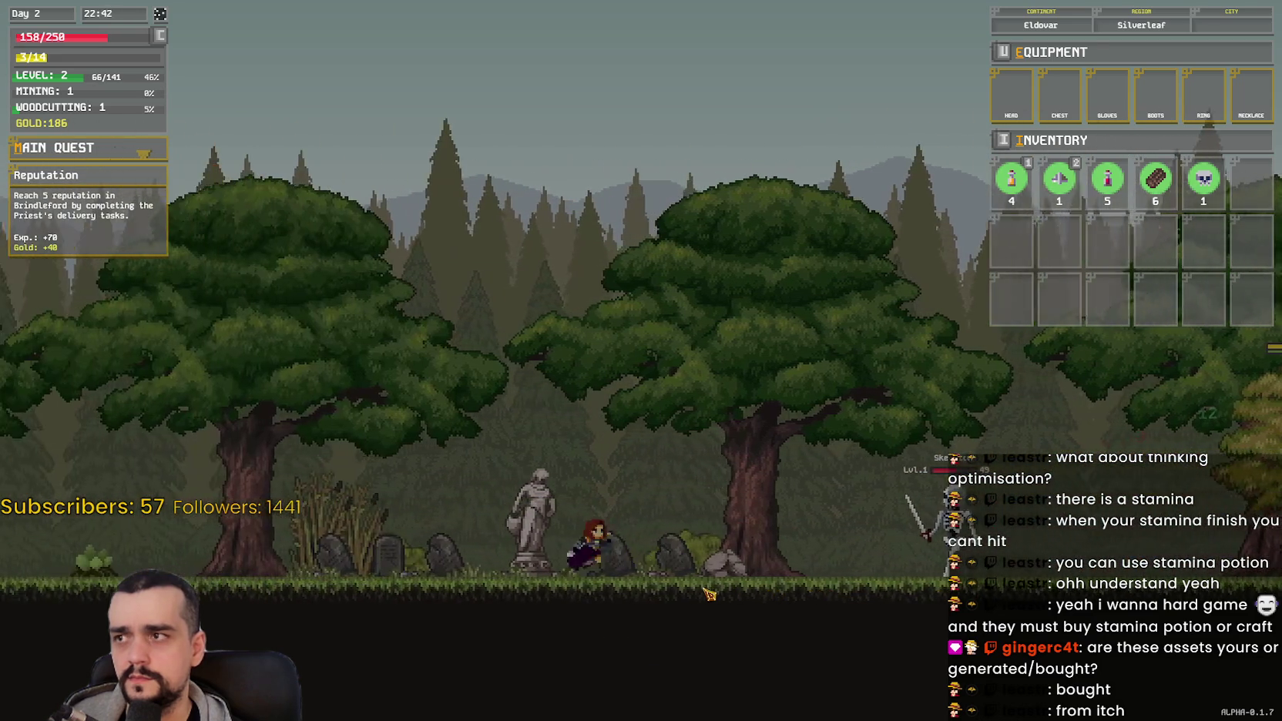
pyautogui.press('d')
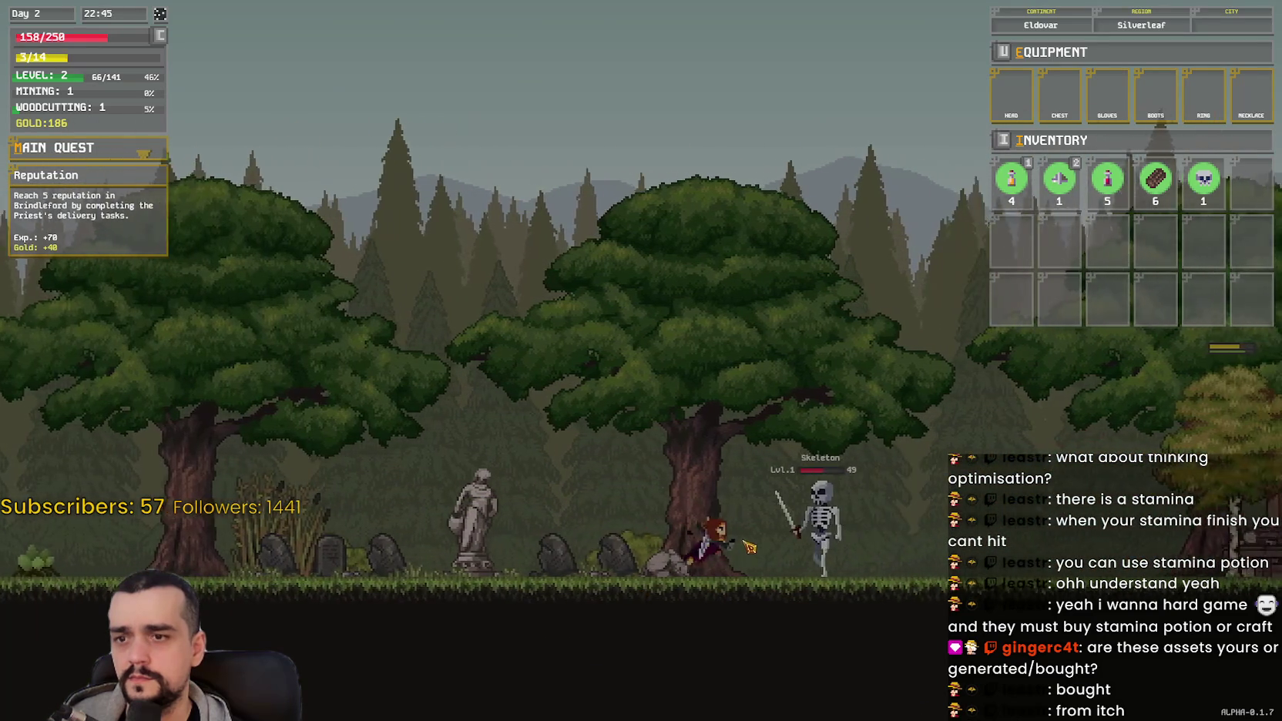
pyautogui.click(744, 547)
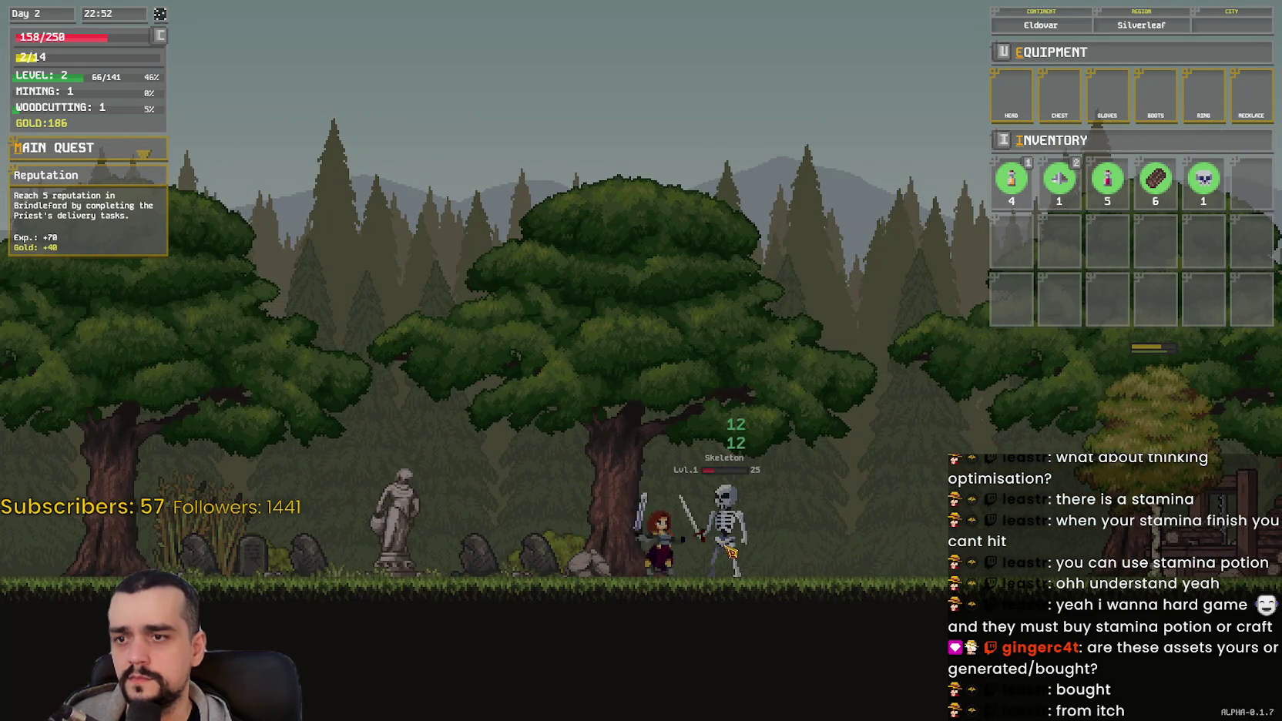
pyautogui.click(730, 552)
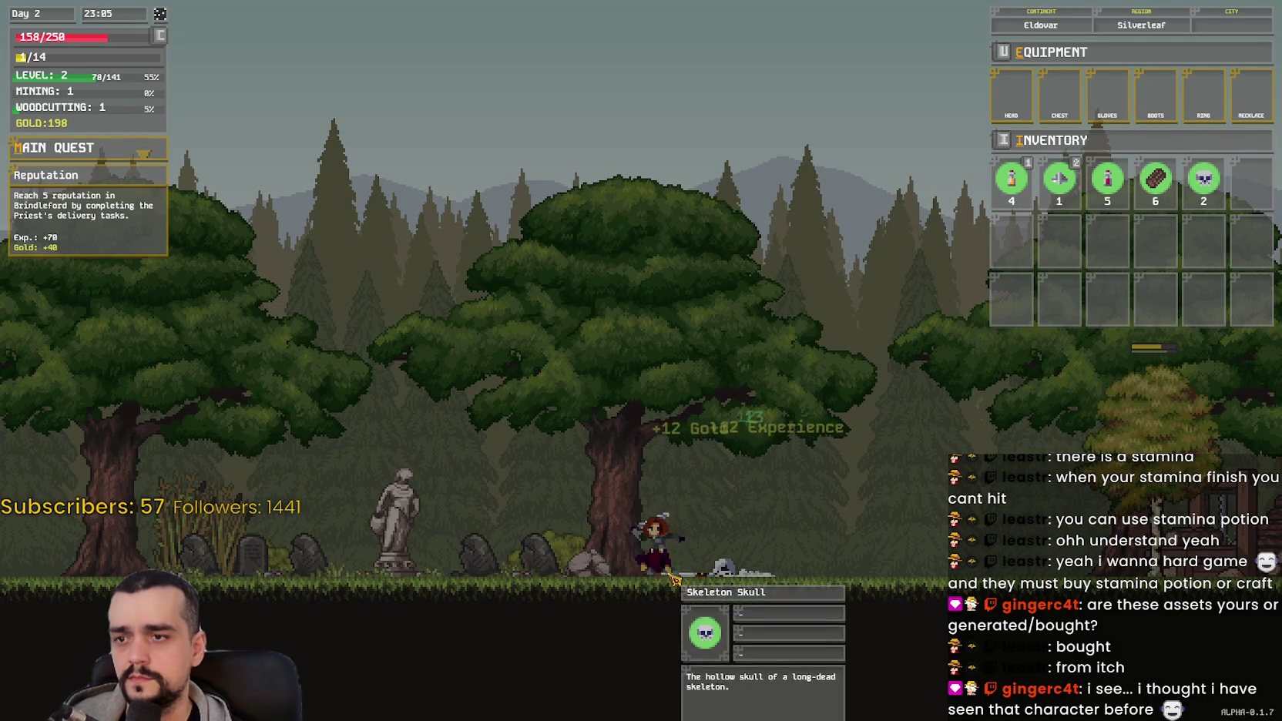
pyautogui.press('d')
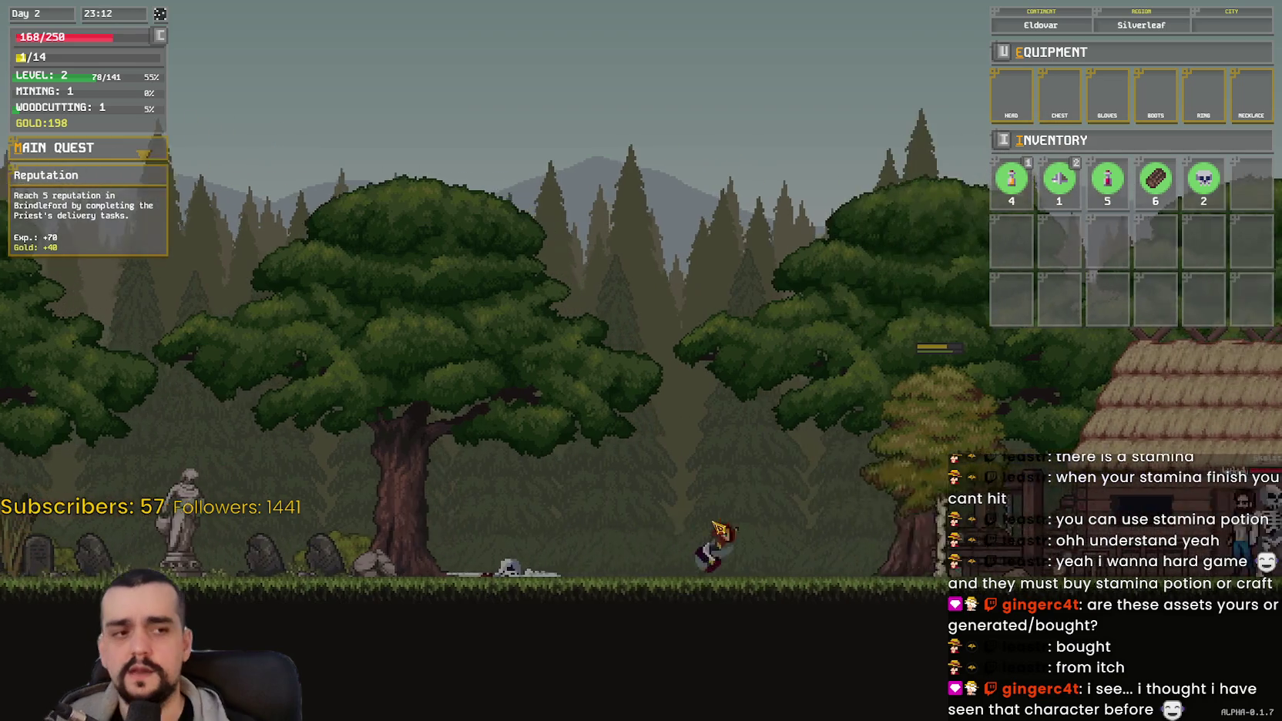
pyautogui.press('d')
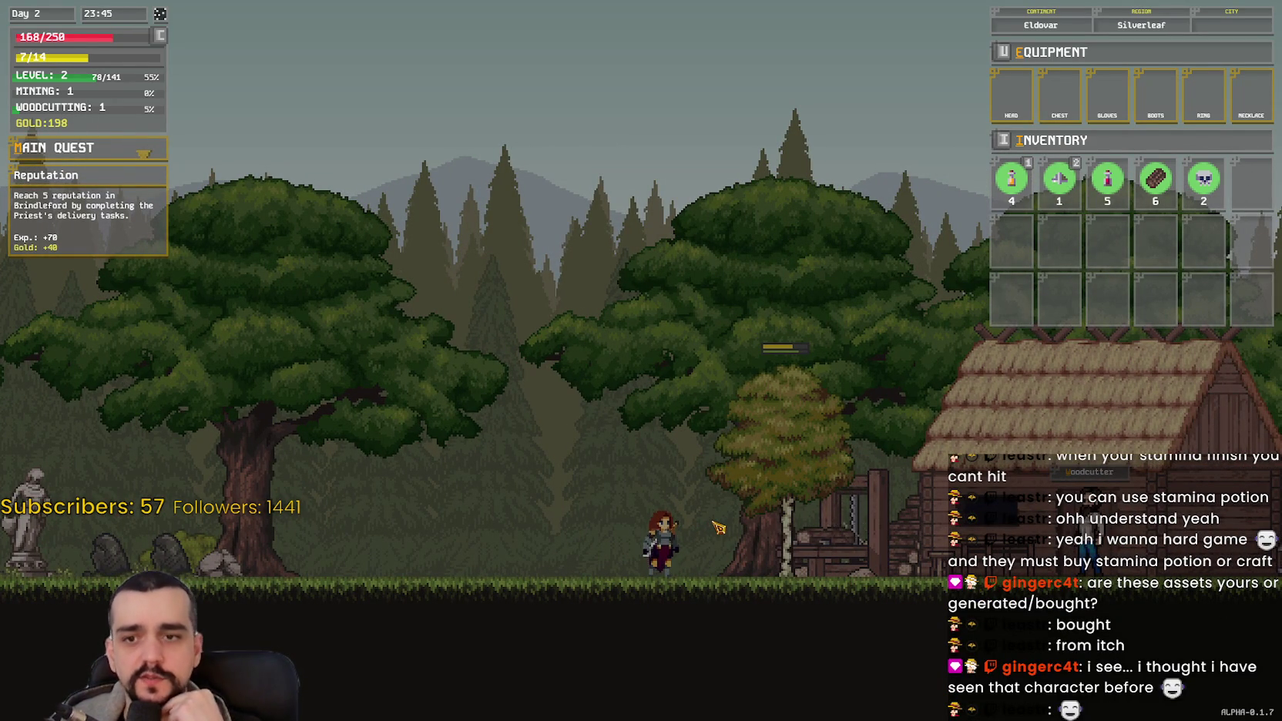
pyautogui.press('a')
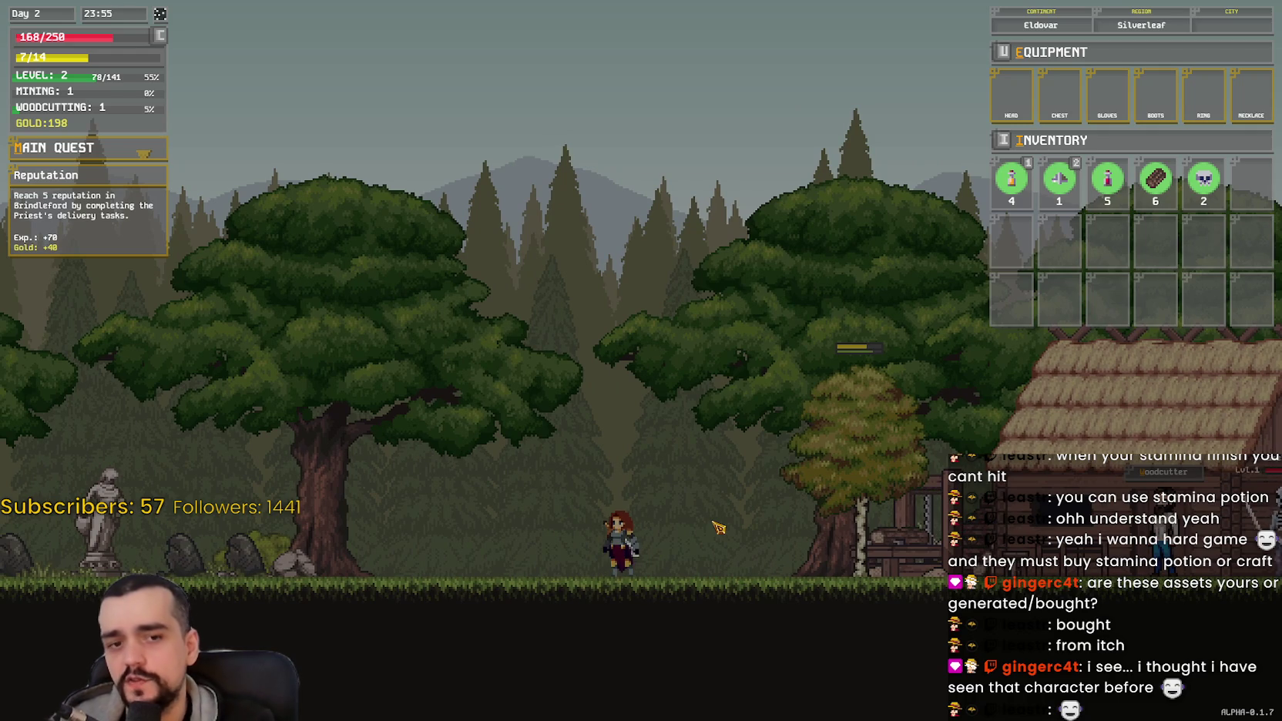
# Step: Attack the new skeleton repeatedly until it dies
pyautogui.press('a')
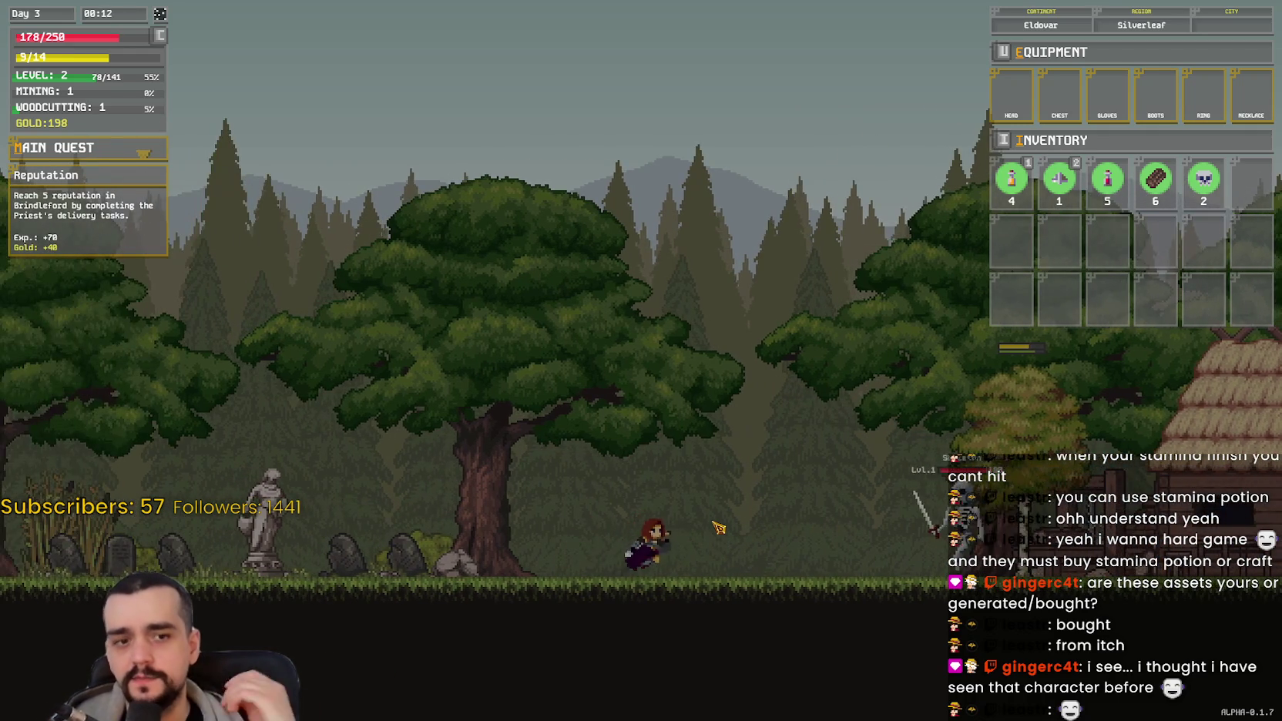
pyautogui.press('d')
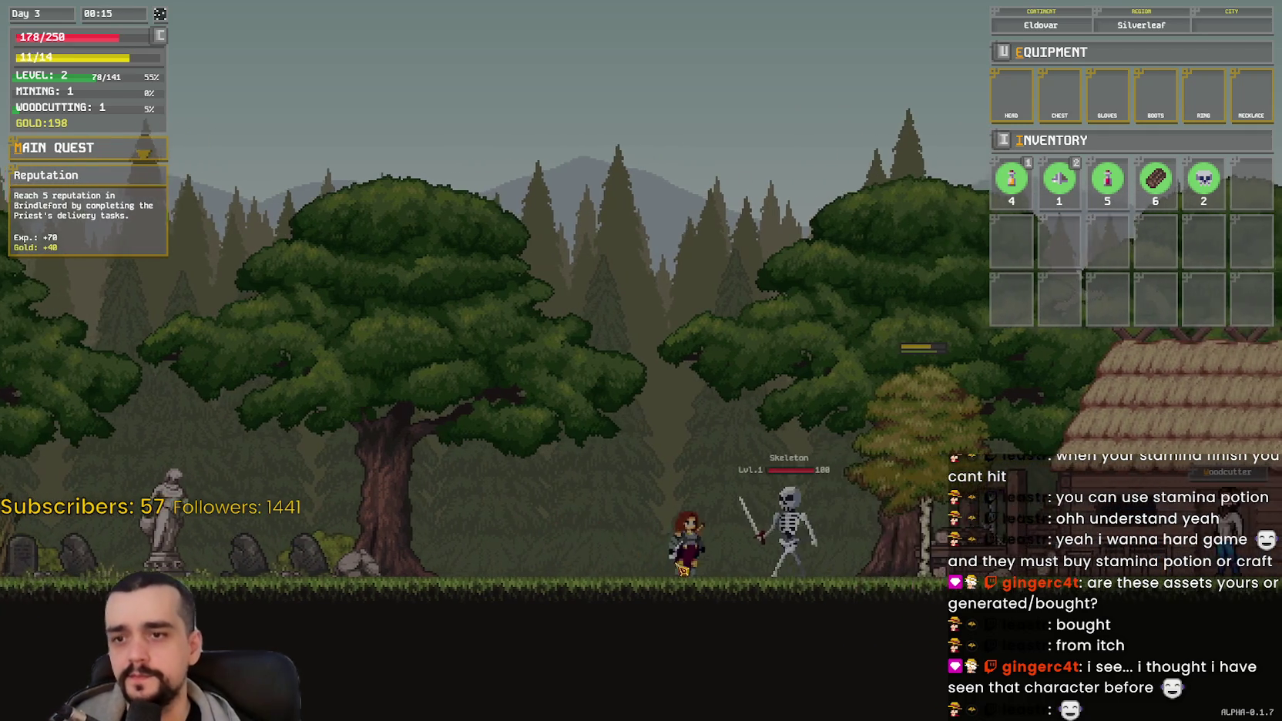
pyautogui.click(765, 599)
pyautogui.click(741, 552)
pyautogui.click(743, 547)
pyautogui.click(745, 543)
pyautogui.click(743, 540)
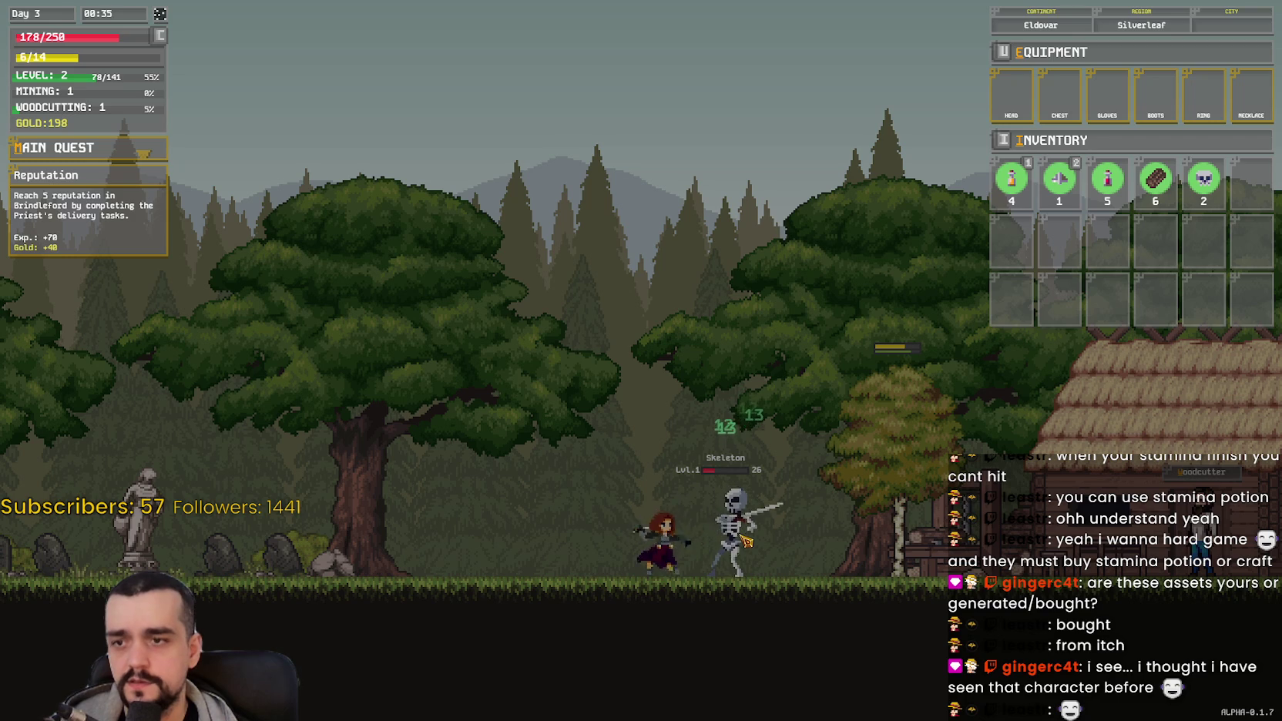
pyautogui.click(743, 540)
pyautogui.click(745, 540)
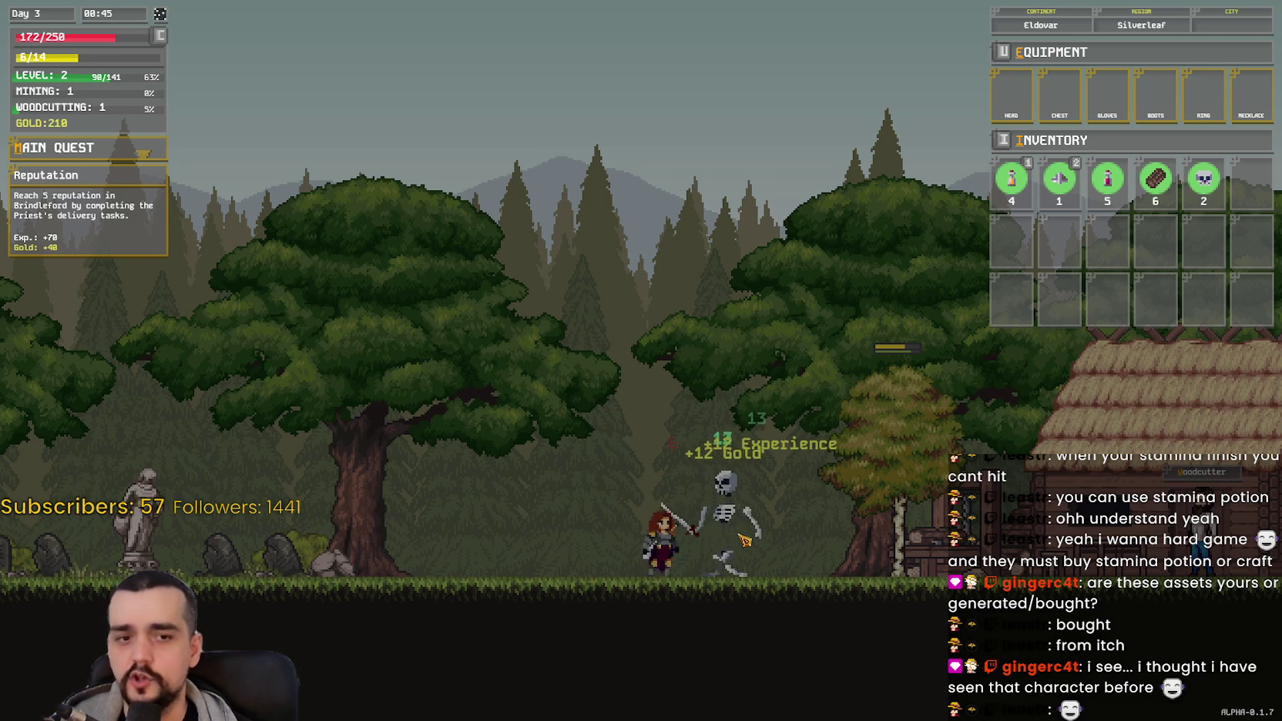
pyautogui.press('d')
pyautogui.click(737, 544)
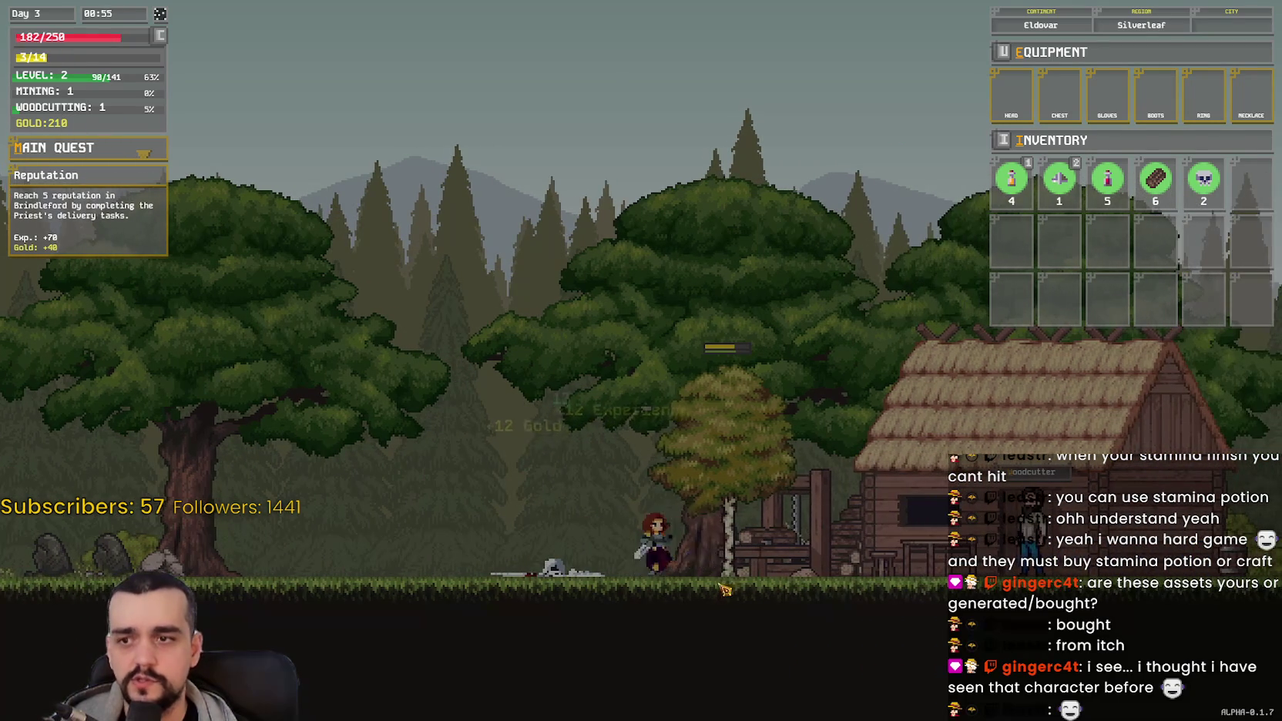
# Step: Walk toward the graveyard and back right to pick up the dropped skull
pyautogui.press('a')
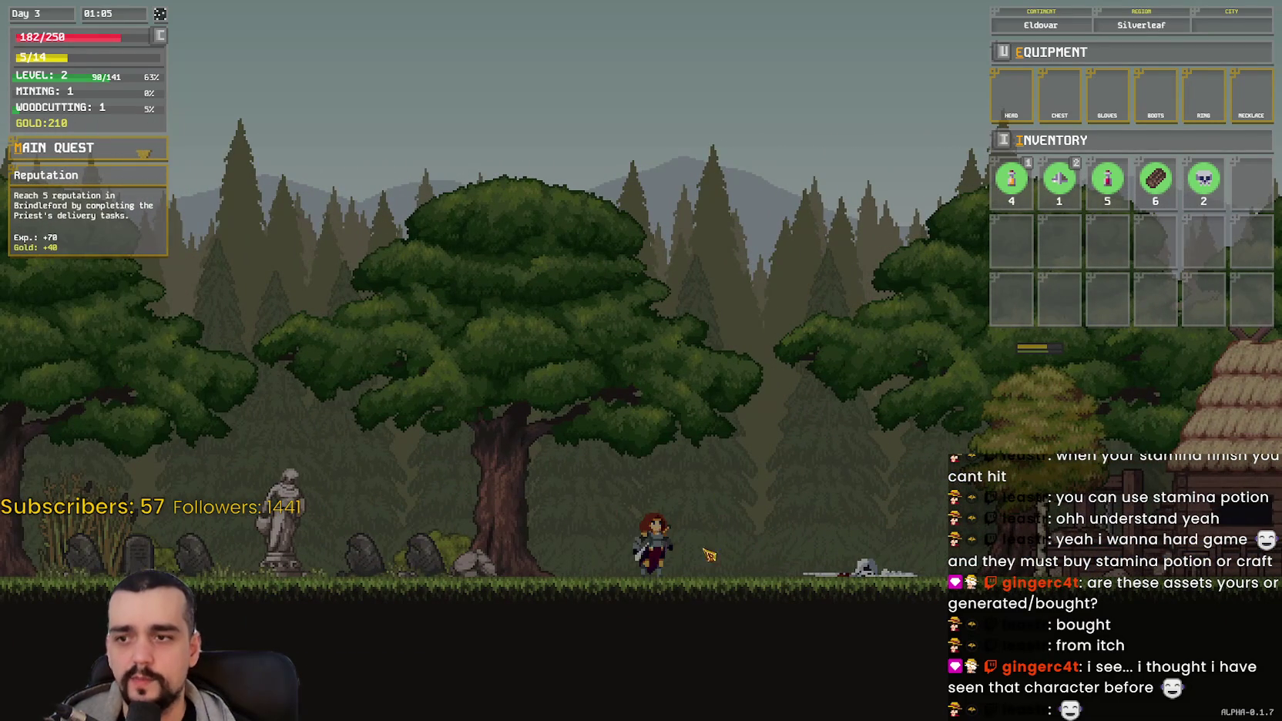
pyautogui.press('a')
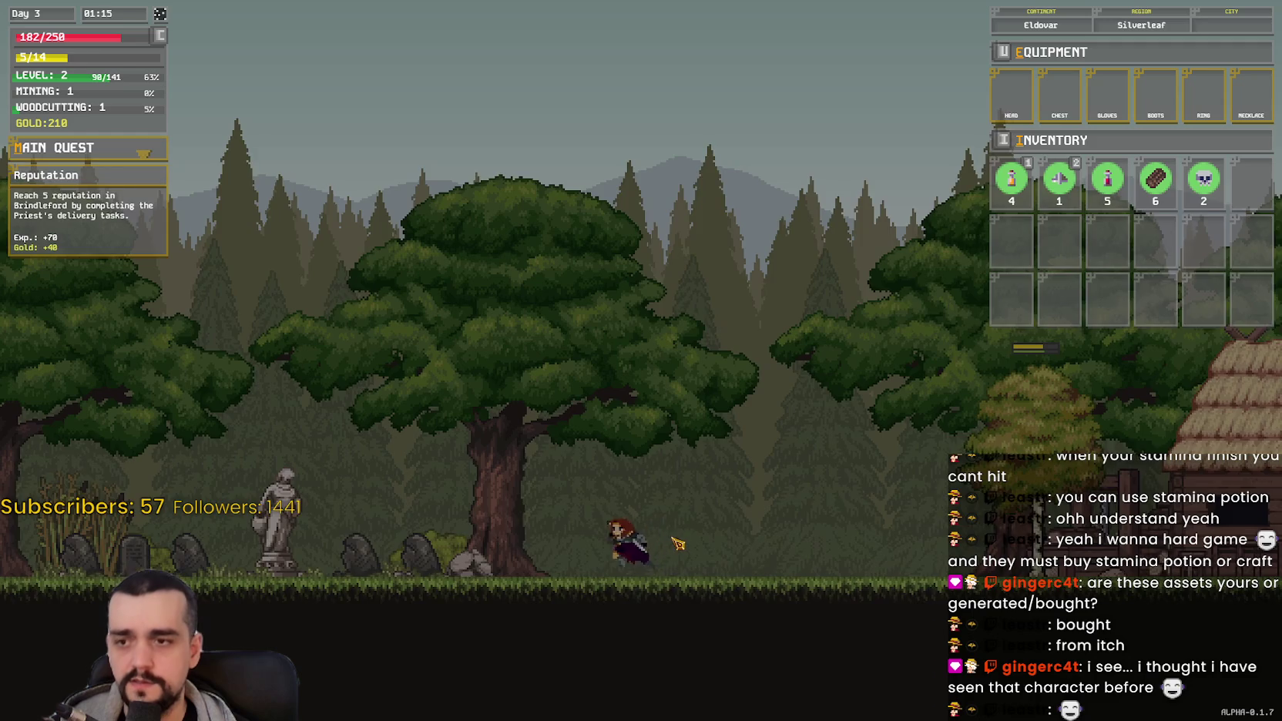
pyautogui.press('d')
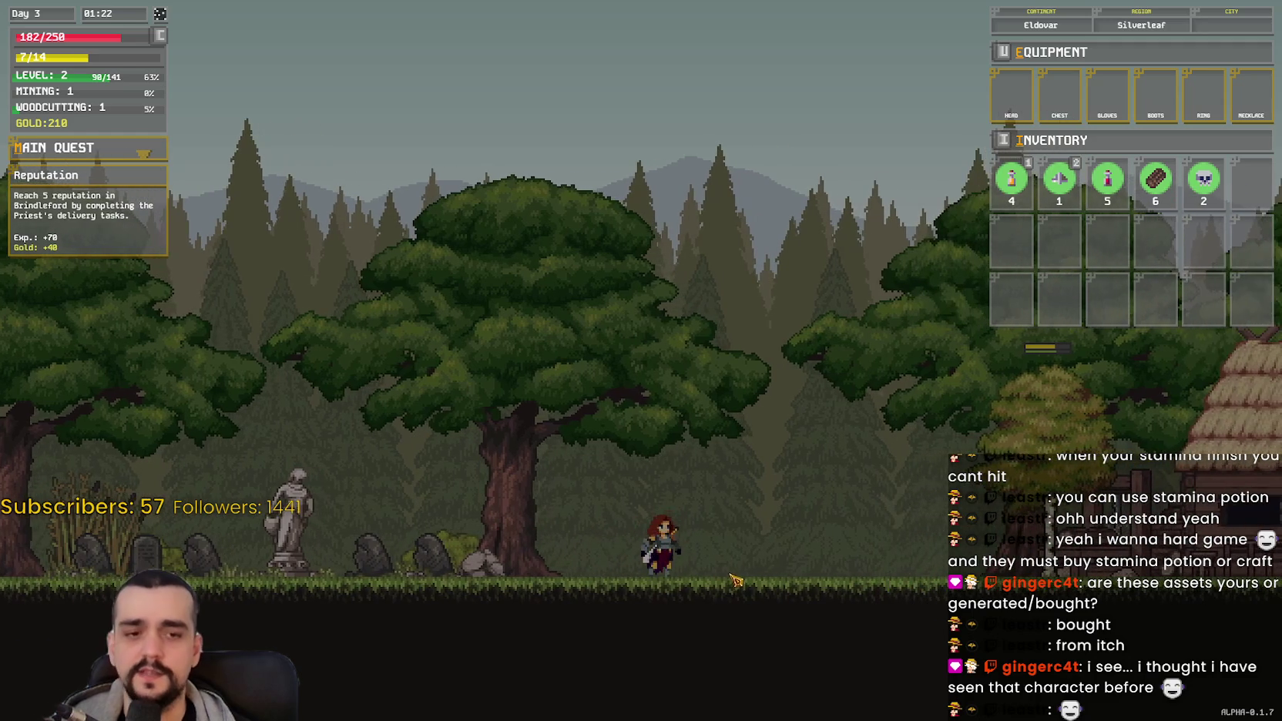
pyautogui.press('d')
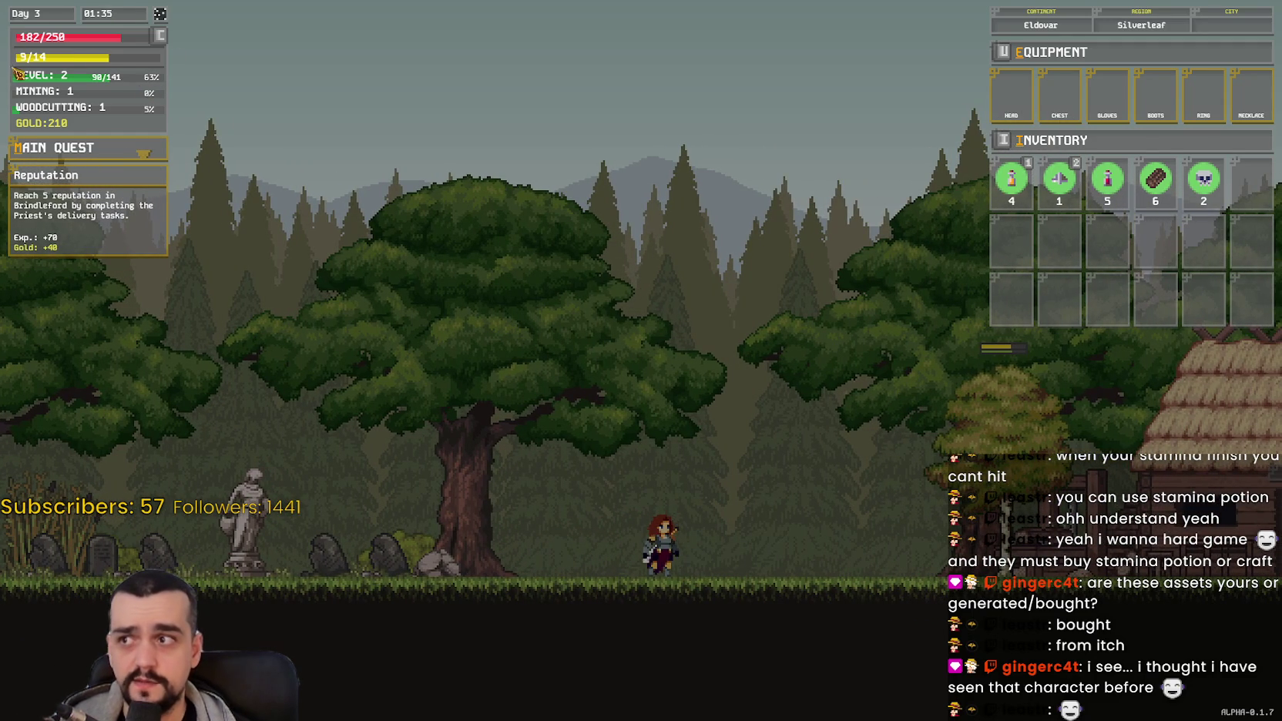
pyautogui.press('a')
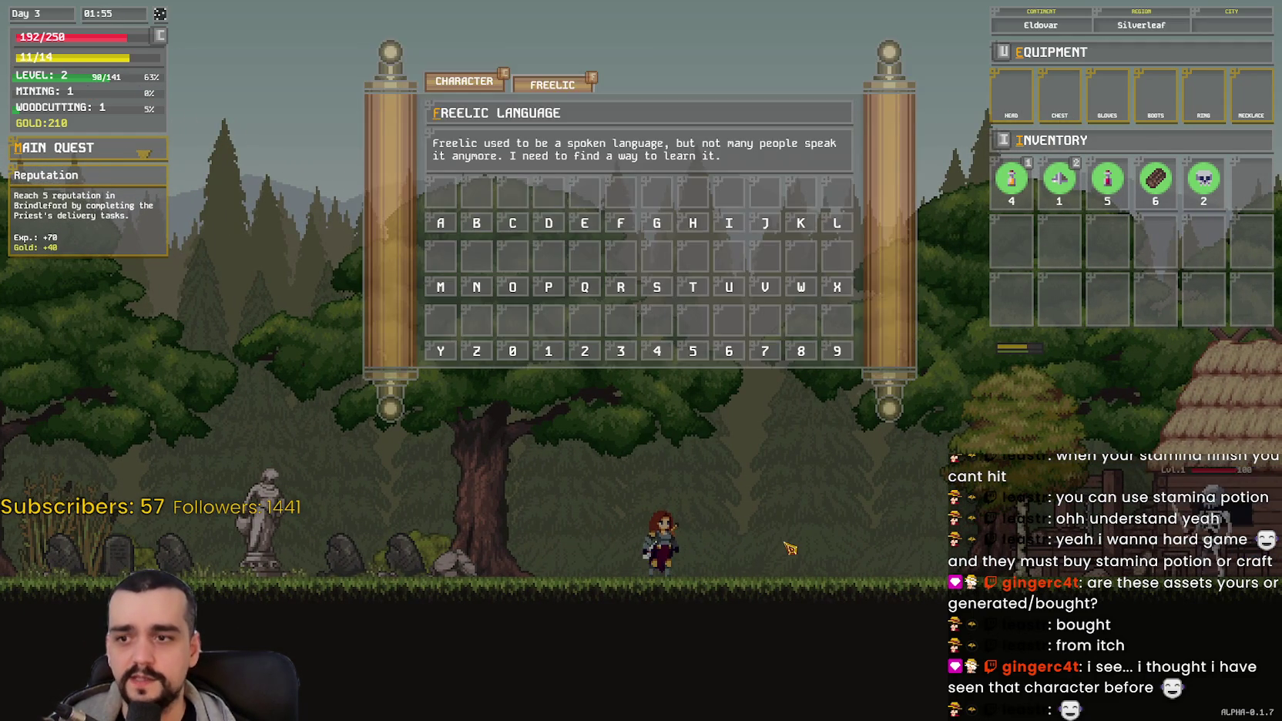
pyautogui.press('d')
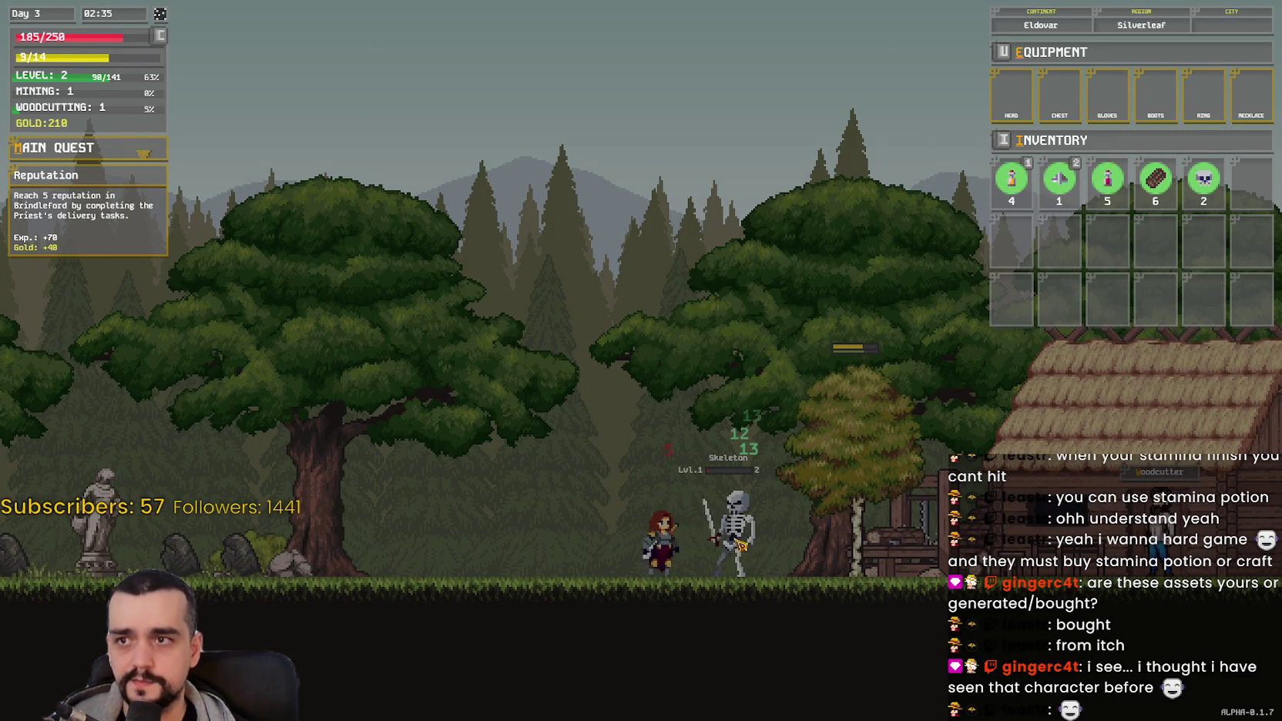
pyautogui.press('d')
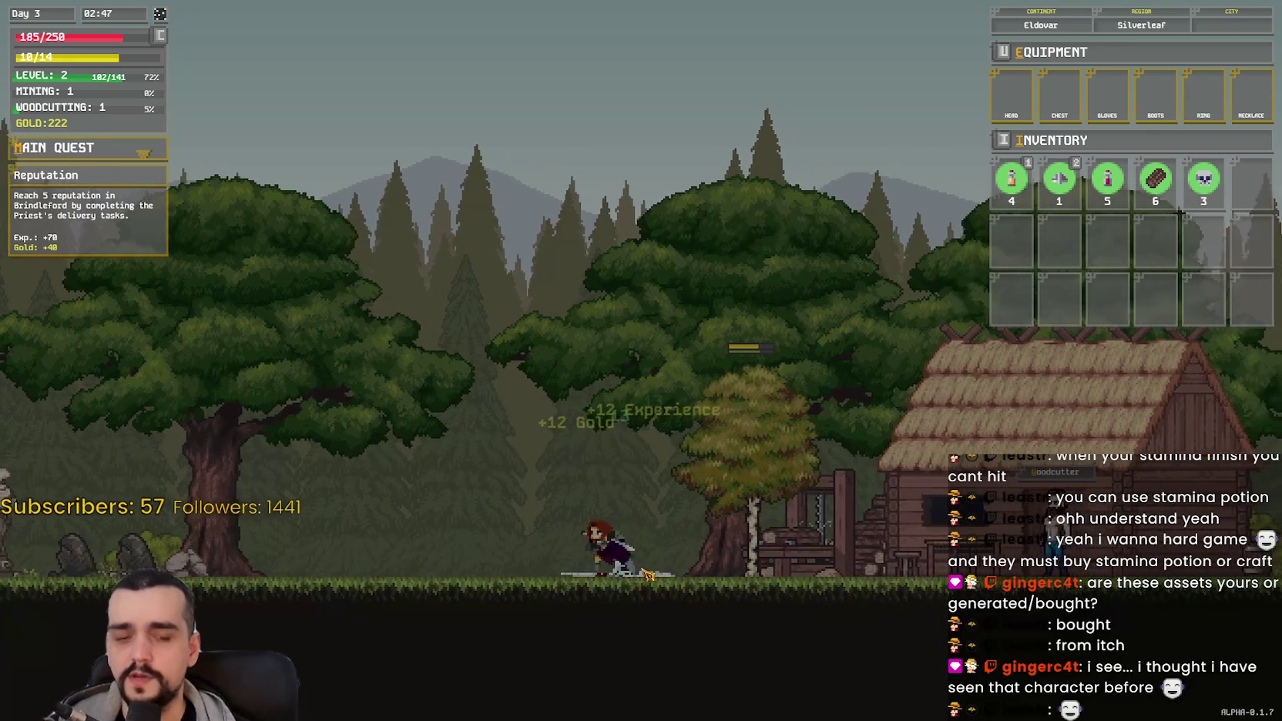
# Step: Step and dash back and forth, then walk left to approach another skeleton
pyautogui.press('a')
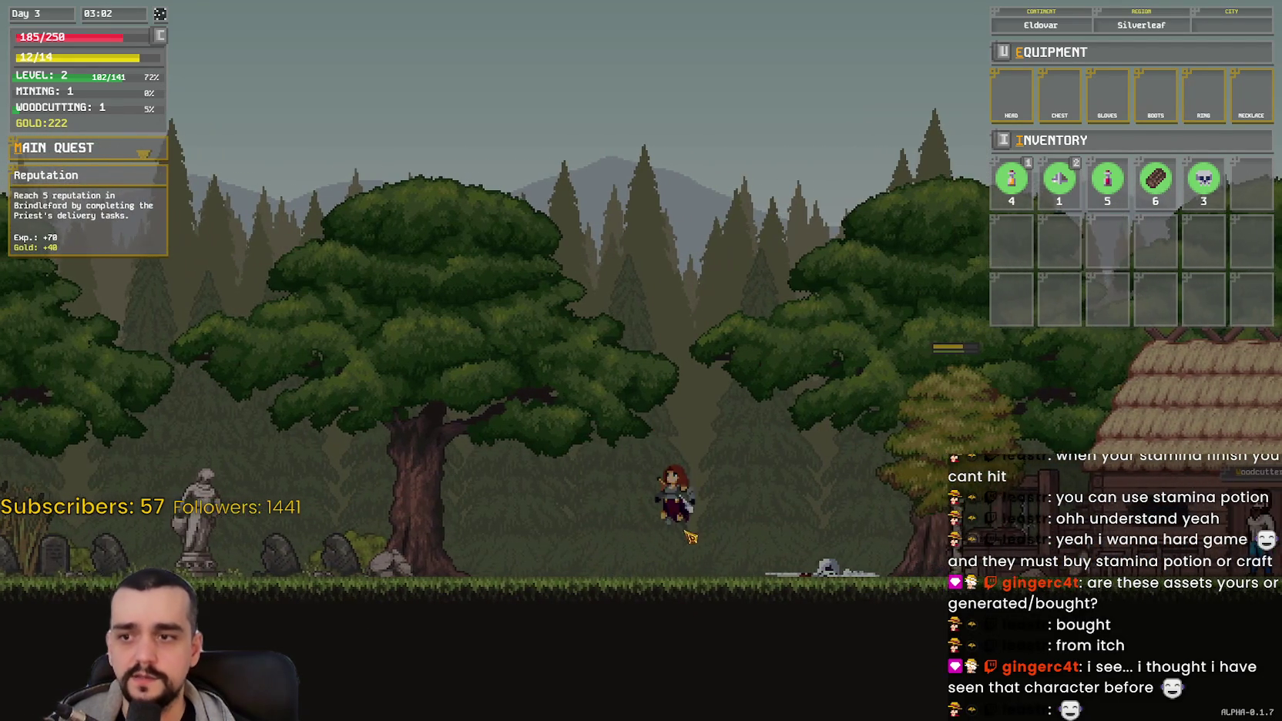
pyautogui.press('a')
pyautogui.press('d')
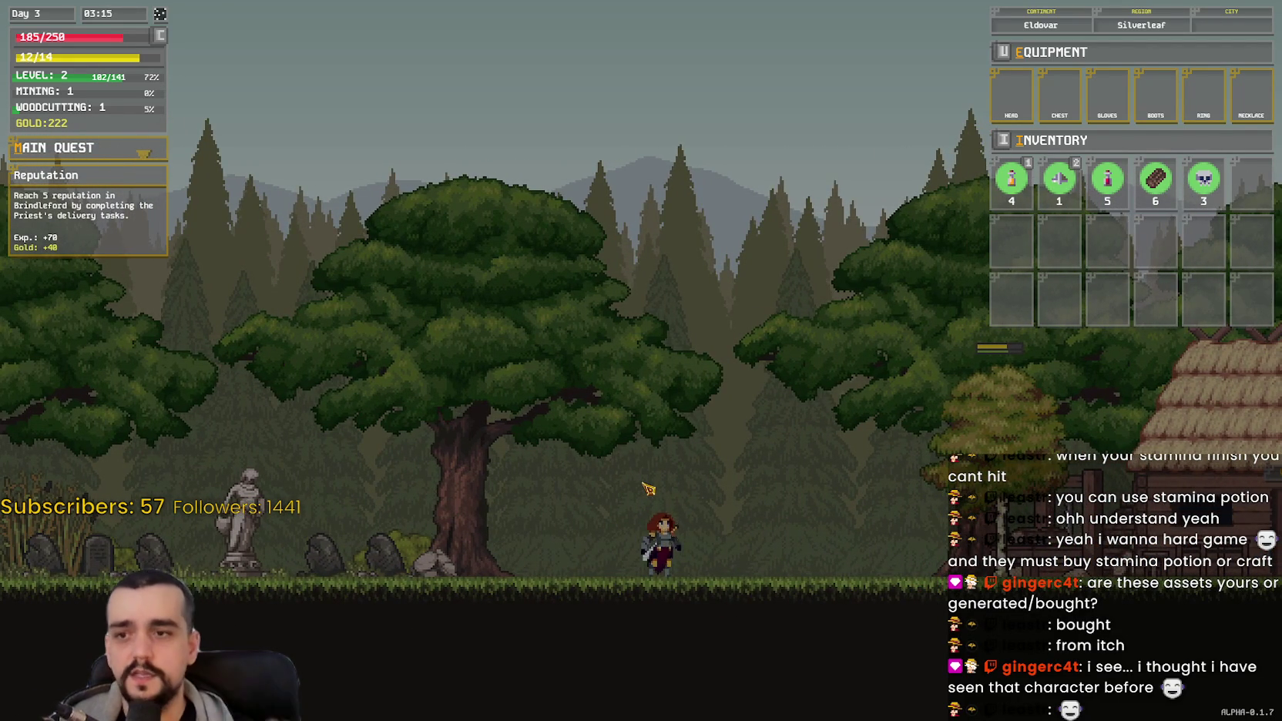
pyautogui.press('d')
pyautogui.press('a')
pyautogui.press('d')
pyautogui.press('d')
pyautogui.press('space')
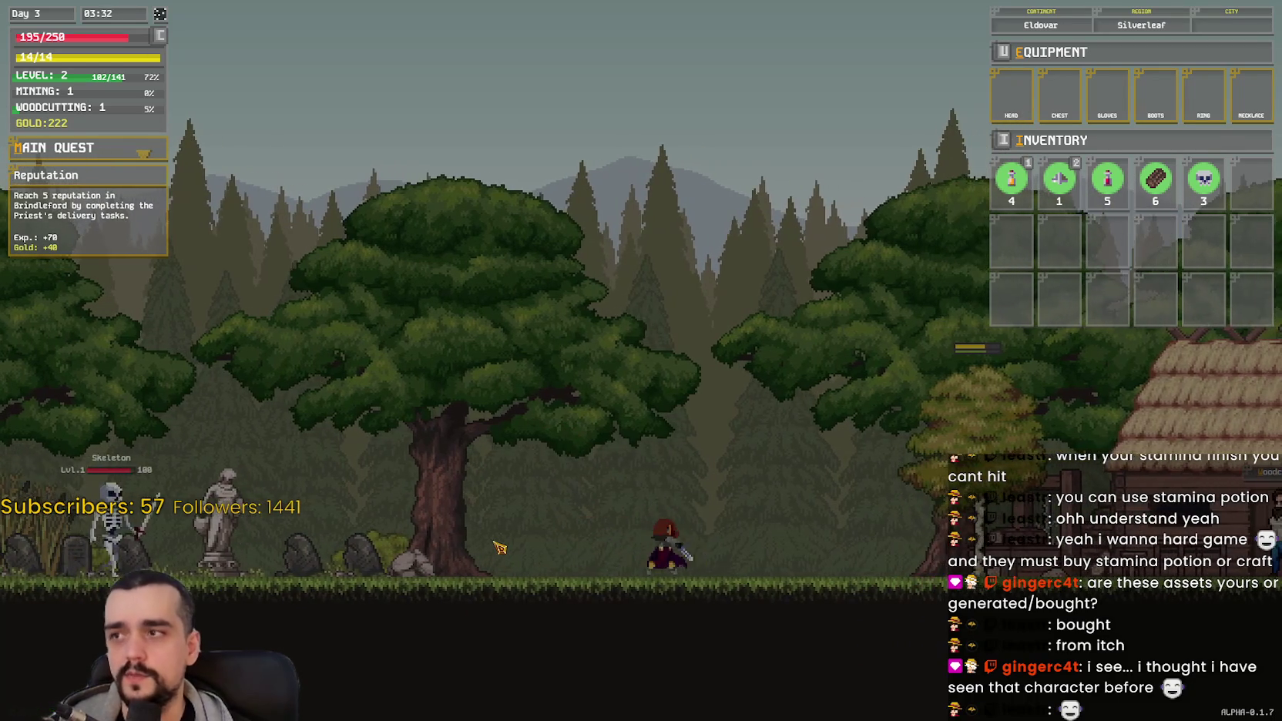
pyautogui.press('a')
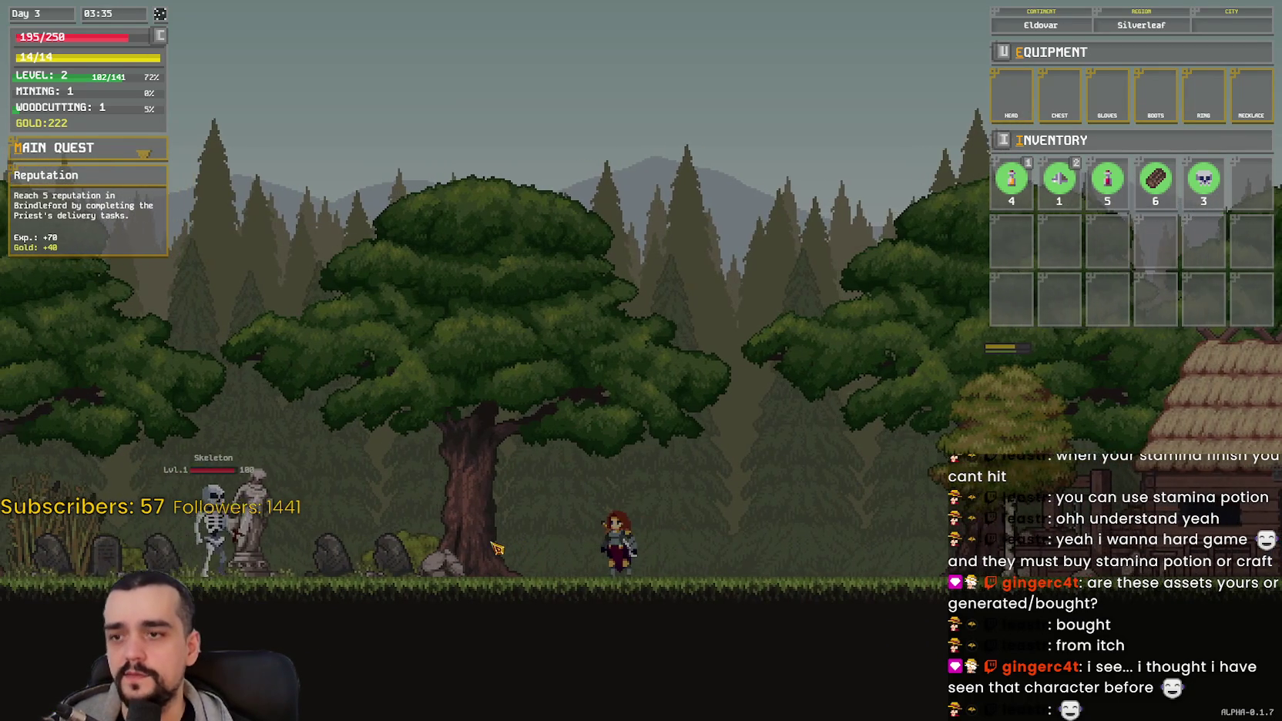
pyautogui.press('a')
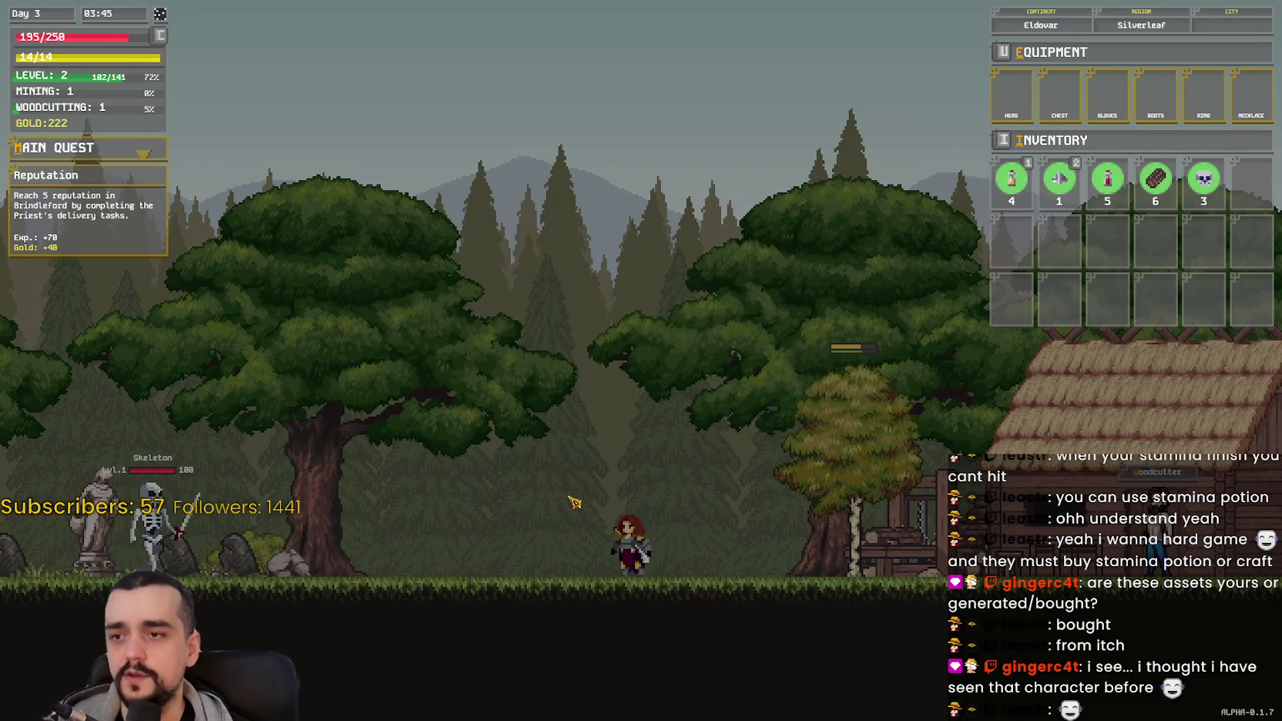
pyautogui.press('a')
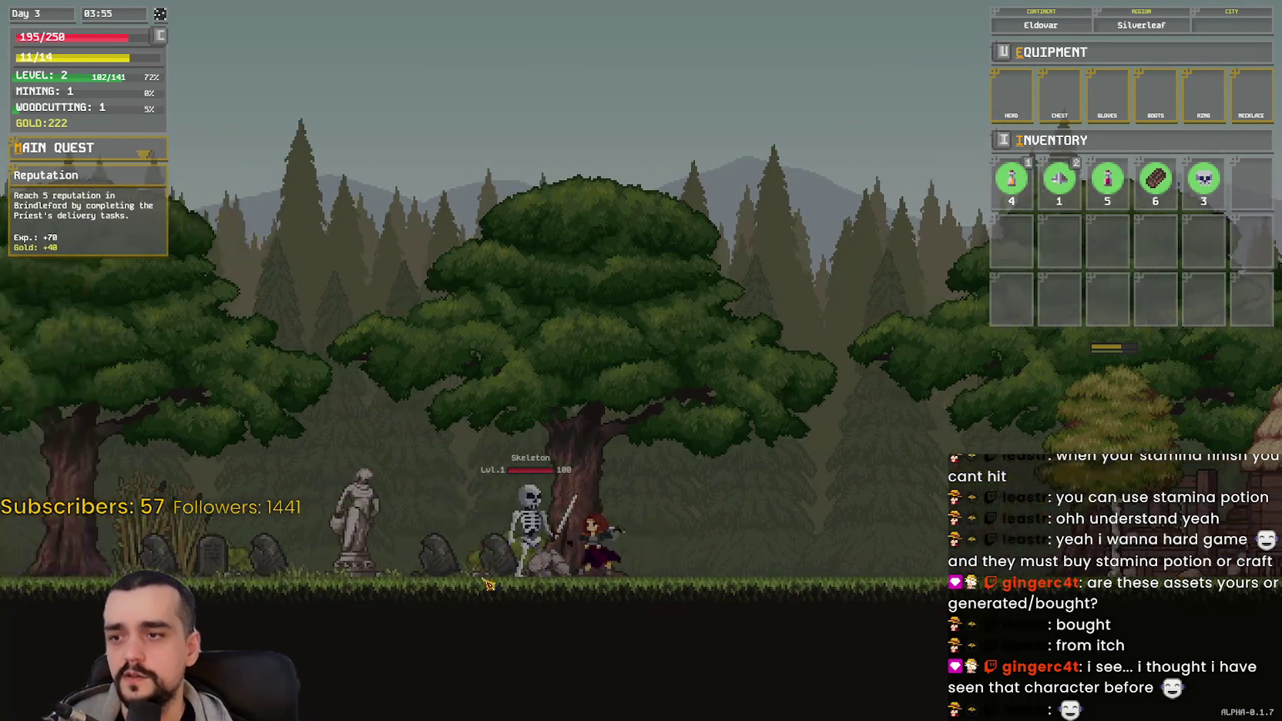
# Step: Kill that skeleton and collect its skull, reaching 234 gold, 114/141 XP and 4 skulls
pyautogui.click(523, 539)
pyautogui.click(523, 539)
pyautogui.click(523, 539)
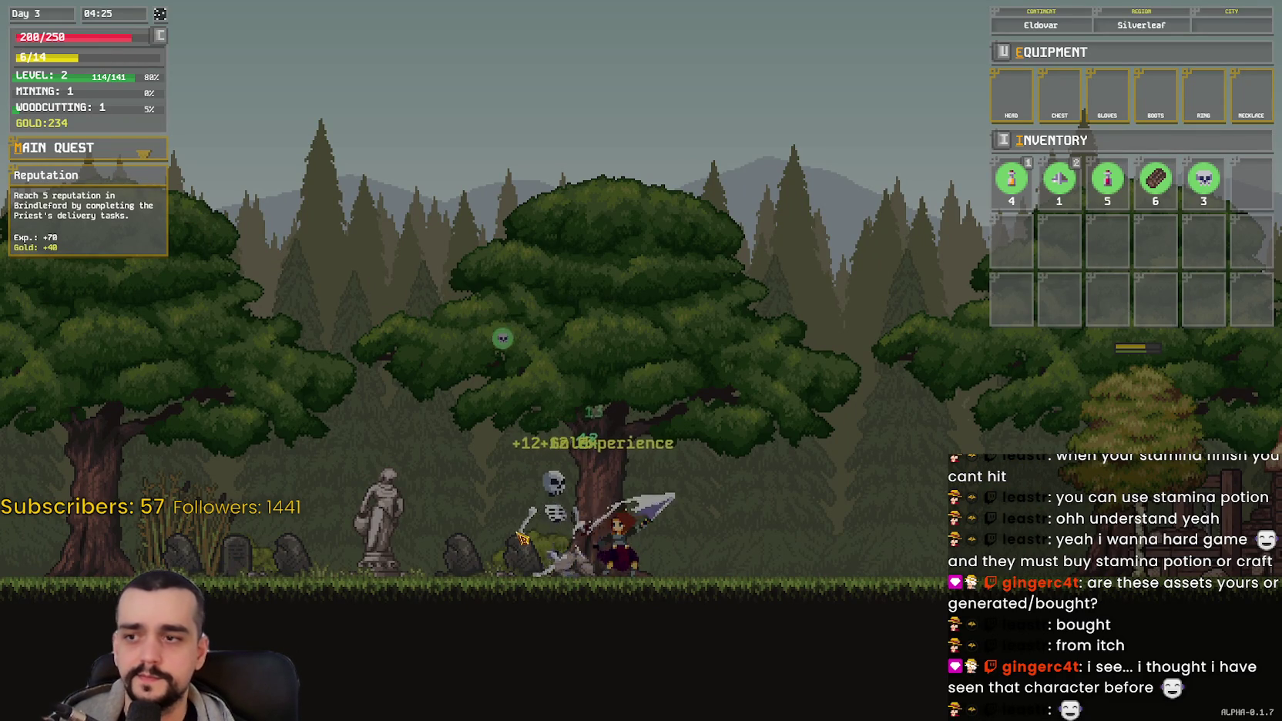
pyautogui.press('d')
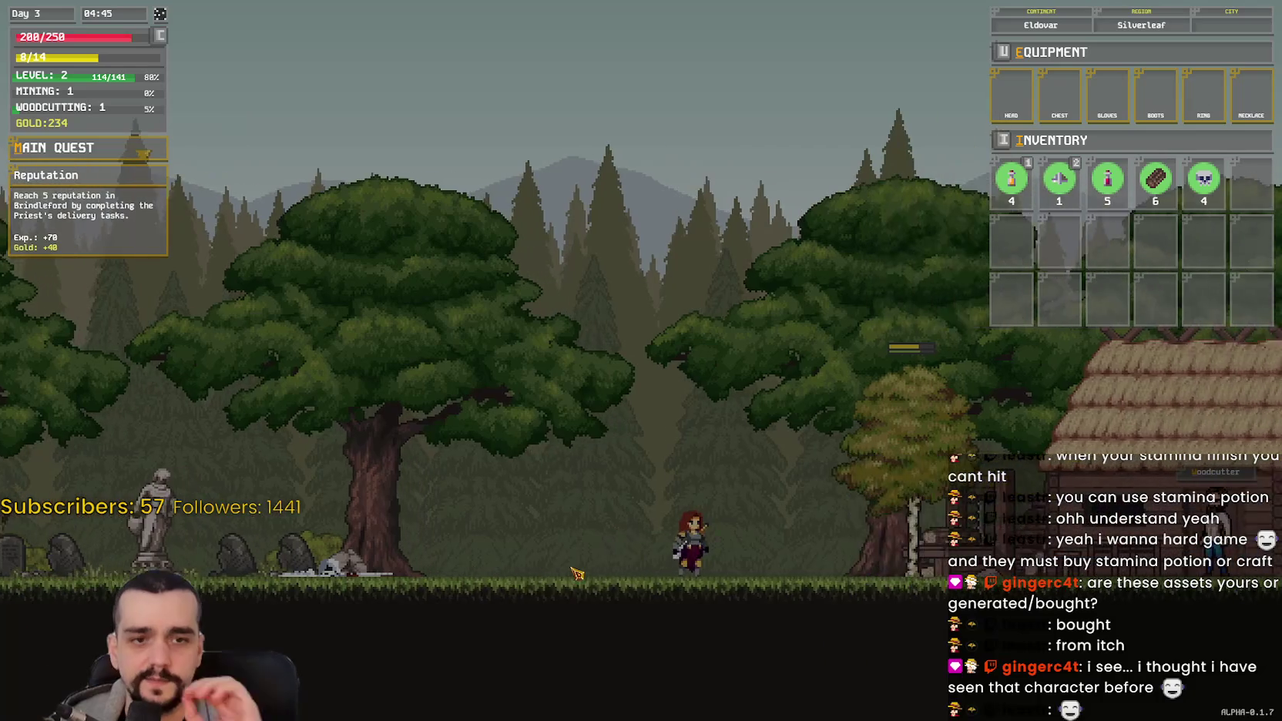
pyautogui.press('d')
pyautogui.press('a')
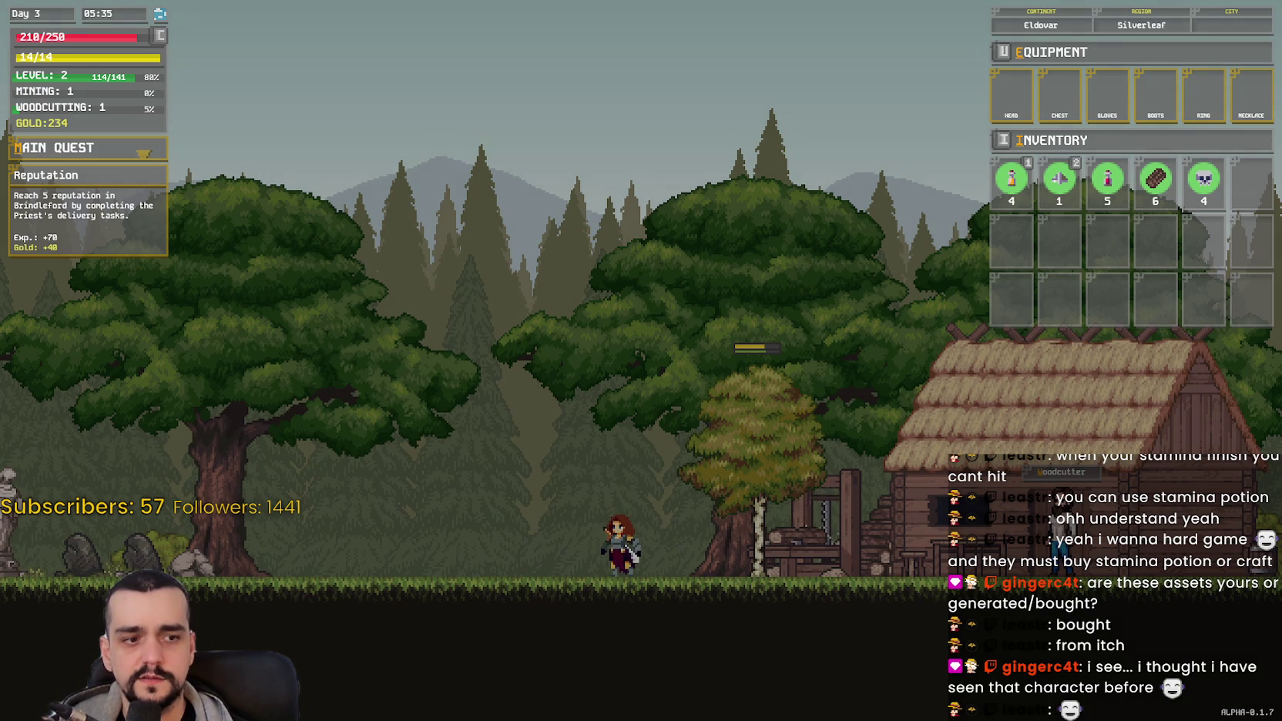
# Step: Walk up to the tree beside the woodcutter's hut and try chopping it, then step away
pyautogui.press('d')
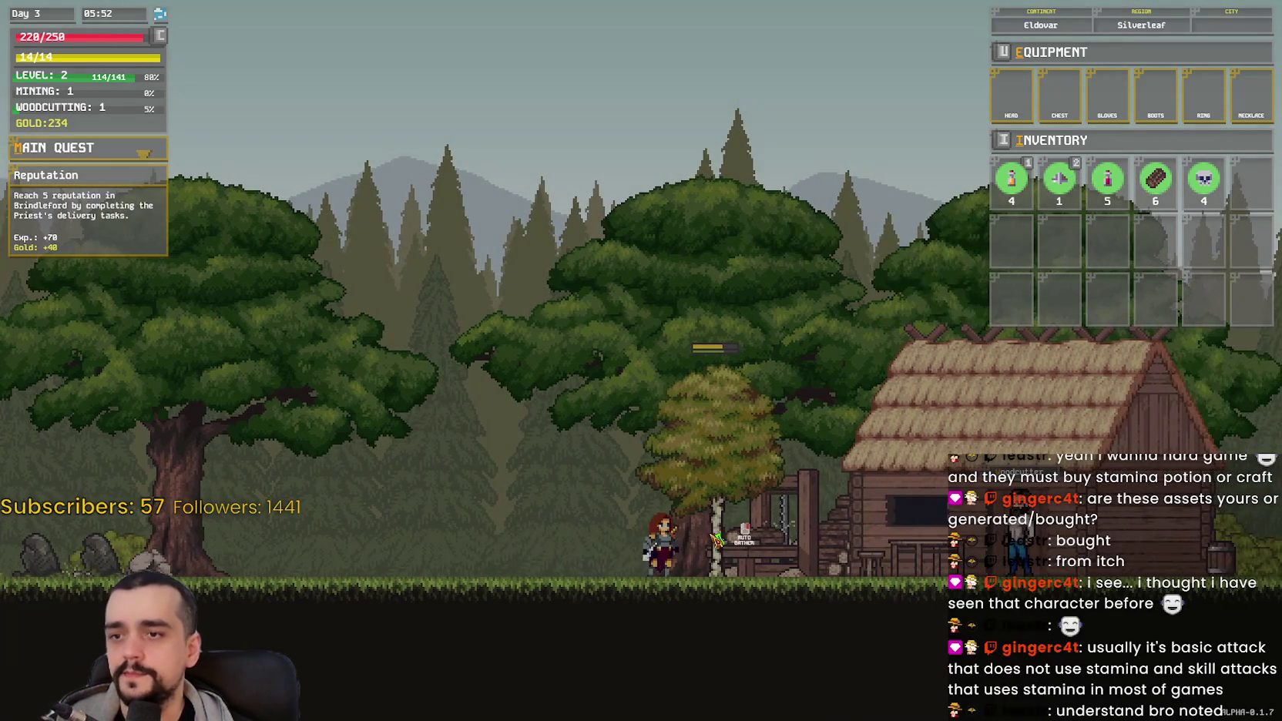
pyautogui.click(717, 539)
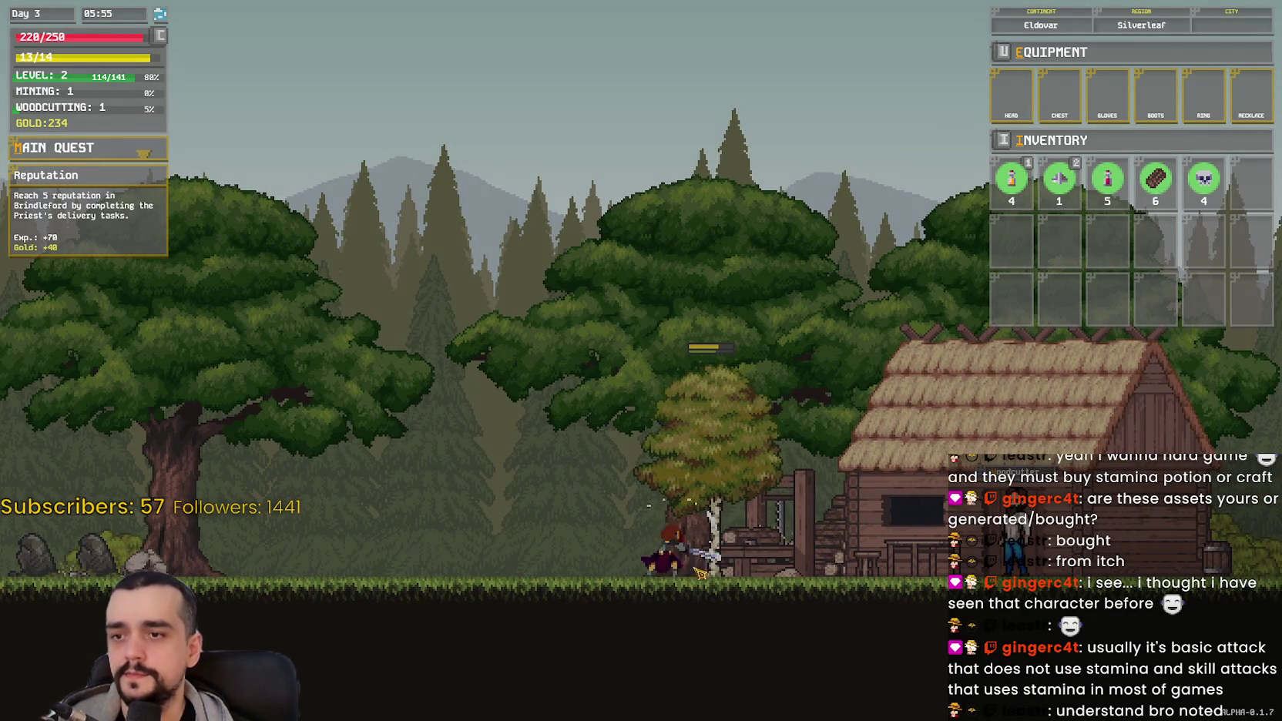
pyautogui.press('a')
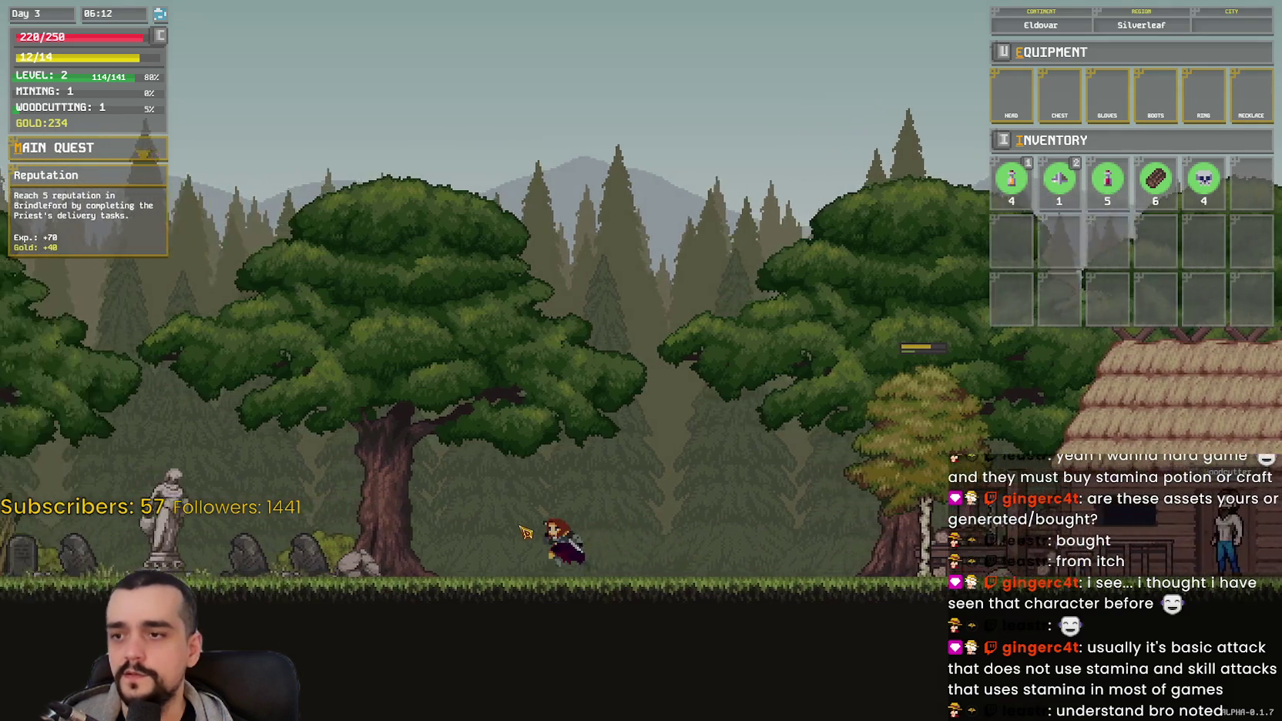
pyautogui.press('a')
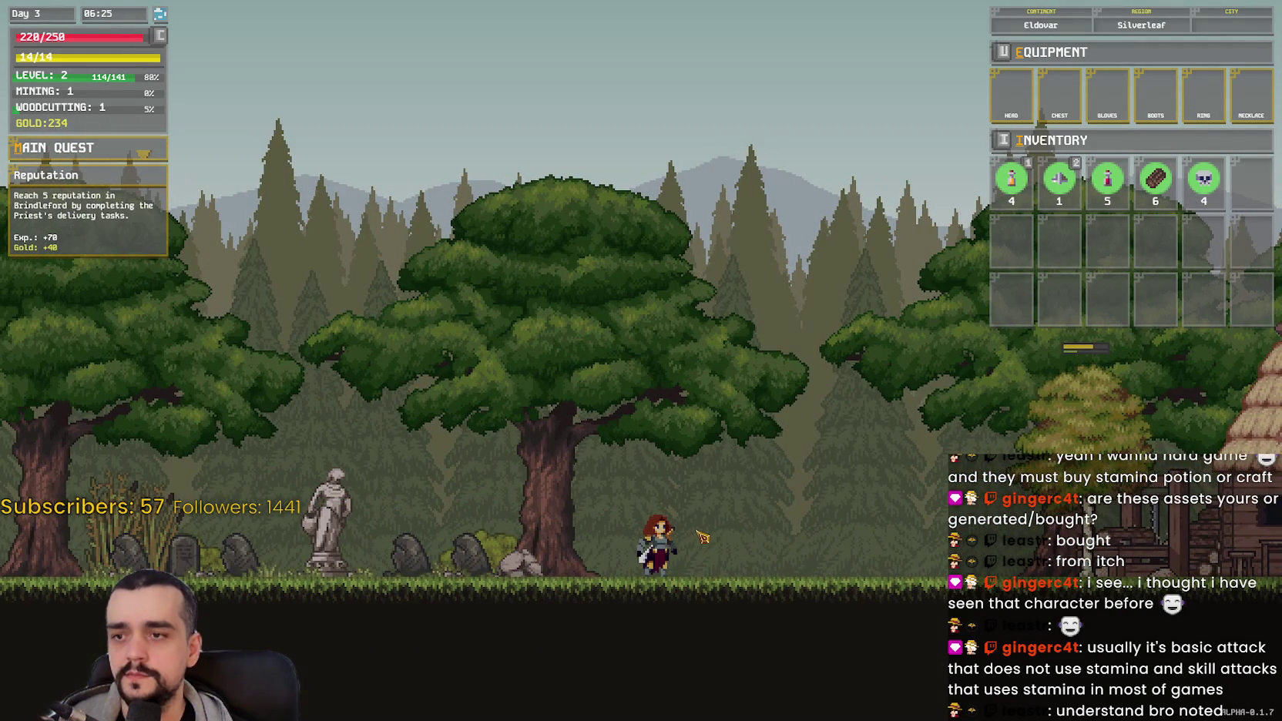
pyautogui.press('d')
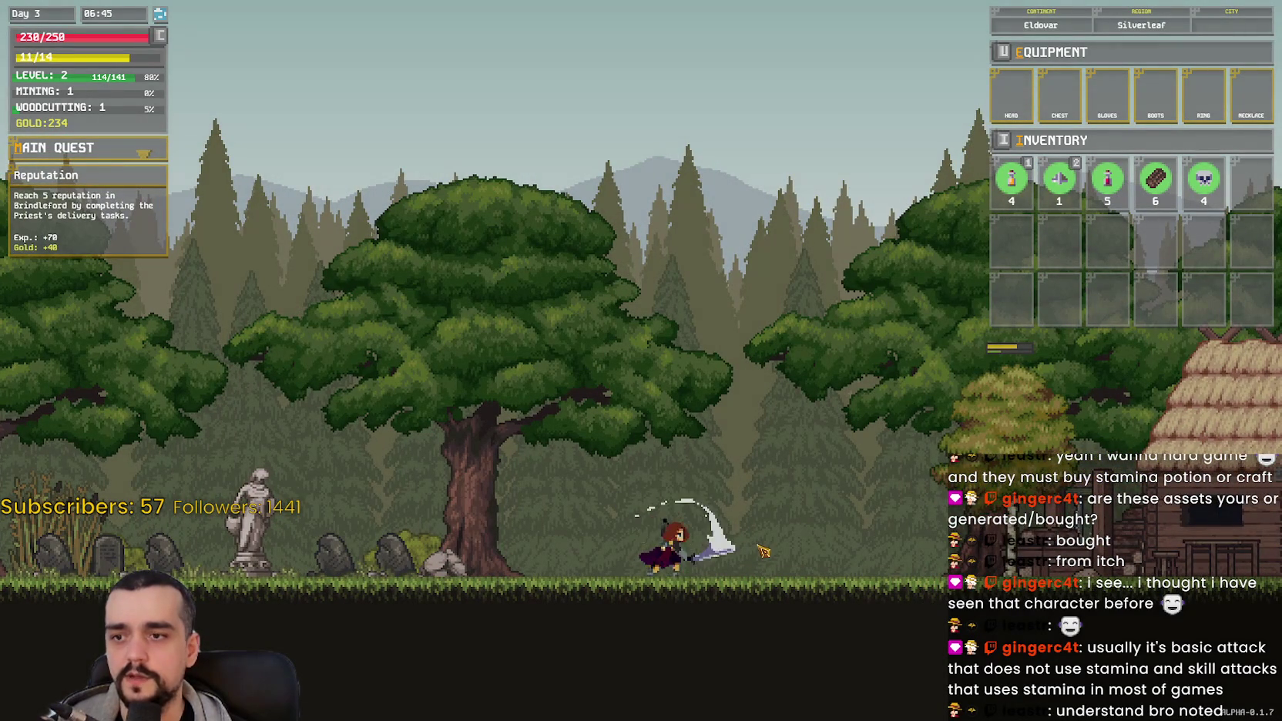
pyautogui.press('d')
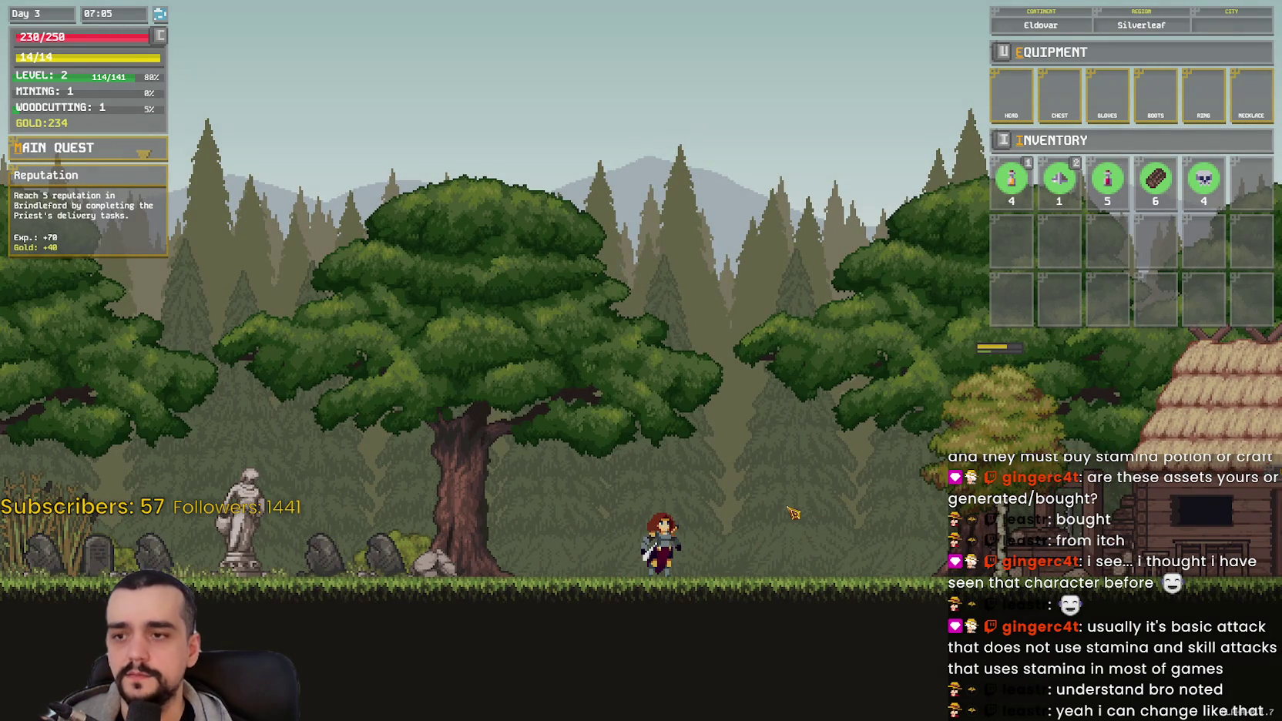
# Step: Move left and right, testing attack swings while facing left
pyautogui.press('d')
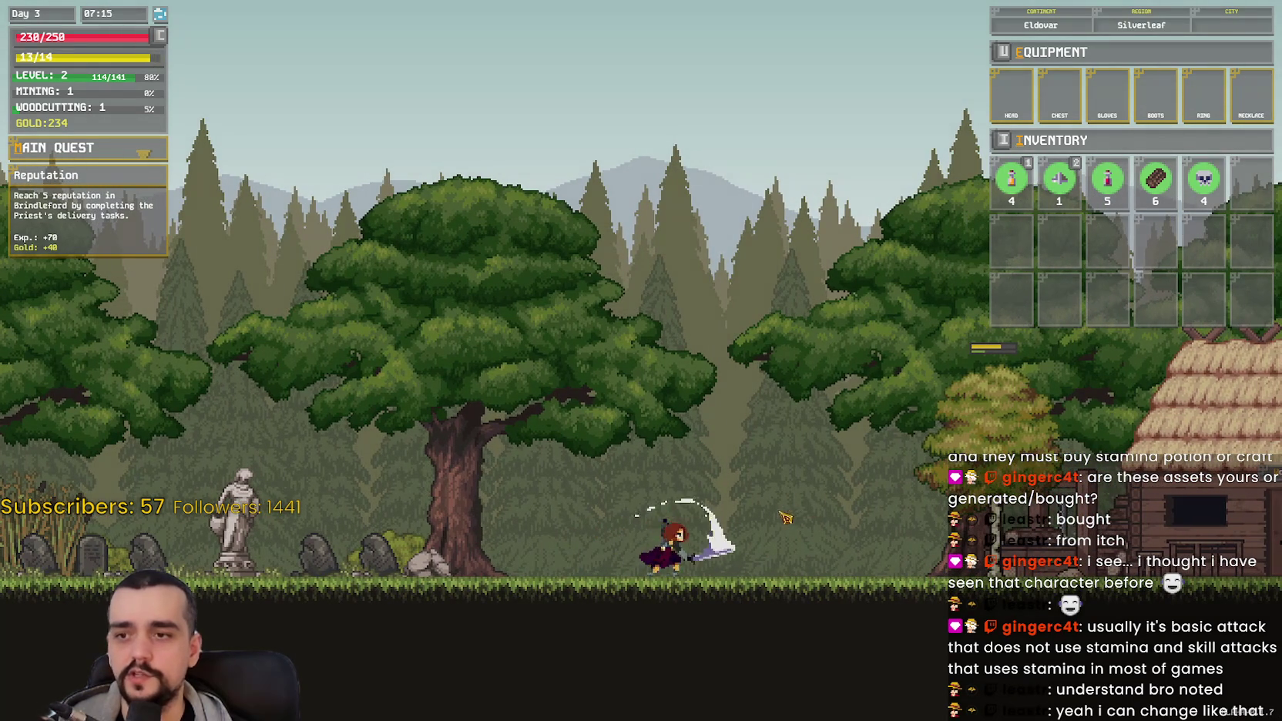
pyautogui.press('a')
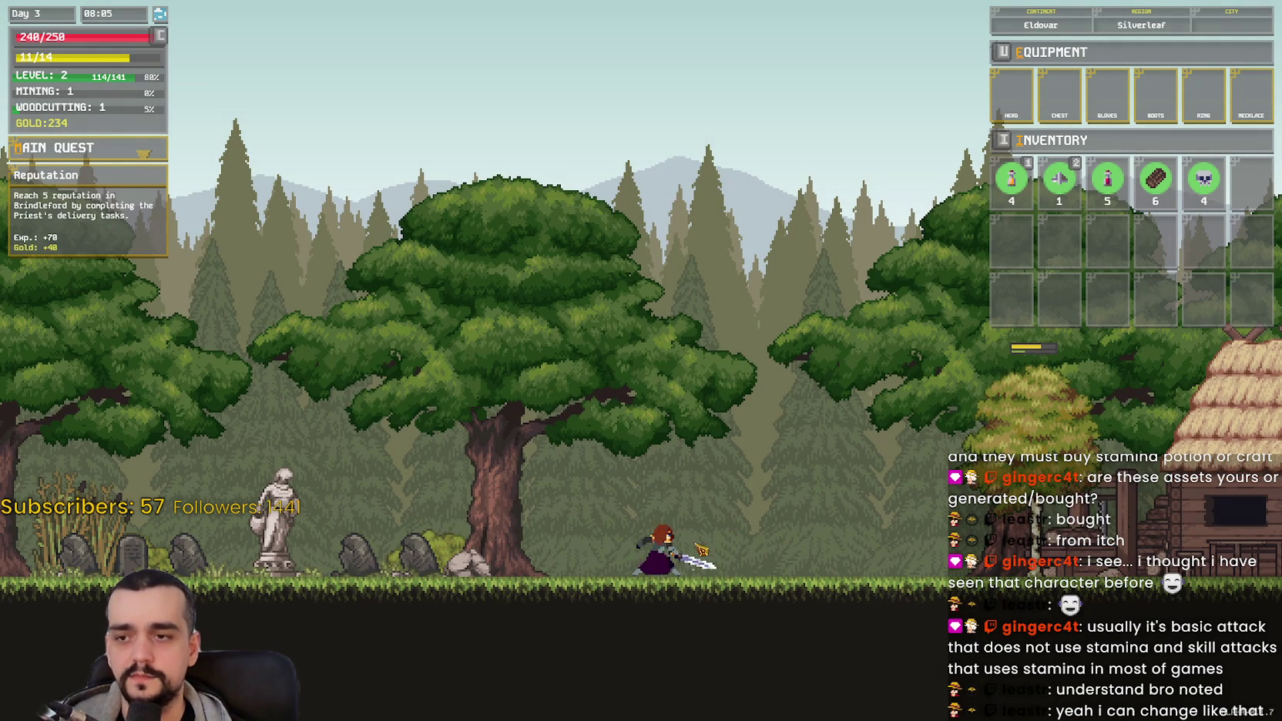
pyautogui.press('d')
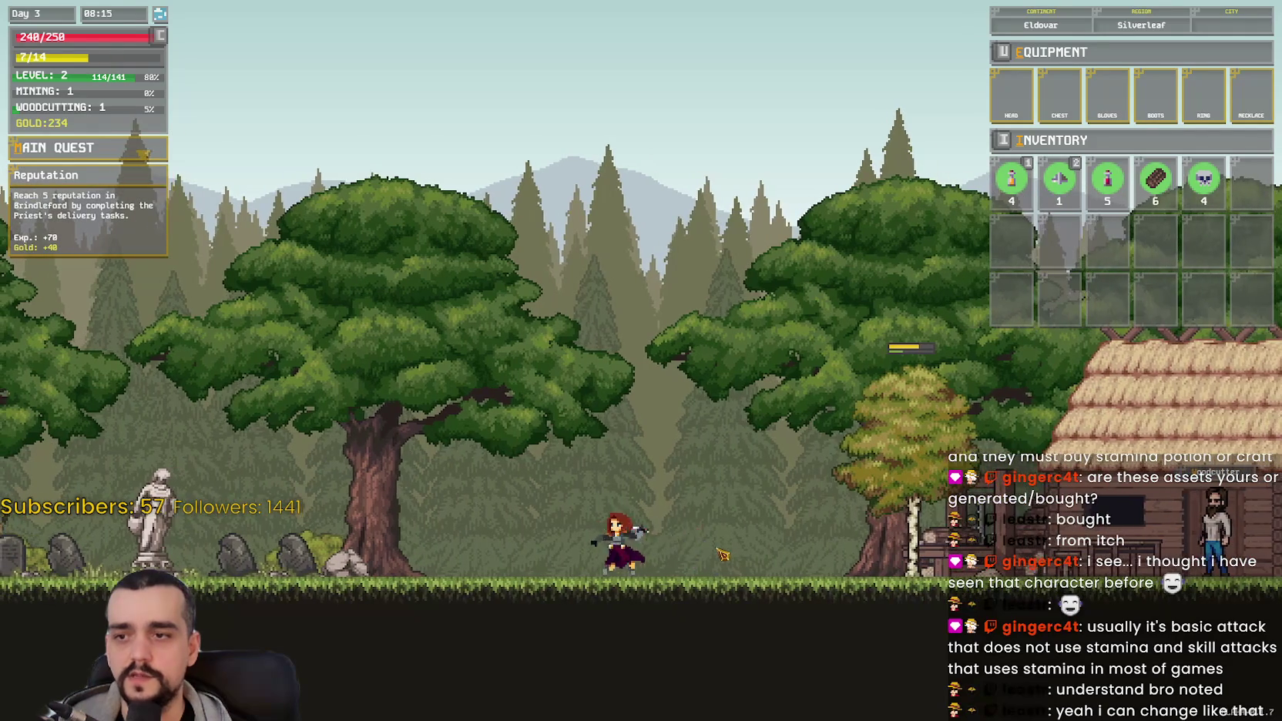
pyautogui.press('a')
pyautogui.click(721, 553)
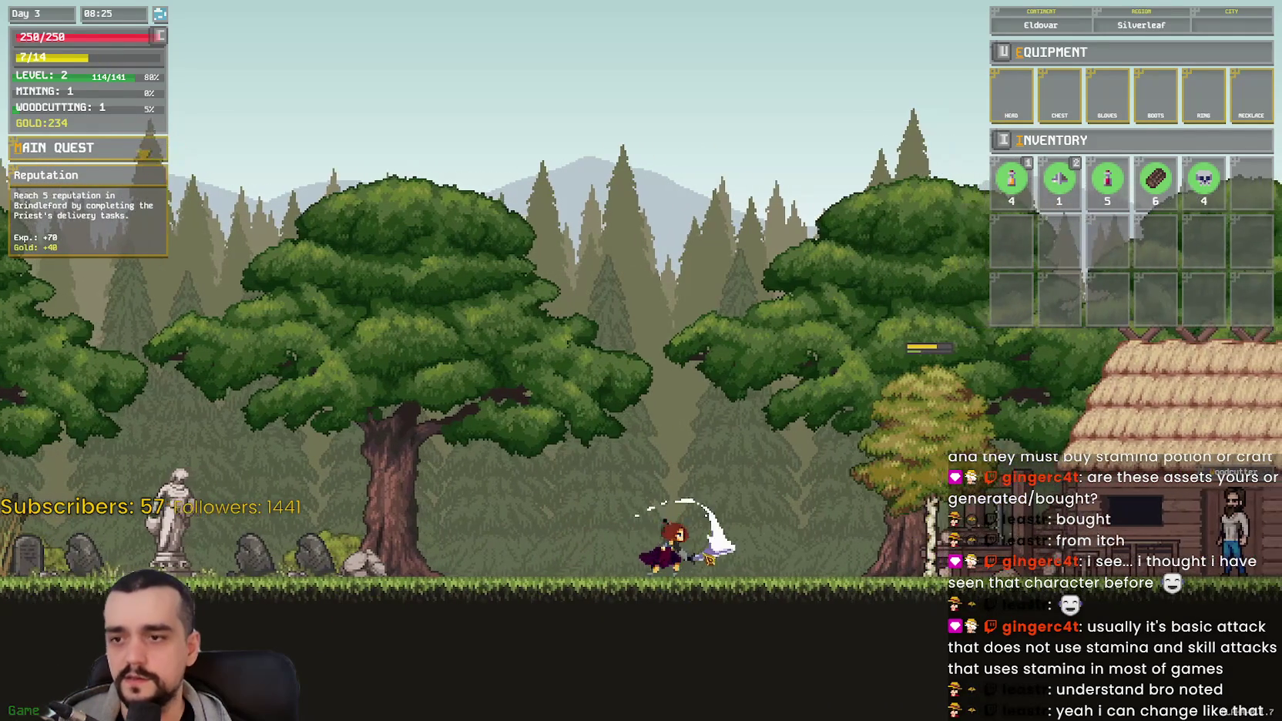
pyautogui.press('a')
pyautogui.click(678, 553)
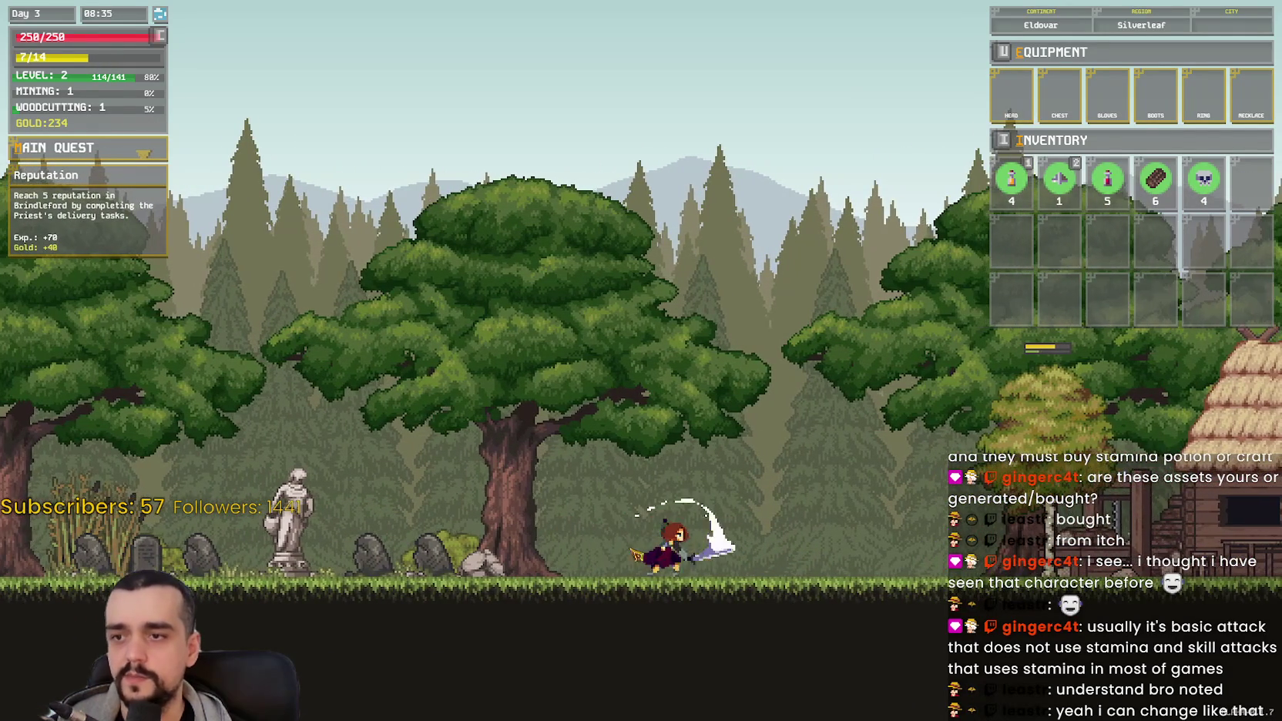
pyautogui.press('d')
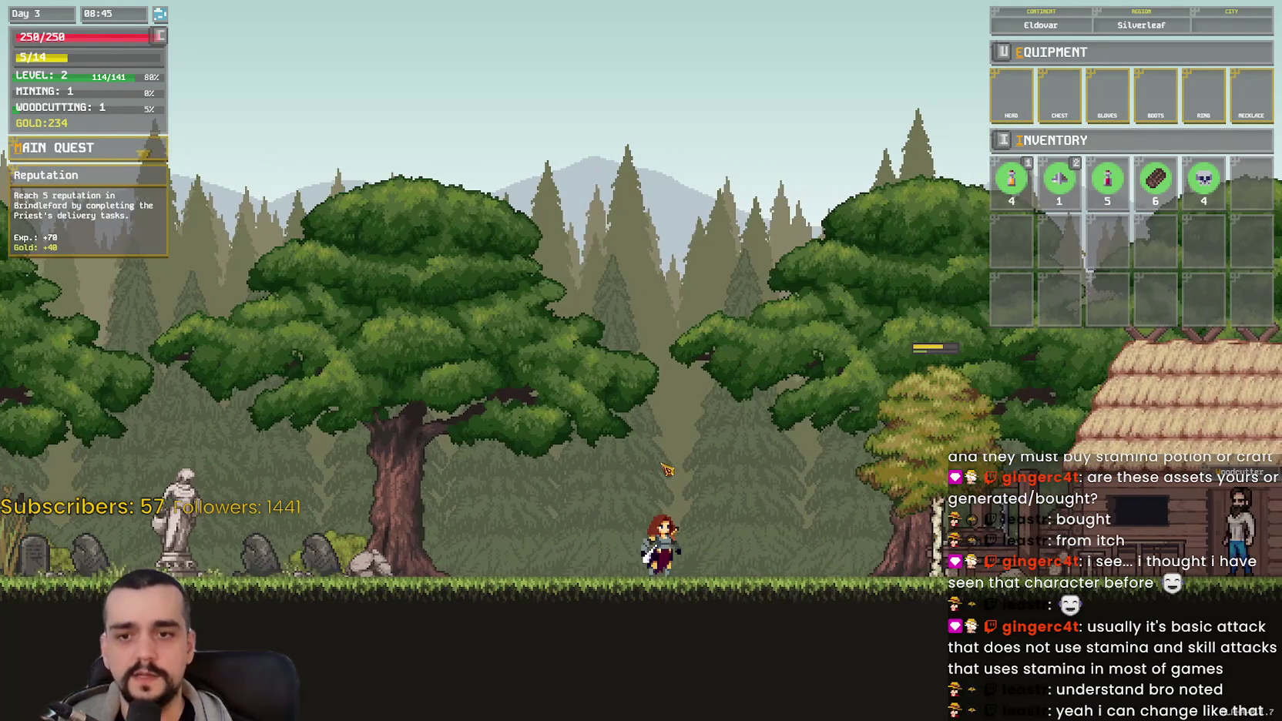
# Step: Dash and shuffle back and forth, swinging more slashes while running
pyautogui.press('a')
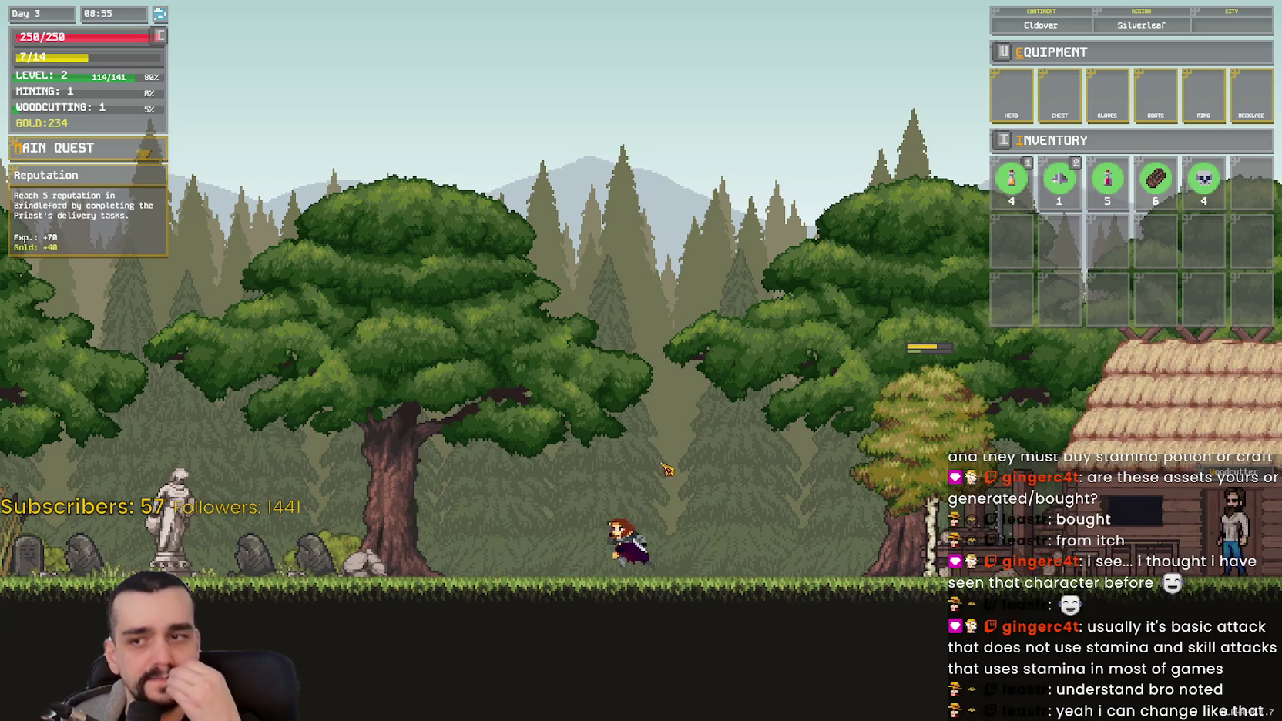
pyautogui.press('d')
pyautogui.press('a')
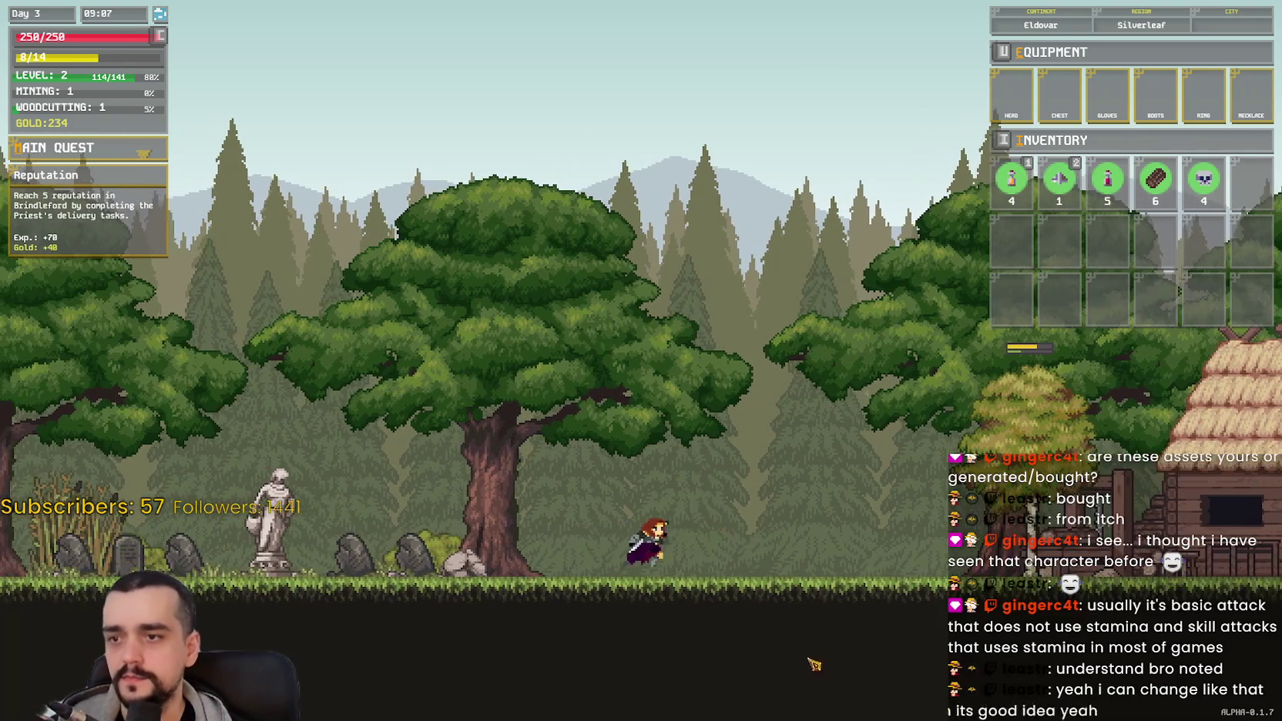
pyautogui.click(771, 563)
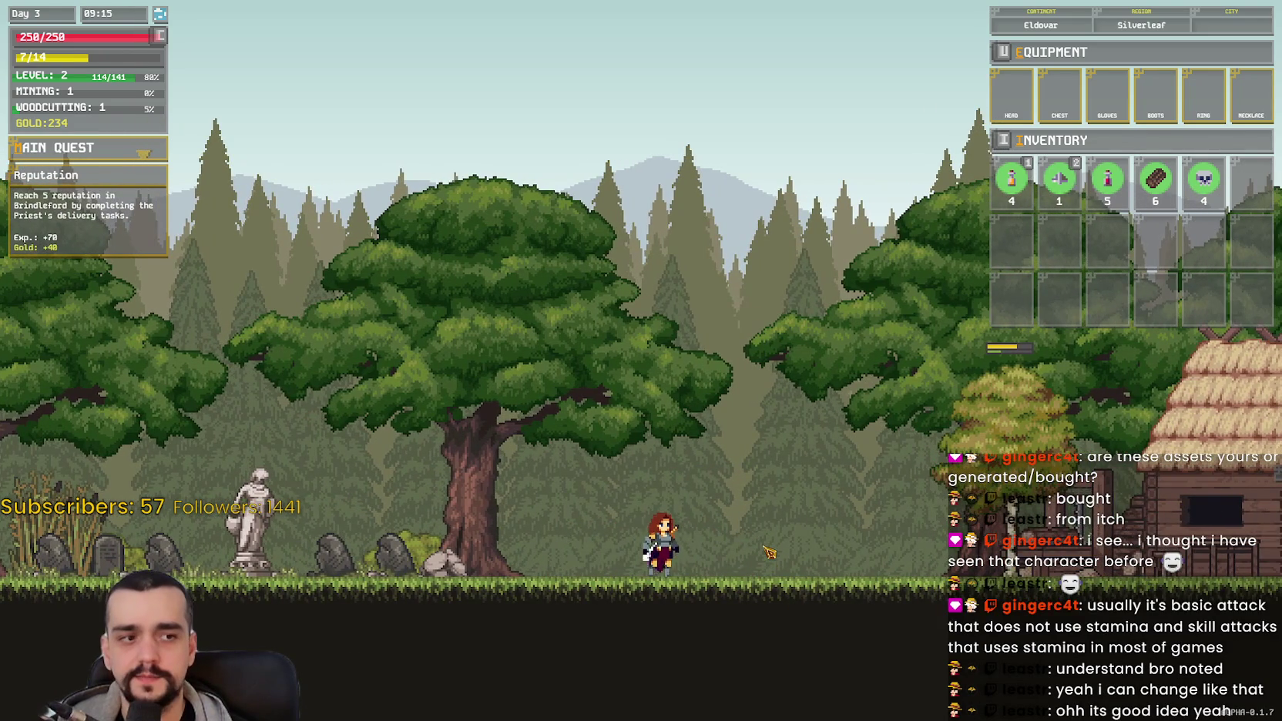
pyautogui.press('d')
pyautogui.click(718, 581)
pyautogui.press('a')
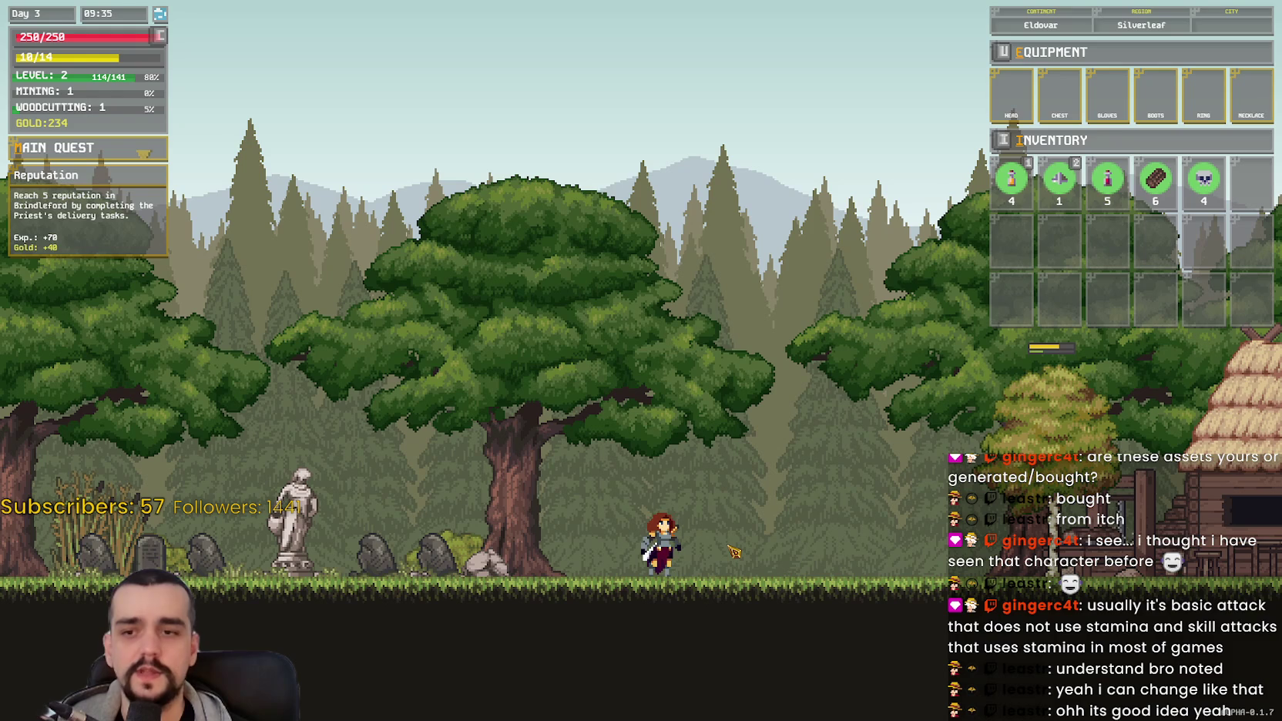
# Step: Bring up the Freelic Language alphabet panel, then pace the character left and right
pyautogui.press('a')
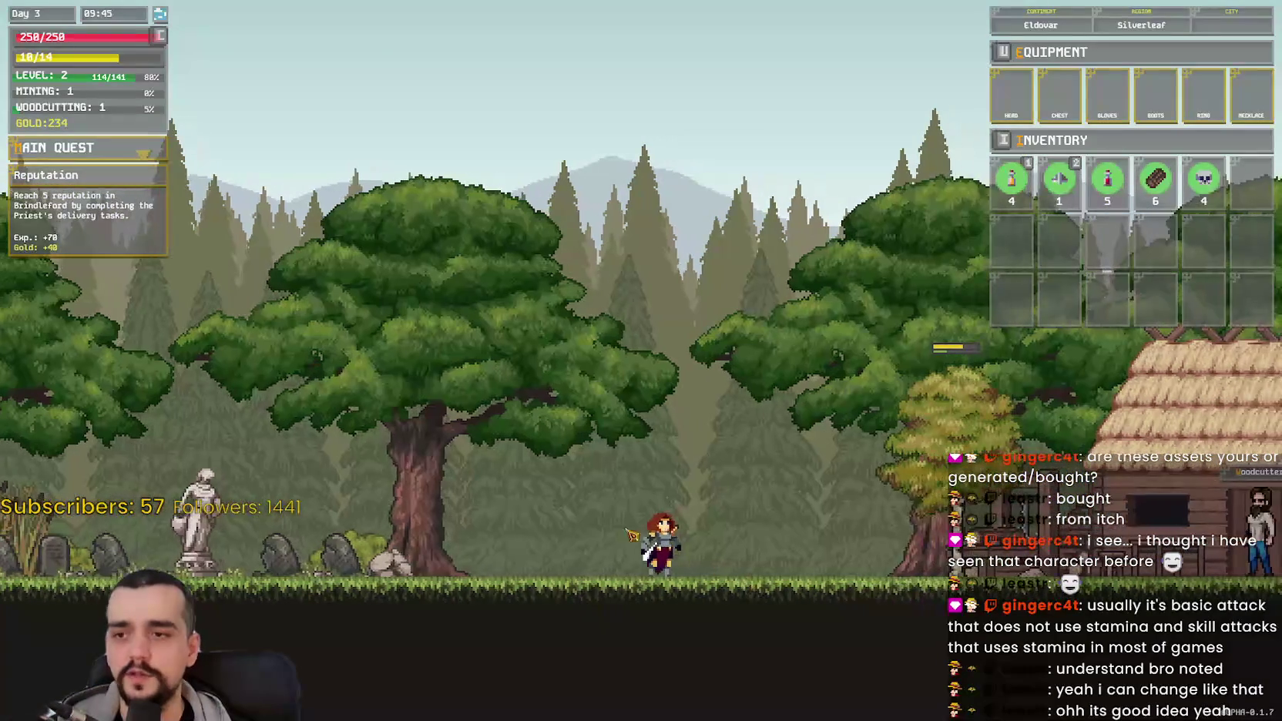
pyautogui.press('d')
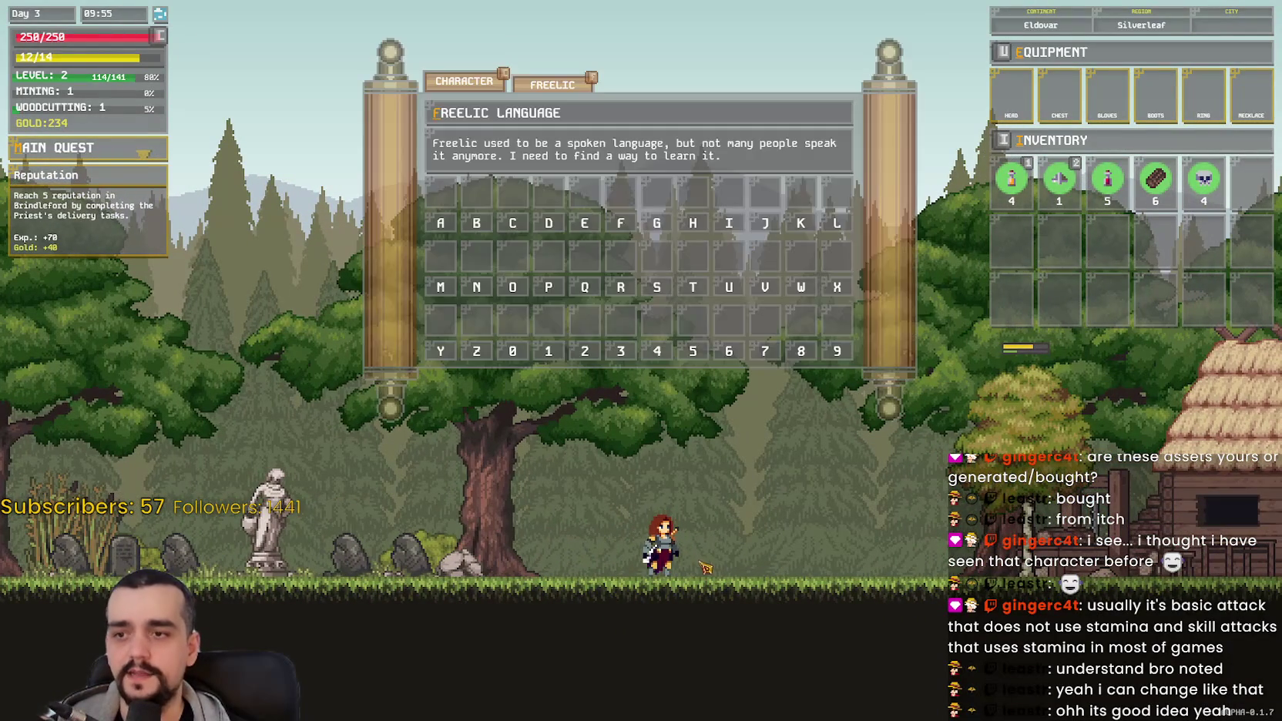
pyautogui.press('a')
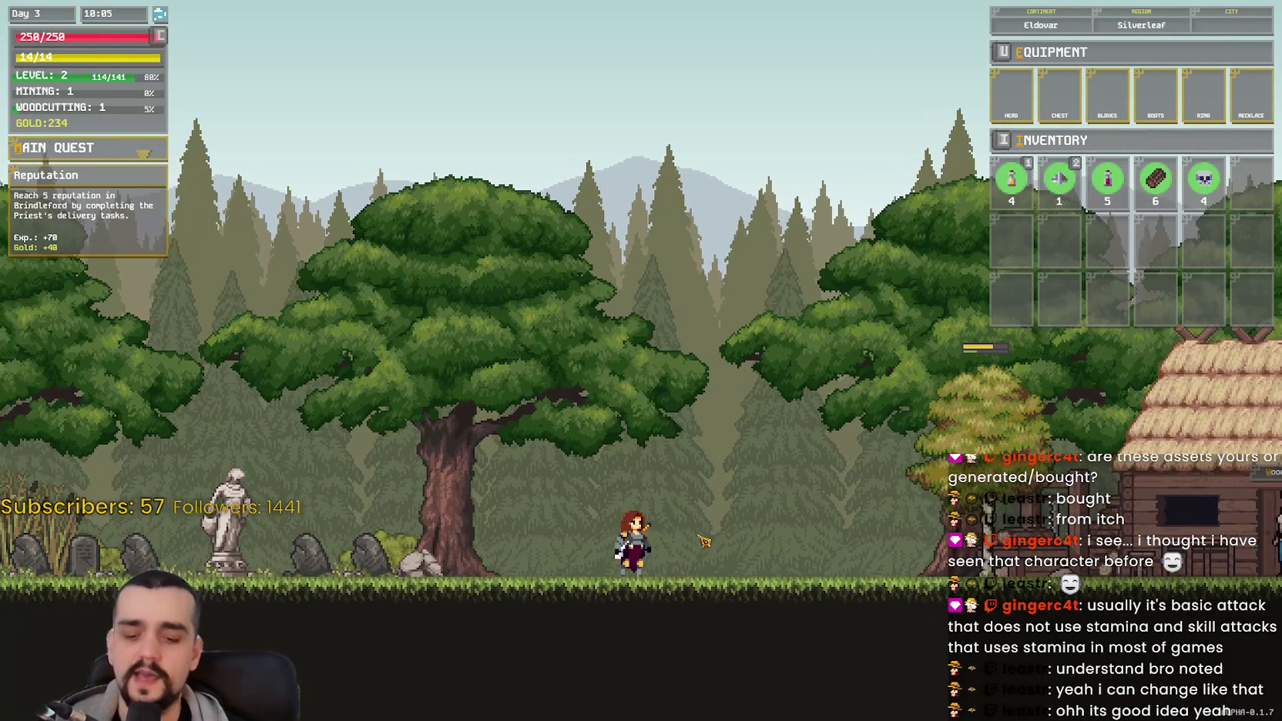
pyautogui.press('d')
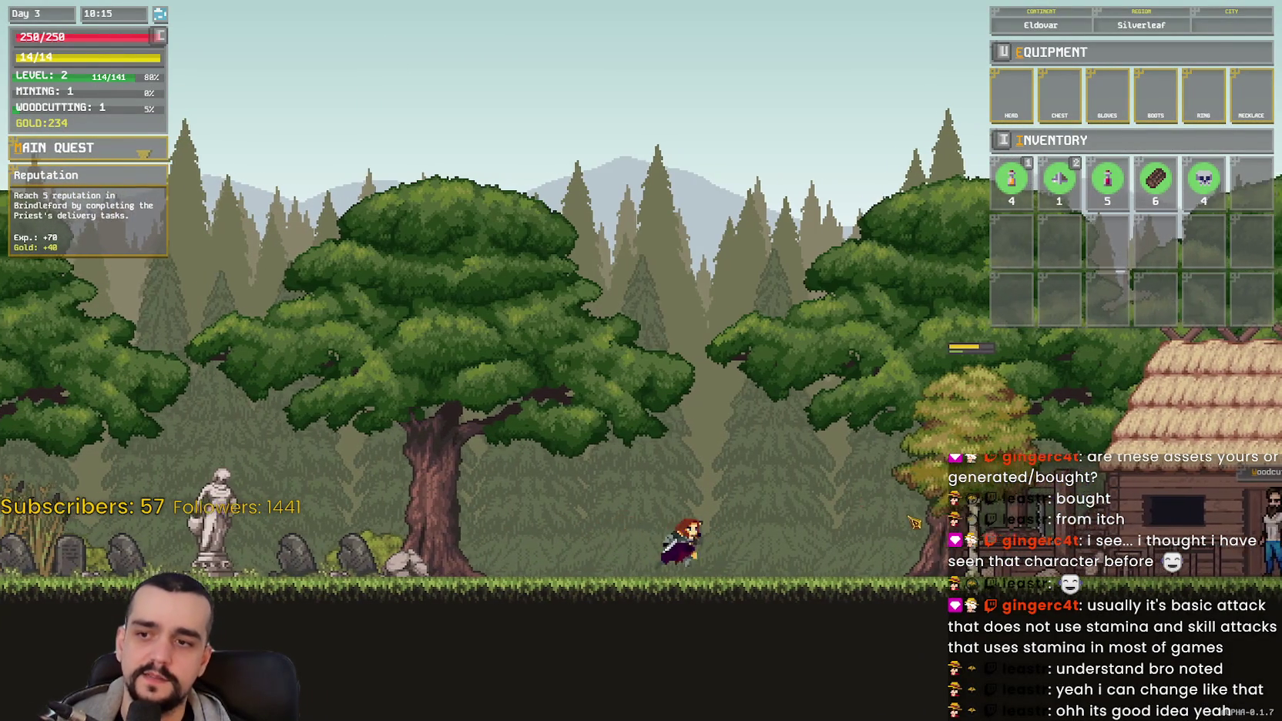
pyautogui.press('a')
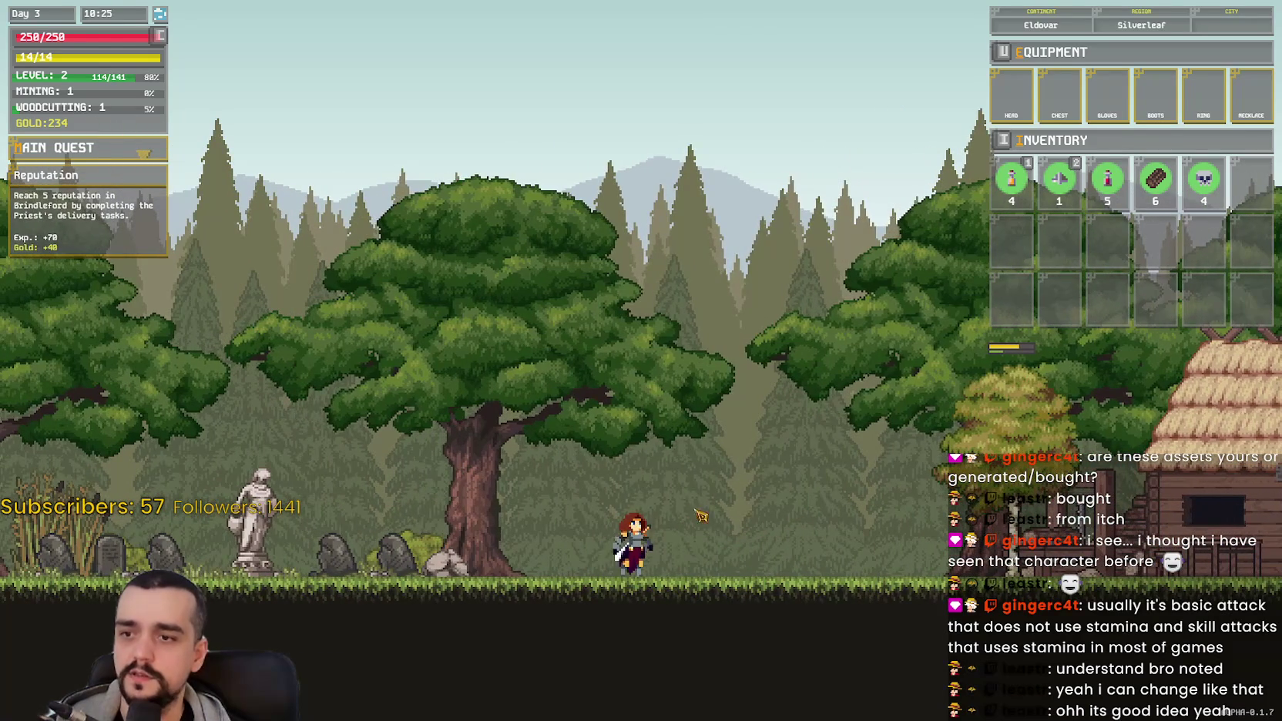
pyautogui.press('d')
pyautogui.press('a')
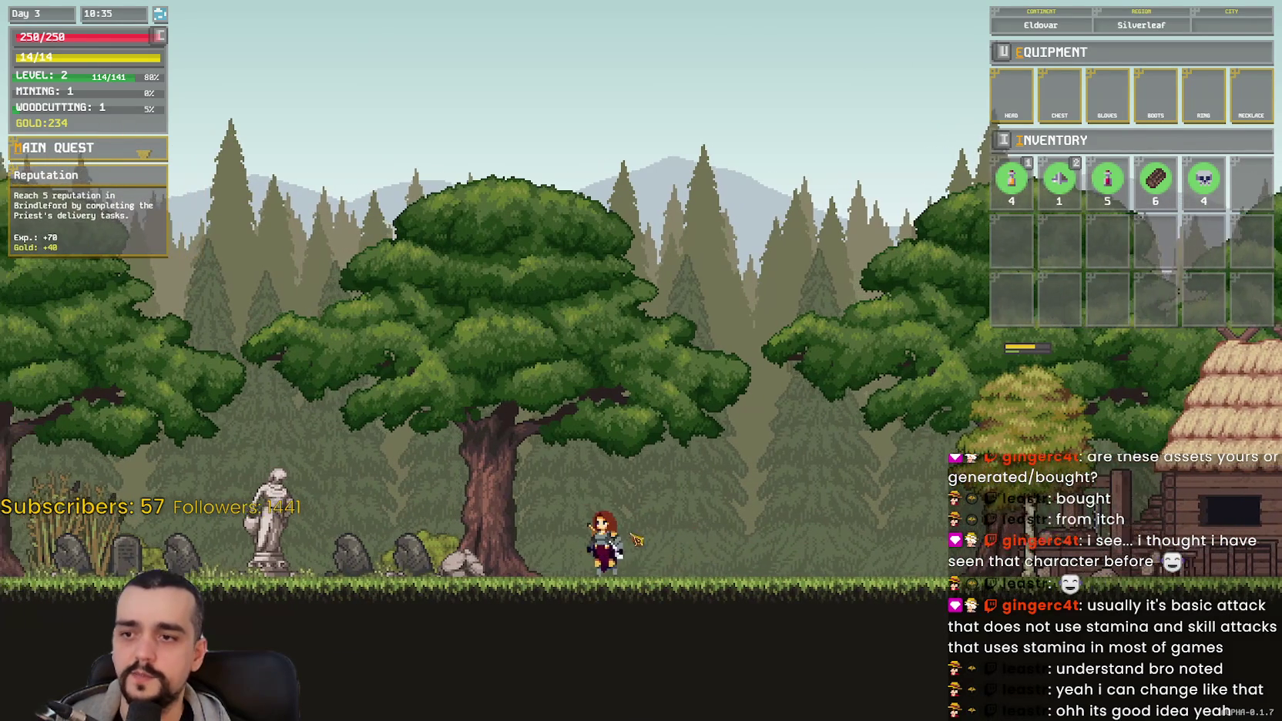
# Step: Dash right, then swing two attacks while moving left
pyautogui.press('d')
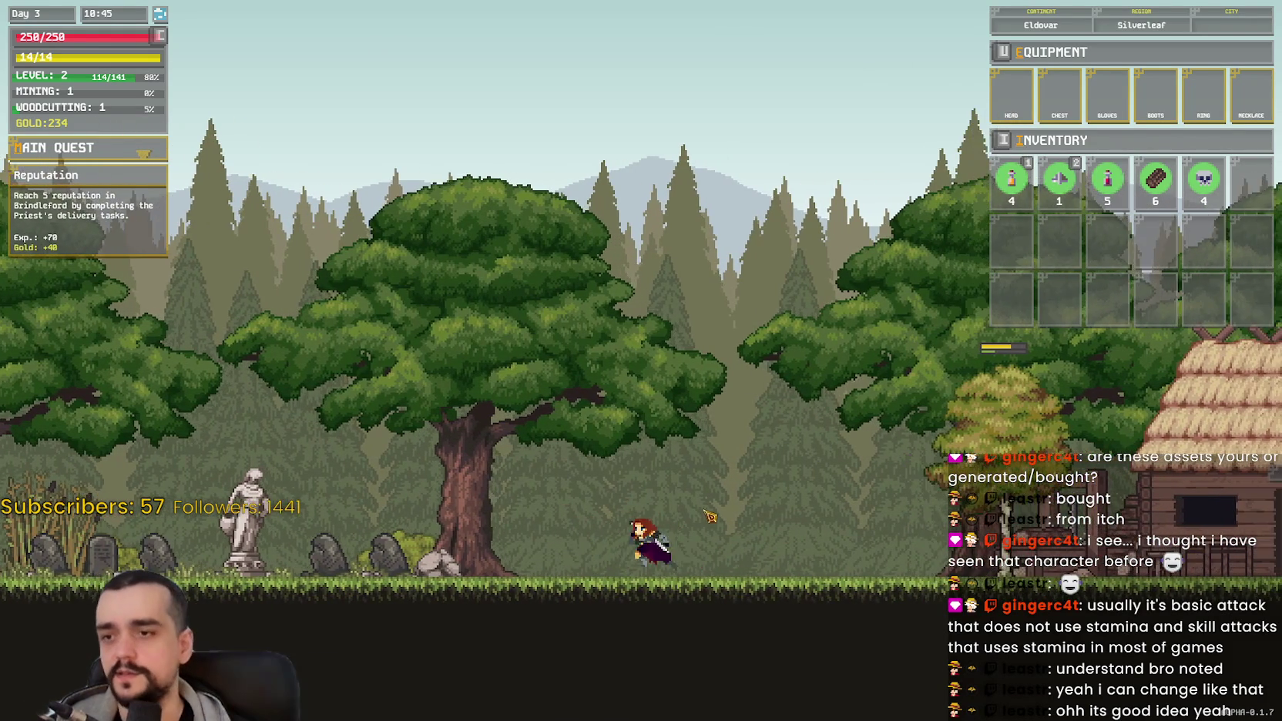
pyautogui.press('a')
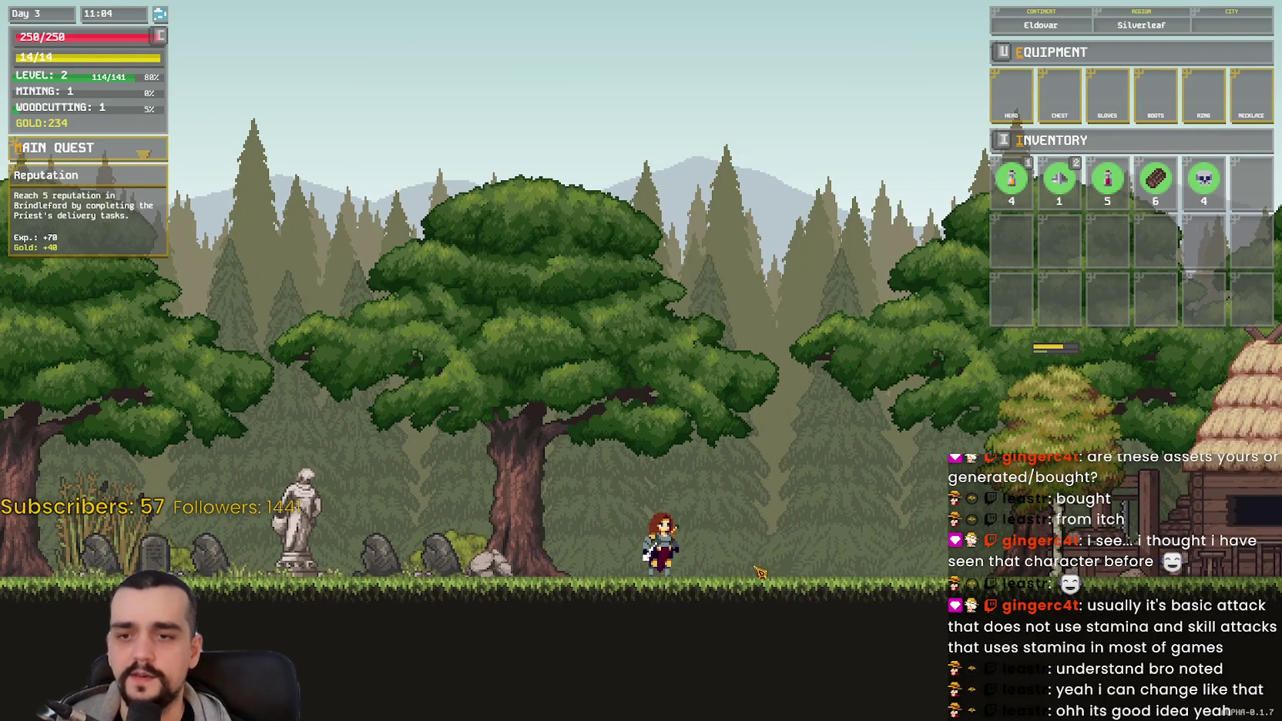
pyautogui.press('d')
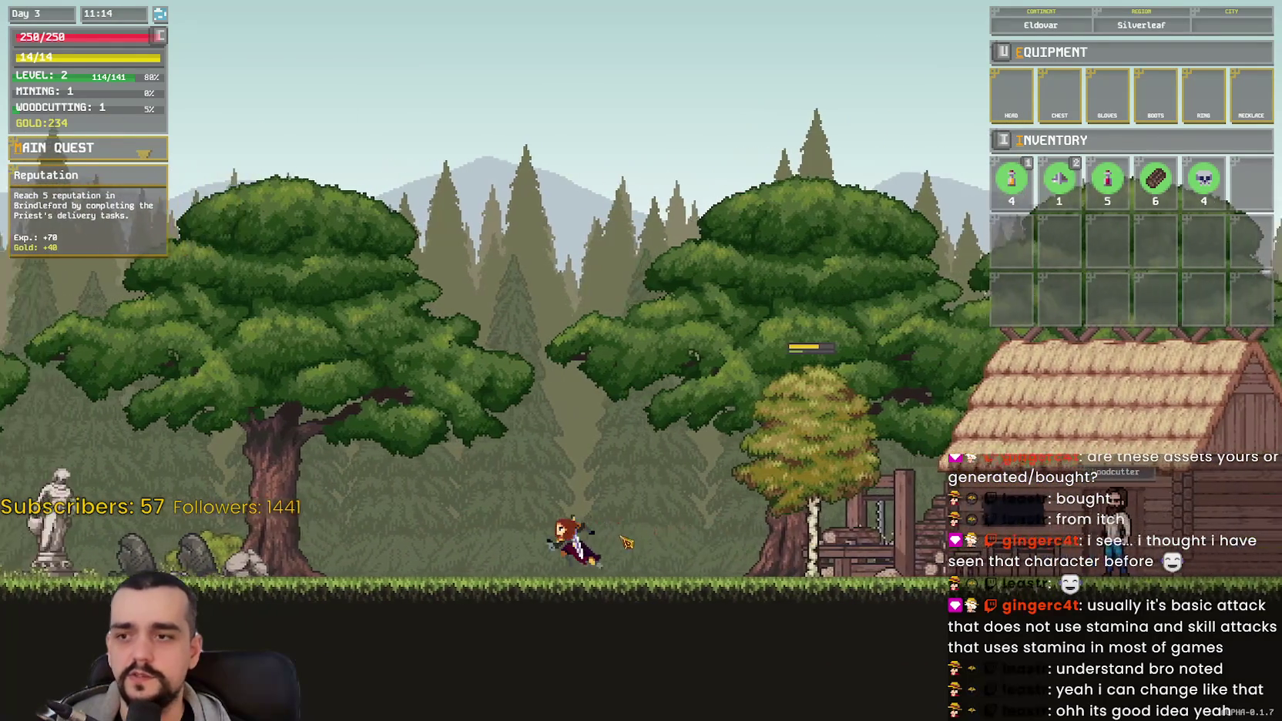
pyautogui.press('a')
pyautogui.click(493, 546)
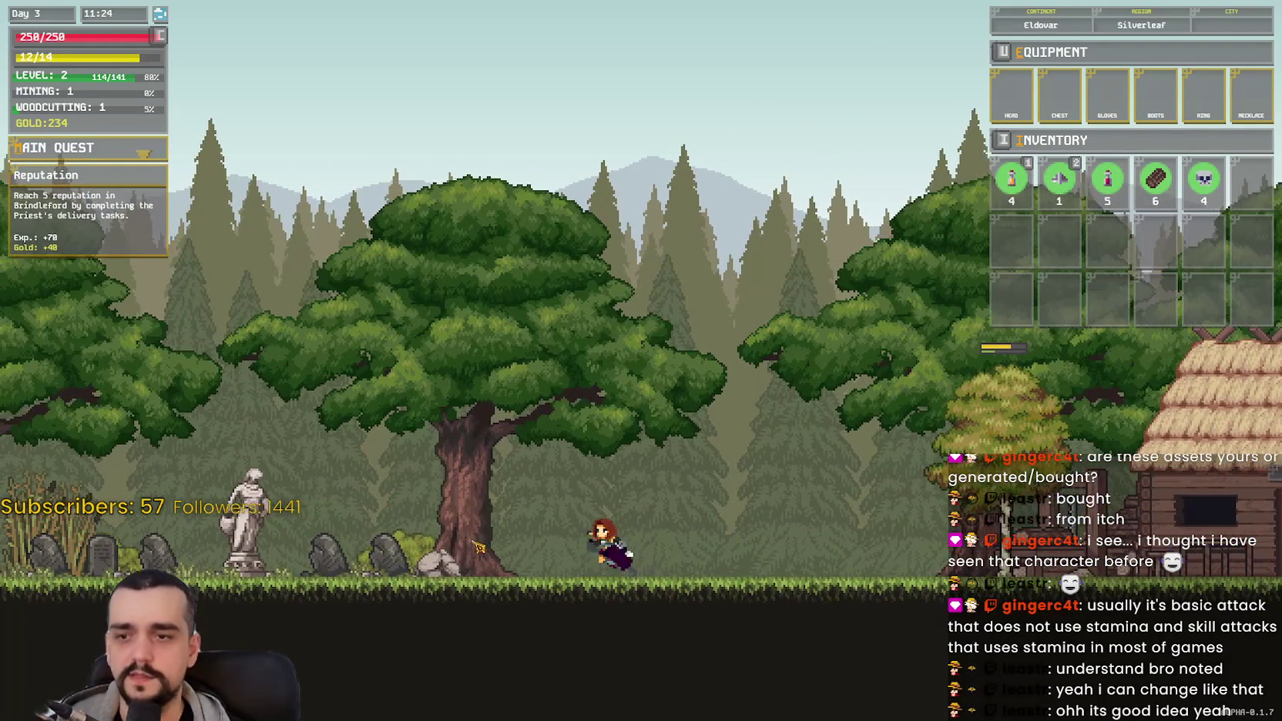
pyautogui.press('a')
pyautogui.click(478, 547)
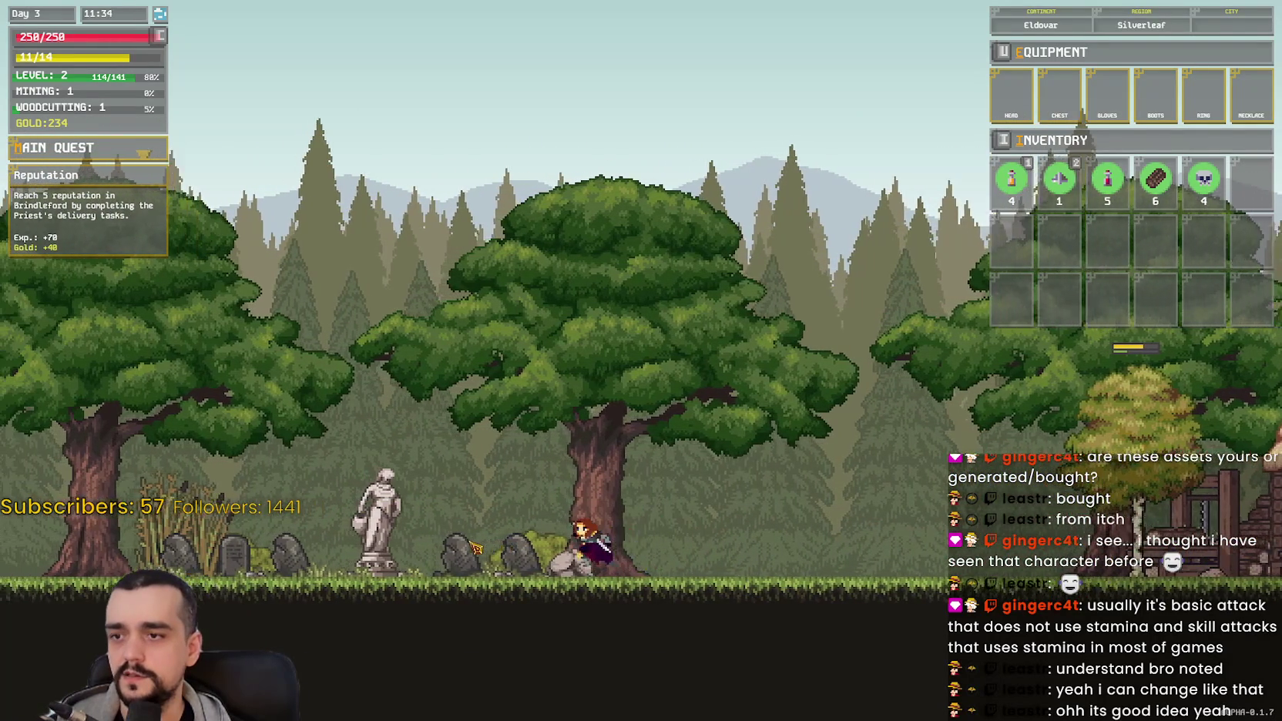
# Step: Run right through the forest until the birch by the wooden hut is reached
pyautogui.press('d')
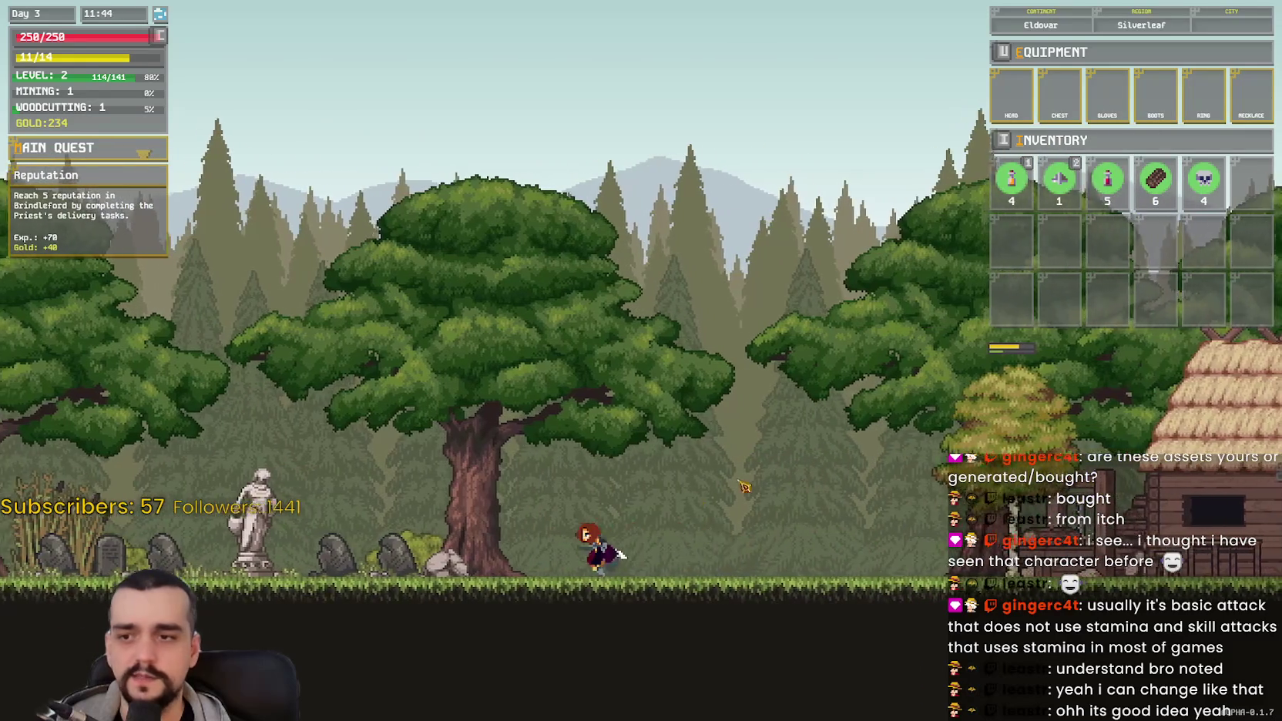
pyautogui.press('a')
pyautogui.press('d')
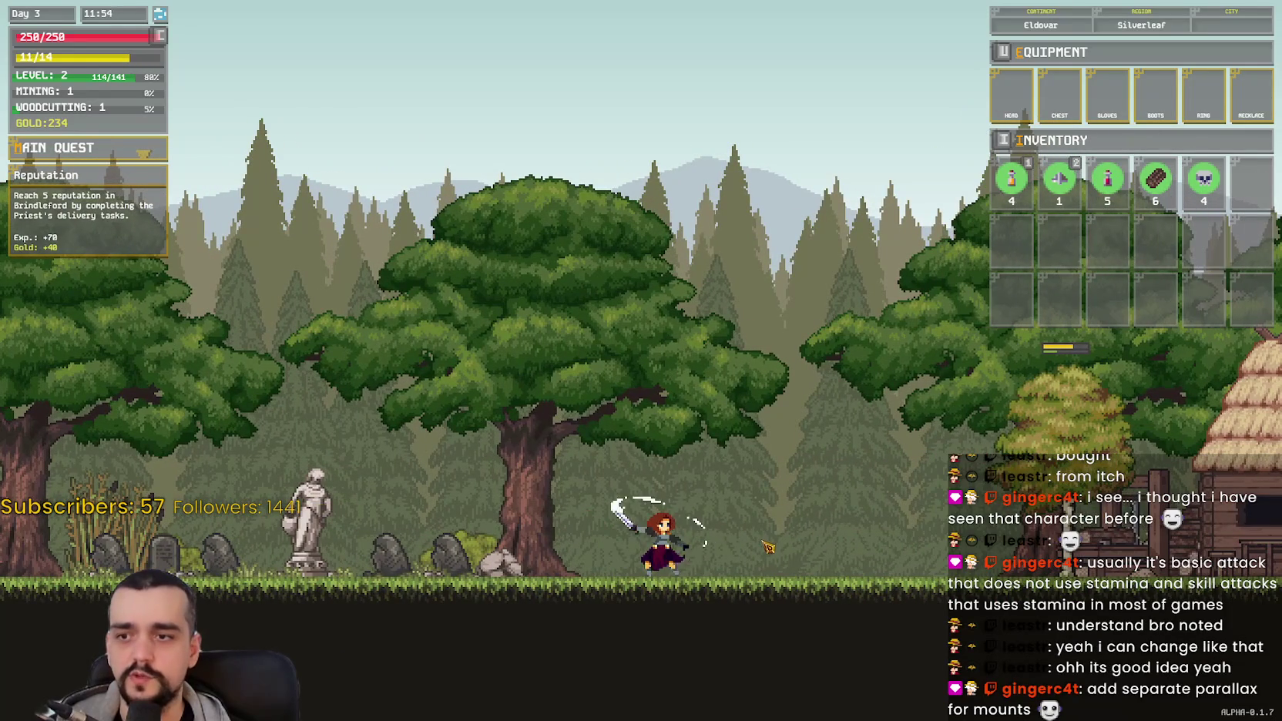
pyautogui.press('d')
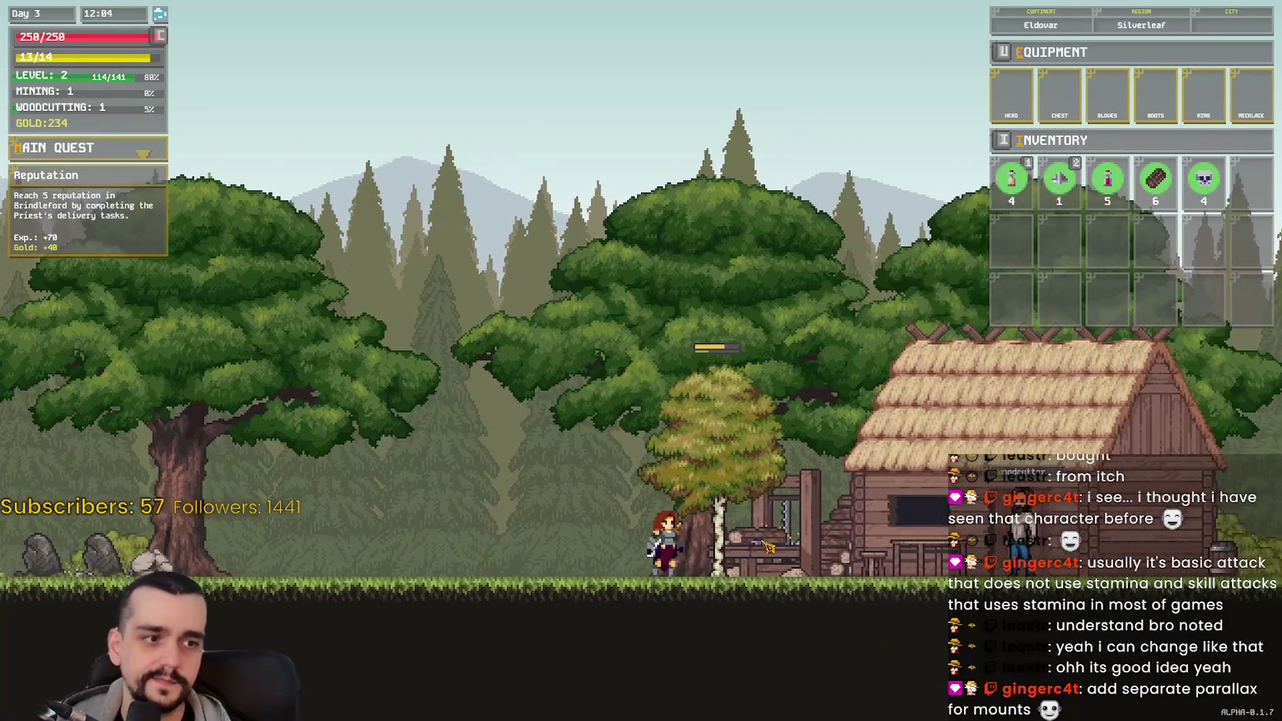
# Step: Chop the birch beside the hut, then run left past the old statue to the next birch
pyautogui.click(715, 536)
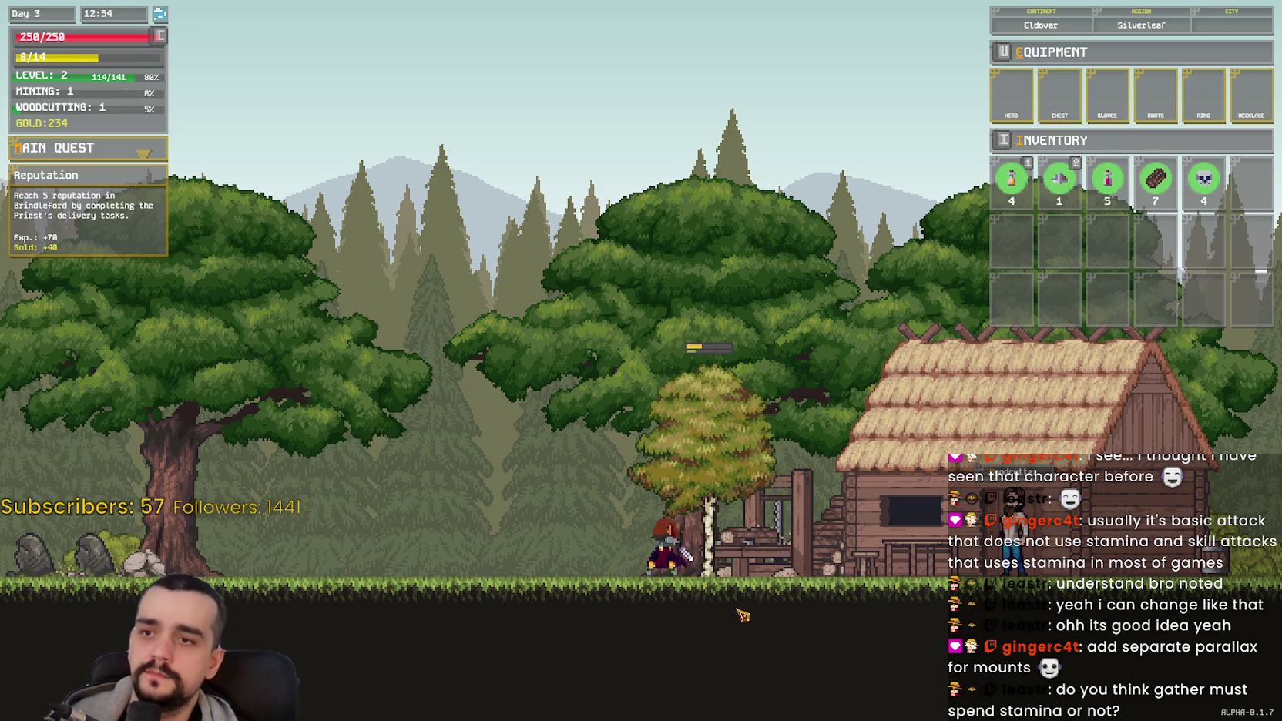
pyautogui.press('a')
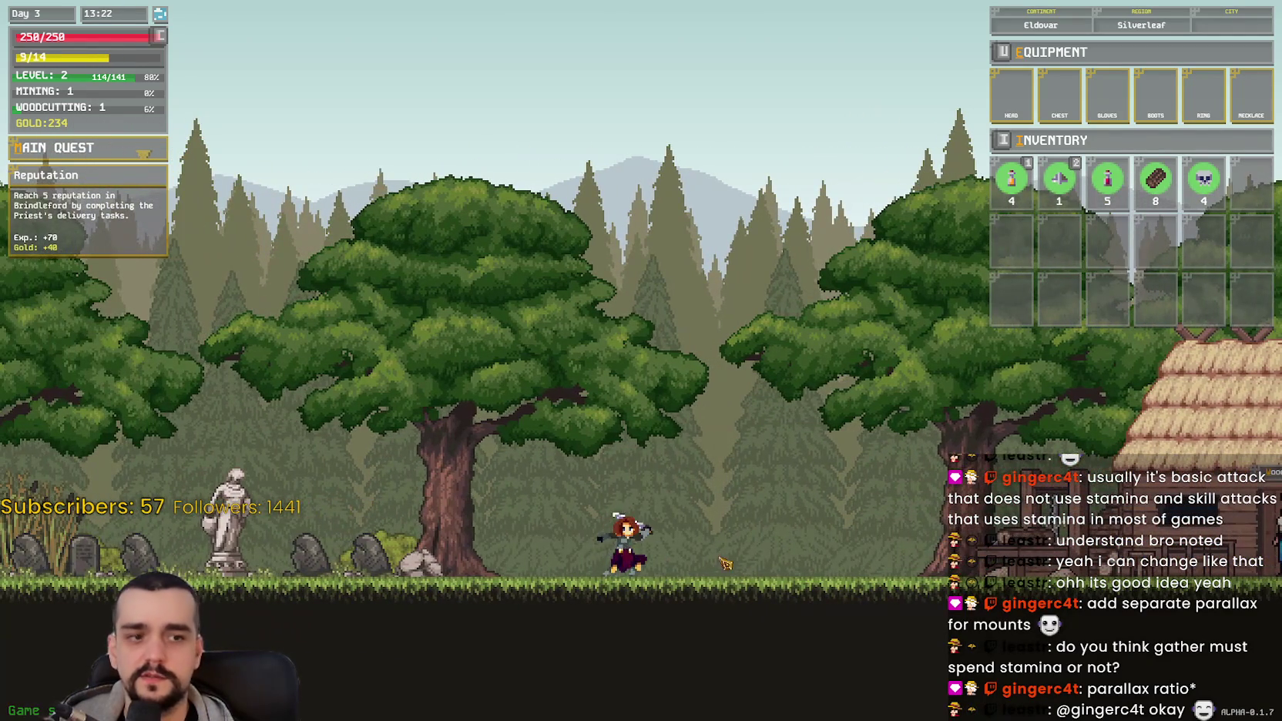
pyautogui.press('a')
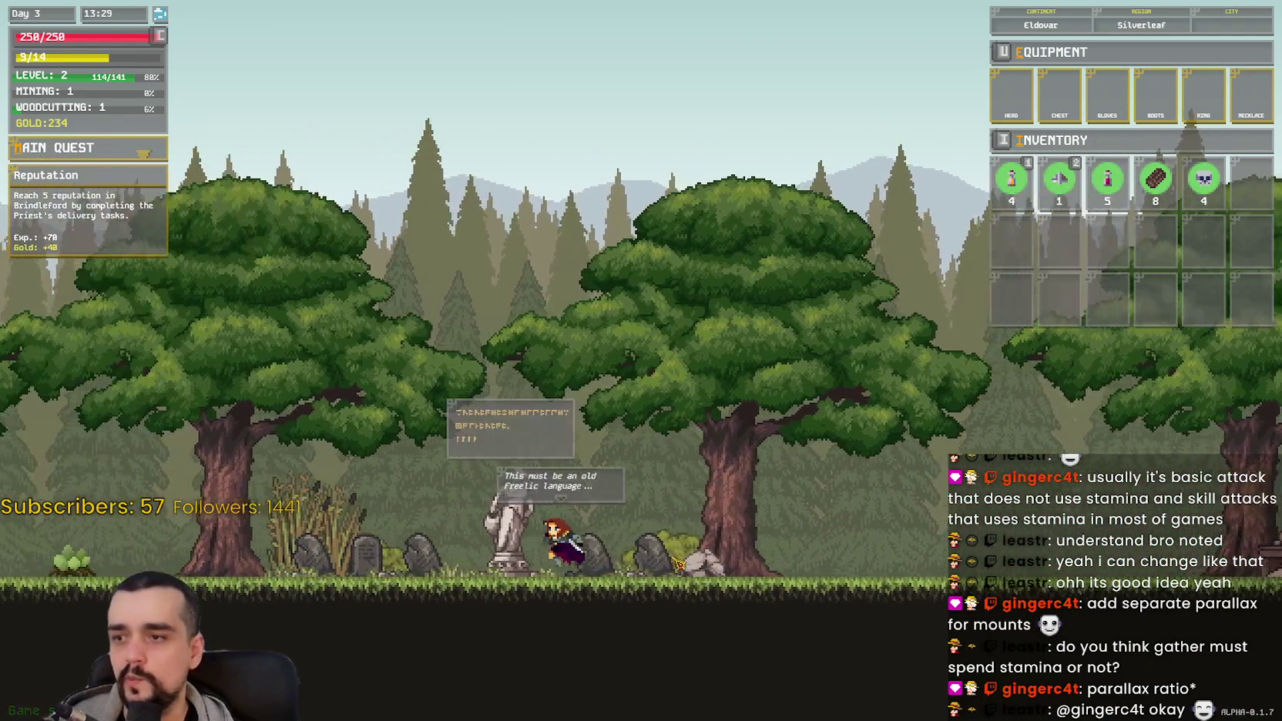
pyautogui.press('a')
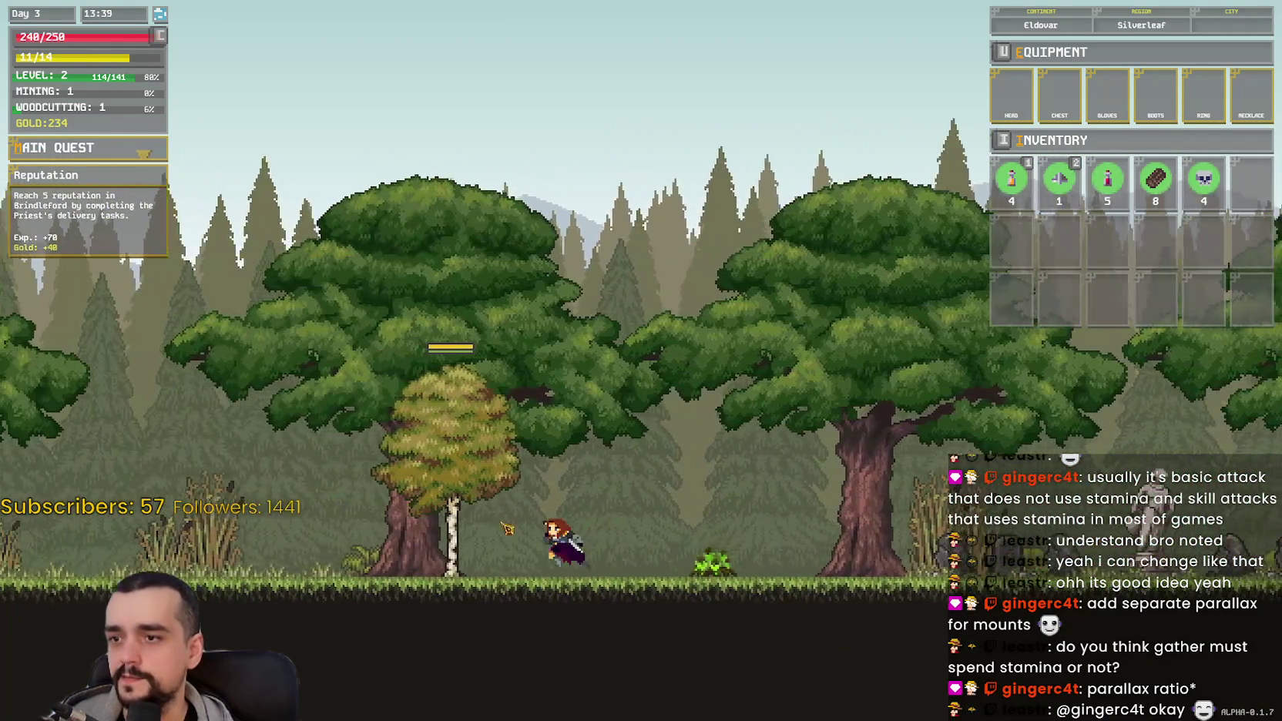
pyautogui.press('a')
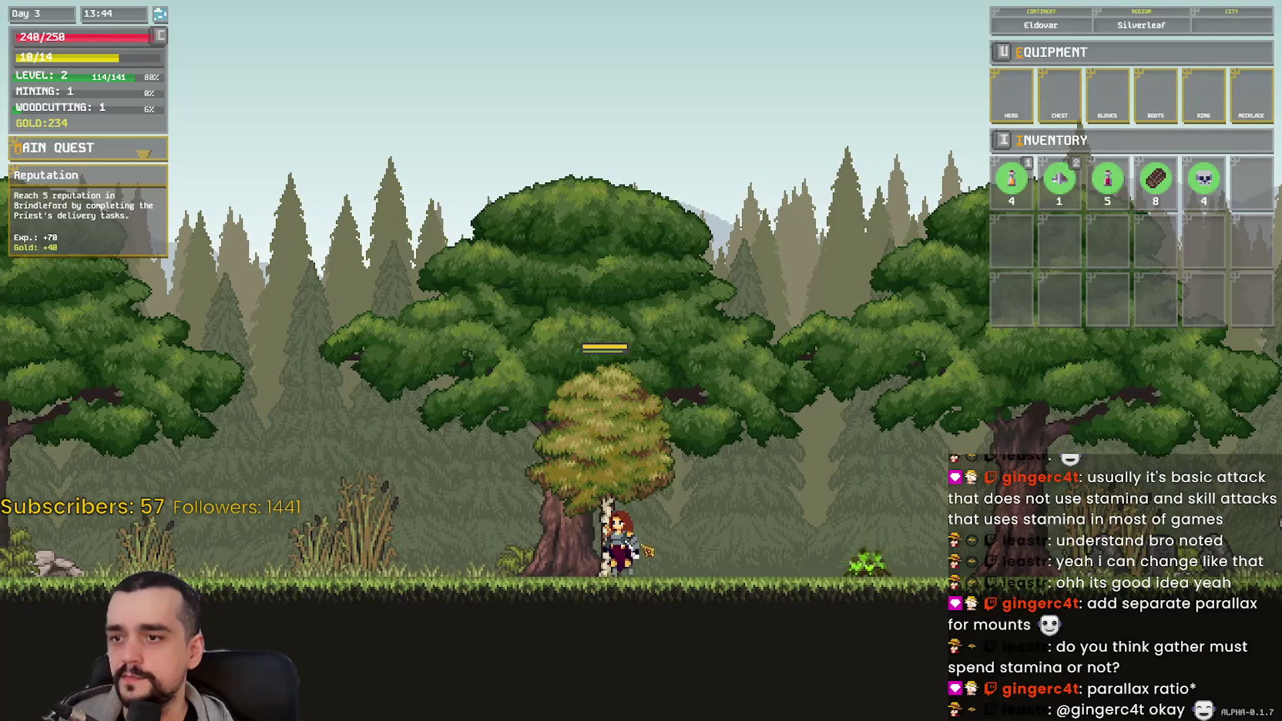
# Step: Chop that birch repeatedly until logs drop
pyautogui.click(883, 317)
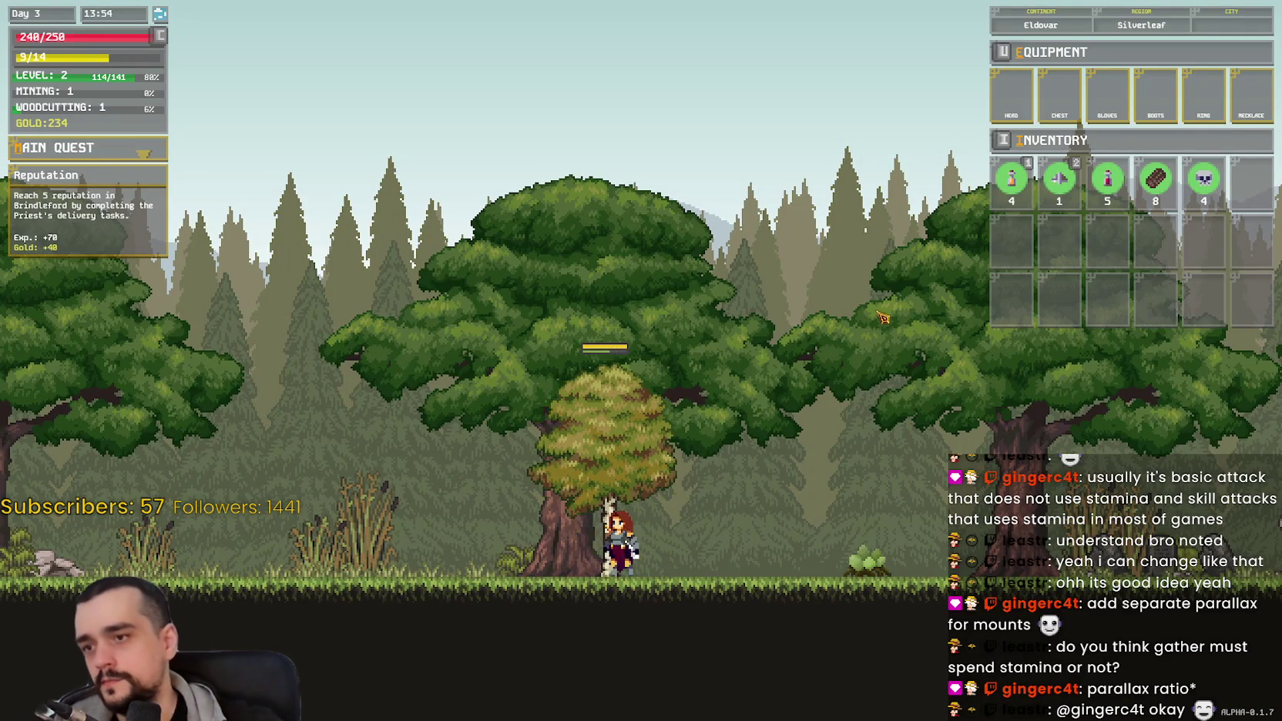
pyautogui.click(883, 318)
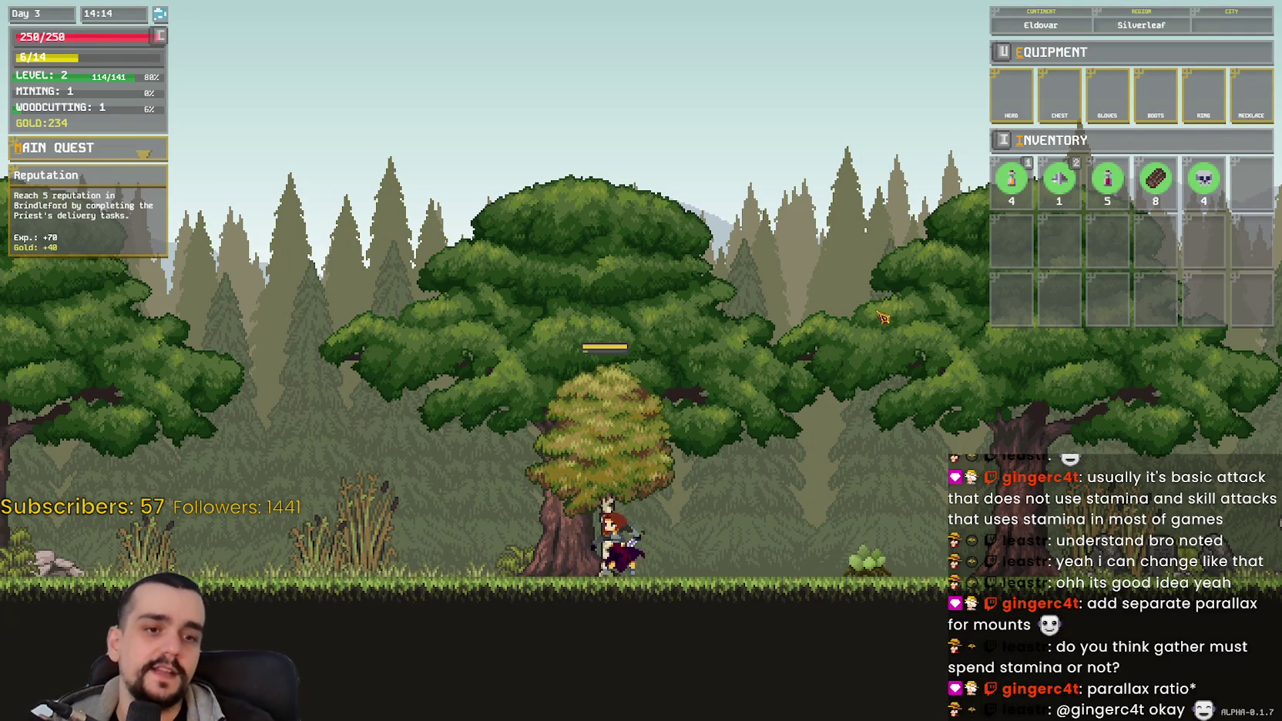
pyautogui.click(883, 317)
pyautogui.click(882, 317)
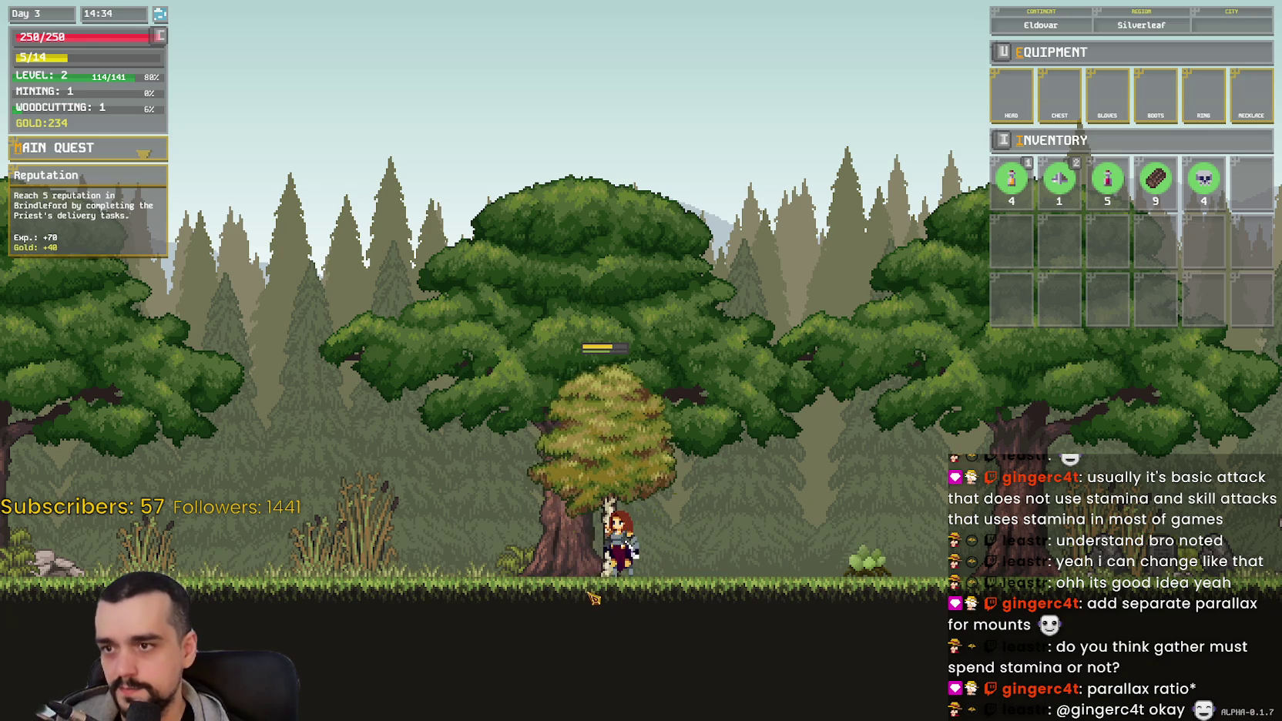
pyautogui.press('a')
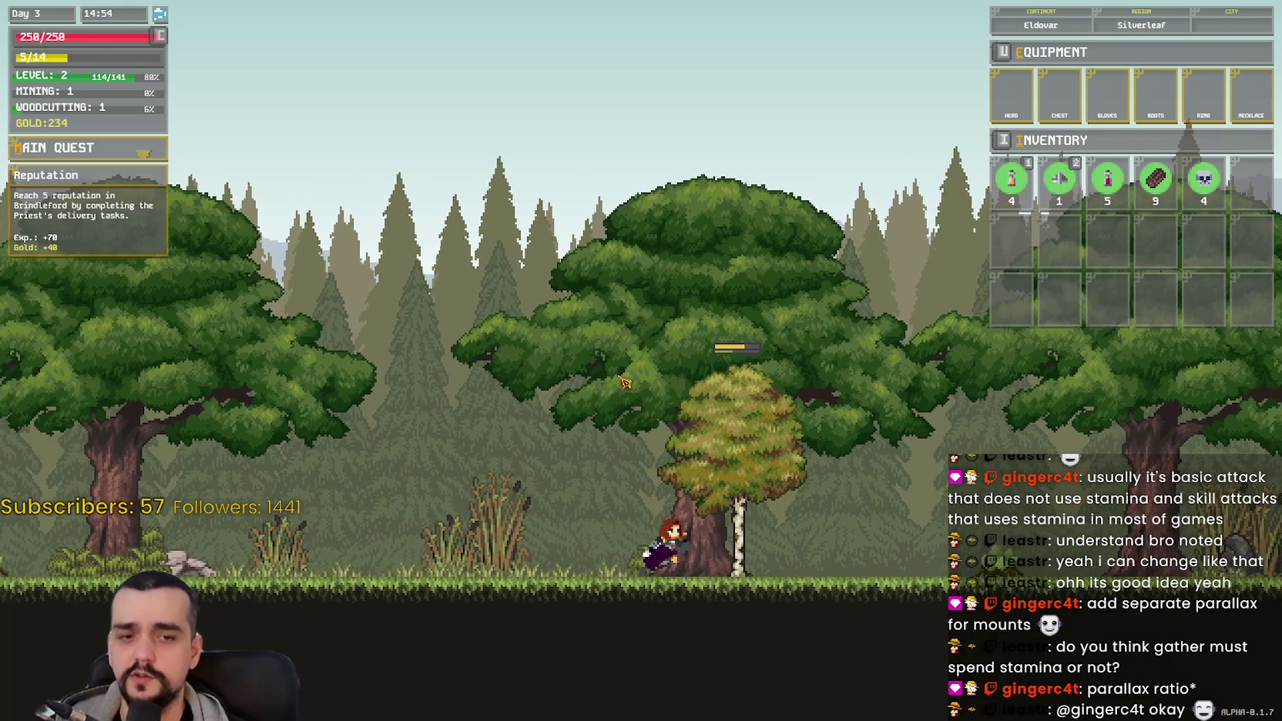
pyautogui.press('d')
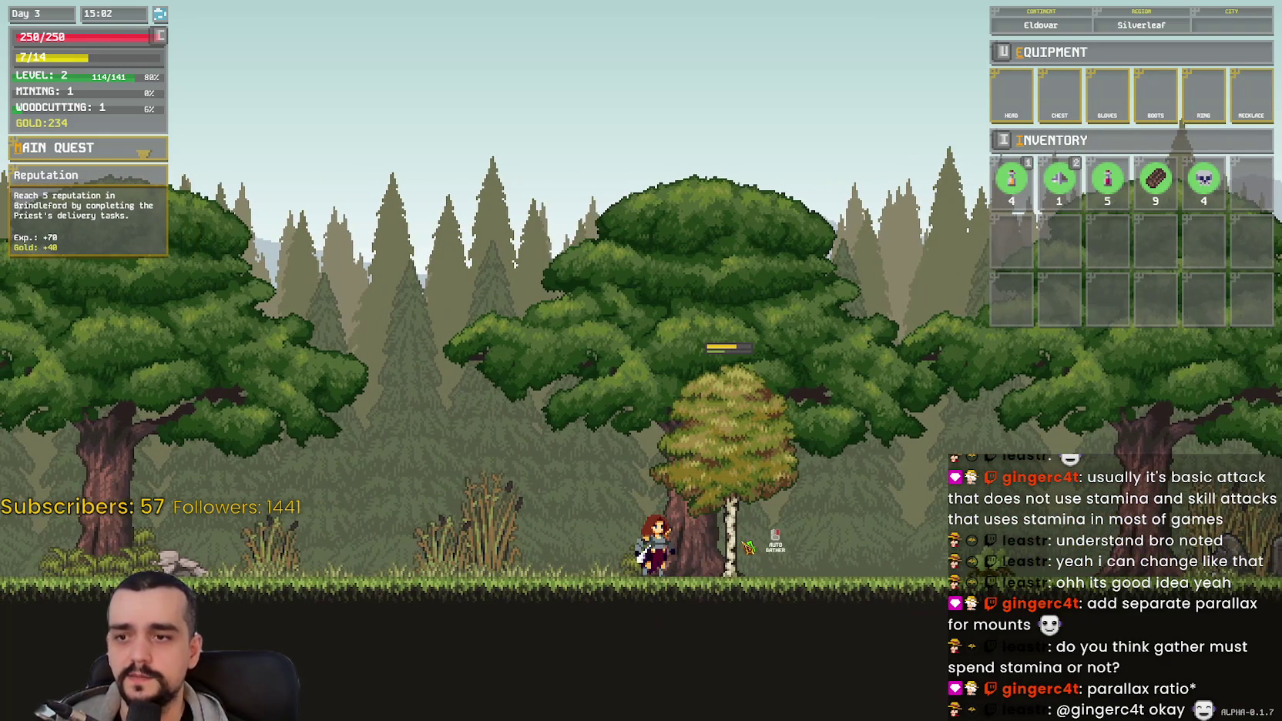
# Step: Keep chopping the birch until the inventory holds 11 logs
pyautogui.click(748, 547)
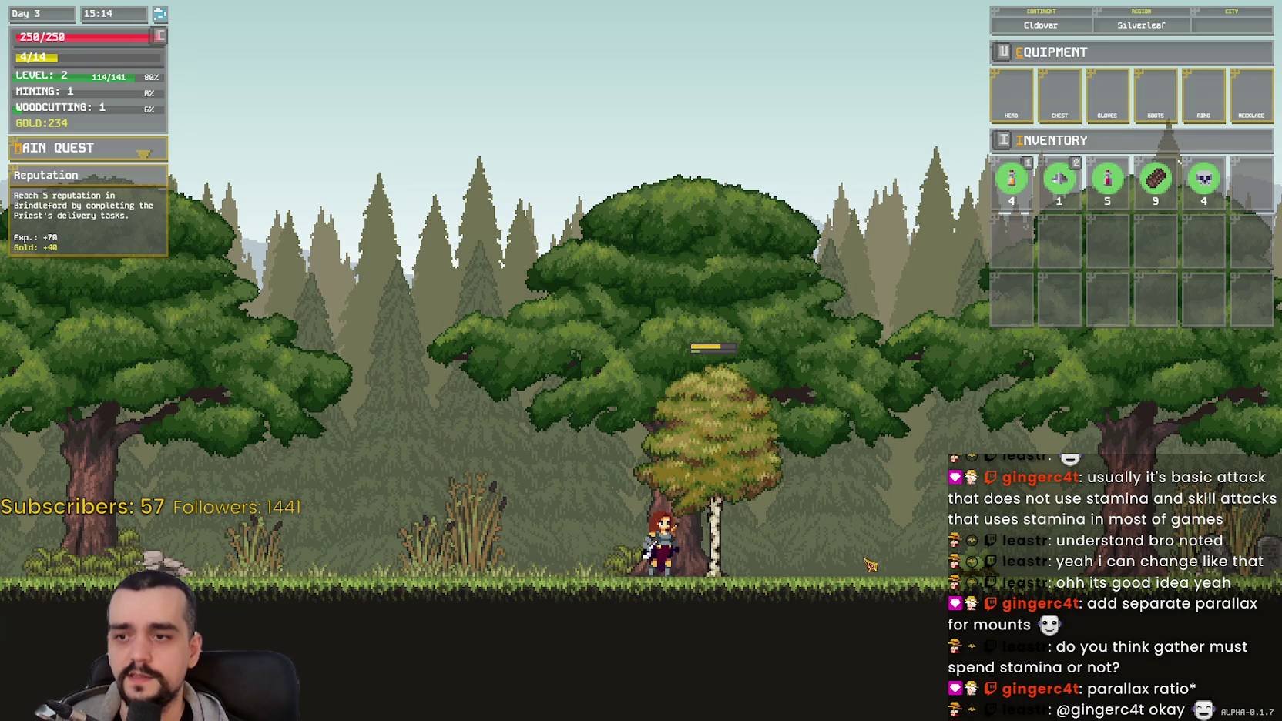
pyautogui.press('d')
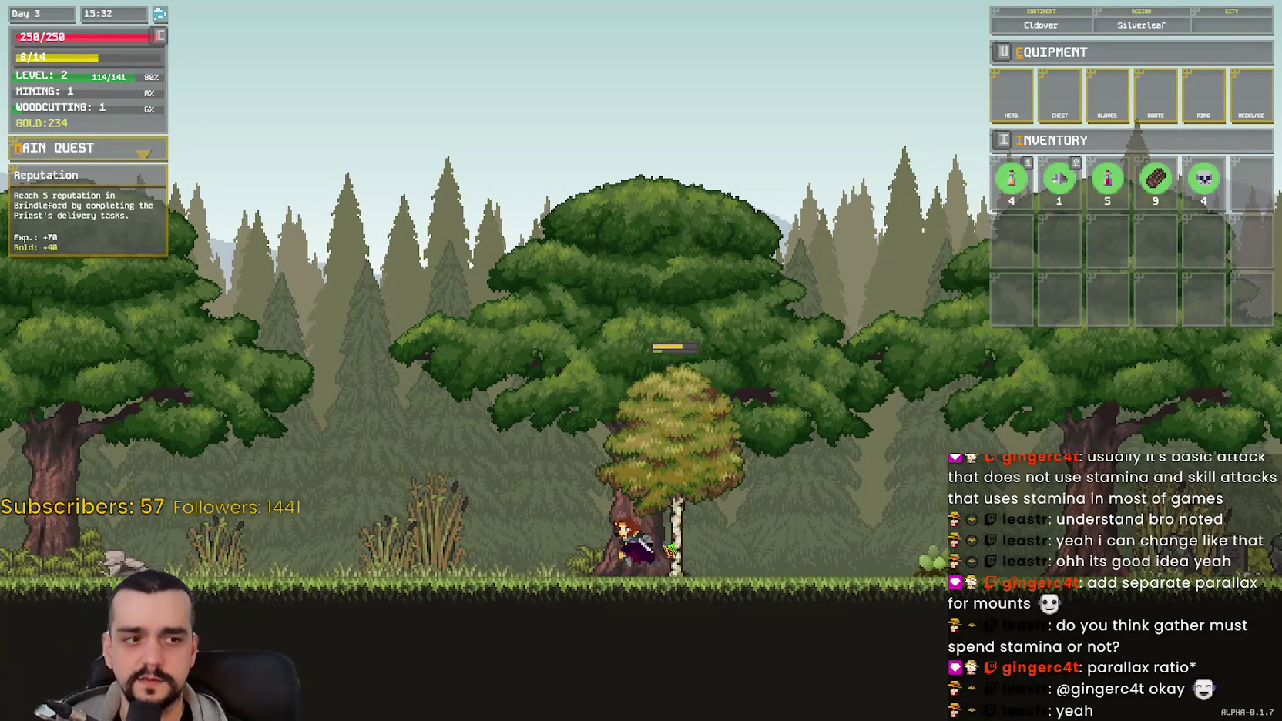
pyautogui.click(723, 533)
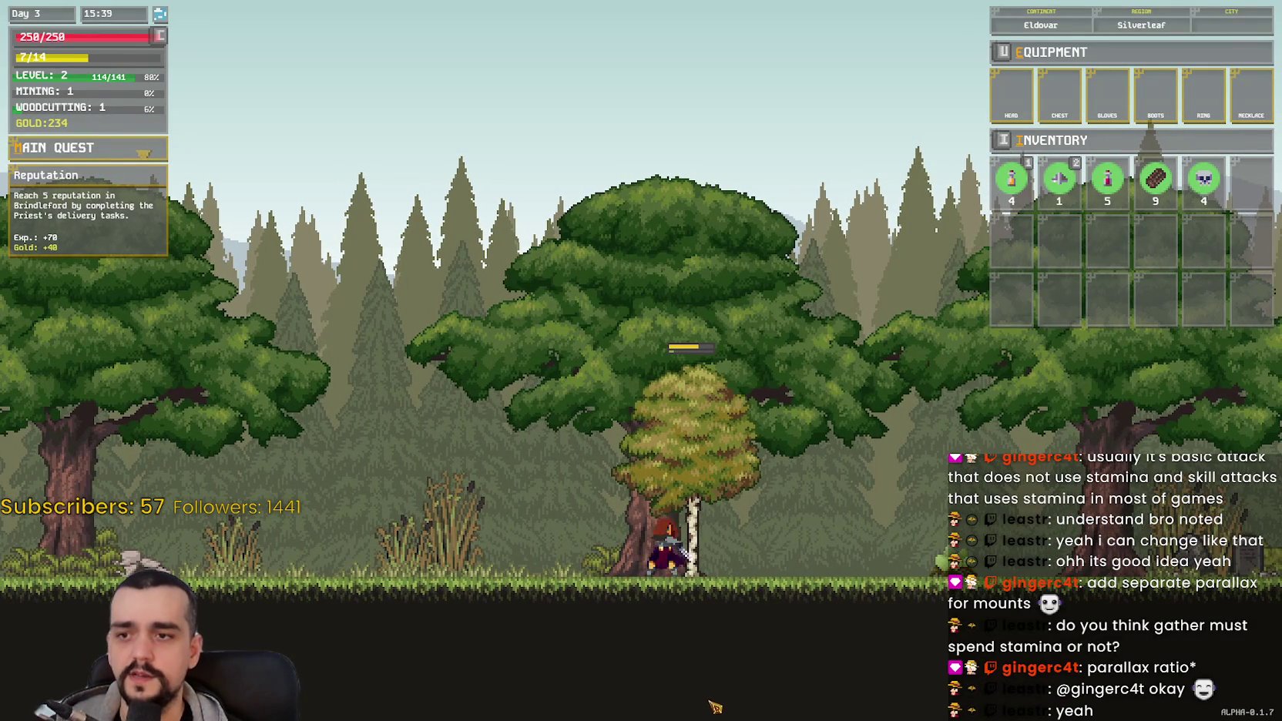
pyautogui.click(682, 532)
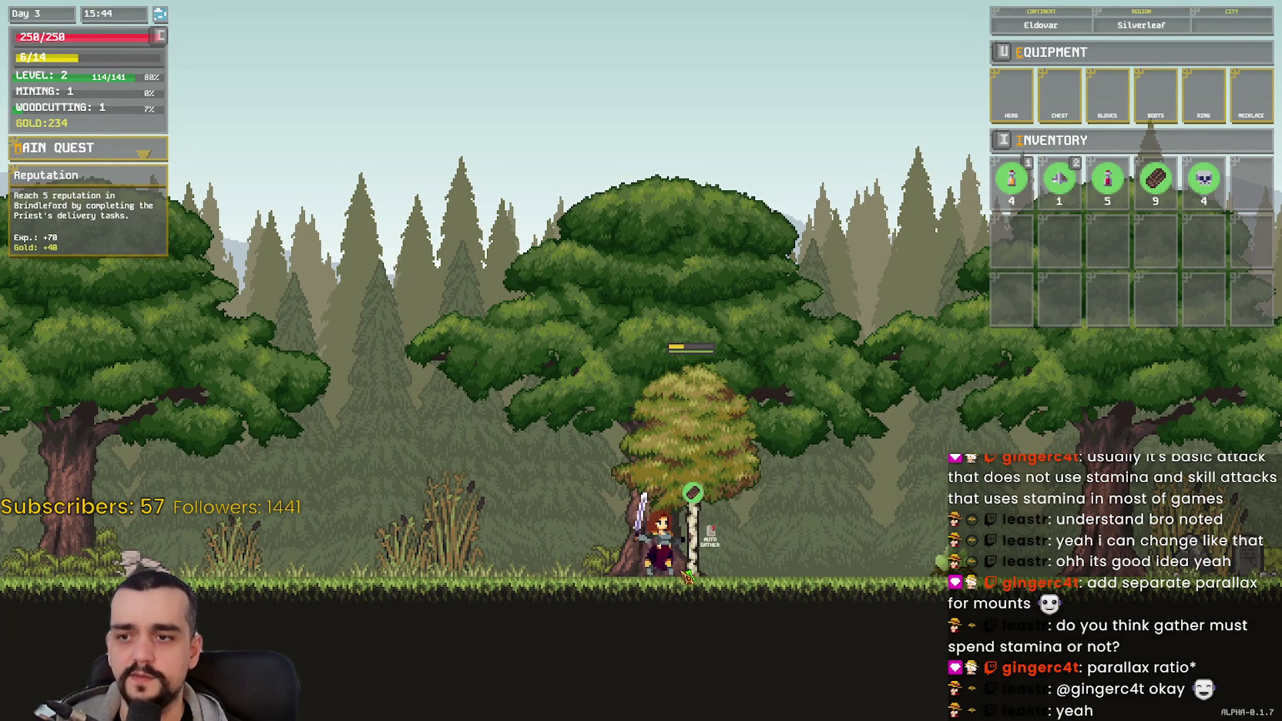
pyautogui.press('a')
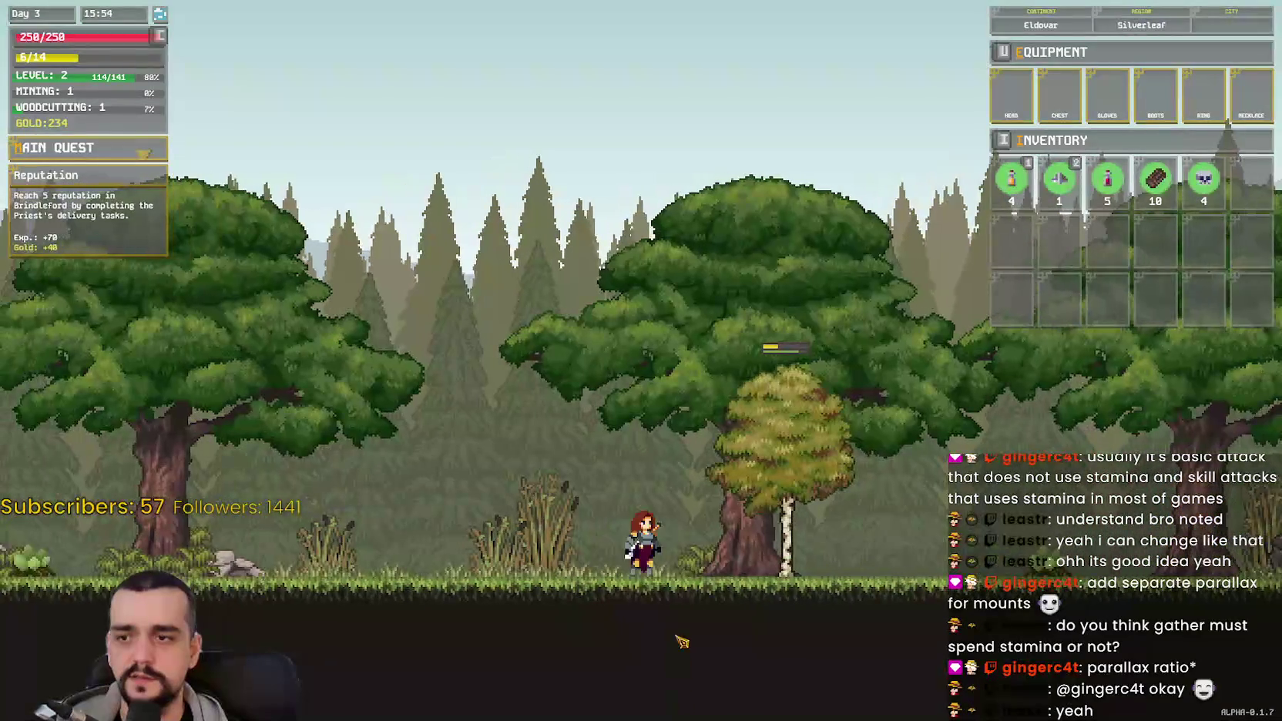
pyautogui.click(721, 529)
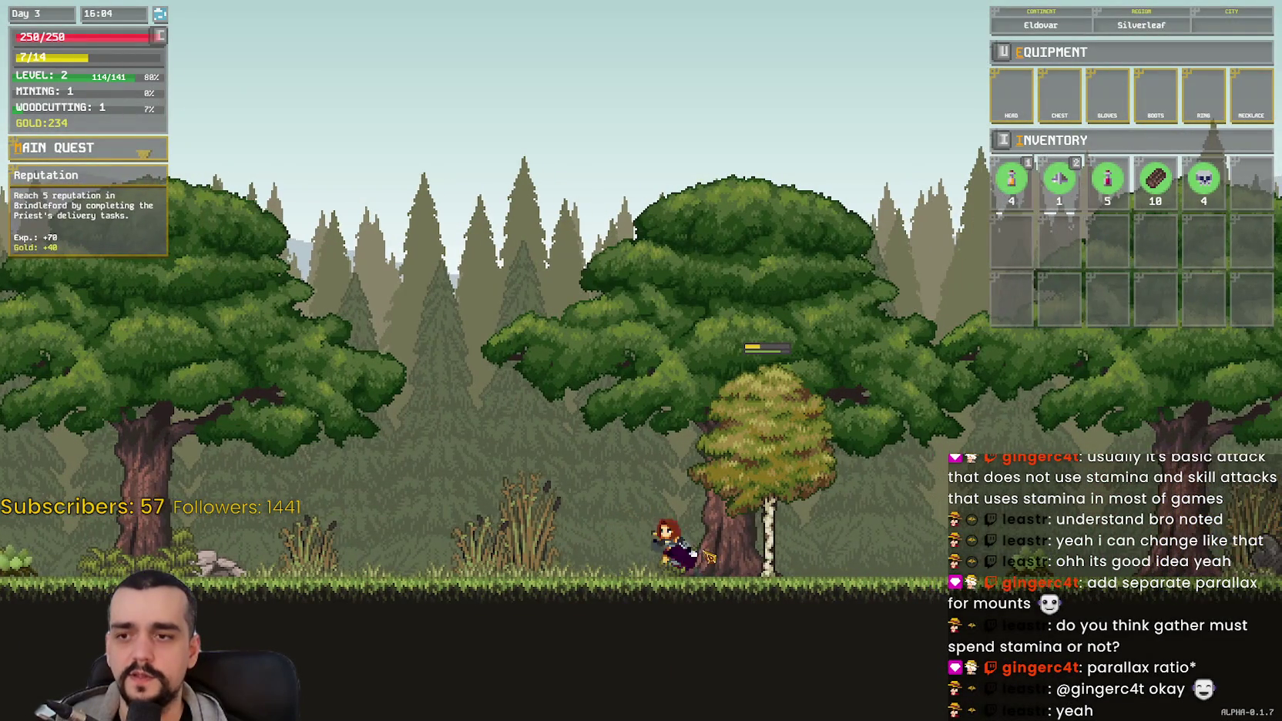
pyautogui.press('d')
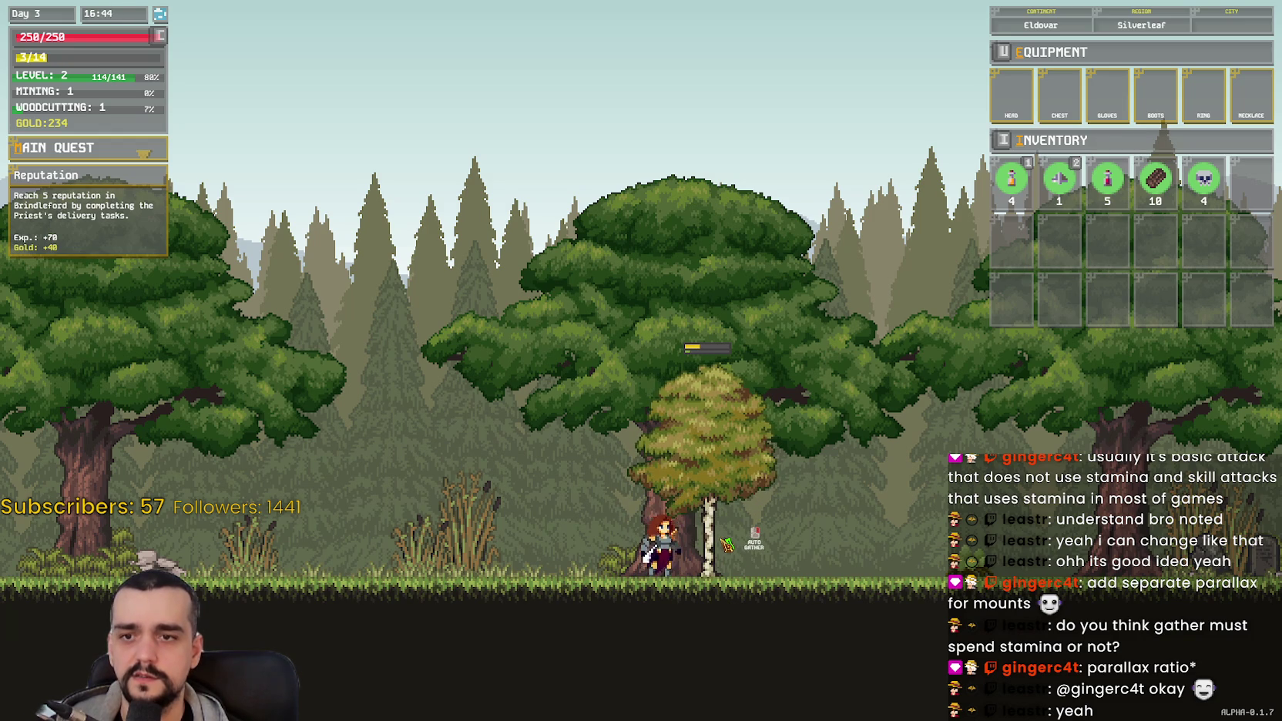
# Step: Walk right past the statue, then back left past the graves to line up with the birch
pyautogui.press('d')
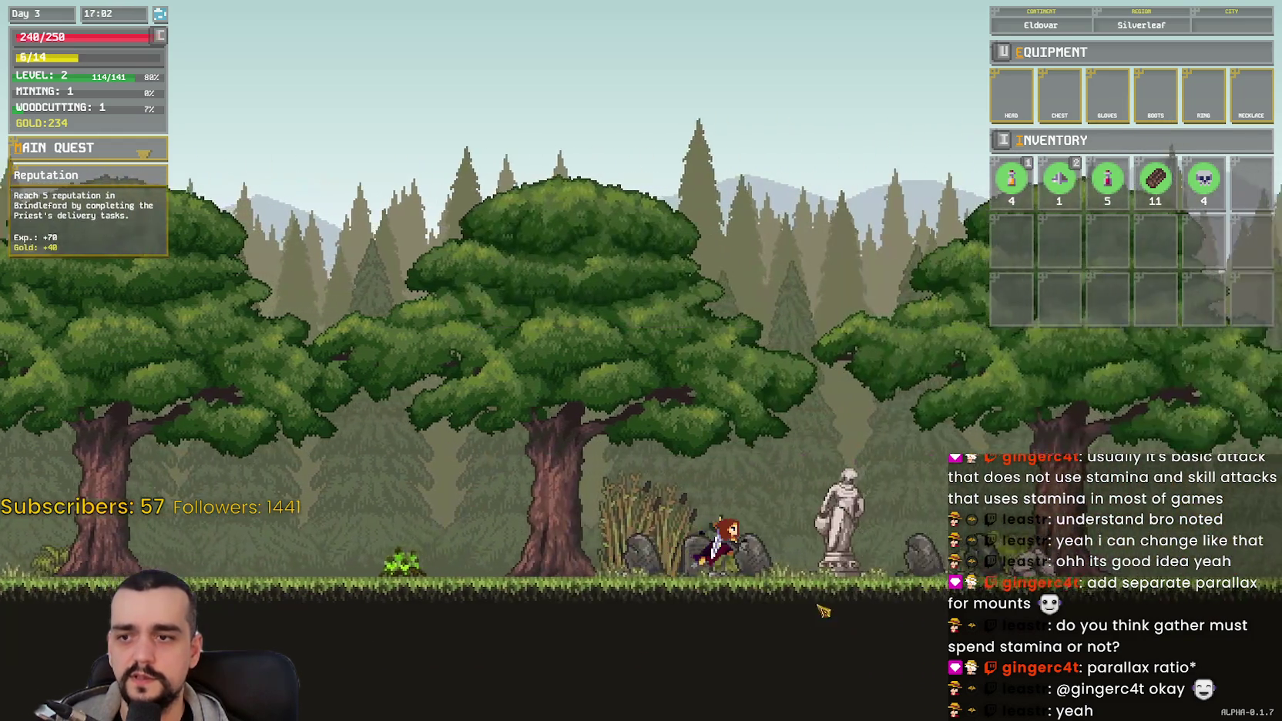
pyautogui.press('d')
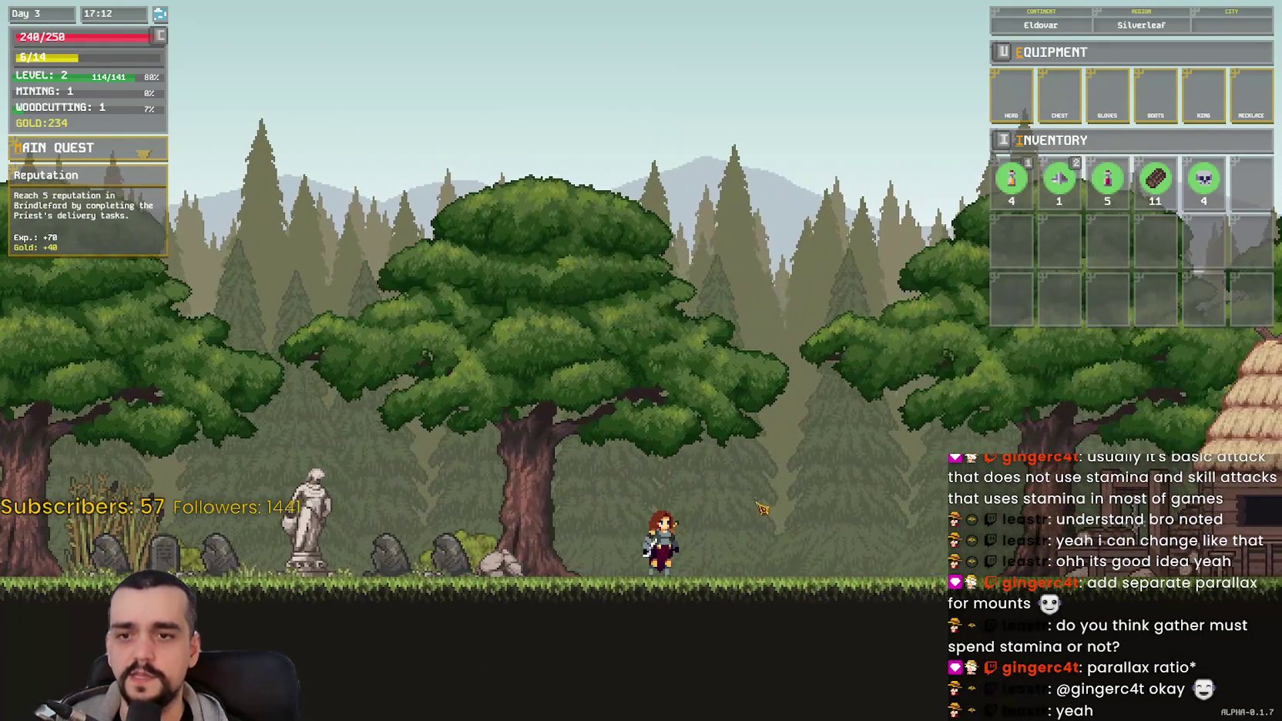
pyautogui.press('a')
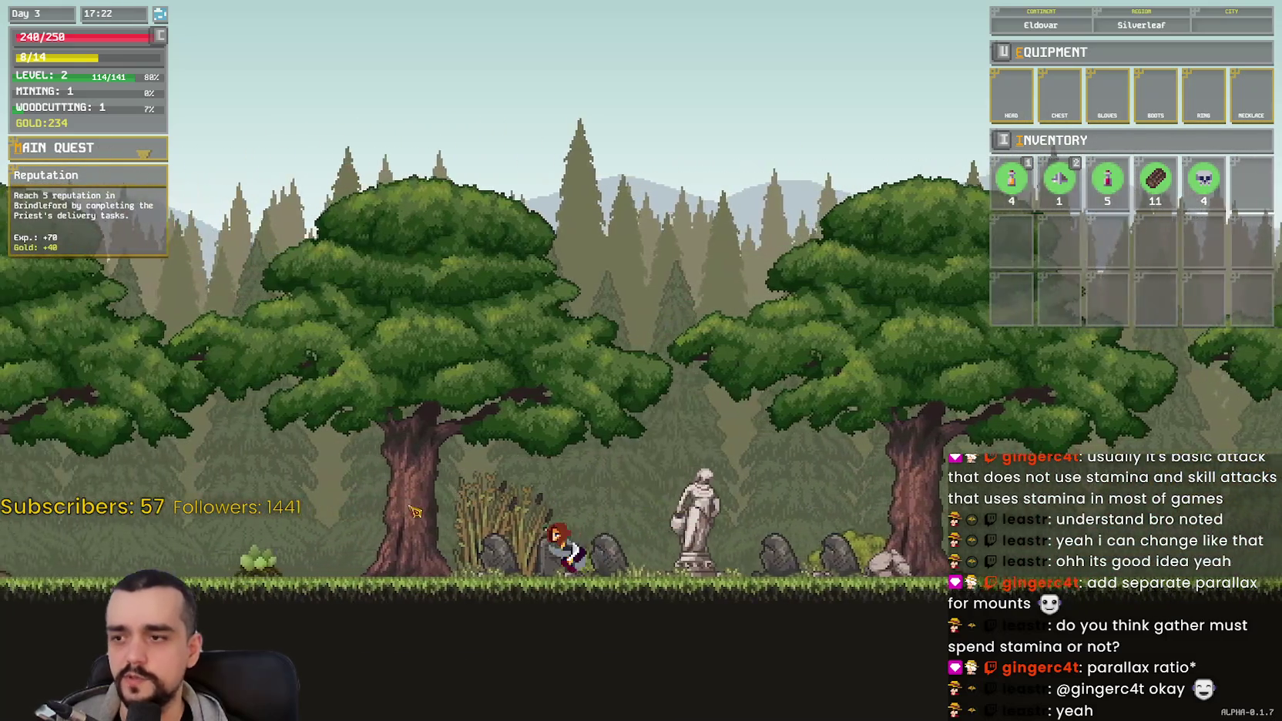
pyautogui.press('a')
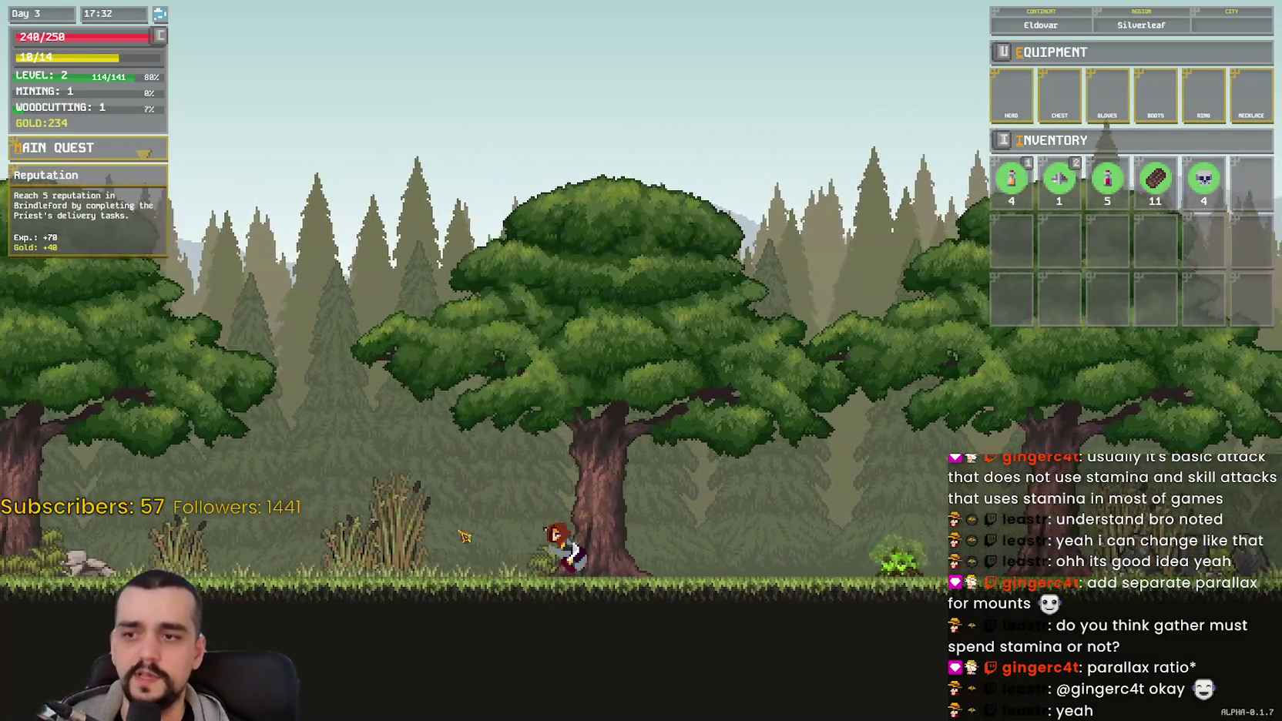
pyautogui.press('a')
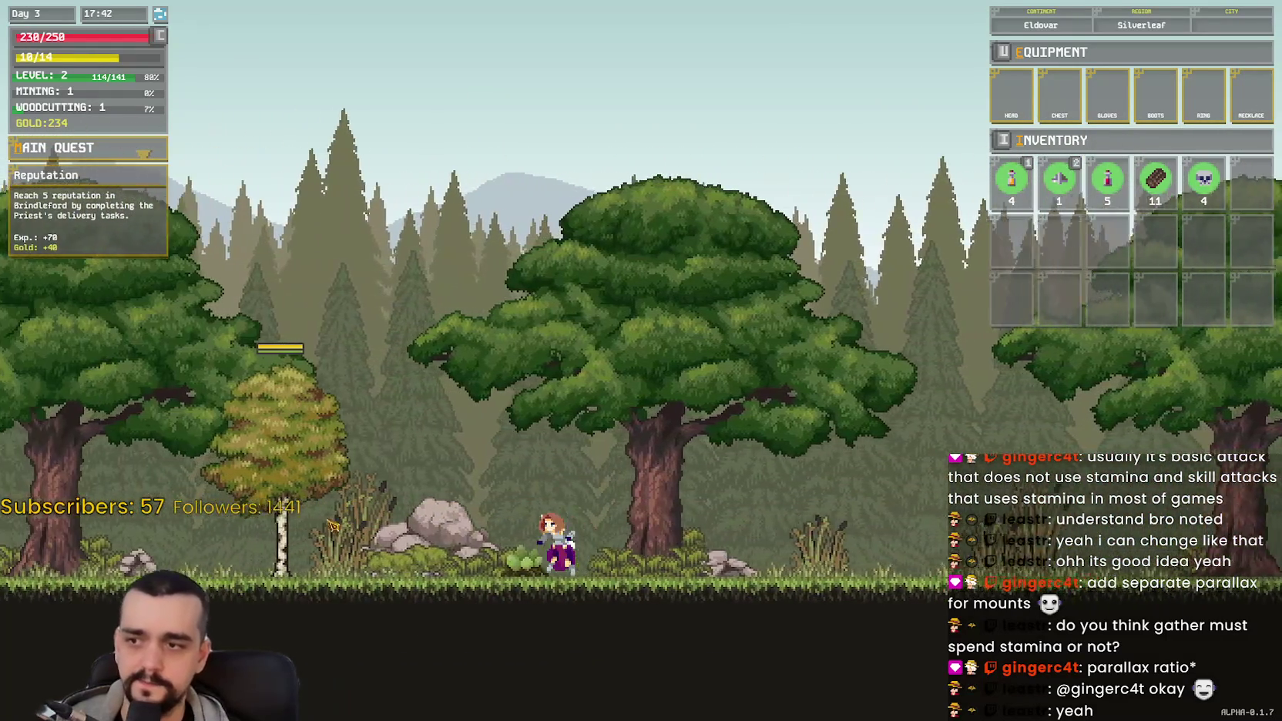
pyautogui.press('a')
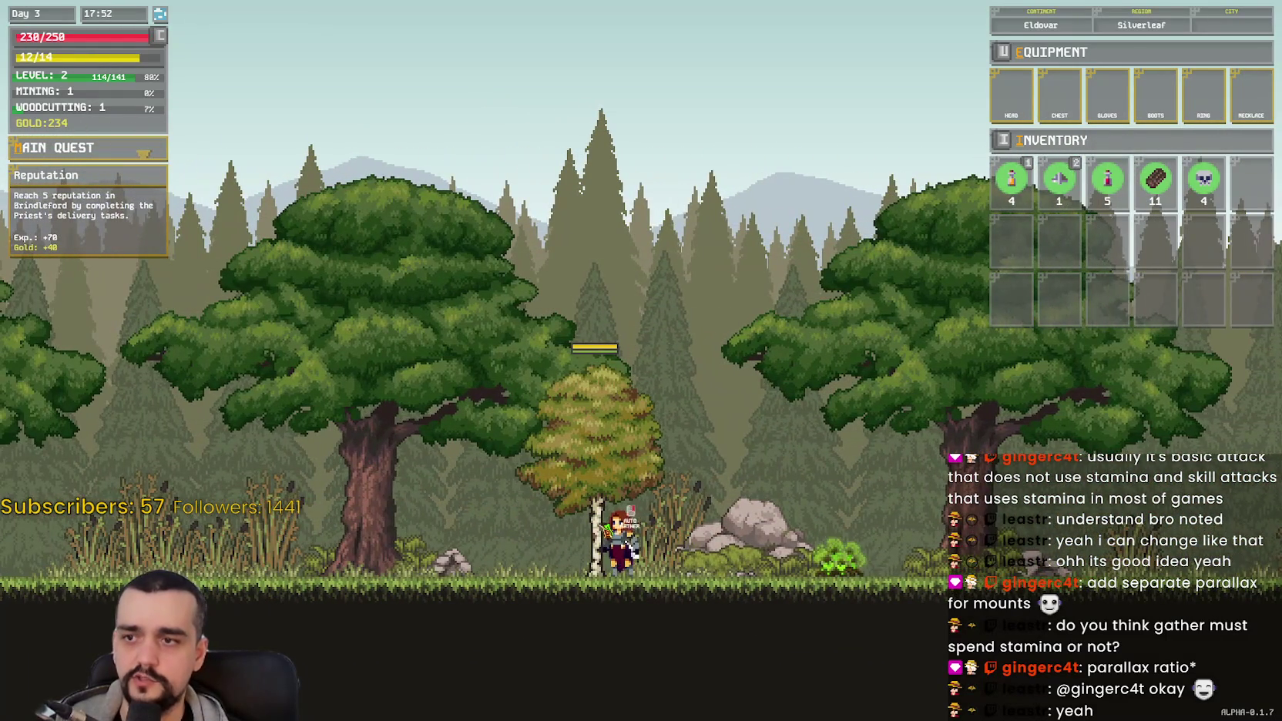
pyautogui.press('a')
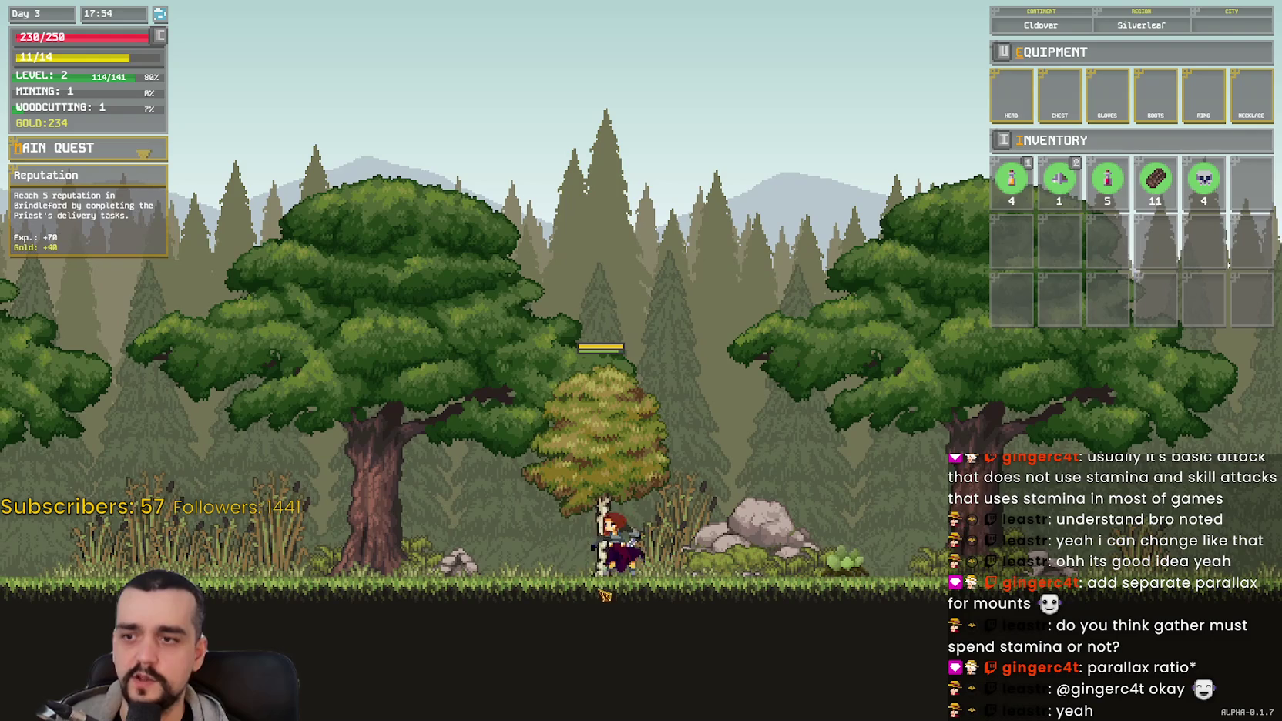
pyautogui.press('d')
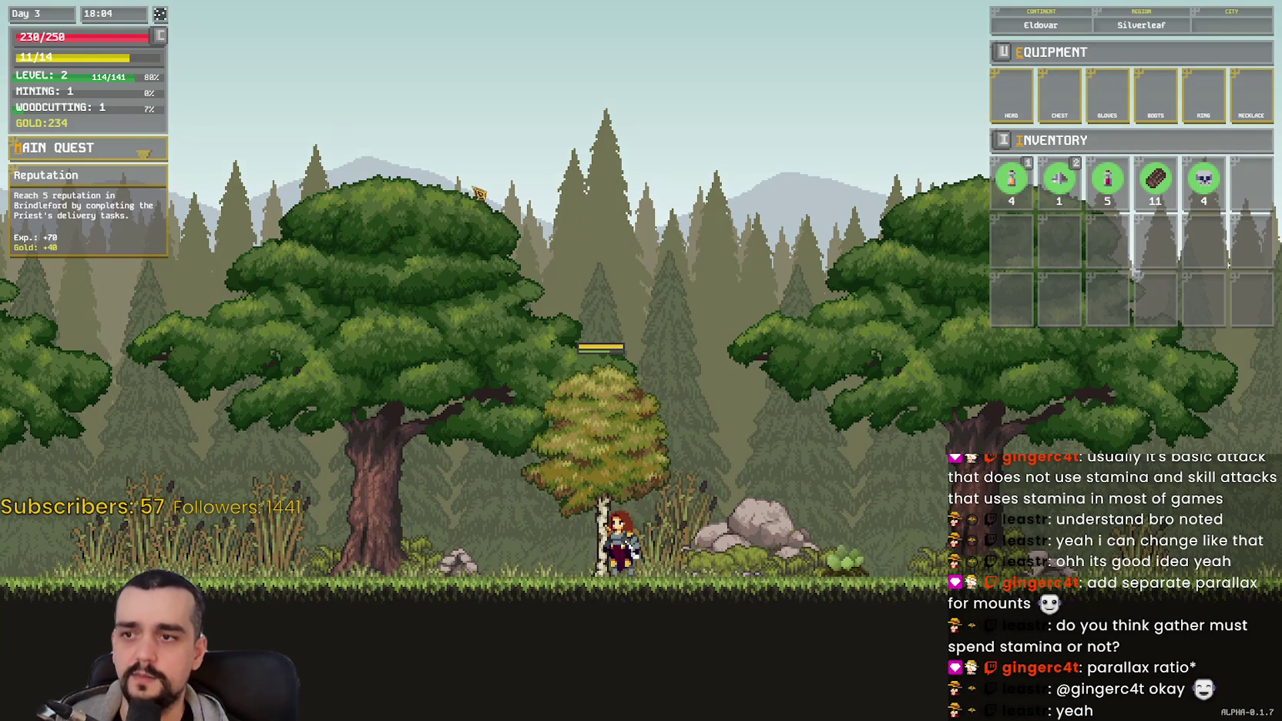
# Step: Auto-gather the small birch tree, adding a twelfth log to the inventory
pyautogui.click(565, 483)
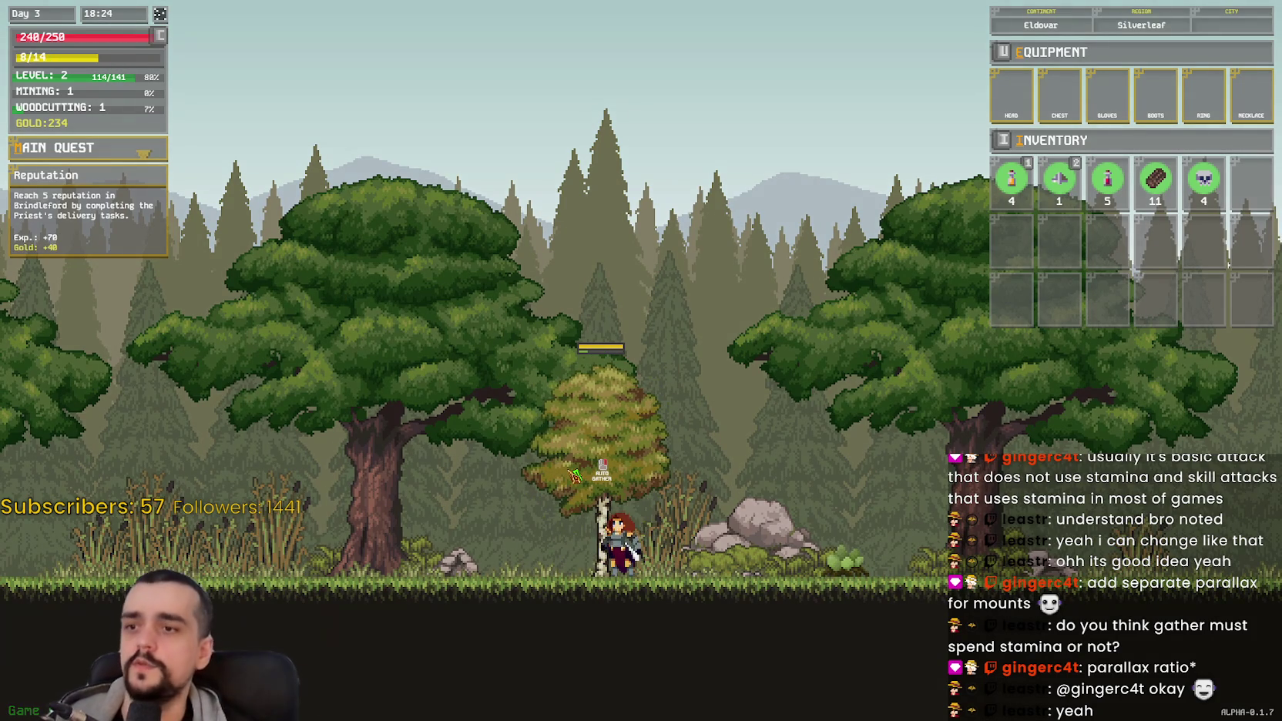
pyautogui.press('a')
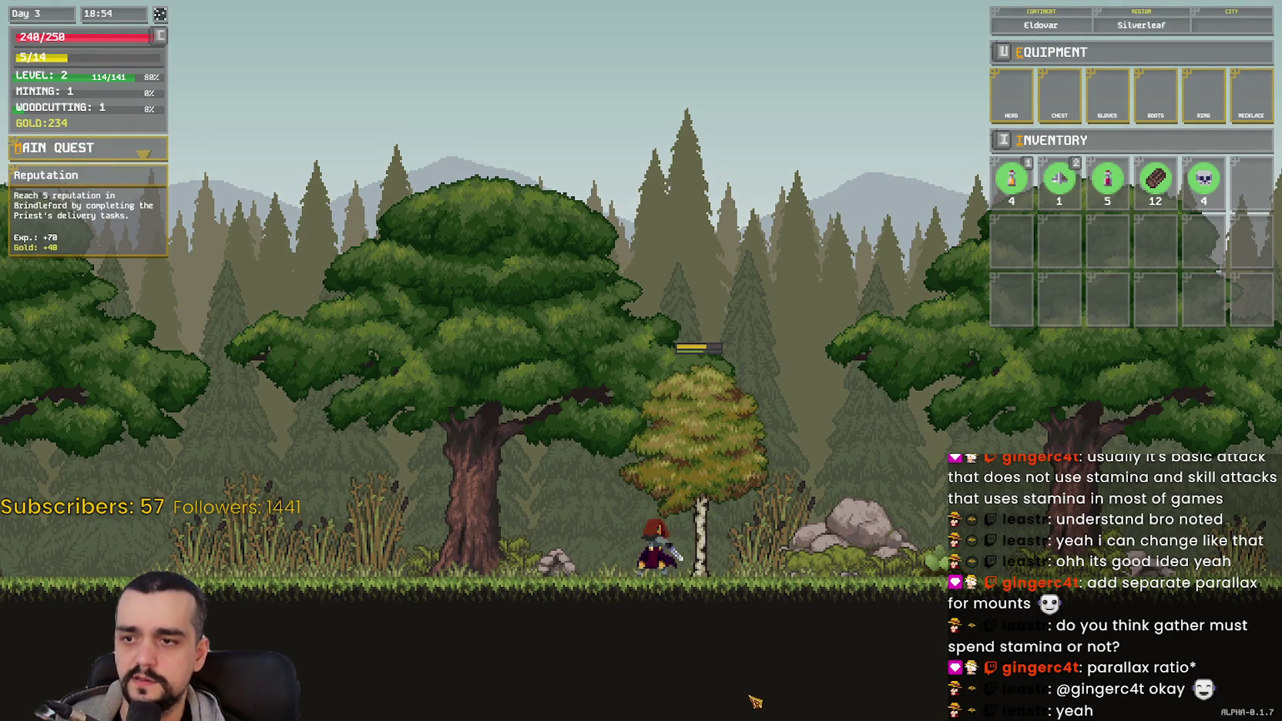
pyautogui.press('d')
pyautogui.press('space')
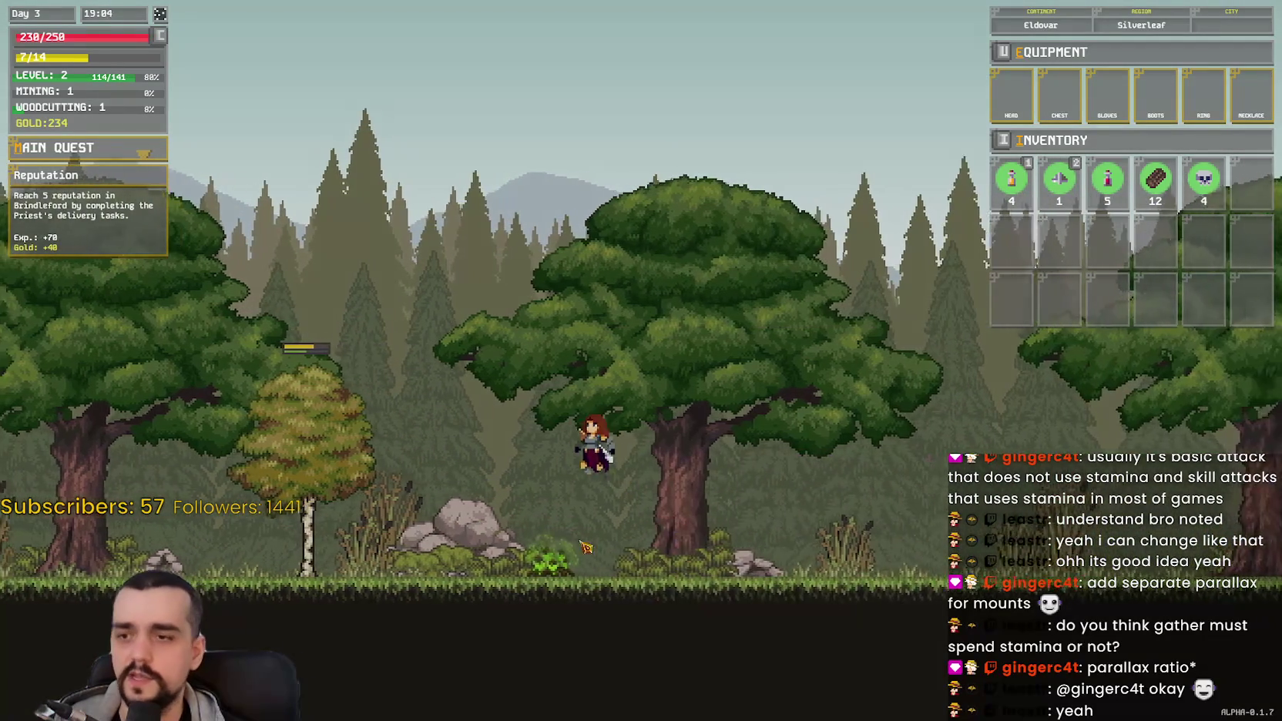
pyautogui.press('a')
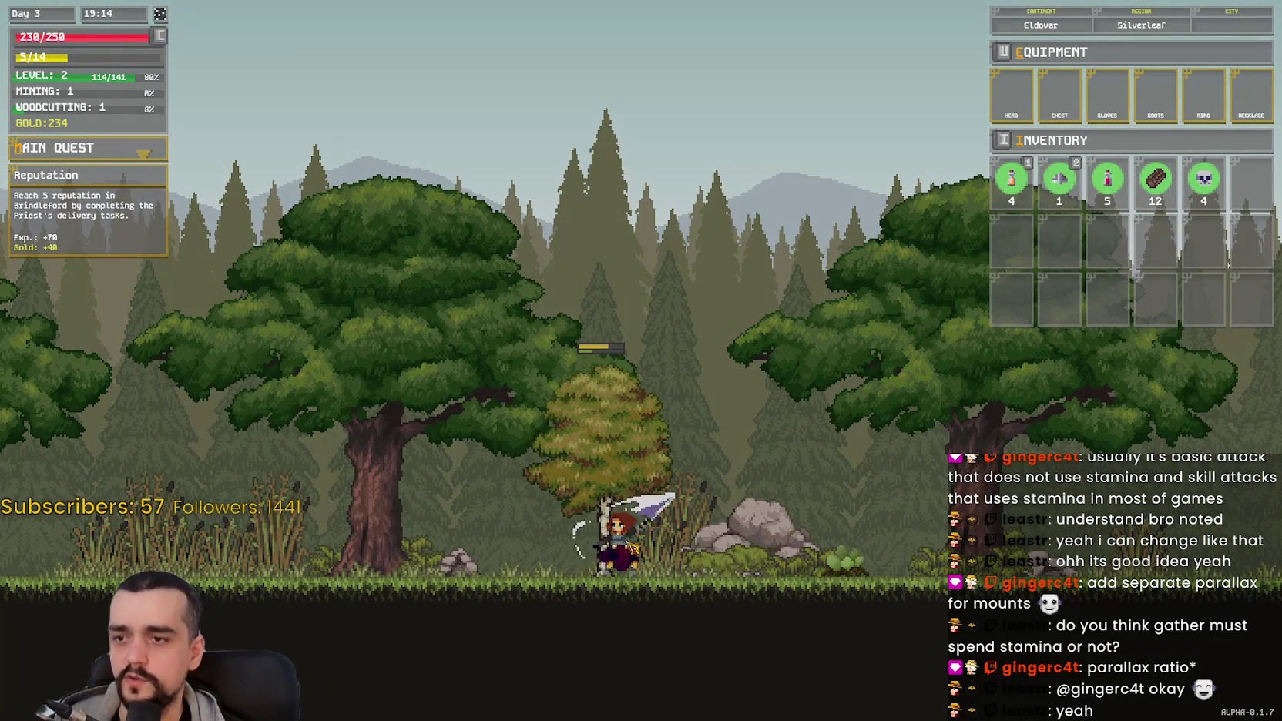
pyautogui.press('a')
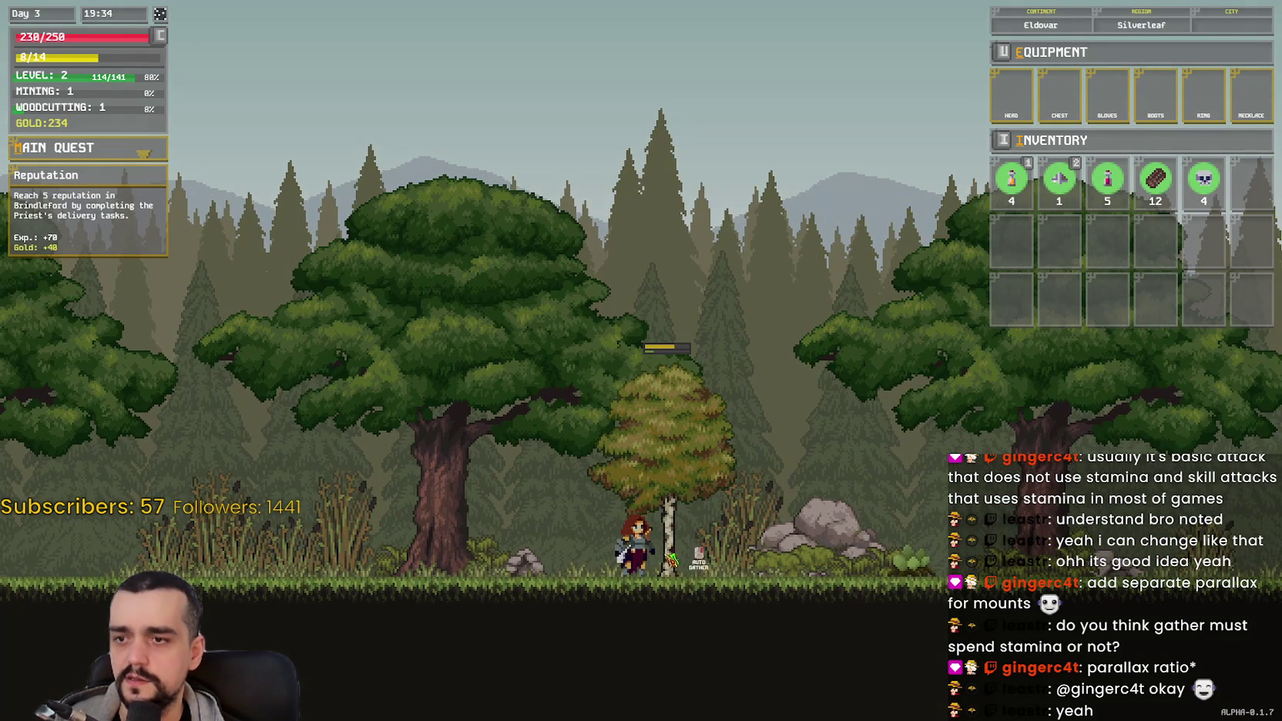
pyautogui.press('d')
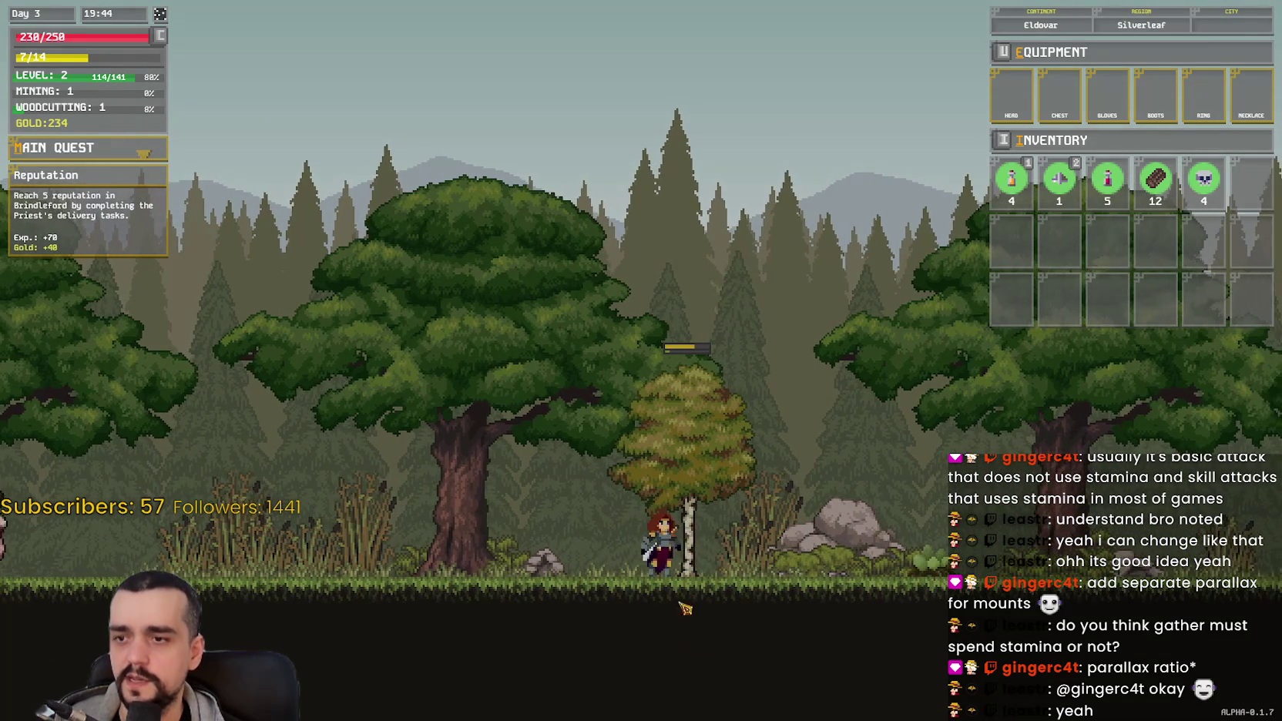
# Step: Run right through the forest to the Woodcutter's house
pyautogui.press('a')
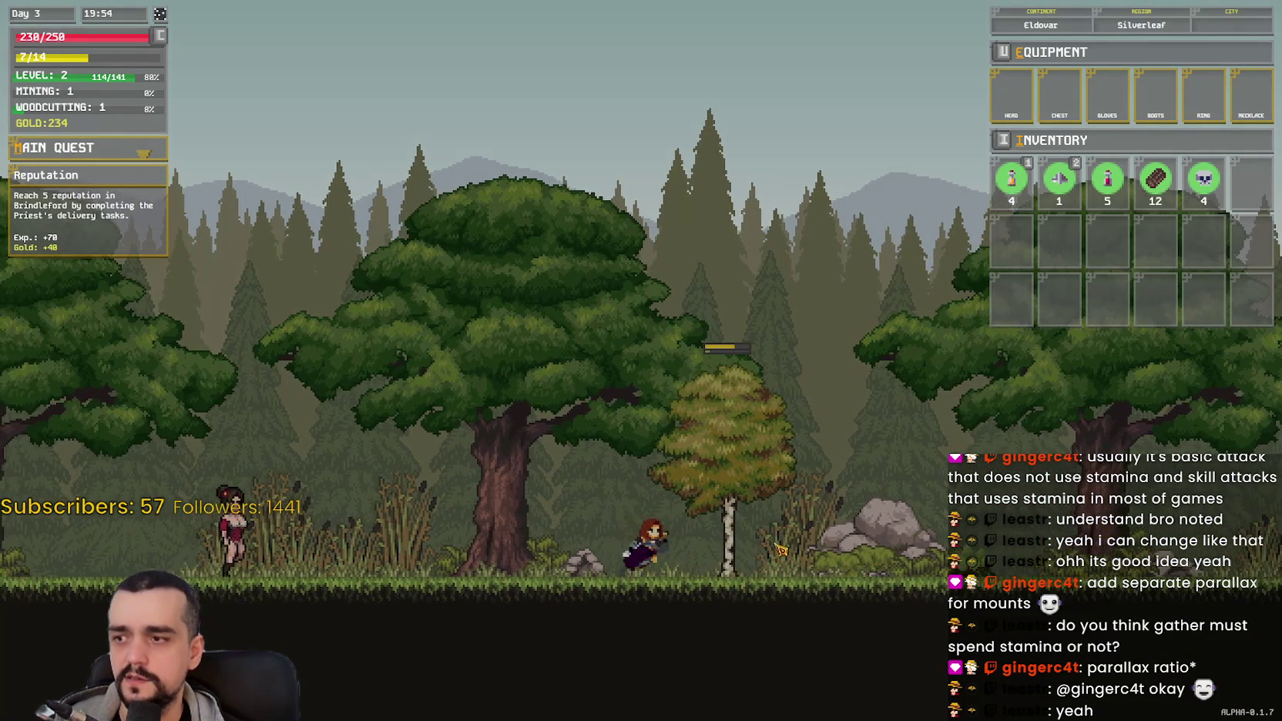
pyautogui.press('d')
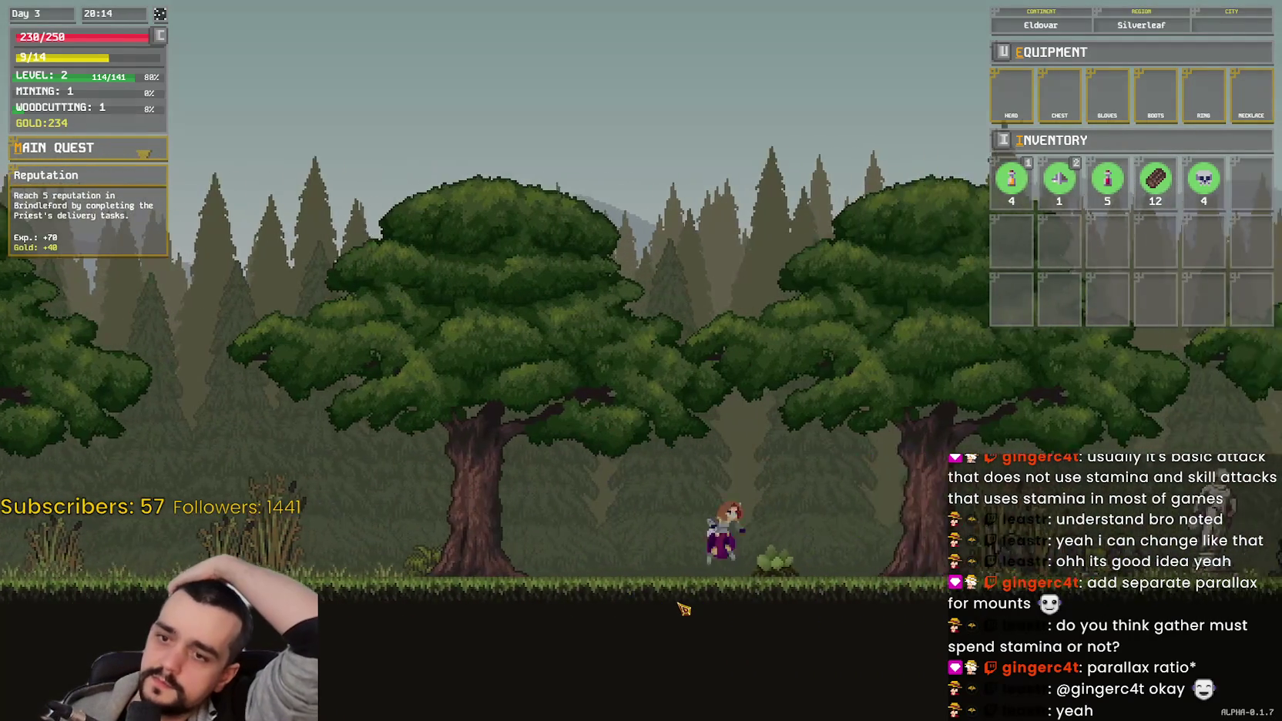
pyautogui.press('d')
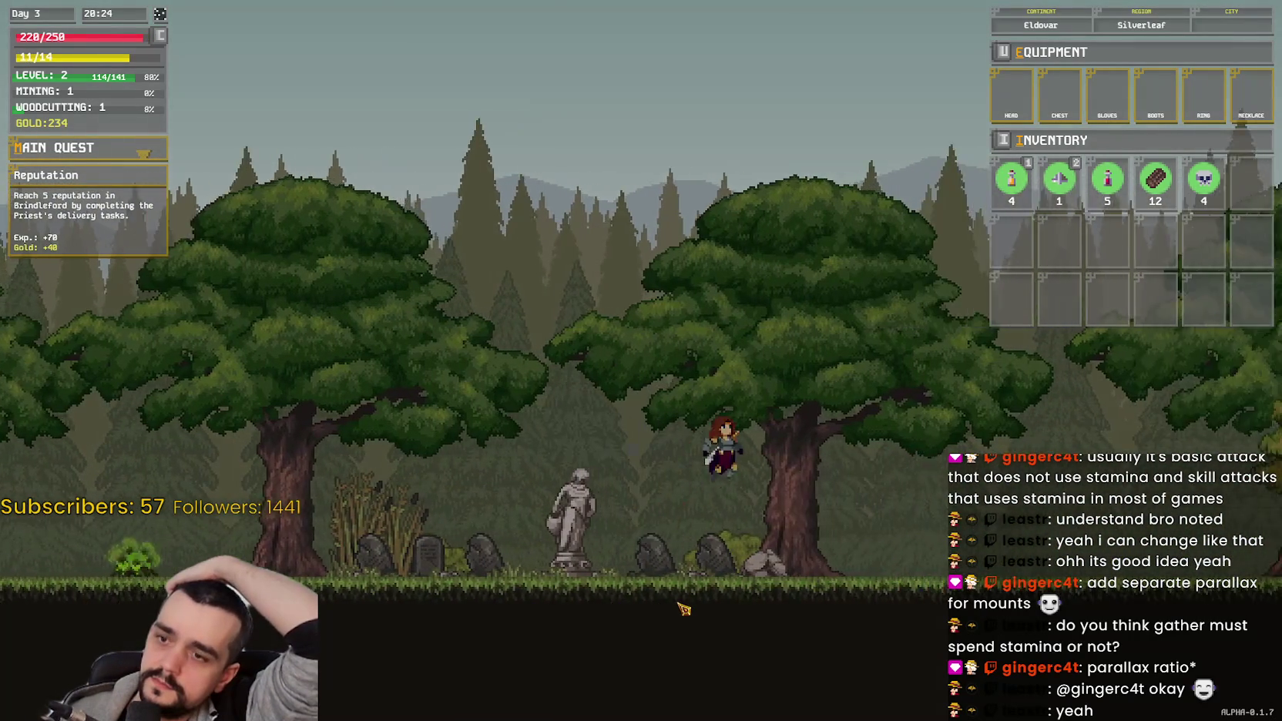
pyautogui.press('d')
pyautogui.press('d')
pyautogui.press('a')
pyautogui.press('a')
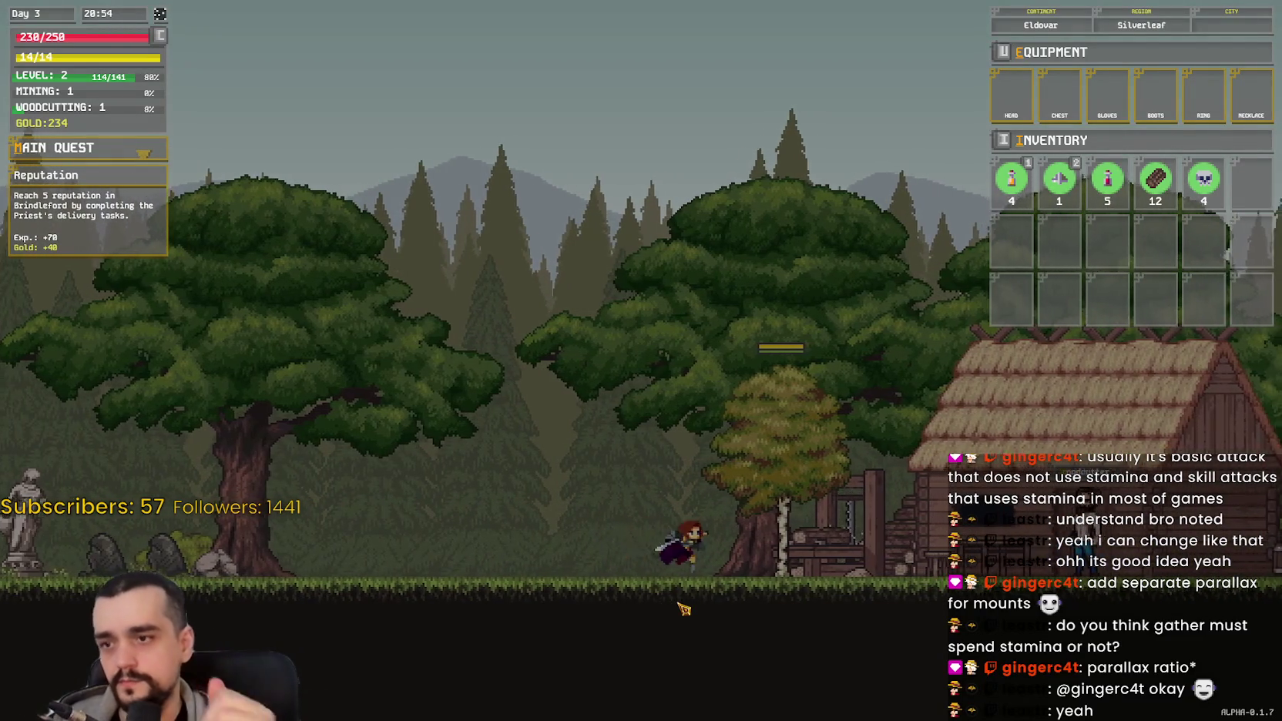
pyautogui.press('d')
pyautogui.press('d')
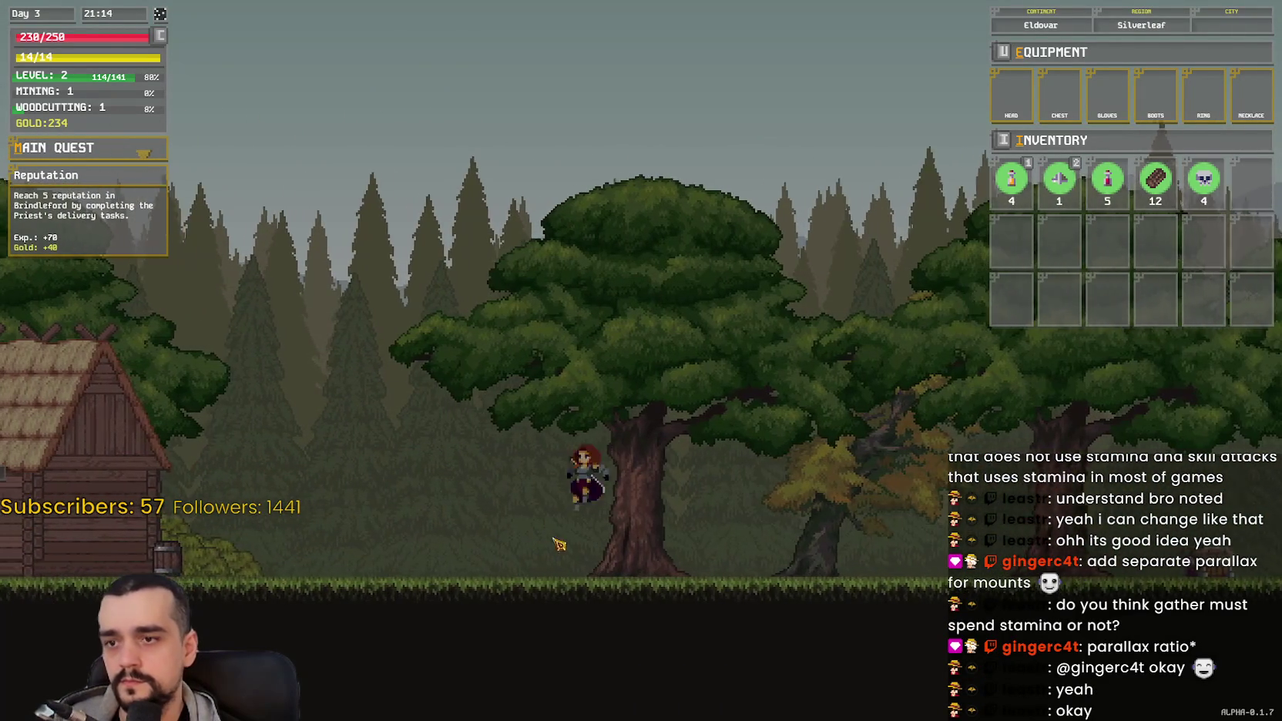
# Step: Strike the level 1 Skeleton repeatedly until it dies, earning 12 gold
pyautogui.press('a')
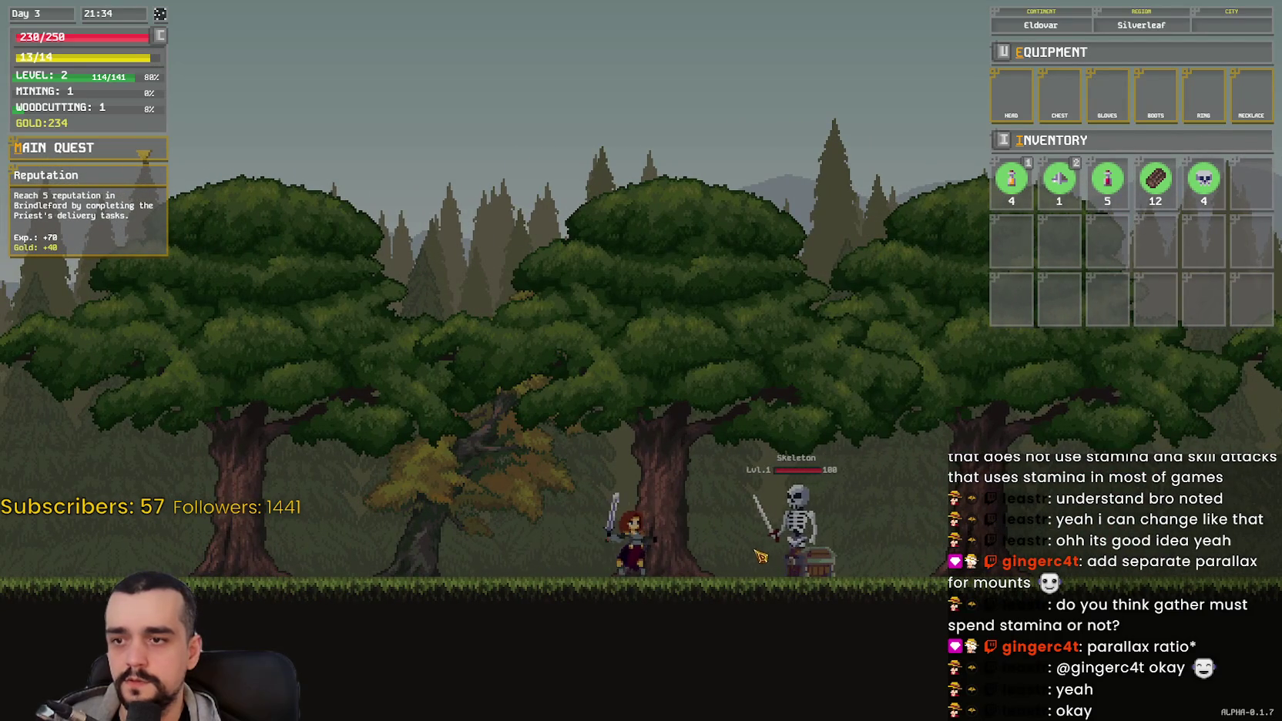
pyautogui.press('a')
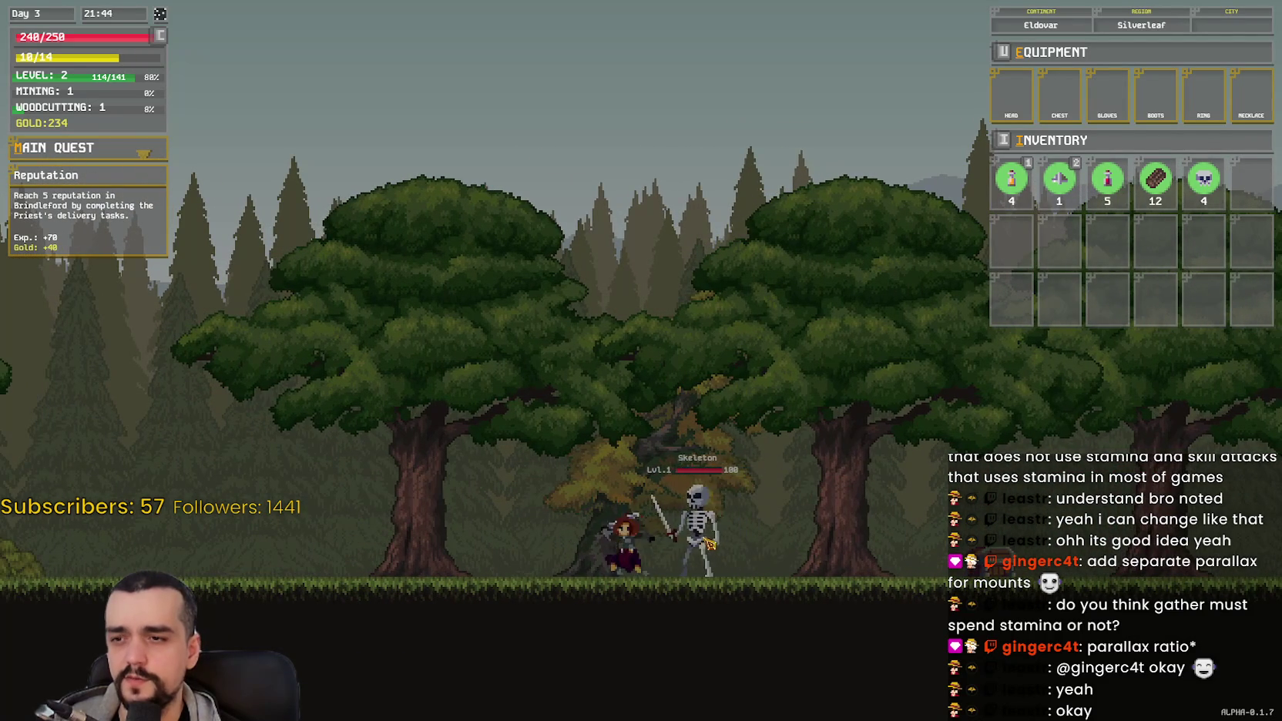
pyautogui.press('a')
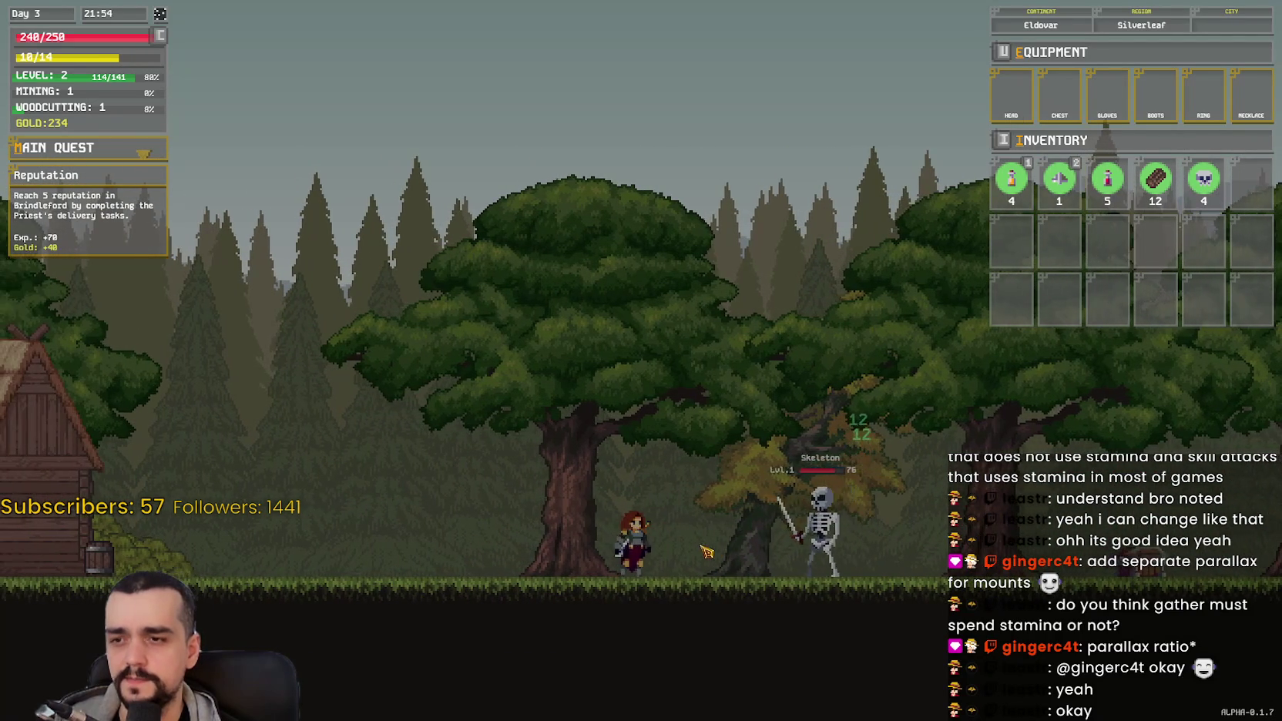
pyautogui.press('a')
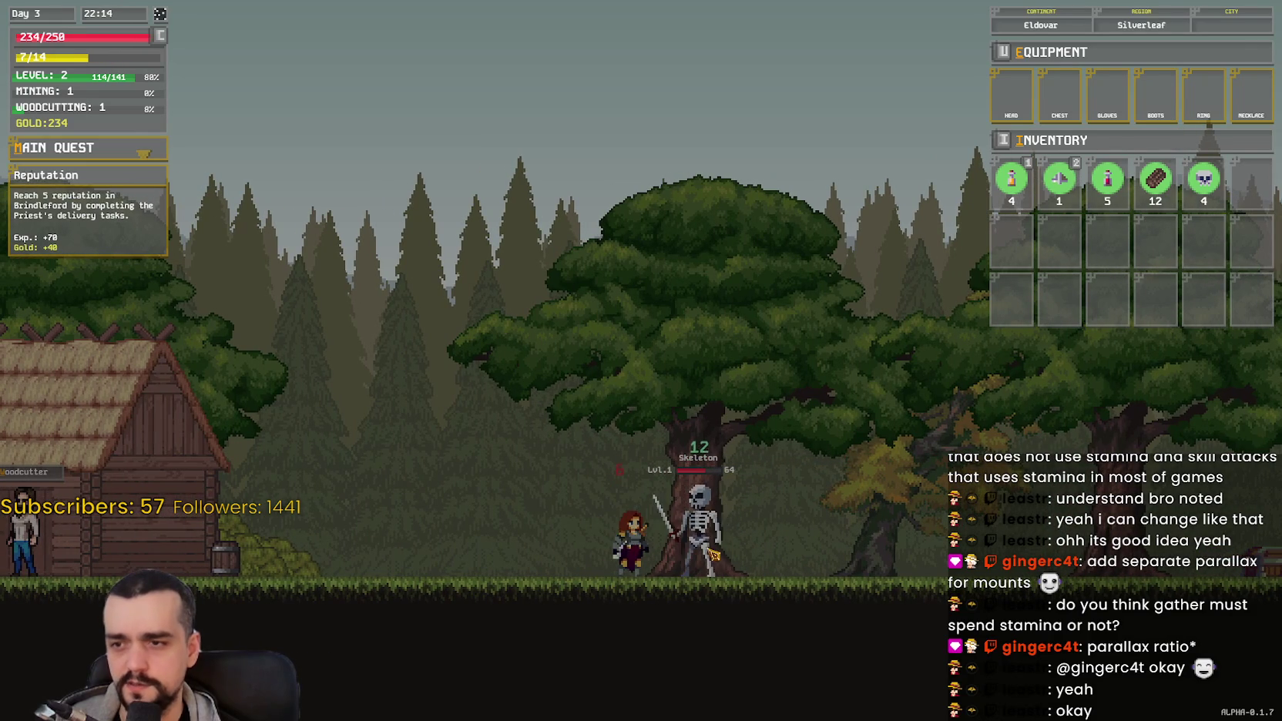
pyautogui.click(713, 554)
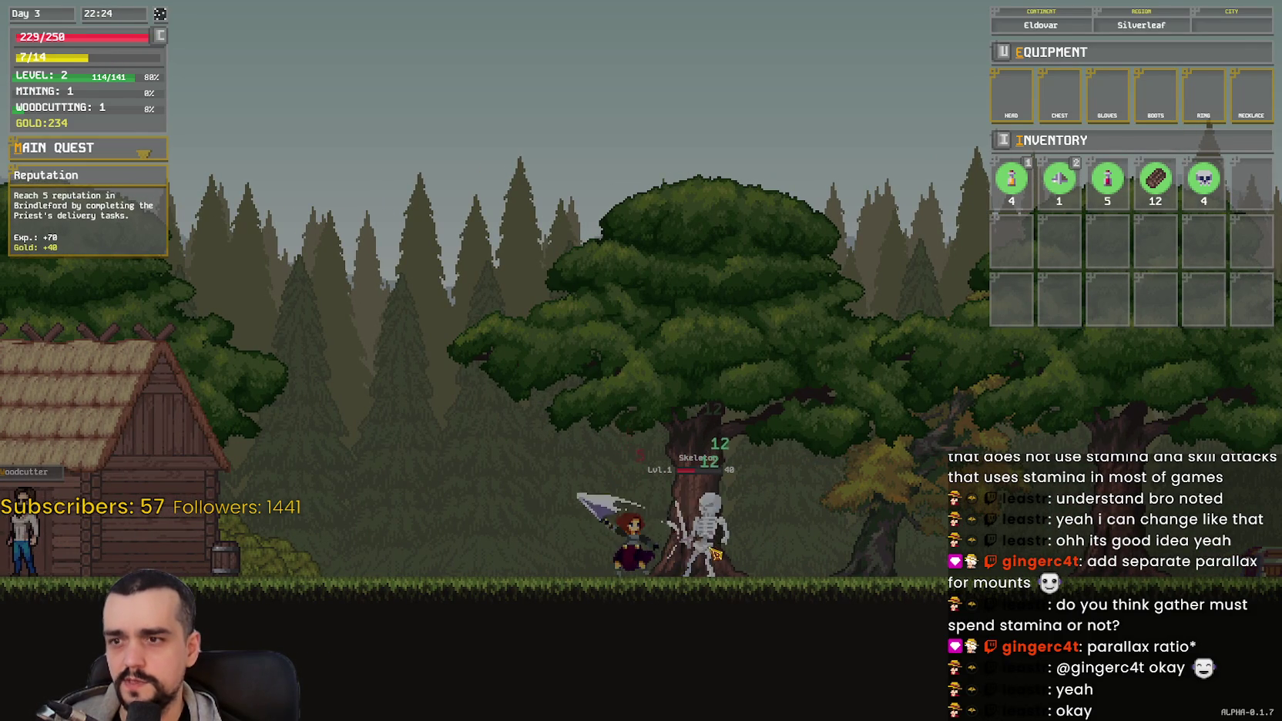
pyautogui.click(712, 539)
pyautogui.click(705, 556)
pyautogui.click(698, 572)
pyautogui.click(716, 566)
# Step: Break open the nearby forest chest for 20 more gold, bringing gold to 266
pyautogui.press('d')
pyautogui.press('d')
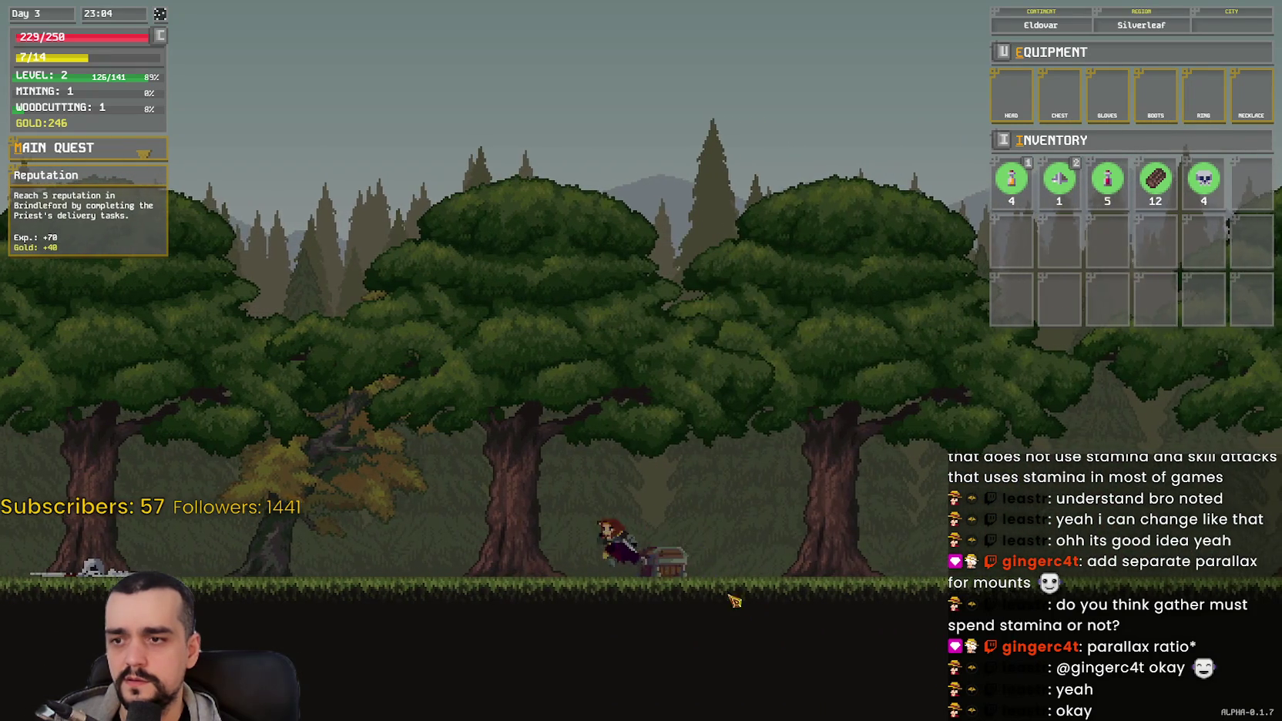
pyautogui.press('a')
pyautogui.click(764, 591)
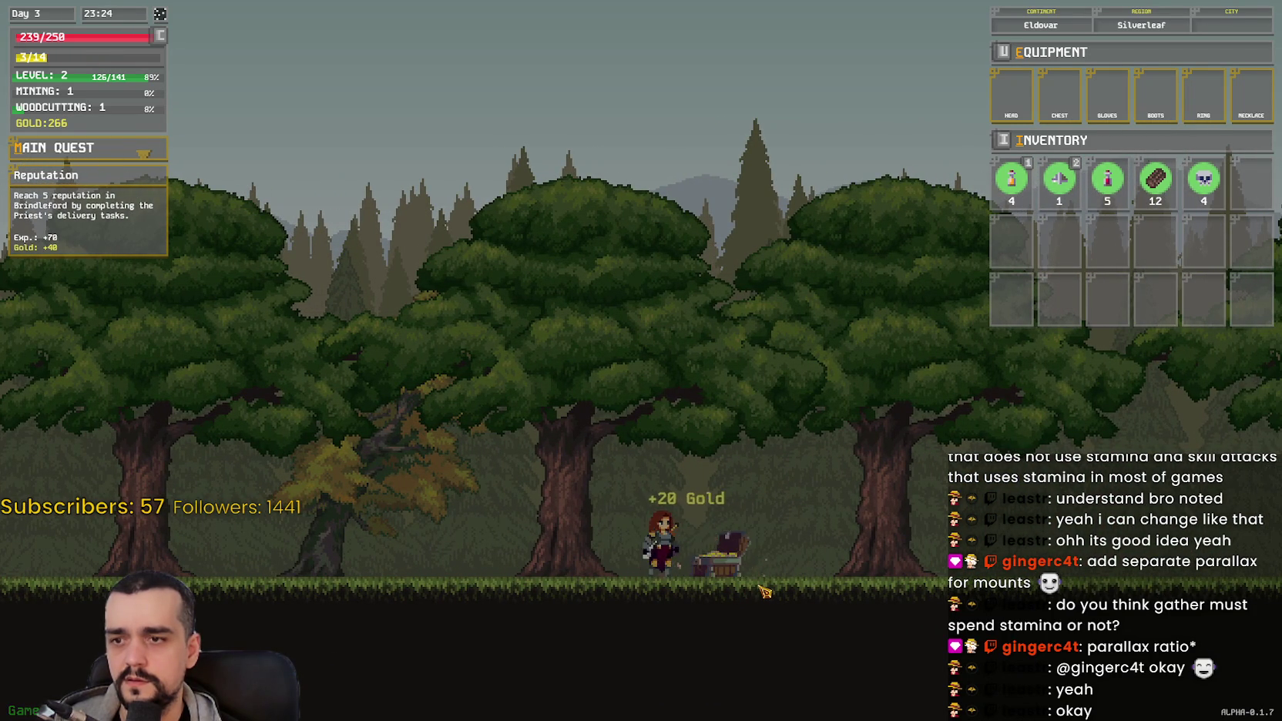
pyautogui.press('d')
pyautogui.press('space')
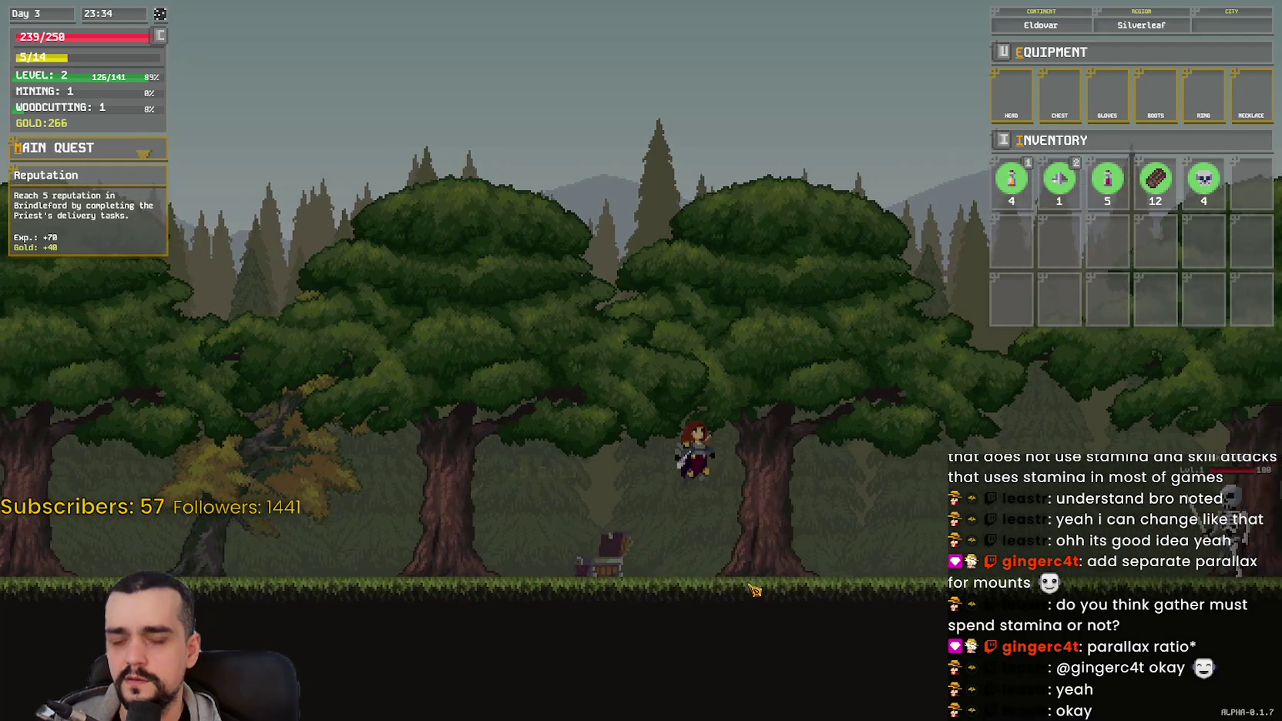
# Step: Run right to the next Skeleton and hit it repeatedly
pyautogui.press('d')
pyautogui.click(828, 570)
pyautogui.press('d')
pyautogui.click(828, 570)
pyautogui.click(827, 571)
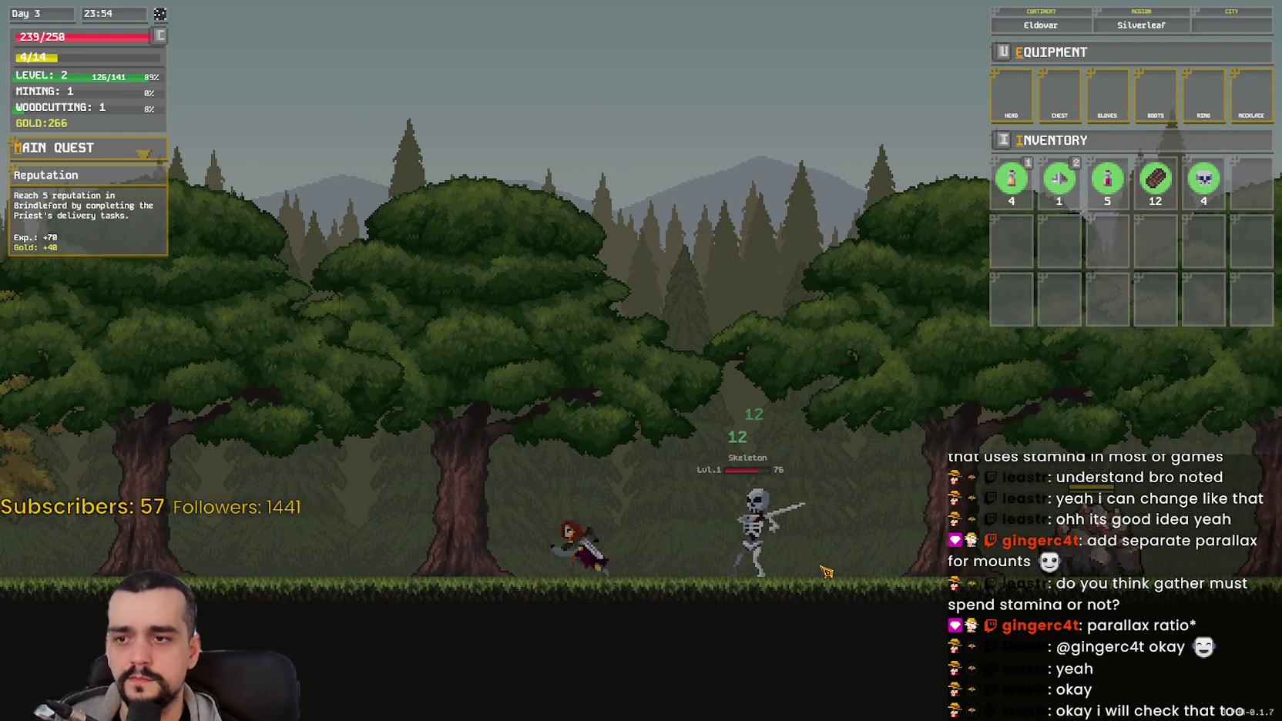
pyautogui.click(826, 571)
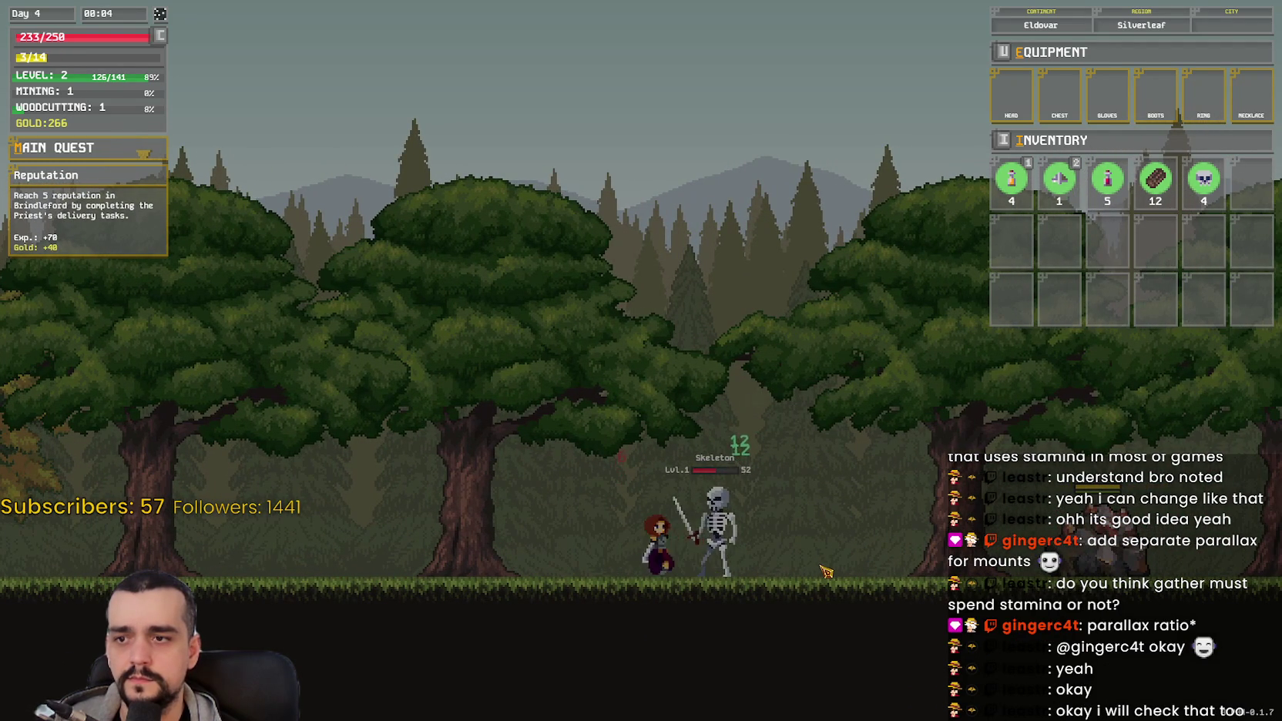
pyautogui.press('a')
pyautogui.click(823, 570)
pyautogui.click(817, 570)
# Step: Back away and finish the Skeleton with a scythe swing, reaching 278 gold and 138/141 XP
pyautogui.press('a')
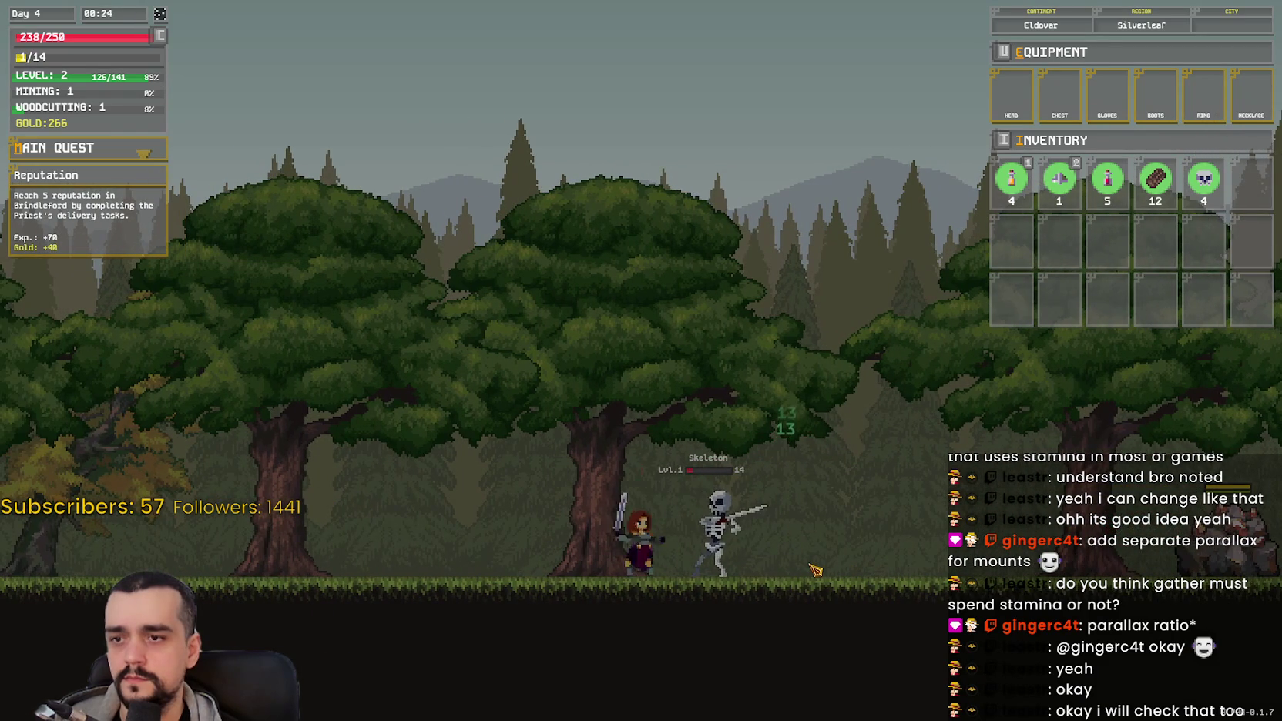
pyautogui.press('a')
pyautogui.click(745, 592)
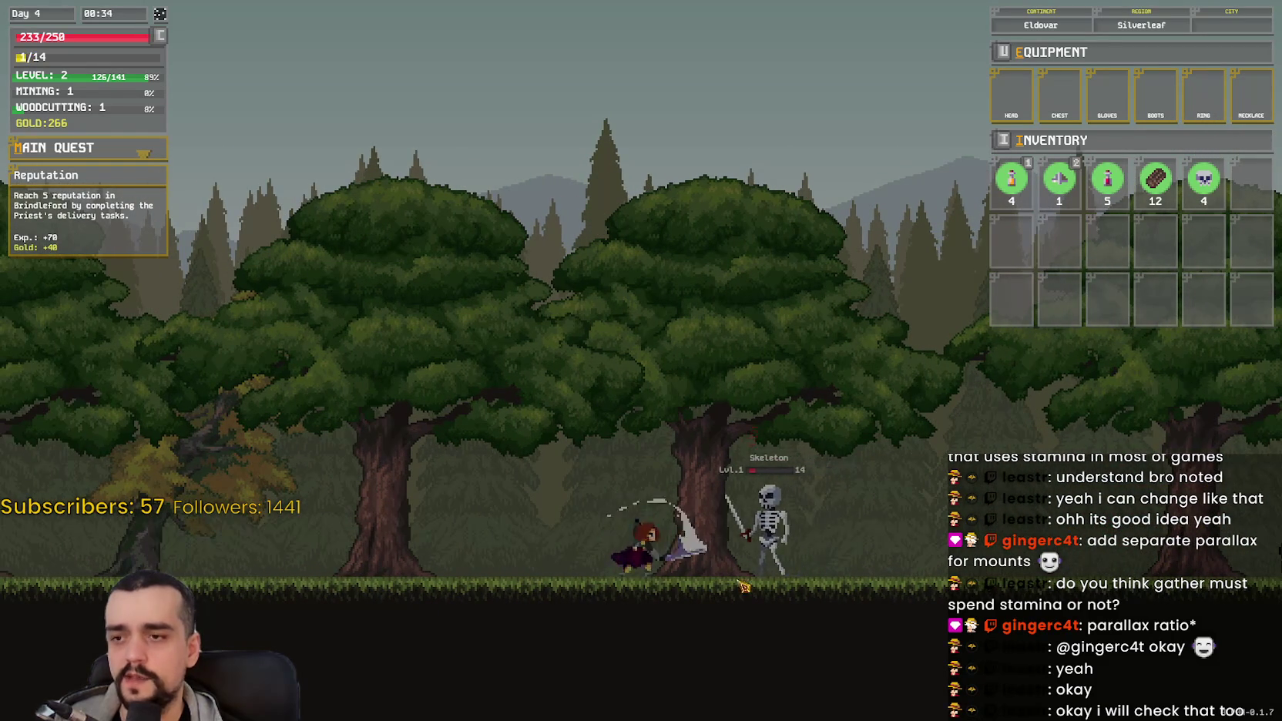
pyautogui.press('a')
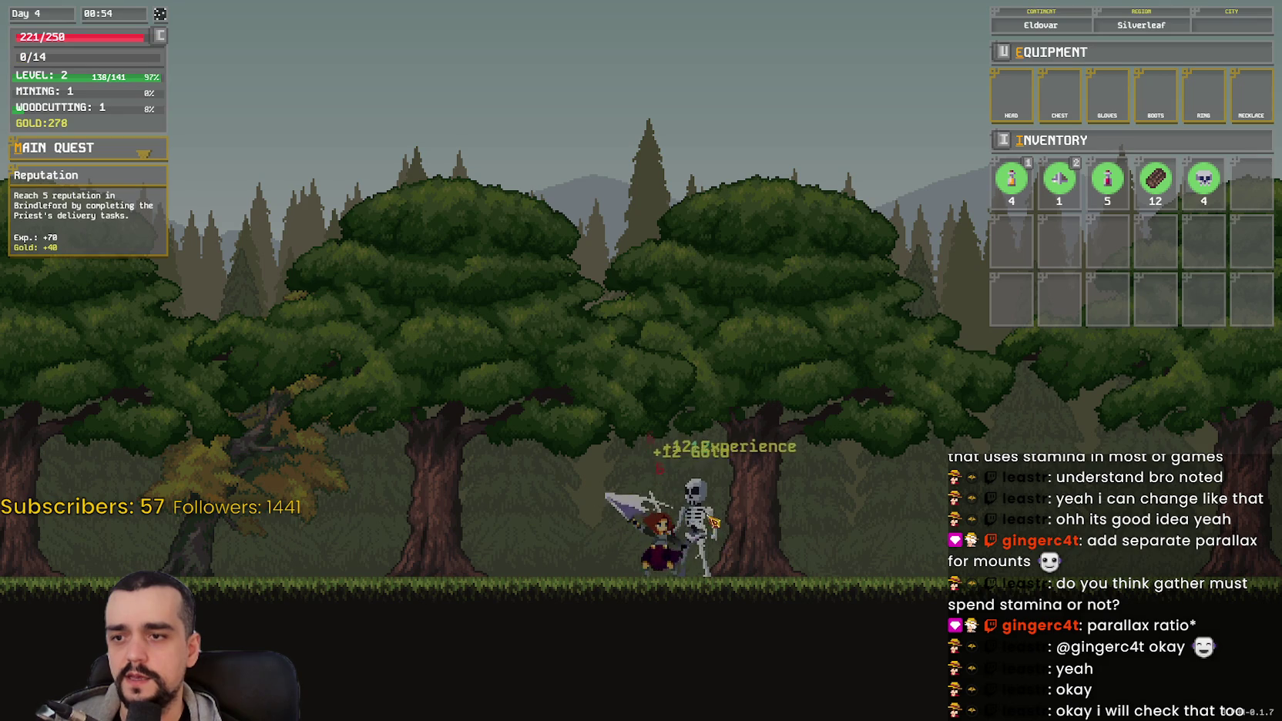
pyautogui.press('d')
pyautogui.press('d')
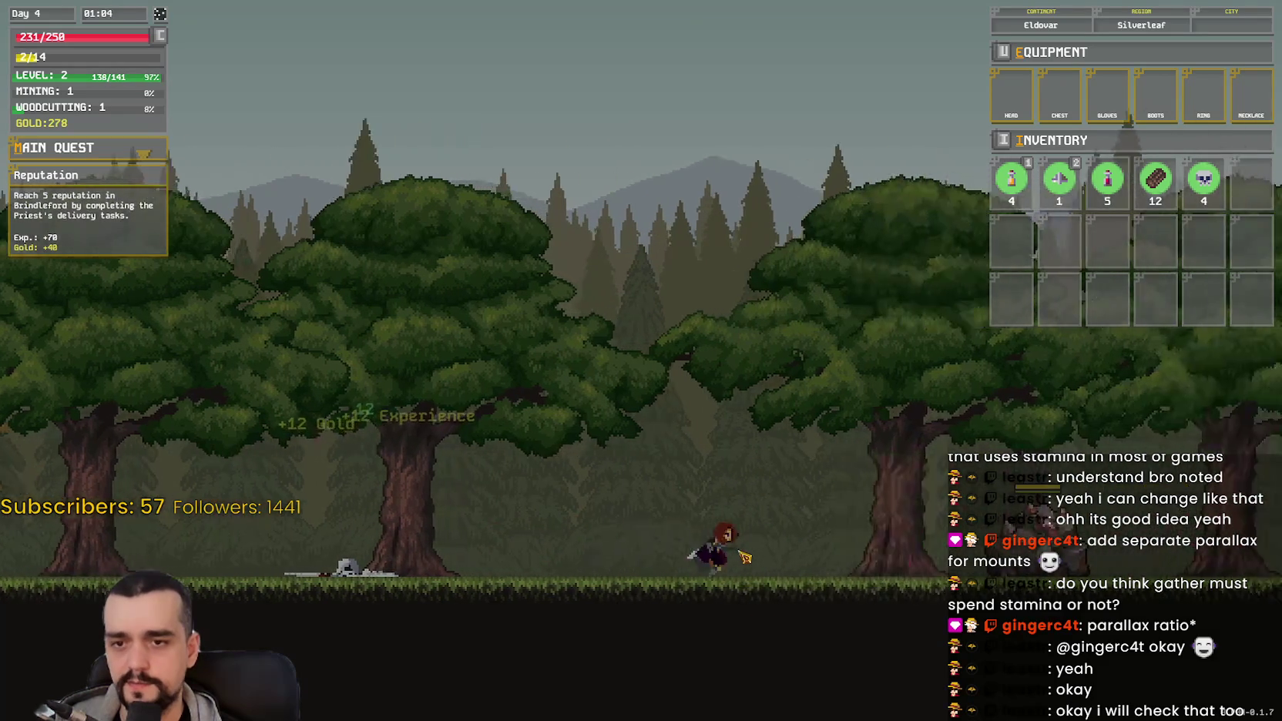
pyautogui.click(721, 597)
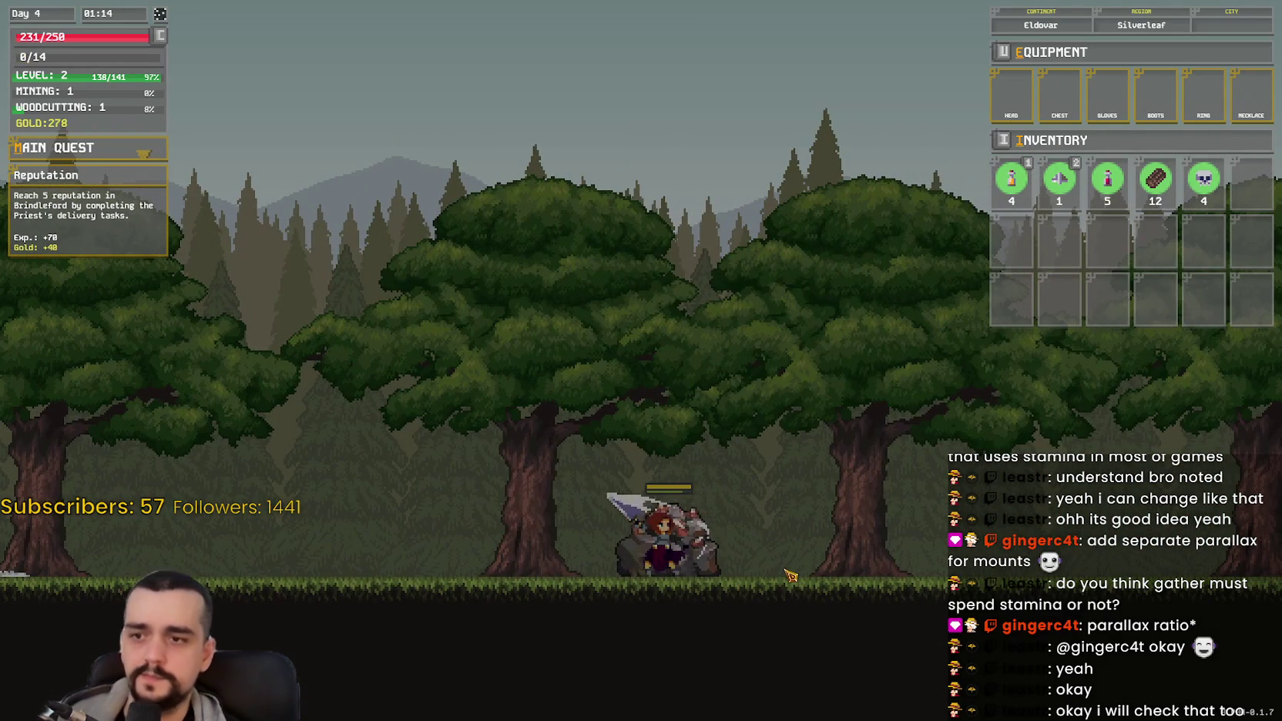
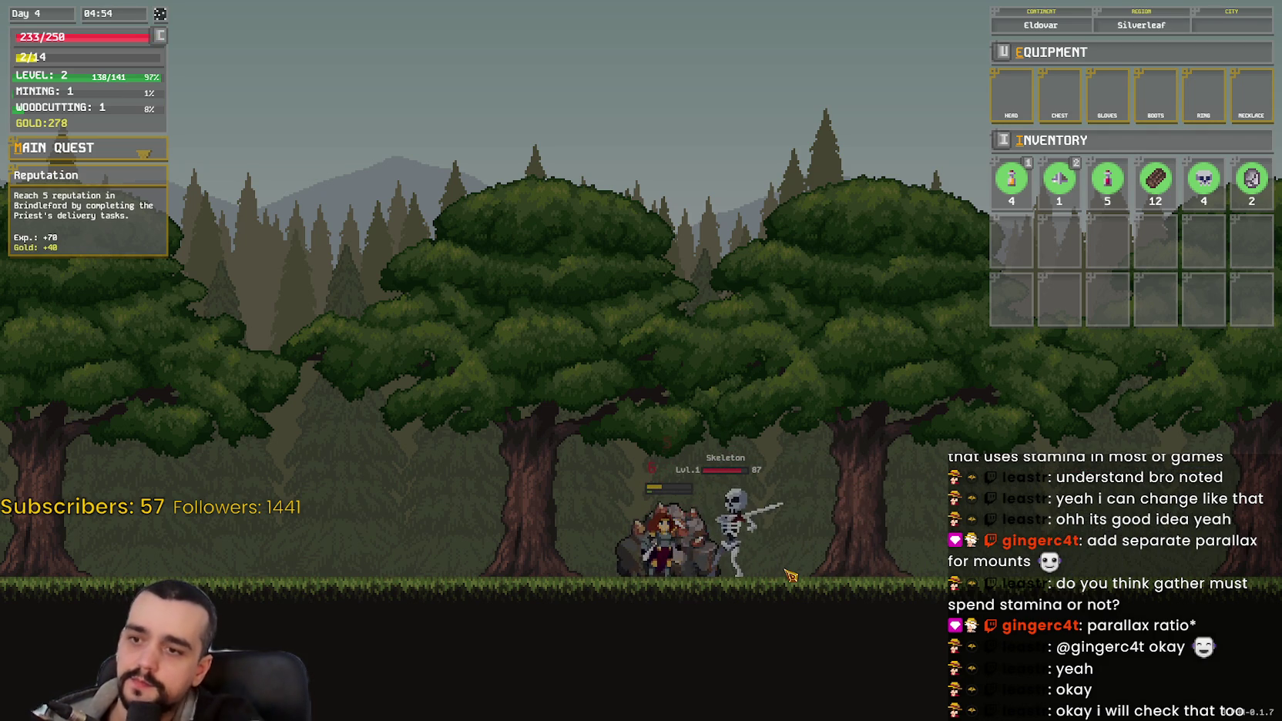
# Step: Retreat, drink a health potion, then return and defeat the first skeleton
pyautogui.press('a')
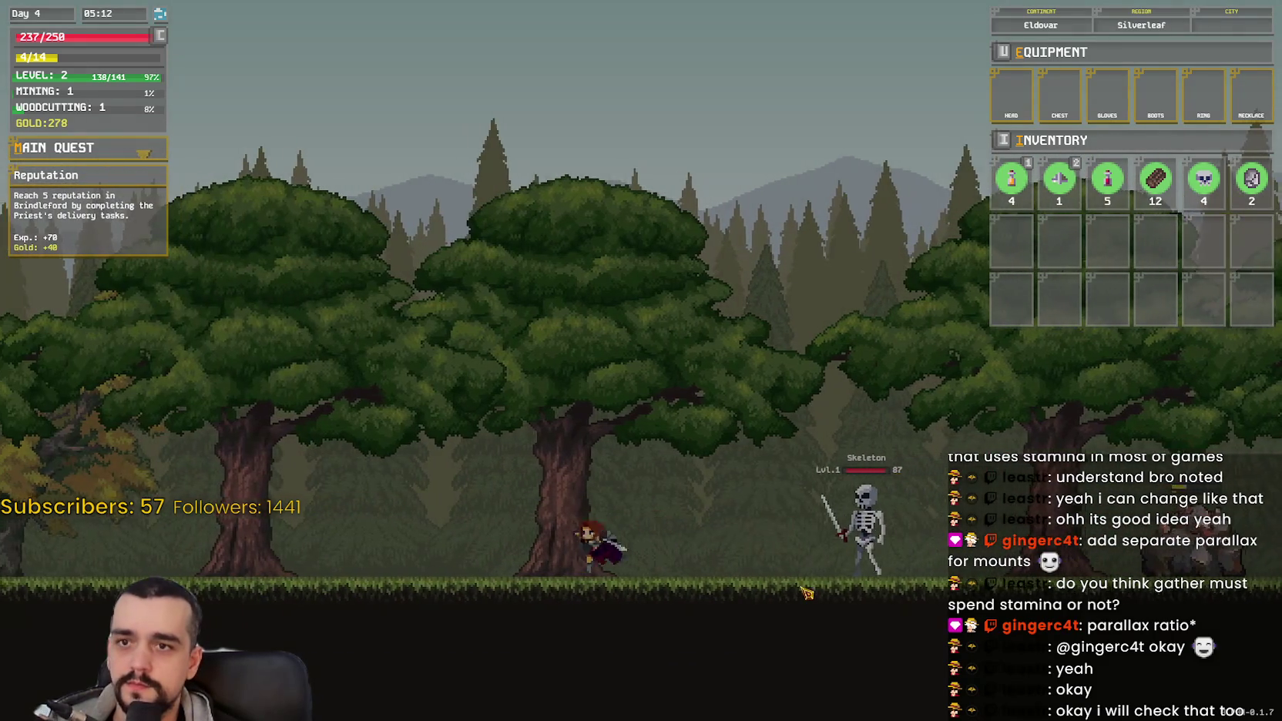
pyautogui.press('1')
pyautogui.press('d')
pyautogui.click(755, 550)
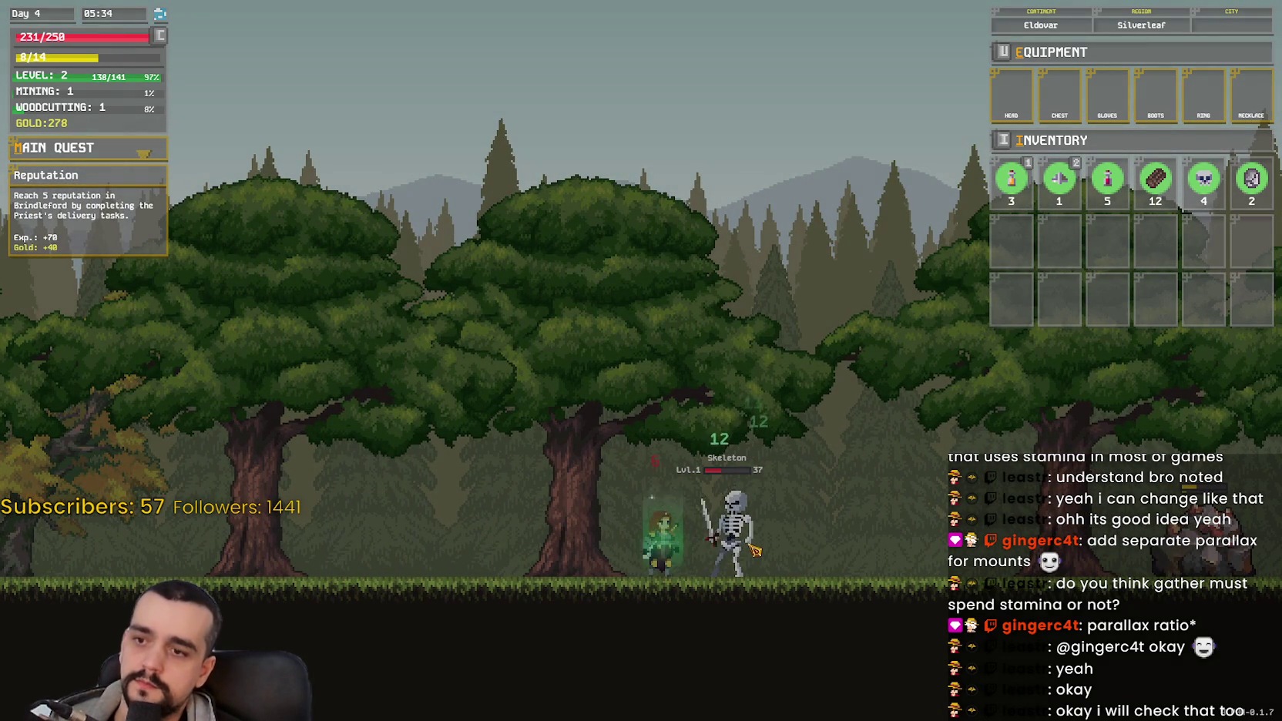
pyautogui.click(755, 550)
# Step: Run right through the forest to the rock and mine it into a stone
pyautogui.press('d')
pyautogui.press('d')
pyautogui.press('space')
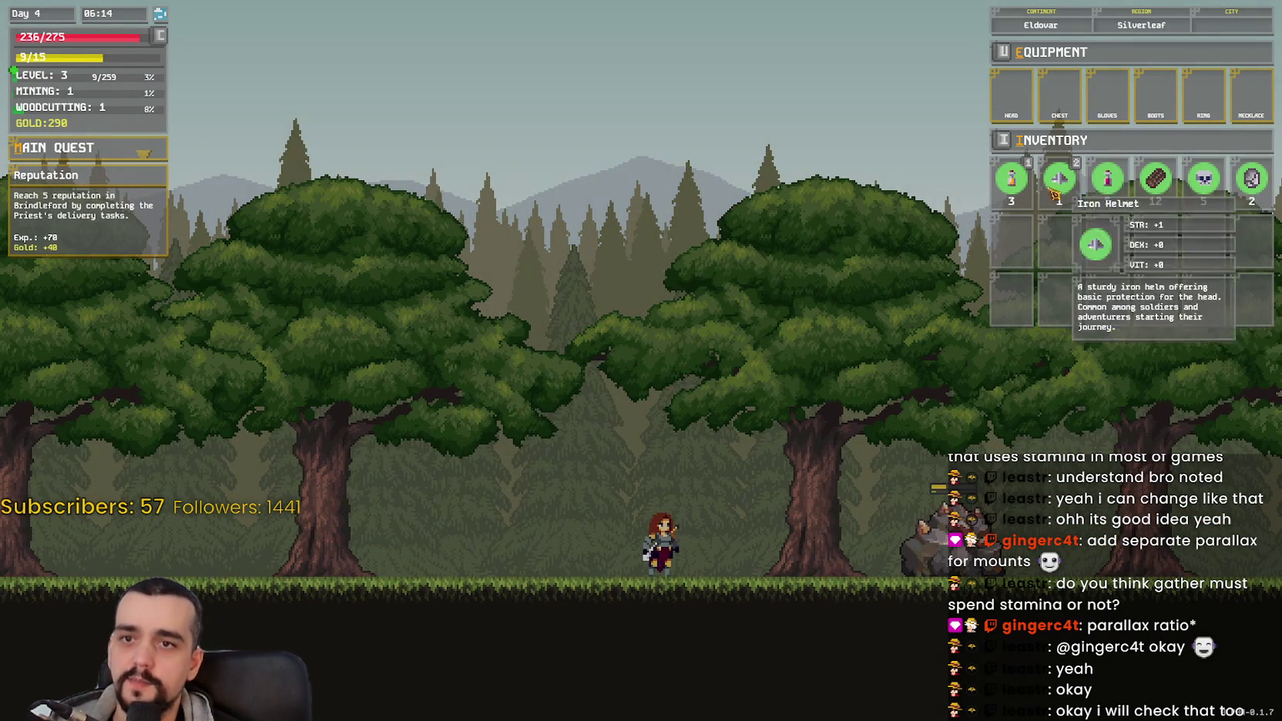
pyautogui.press('a')
pyautogui.press('d')
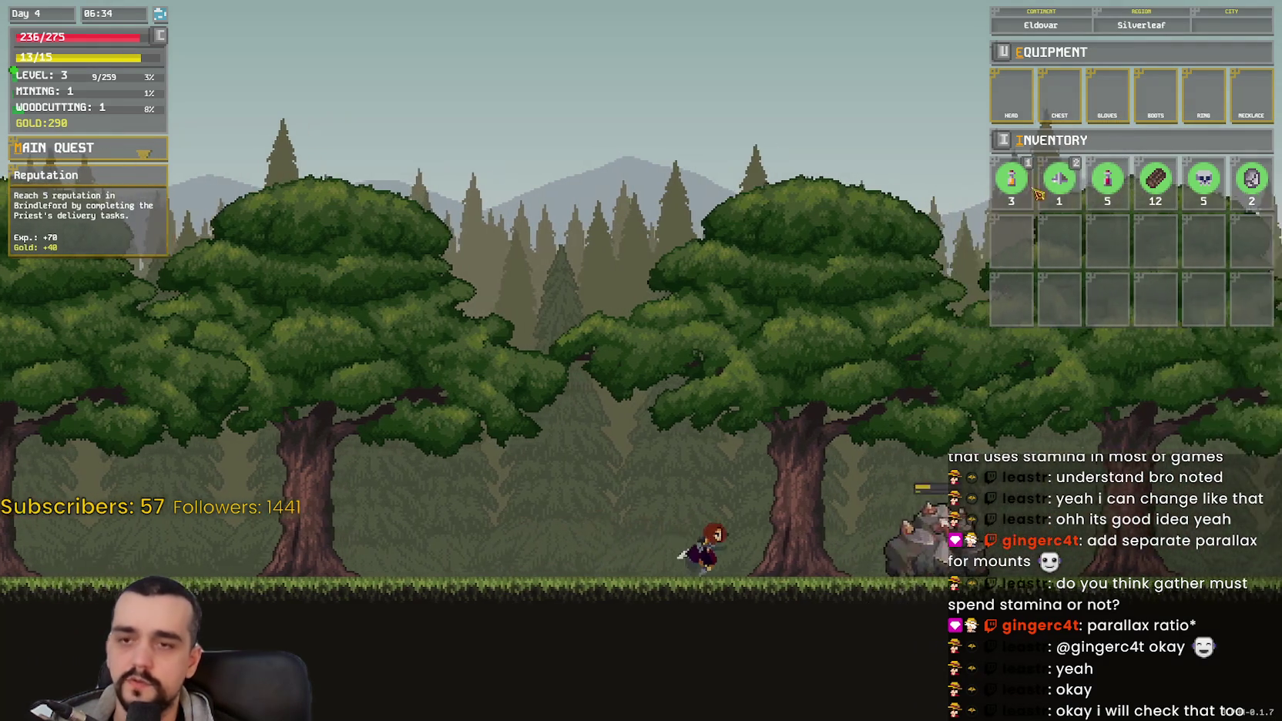
pyautogui.press('d')
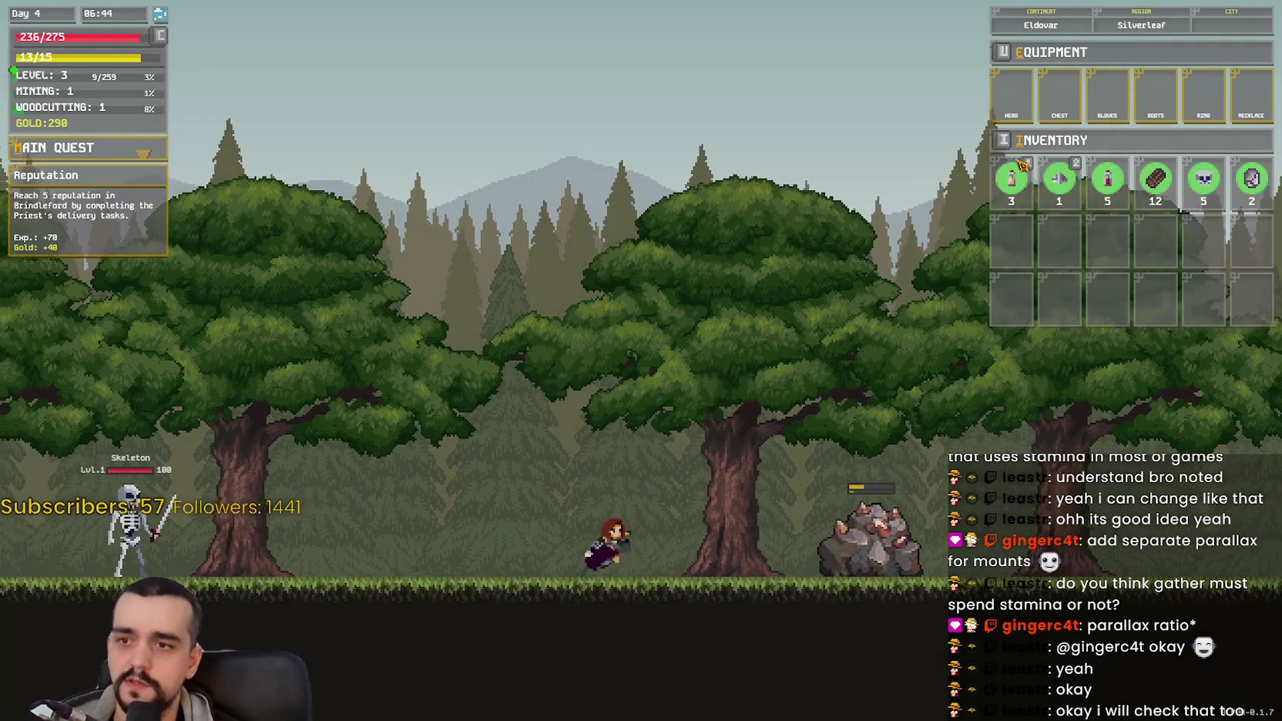
pyautogui.press('d')
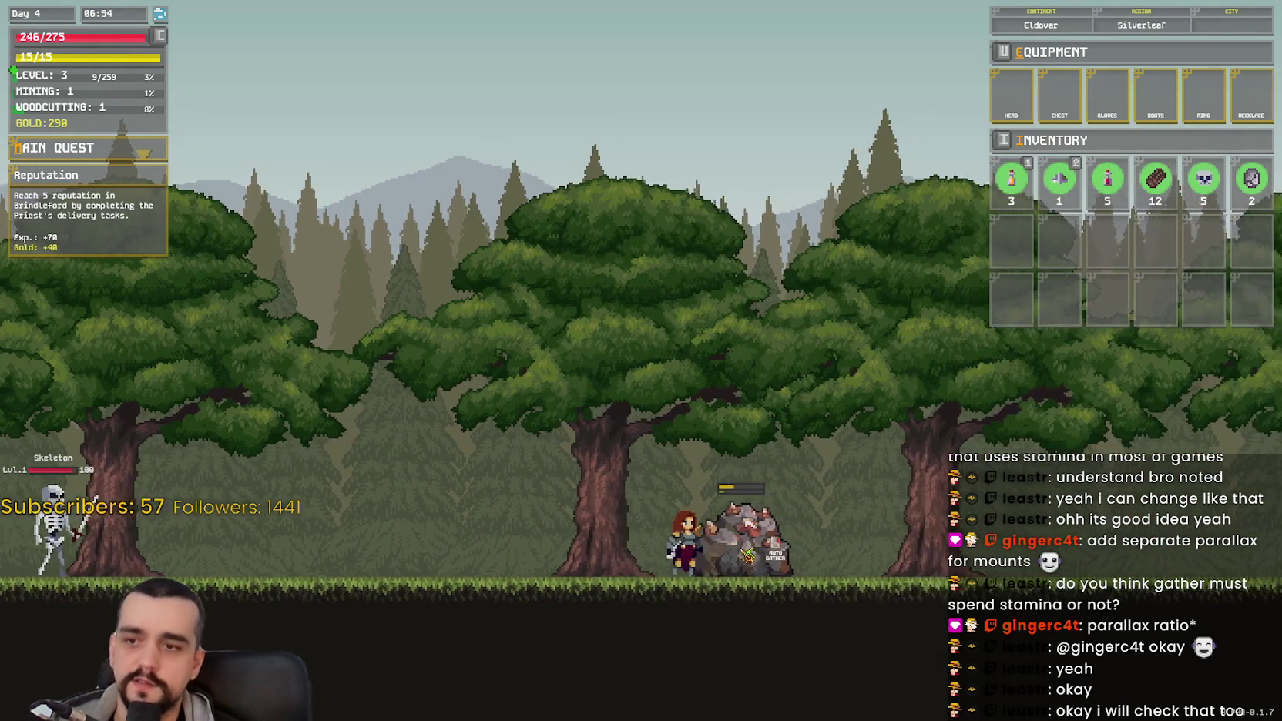
pyautogui.click(702, 561)
# Step: Pick up the stone, kill the second skeleton, then head right toward the travel point
pyautogui.press('a')
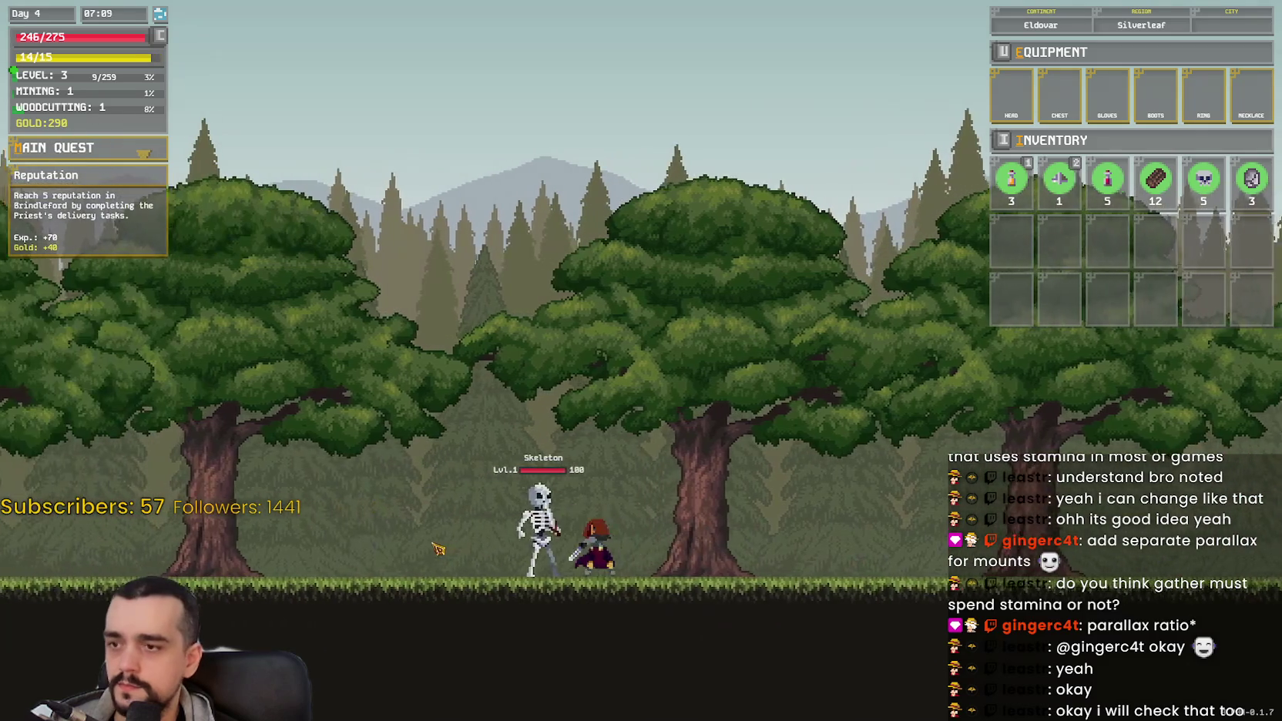
pyautogui.click(440, 547)
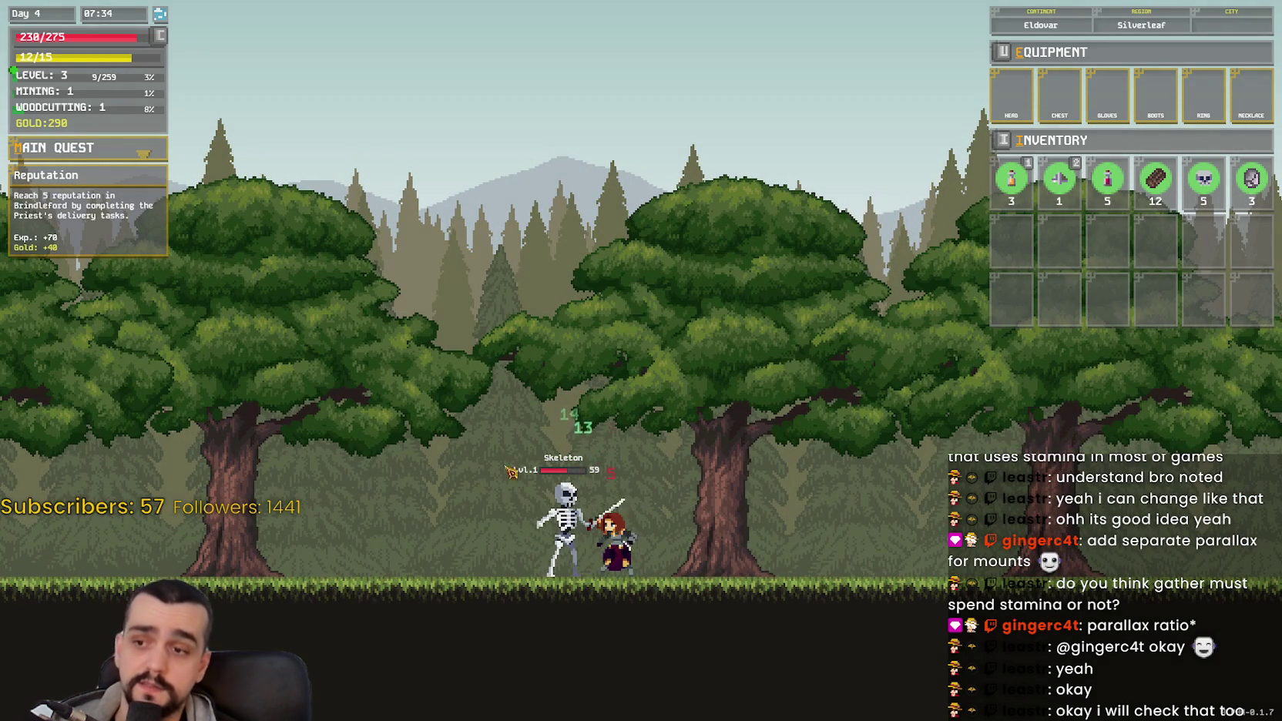
pyautogui.click(524, 527)
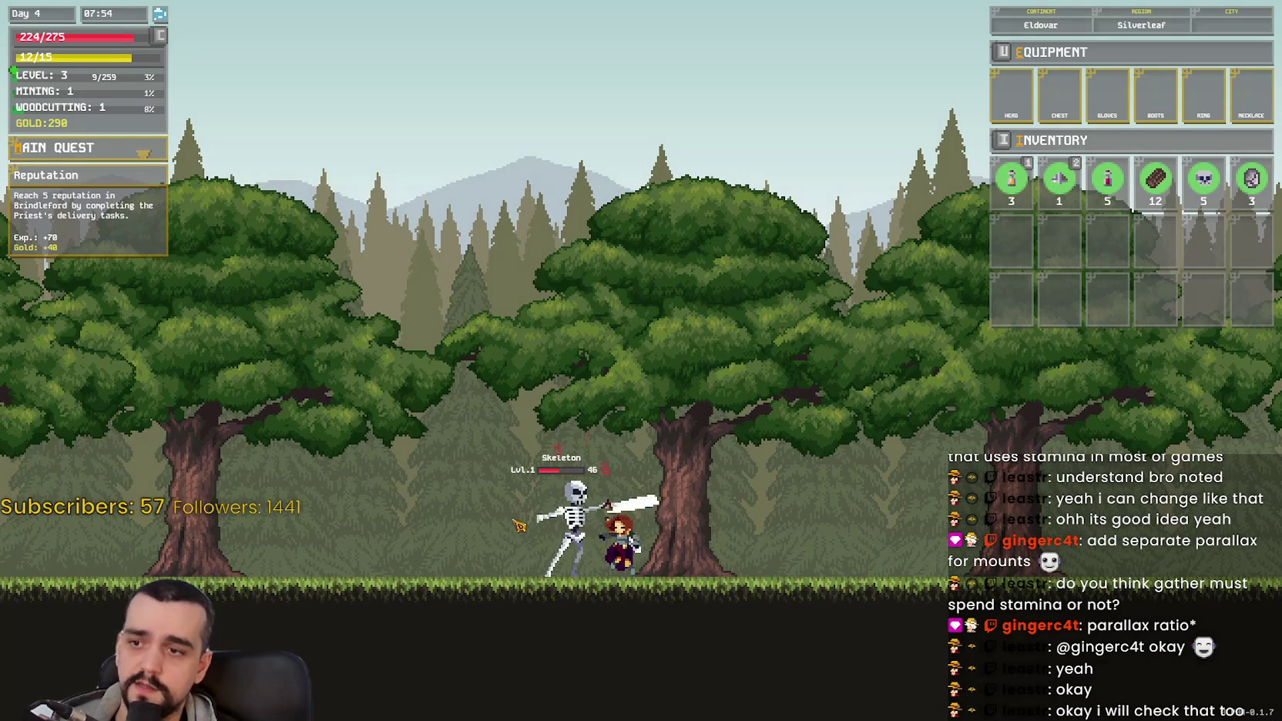
pyautogui.click(518, 527)
pyautogui.press('d')
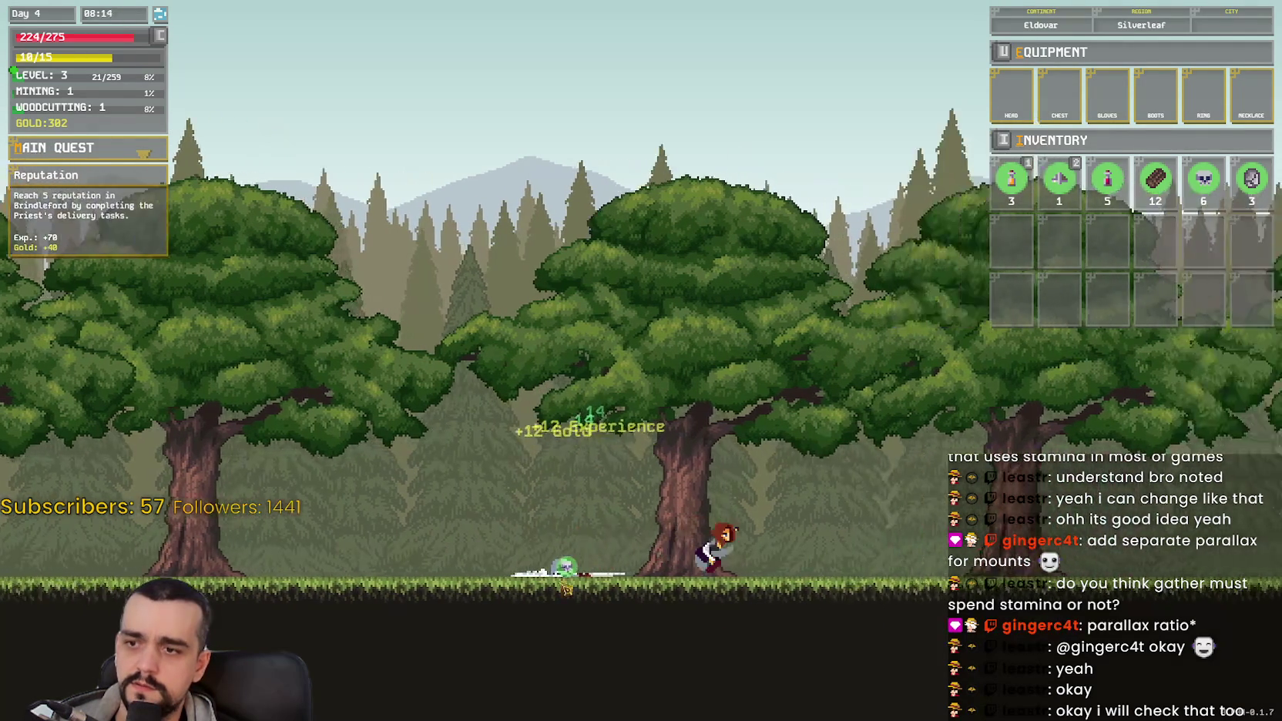
pyautogui.press('space')
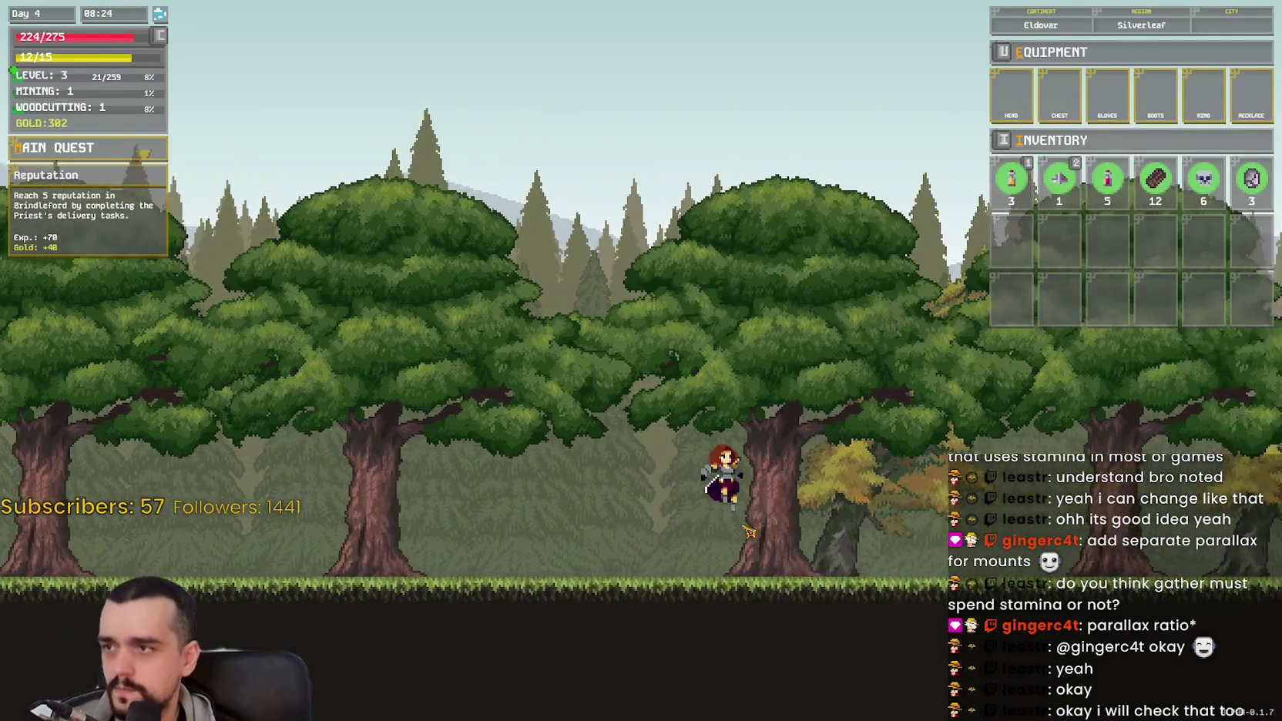
pyautogui.press('d')
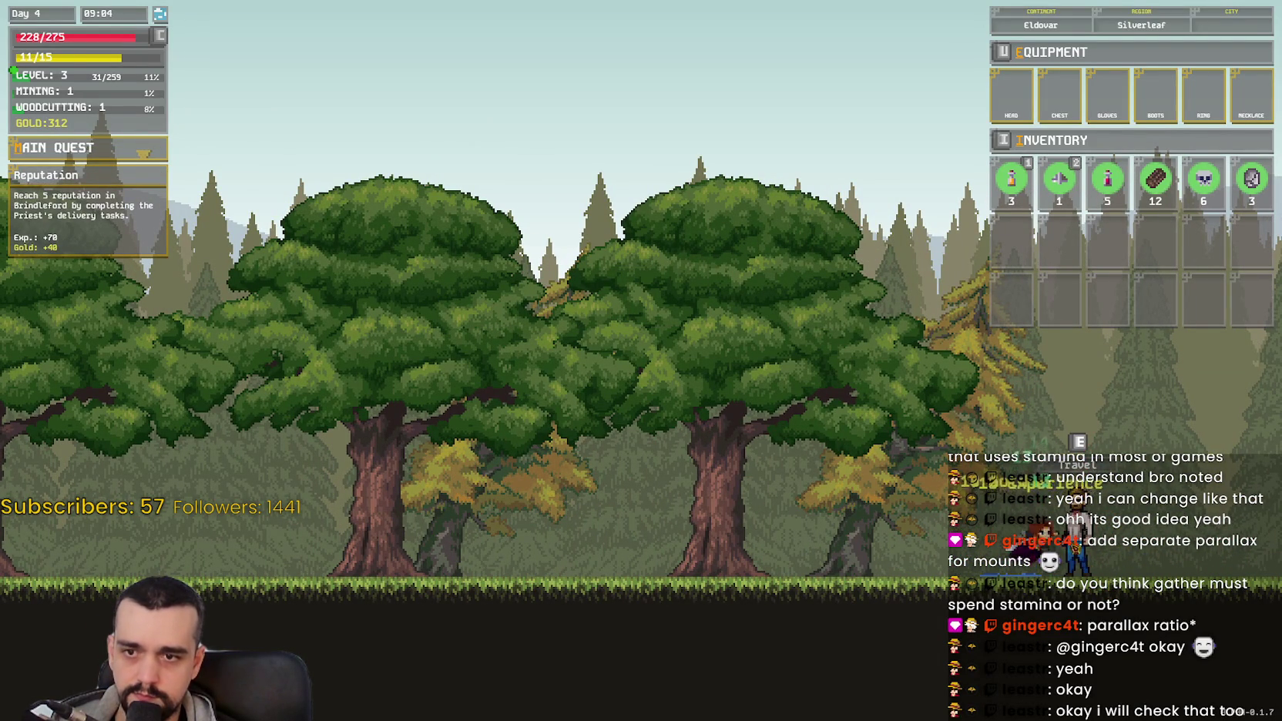
# Step: Travel to Evershade and back, then run to the Woodcutter's 10-firewood, 100-gold request
pyautogui.press('e')
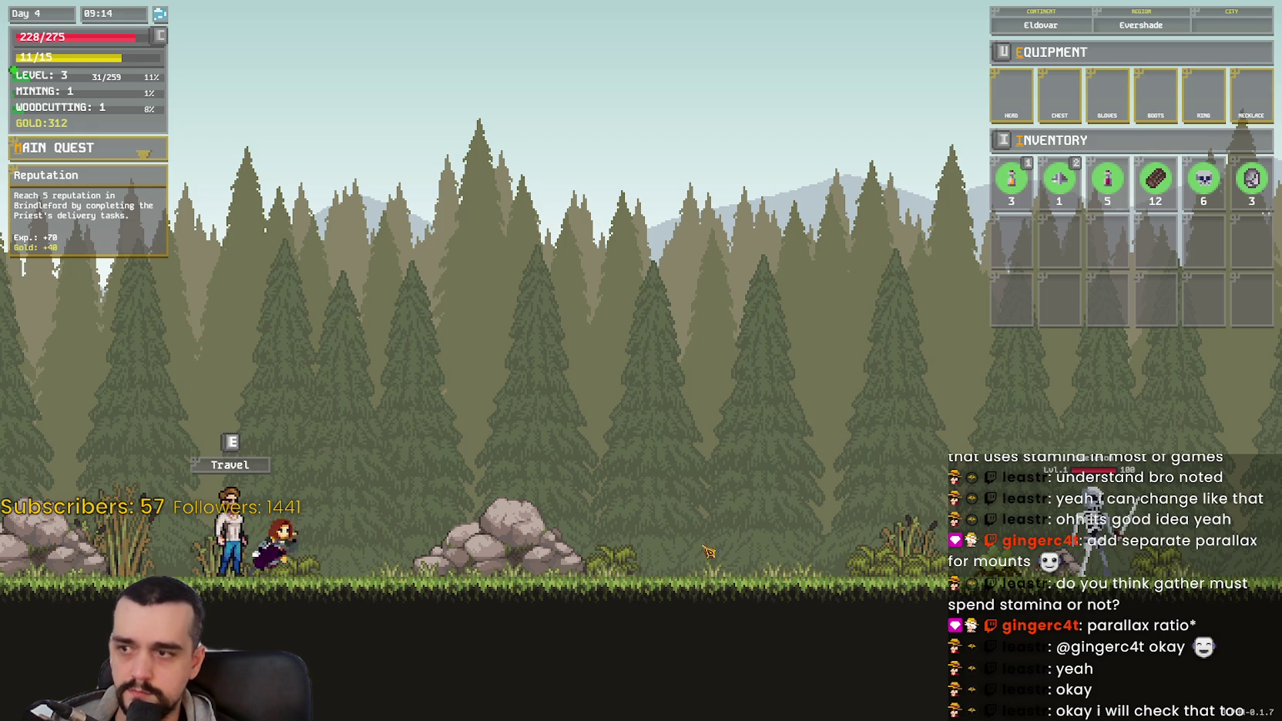
pyautogui.press('e')
pyautogui.press('d')
pyautogui.press('d')
pyautogui.press('d')
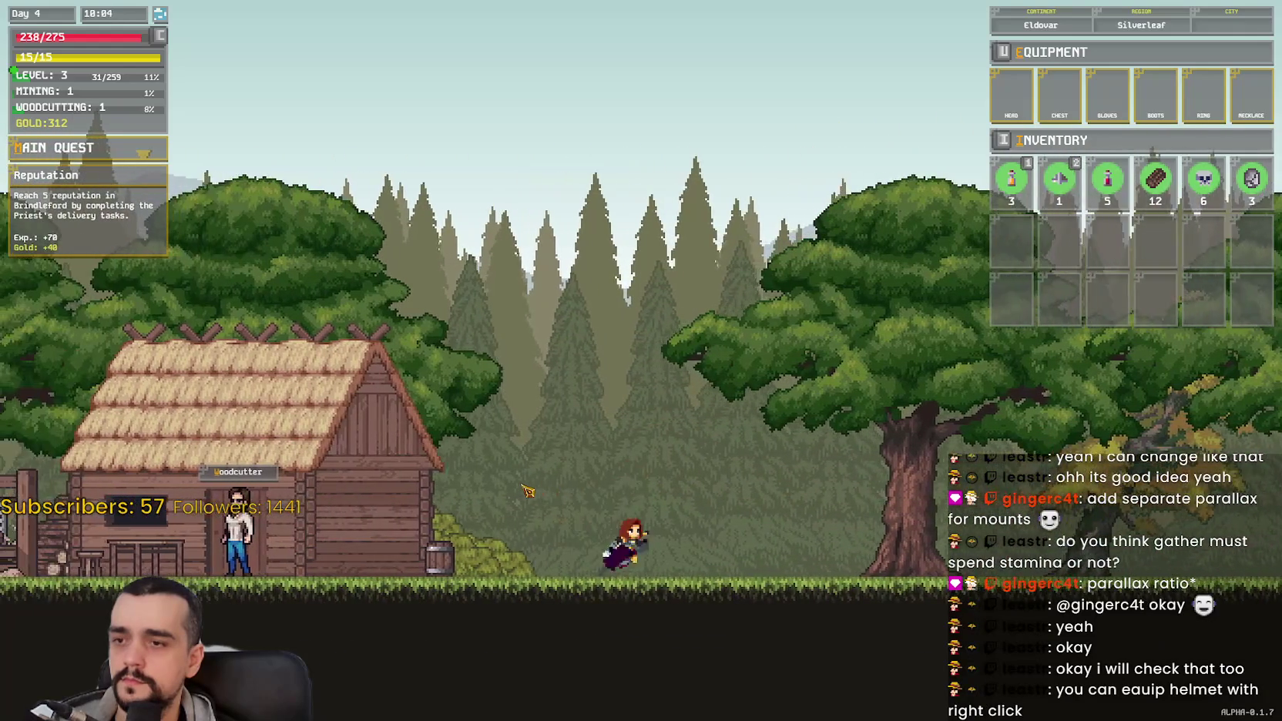
pyautogui.press('space')
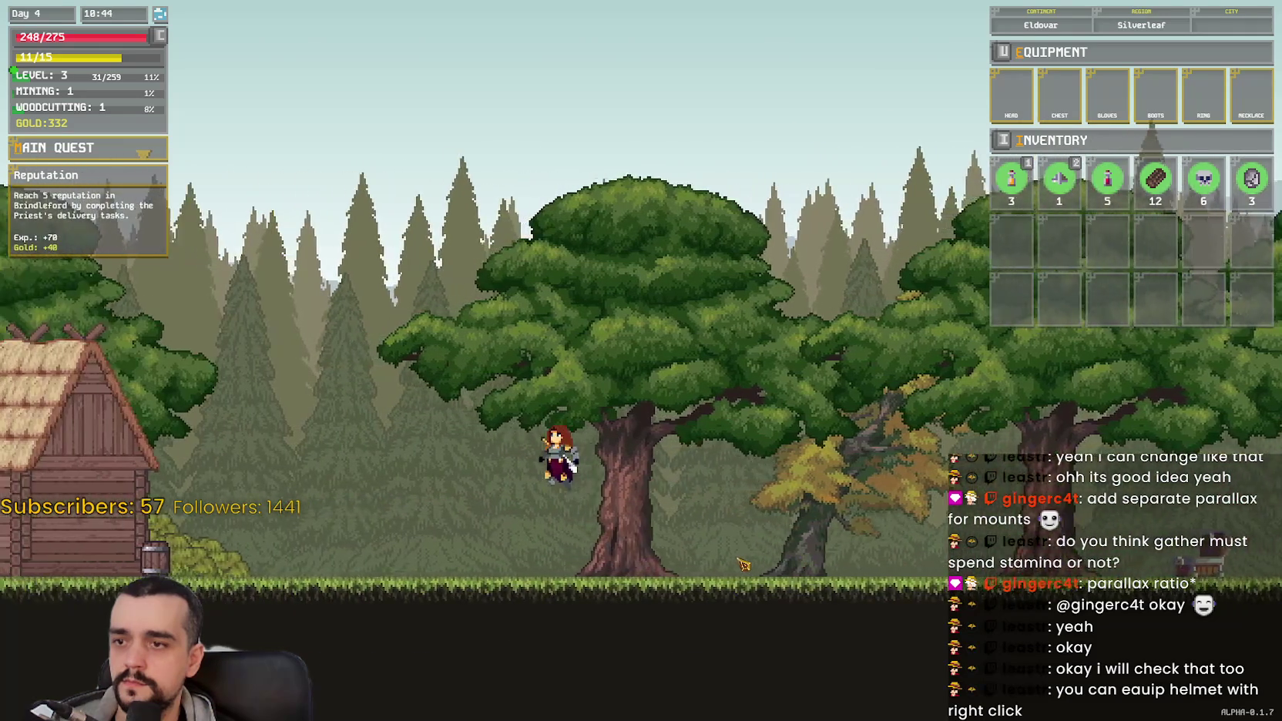
pyautogui.press('a')
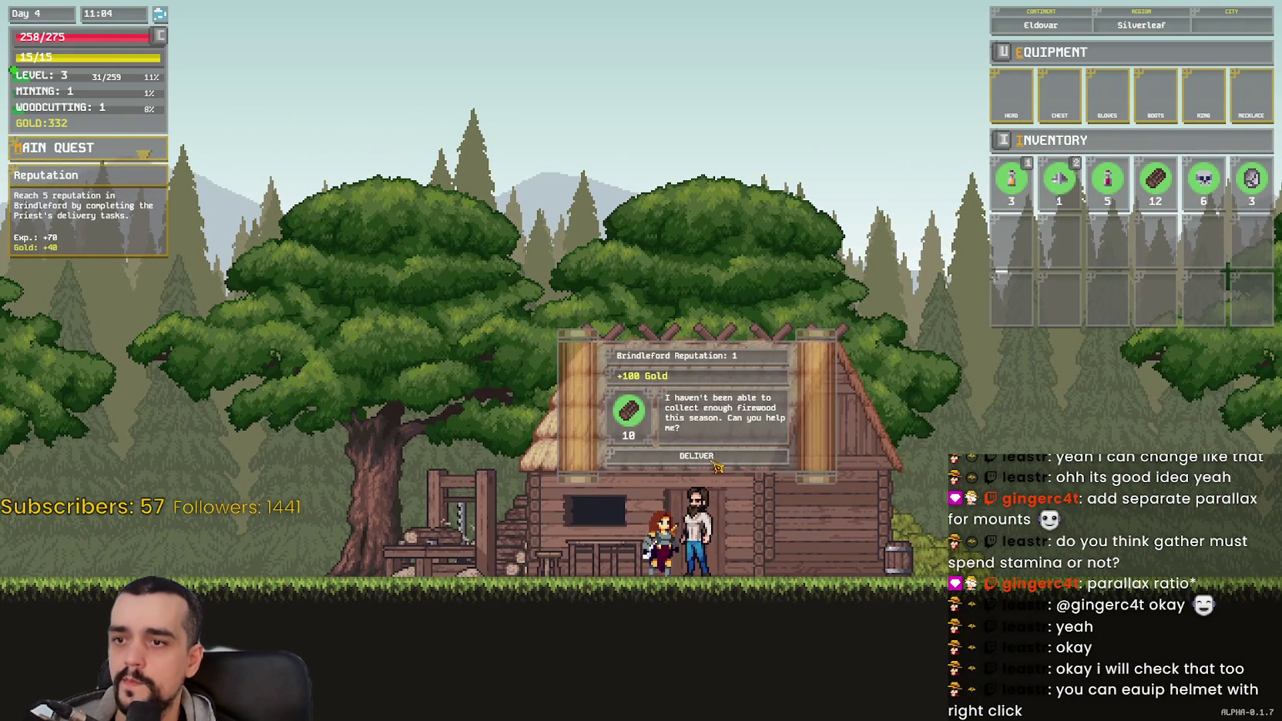
# Step: Head left from the Woodcutter's hut and inspect the ancient tablet at the statue
pyautogui.press('a')
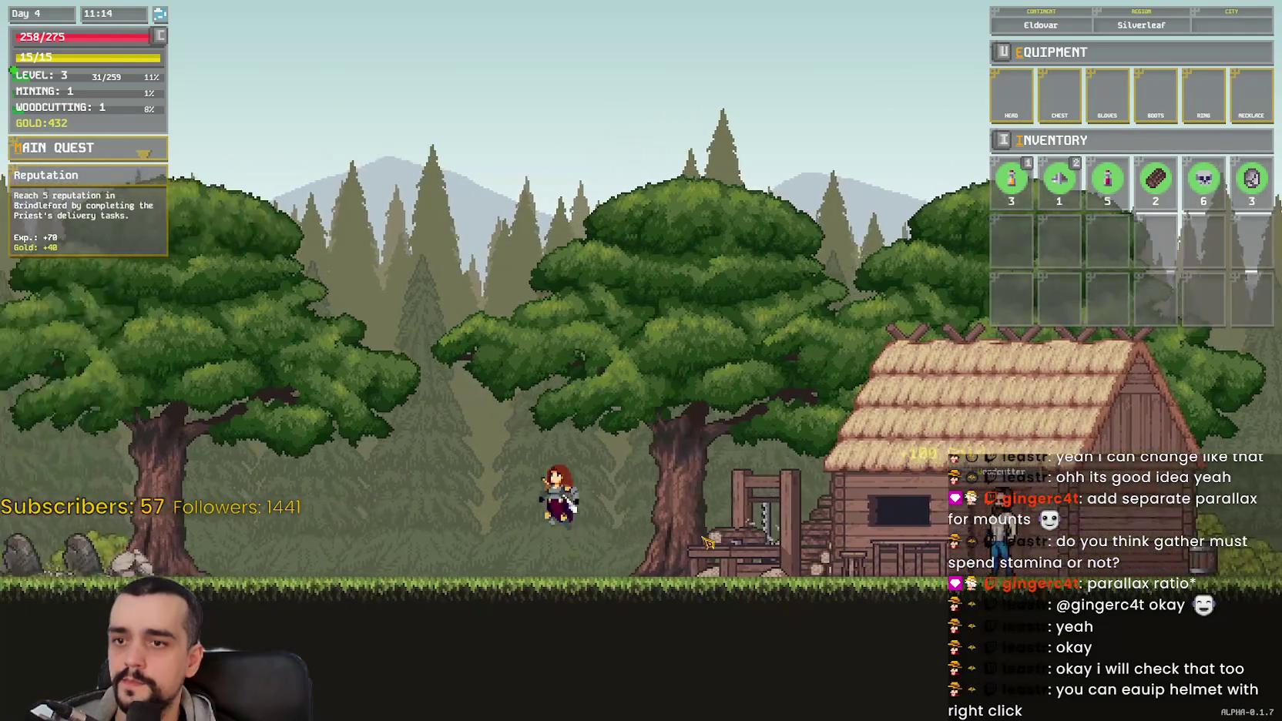
pyautogui.press('a')
pyautogui.press('e')
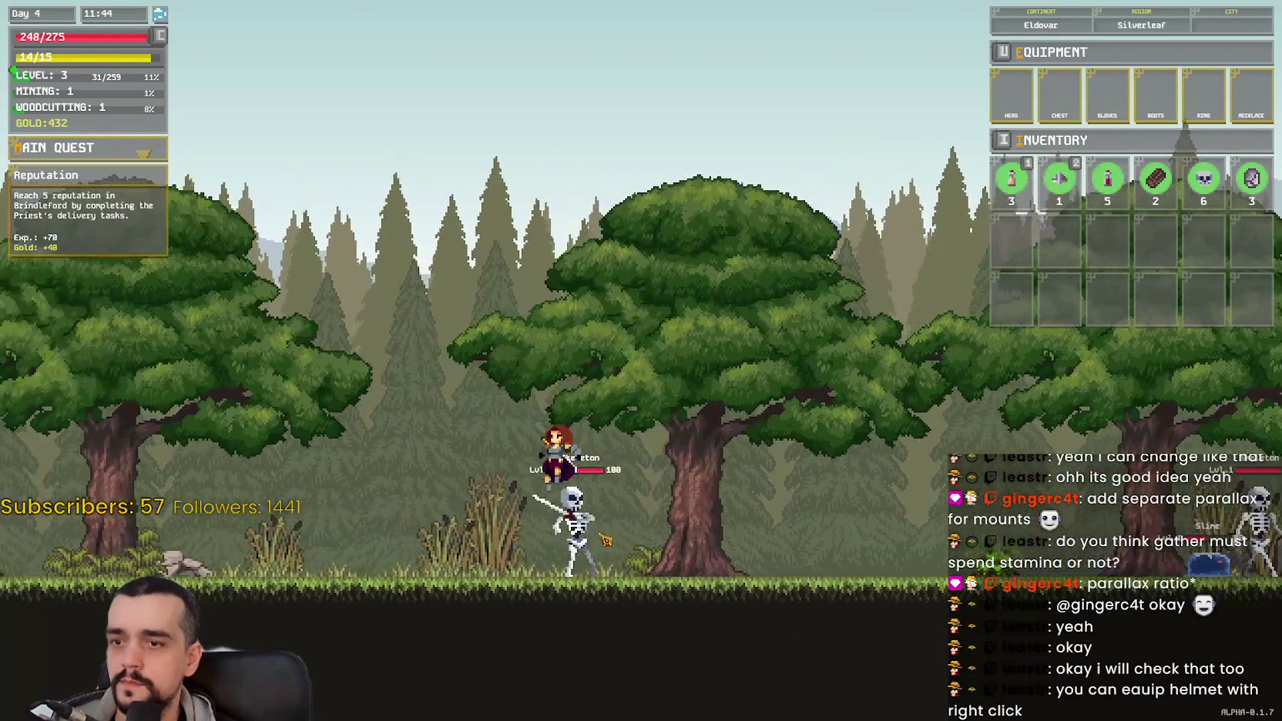
# Step: Continue left past a skeleton on the path into Brindleford
pyautogui.press('a')
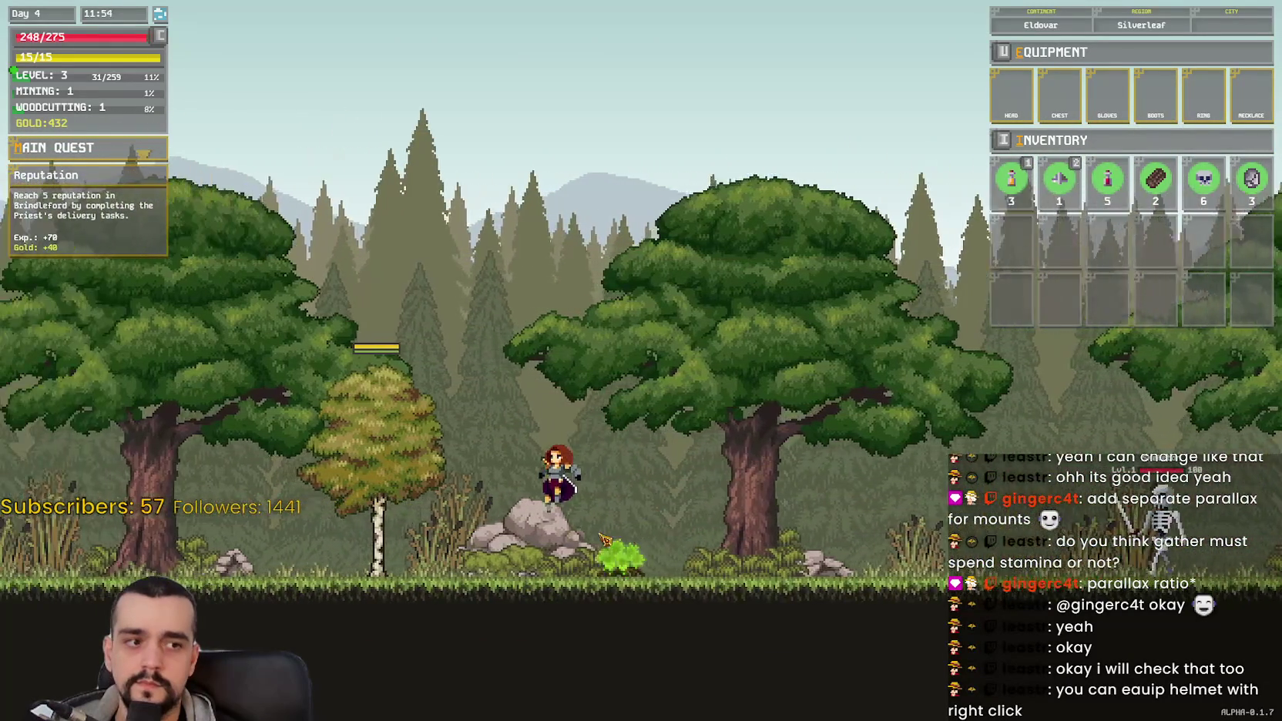
pyautogui.press('a')
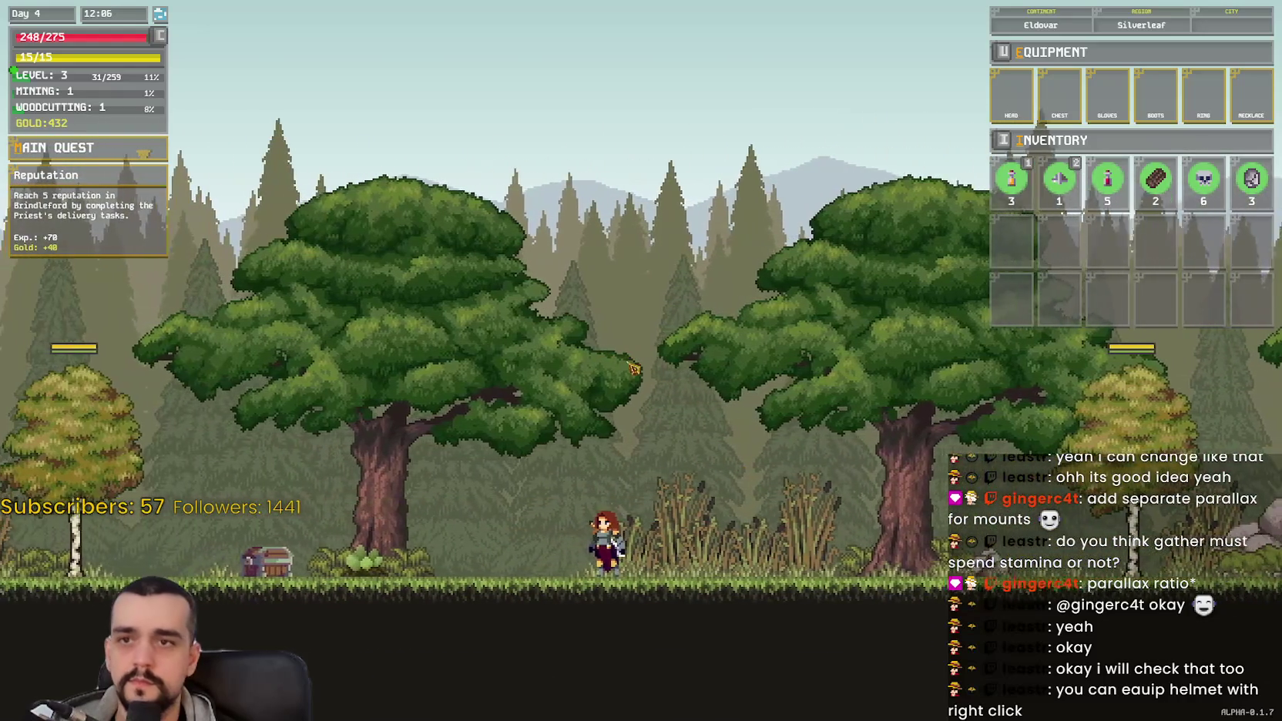
pyautogui.click(761, 349)
pyautogui.press('a')
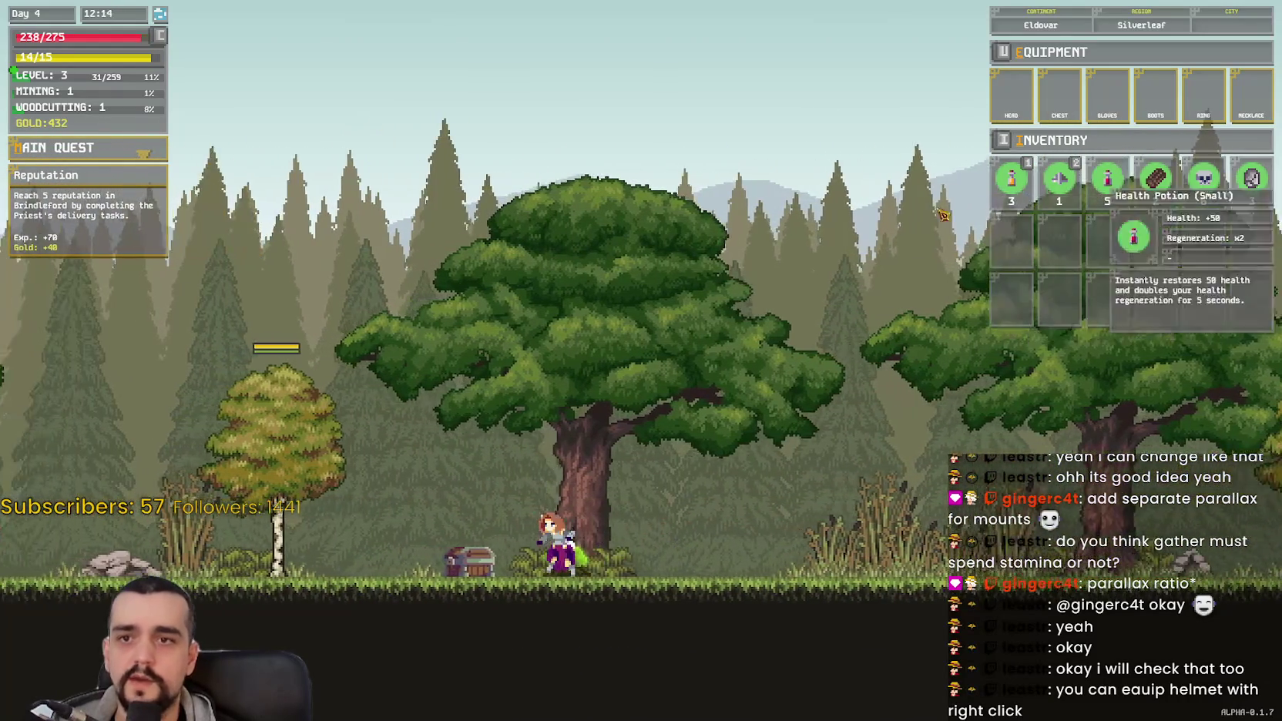
pyautogui.moveTo(1071, 198)
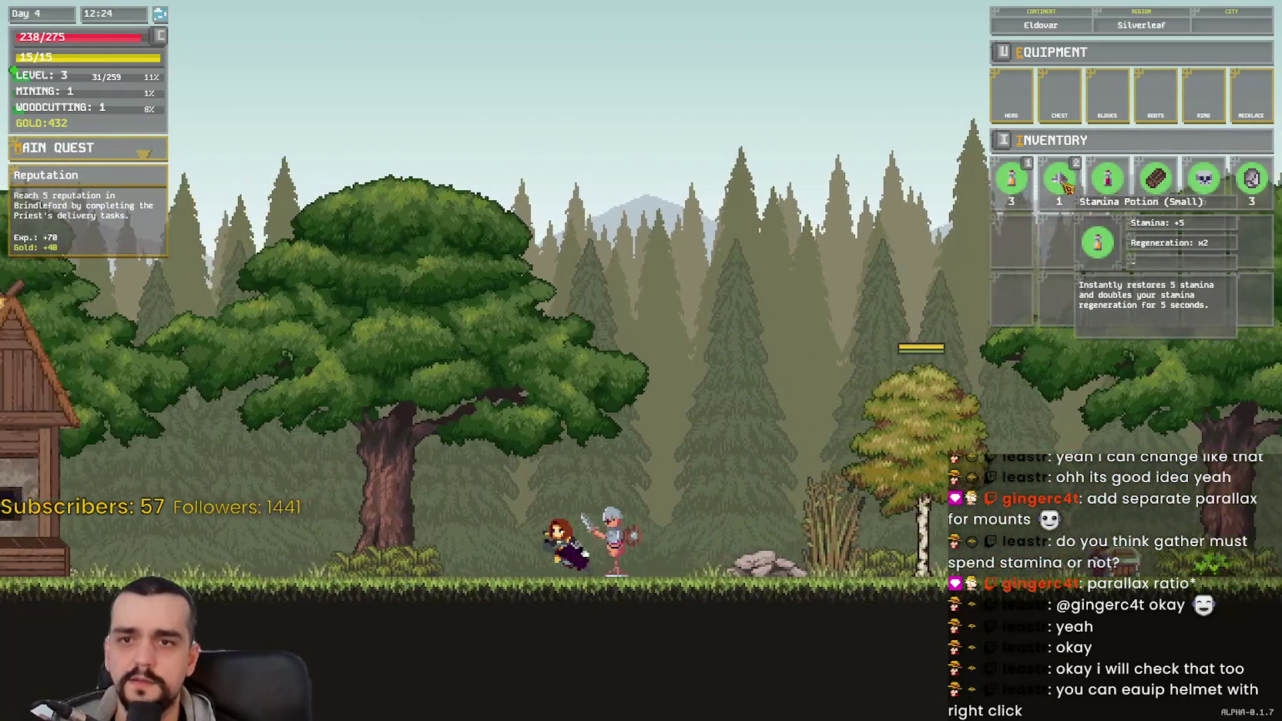
pyautogui.press('a')
pyautogui.press('a')
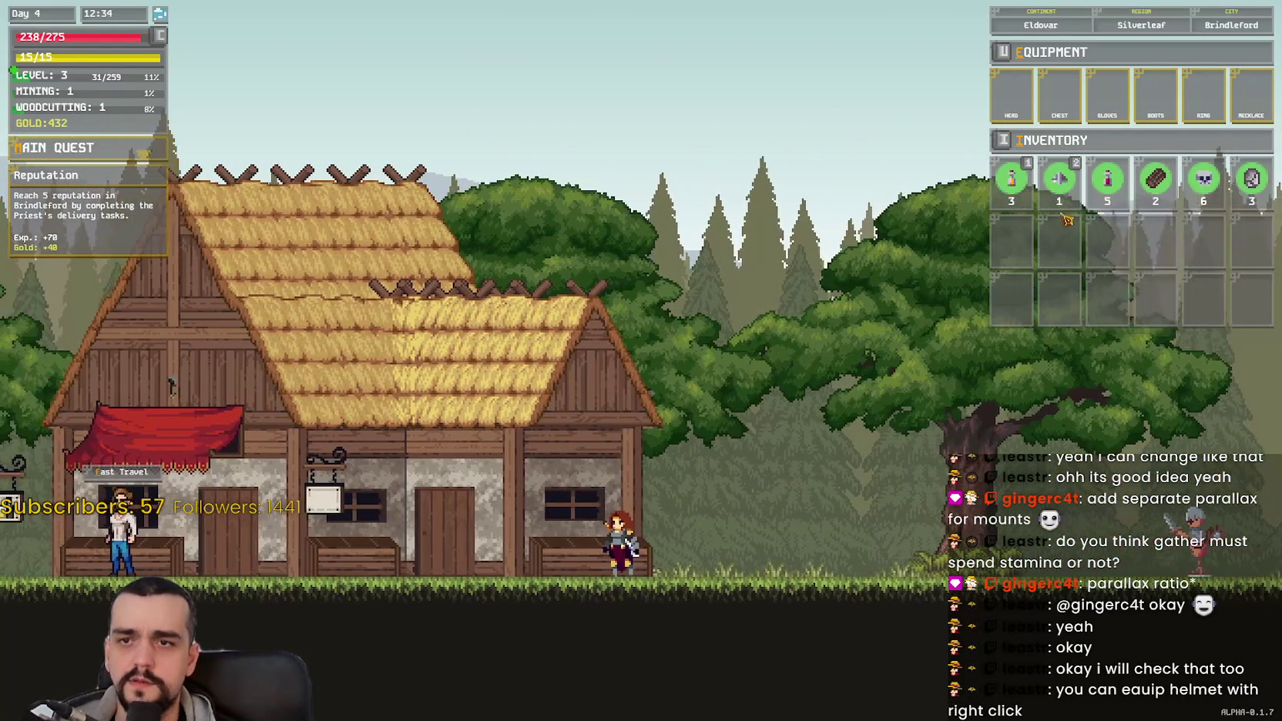
# Step: Equip the Iron Helmet, then deliver two silver ore to the Priest
pyautogui.rightClick(1110, 248)
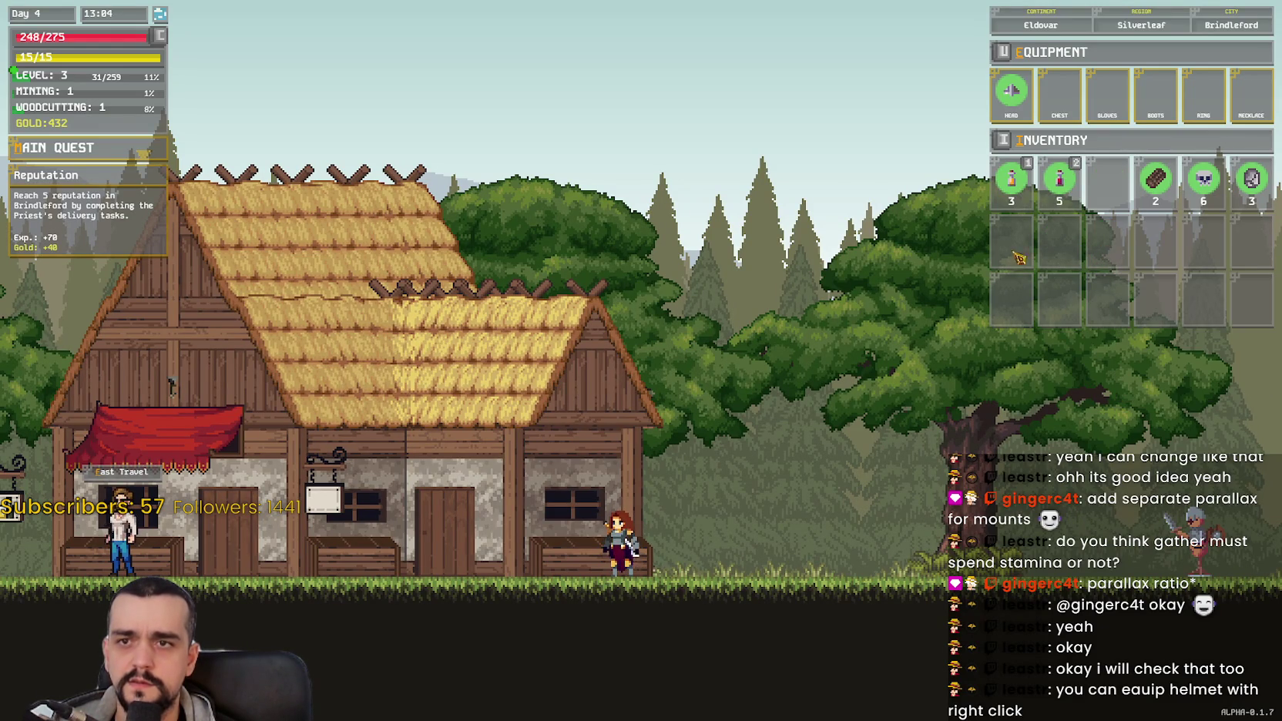
pyautogui.press('a')
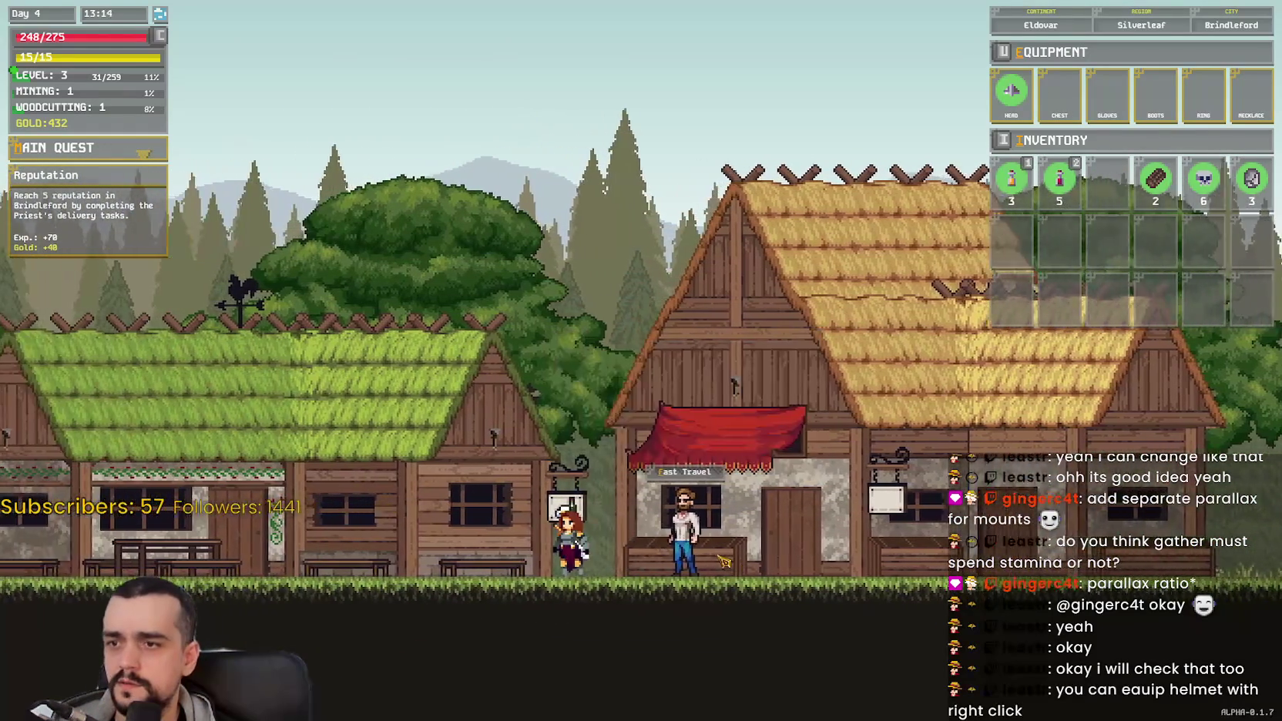
pyautogui.press('a')
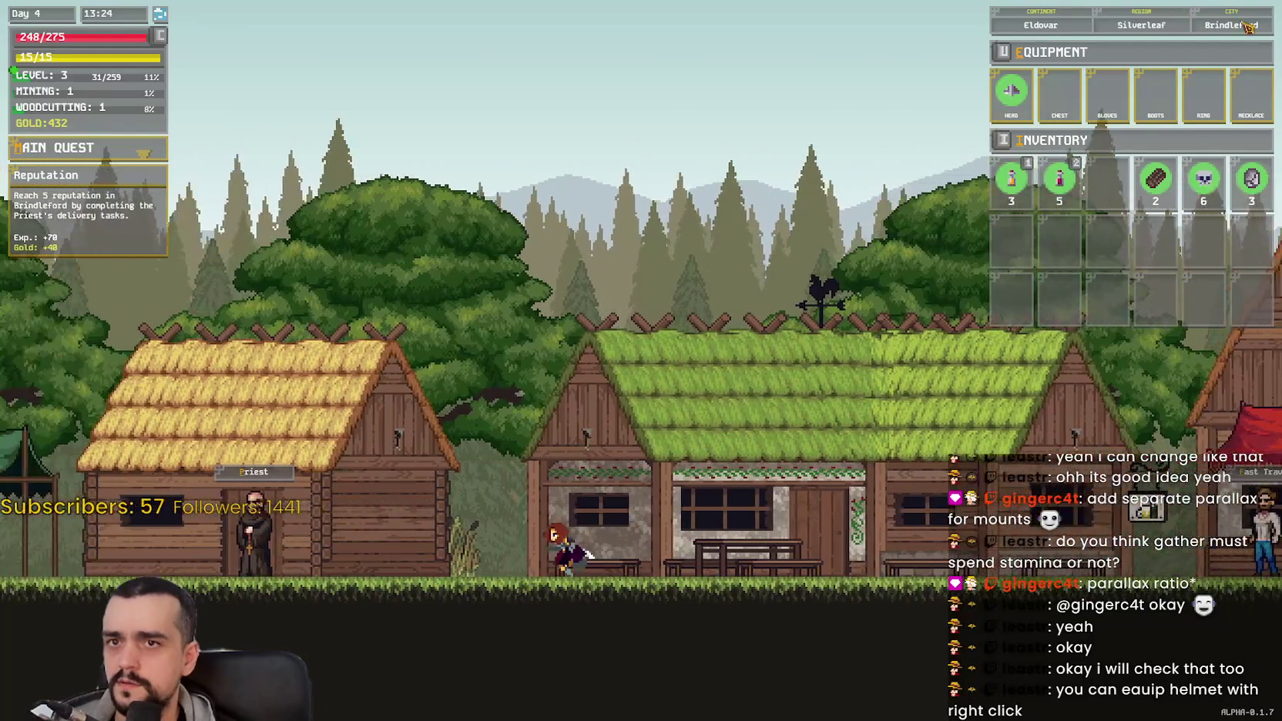
pyautogui.press('a')
pyautogui.press('e')
pyautogui.press('e')
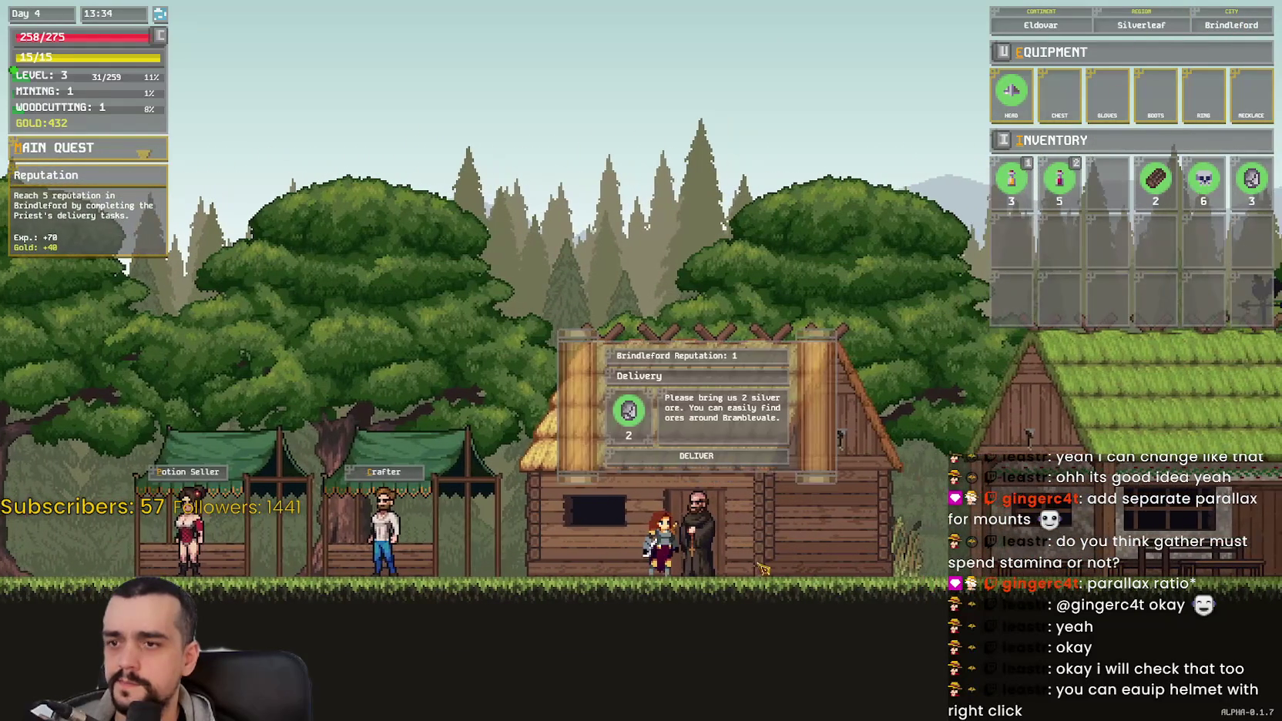
pyautogui.click(691, 474)
pyautogui.click(698, 458)
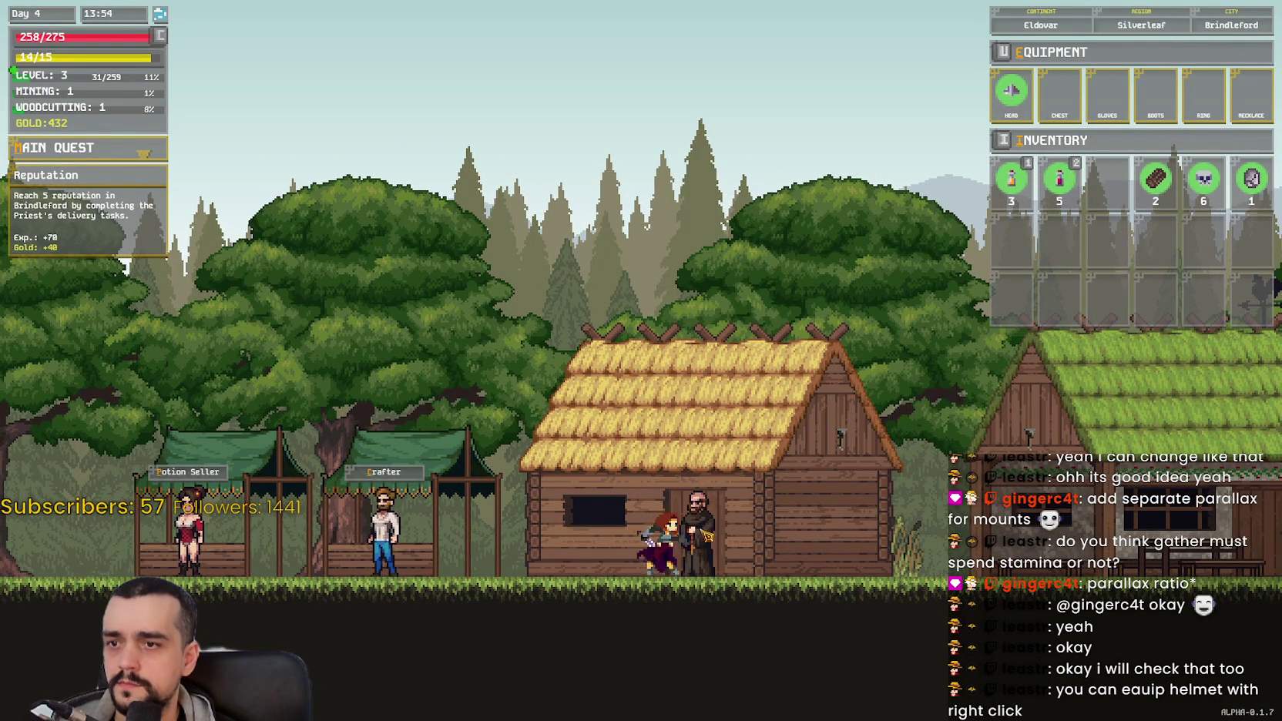
# Step: Reopen the Priest's delivery, then walk to the Crafter to open the crafting window
pyautogui.press('d')
pyautogui.click(710, 374)
pyautogui.press('a')
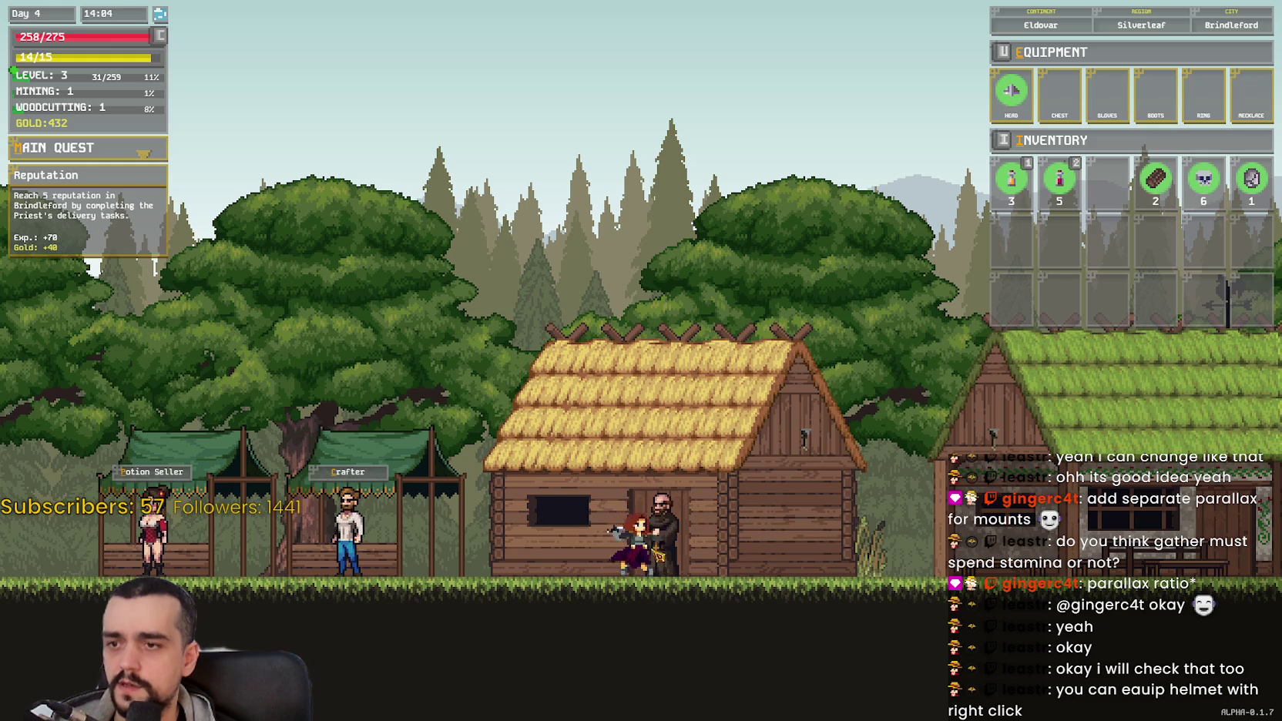
pyautogui.press('e')
pyautogui.press('a')
pyautogui.press('d')
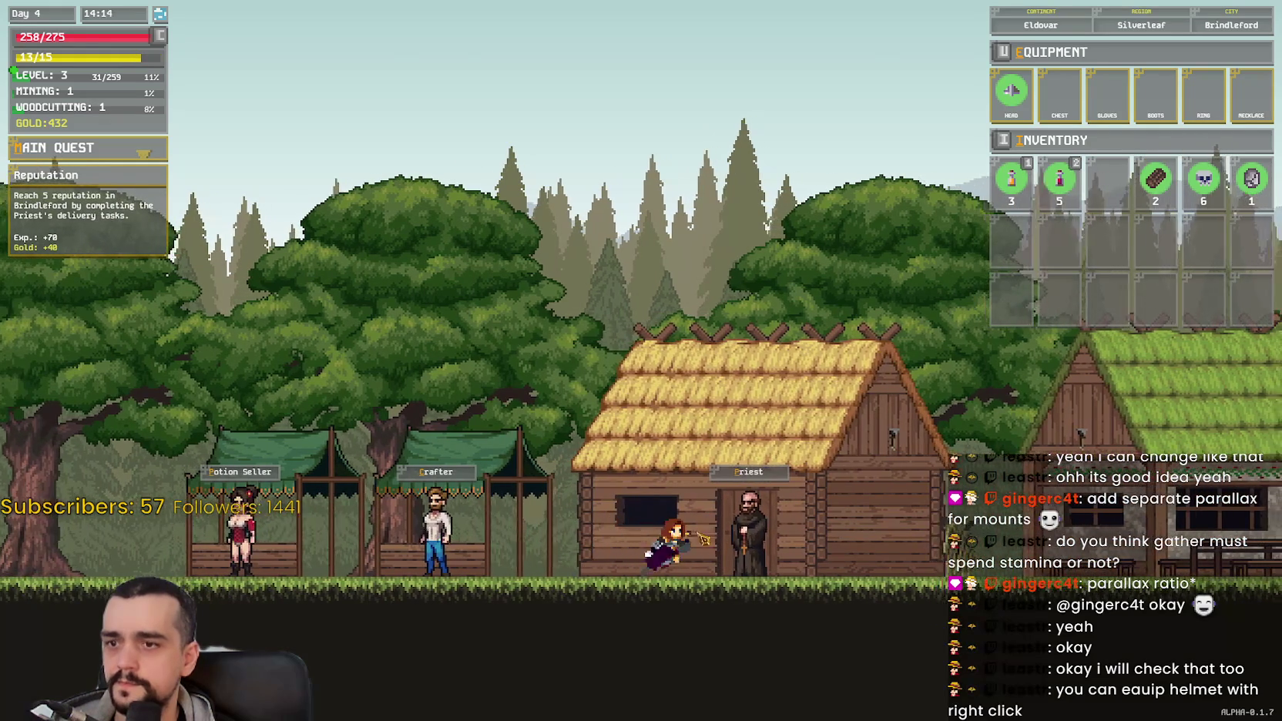
pyautogui.press('e')
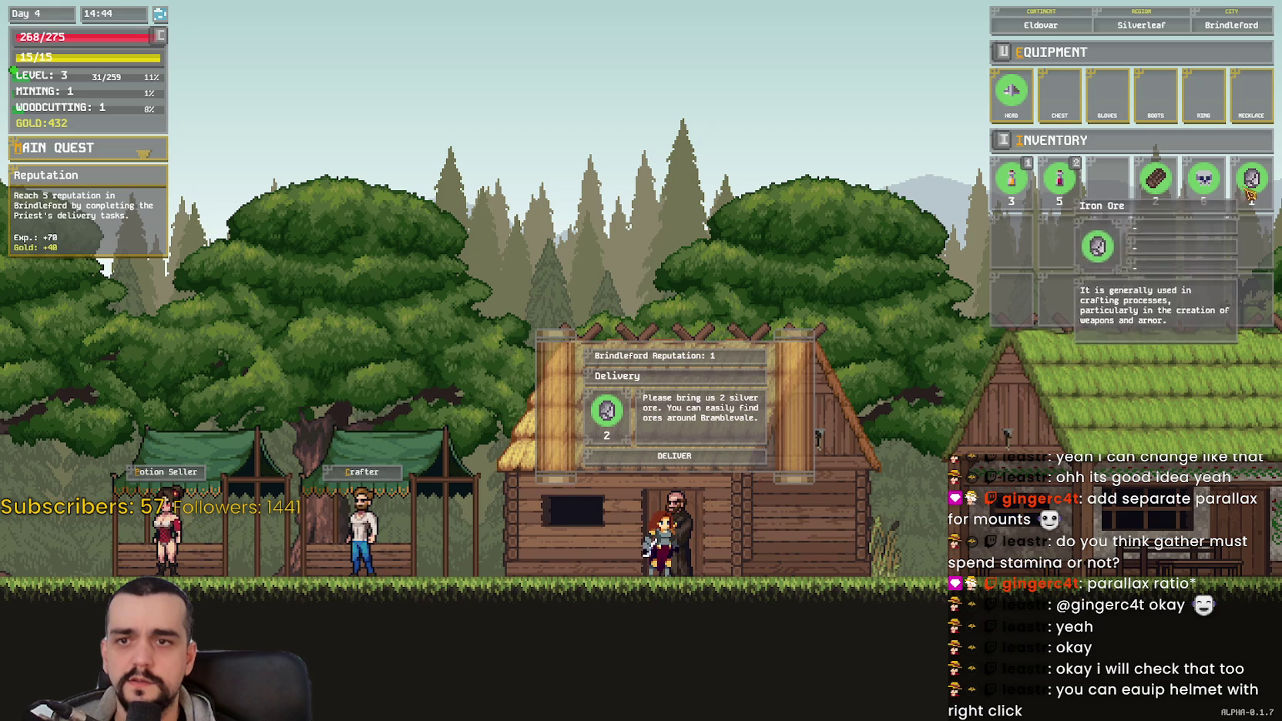
pyautogui.press('a')
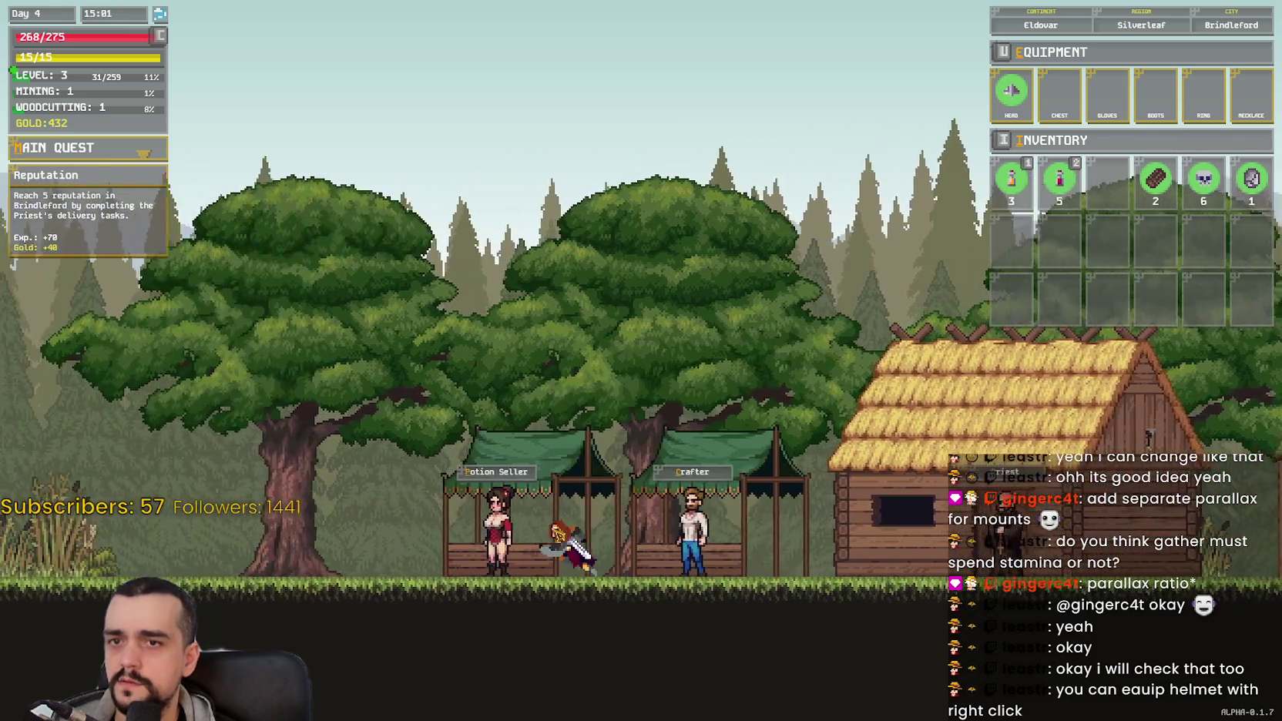
pyautogui.press('d')
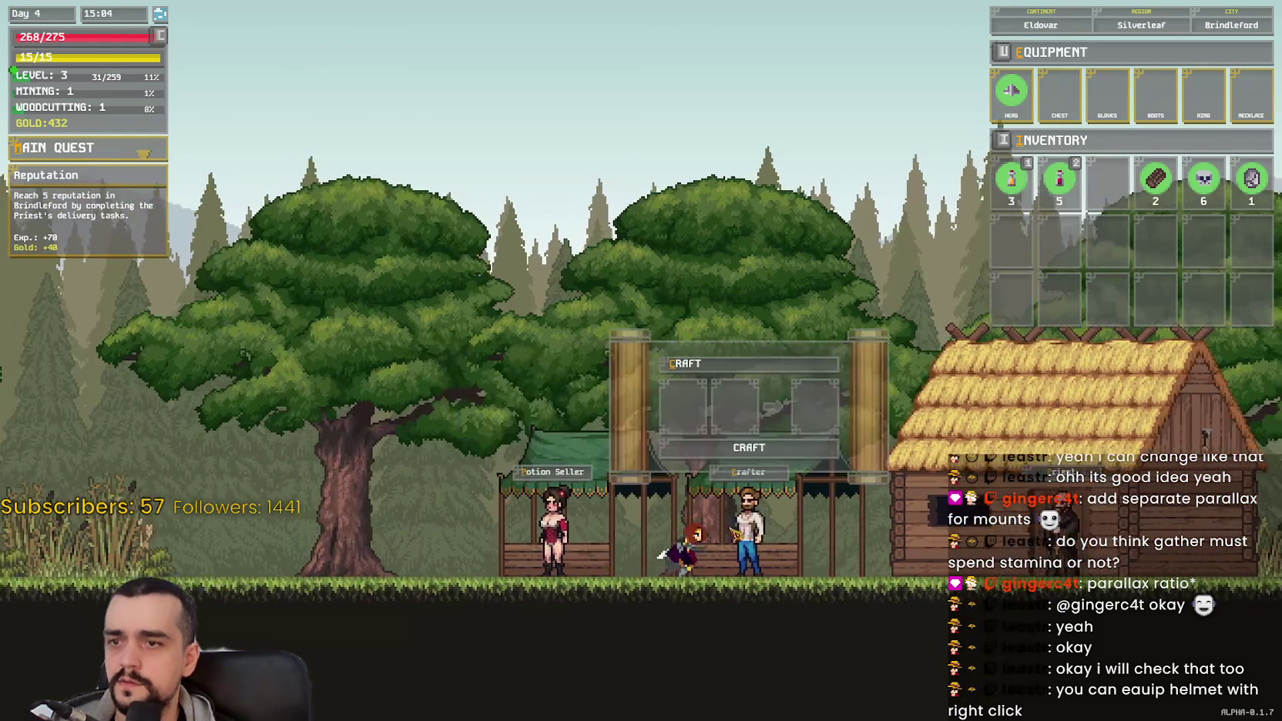
# Step: Craft the two logs into a plank and move the plank into the inventory
pyautogui.moveTo(1154, 178)
pyautogui.mouseDown()
pyautogui.moveTo(819, 376)
pyautogui.moveTo(601, 402)
pyautogui.mouseUp()
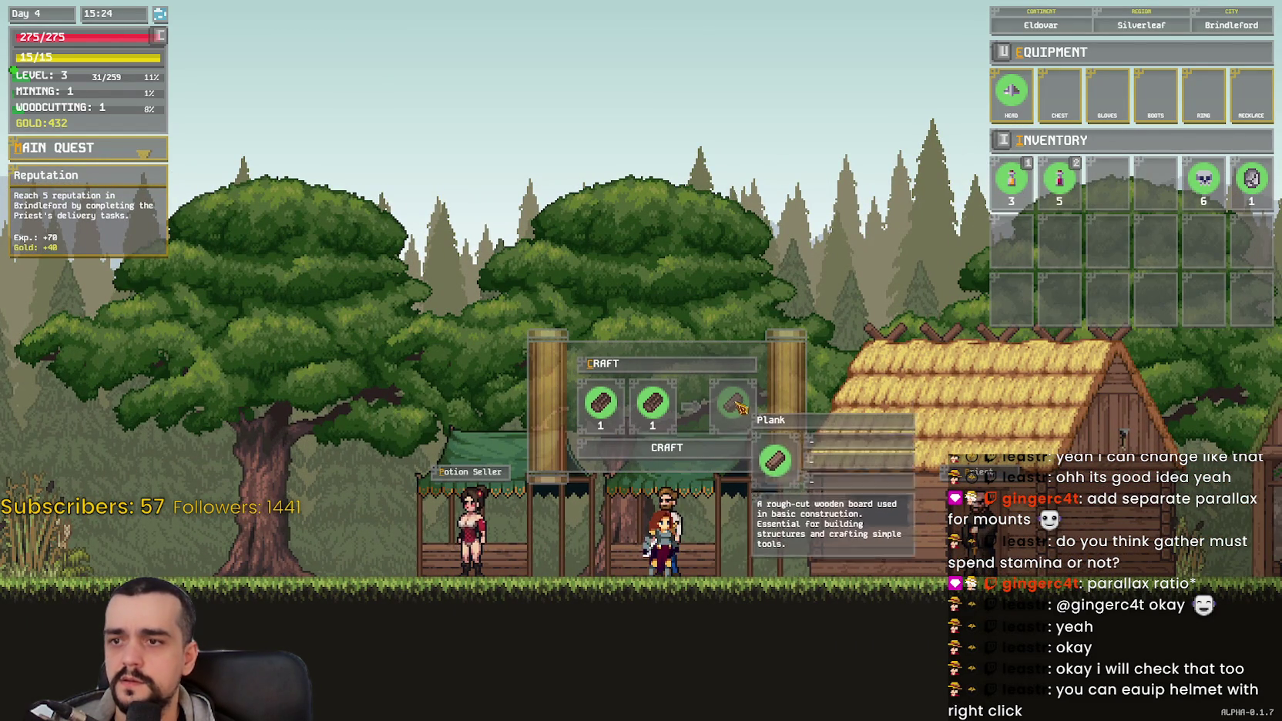
pyautogui.moveTo(735, 408)
pyautogui.mouseDown()
pyautogui.moveTo(620, 412)
pyautogui.moveTo(1063, 268)
pyautogui.mouseUp()
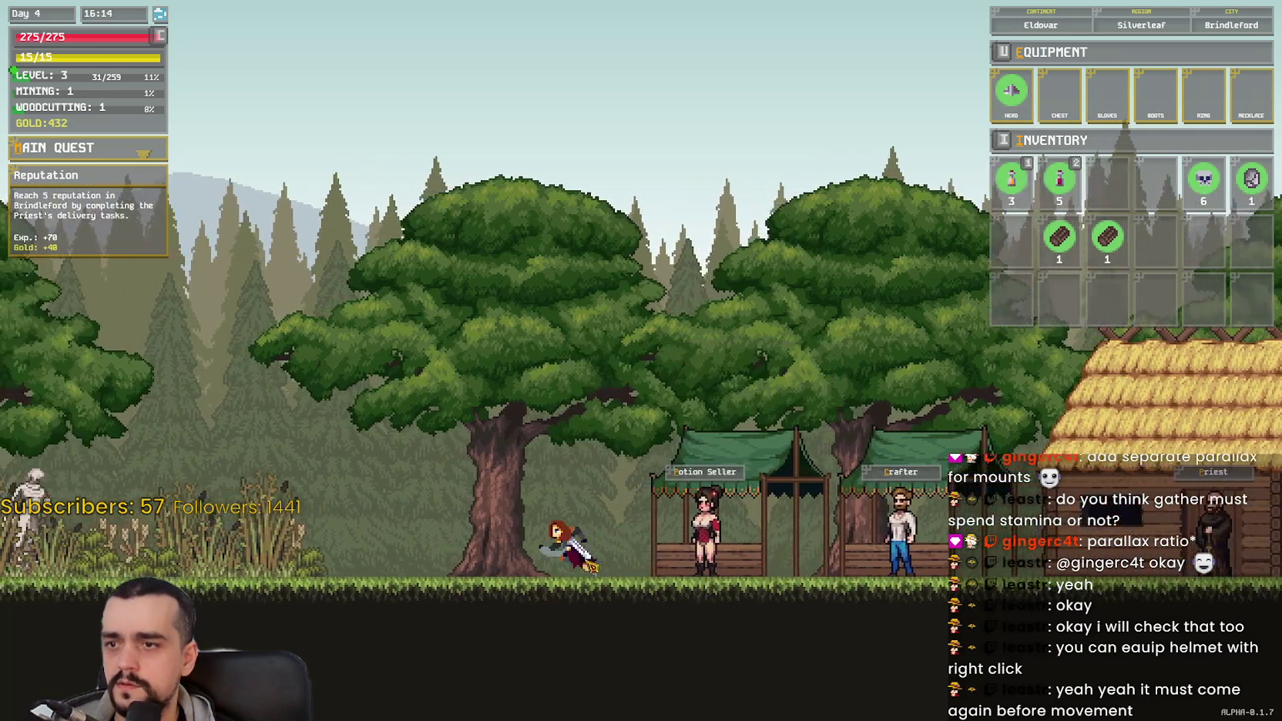
# Step: Walk west past the old skeleton's inscription to the forest camp
pyautogui.press('a')
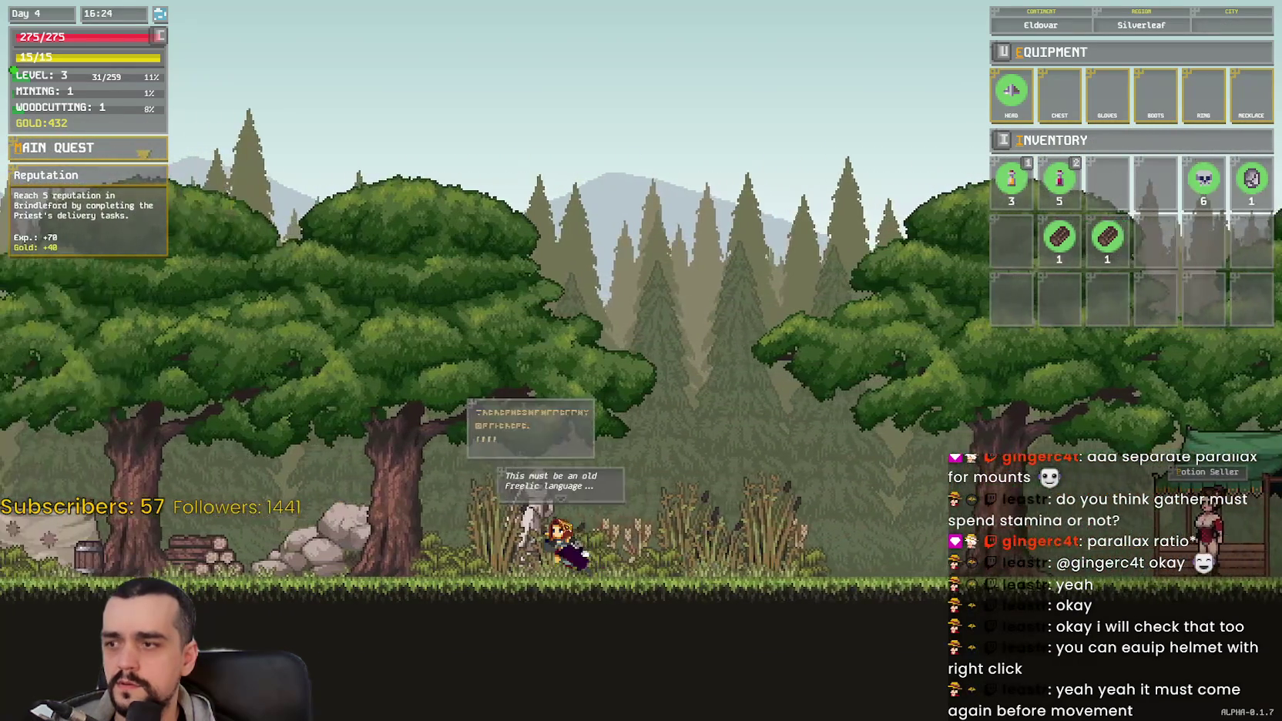
pyautogui.press('a')
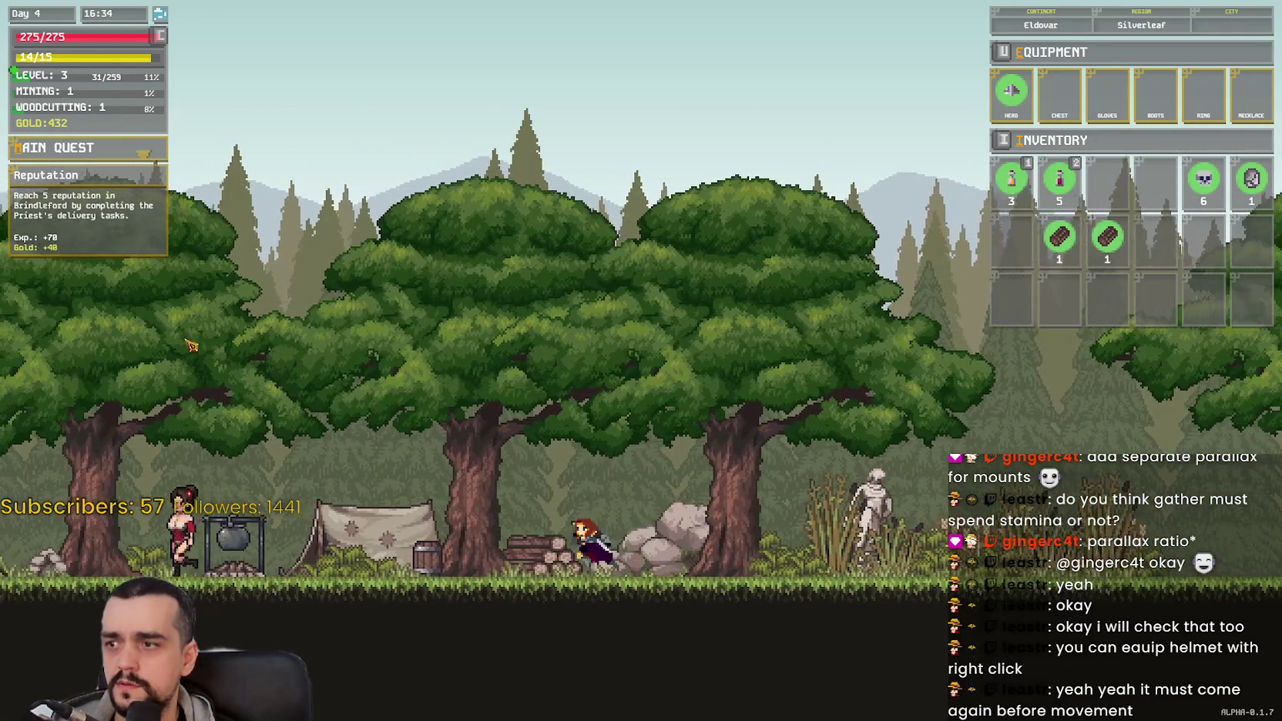
pyautogui.press('a')
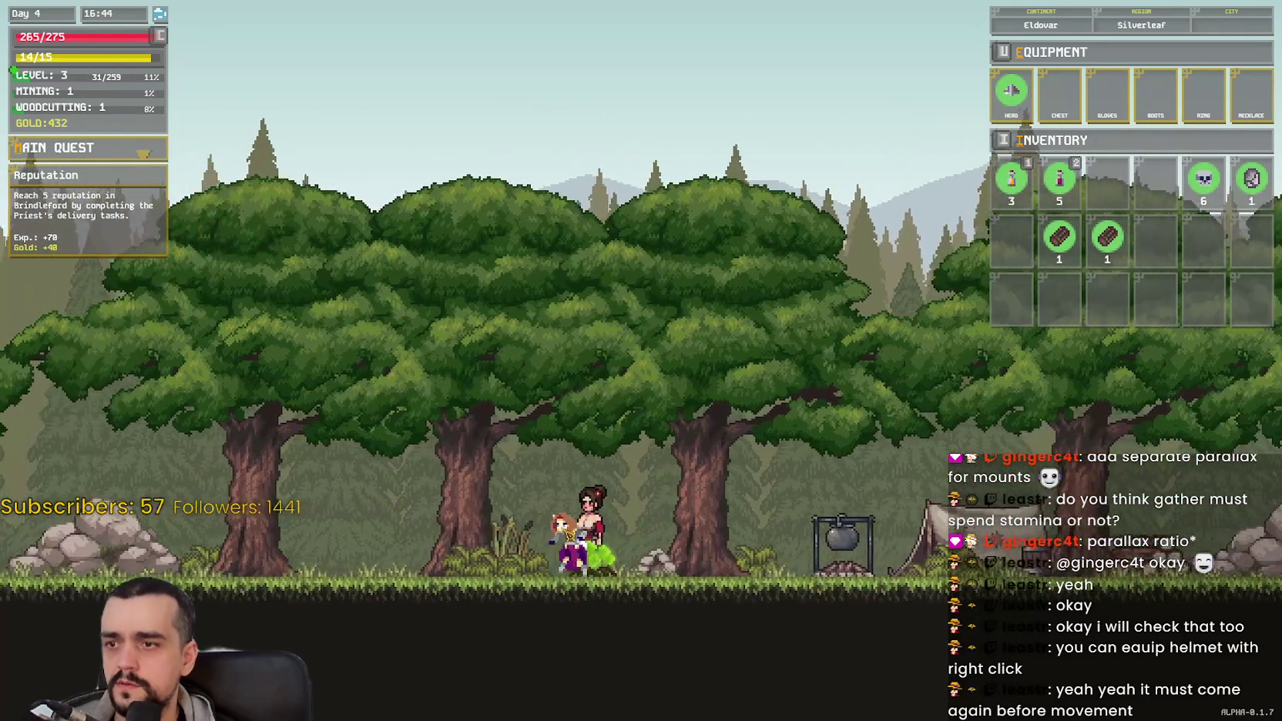
# Step: Return east through Brindleford past the Priest's house to the Fast Travel keeper
pyautogui.press('d')
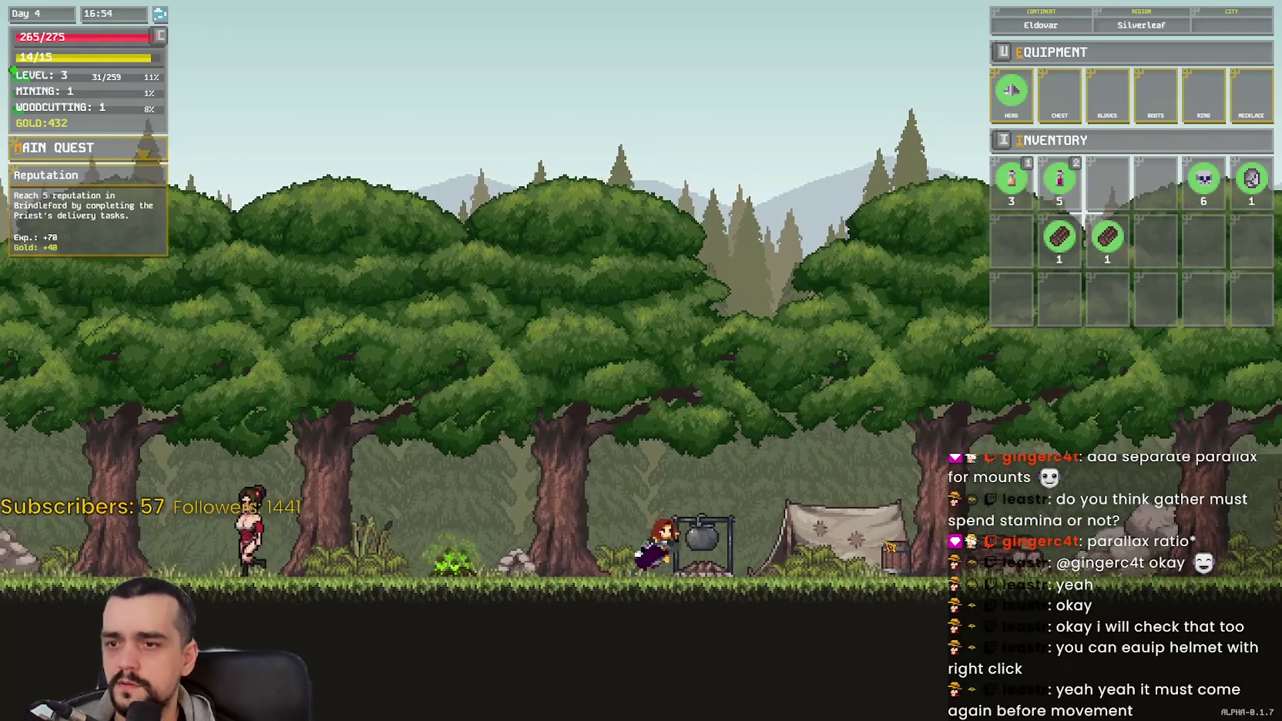
pyautogui.press('space')
pyautogui.press('d')
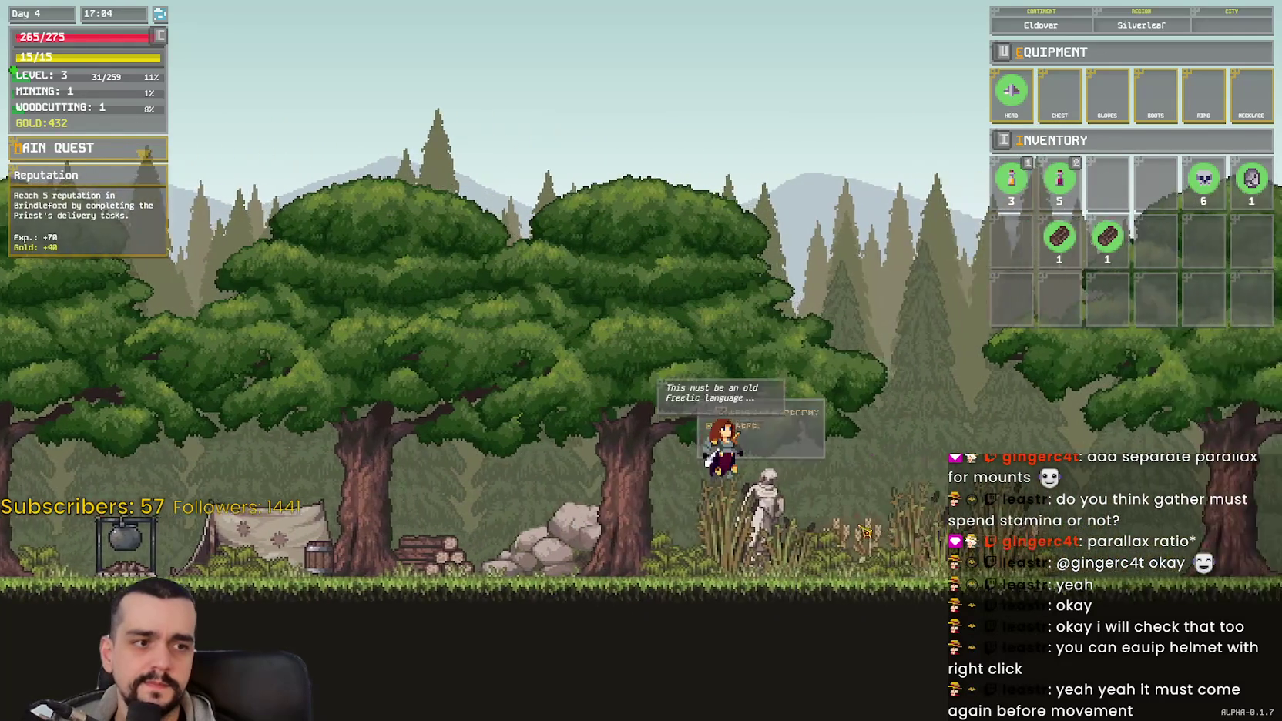
pyautogui.press('space')
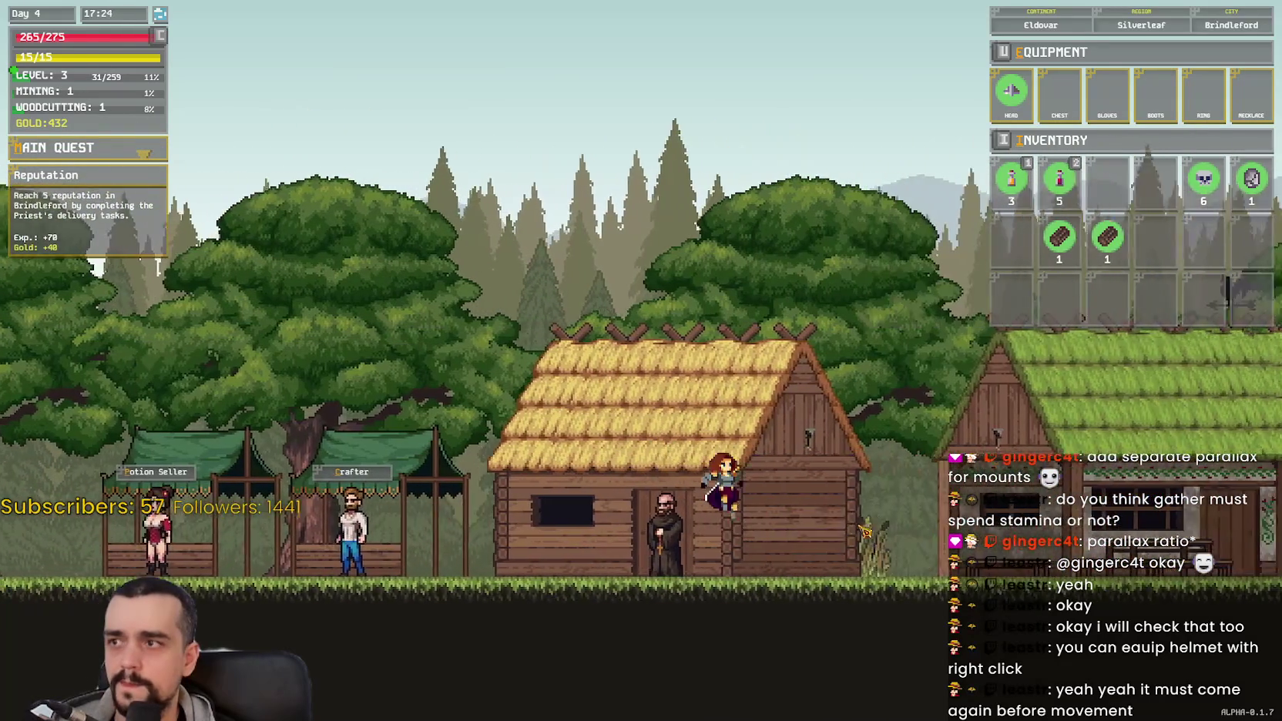
pyautogui.press('d')
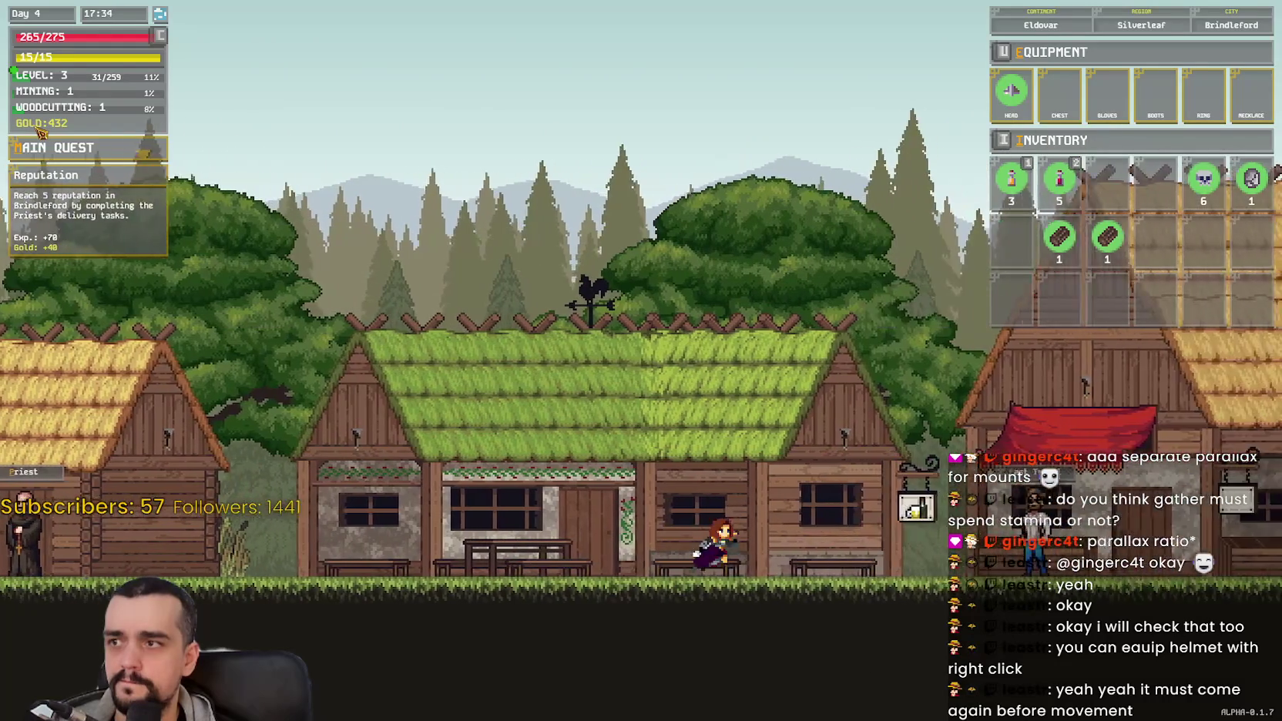
pyautogui.press('d')
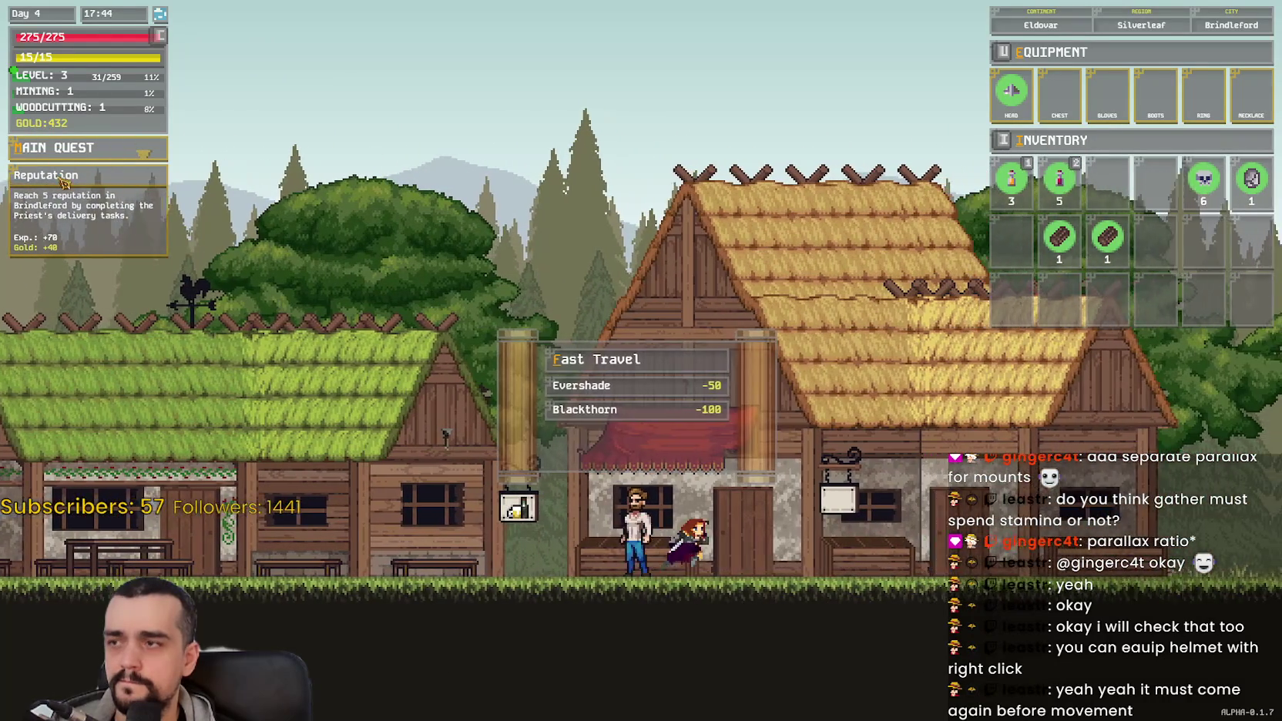
pyautogui.press('d')
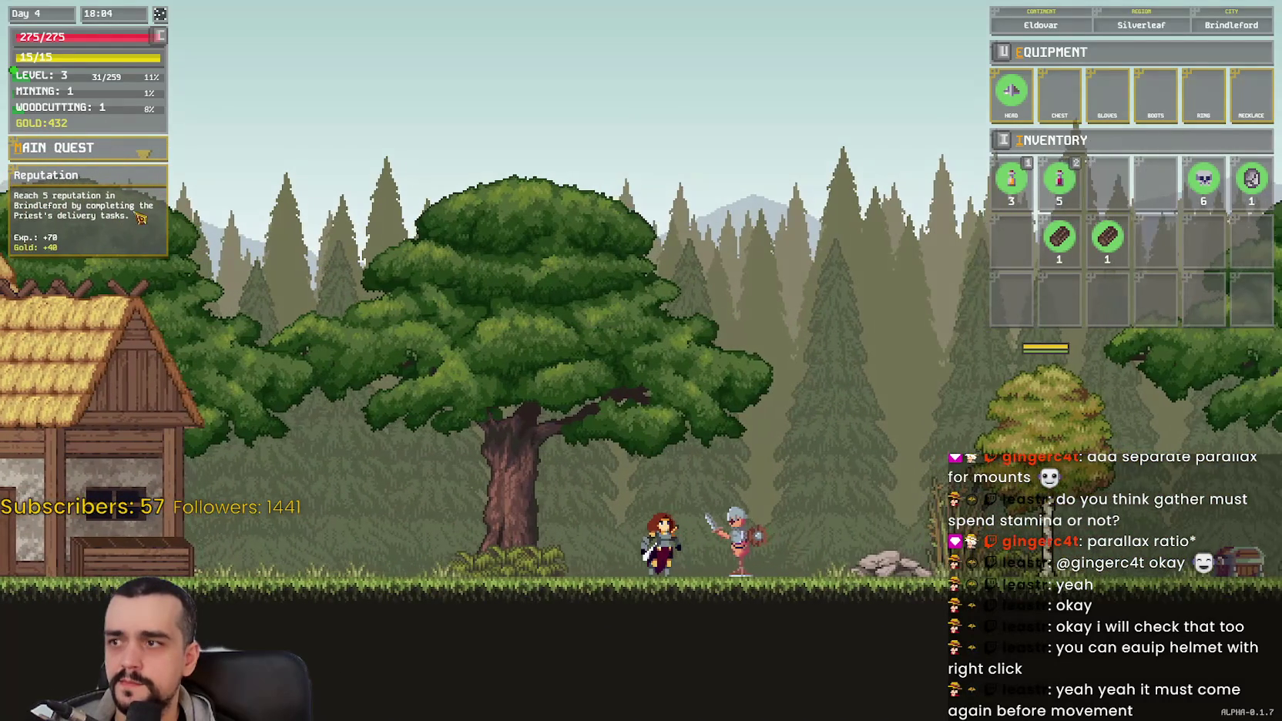
# Step: Spend the available stat point on VIT and glance at the Freelic alphabet
pyautogui.press('d')
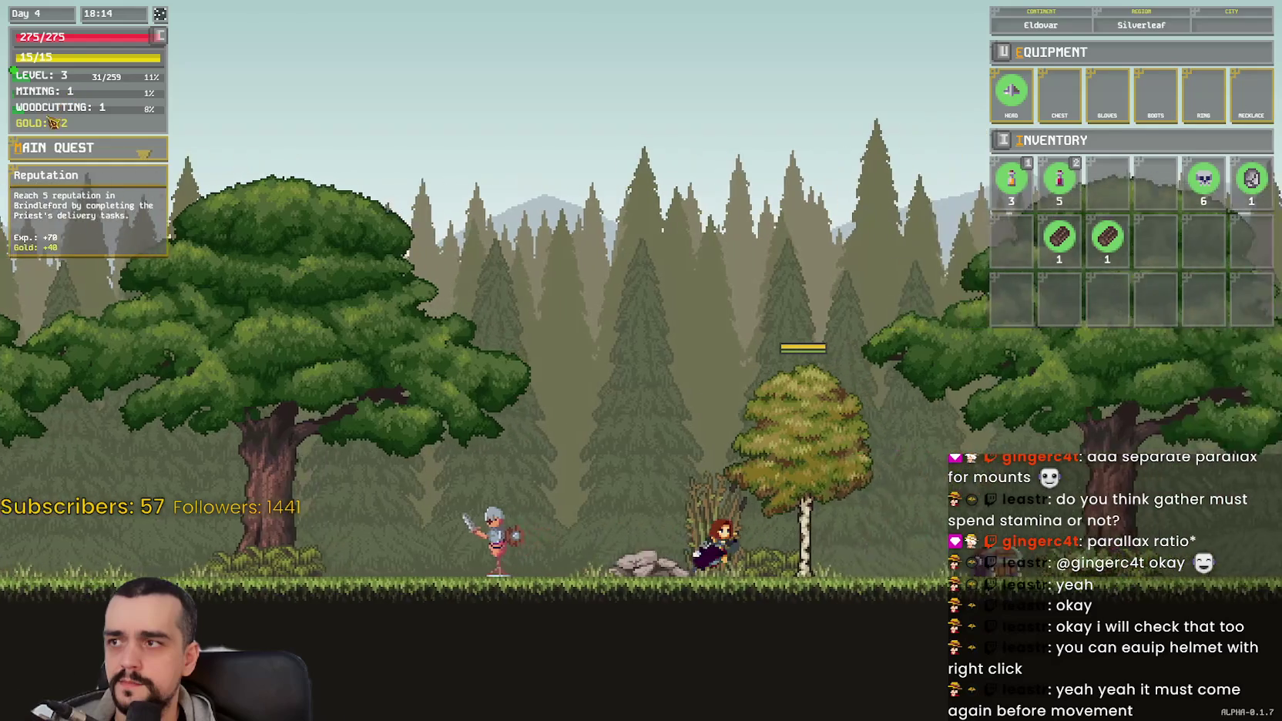
pyautogui.press('d')
pyautogui.press('c')
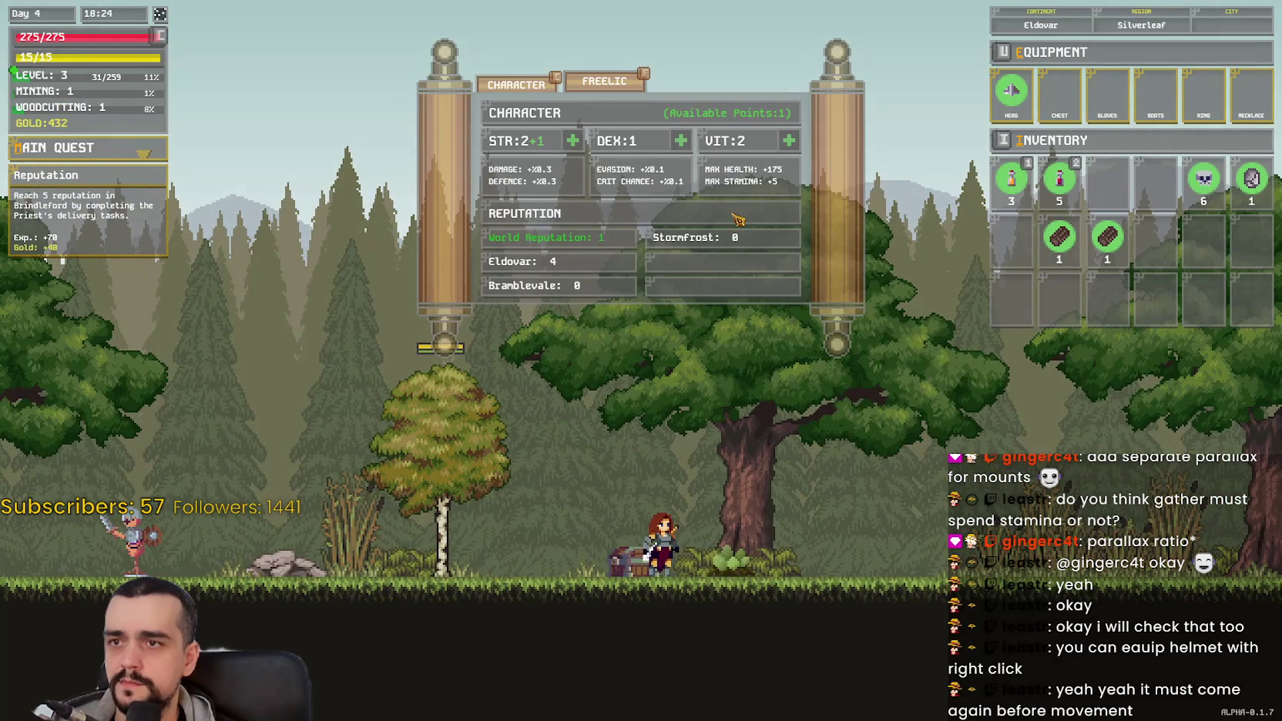
pyautogui.click(787, 148)
pyautogui.click(645, 85)
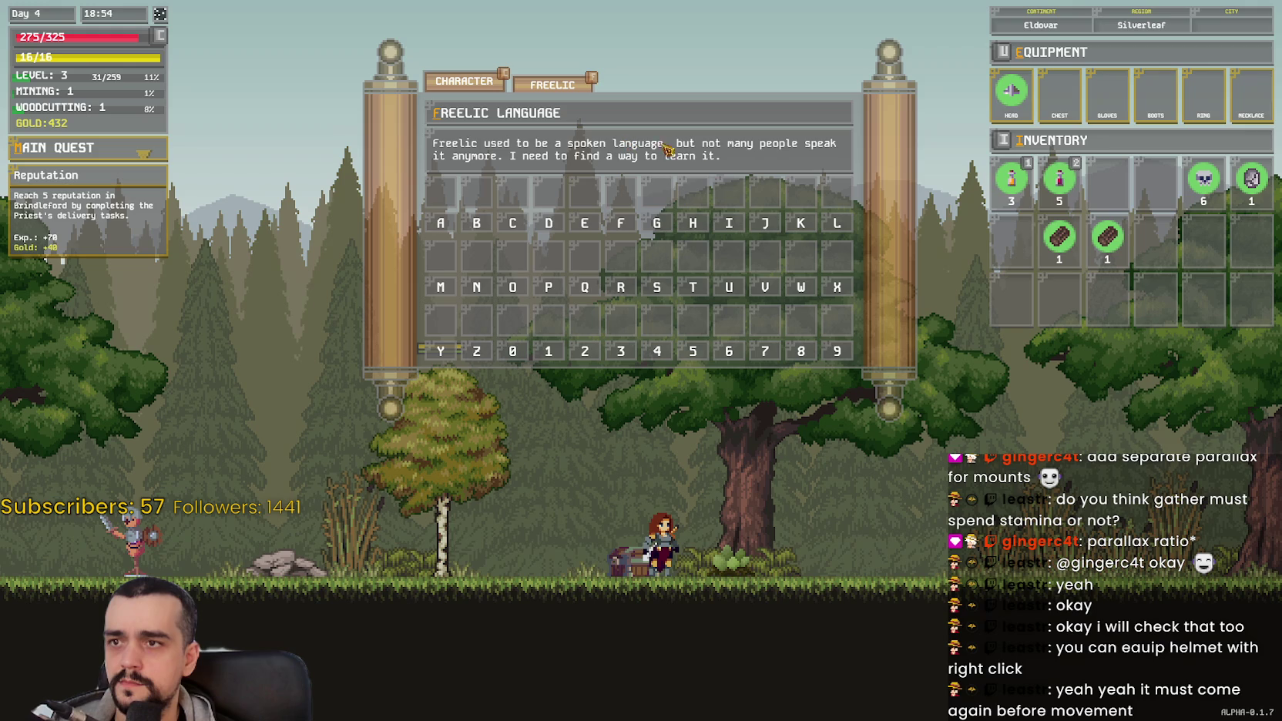
pyautogui.click(465, 81)
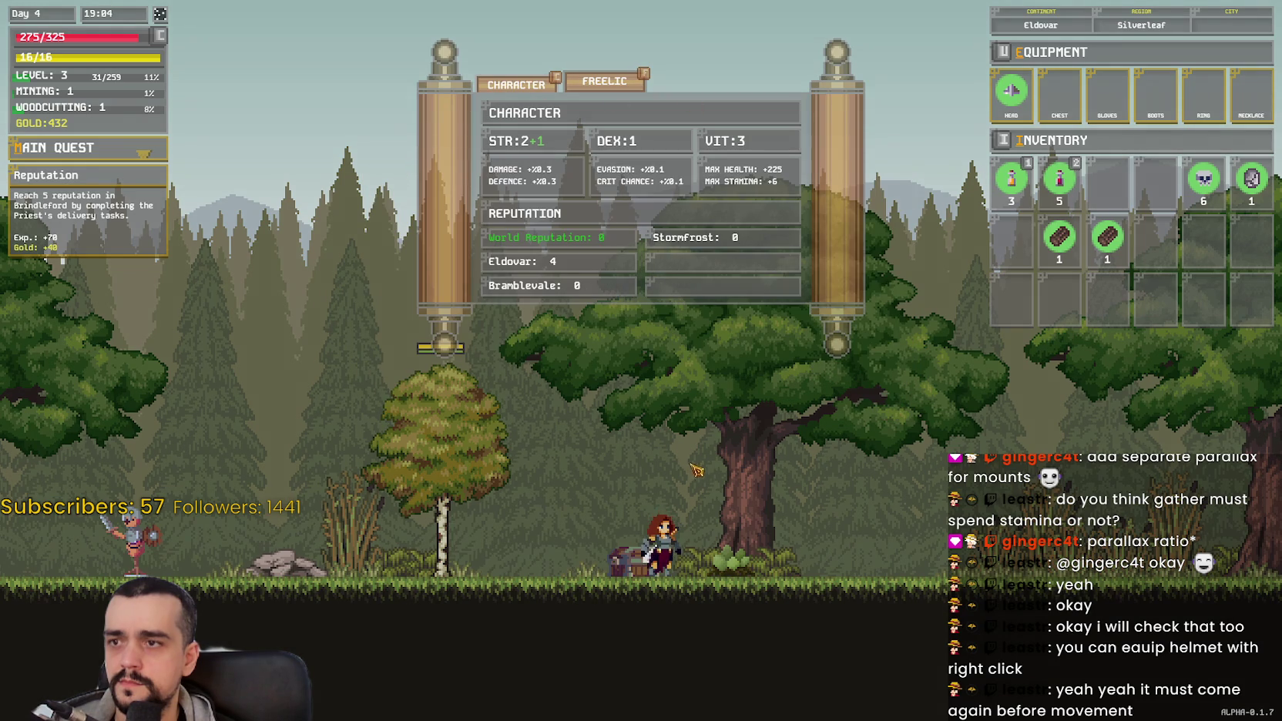
# Step: Walk west through Brindleford toward the Priest, then turn back right
pyautogui.press('a')
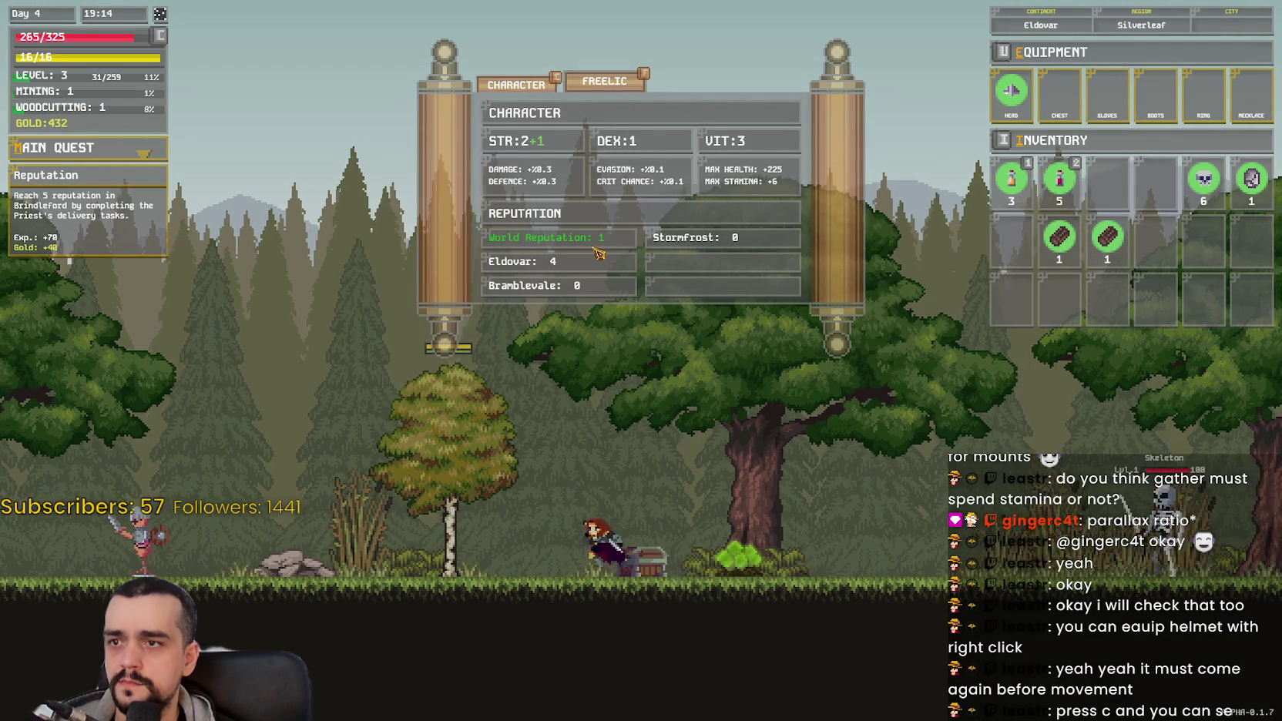
pyautogui.press('a')
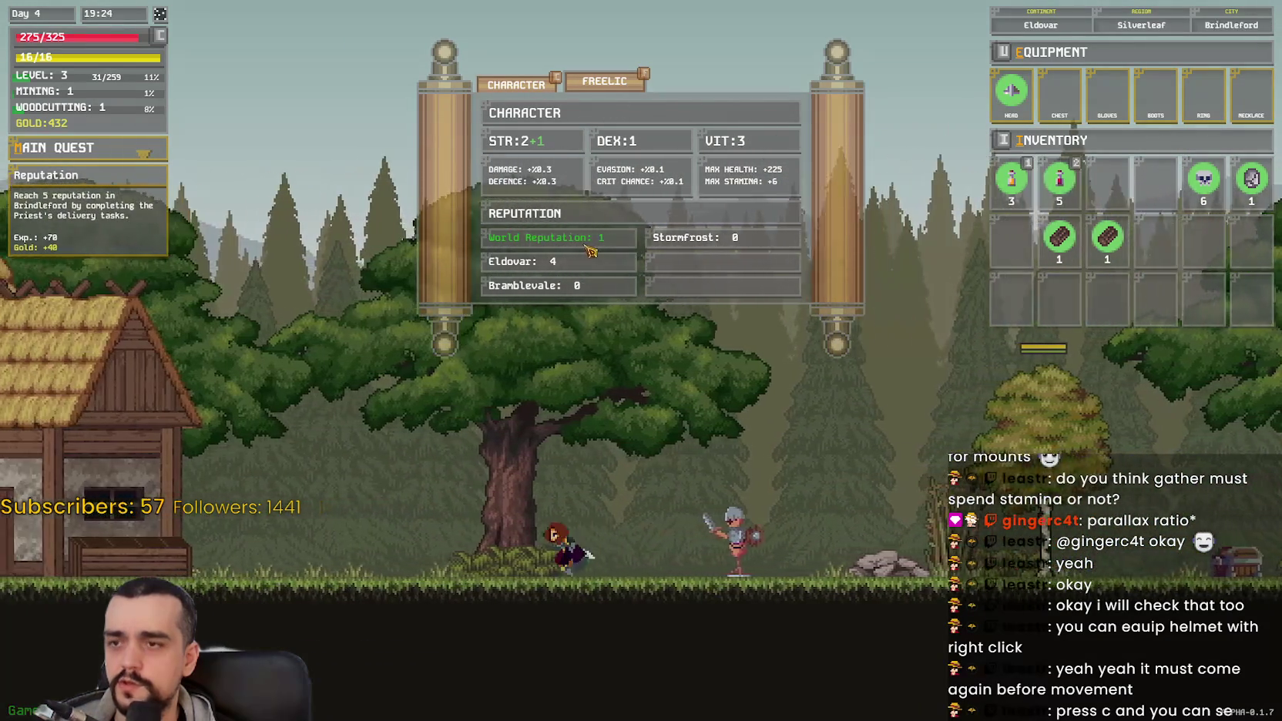
pyautogui.press('a')
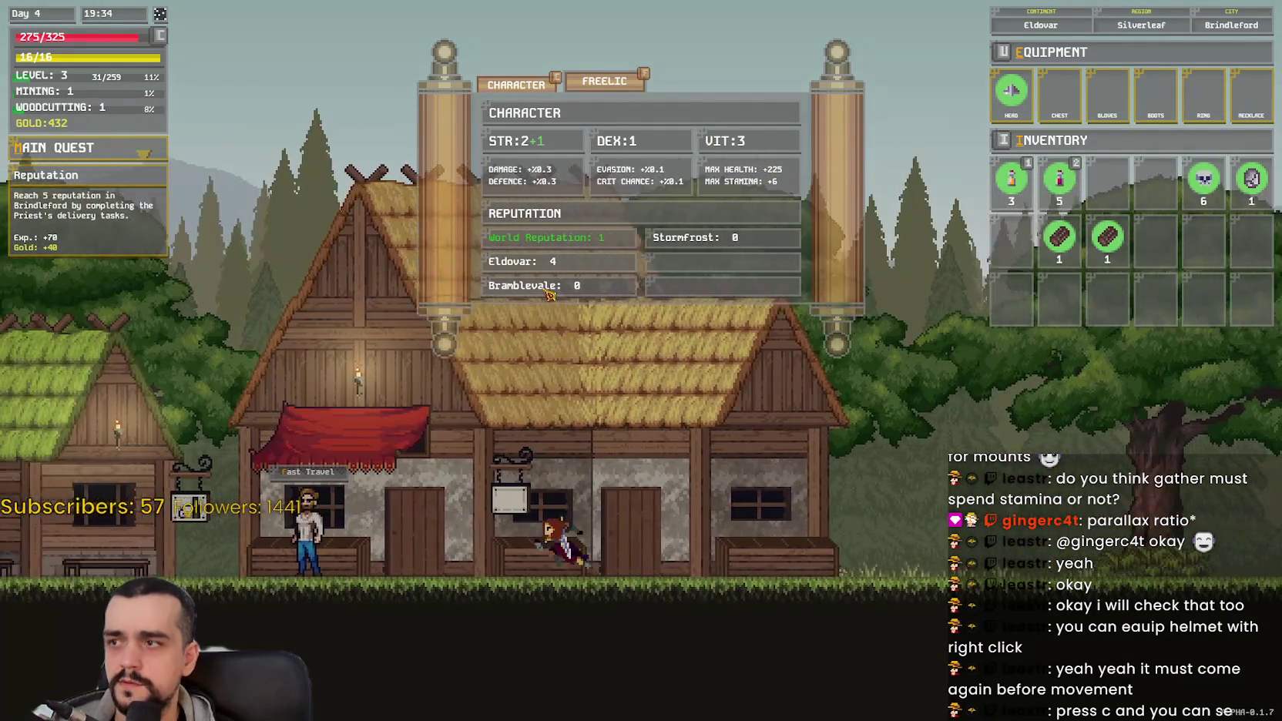
pyautogui.press('a')
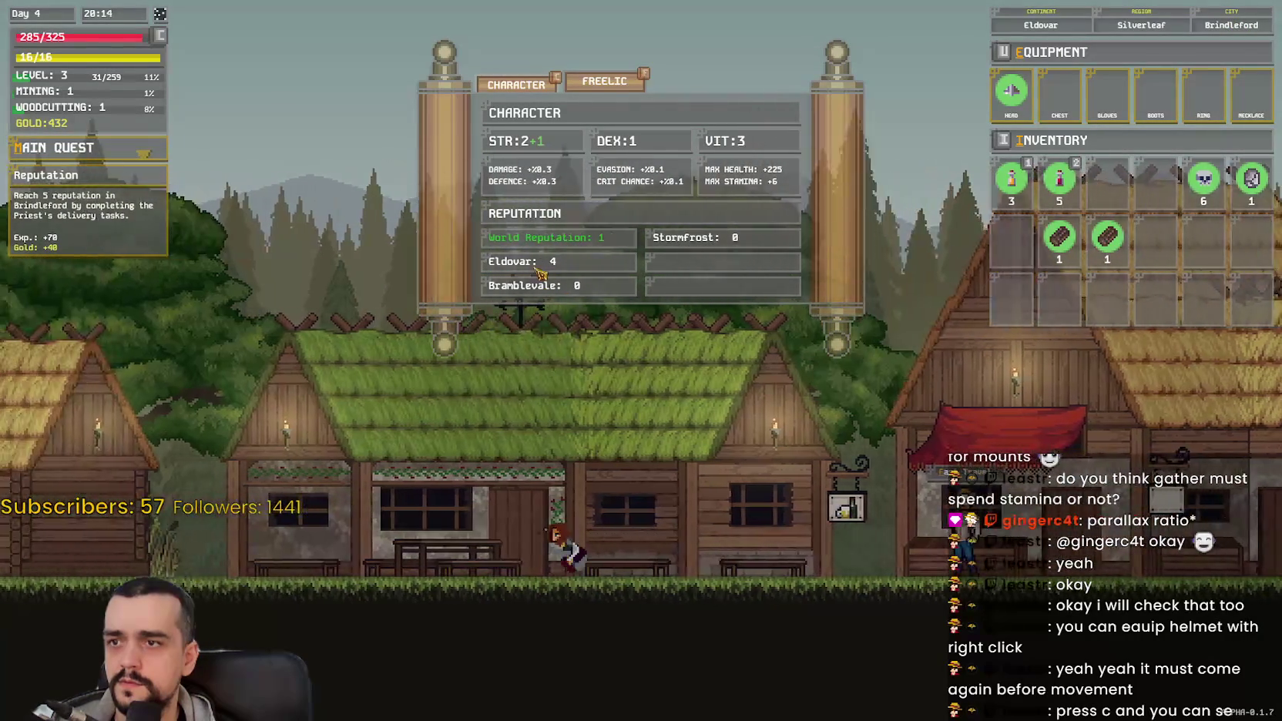
pyautogui.press('a')
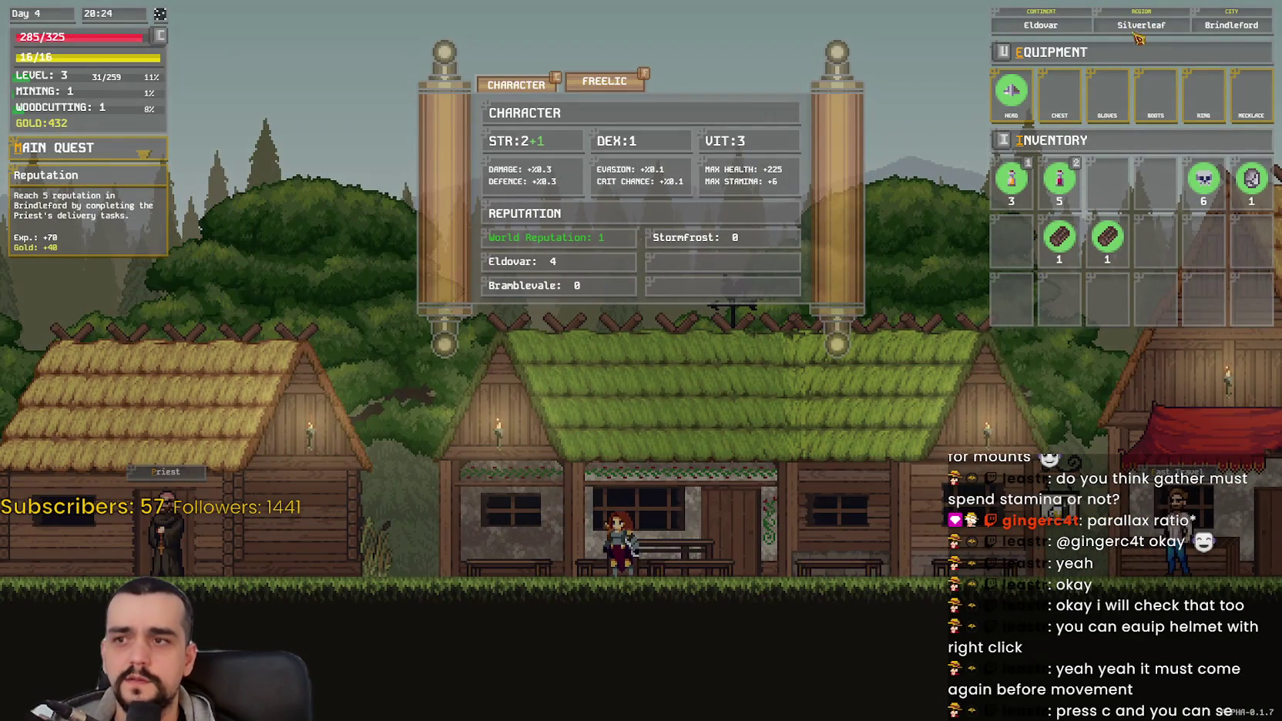
pyautogui.press('d')
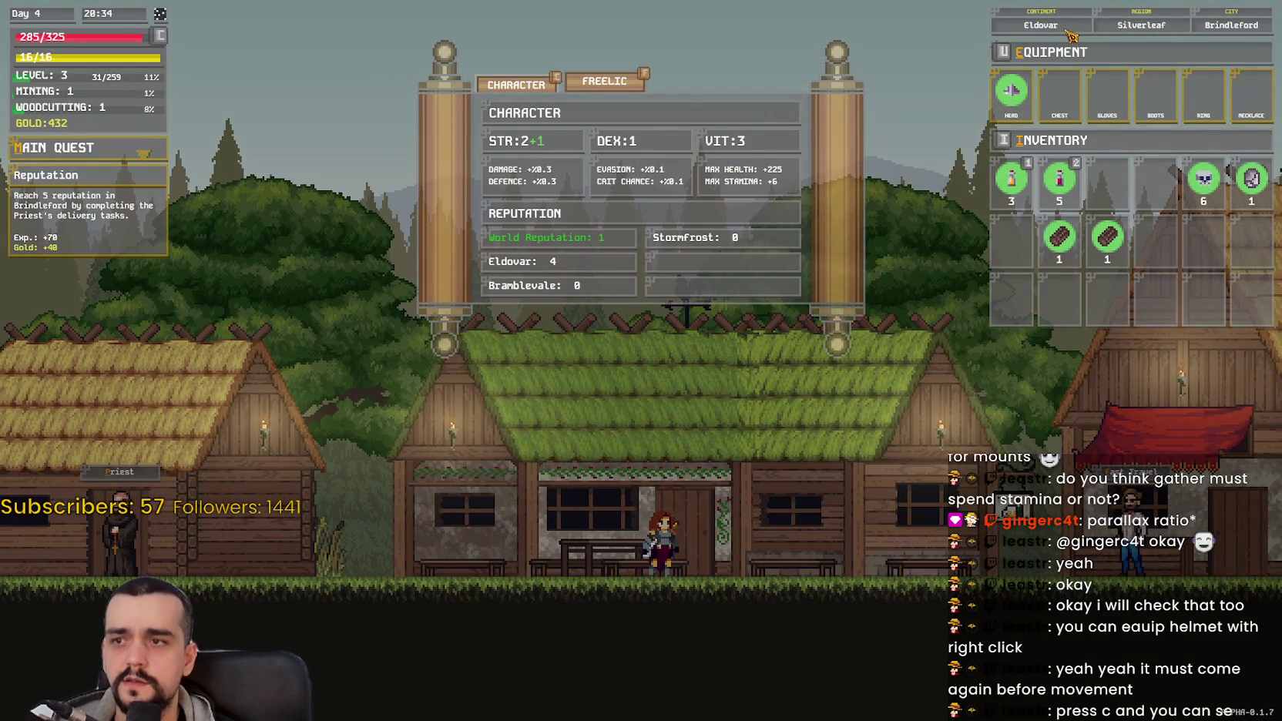
# Step: Talk to the travel NPC, then head into the forest and kill a skeleton
pyautogui.press('e')
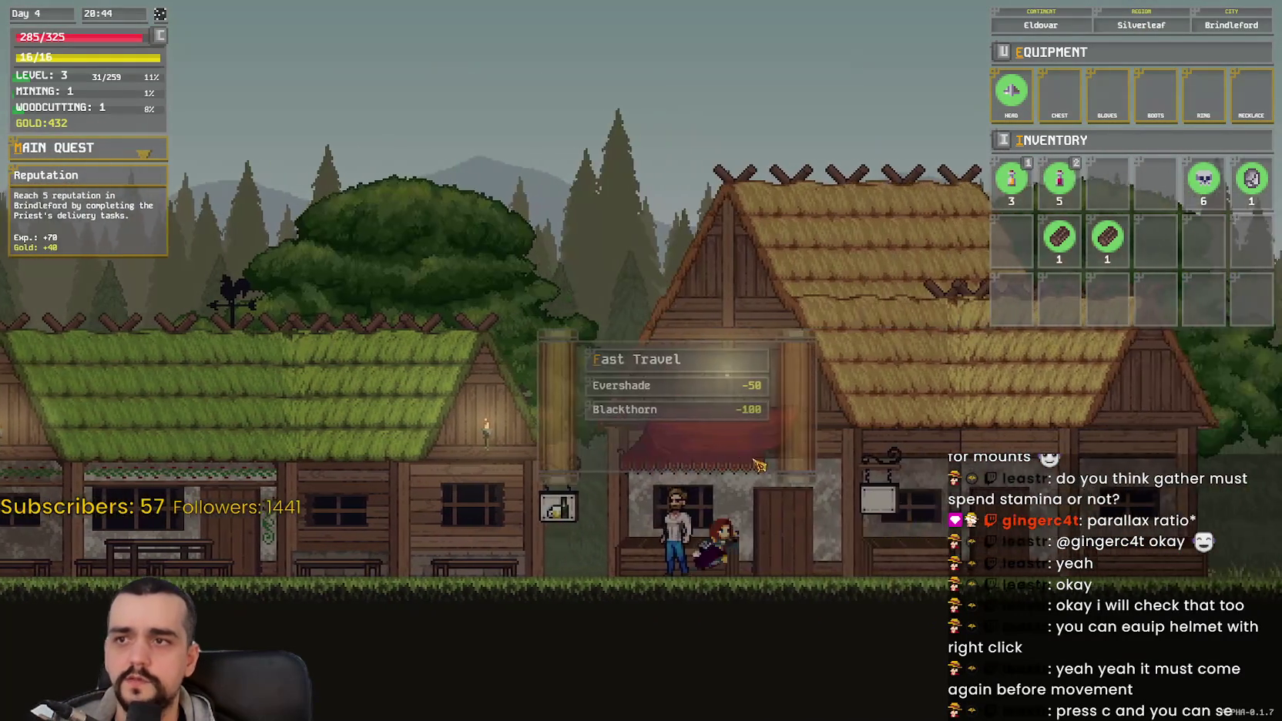
pyautogui.press('d')
pyautogui.press('d')
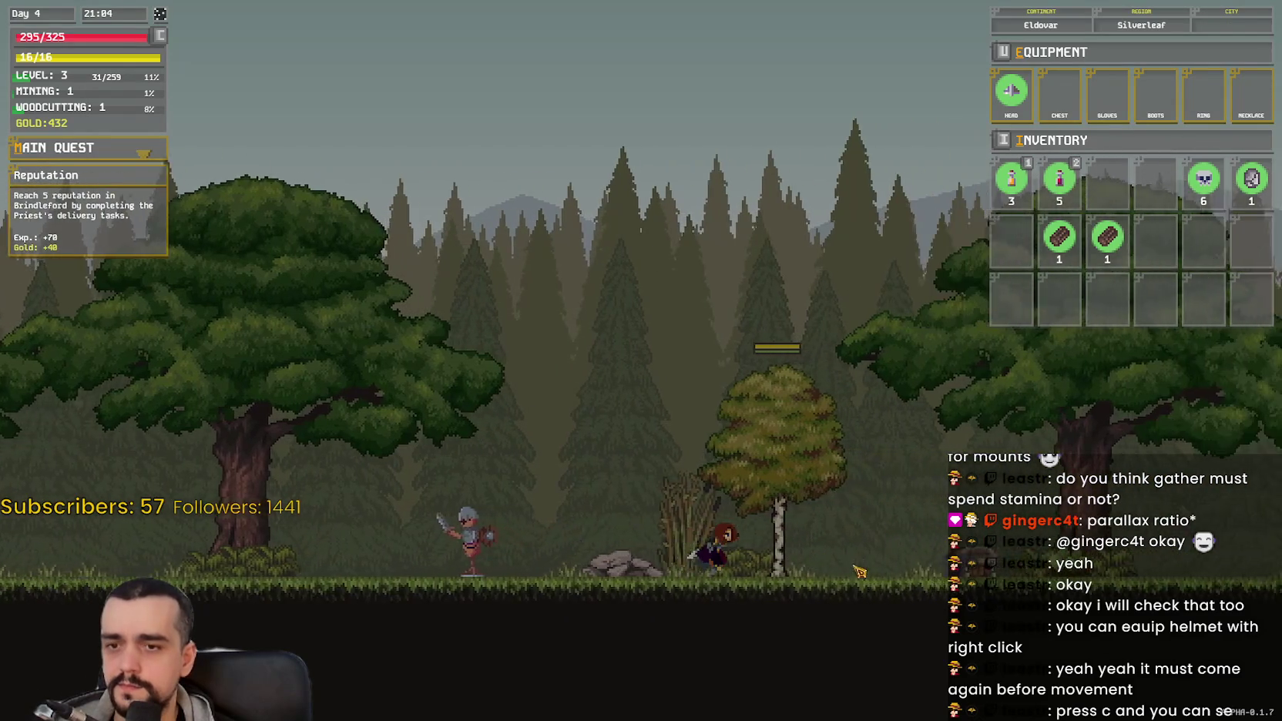
pyautogui.press('d')
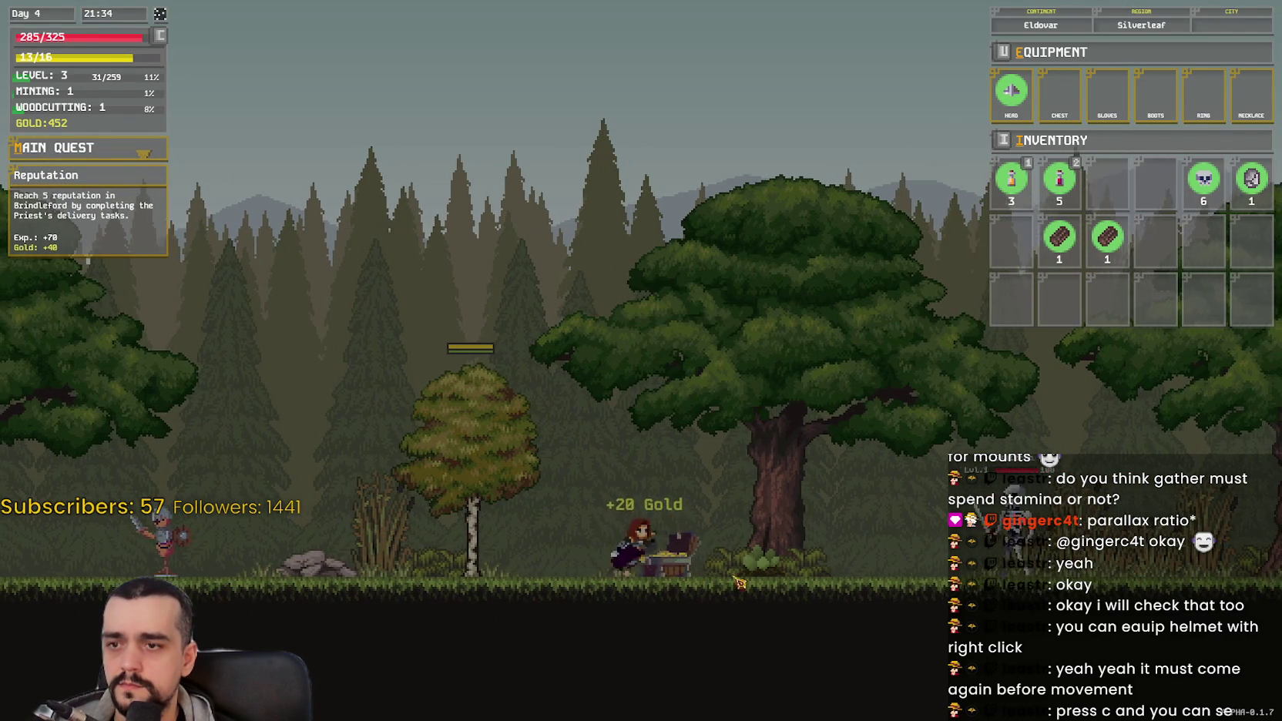
pyautogui.press('d')
pyautogui.click(613, 549)
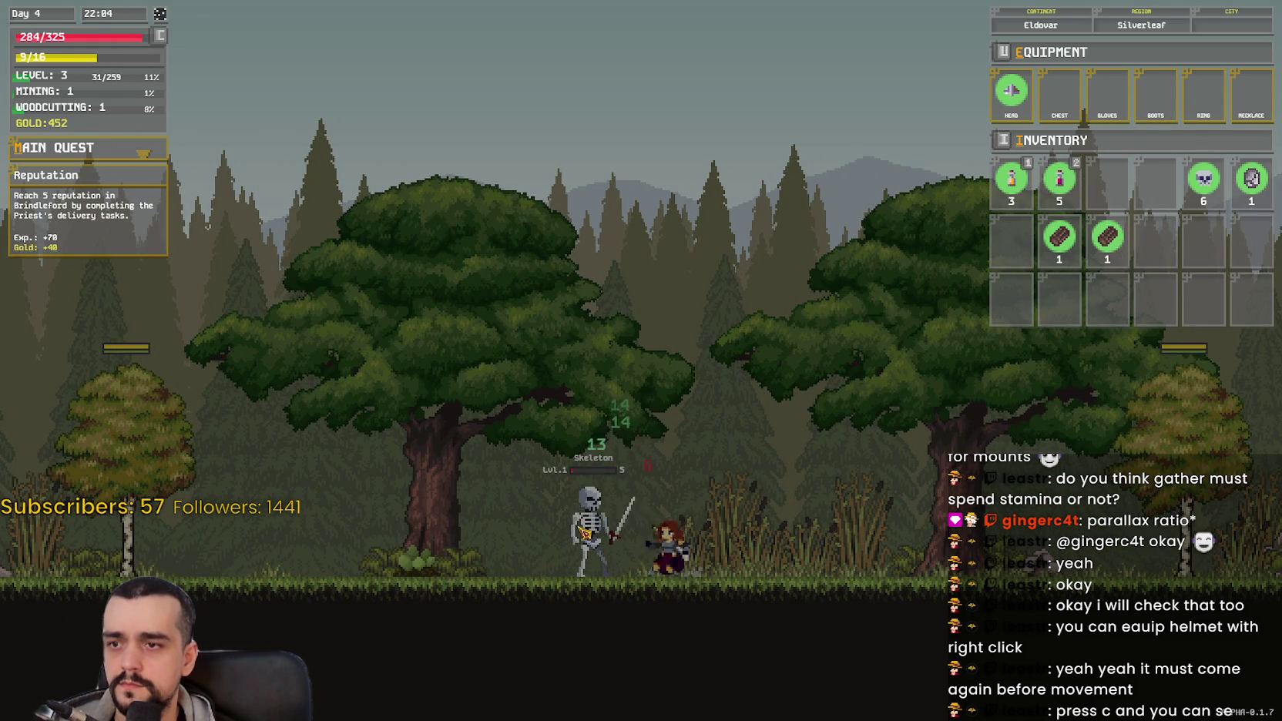
pyautogui.press('d')
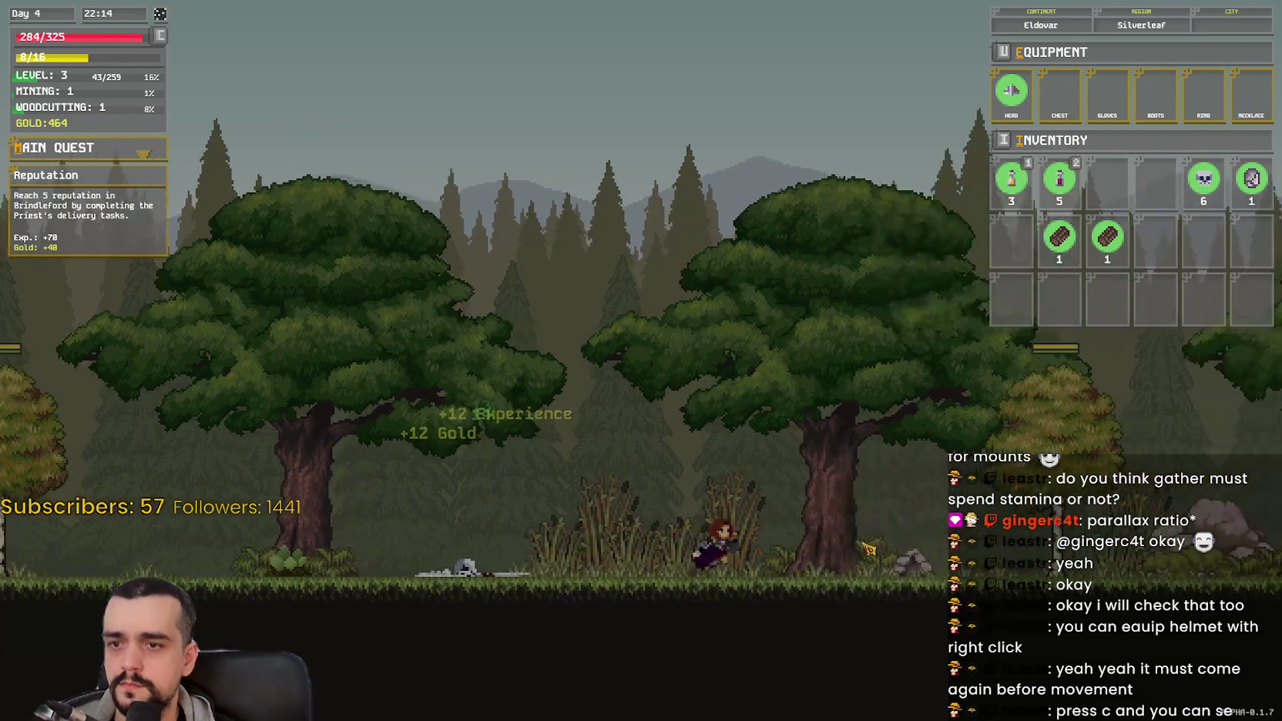
# Step: Continue right past the slime, read the statue's inscription, and jump onward
pyautogui.press('d')
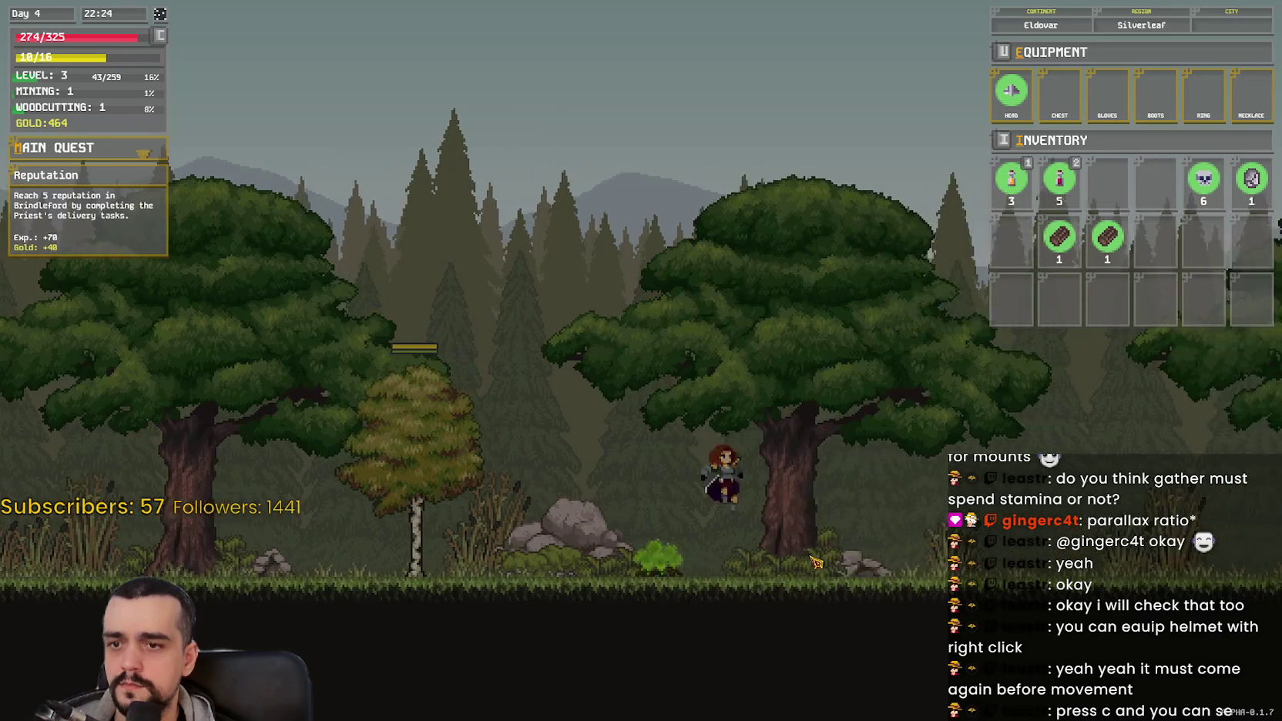
pyautogui.press('d')
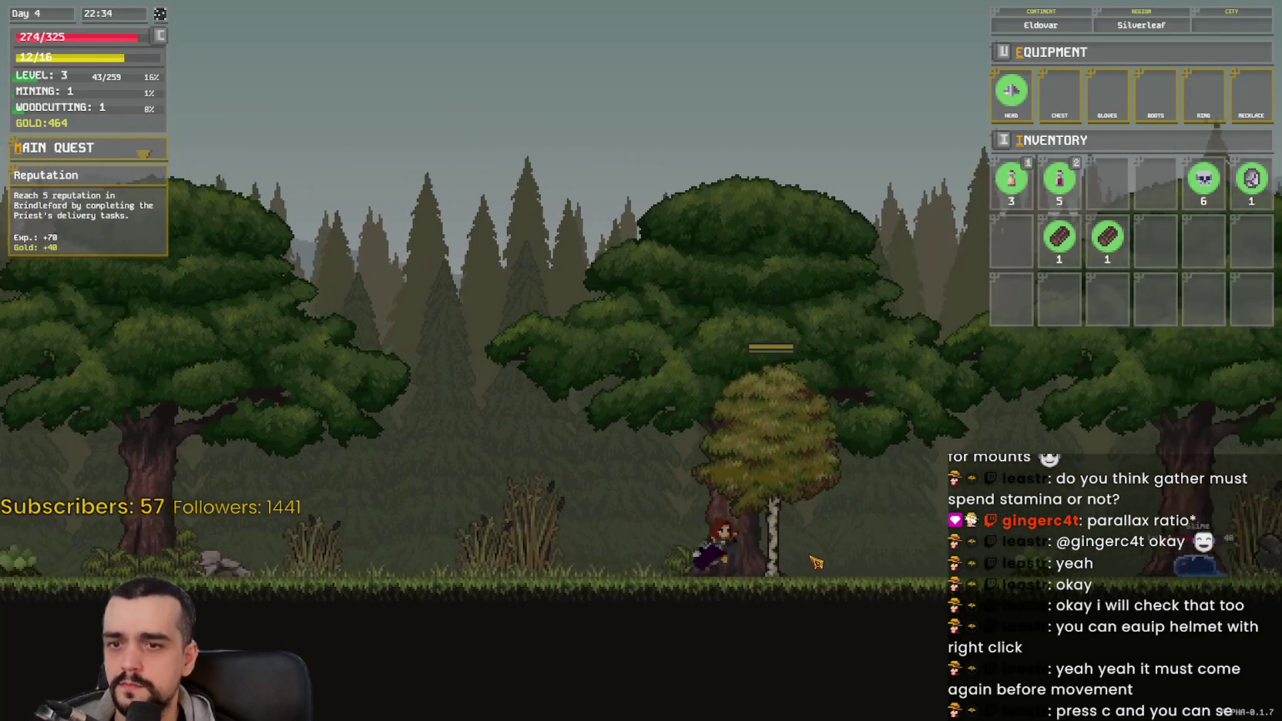
pyautogui.press('d')
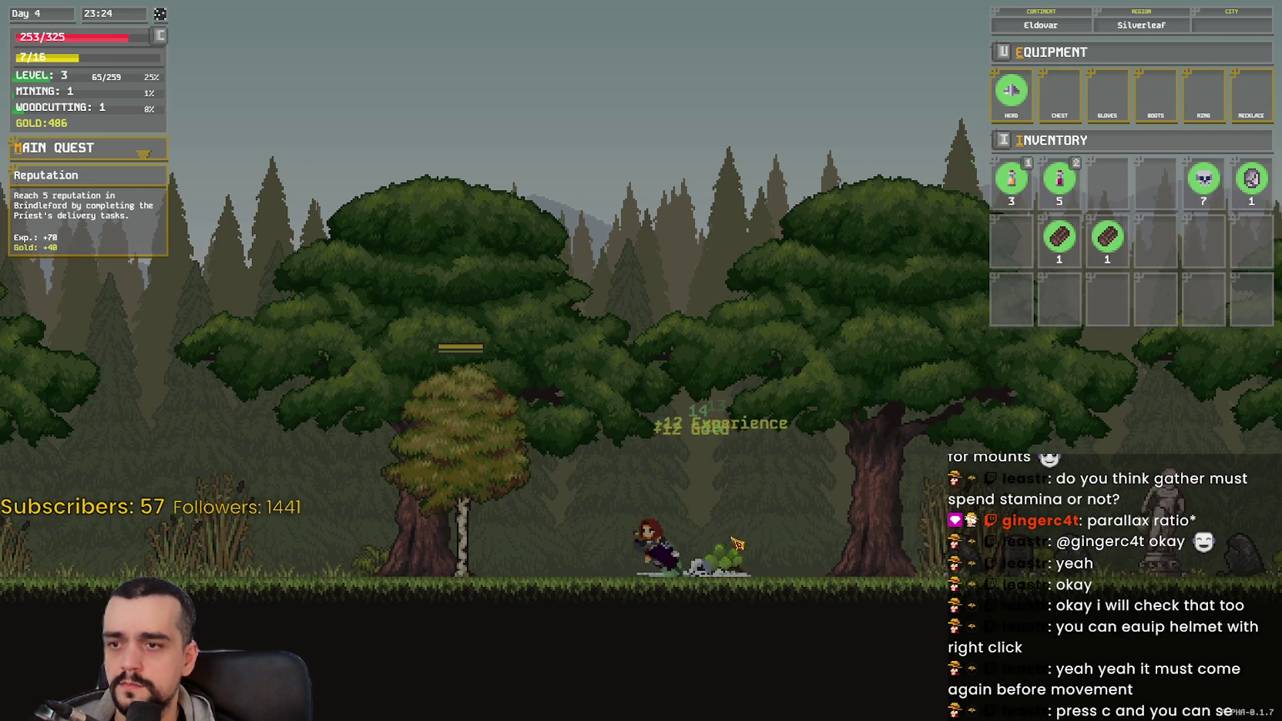
pyautogui.press('d')
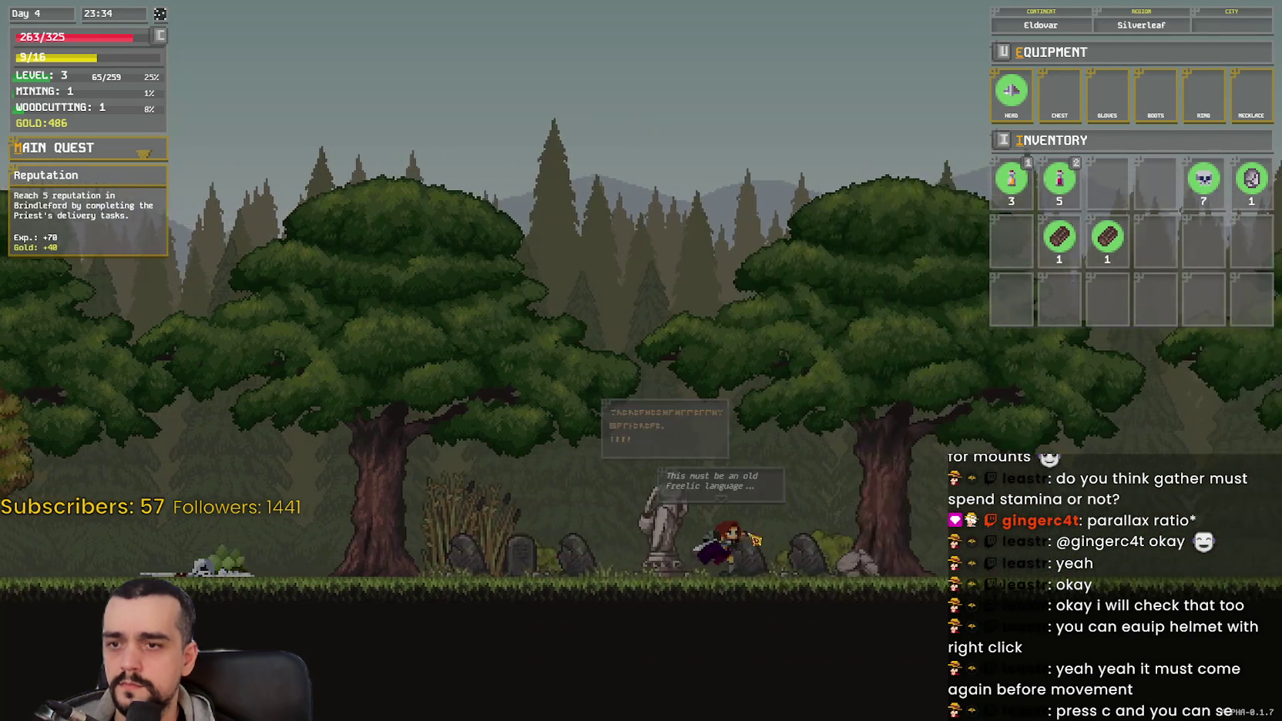
pyautogui.press('d')
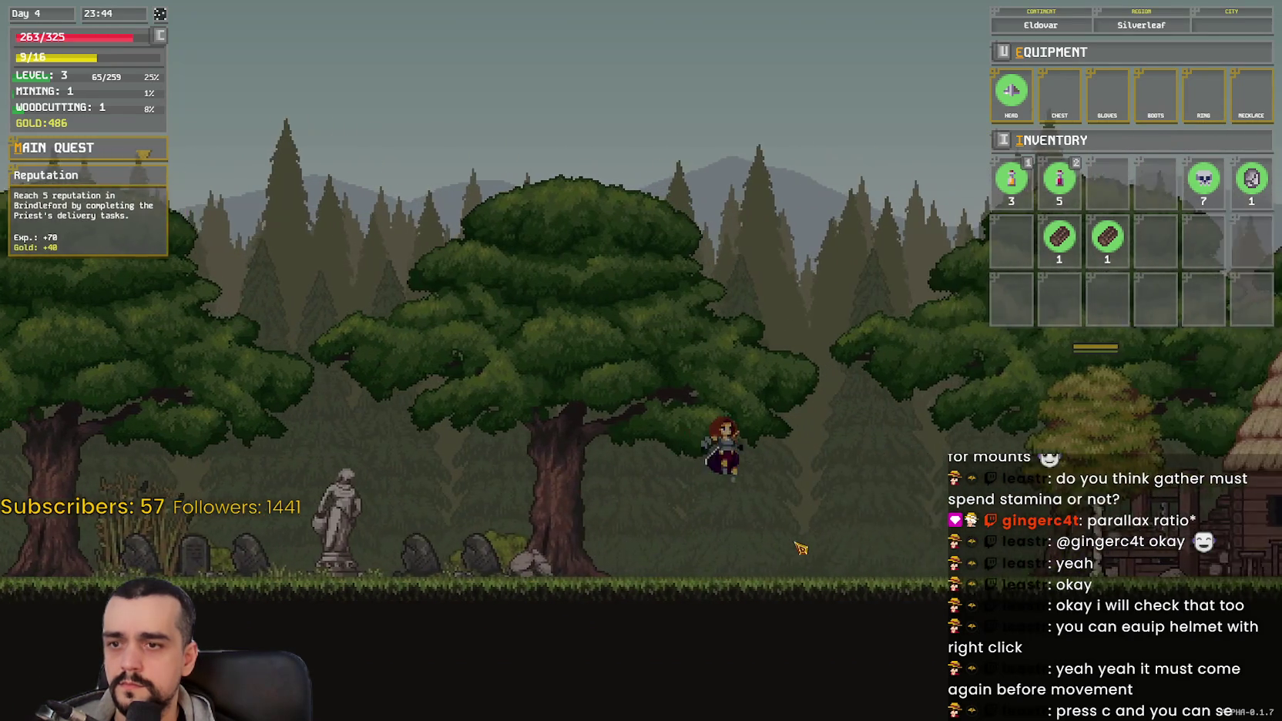
pyautogui.press('d')
pyautogui.press('space')
# Step: Kill the first skeleton while checking the character overview, and collect its loot
pyautogui.press('d')
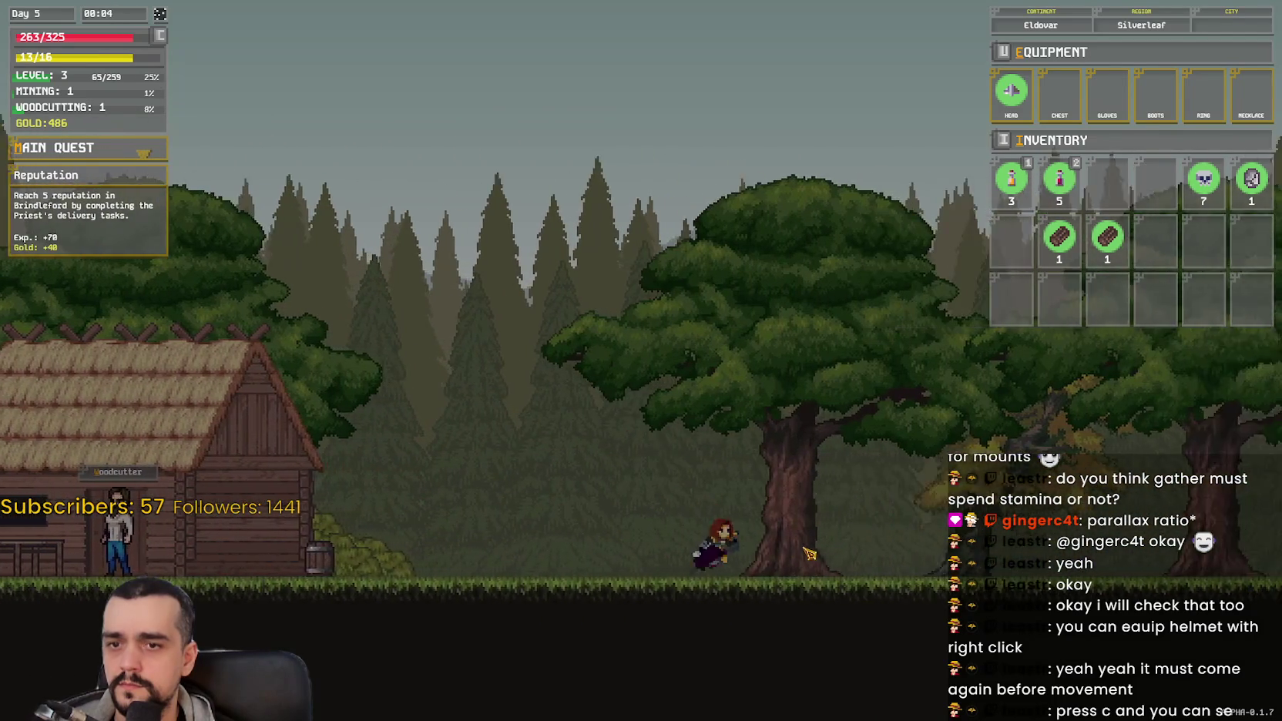
pyautogui.press('d')
pyautogui.click(809, 553)
pyautogui.click(770, 553)
pyautogui.press('c')
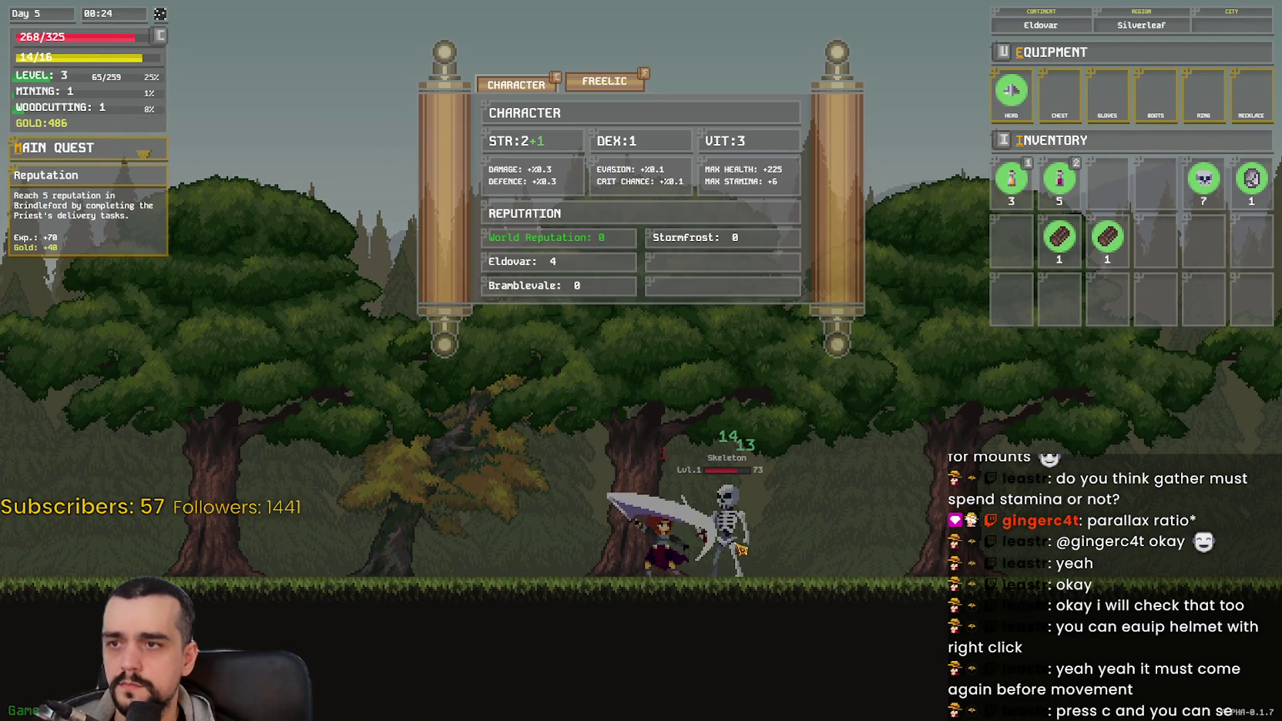
pyautogui.press('c')
pyautogui.press('c')
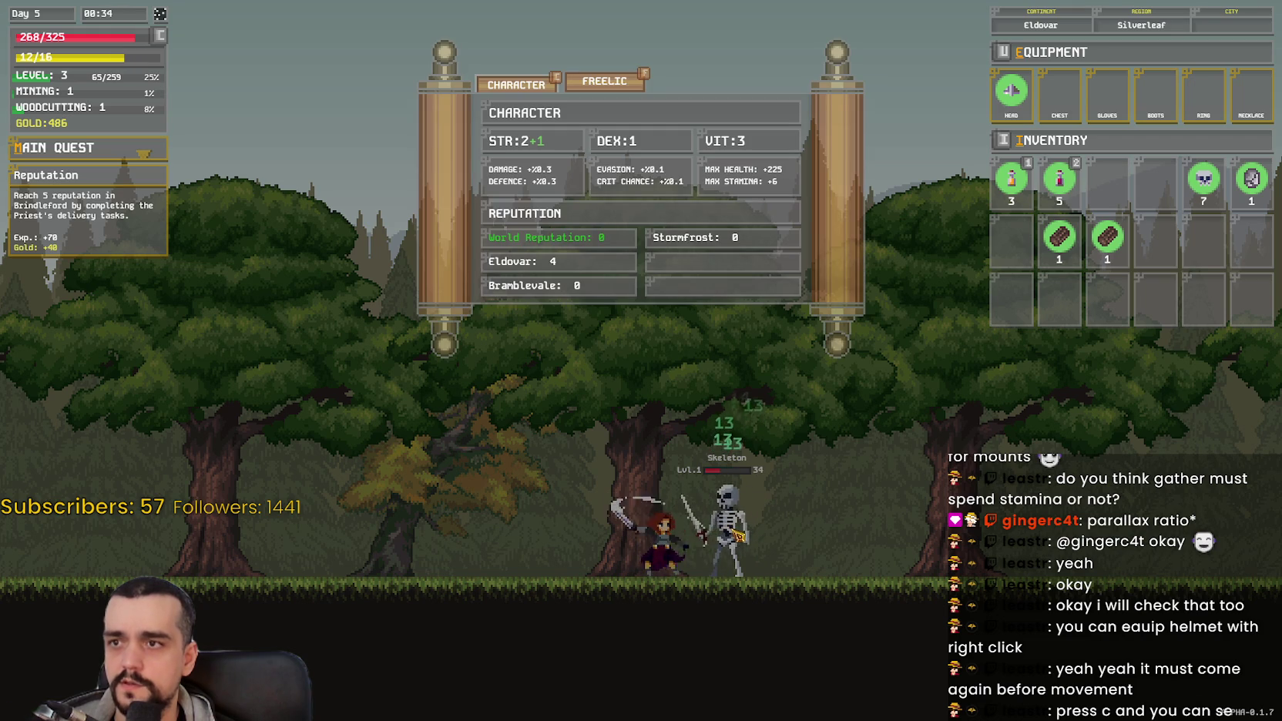
pyautogui.click(738, 535)
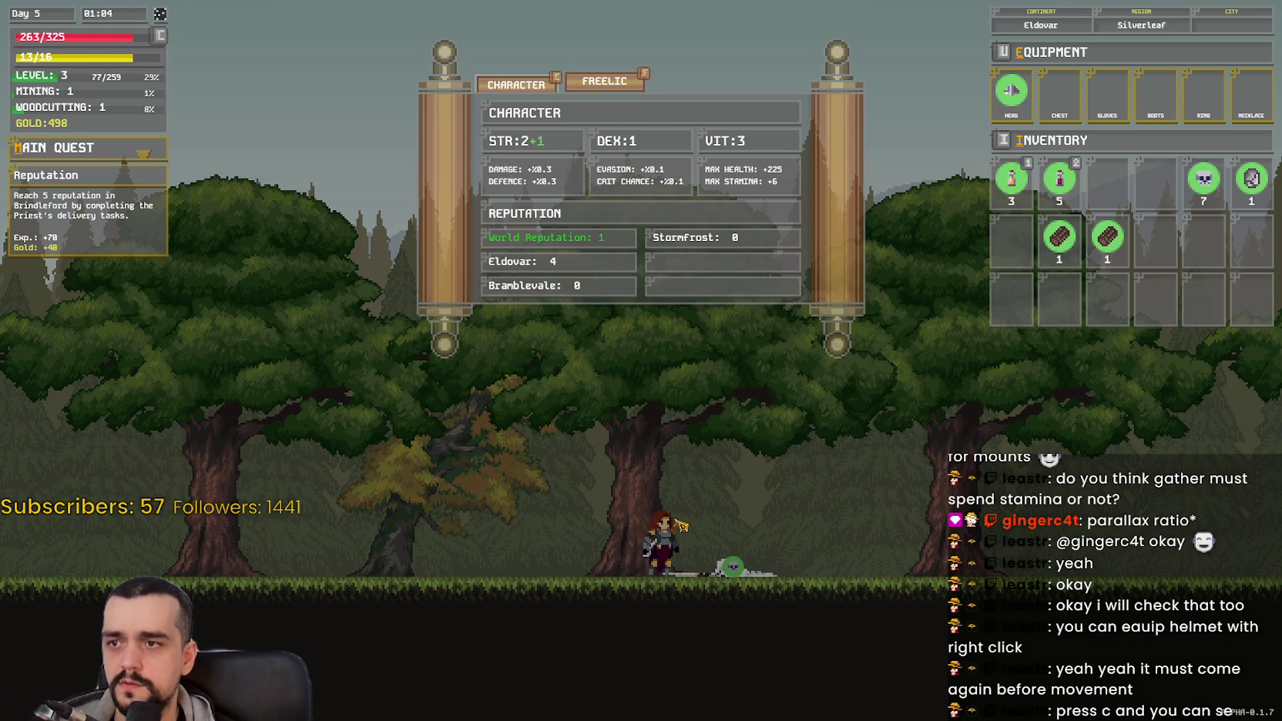
pyautogui.press('d')
pyautogui.press('c')
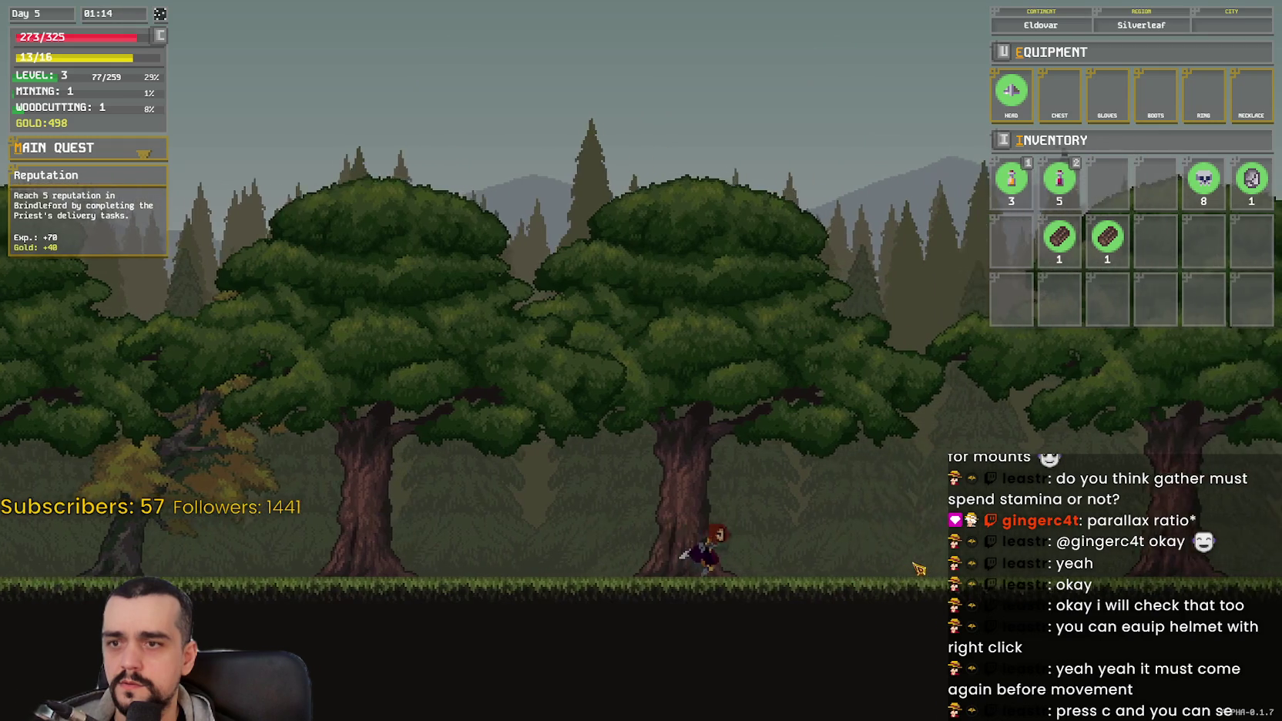
# Step: Kill the second skeleton, then run and jump right toward the Travel sign
pyautogui.press('d')
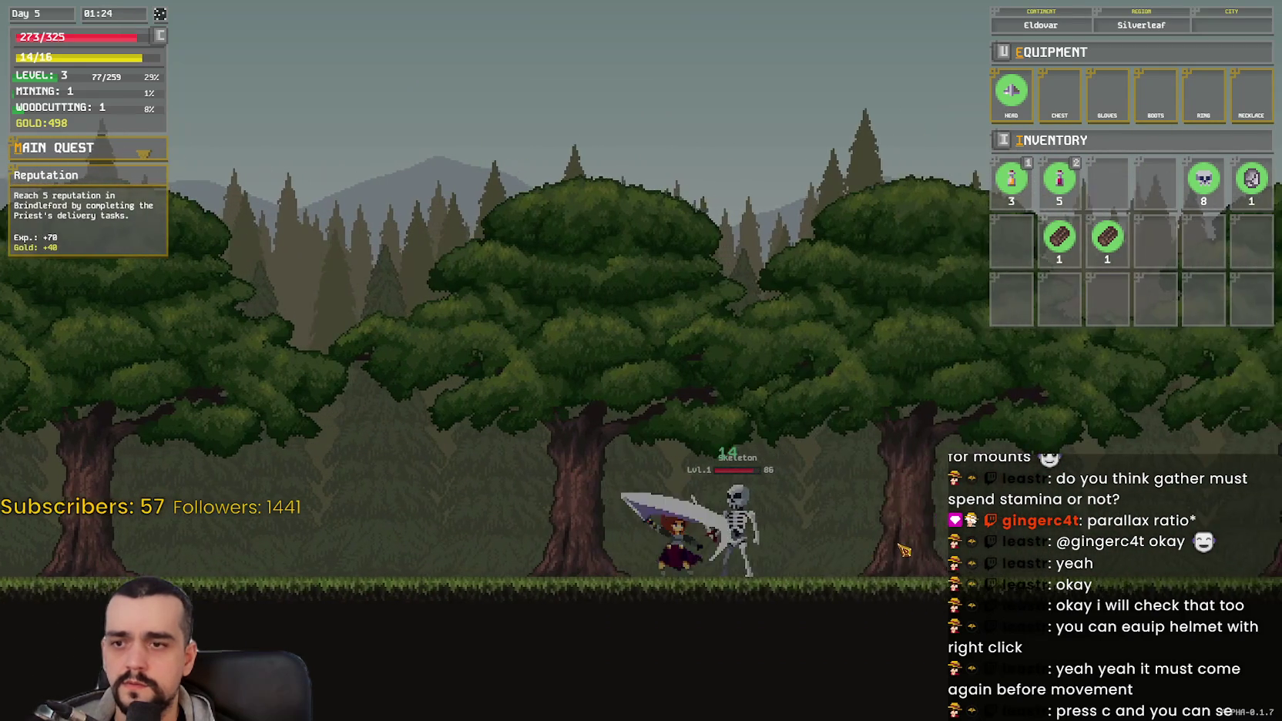
pyautogui.click(897, 539)
pyautogui.click(895, 534)
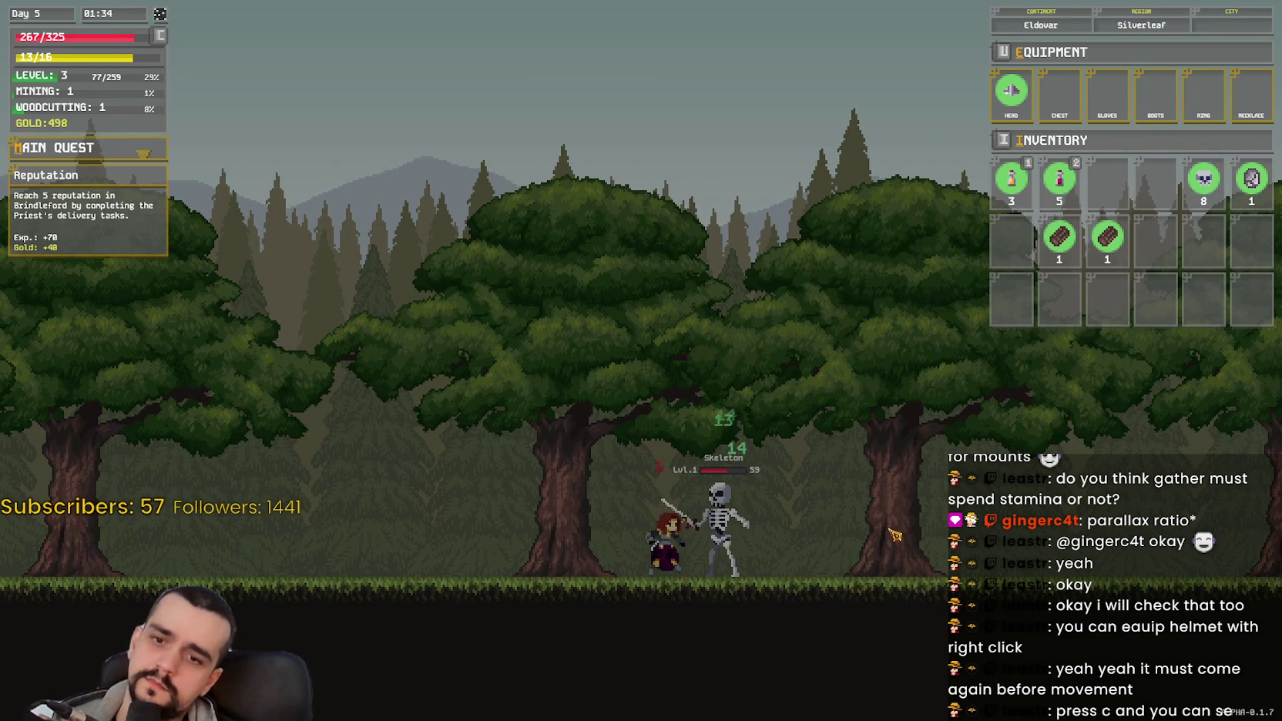
pyautogui.click(895, 534)
pyautogui.press('d')
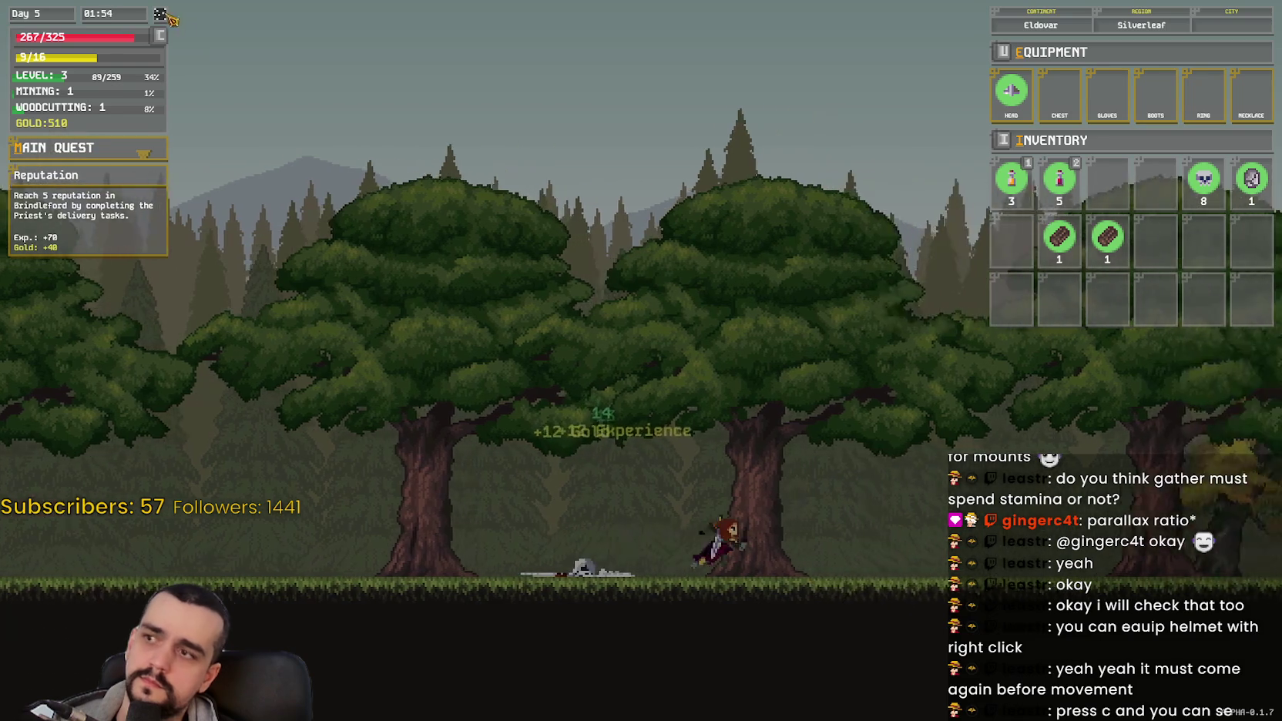
pyautogui.press('space')
pyautogui.press('d')
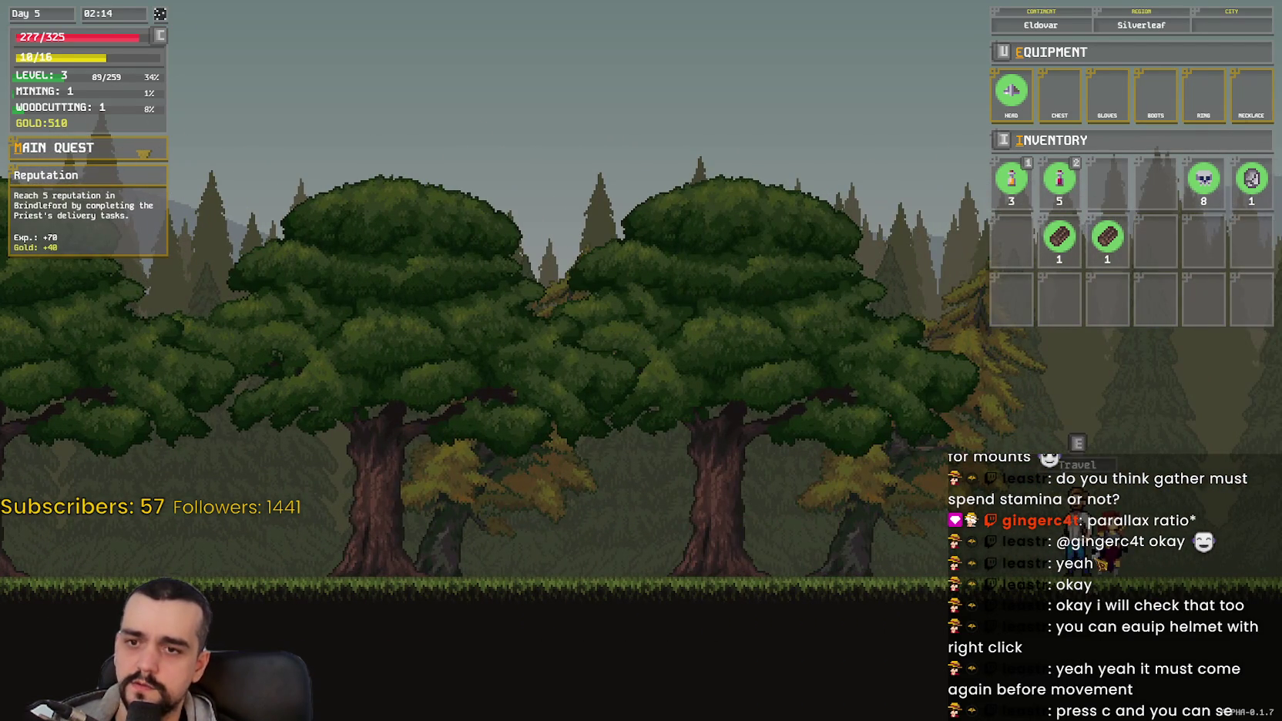
# Step: Travel into Evershade, toggle the FPS overlay, and run toward the skeletons
pyautogui.press('e')
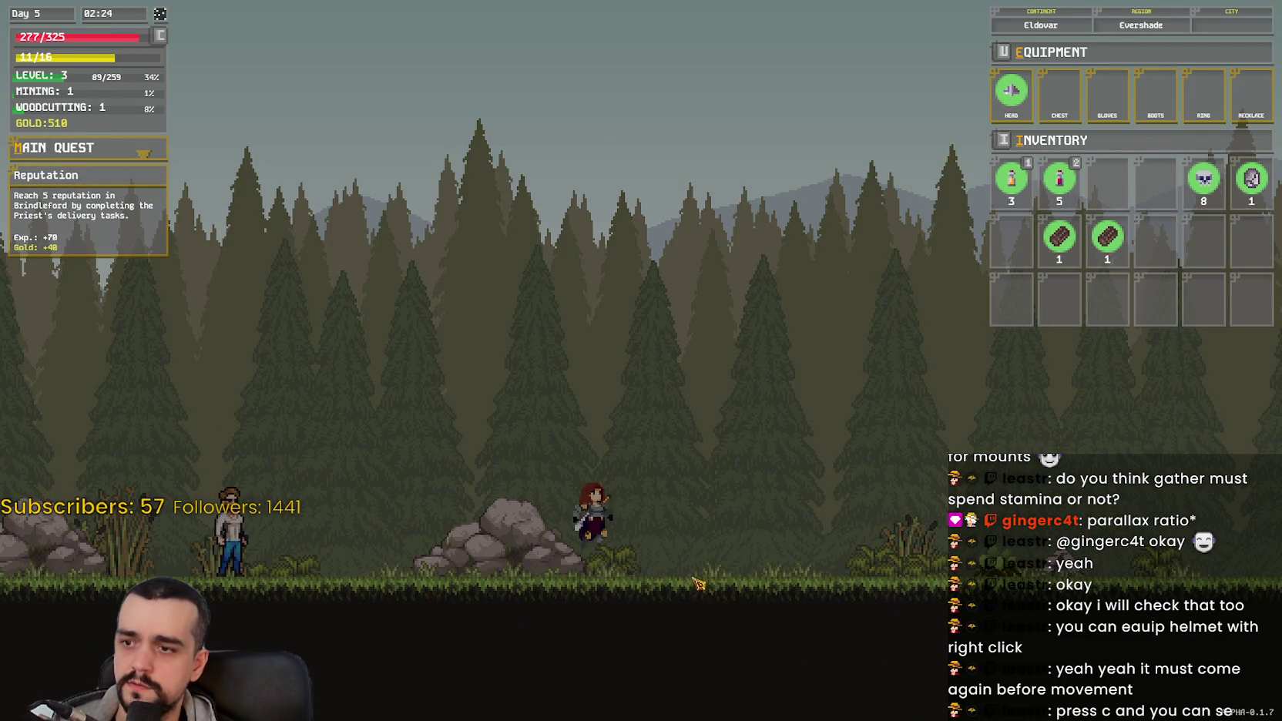
pyautogui.press('d')
pyautogui.press('d')
pyautogui.press('d')
pyautogui.press('c')
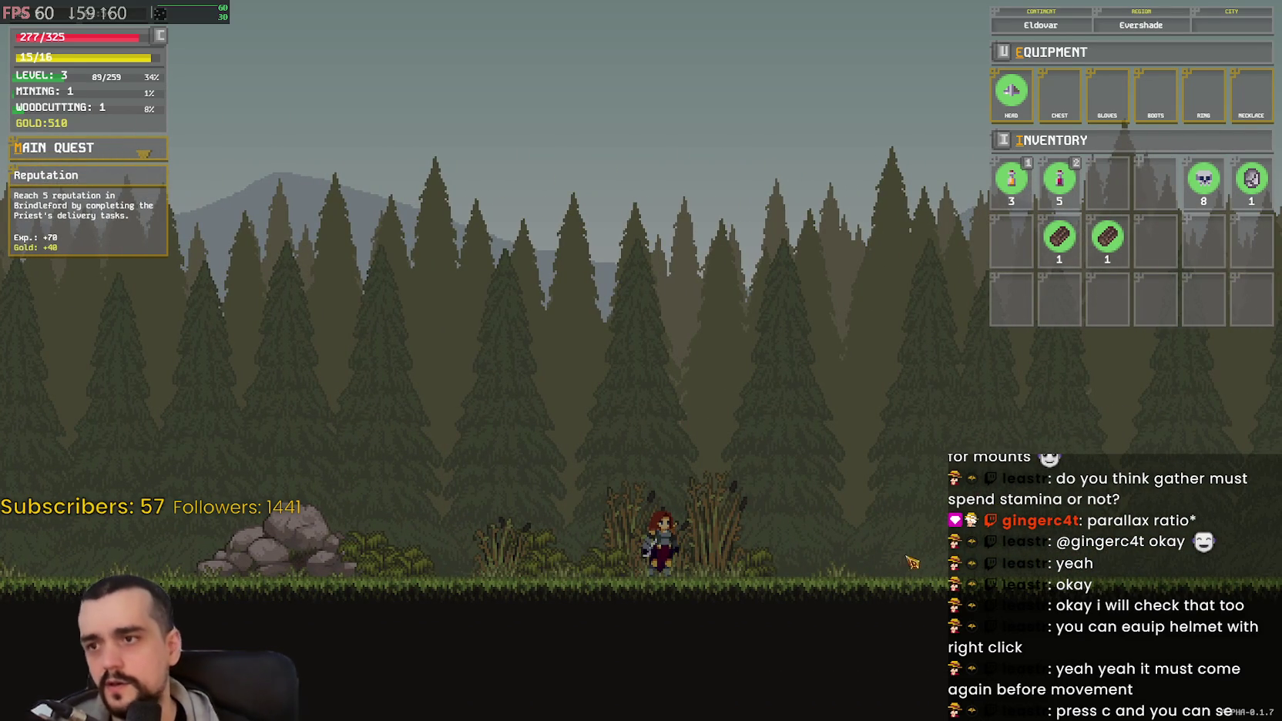
pyautogui.press('a')
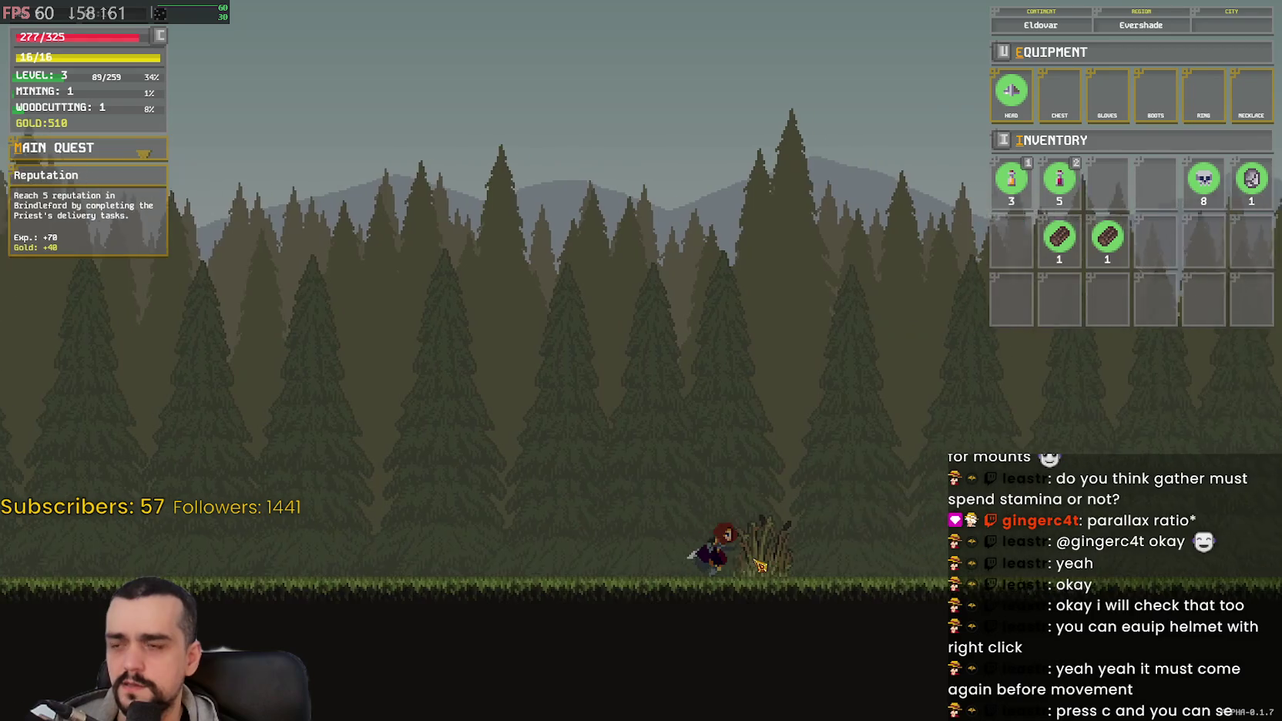
pyautogui.press('d')
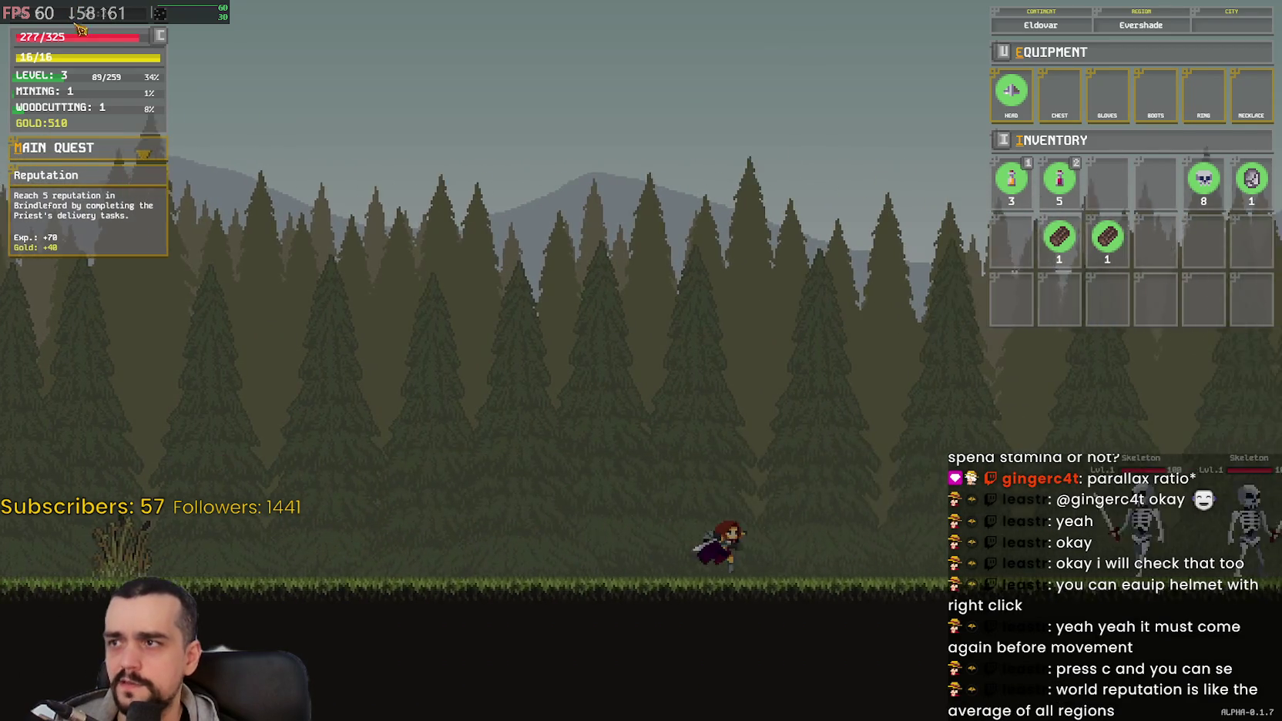
# Step: Attack the overlapping skeletons, backing off left between swings
pyautogui.click(811, 566)
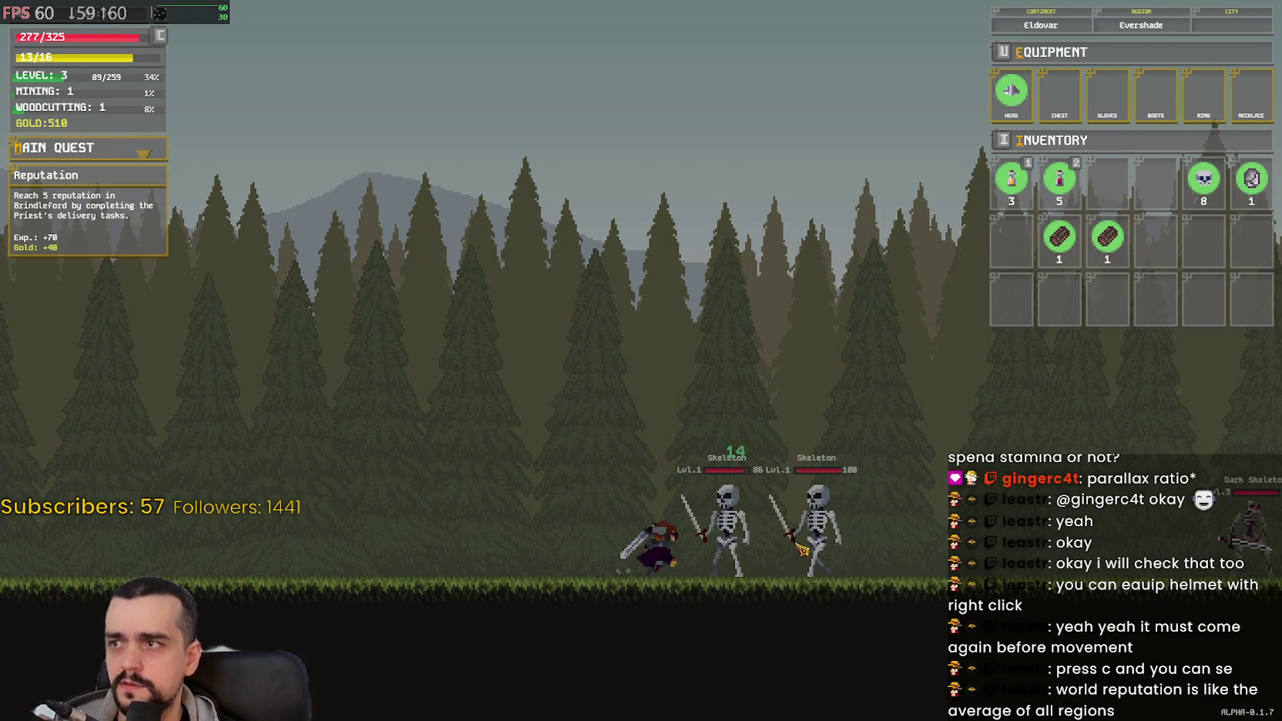
pyautogui.click(801, 549)
pyautogui.press('a')
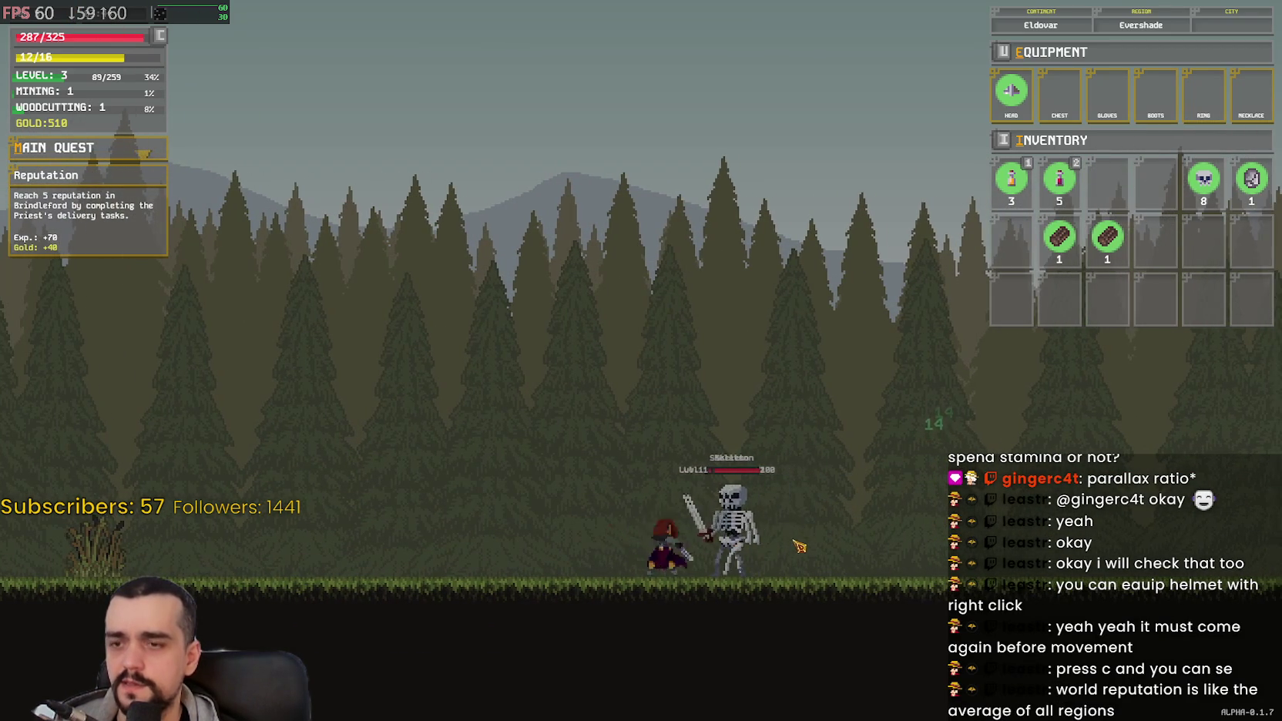
pyautogui.press('a')
pyautogui.click(707, 550)
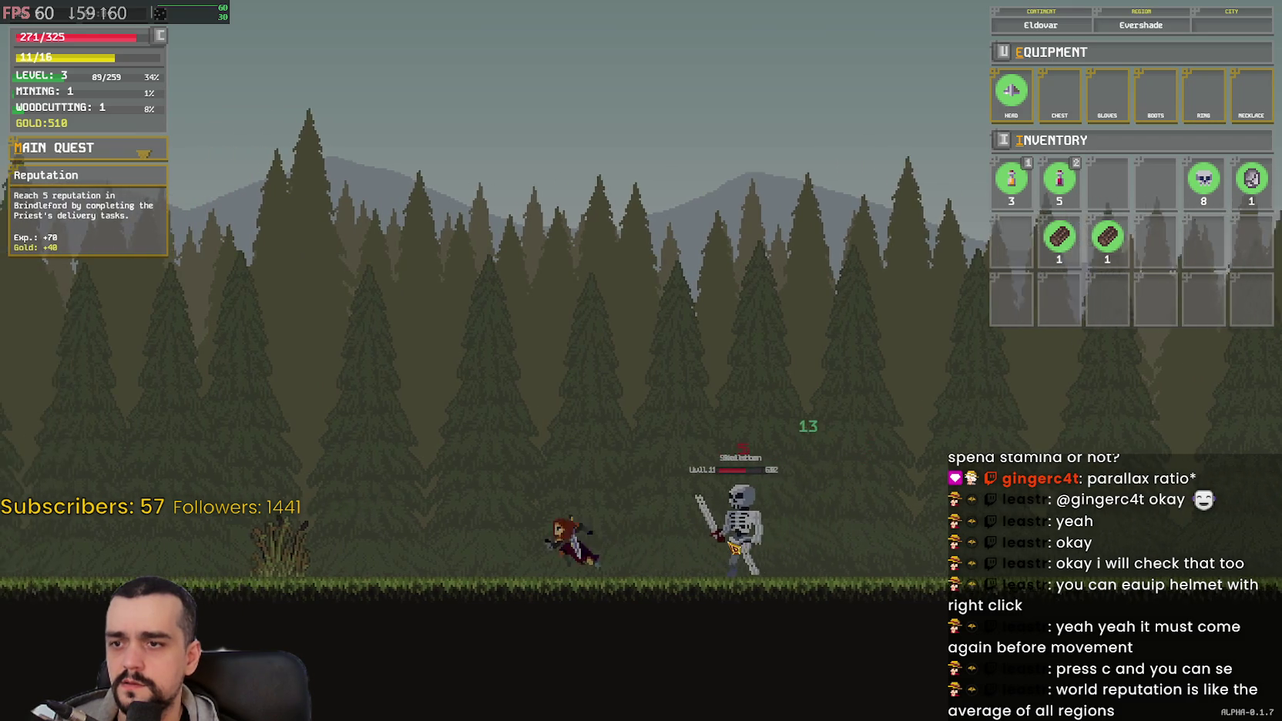
# Step: Finish off both skeletons, reaching 534 gold and 113/259 experience, then pause
pyautogui.press('d')
pyautogui.click(734, 549)
pyautogui.press('d')
pyautogui.click(592, 513)
pyautogui.click(572, 530)
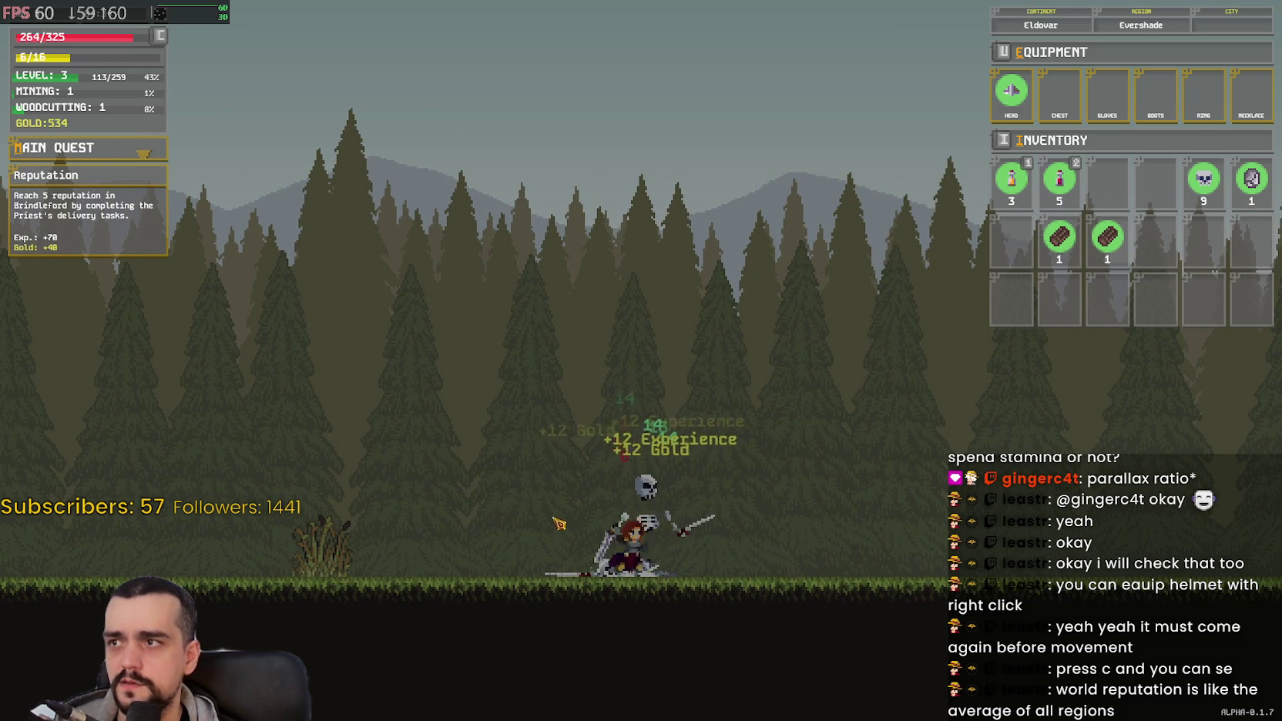
pyautogui.press('d')
pyautogui.press('Escape')
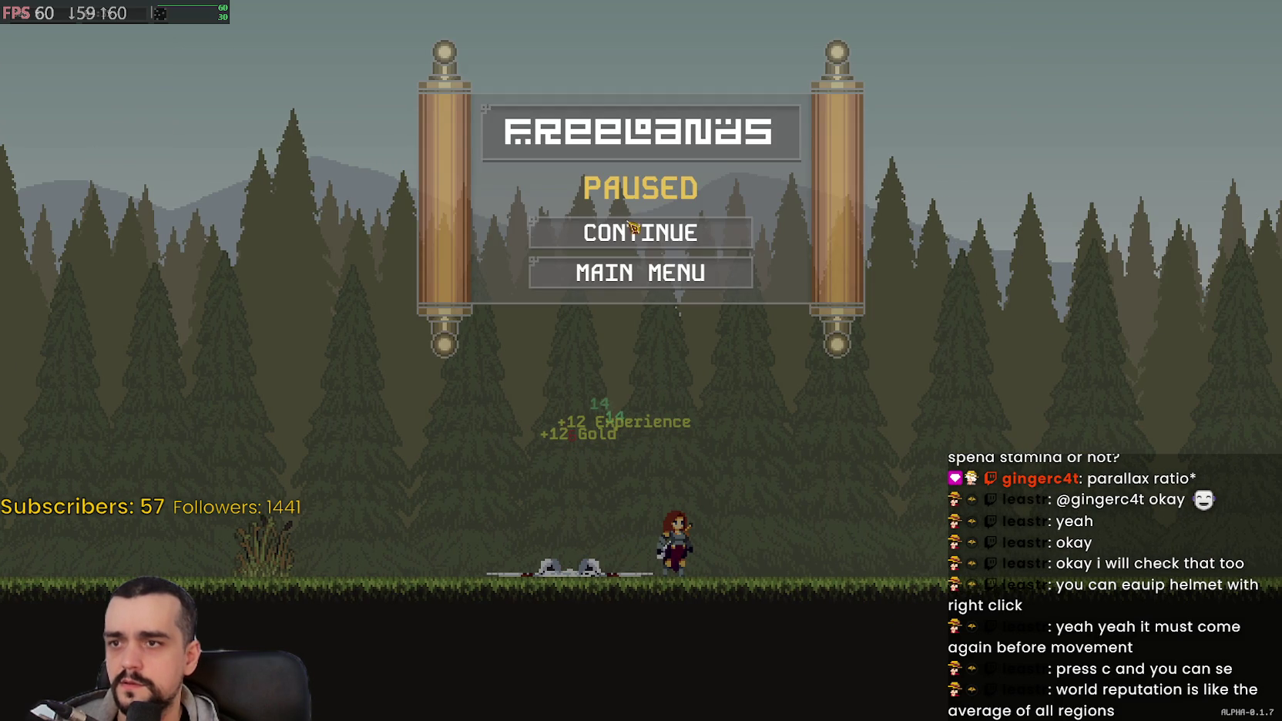
# Step: Resume play and hack down the Dark Skeleton for +20 gold and +30 experience
pyautogui.click(632, 223)
pyautogui.press('d')
pyautogui.press('d')
pyautogui.click(869, 558)
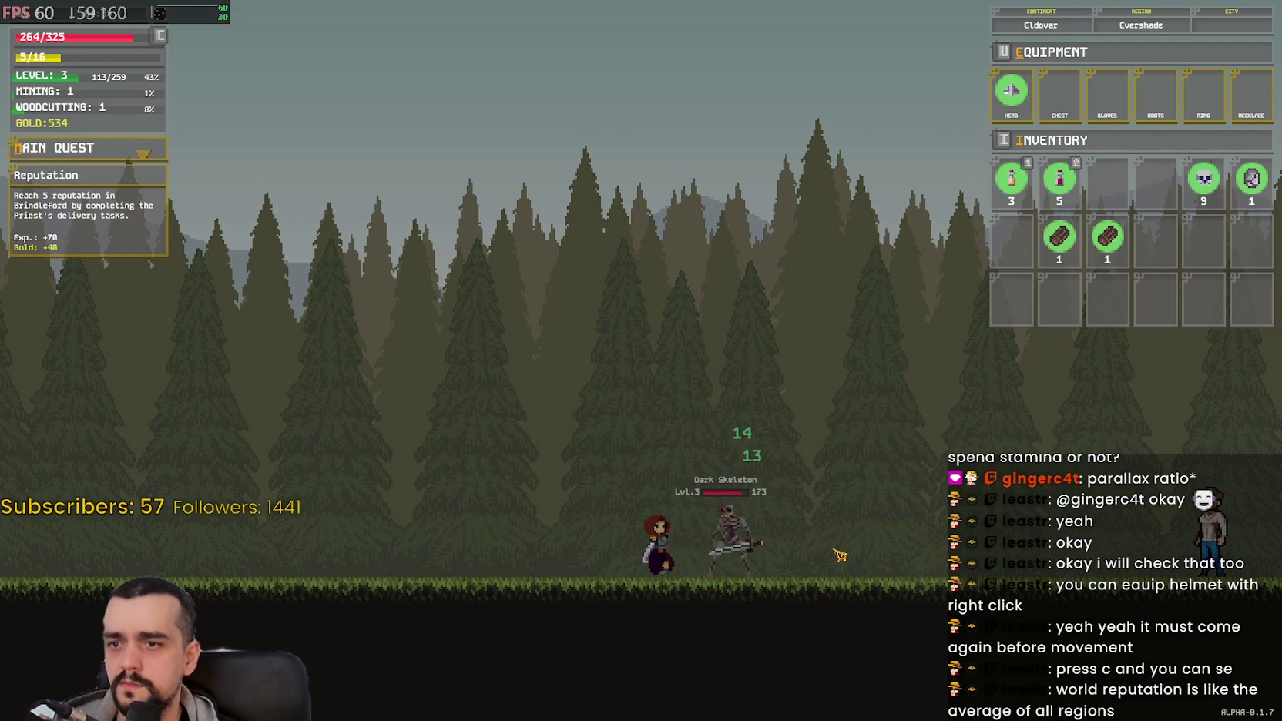
pyautogui.click(840, 550)
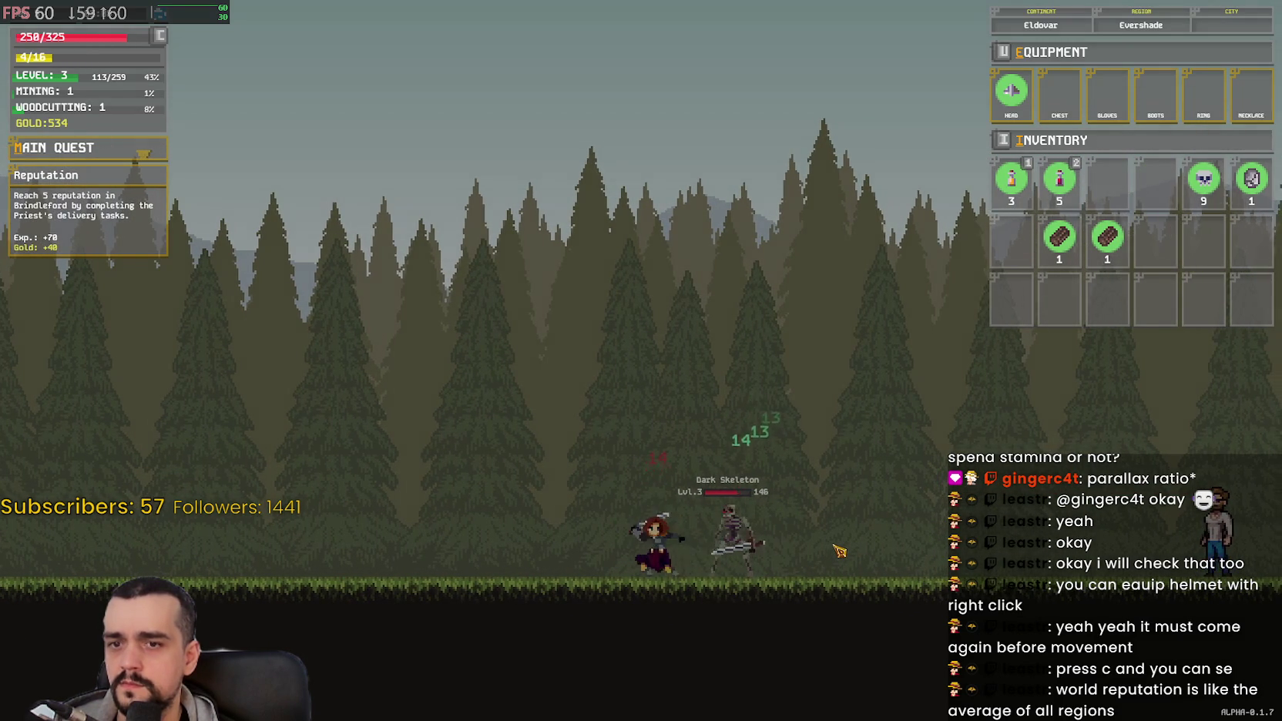
pyautogui.click(840, 551)
pyautogui.click(840, 551)
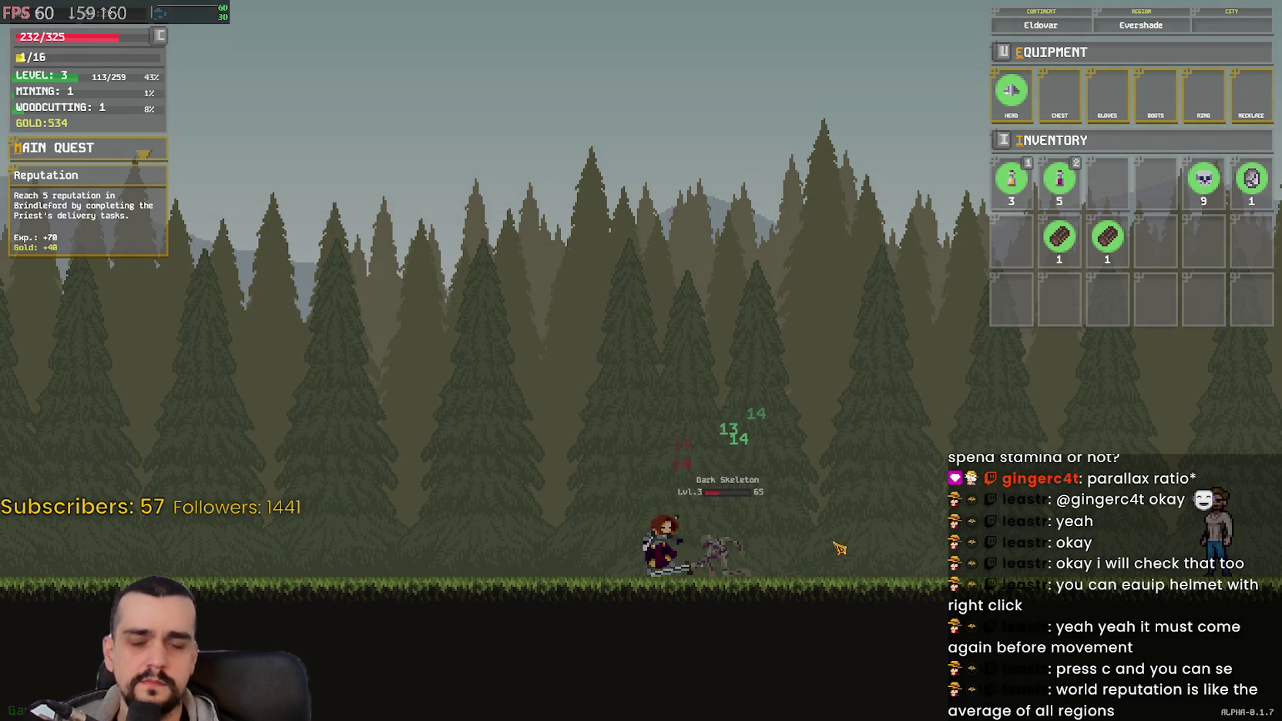
pyautogui.click(838, 543)
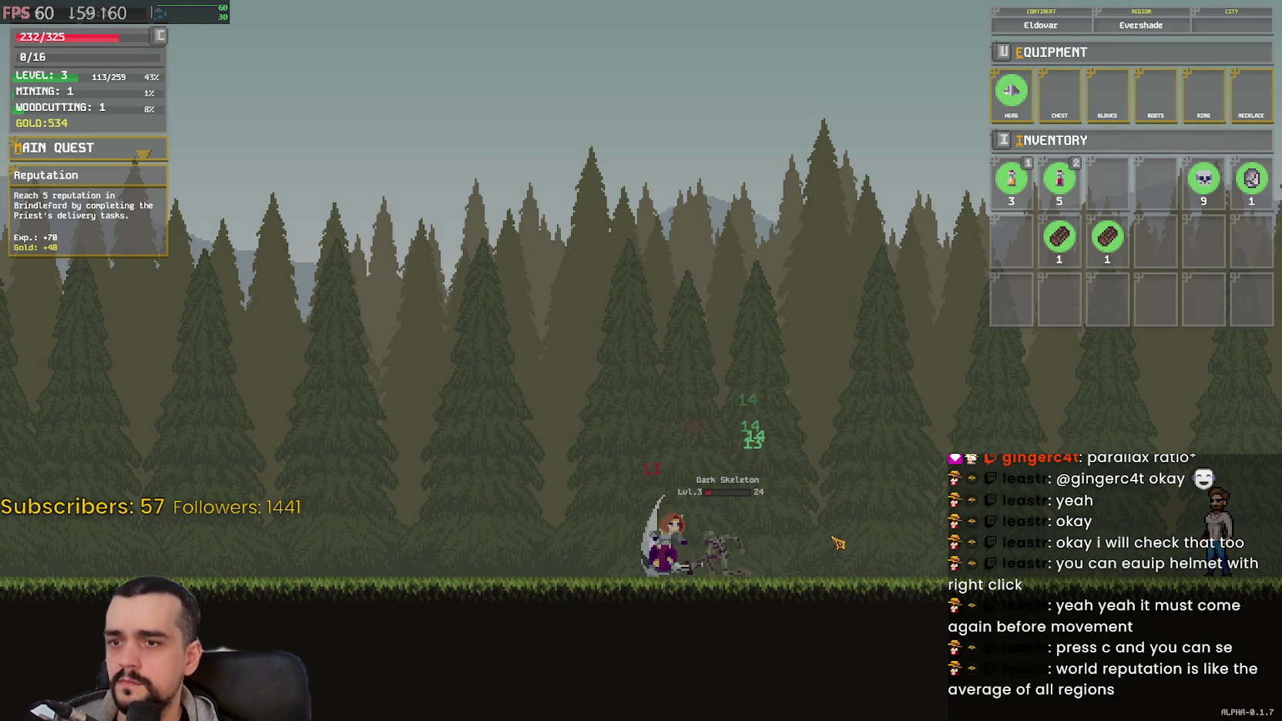
pyautogui.press('a')
pyautogui.press('d')
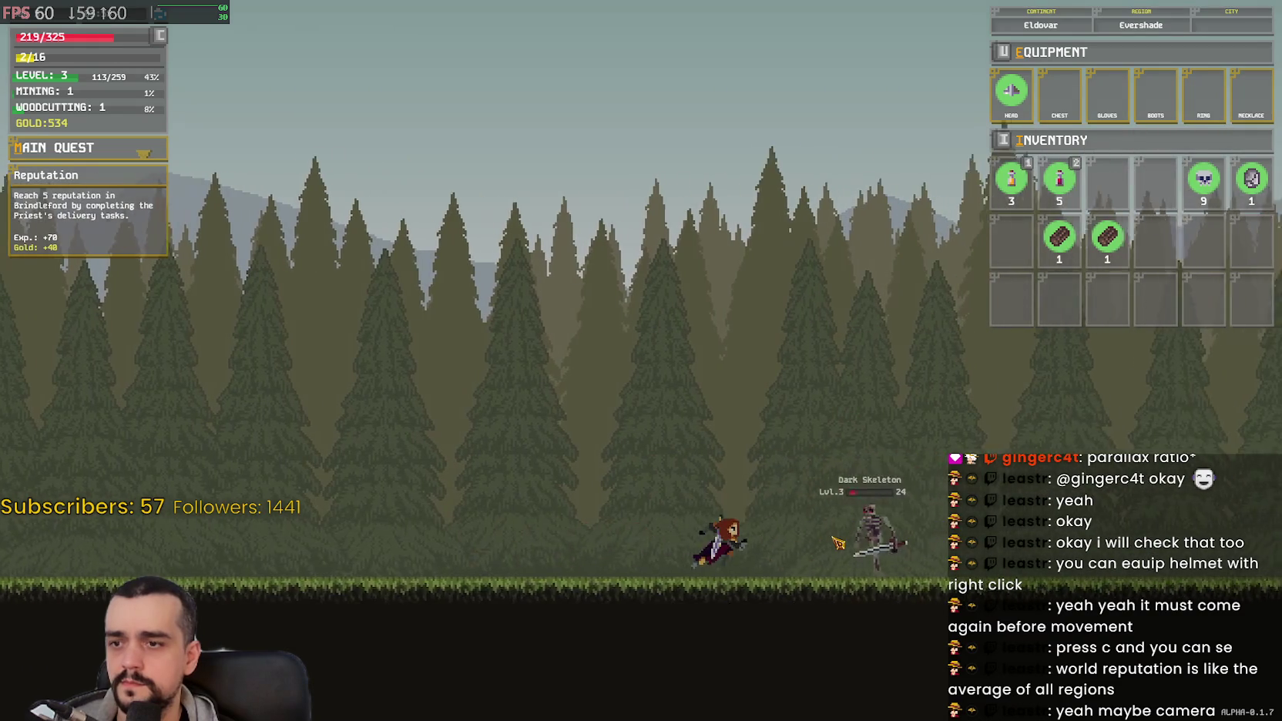
pyautogui.click(838, 543)
# Step: Run east through Blackthorn to Bramblevale's market stalls, then bring up Task Manager
pyautogui.press('a')
pyautogui.press('d')
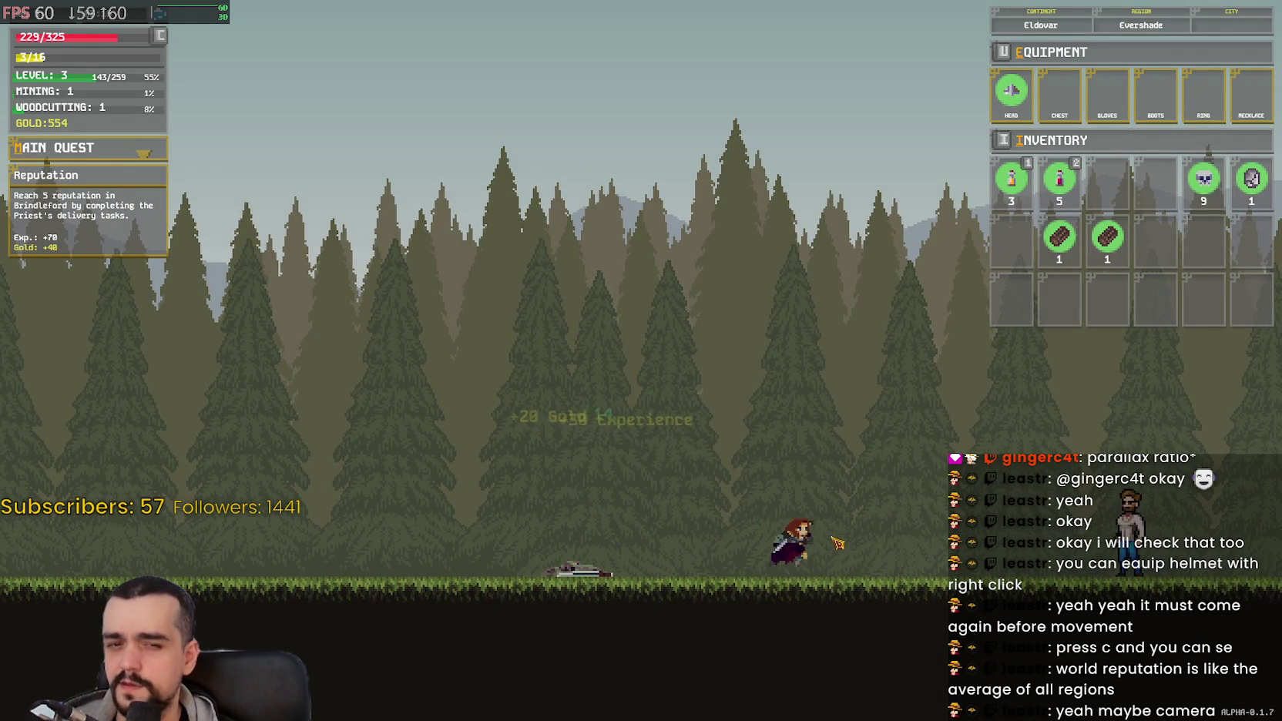
pyautogui.press('d')
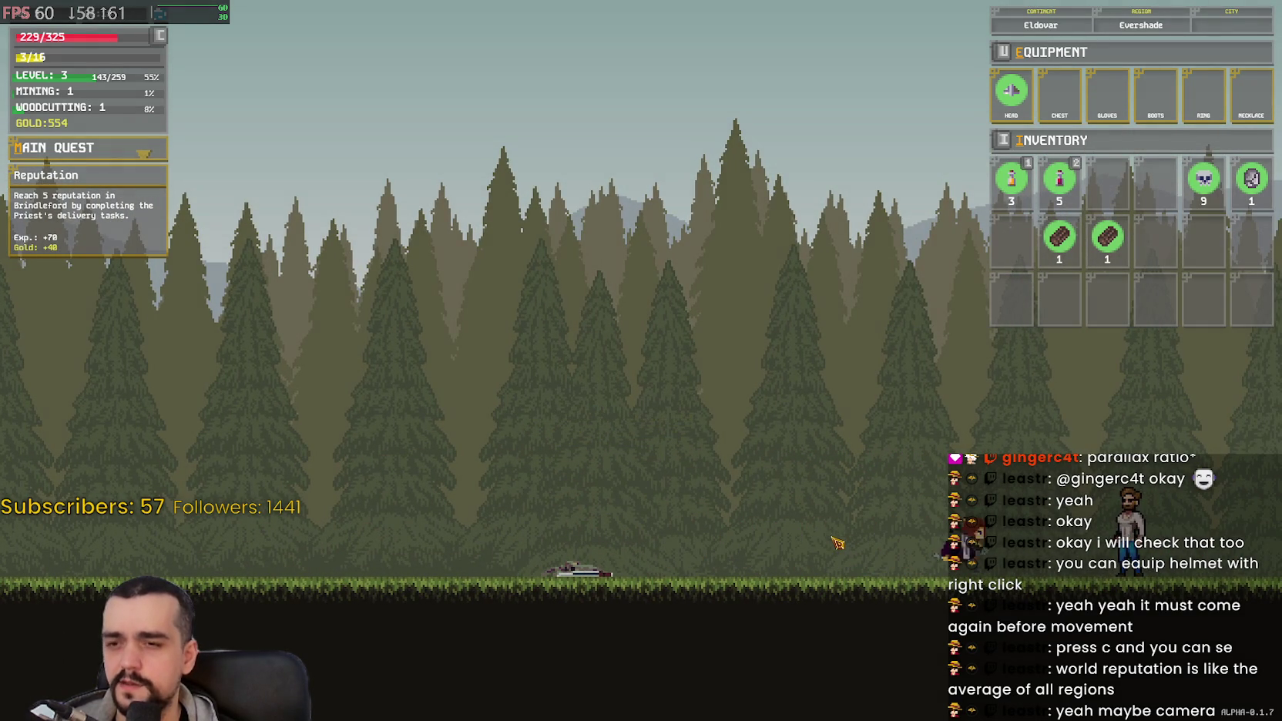
pyautogui.press('d')
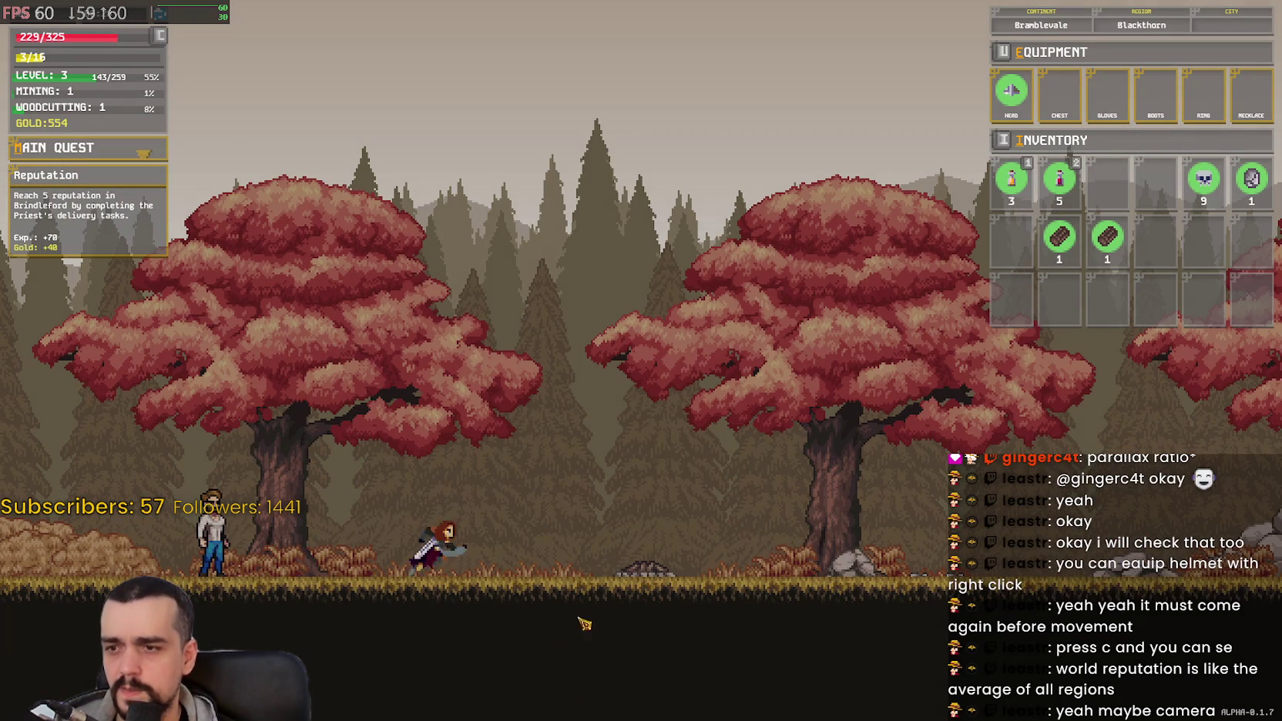
pyautogui.press('d')
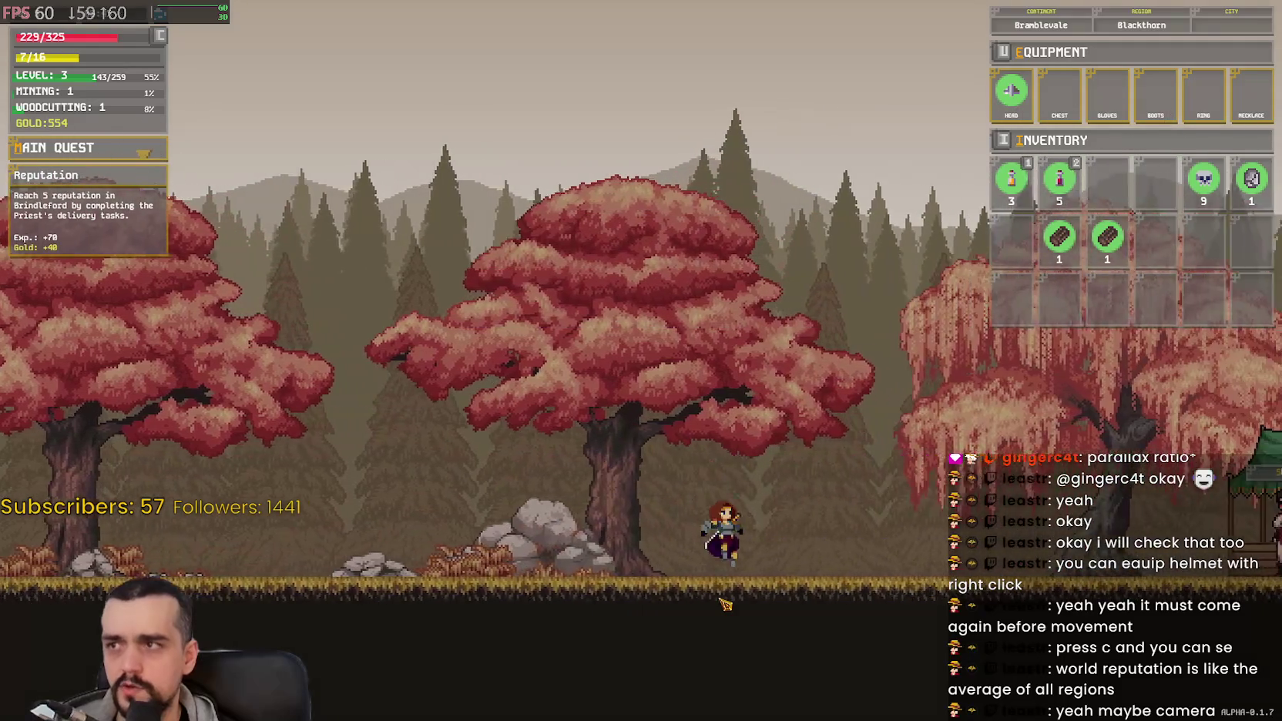
pyautogui.press('d')
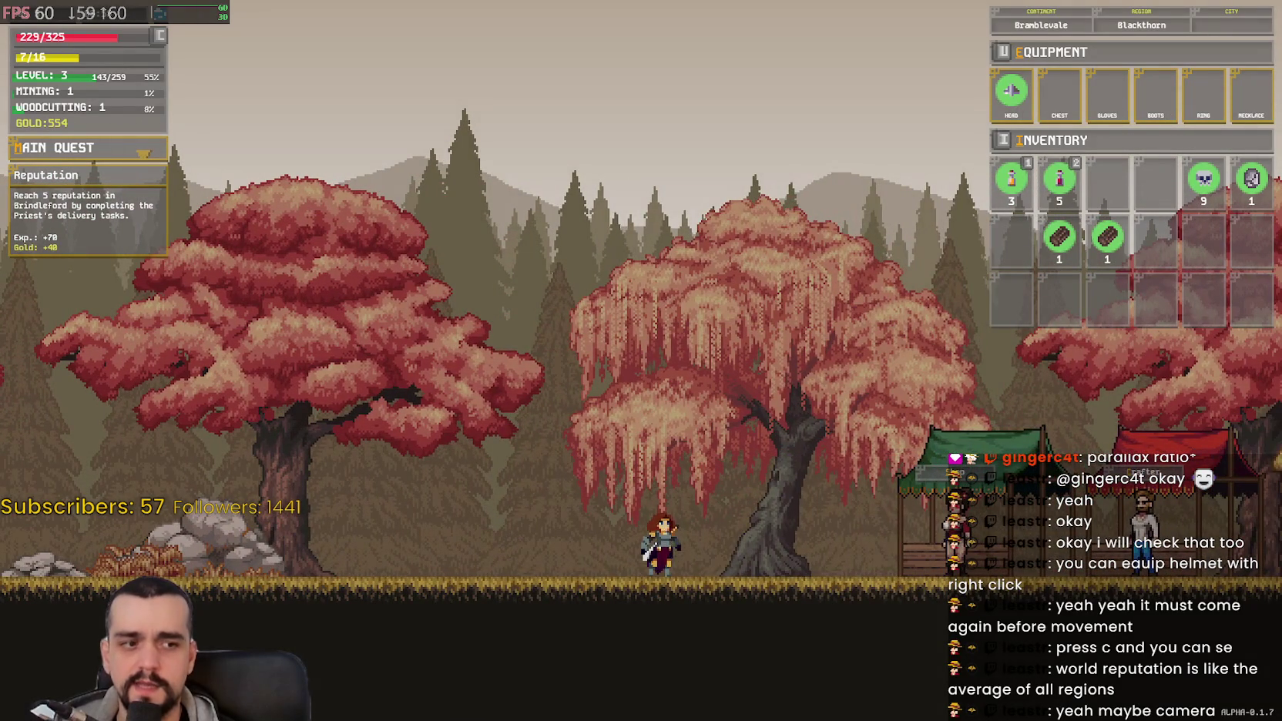
pyautogui.hotkey('ctrl', 'shift', 'Escape')
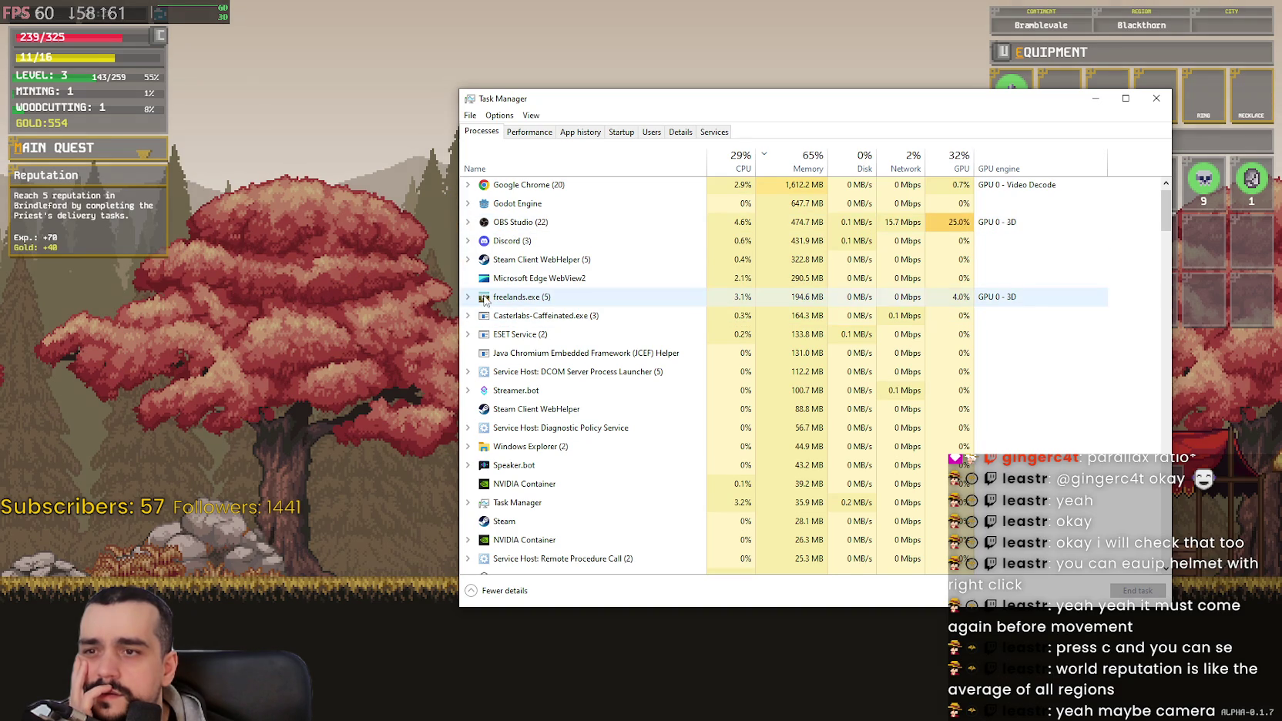
# Step: Select the freelands.exe process in Task Manager, then switch back to the game
pyautogui.click(485, 300)
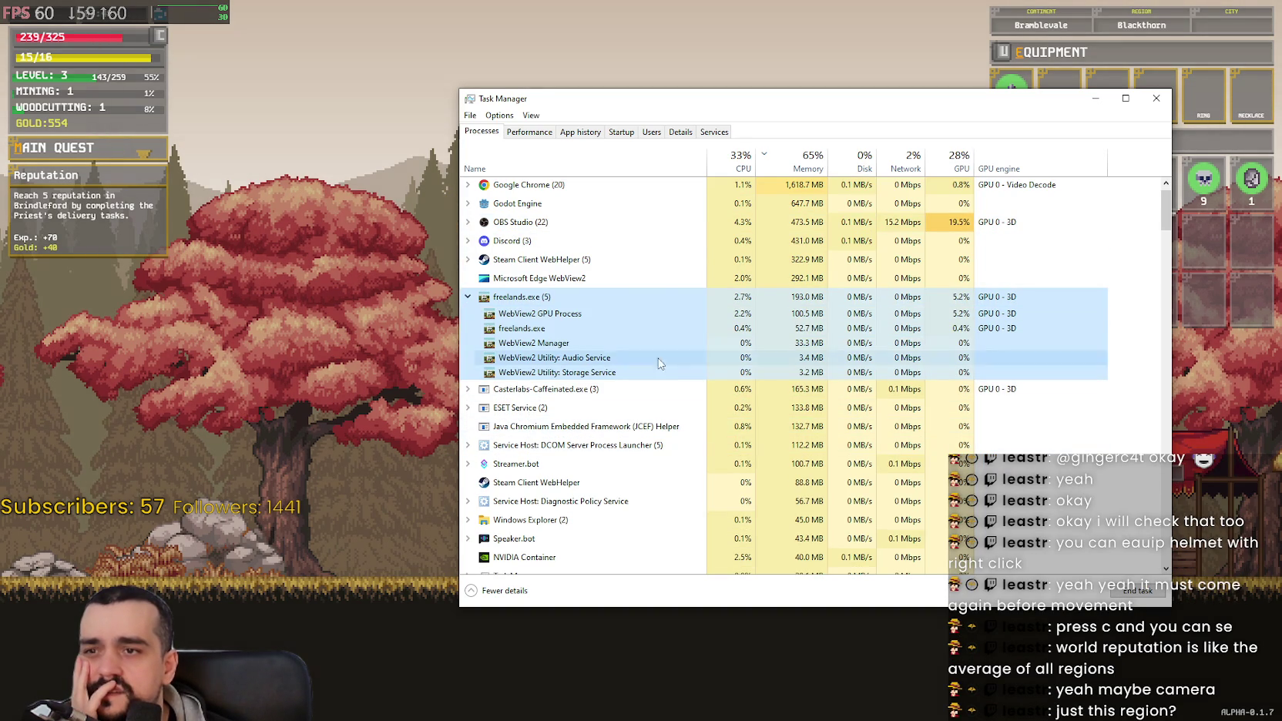
pyautogui.click(275, 359)
# Step: Walk right past the Old Man to the Blacksmith's forge and open his shop
pyautogui.press('d')
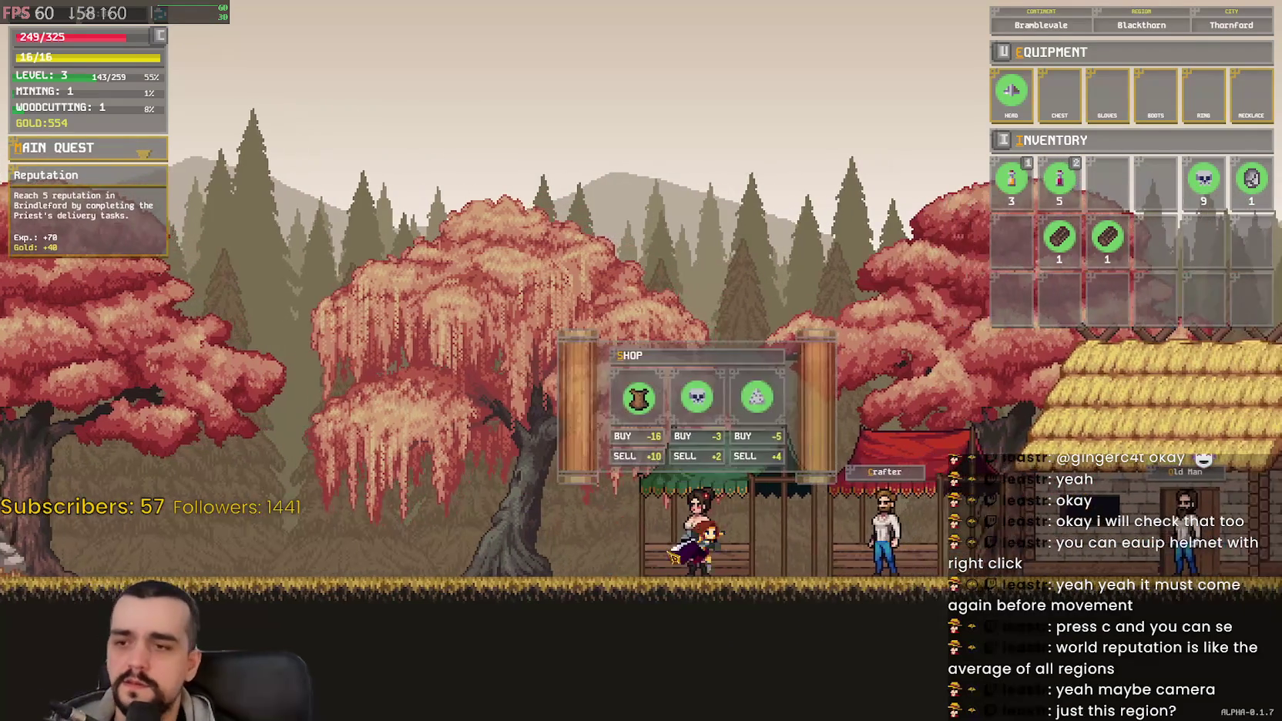
pyautogui.press('d')
pyautogui.press('e')
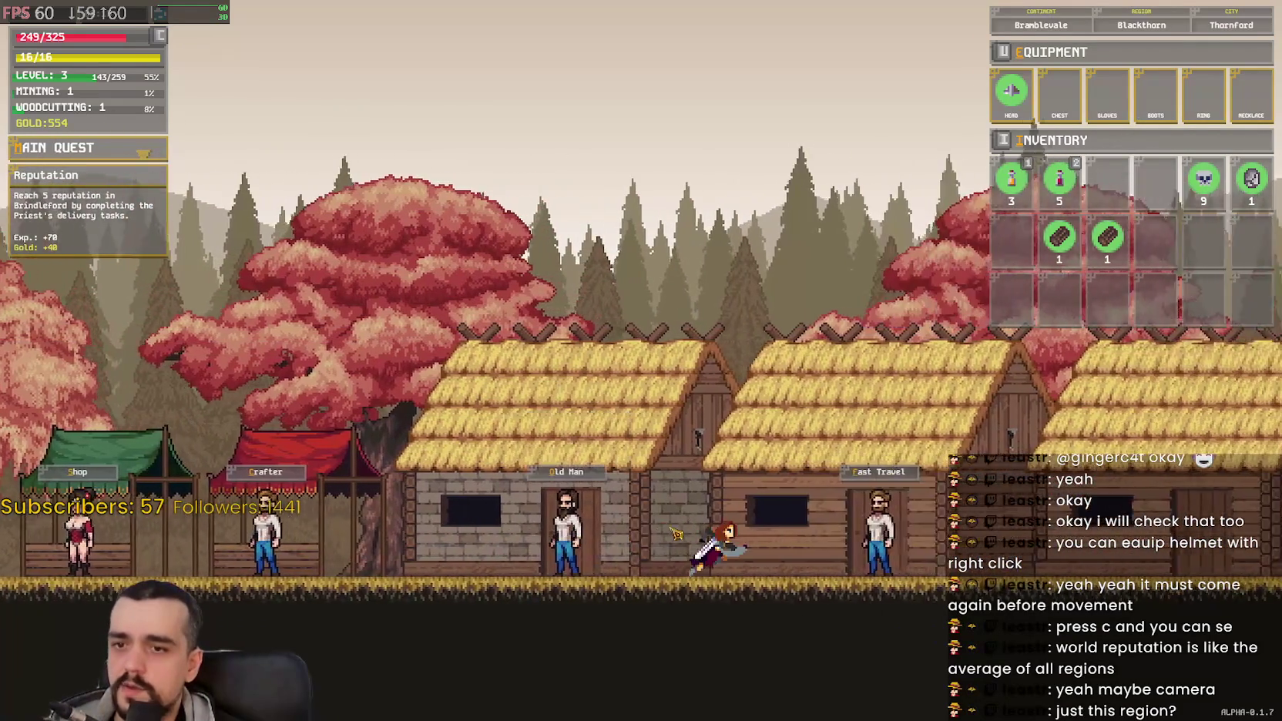
pyautogui.press('d')
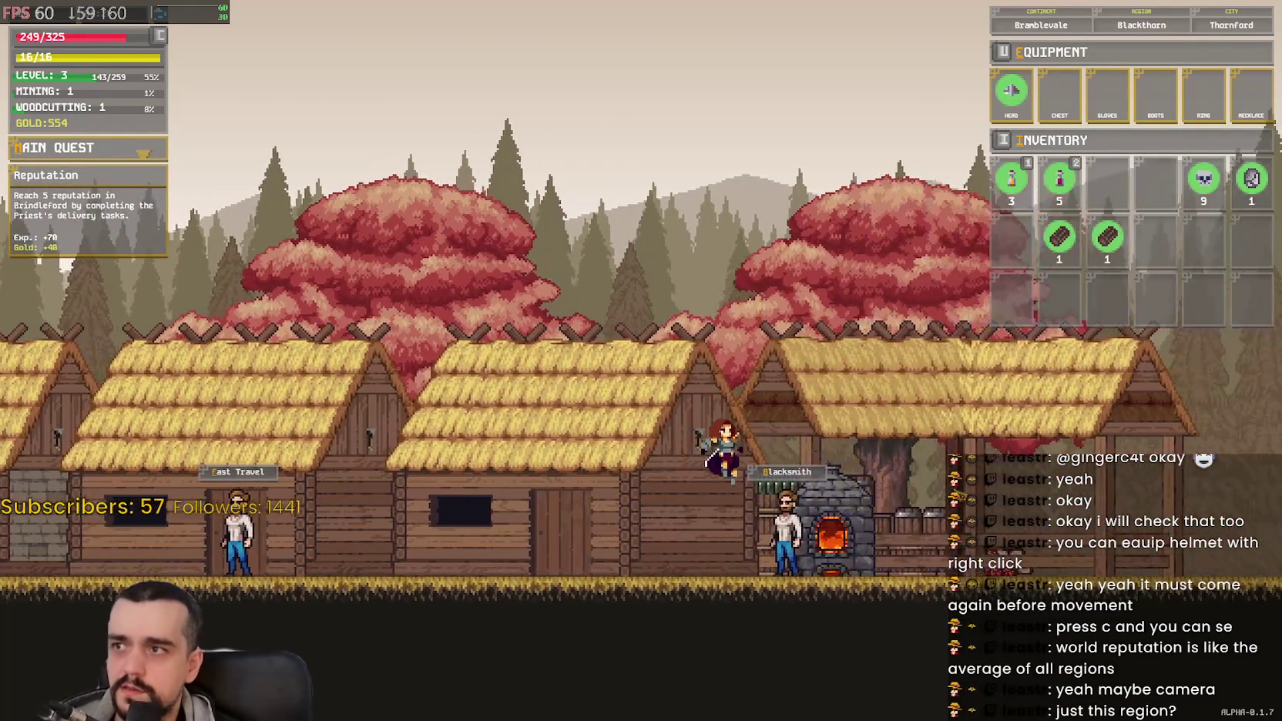
pyautogui.press('a')
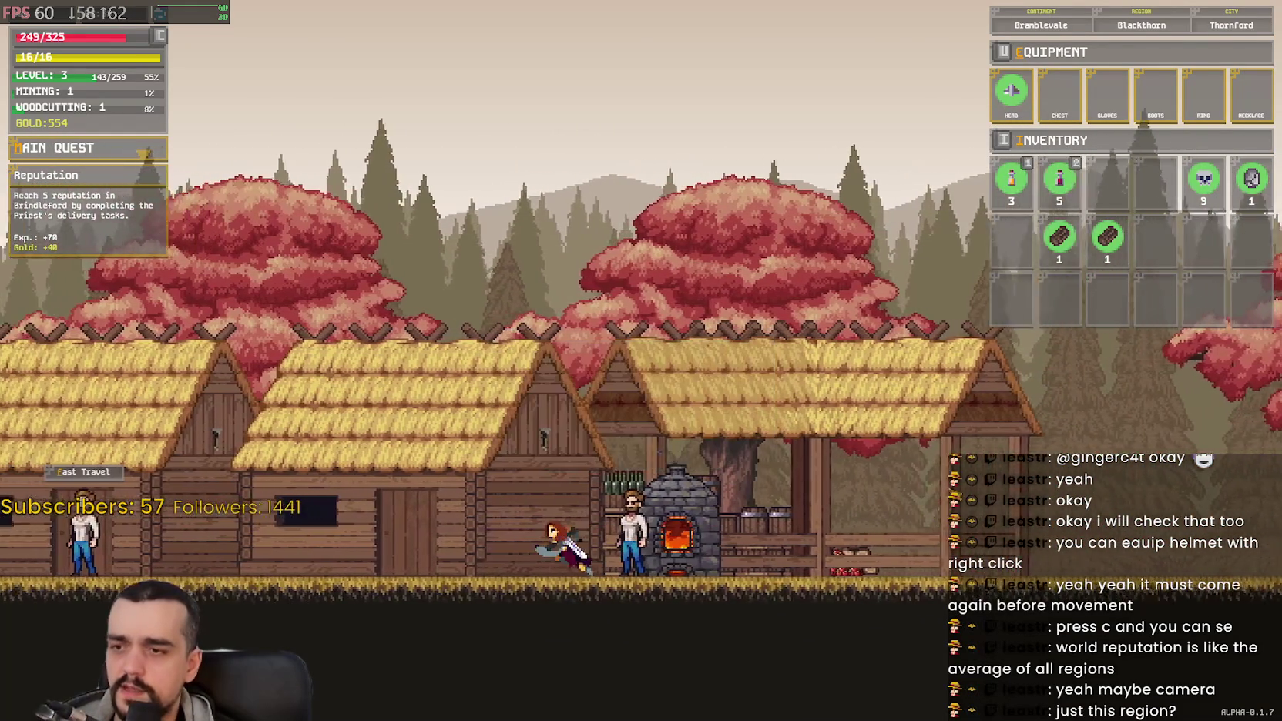
pyautogui.press('d')
pyautogui.press('e')
pyautogui.press('a')
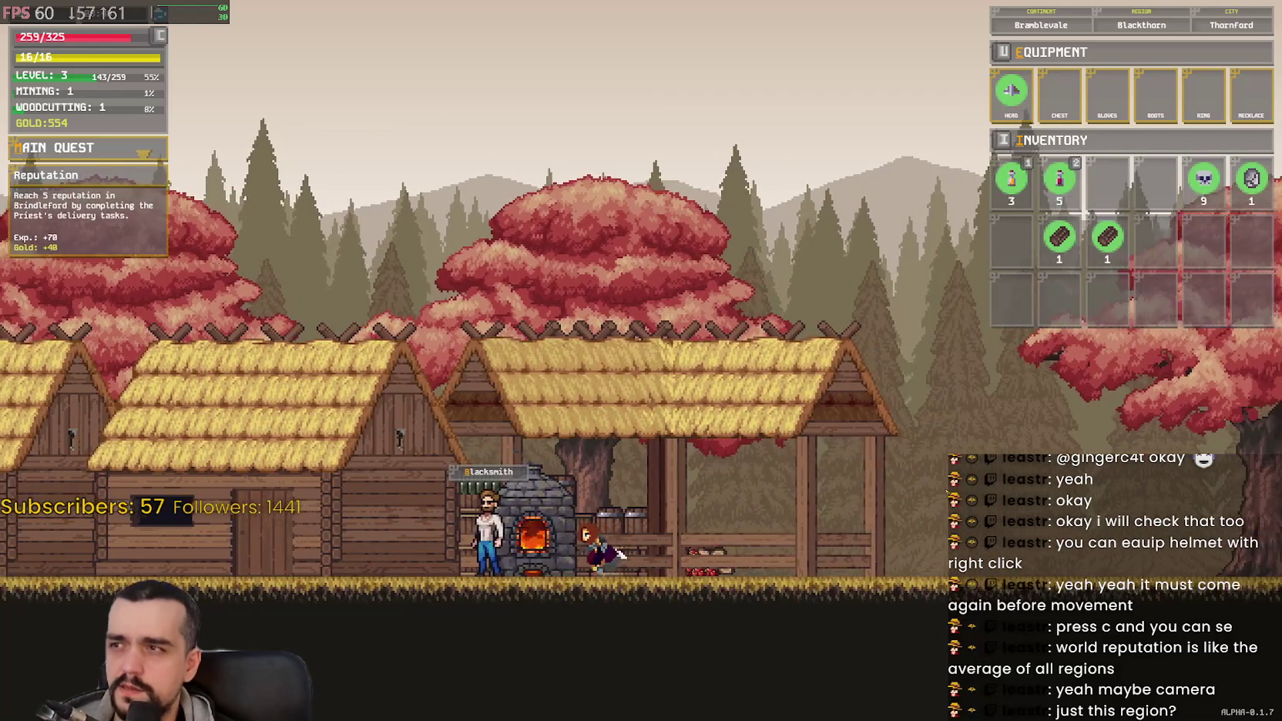
pyautogui.press('e')
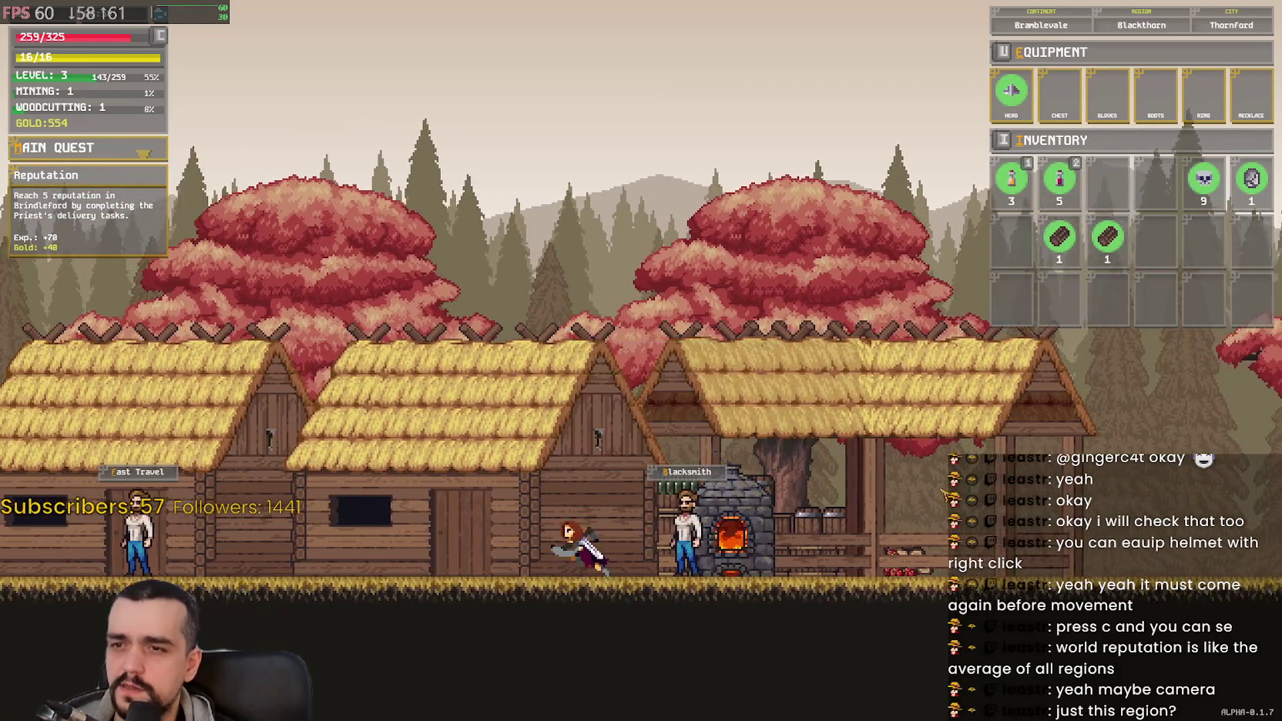
# Step: Step back and forth beside the Blacksmith, reopening his shop several times
pyautogui.press('d')
pyautogui.press('e')
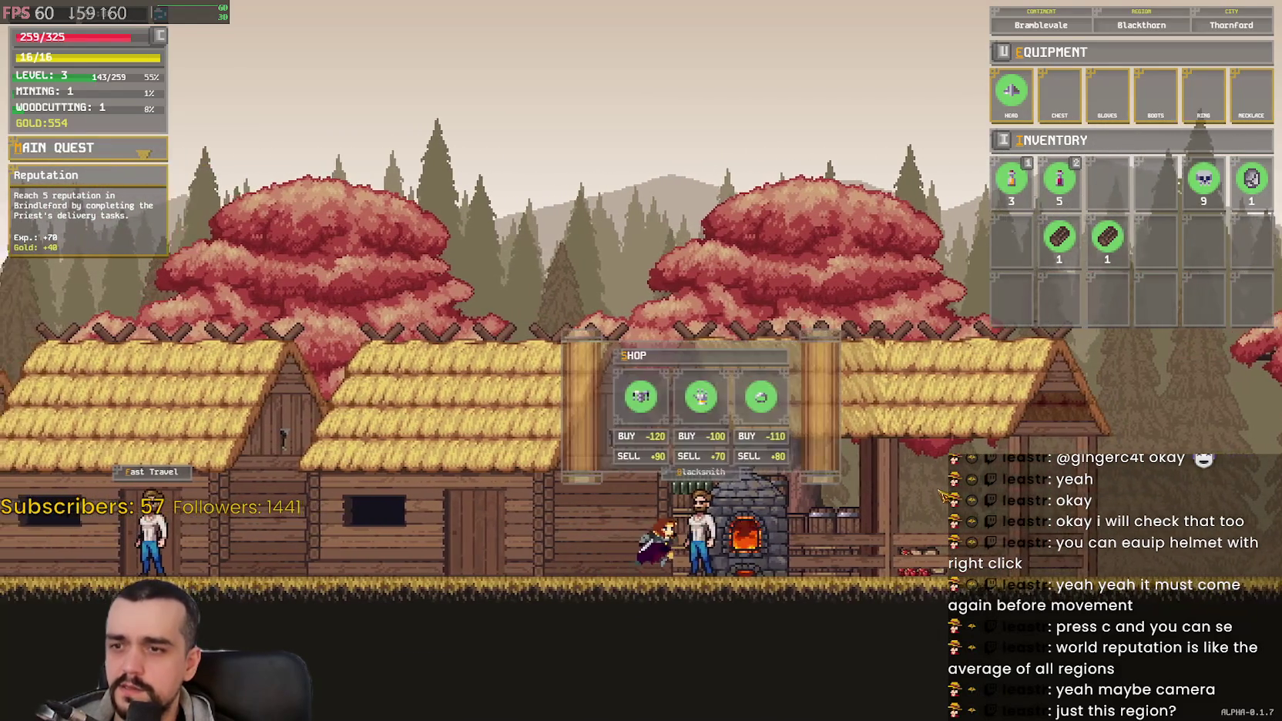
pyautogui.press('d')
pyautogui.press('a')
pyautogui.press('e')
pyautogui.press('d')
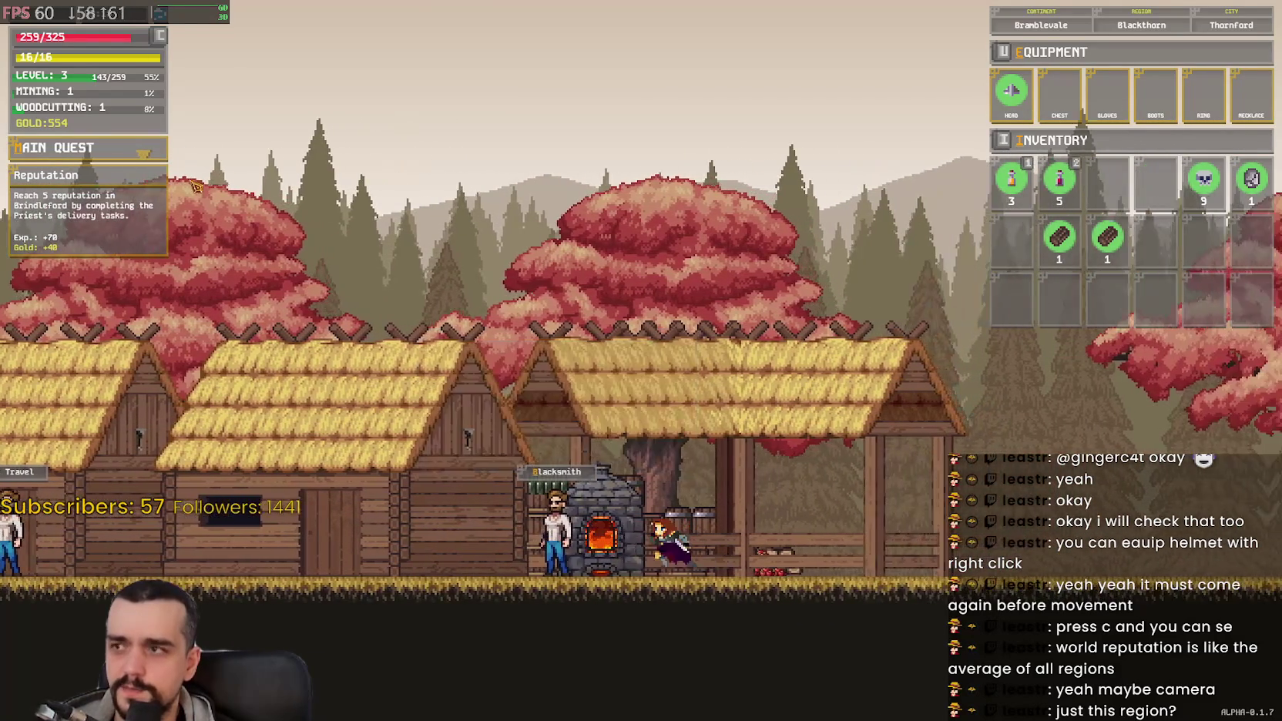
pyautogui.press('a')
pyautogui.press('e')
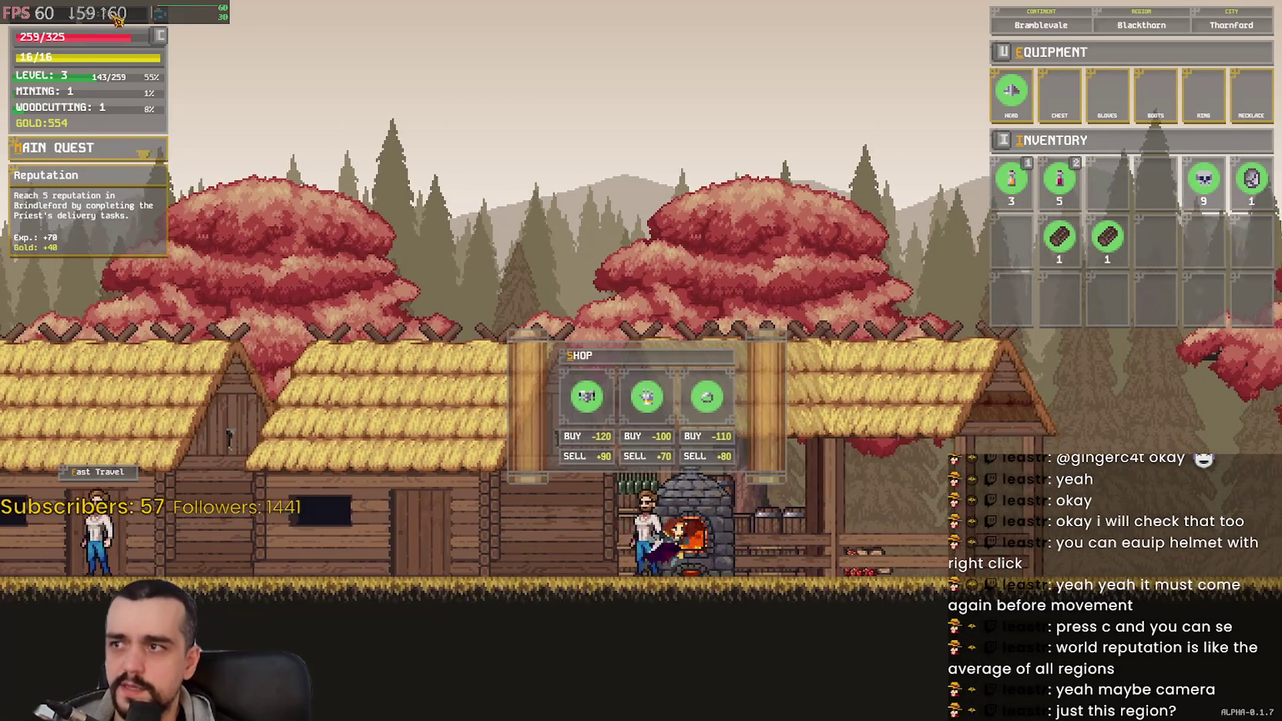
pyautogui.press('d')
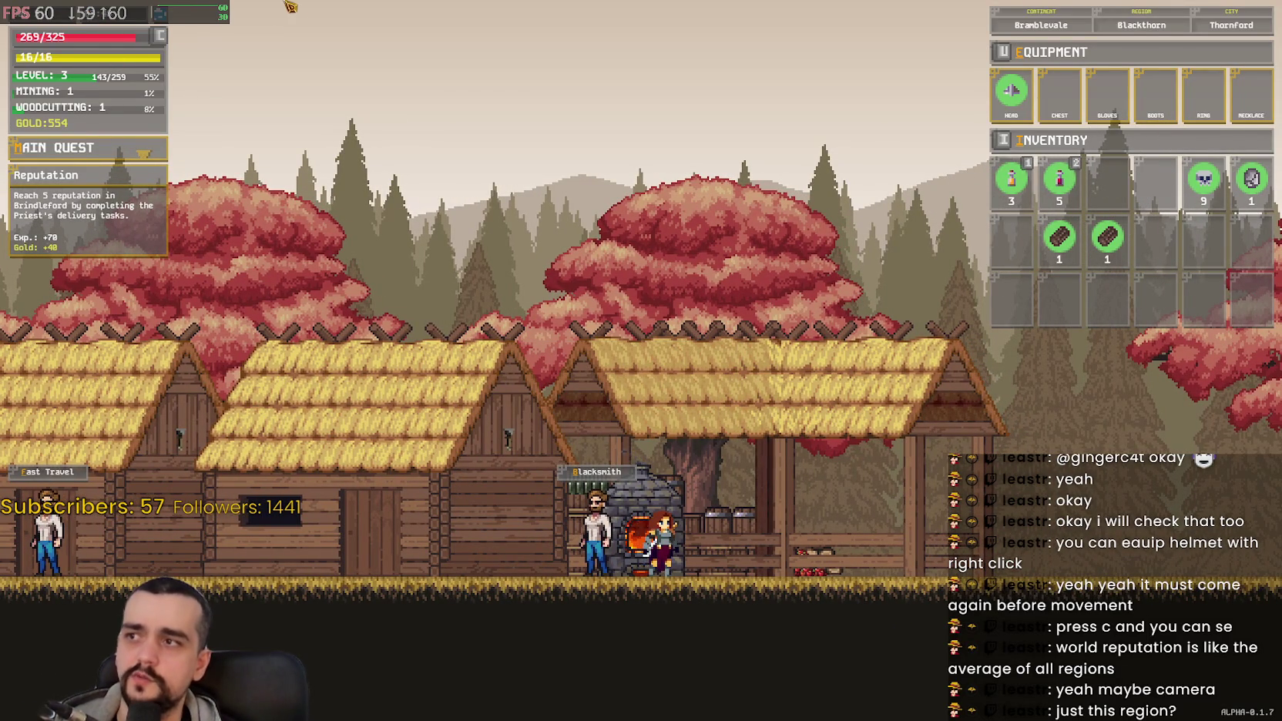
pyautogui.press('a')
pyautogui.press('e')
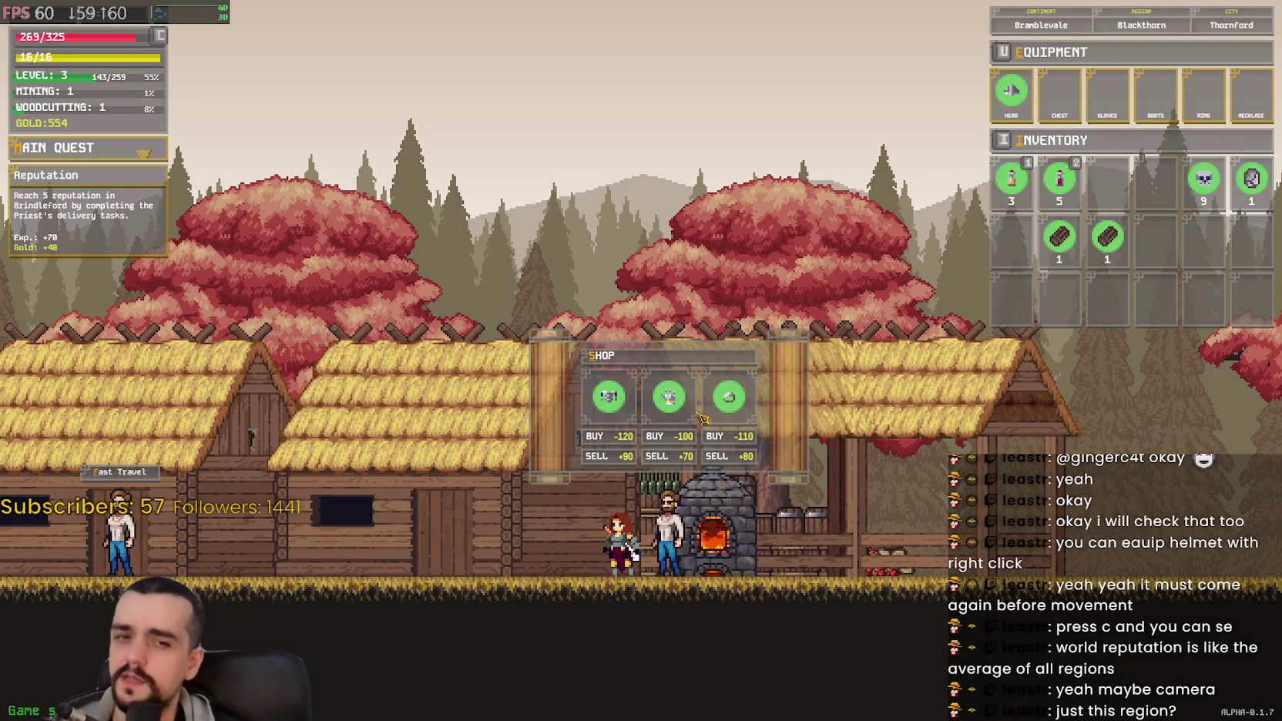
# Step: Close the Blacksmith's shop, swing the sword, and run and jump right toward the forest rock
pyautogui.press('d')
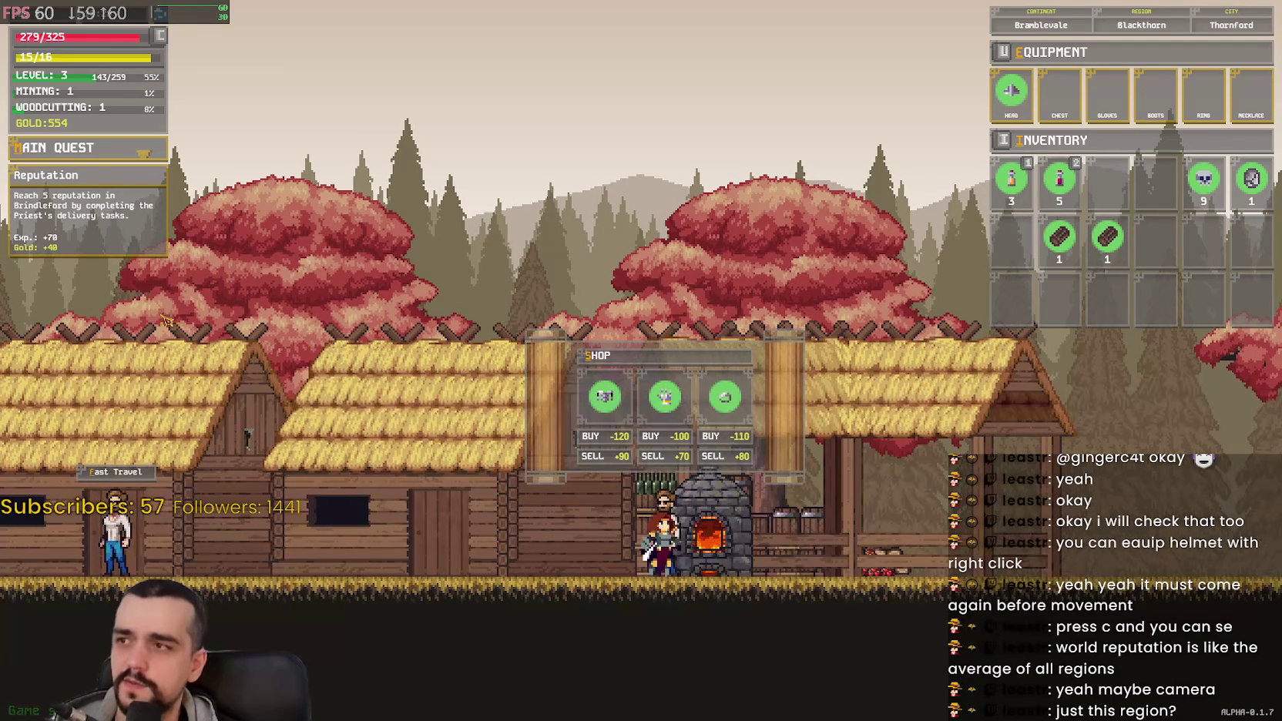
pyautogui.press('a')
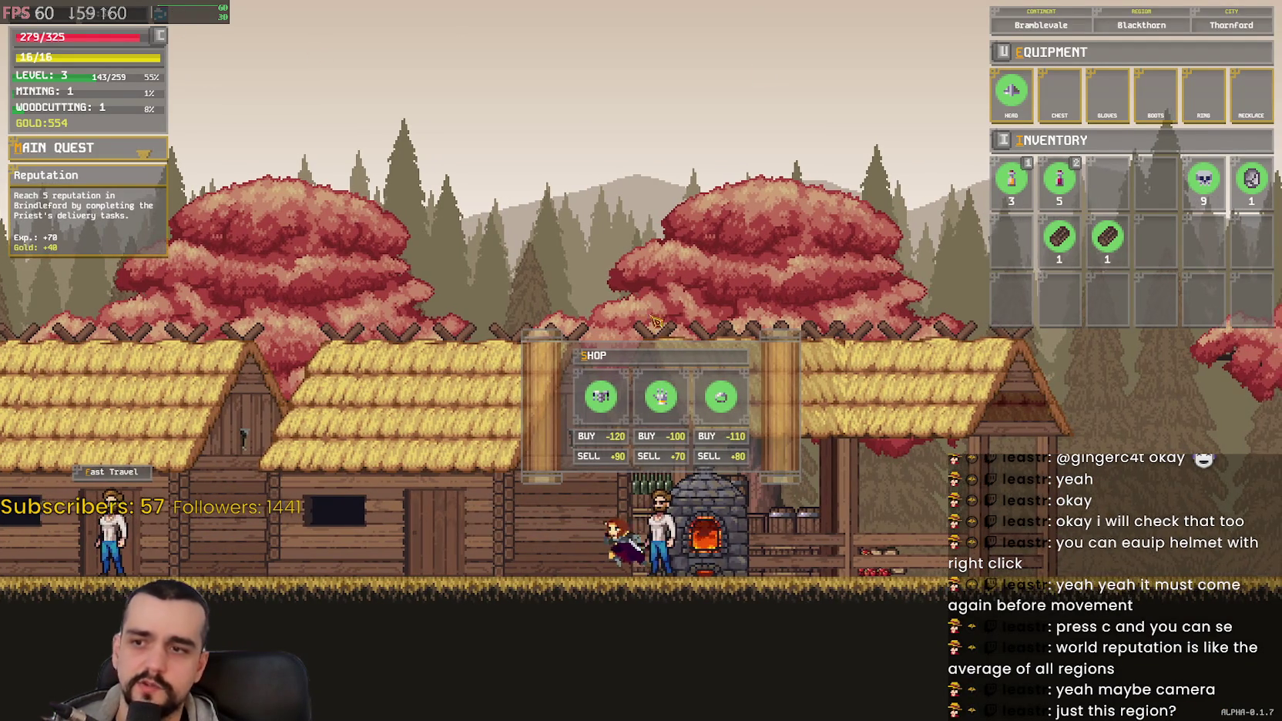
pyautogui.press('Escape')
pyautogui.press('Escape')
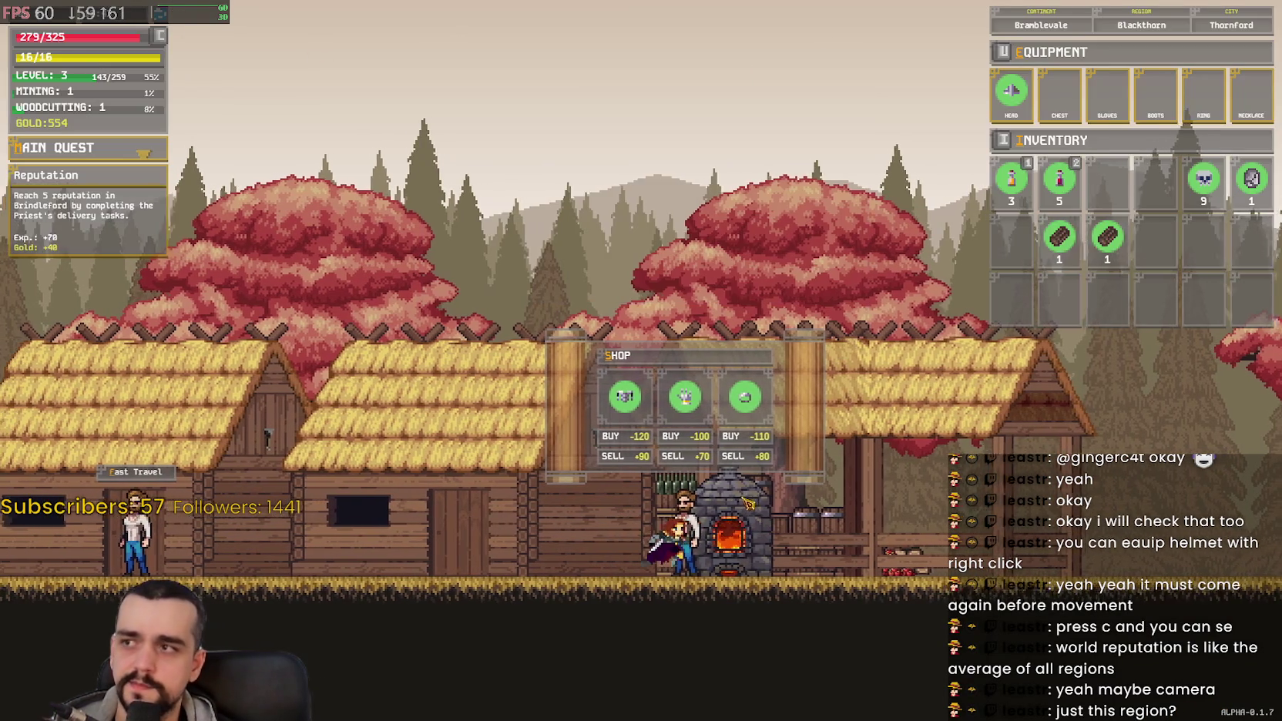
pyautogui.press('a')
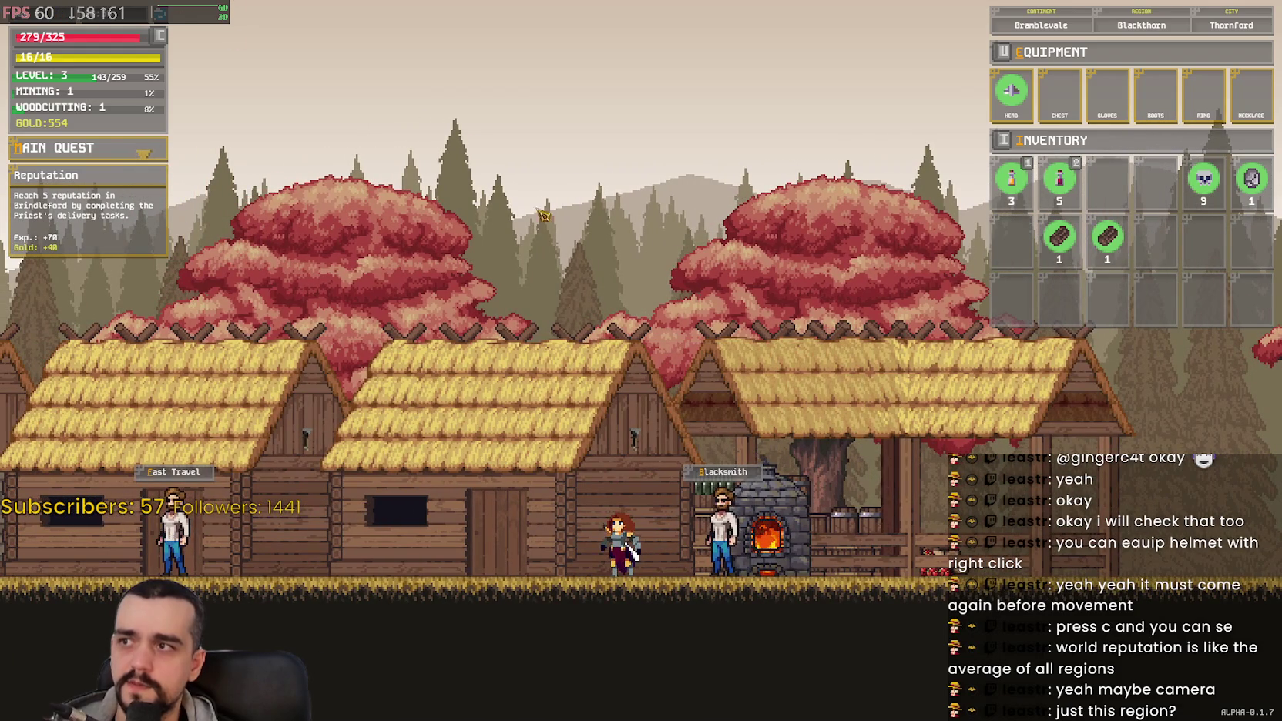
pyautogui.click(818, 535)
pyautogui.press('e')
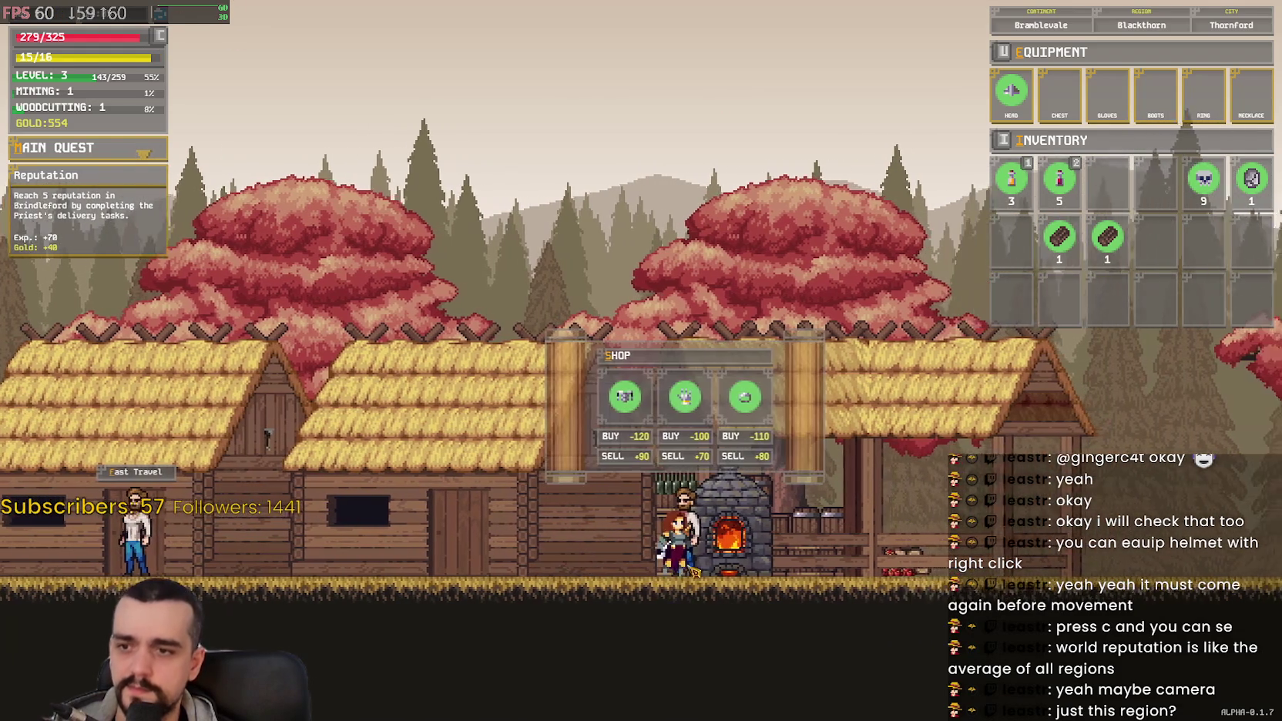
pyautogui.press('d')
pyautogui.press('space')
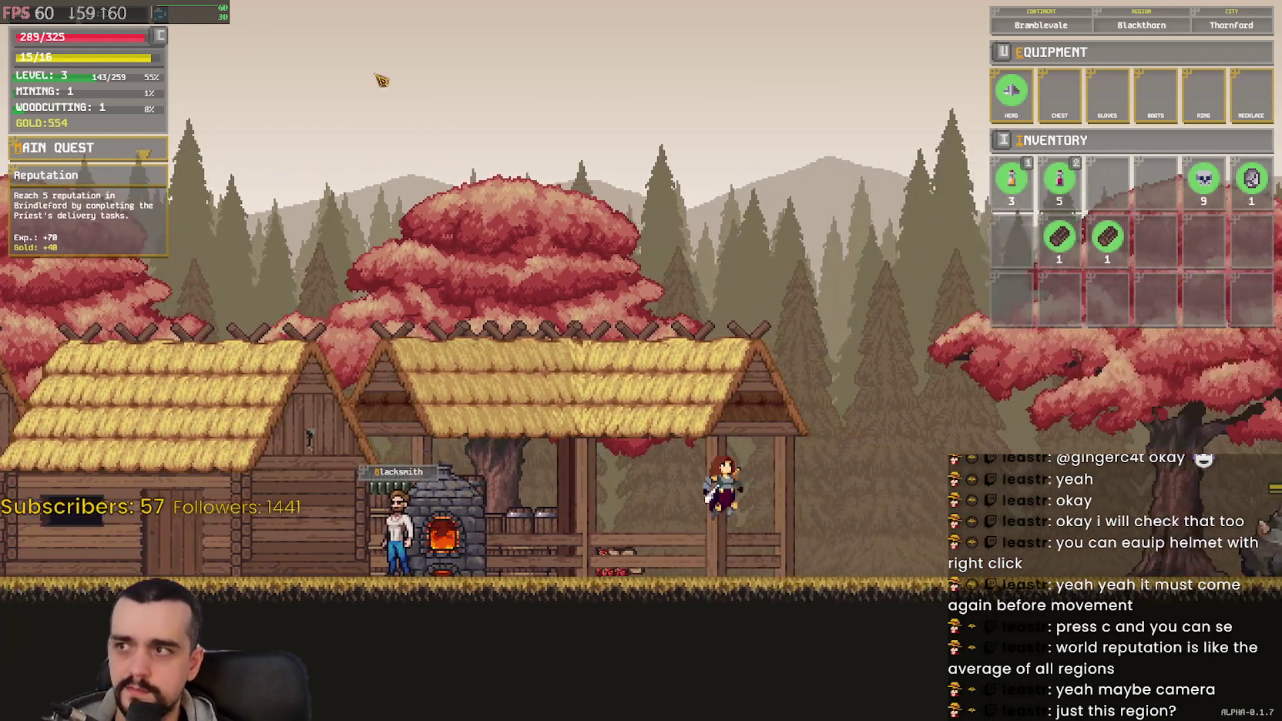
pyautogui.press('d')
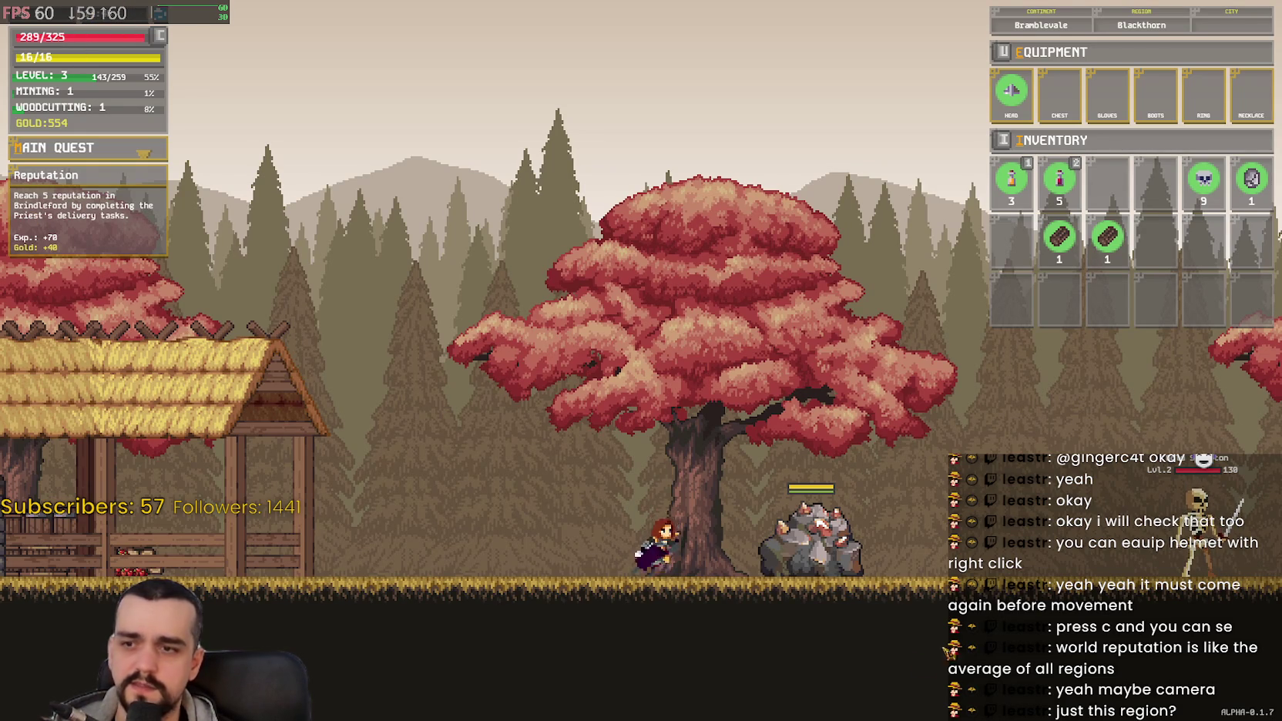
# Step: Pickaxe the Blackthorn rock until it breaks, growing the stone stack to 4
pyautogui.press('d')
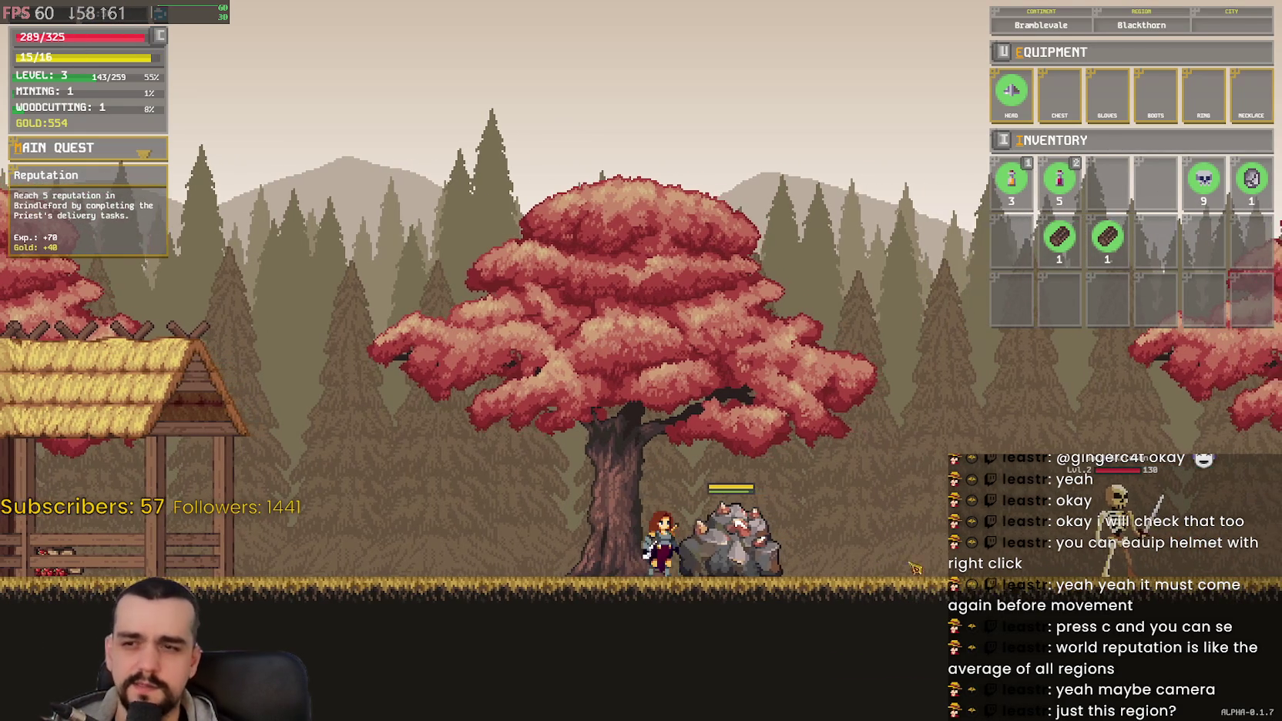
pyautogui.click(915, 569)
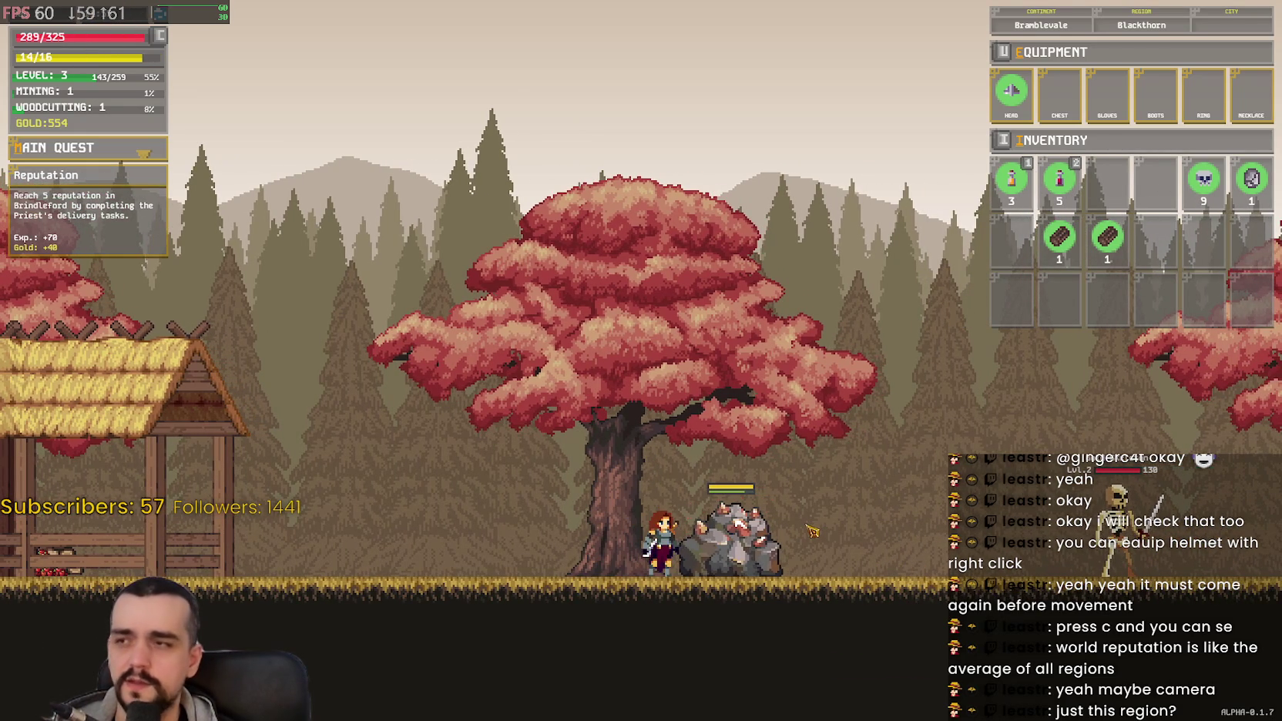
pyautogui.click(751, 546)
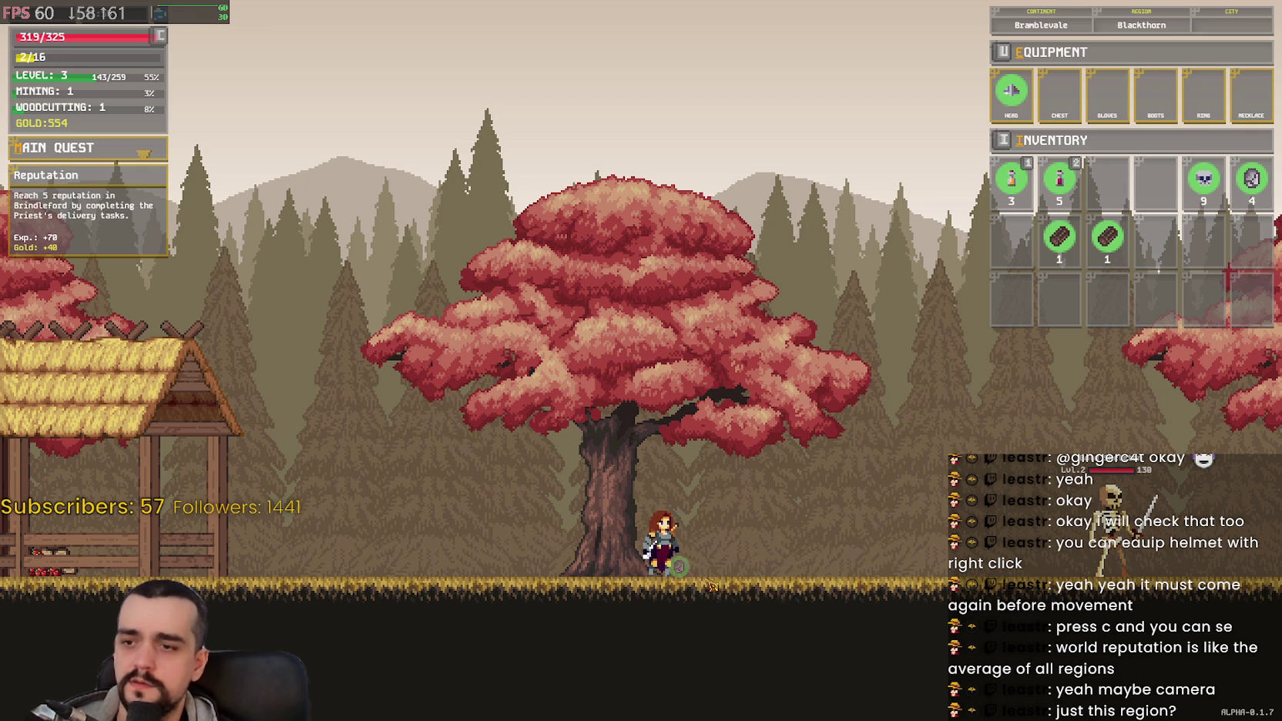
# Step: Run and jump back left through Thornford, past the Blacksmith, to the Old Man
pyautogui.press('a')
pyautogui.press('space')
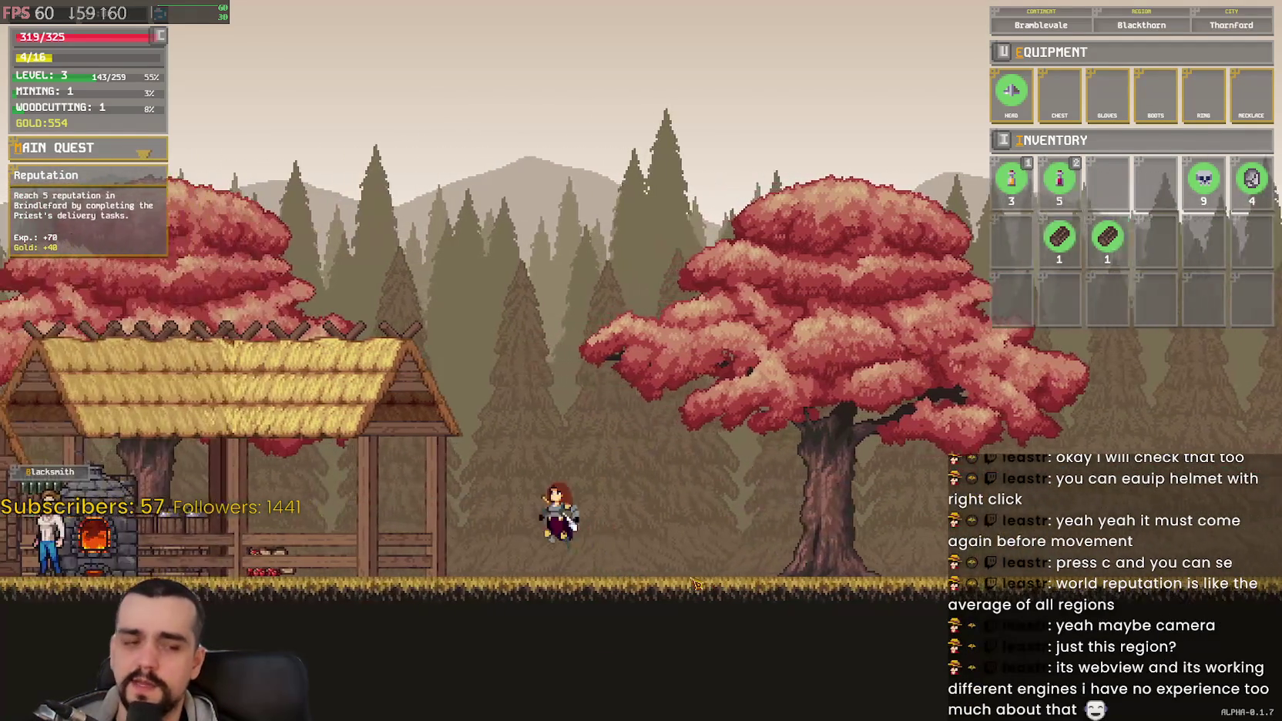
pyautogui.press('a')
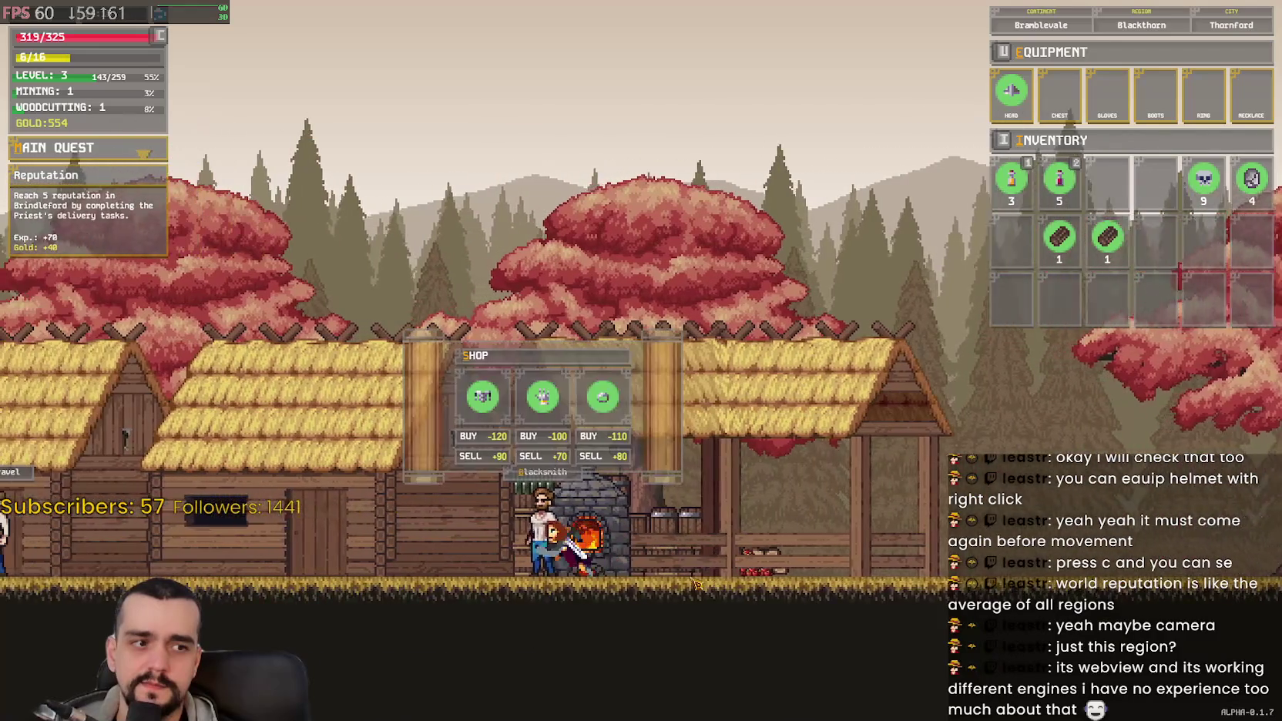
pyautogui.press('a')
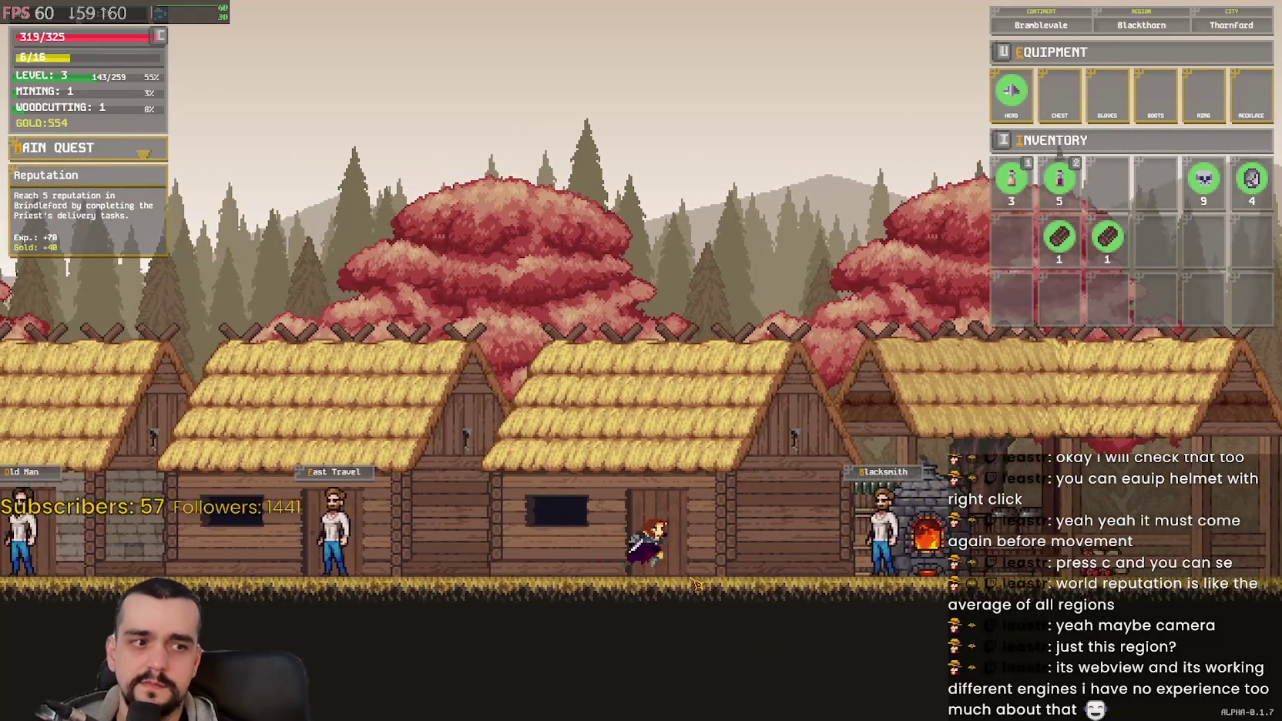
pyautogui.press('d')
pyautogui.press('a')
pyautogui.press('space')
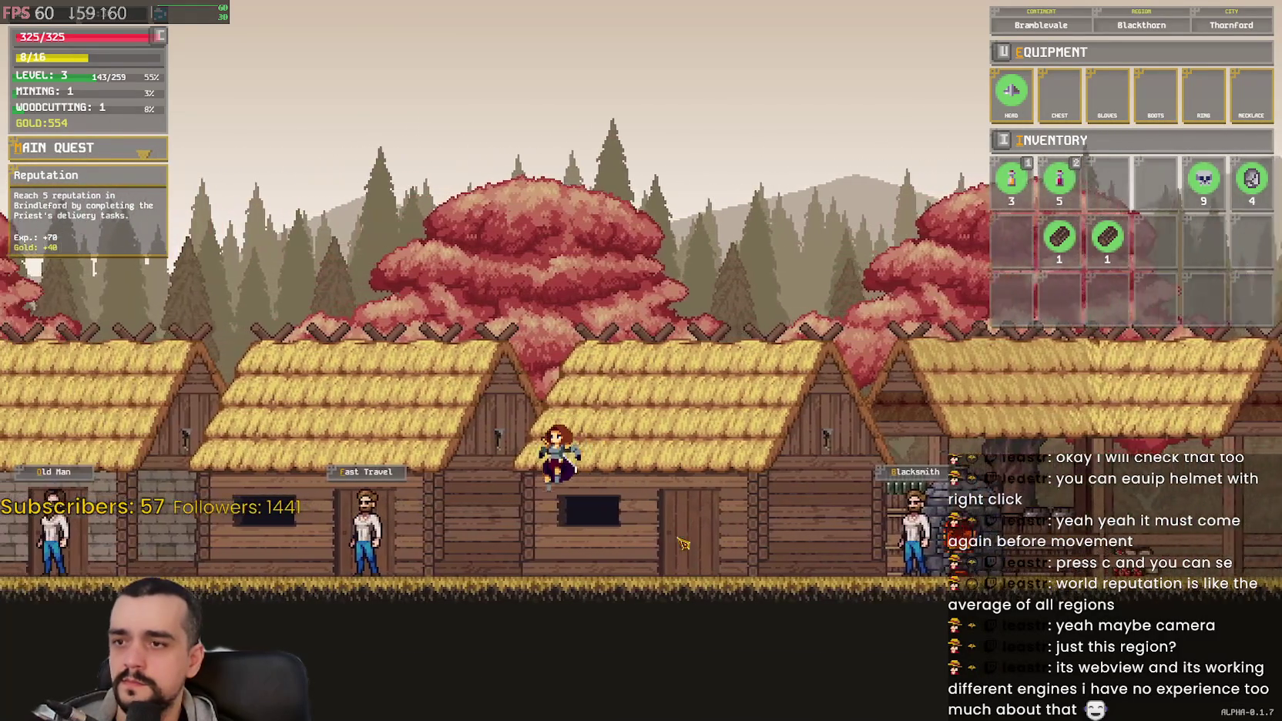
pyautogui.press('a')
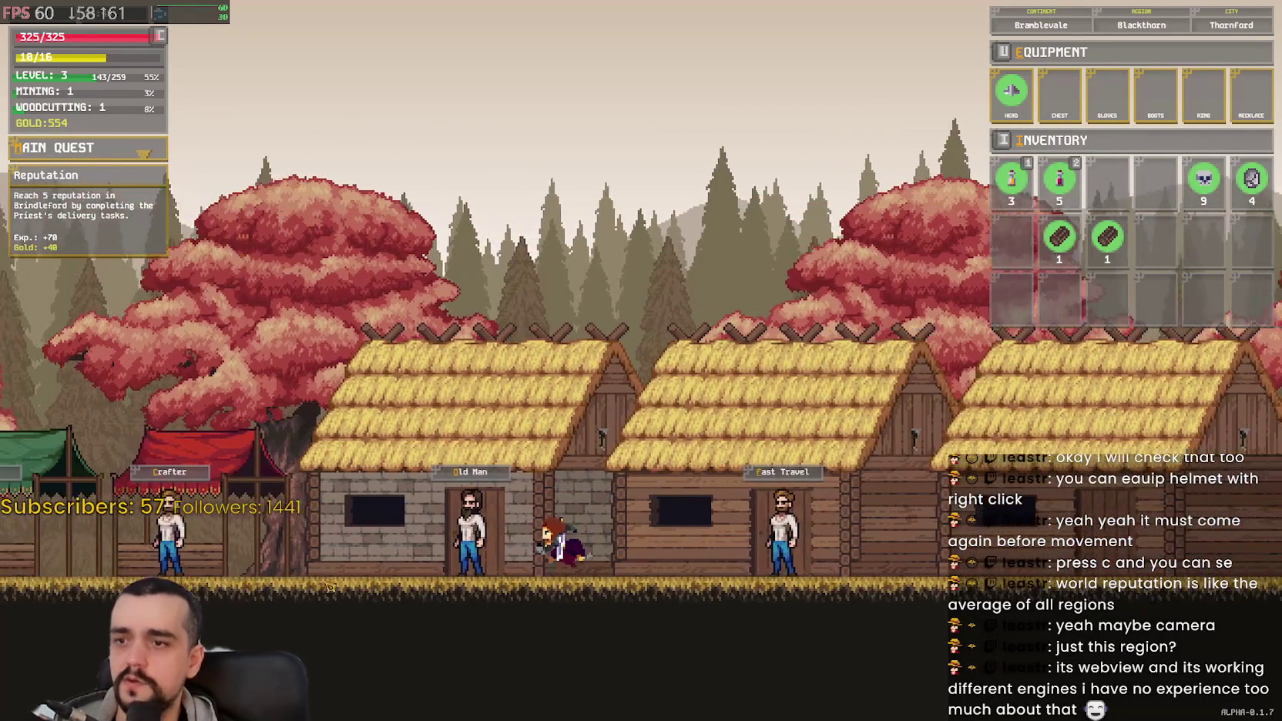
pyautogui.press('a')
# Step: Deliver 2 logs for the Old Man's Bramblevale quest, then reach the Fast Travel NPC
pyautogui.press('e')
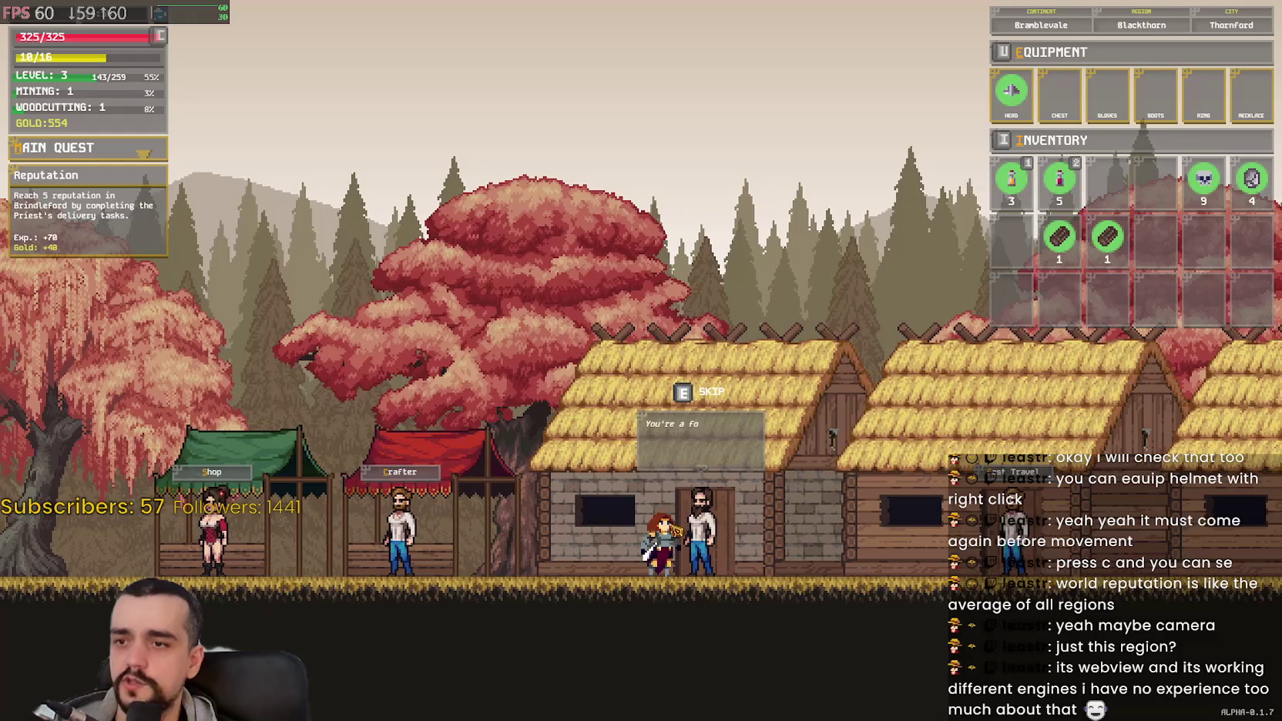
pyautogui.press('e')
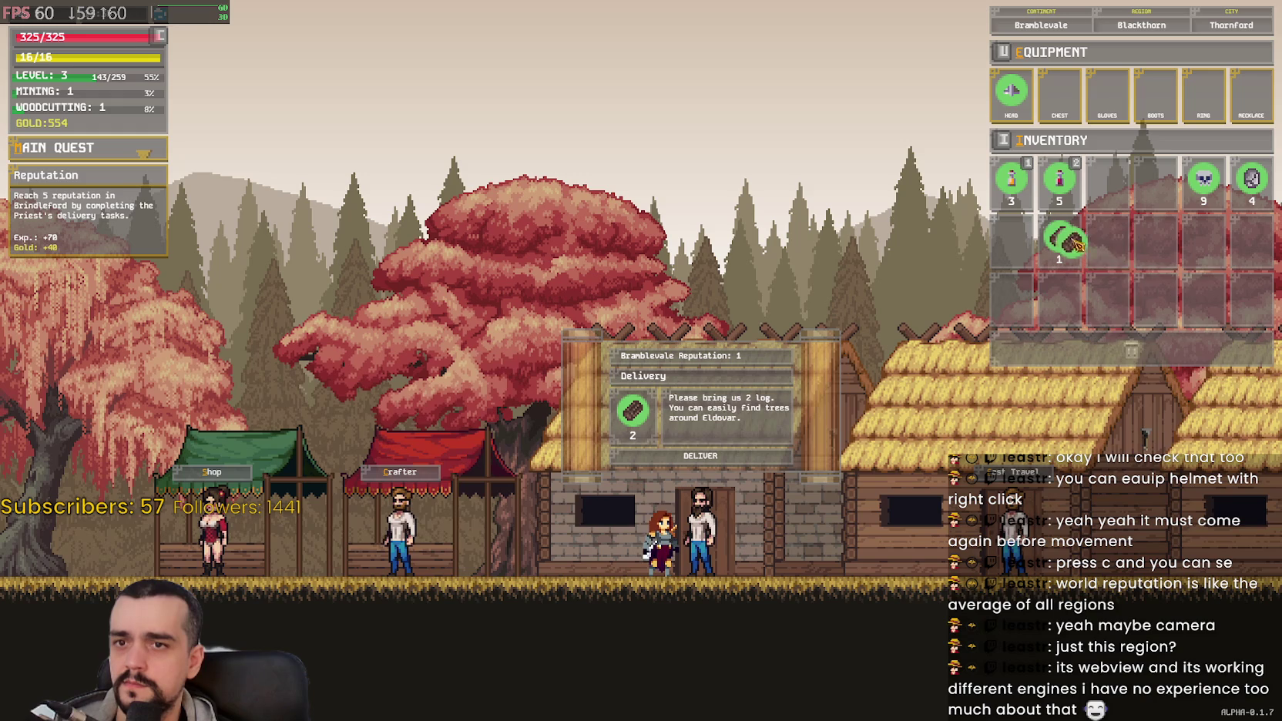
pyautogui.click(740, 456)
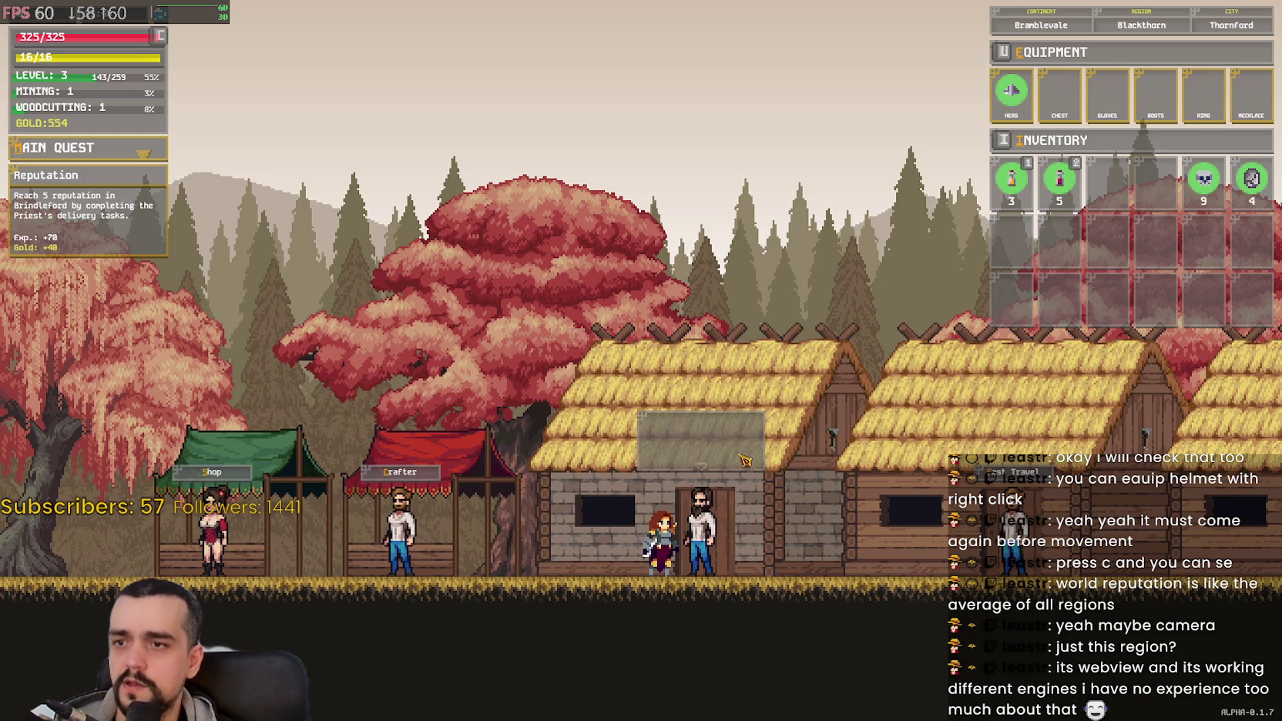
pyautogui.press('d')
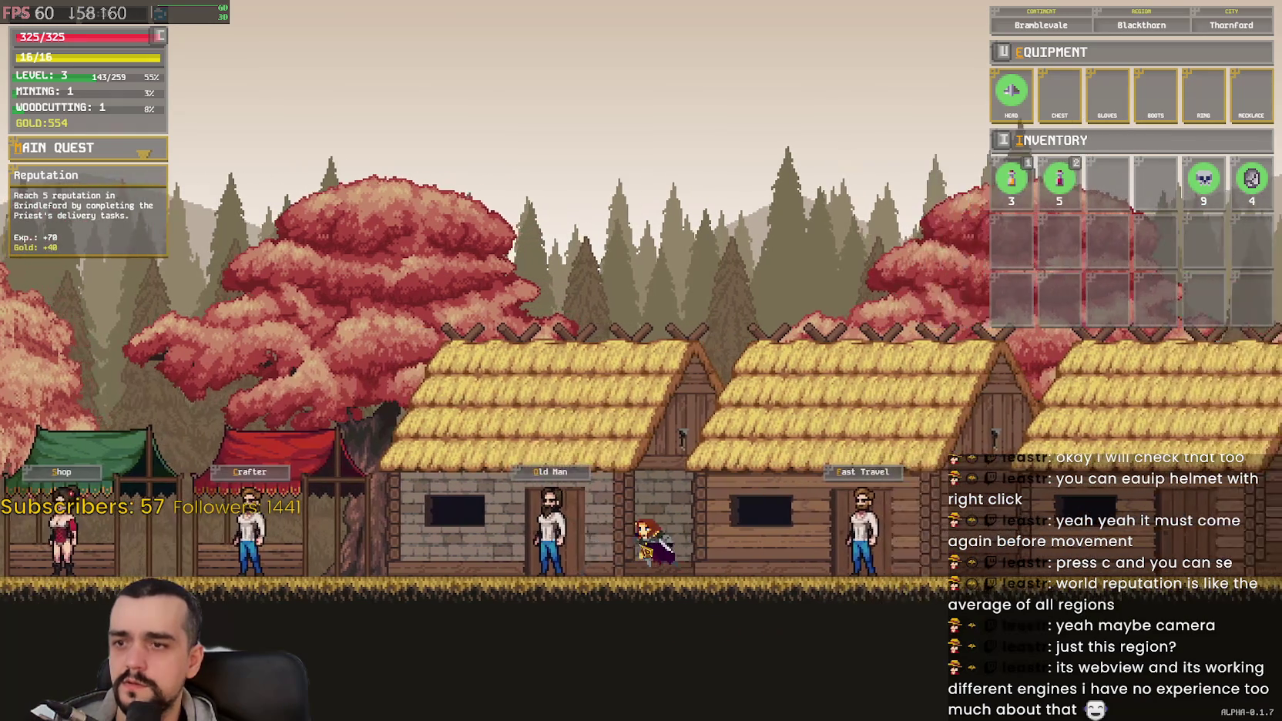
pyautogui.press('a')
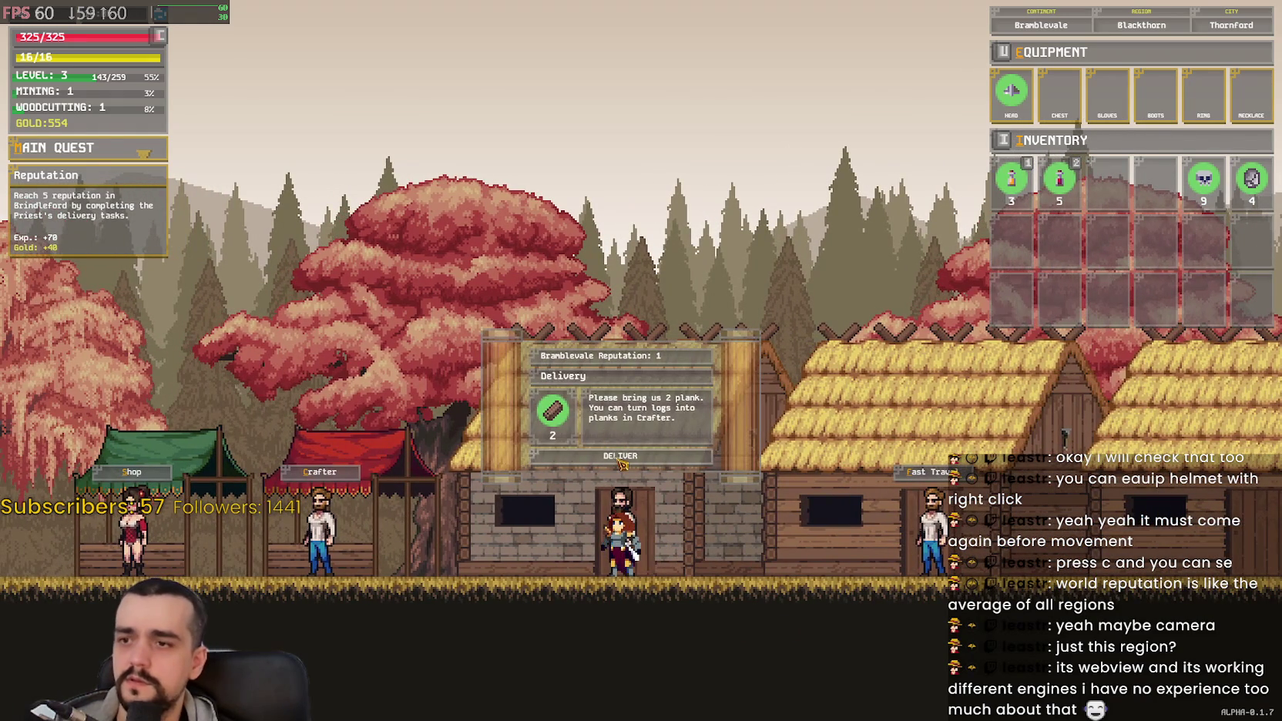
pyautogui.press('d')
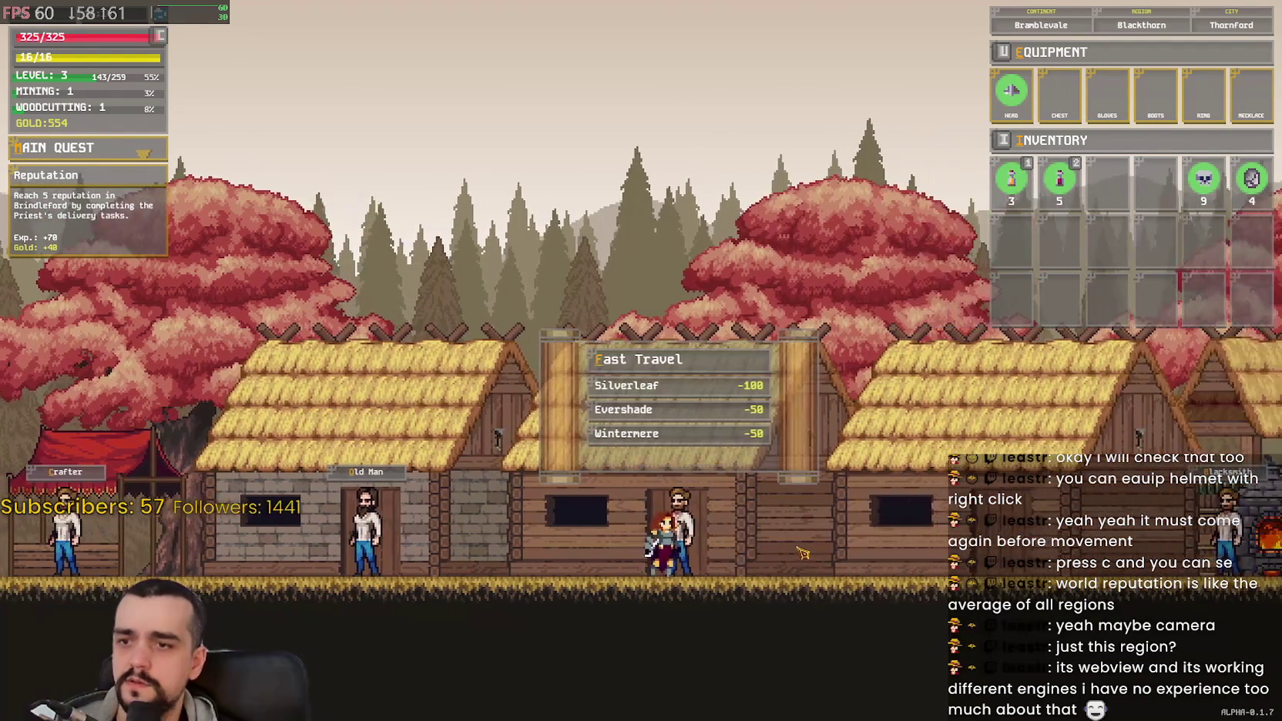
# Step: Leave Fast Travel and return right to the Blacksmith's shop
pyautogui.press('d')
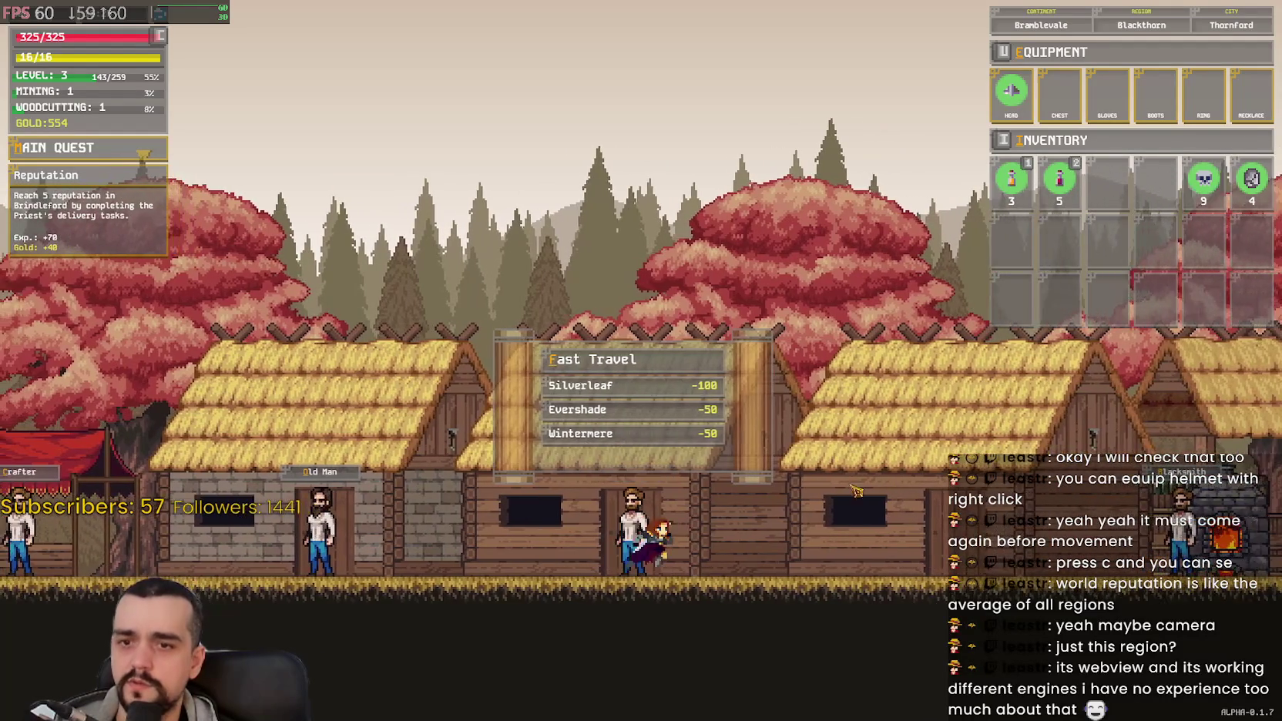
pyautogui.press('space')
pyautogui.press('d')
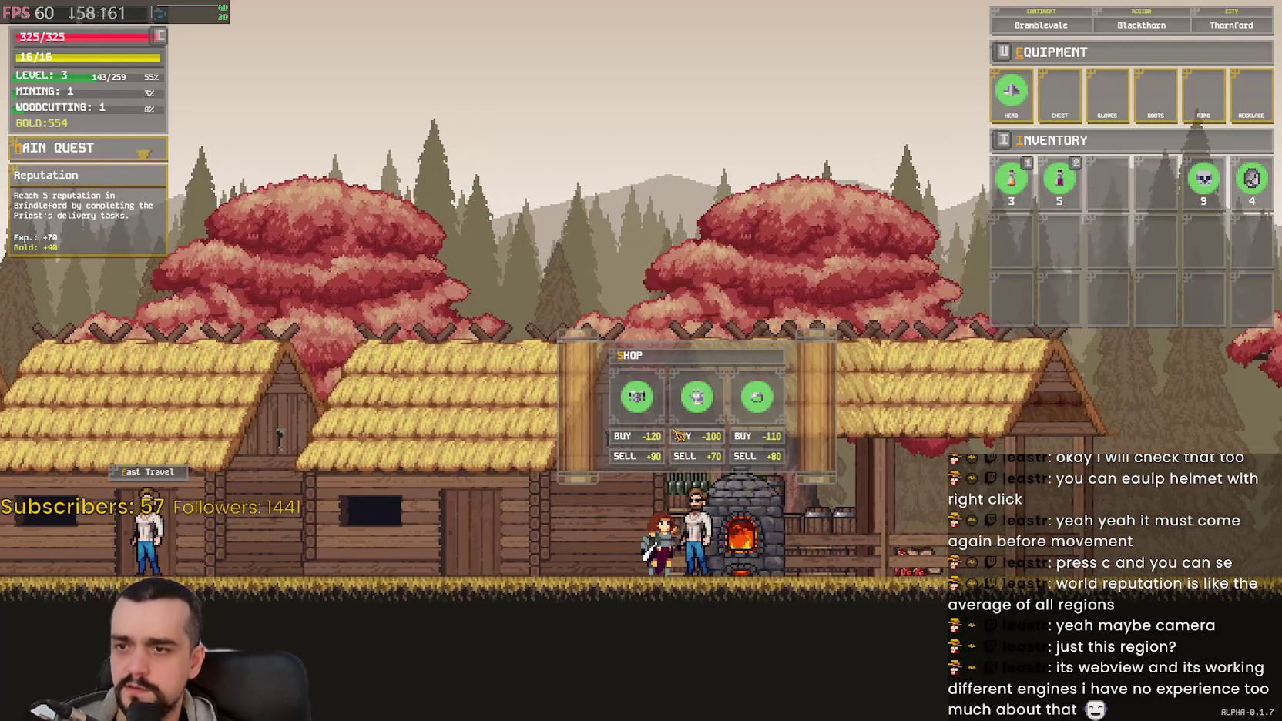
pyautogui.press('a')
pyautogui.press('d')
pyautogui.press('space')
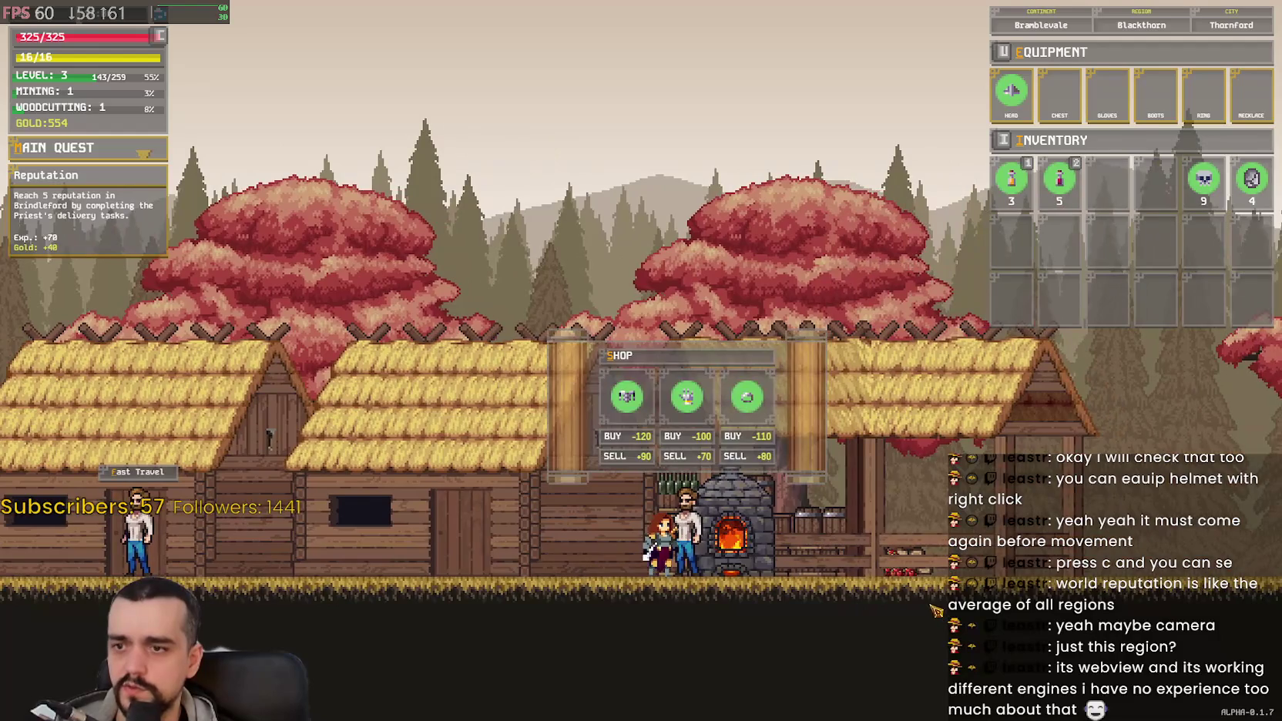
pyautogui.press('a')
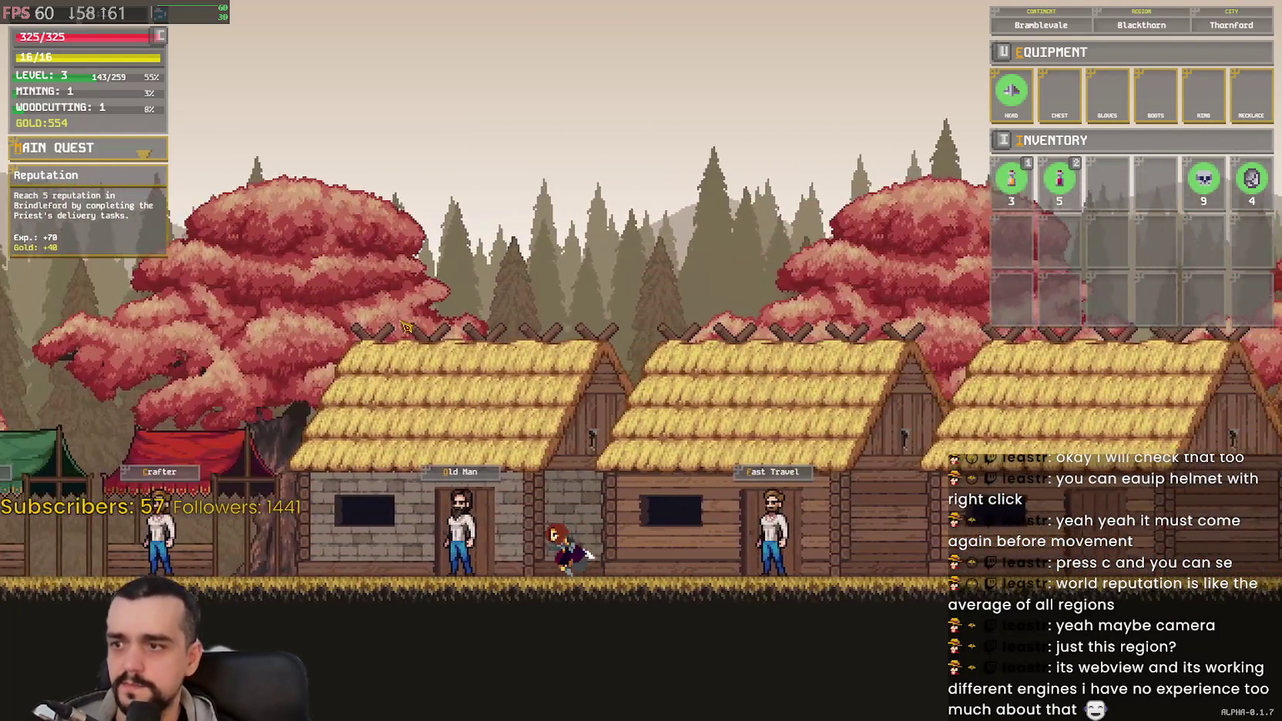
# Step: Open the Crafter's panel with Skeleton Skulls, leaving stacks of 7 and 2, then walk away
pyautogui.press('a')
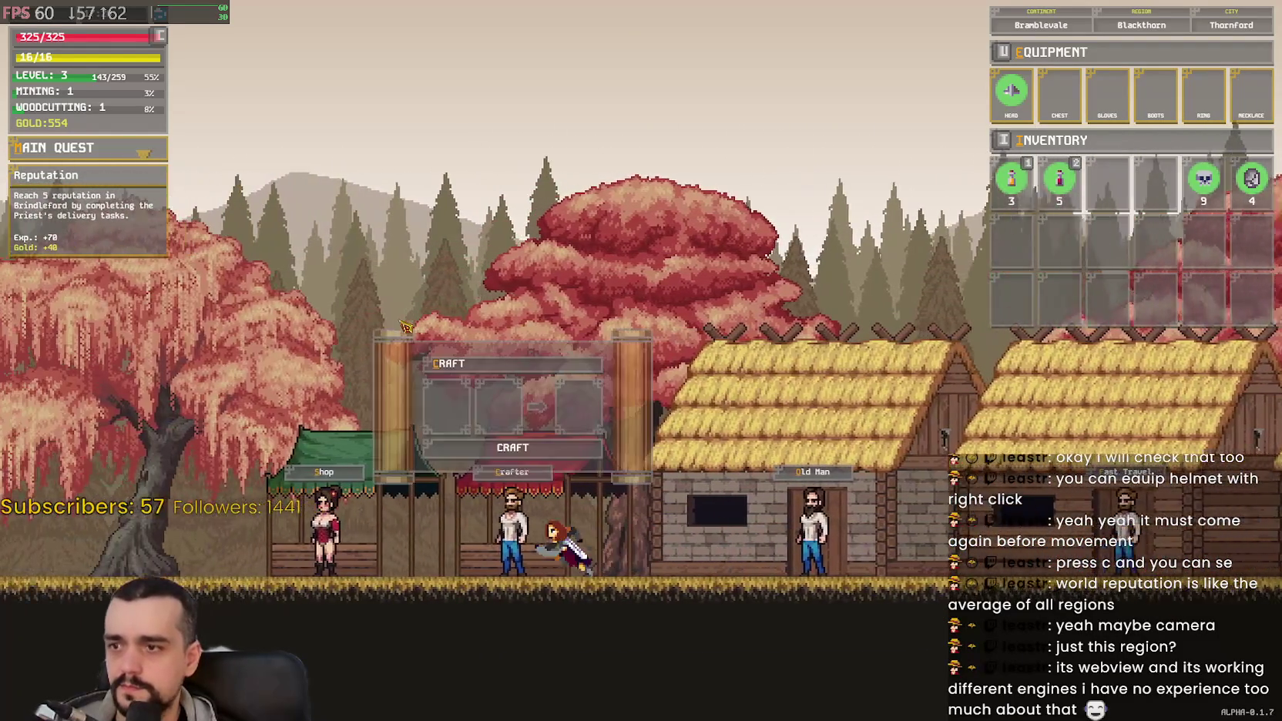
pyautogui.press('a')
pyautogui.press('d')
pyautogui.moveTo(1213, 189)
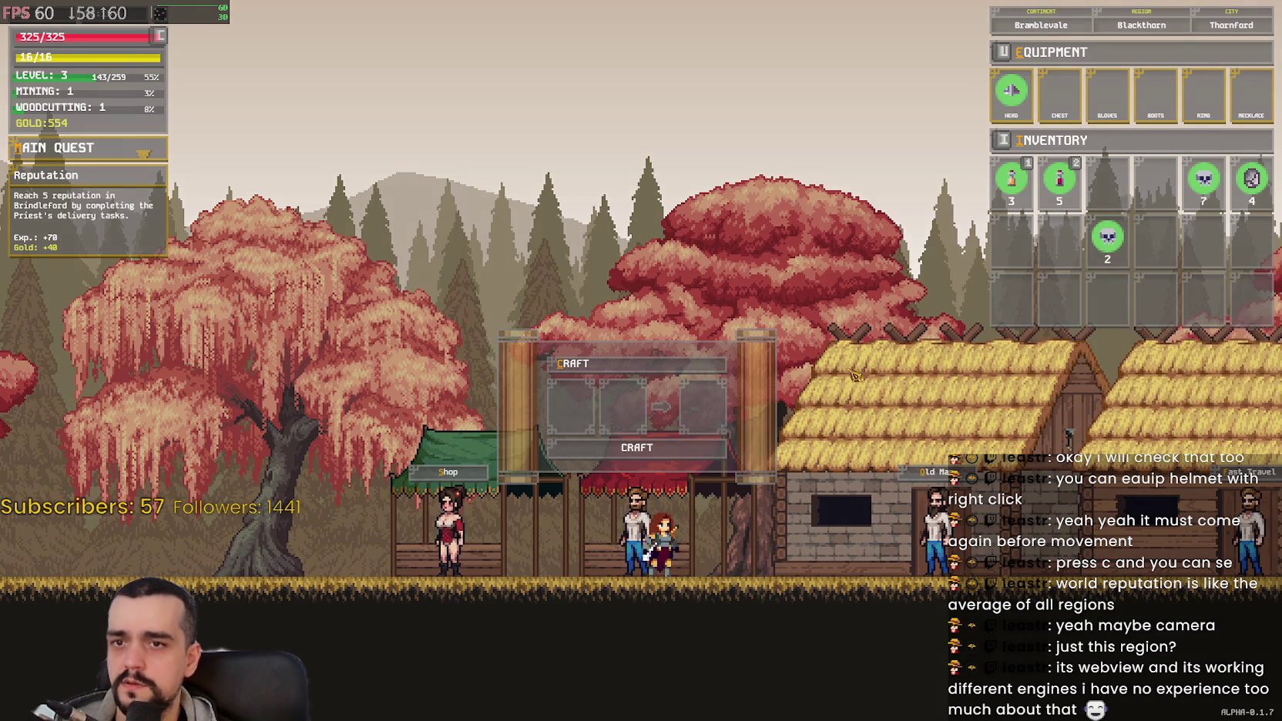
pyautogui.press('a')
pyautogui.press('d')
pyautogui.press('a')
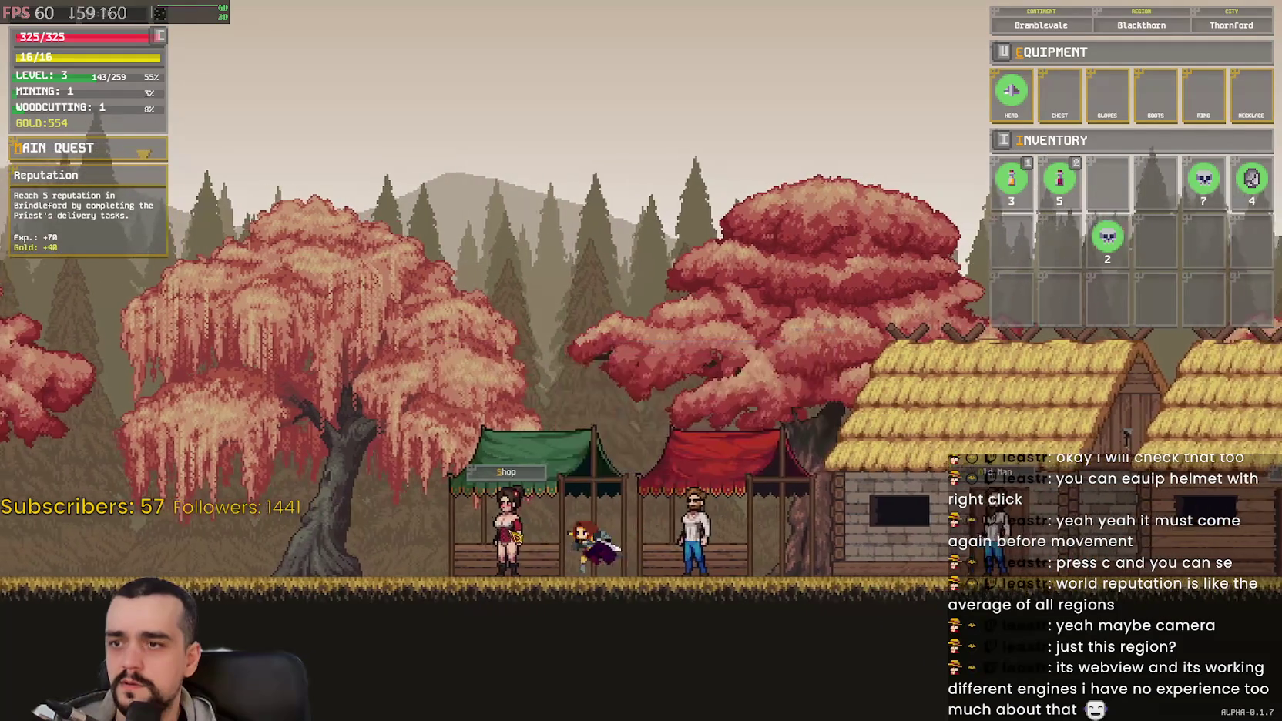